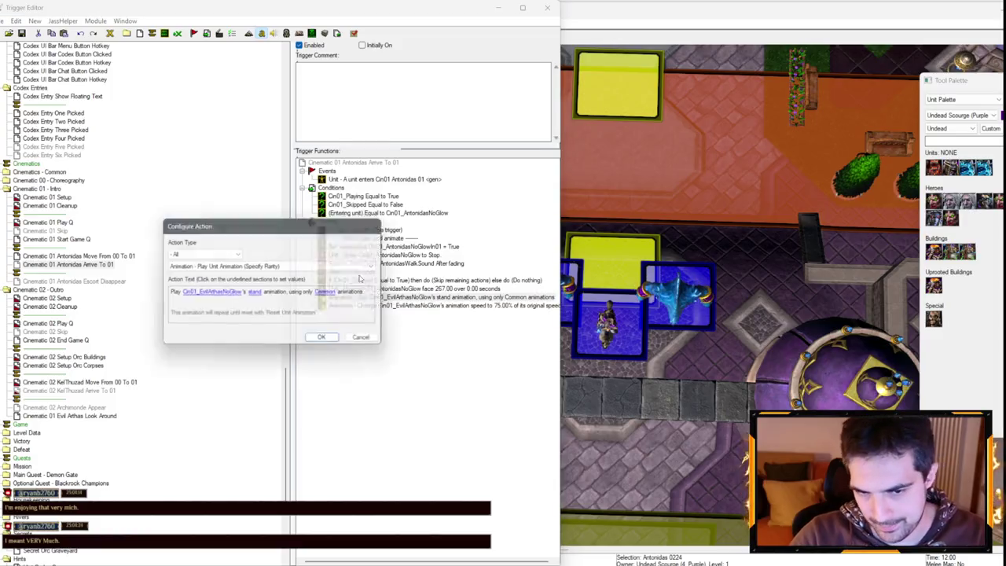
- Delete the Play Unit Animation action from Antonidas Arrive, then expand Campaign units in Retera Model Studio
{"action": "left_click", "coordinate": [377, 342]}
{"action": "key", "text": "Delete"}
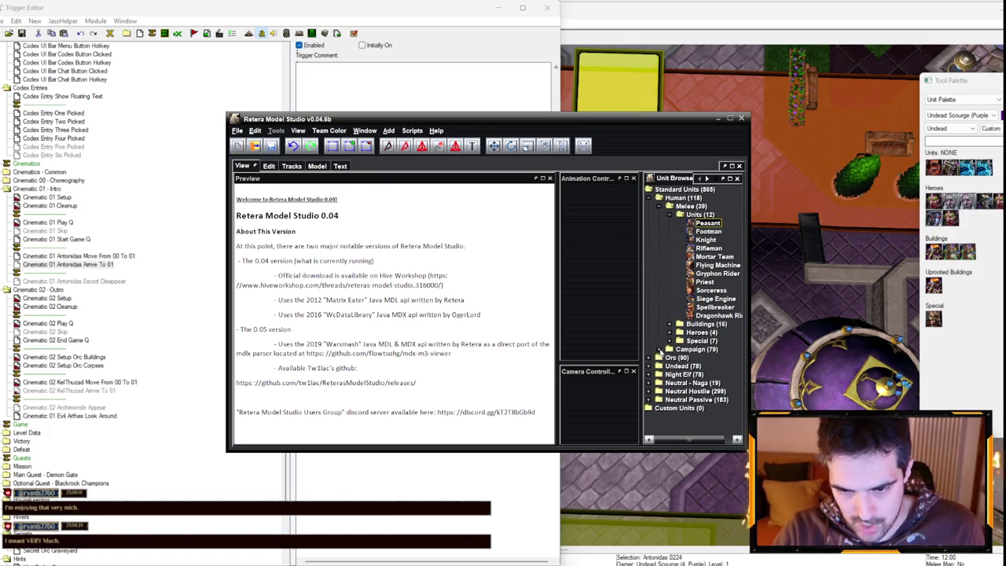
{"action": "left_click", "coordinate": [661, 350]}
- Open Antonidas under Campaign Heroes and preview the Cinematic Walk, Angry, Listening, Standard and Headshake One animations
{"action": "scroll", "coordinate": [682, 379], "scroll_direction": "down", "scroll_amount": 3}
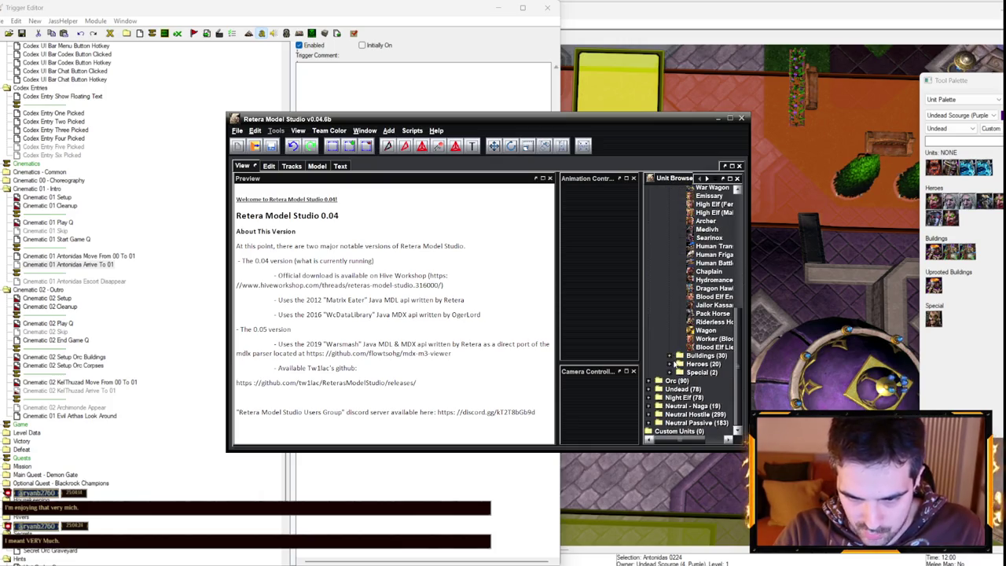
{"action": "left_click", "coordinate": [670, 365]}
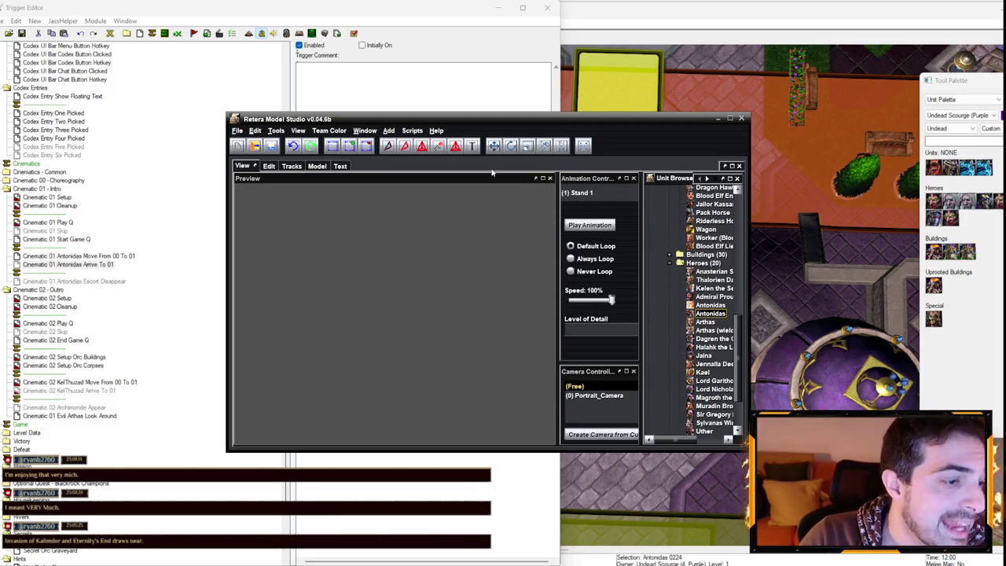
{"action": "left_click", "coordinate": [597, 193]}
{"action": "scroll", "coordinate": [600, 229], "scroll_direction": "down", "scroll_amount": 3}
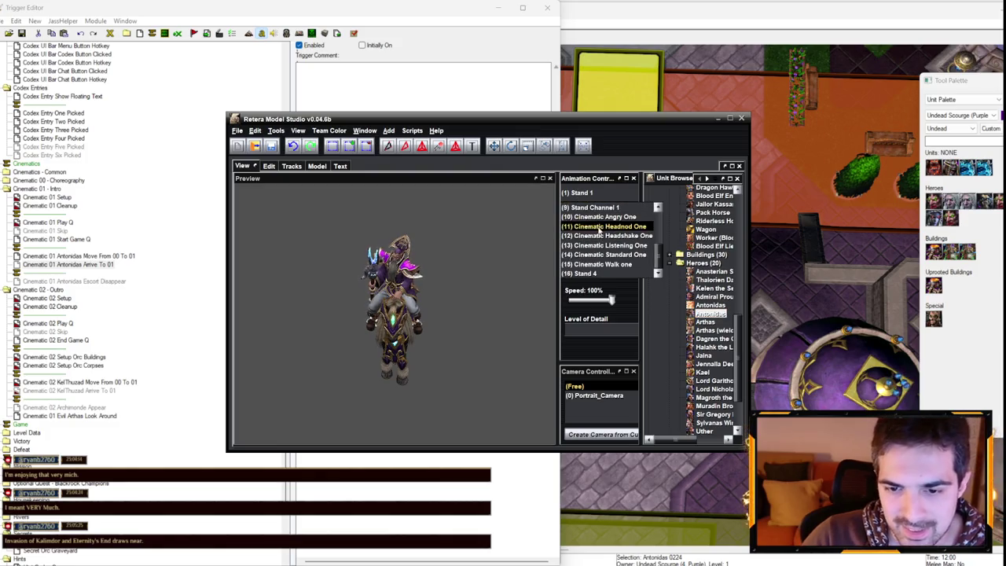
{"action": "left_click", "coordinate": [601, 264]}
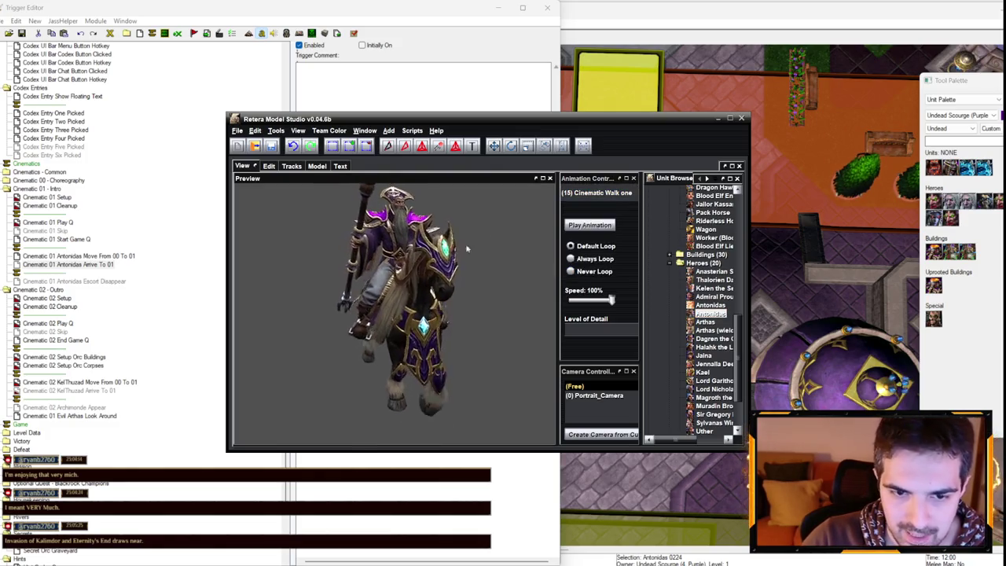
{"action": "left_click", "coordinate": [597, 193]}
{"action": "left_click", "coordinate": [621, 226]}
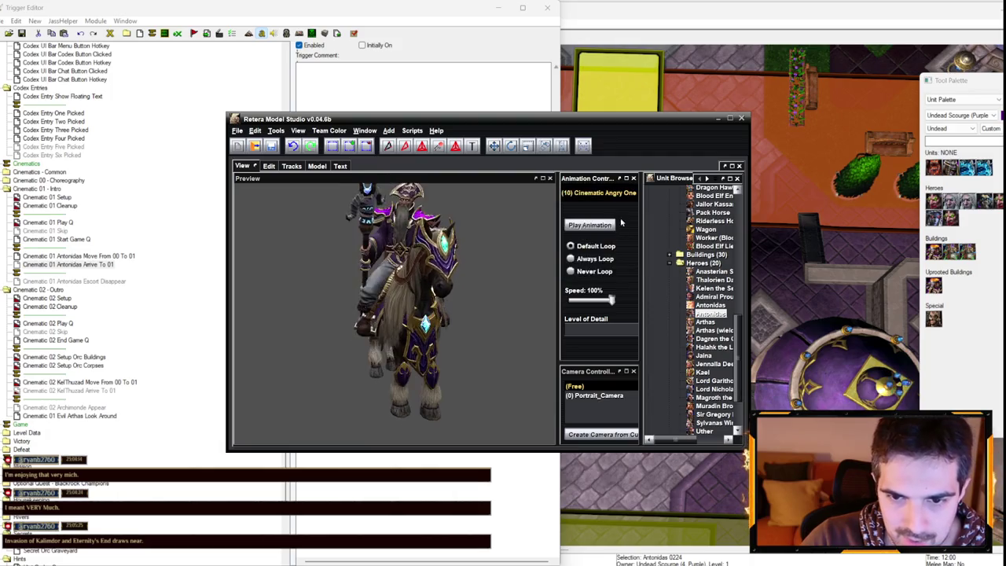
{"action": "left_click", "coordinate": [597, 192]}
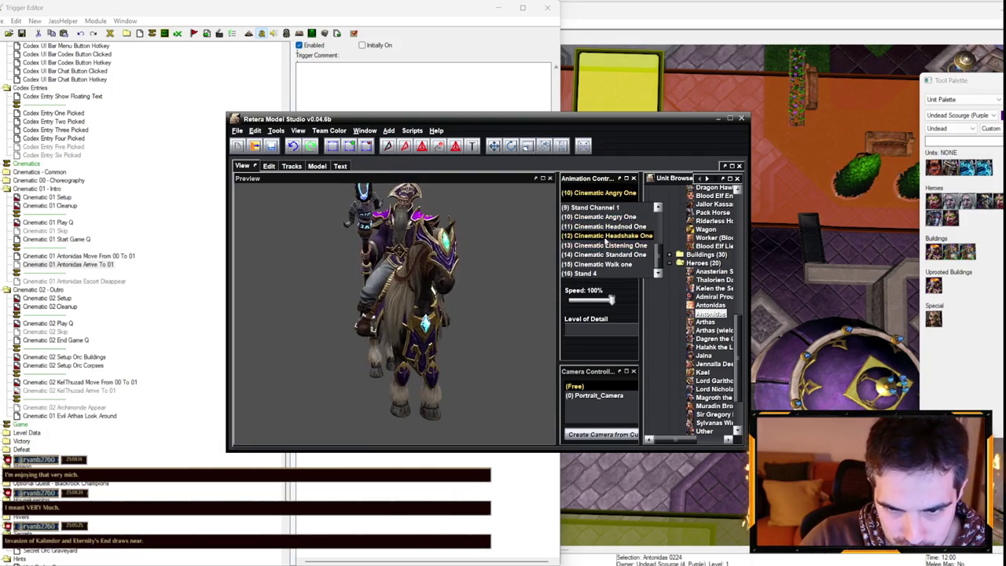
{"action": "left_click", "coordinate": [605, 246]}
{"action": "left_click", "coordinate": [598, 193]}
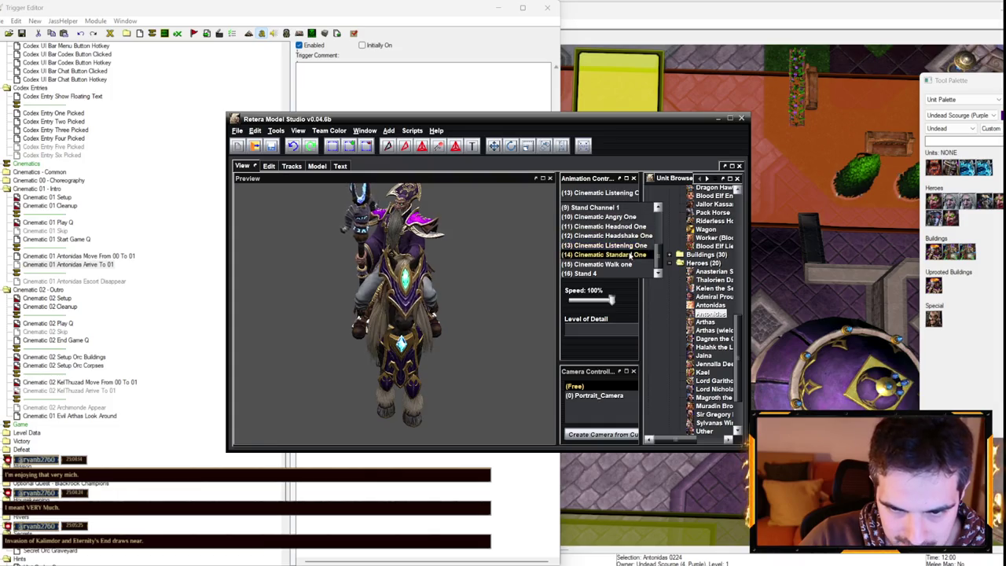
{"action": "left_click", "coordinate": [631, 256]}
{"action": "left_click", "coordinate": [597, 193]}
{"action": "left_click", "coordinate": [629, 236]}
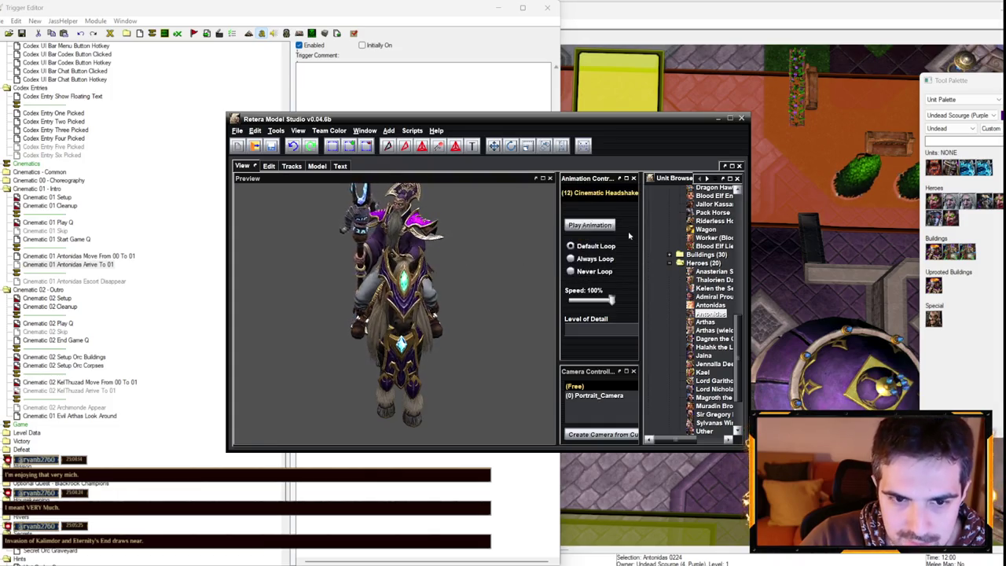
{"action": "left_click", "coordinate": [598, 193]}
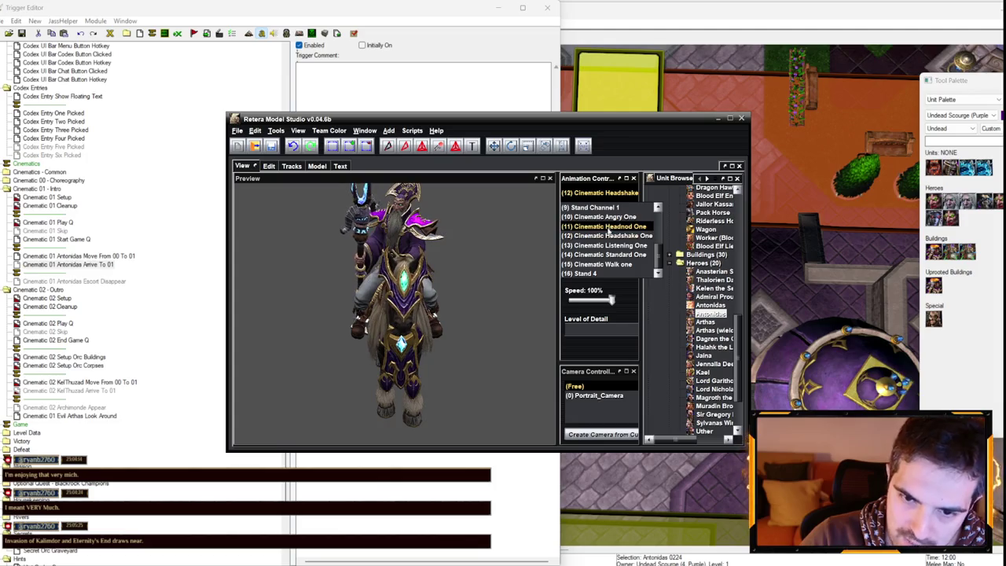
- Preview Antonidas's Stand Victory 1, Spell 1 and Stand Channel 1 animations
{"action": "scroll", "coordinate": [595, 260], "scroll_direction": "up", "scroll_amount": 3}
{"action": "left_click", "coordinate": [584, 213]}
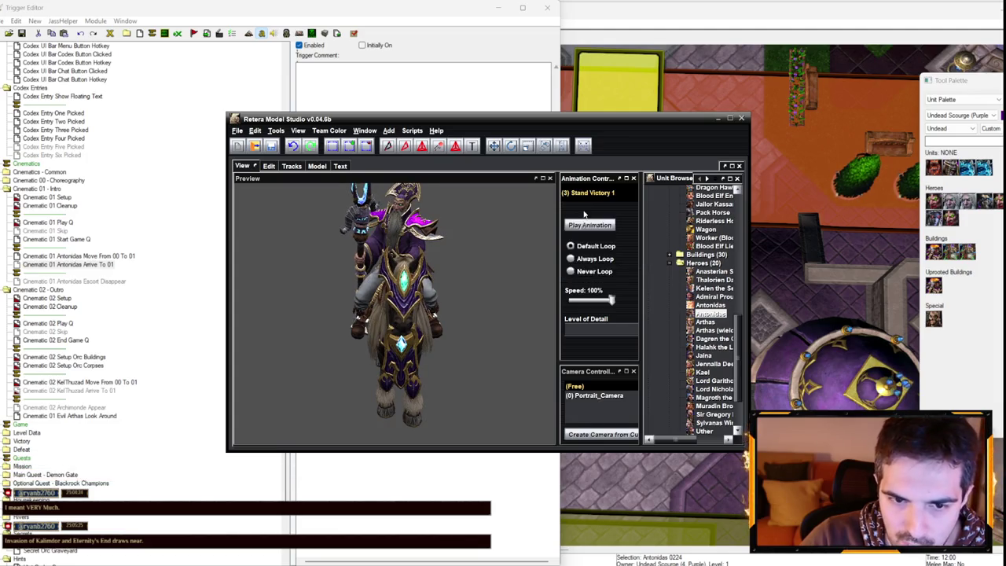
{"action": "left_click", "coordinate": [590, 193]}
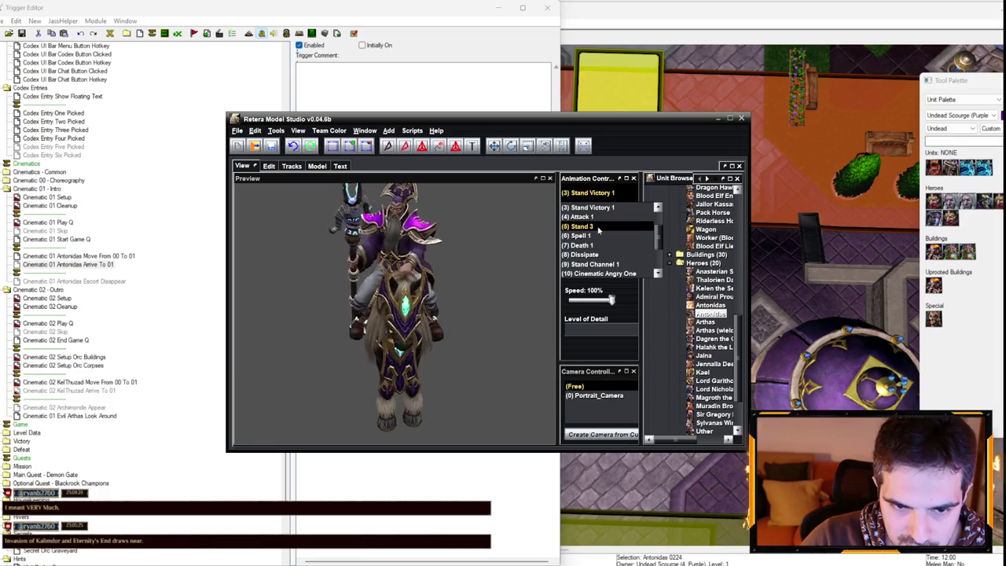
{"action": "scroll", "coordinate": [597, 248], "scroll_direction": "down", "scroll_amount": 1}
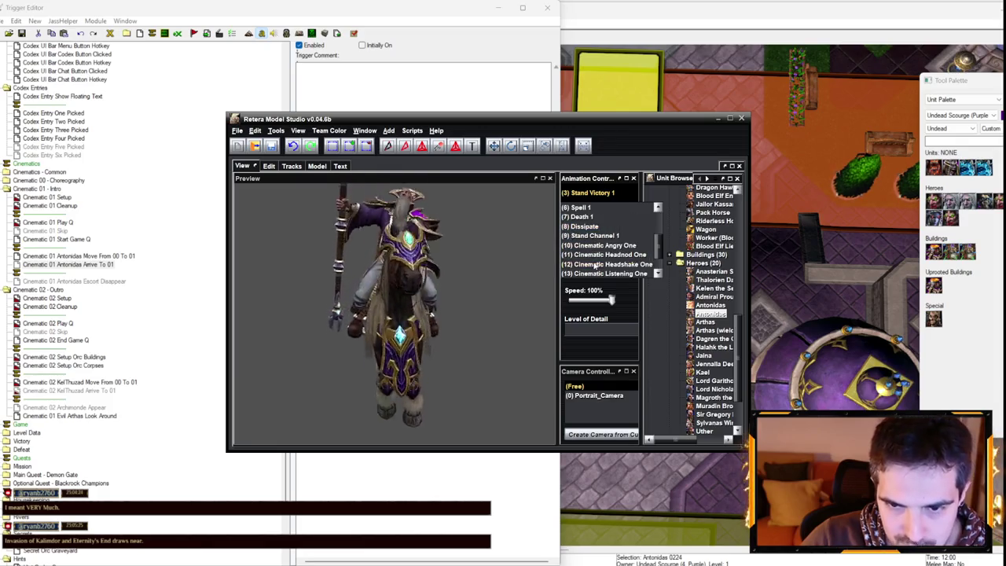
{"action": "scroll", "coordinate": [595, 268], "scroll_direction": "up", "scroll_amount": 3}
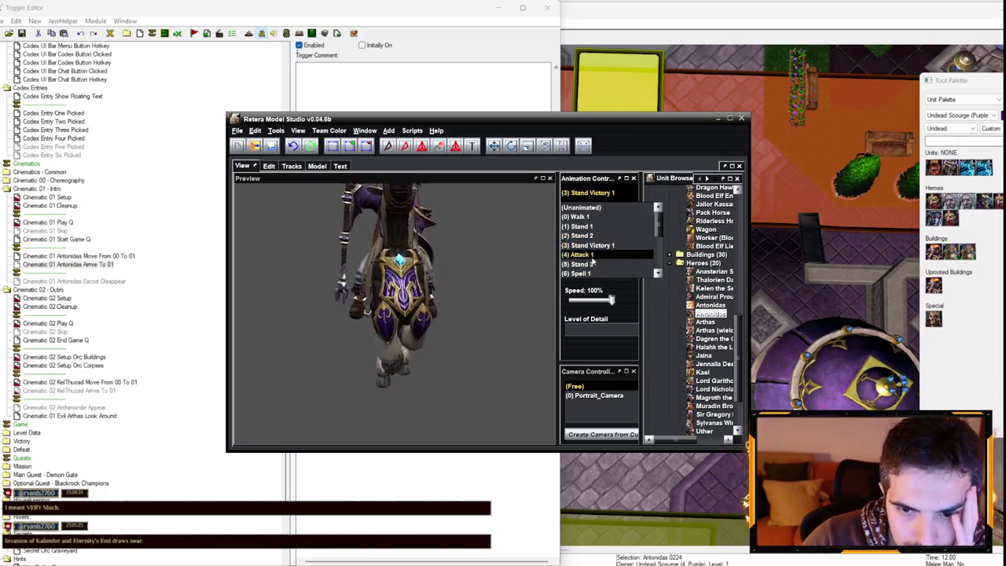
{"action": "left_click", "coordinate": [590, 273]}
{"action": "left_click", "coordinate": [607, 195]}
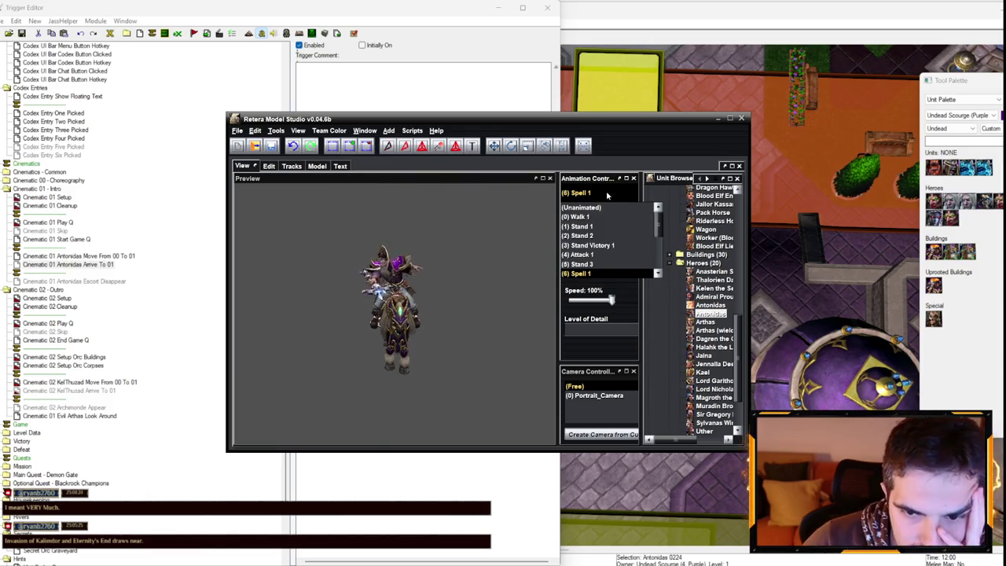
{"action": "left_click", "coordinate": [588, 245]}
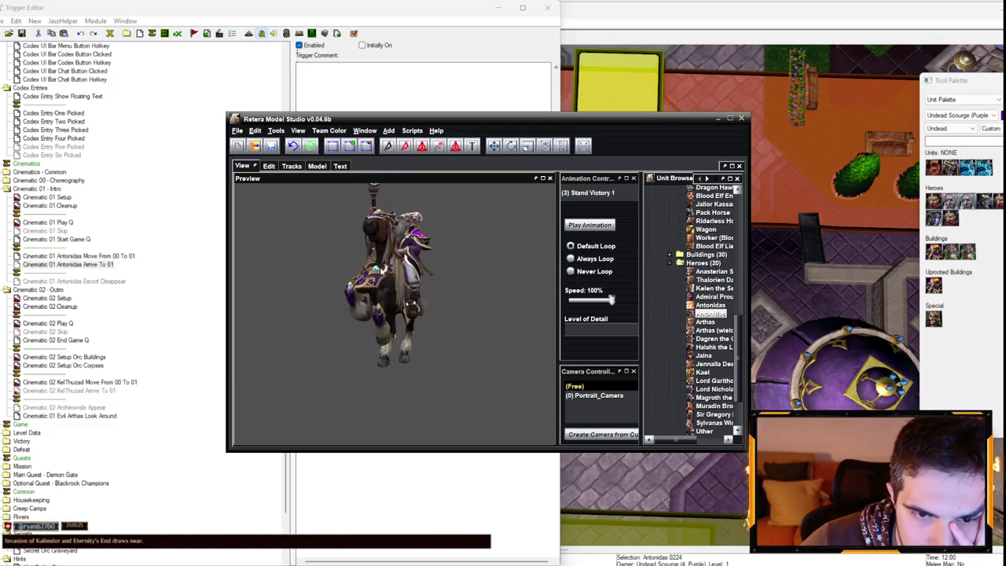
{"action": "left_click", "coordinate": [598, 193]}
{"action": "scroll", "coordinate": [595, 245], "scroll_direction": "down", "scroll_amount": 3}
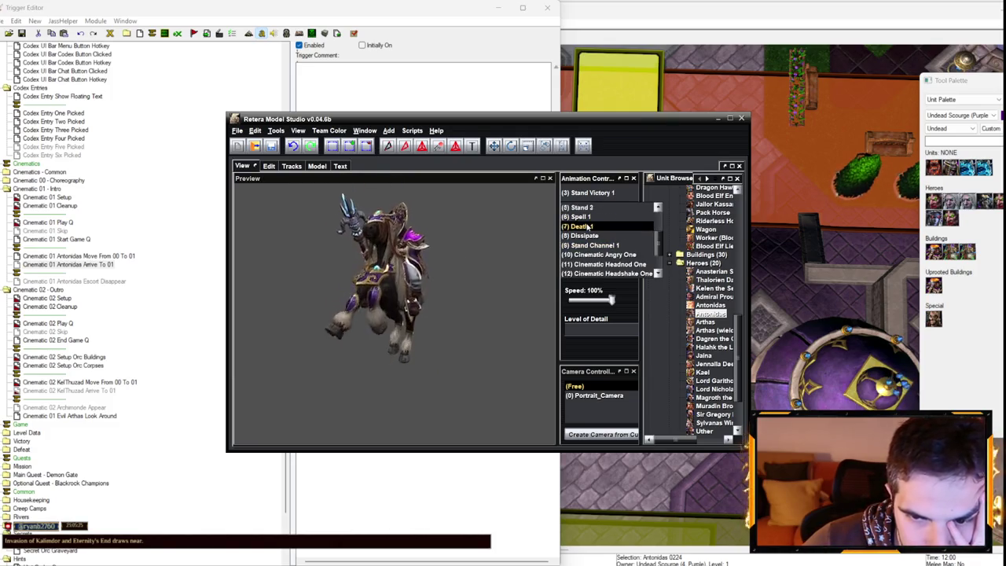
{"action": "left_click", "coordinate": [595, 245]}
- Recheck Cinematic Walk One, Cinematic Headshake and Stand 4, then close the model viewer
{"action": "left_click", "coordinate": [606, 194]}
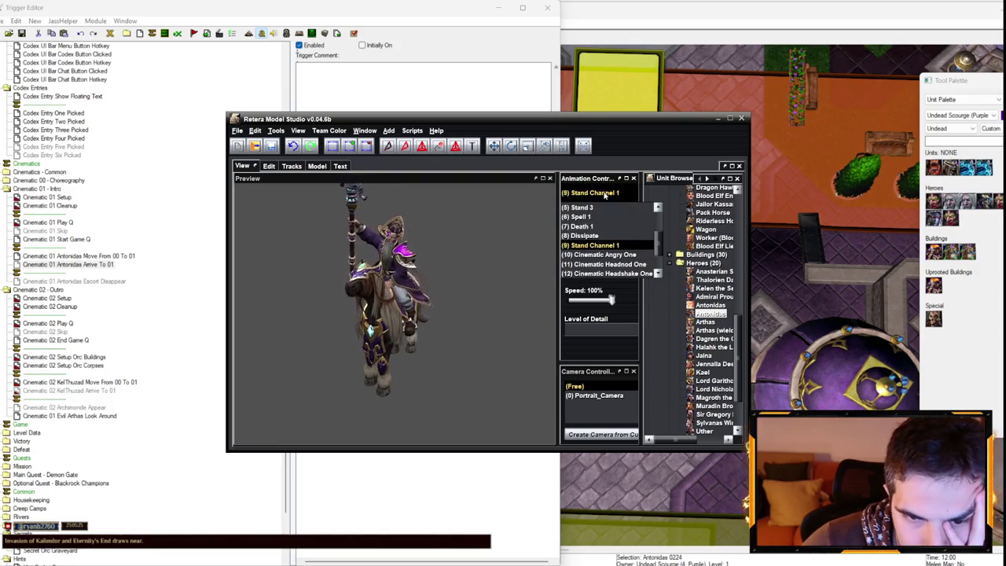
{"action": "scroll", "coordinate": [609, 248], "scroll_direction": "down", "scroll_amount": 2}
{"action": "left_click", "coordinate": [603, 264]}
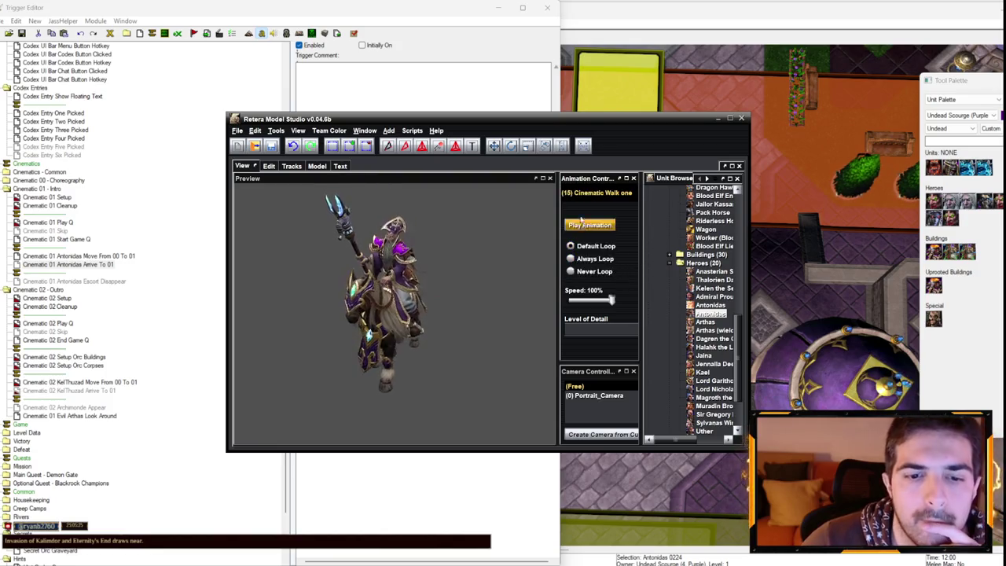
{"action": "left_click", "coordinate": [598, 192]}
{"action": "left_click", "coordinate": [607, 235]}
{"action": "scroll", "coordinate": [385, 314], "scroll_direction": "up", "scroll_amount": 5}
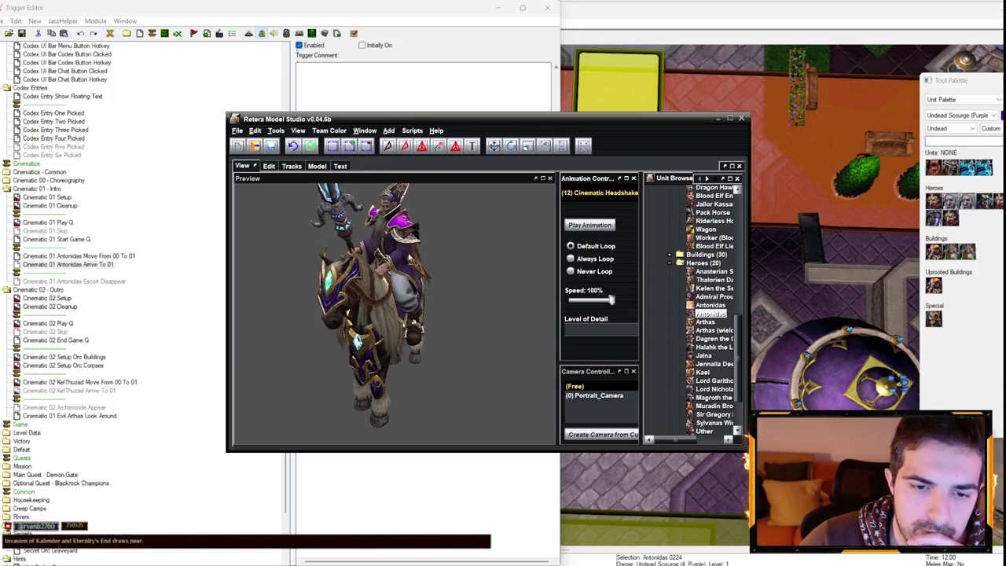
{"action": "left_click", "coordinate": [597, 193]}
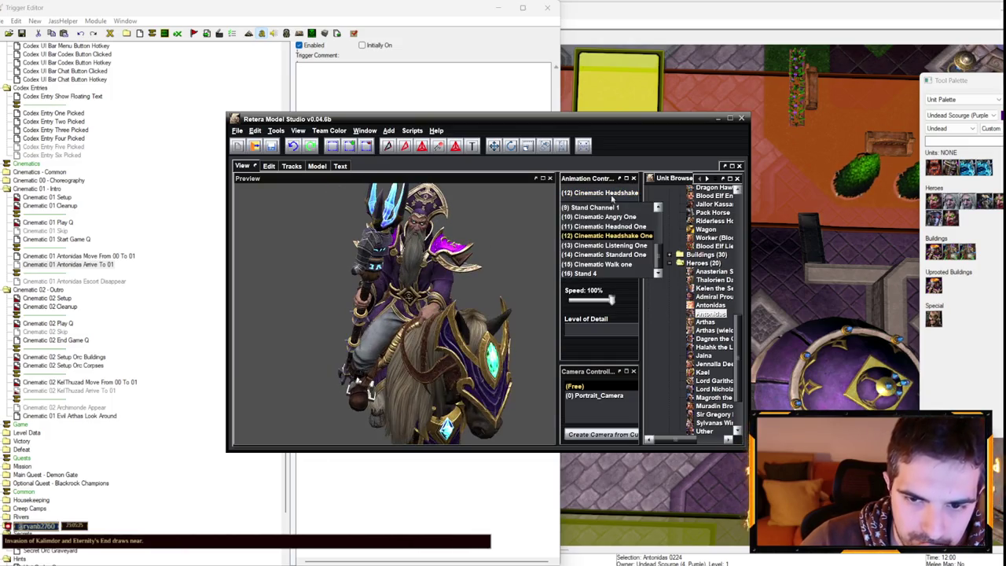
{"action": "left_click", "coordinate": [564, 274]}
{"action": "scroll", "coordinate": [461, 281], "scroll_direction": "down", "scroll_amount": 5}
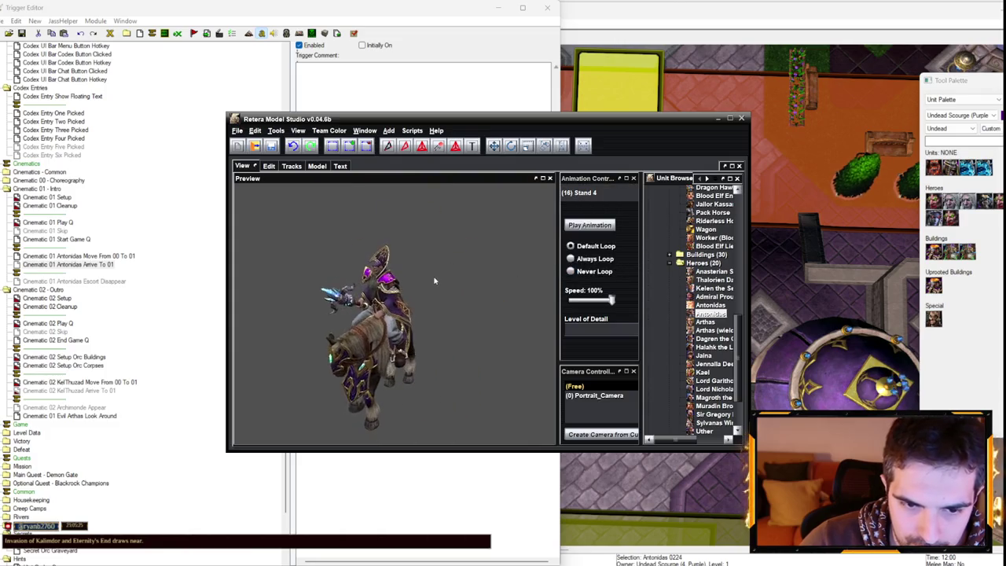
{"action": "left_click", "coordinate": [741, 118]}
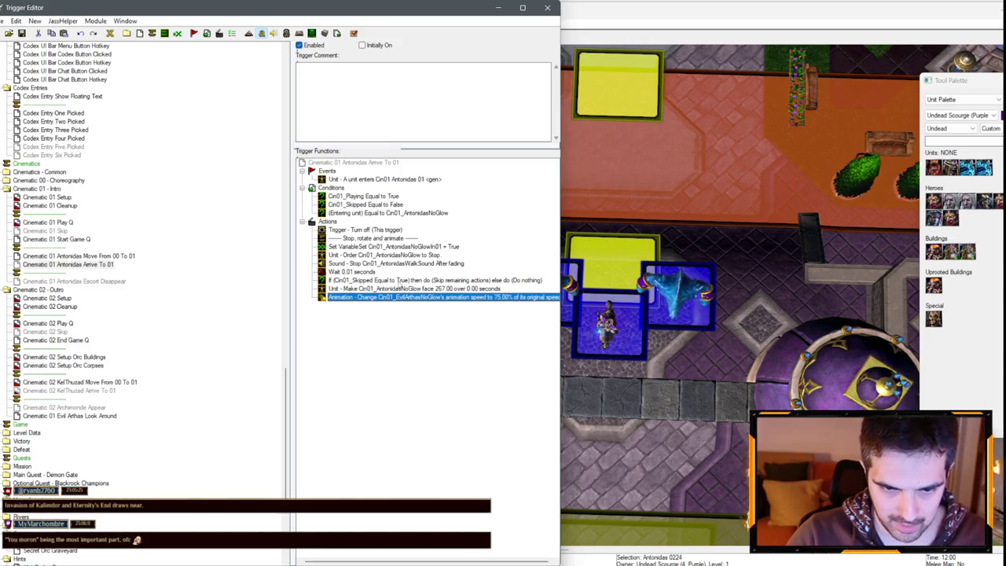
- Paste the animation action back after the face action and make it a plain Play Unit Animation
{"action": "left_click", "coordinate": [398, 289]}
{"action": "key", "text": "ctrl+v"}
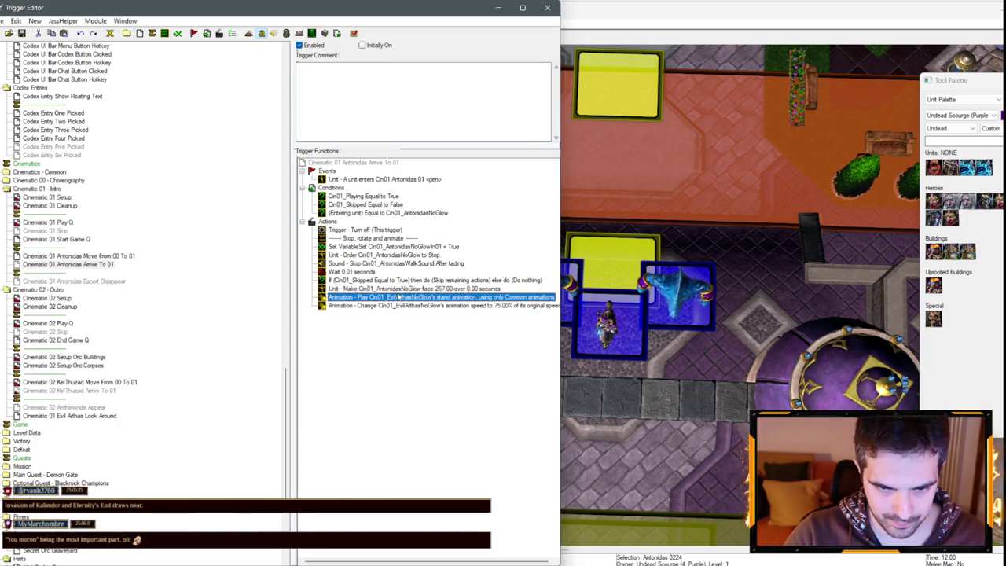
{"action": "double_click", "coordinate": [397, 297]}
{"action": "left_click", "coordinate": [257, 267]}
{"action": "left_click", "coordinate": [260, 287]}
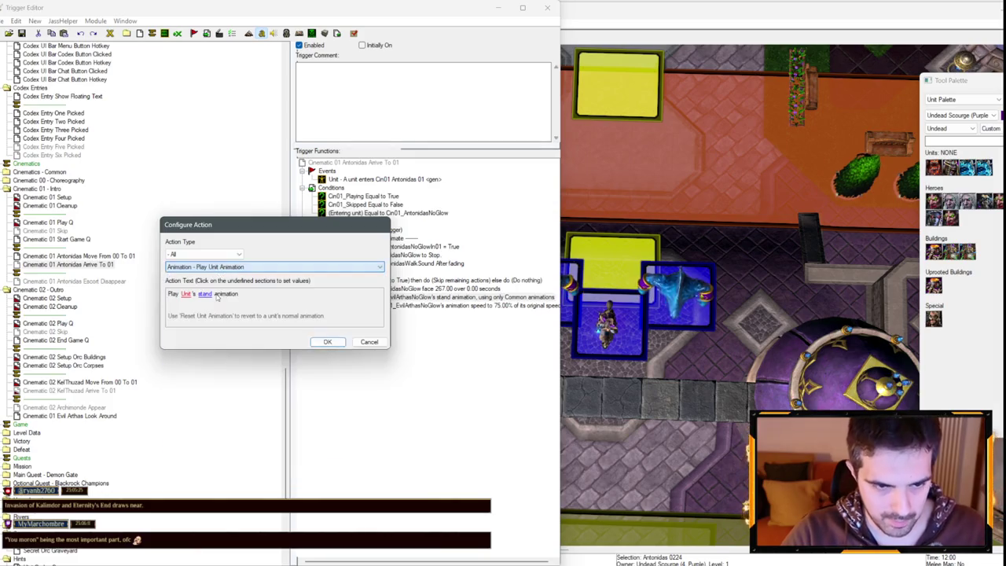
- Have Cin01_AntonidasNoGlow play the Cinematic Listening One animation
{"action": "left_click", "coordinate": [185, 298]}
{"action": "left_click", "coordinate": [267, 273]}
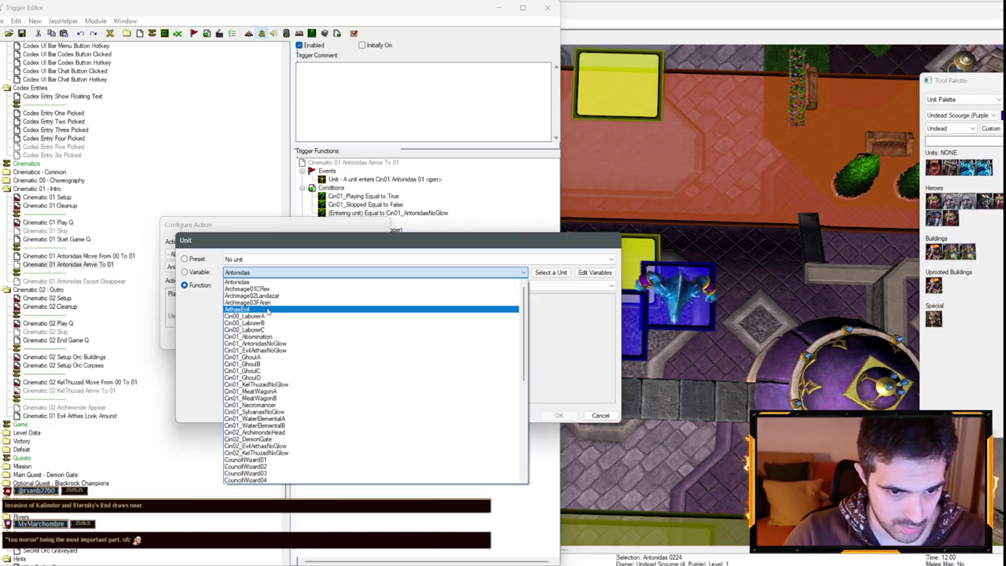
{"action": "left_click", "coordinate": [270, 343]}
{"action": "key", "text": "Return"}
{"action": "left_click", "coordinate": [258, 295]}
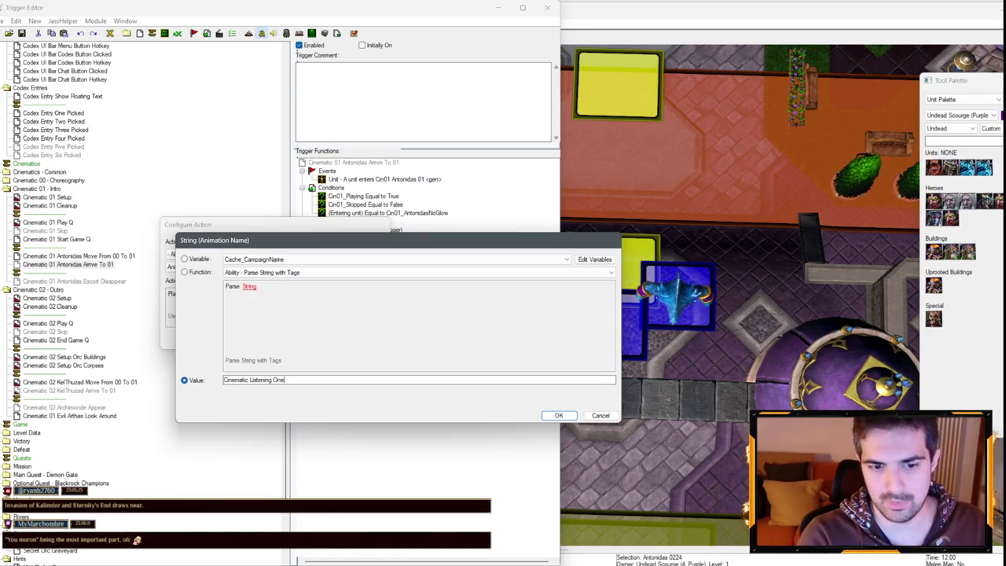
{"action": "key", "text": "Return"}
{"action": "key", "text": "Return"}
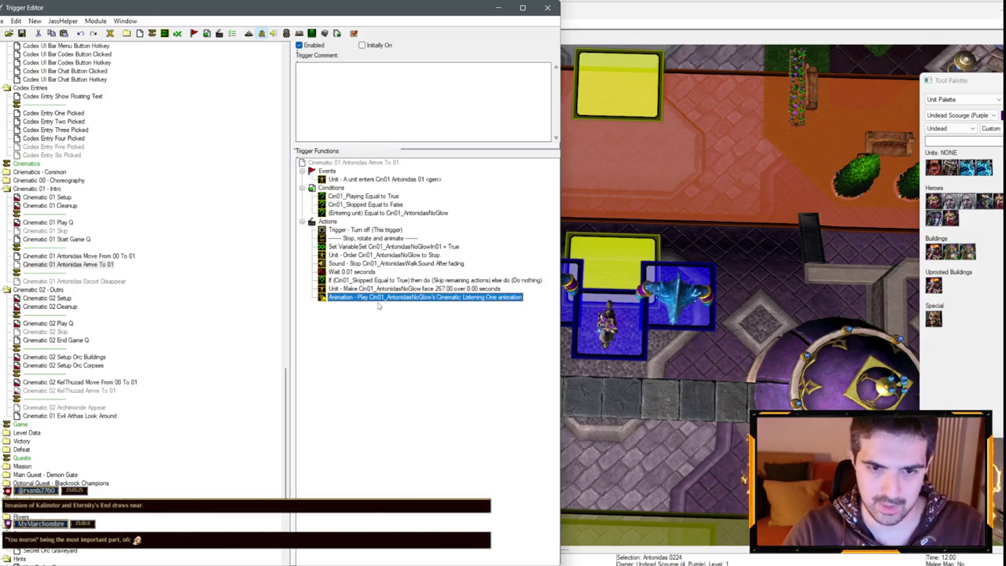
{"action": "left_click", "coordinate": [375, 289]}
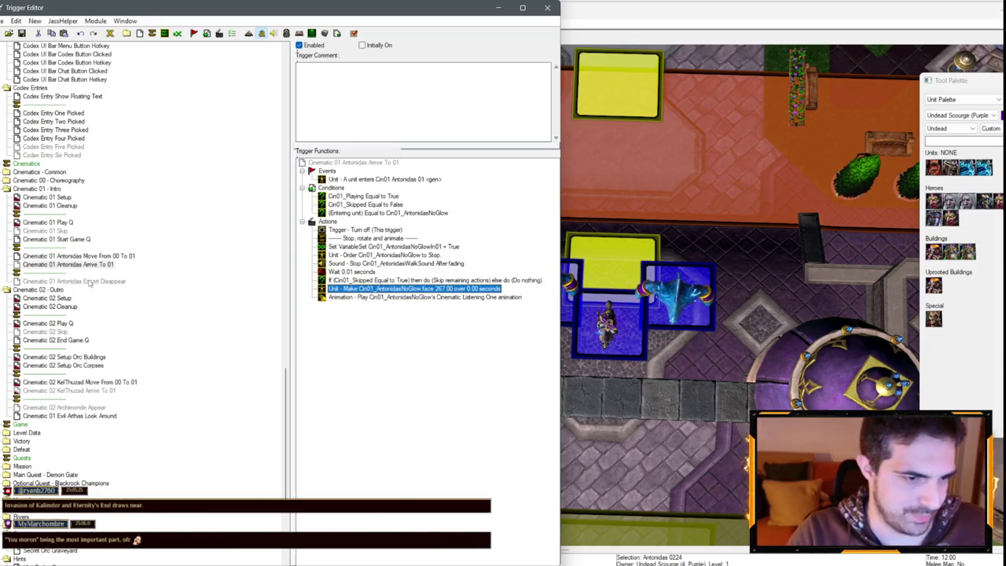
{"action": "left_click", "coordinate": [75, 267]}
- Move the separator line below the Antonidas Arrive To 01 trigger
{"action": "left_click", "coordinate": [45, 248]}
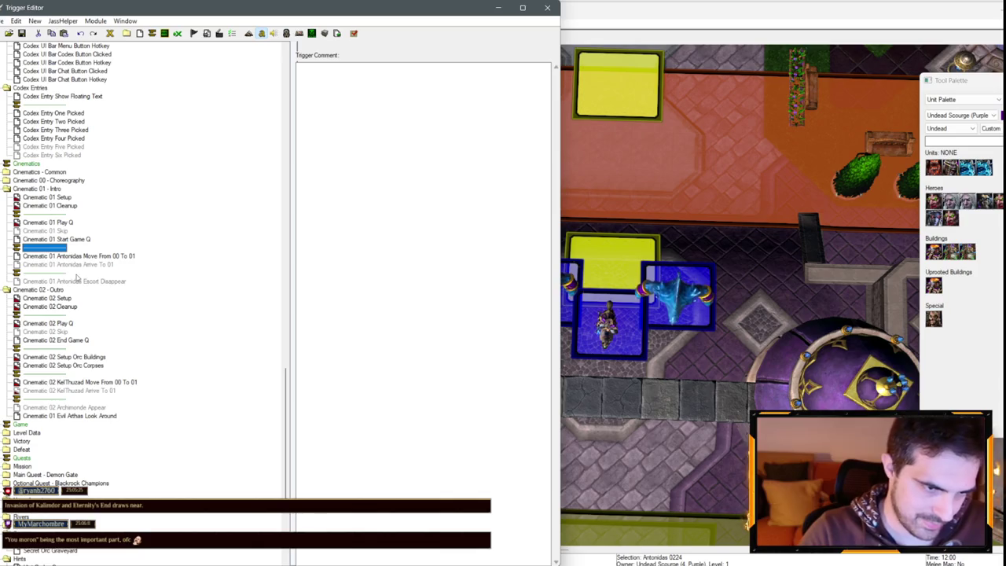
{"action": "left_click_drag", "start_coordinate": [72, 268], "coordinate": [70, 268]}
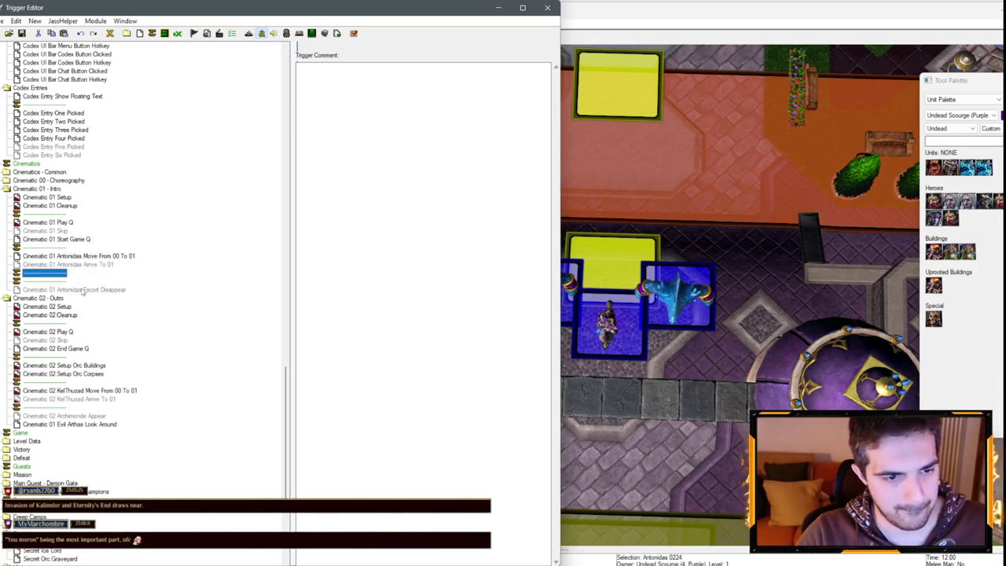
{"action": "left_click", "coordinate": [81, 290]}
{"action": "scroll", "coordinate": [92, 212], "scroll_direction": "up", "scroll_amount": 15}
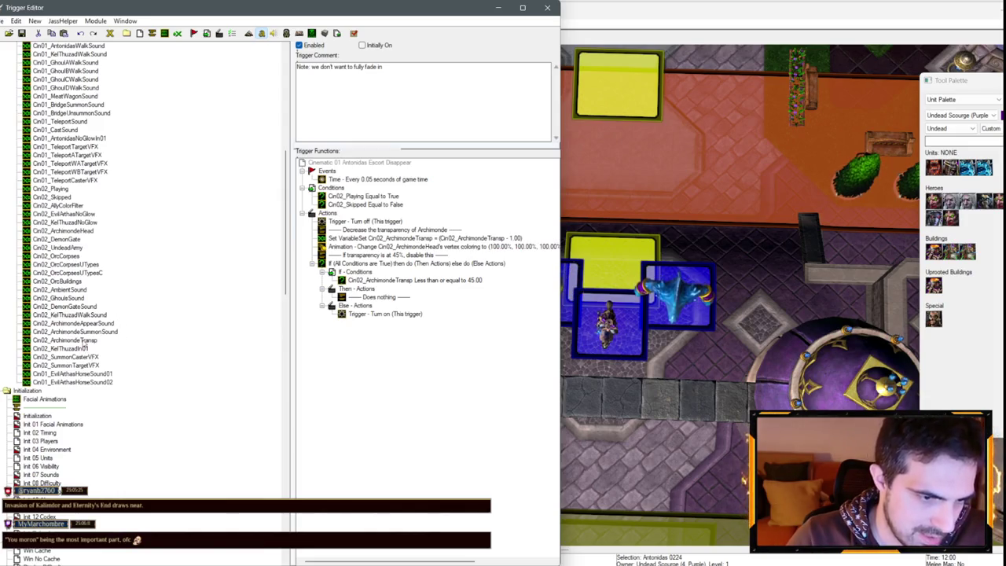
- Rename Cin02_ArchimondeTransp to Cin01_AntonidasEscortTransp with initial value 0.00
{"action": "mouse_move", "coordinate": [82, 339]}
{"action": "left_mouse_down"}
{"action": "mouse_move", "coordinate": [83, 376]}
{"action": "mouse_move", "coordinate": [82, 295]}
{"action": "mouse_move", "coordinate": [78, 312]}
{"action": "left_mouse_up"}
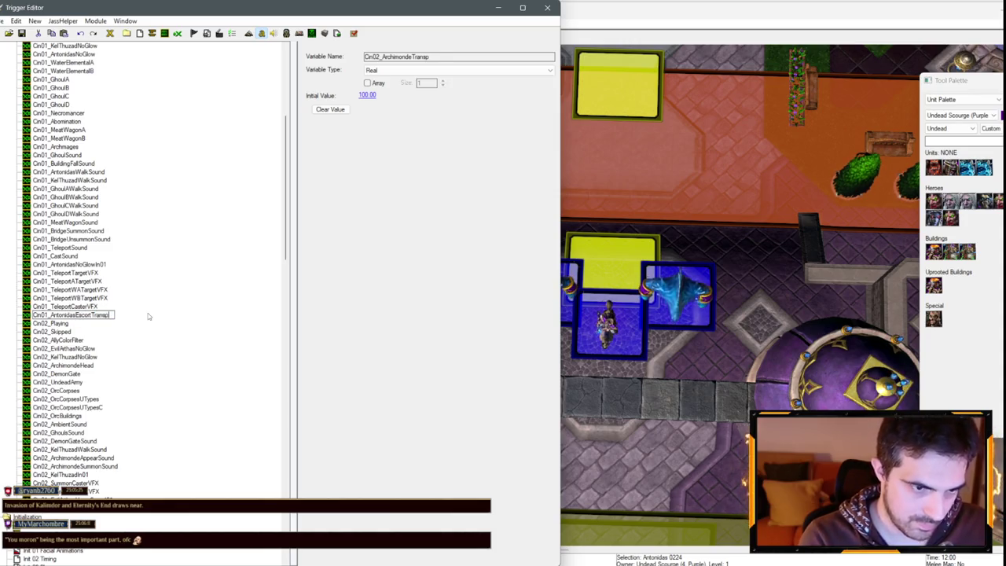
{"action": "key", "text": "Return"}
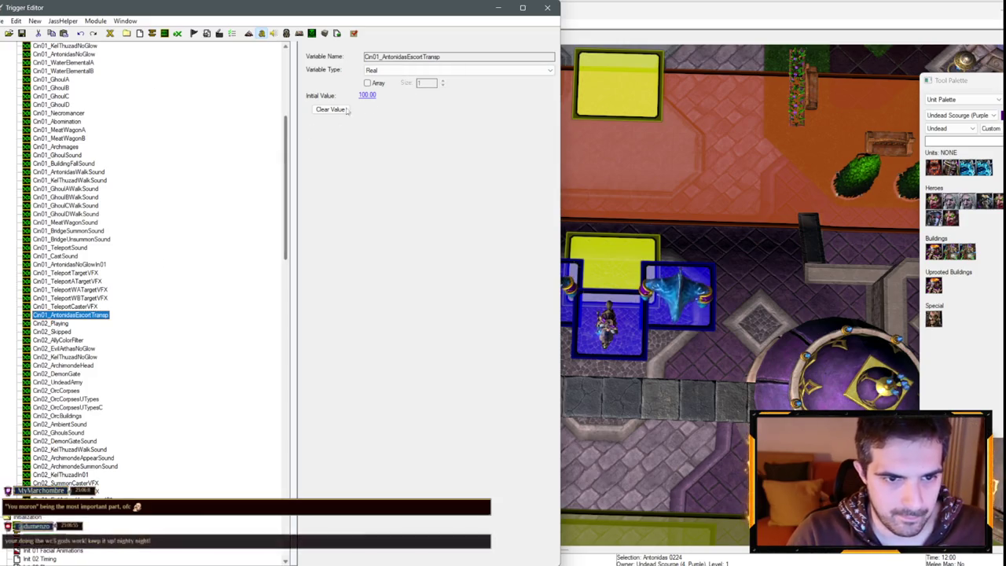
{"action": "left_click", "coordinate": [367, 96]}
{"action": "key", "text": "Return"}
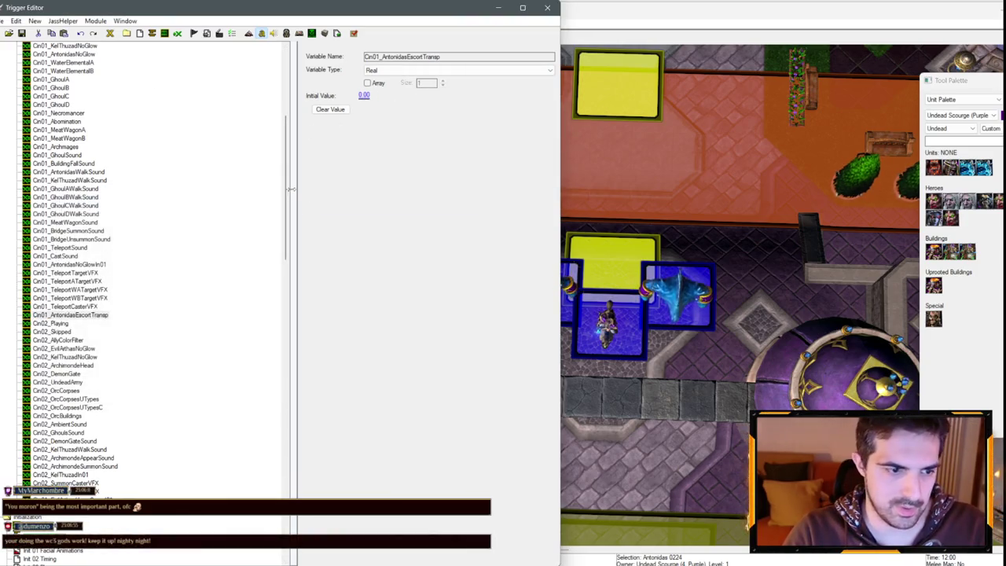
- Reopen the Cinematic 01 Antonidas Escort Disappear trigger
{"action": "left_click_drag", "start_coordinate": [287, 185], "coordinate": [283, 520]}
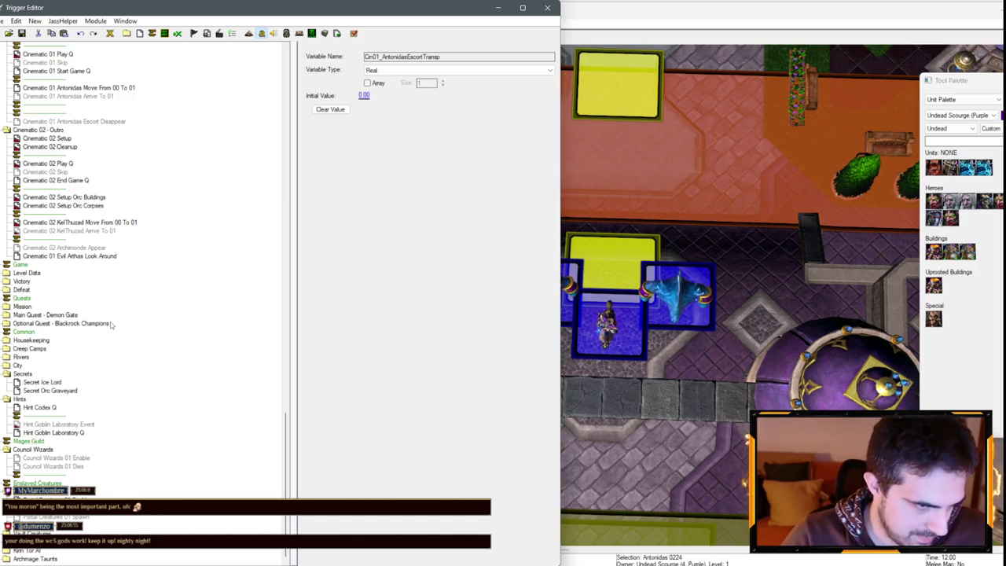
{"action": "scroll", "coordinate": [77, 482], "scroll_direction": "up", "scroll_amount": 18}
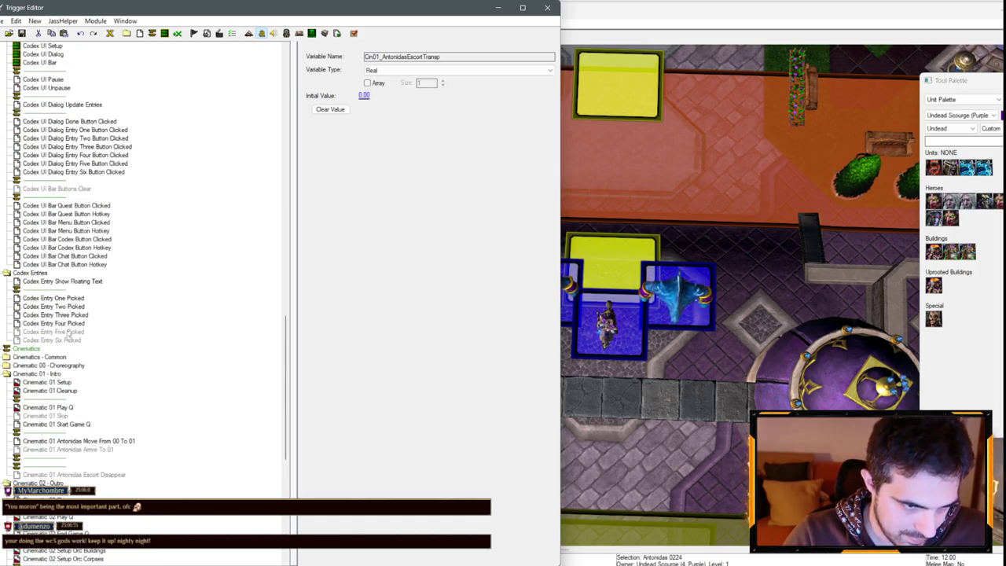
{"action": "scroll", "coordinate": [83, 283], "scroll_direction": "up", "scroll_amount": 7}
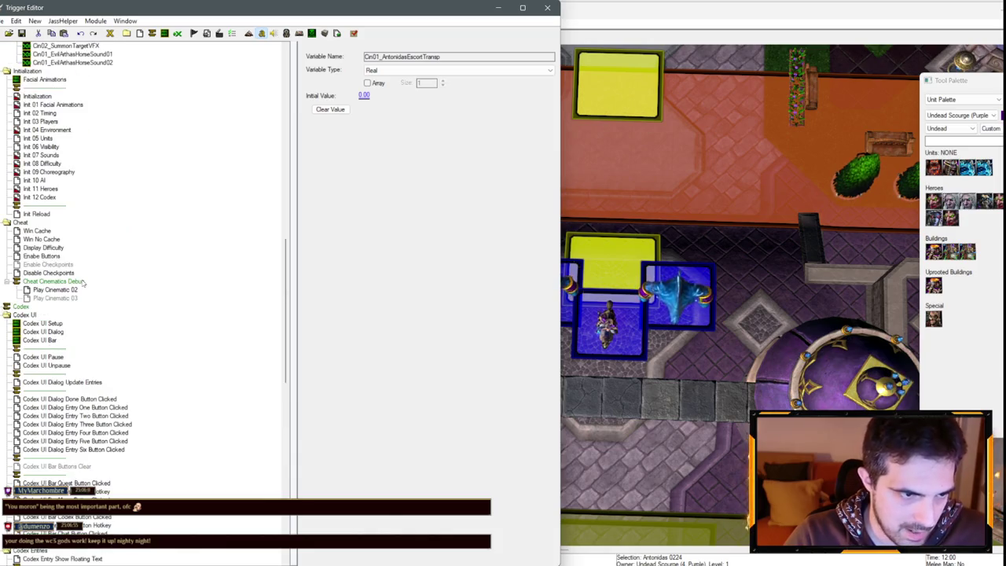
{"action": "scroll", "coordinate": [86, 291], "scroll_direction": "down", "scroll_amount": 16}
{"action": "left_click", "coordinate": [98, 347]}
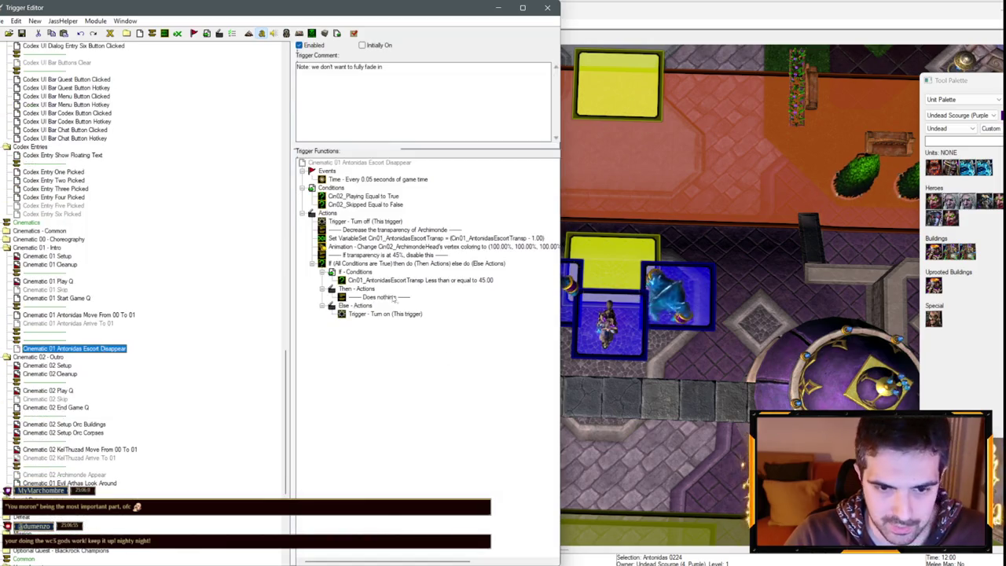
- Change the transparency Set Variable formula from minus to plus
{"action": "double_click", "coordinate": [445, 238]}
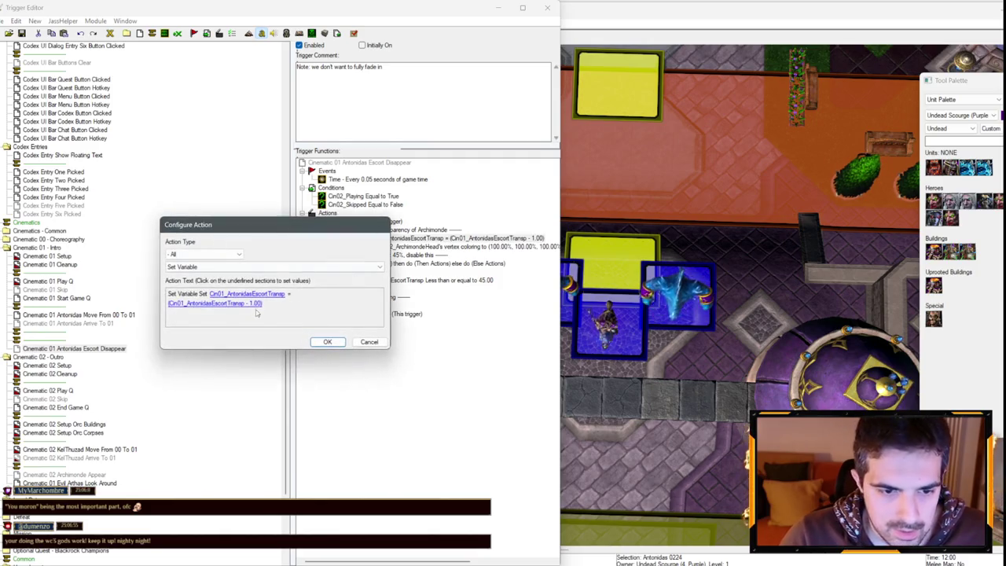
{"action": "left_click", "coordinate": [250, 302]}
{"action": "left_click", "coordinate": [305, 299]}
{"action": "key", "text": "Up"}
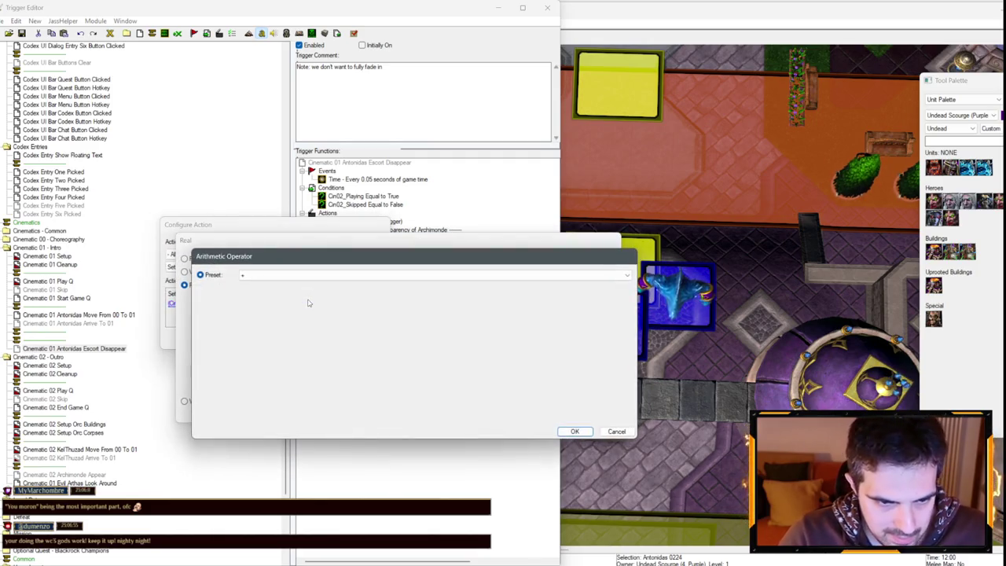
{"action": "key", "text": "Return"}
{"action": "key", "text": "Return"}
{"action": "key", "text": "Return"}
- Make the vertex-colouring action target Cin01_AntonidasNoGlow and check its copied action
{"action": "double_click", "coordinate": [441, 246]}
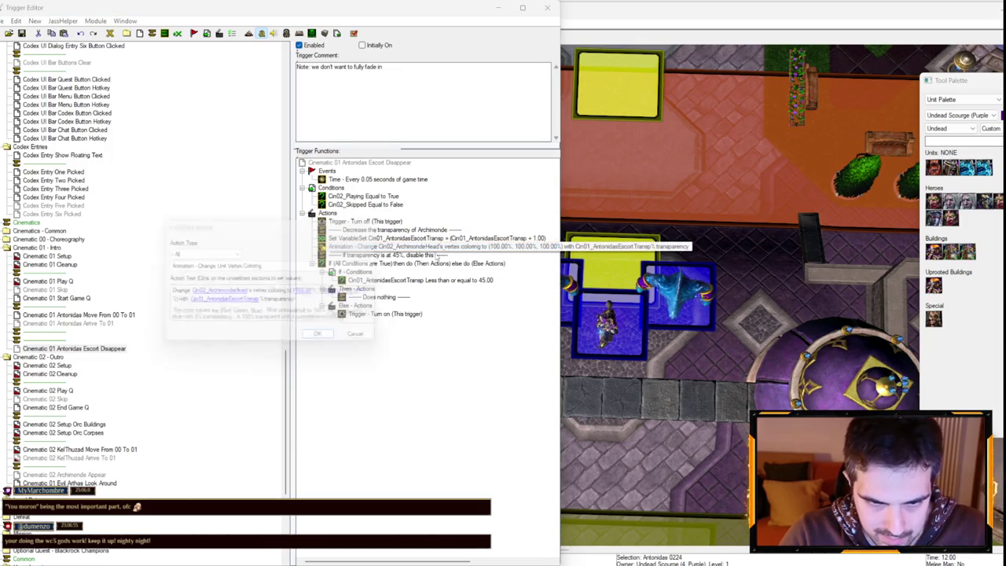
{"action": "left_click", "coordinate": [228, 295]}
{"action": "left_click", "coordinate": [267, 272]}
{"action": "scroll", "coordinate": [274, 330], "scroll_direction": "up", "scroll_amount": 7}
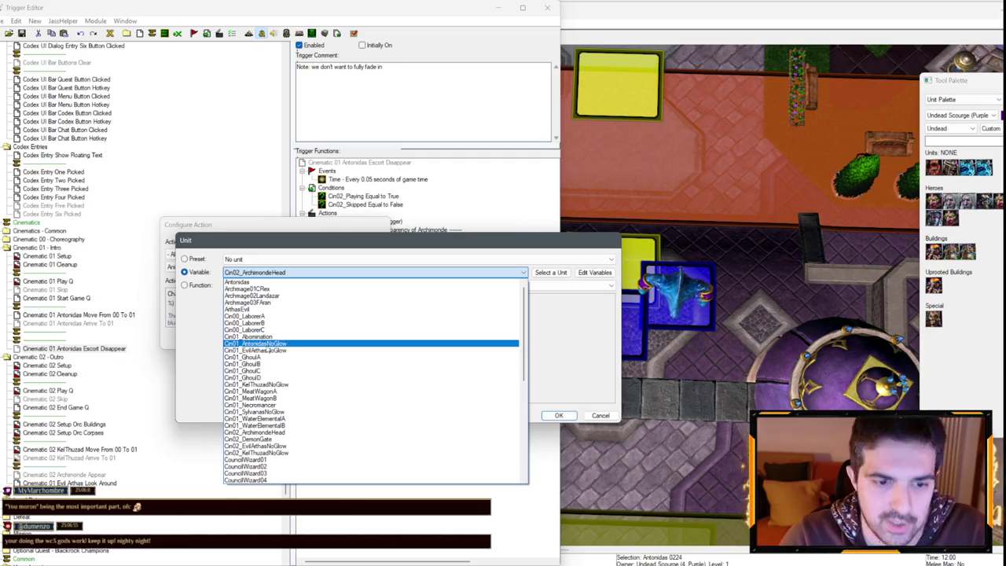
{"action": "left_click", "coordinate": [269, 344]}
{"action": "key", "text": "Return"}
{"action": "key", "text": "Return"}
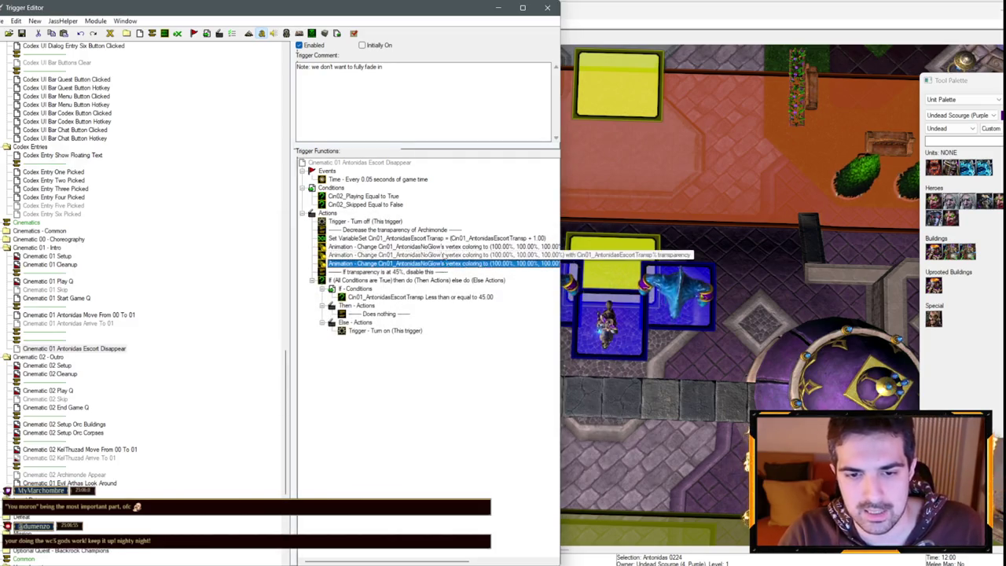
{"action": "double_click", "coordinate": [445, 254]}
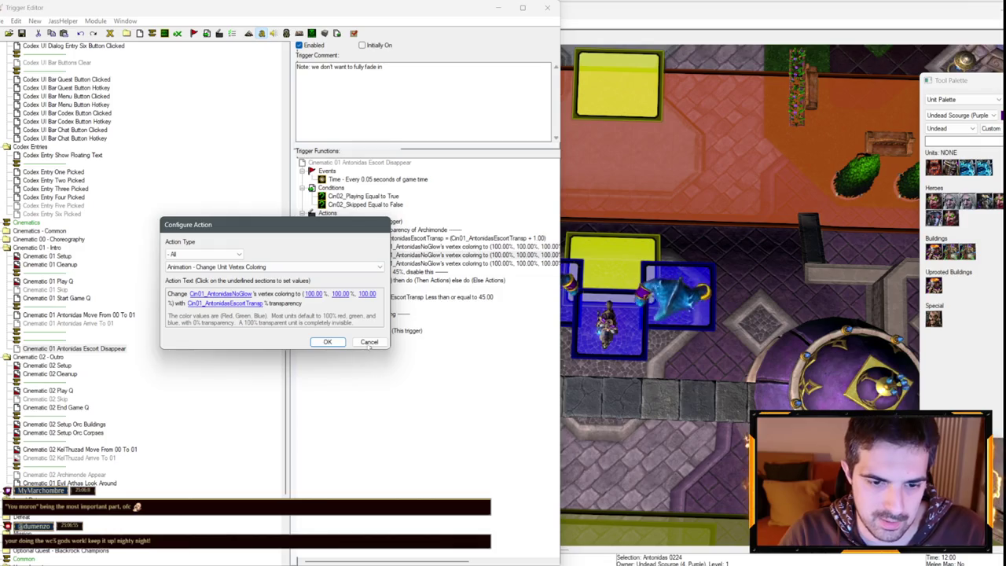
{"action": "left_click", "coordinate": [369, 344]}
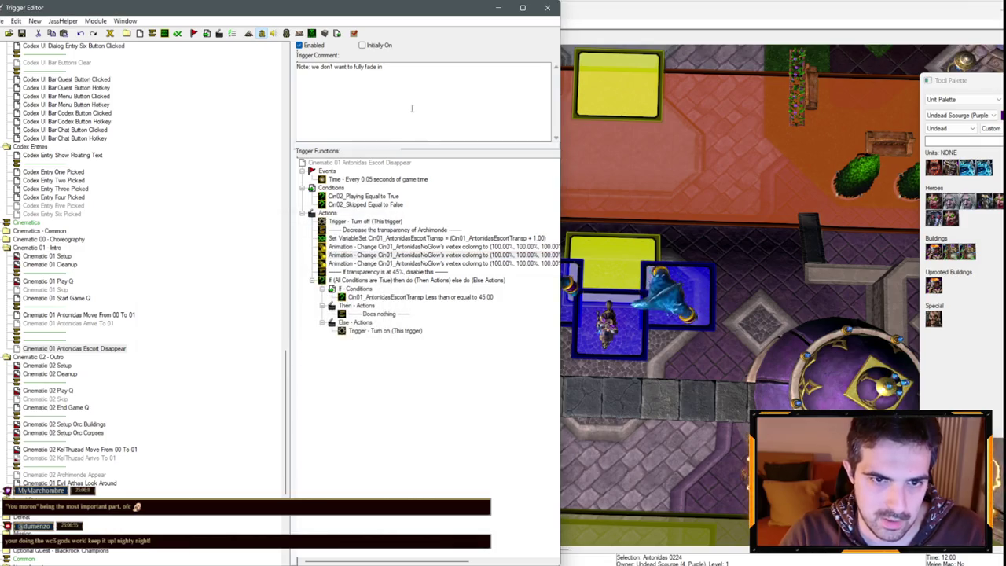
{"action": "double_click", "coordinate": [414, 297]}
- Change the condition to transparency greater than or equal to 100
{"action": "left_click", "coordinate": [272, 294]}
{"action": "left_click", "coordinate": [306, 262]}
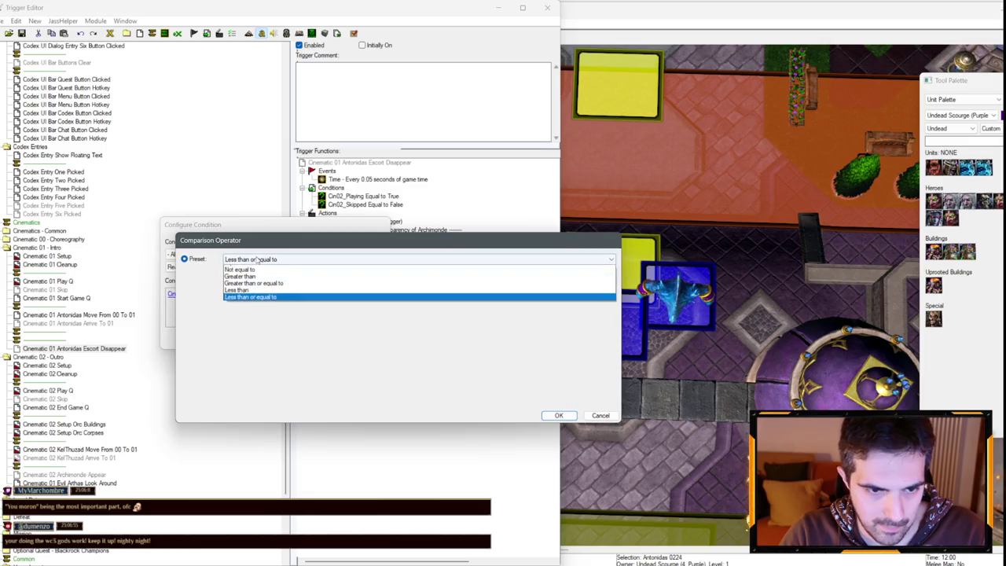
{"action": "left_click", "coordinate": [314, 318]}
{"action": "key", "text": "Return"}
{"action": "left_click", "coordinate": [316, 294]}
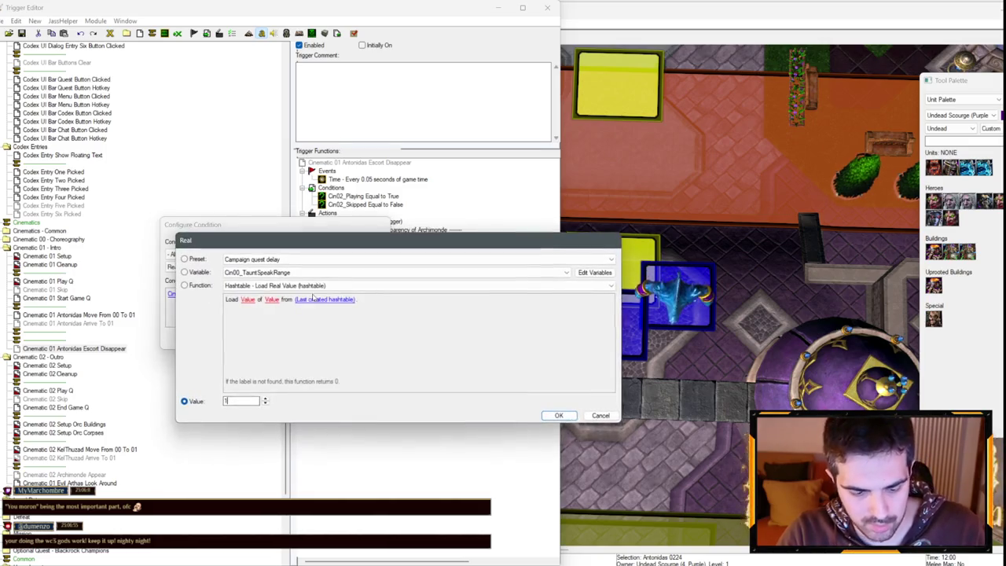
{"action": "type", "text": "100"}
{"action": "key", "text": "Return"}
{"action": "key", "text": "Return"}
- Replace the Do Nothing action with a new Unit - Hide action
{"action": "left_click", "coordinate": [366, 315]}
{"action": "right_click", "coordinate": [366, 314]}
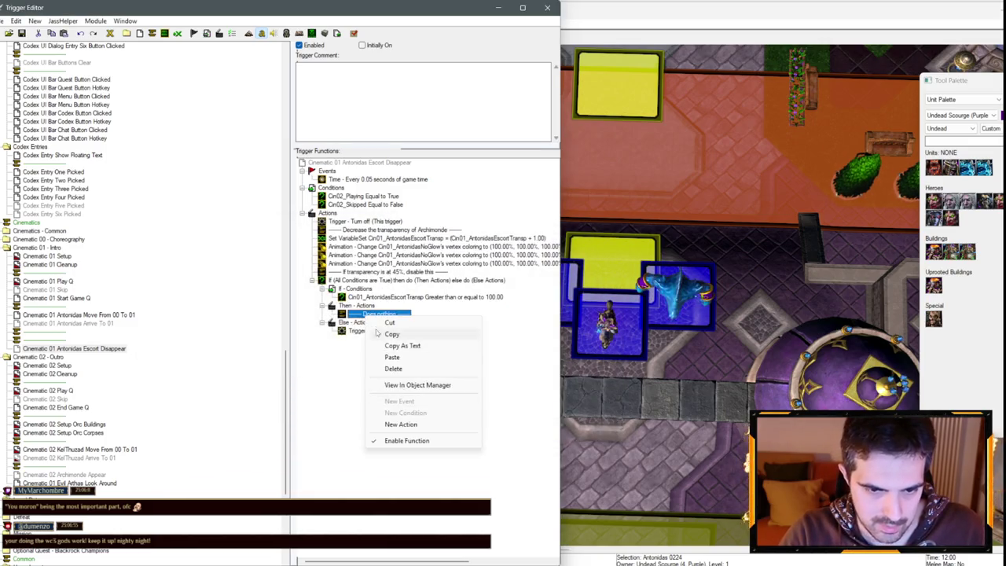
{"action": "left_click", "coordinate": [386, 366]}
{"action": "right_click", "coordinate": [359, 305]}
{"action": "left_click", "coordinate": [396, 413]}
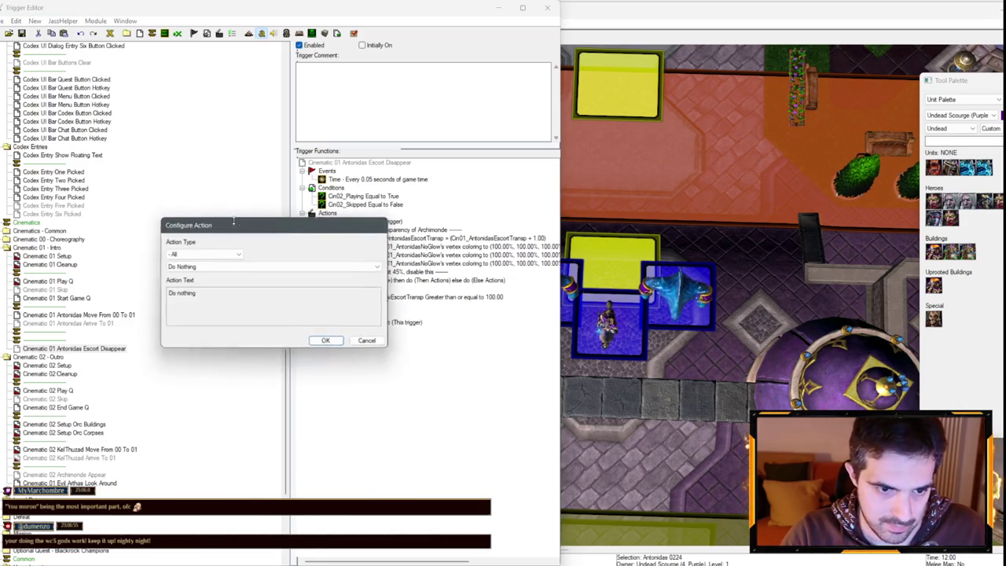
{"action": "left_click", "coordinate": [204, 254]}
{"action": "left_click", "coordinate": [201, 427]}
{"action": "left_click", "coordinate": [274, 266]}
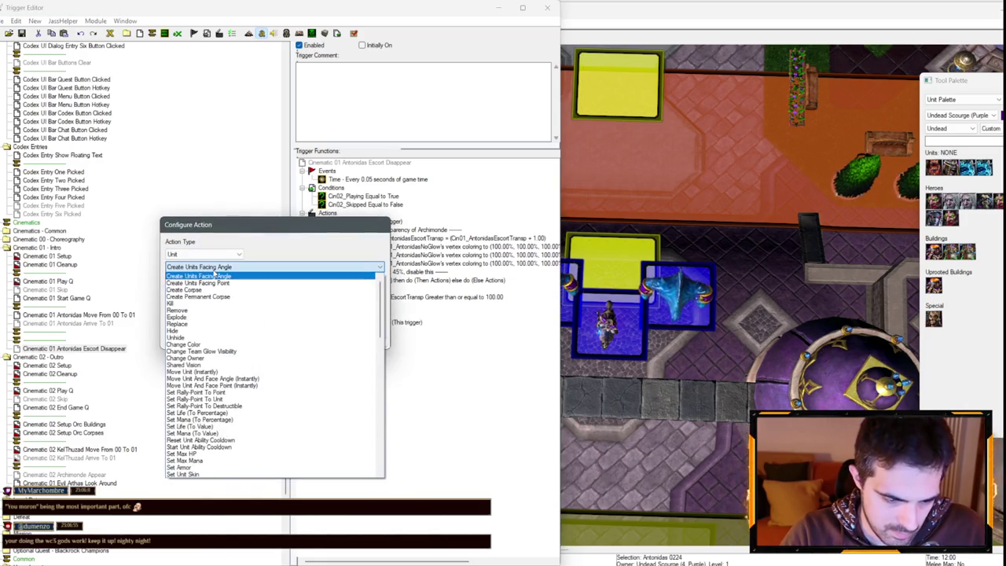
{"action": "type", "text": "hide"}
{"action": "key", "text": "Return"}
- Make the Hide action target Cin01_AntonidasNoGlow
{"action": "left_click", "coordinate": [187, 294]}
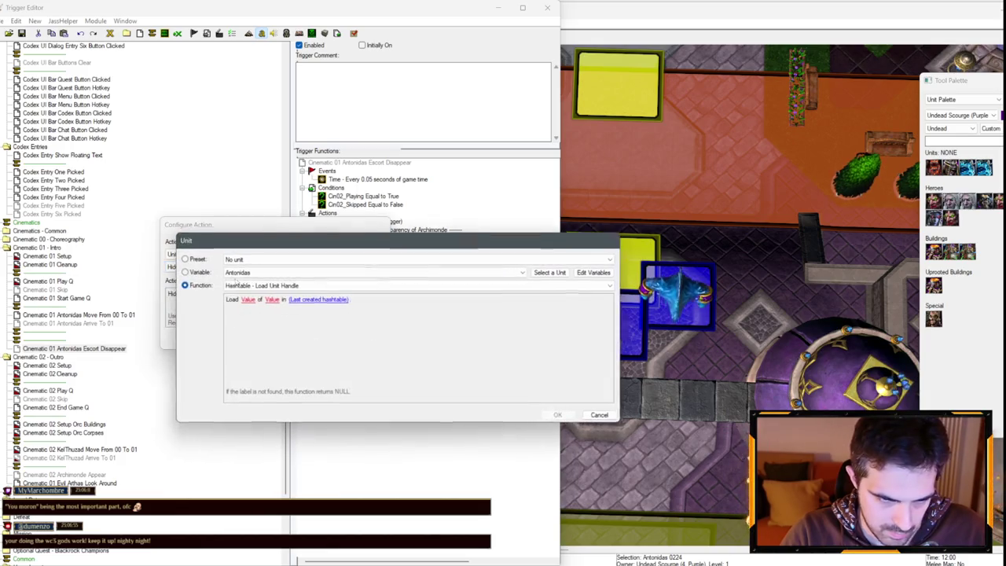
{"action": "left_click", "coordinate": [256, 272]}
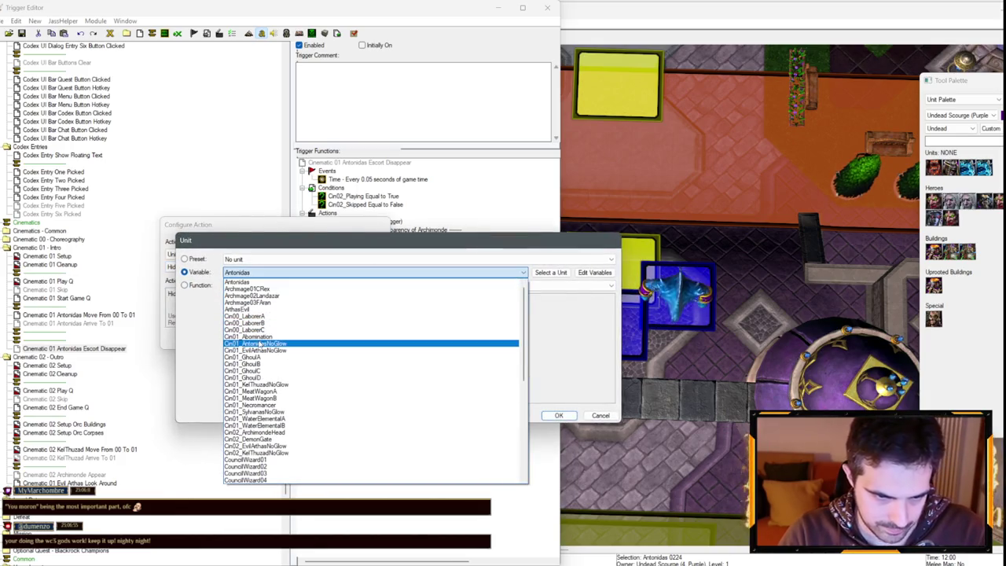
{"action": "left_click", "coordinate": [260, 343]}
{"action": "key", "text": "Return"}
{"action": "key", "text": "Return"}
{"action": "double_click", "coordinate": [399, 330]}
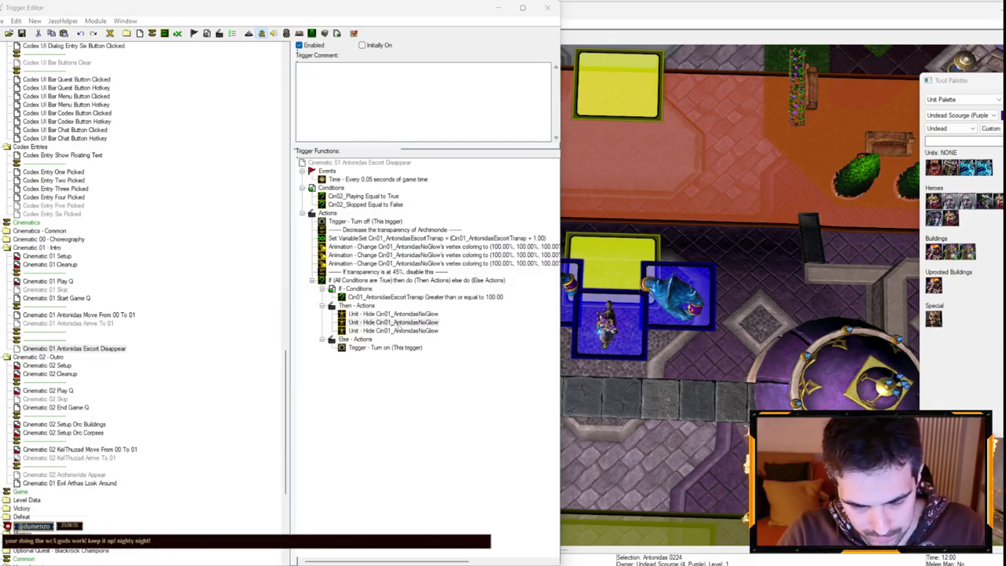
- Set the second and third hide actions to Cin01_WaterElementalA and Cin01_WaterElementalB
{"action": "left_click", "coordinate": [232, 294]}
{"action": "left_click", "coordinate": [235, 273]}
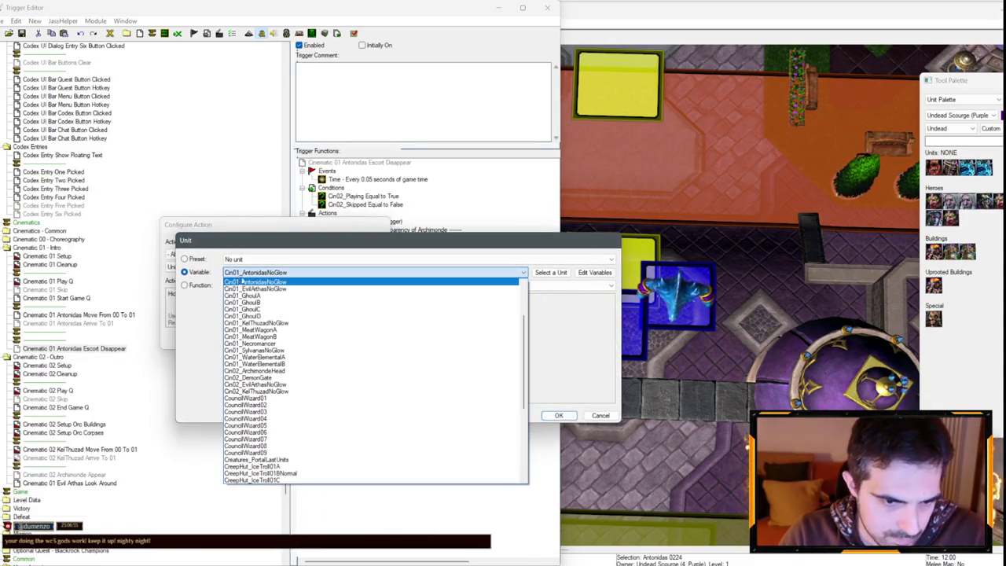
{"action": "left_click", "coordinate": [260, 357]}
{"action": "key", "text": "Return"}
{"action": "key", "text": "Return"}
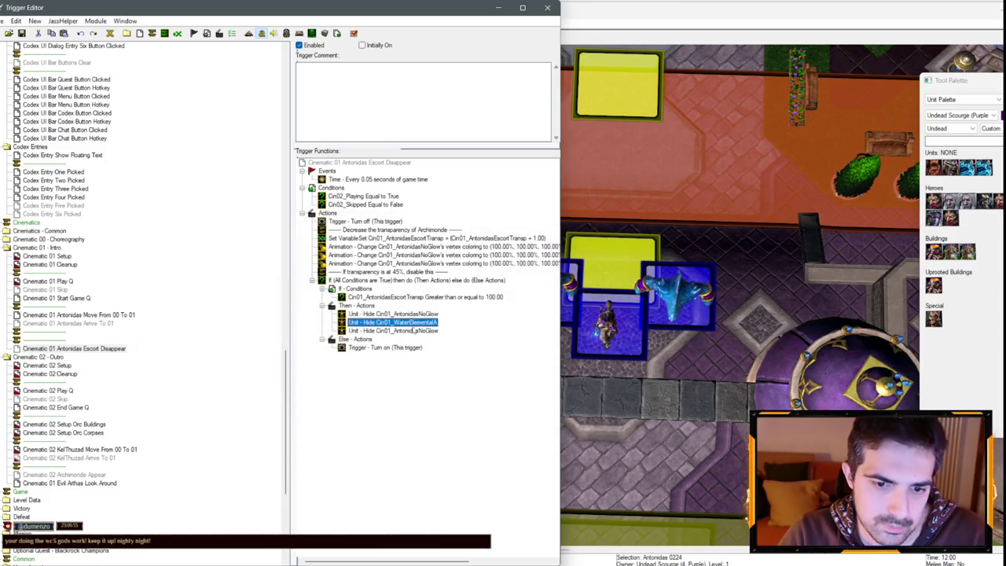
{"action": "double_click", "coordinate": [414, 330]}
{"action": "left_click", "coordinate": [232, 294]}
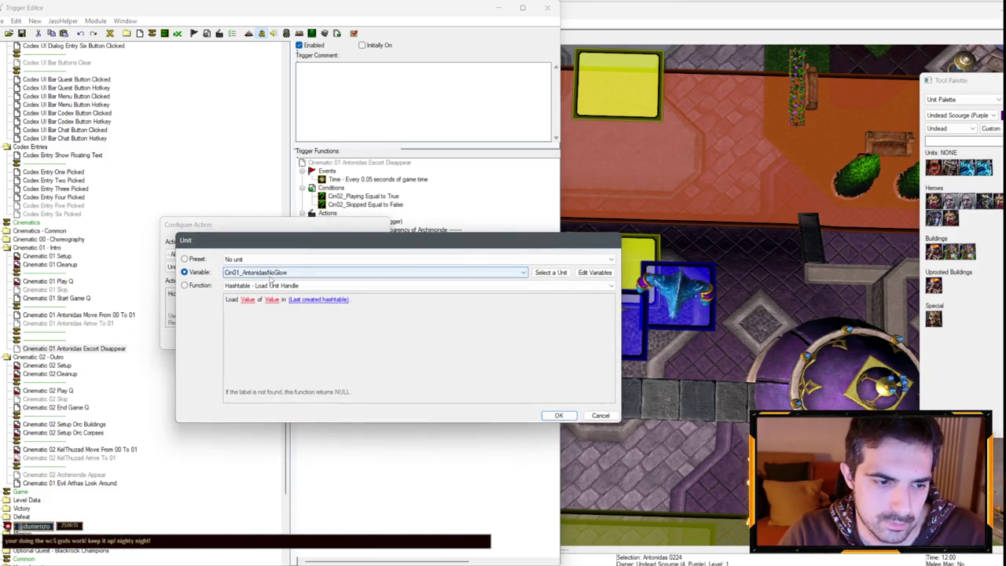
{"action": "left_click", "coordinate": [270, 275]}
{"action": "left_click", "coordinate": [270, 366]}
{"action": "key", "text": "Return"}
{"action": "key", "text": "Return"}
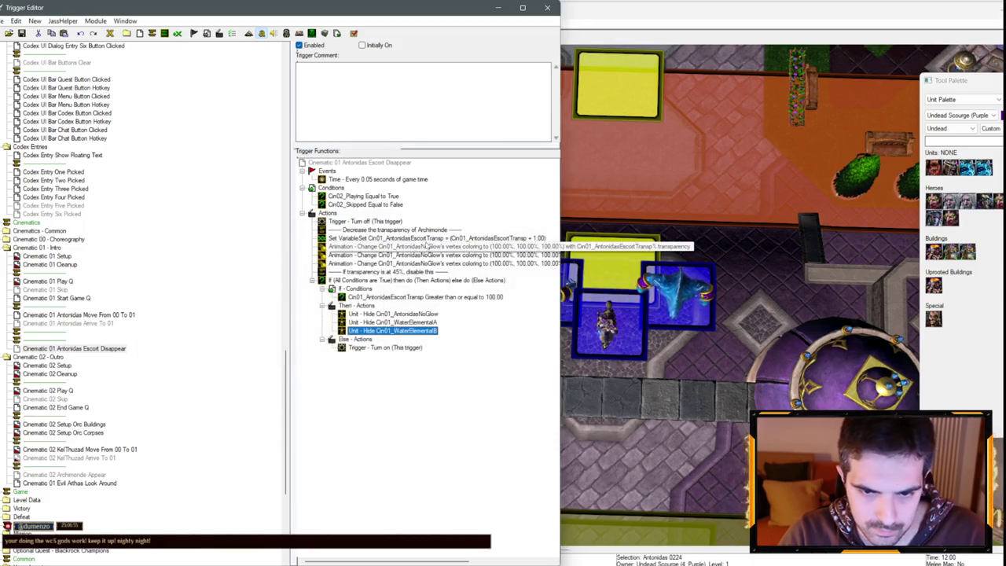
- Switch a vertex-colouring action's unit to Cin01_WaterElementalB
{"action": "double_click", "coordinate": [425, 246]}
{"action": "left_click", "coordinate": [247, 294]}
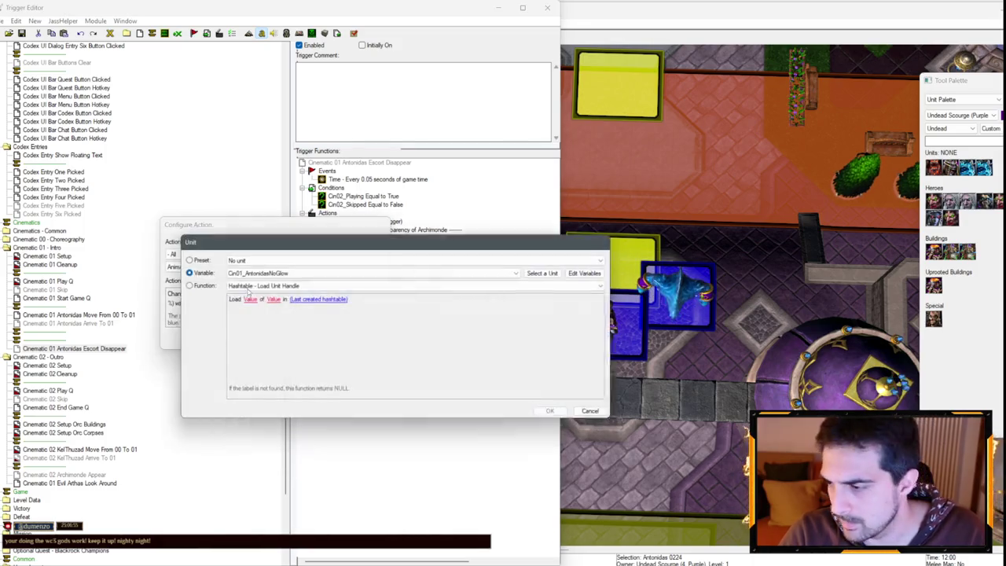
{"action": "left_click", "coordinate": [307, 273]}
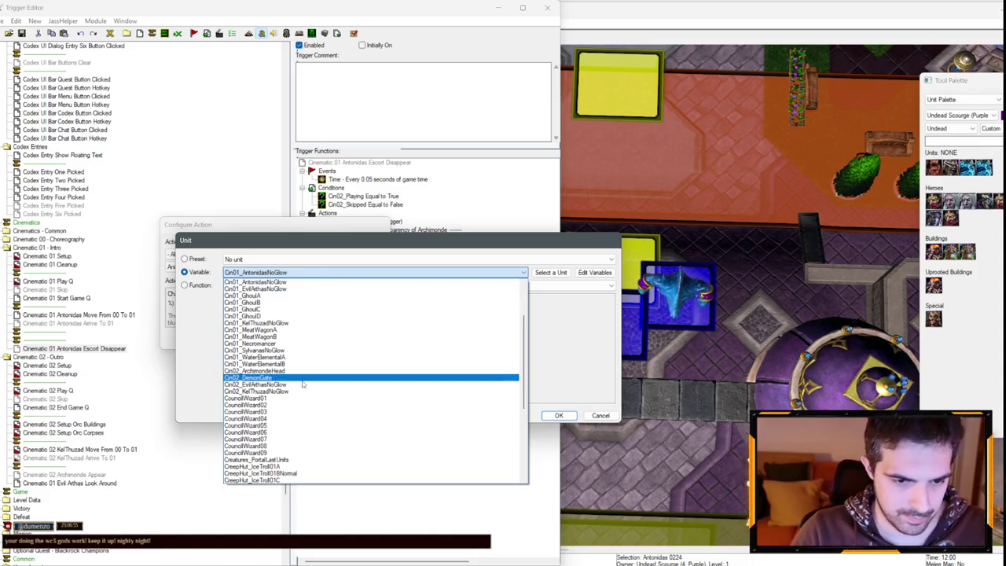
{"action": "key", "text": "Escape"}
{"action": "key", "text": "Escape"}
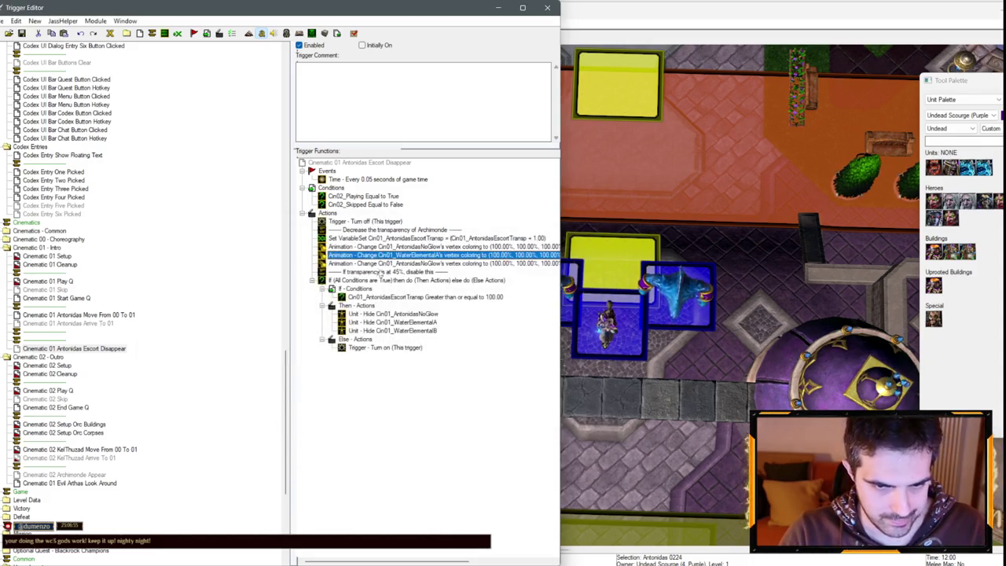
{"action": "left_click", "coordinate": [236, 294]}
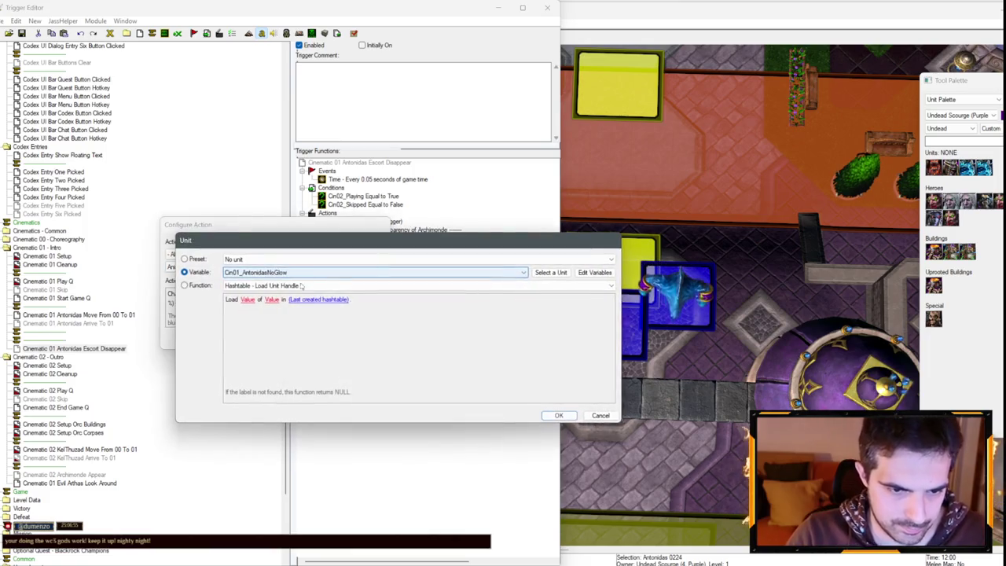
{"action": "left_click", "coordinate": [321, 272]}
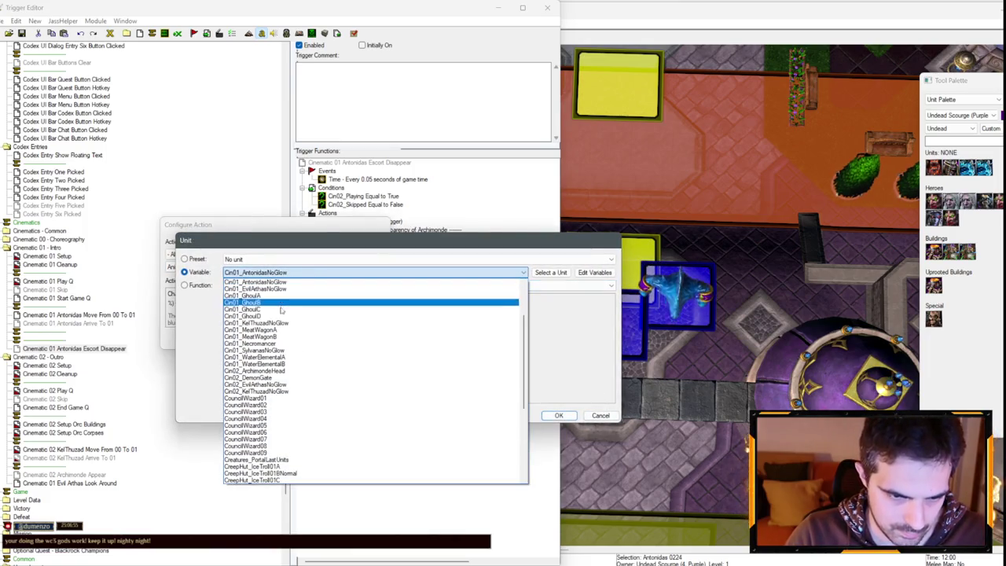
{"action": "left_click", "coordinate": [338, 352]}
{"action": "key", "text": "Return"}
{"action": "key", "text": "Return"}
- Edit the comment to read 'If transparency is at 100%, hide and disable this'
{"action": "double_click", "coordinate": [397, 272]}
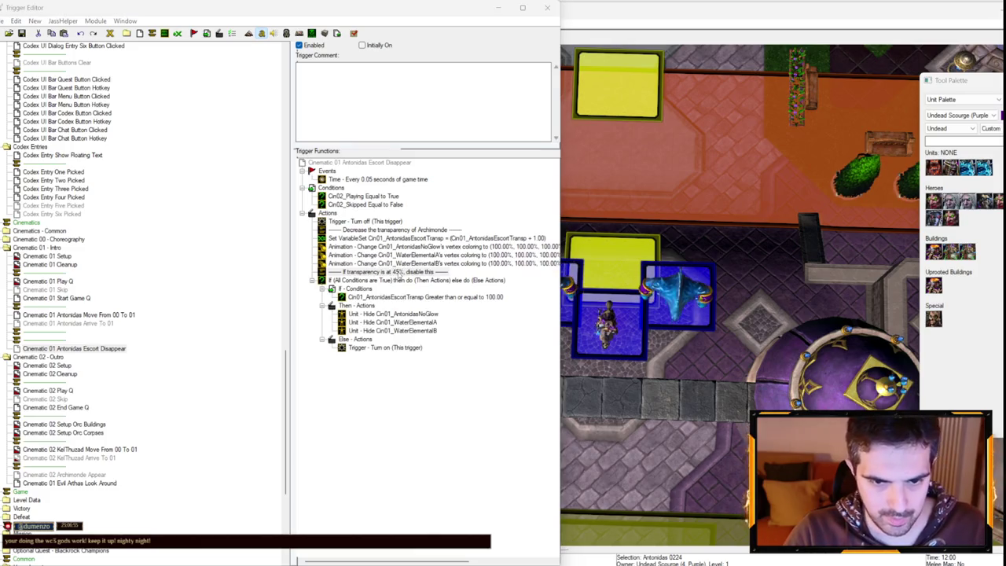
{"action": "left_click", "coordinate": [236, 281]}
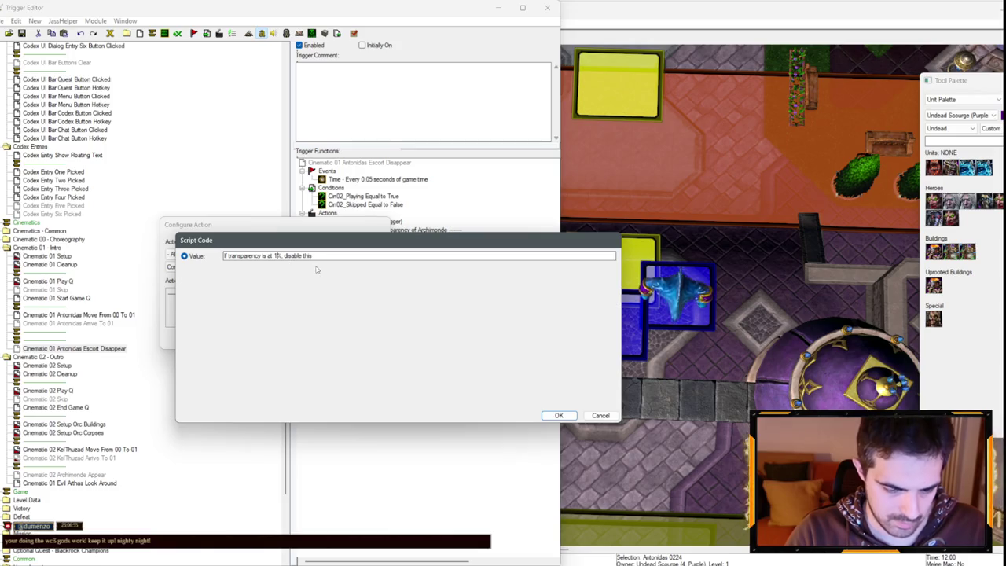
{"action": "type", "text": "hide and"}
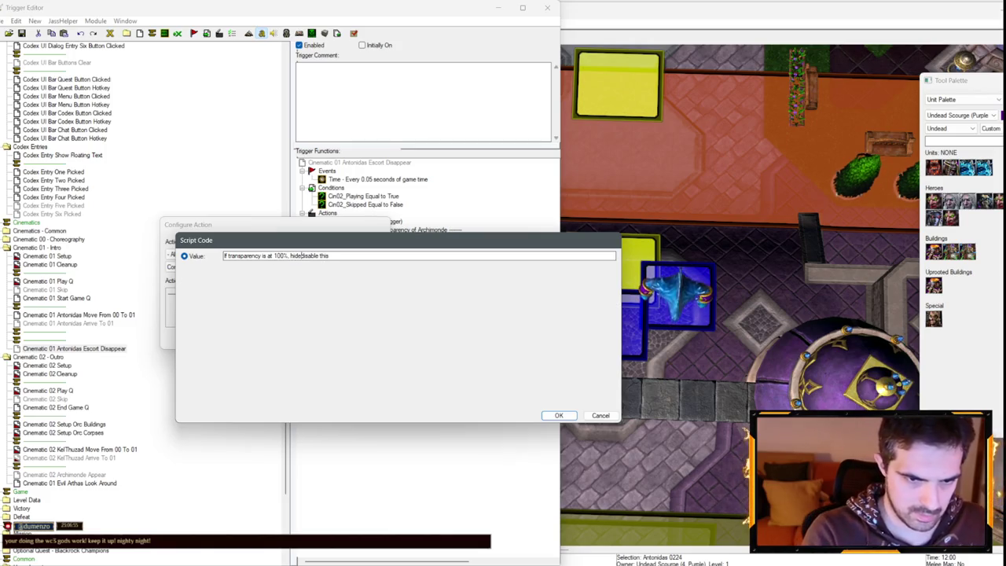
{"action": "key", "text": "Return"}
{"action": "left_click", "coordinate": [79, 323]}
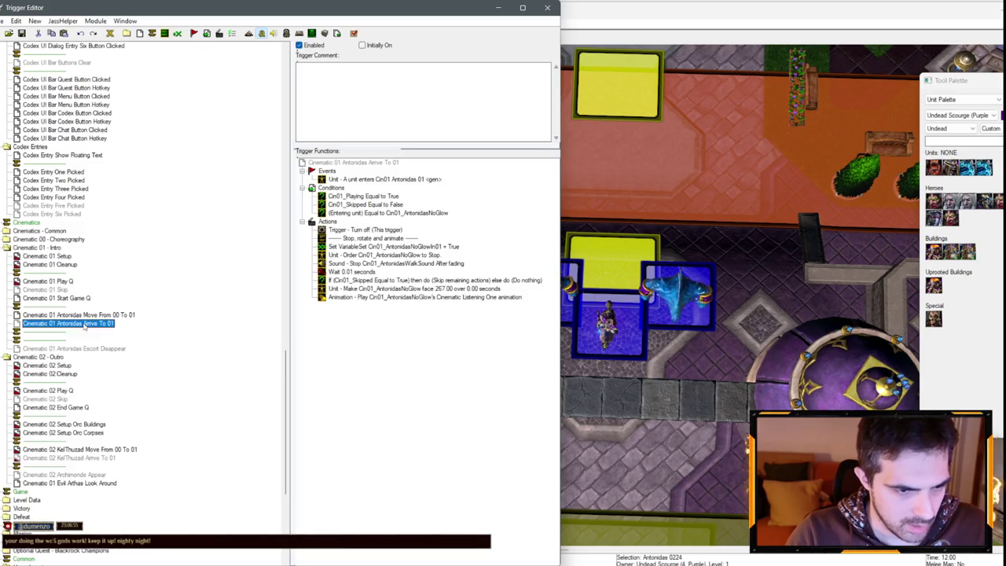
- Paste copies of the Antonidas triggers and rename the Move copy with 'Water'
{"action": "key", "text": "ctrl+v"}
{"action": "key", "text": "ctrl+v"}
{"action": "left_click", "coordinate": [71, 316]}
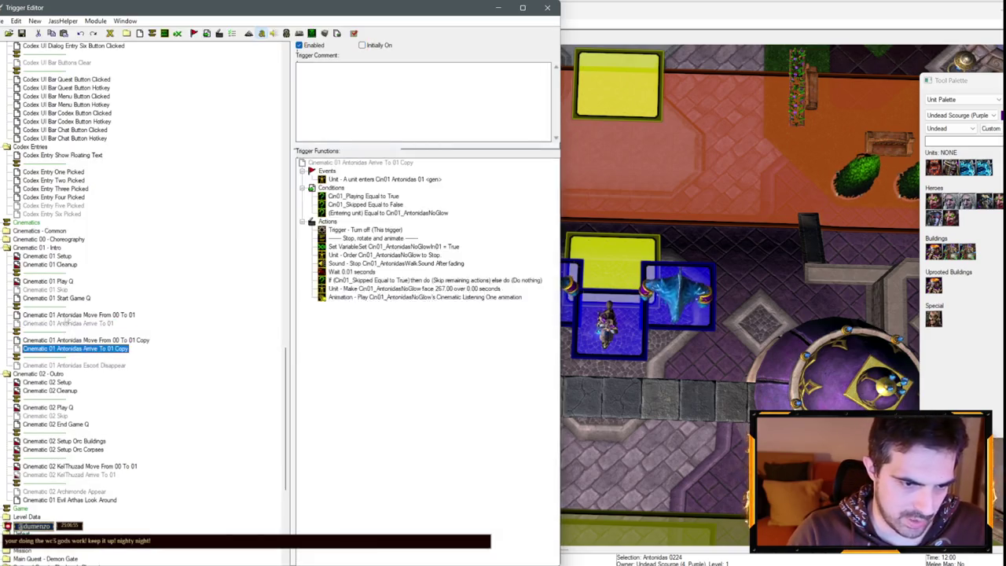
{"action": "left_click", "coordinate": [74, 341]}
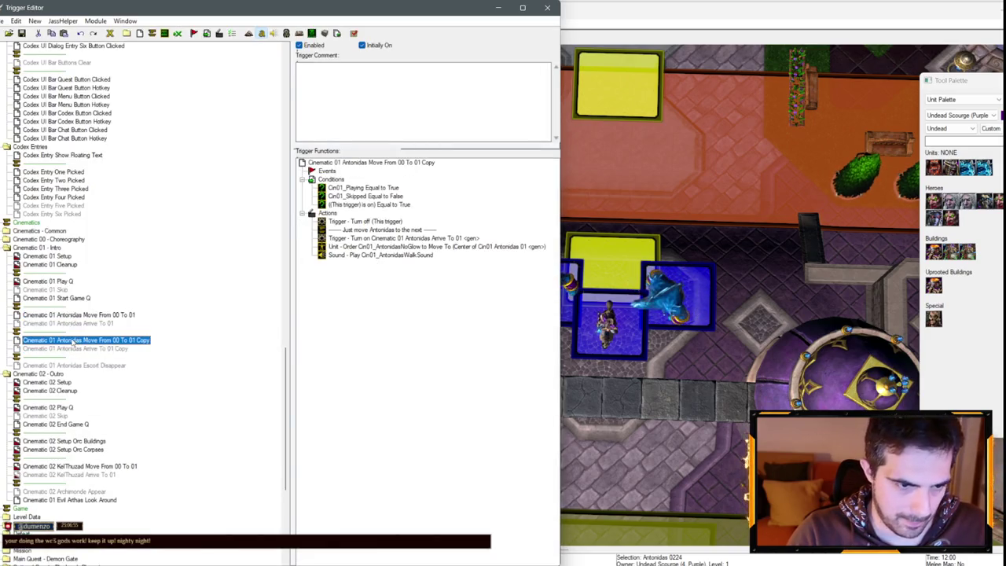
{"action": "left_click", "coordinate": [59, 340]}
{"action": "double_click", "coordinate": [69, 340]}
{"action": "type", "text": "Water"}
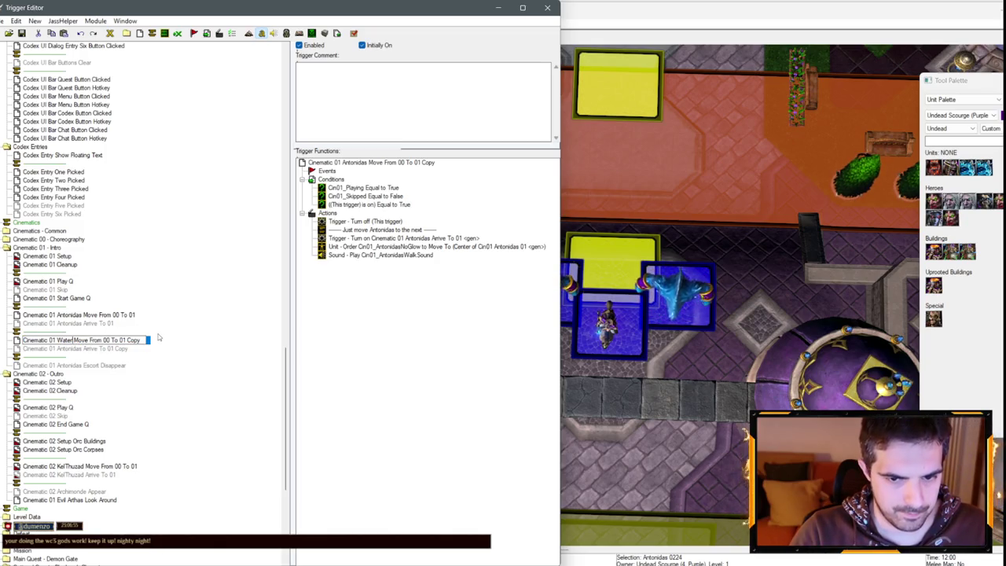
{"action": "key", "text": "Return"}
- Remove the copied triggers and save the map
{"action": "left_click", "coordinate": [69, 348]}
{"action": "key", "text": "ctrl+z"}
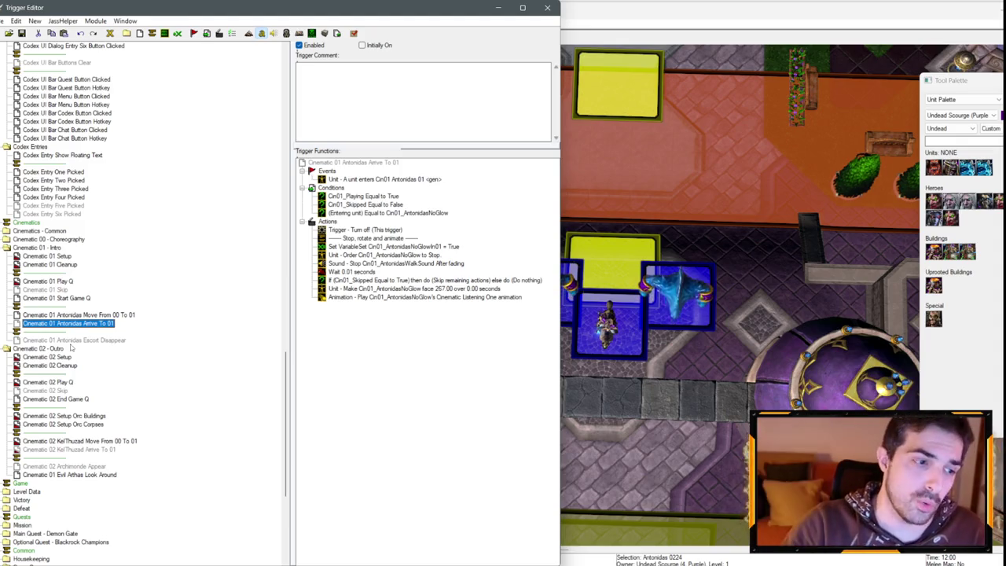
{"action": "left_click", "coordinate": [22, 33]}
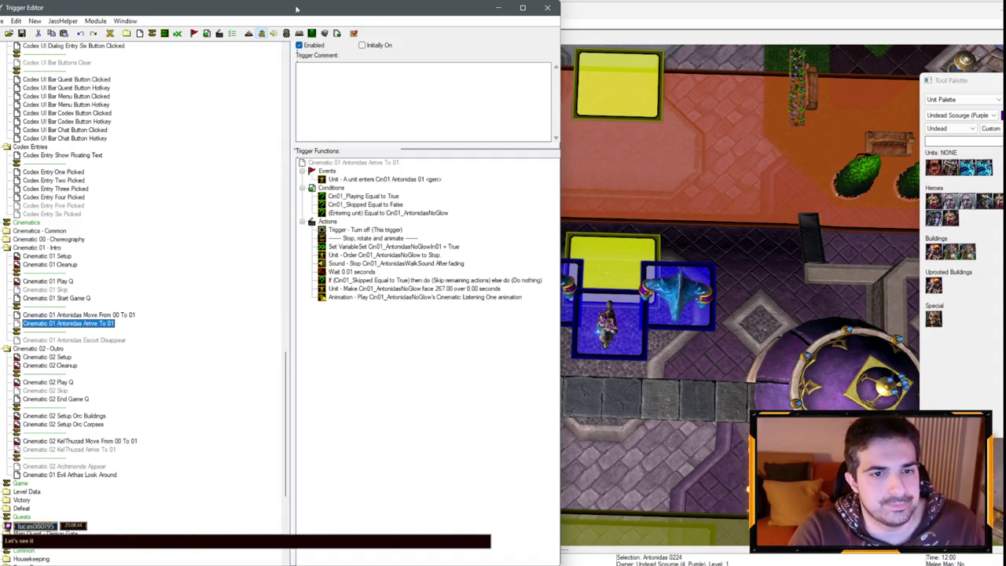
- Put the Antonidas Move From 00 To 01 and Arrive To 01 triggers into a new category, then open 1 Untitled
{"action": "right_click", "coordinate": [69, 307]}
{"action": "left_click", "coordinate": [110, 380]}
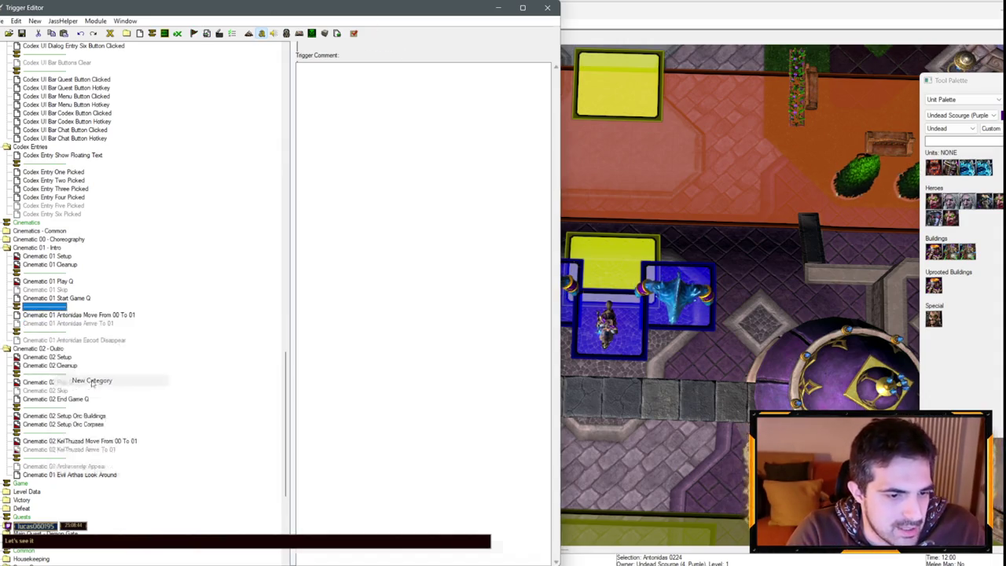
{"action": "left_click_drag", "start_coordinate": [92, 331], "coordinate": [61, 316]}
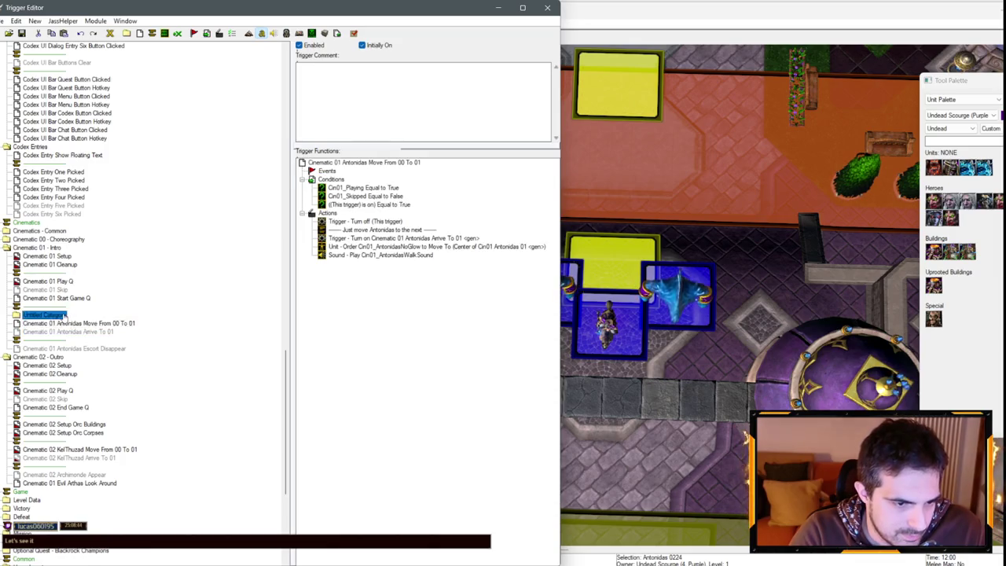
{"action": "left_click", "coordinate": [61, 316]}
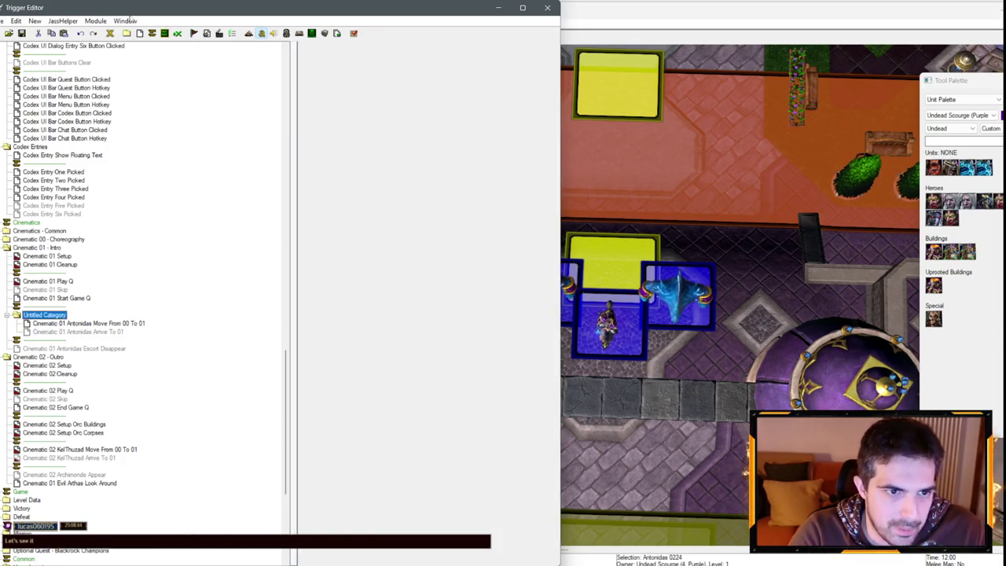
{"action": "left_click", "coordinate": [125, 20]}
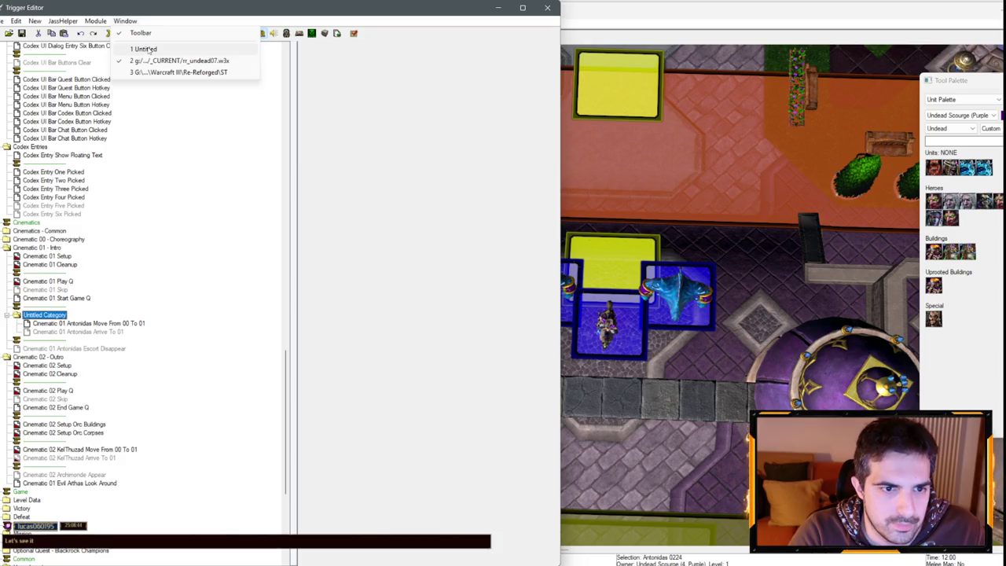
{"action": "left_click", "coordinate": [149, 49]}
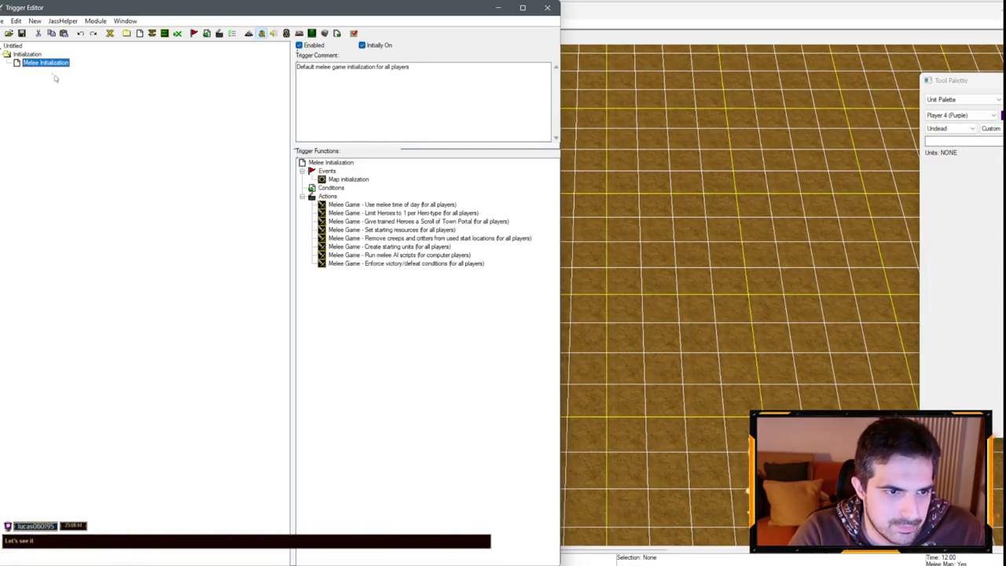
- Paste the Antonidas category into the Untitled map and delete the Cin01_AntonidasWalkSound variable
{"action": "key", "text": "ctrl+Tab"}
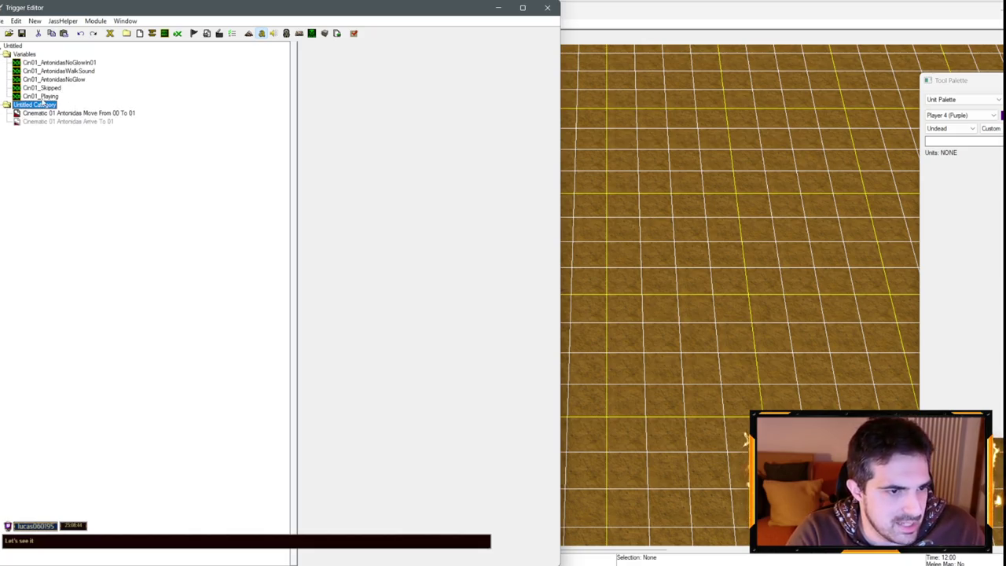
{"action": "left_click", "coordinate": [71, 70]}
{"action": "key", "text": "Delete"}
{"action": "key", "text": "Return"}
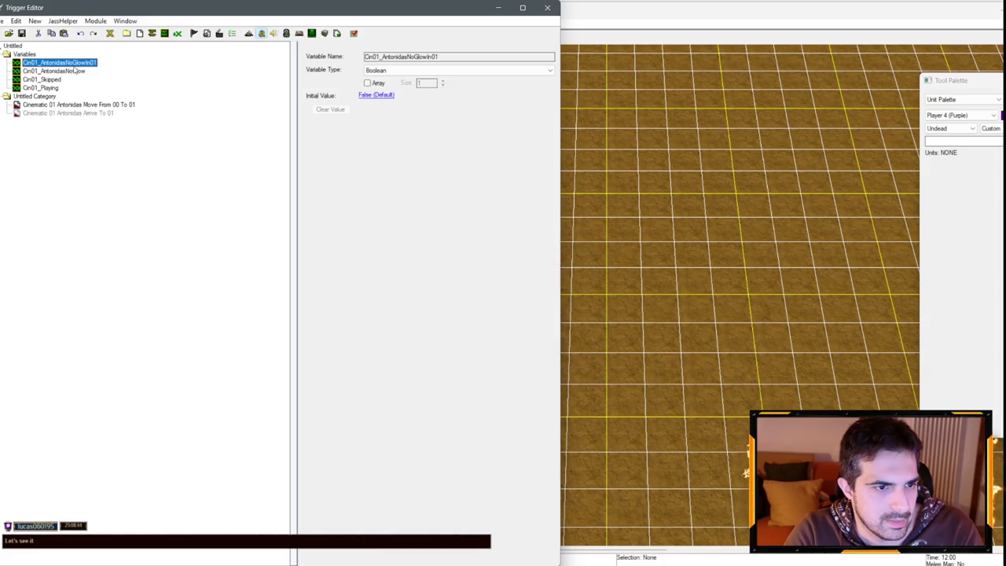
- Delete Cin01_AntonidasNoGlowIn01 and start renaming Cin01_AntonidasNoGlow to Cin01_WaterElementalA
{"action": "left_click_drag", "start_coordinate": [42, 63], "coordinate": [94, 63]}
{"action": "key", "text": "Escape"}
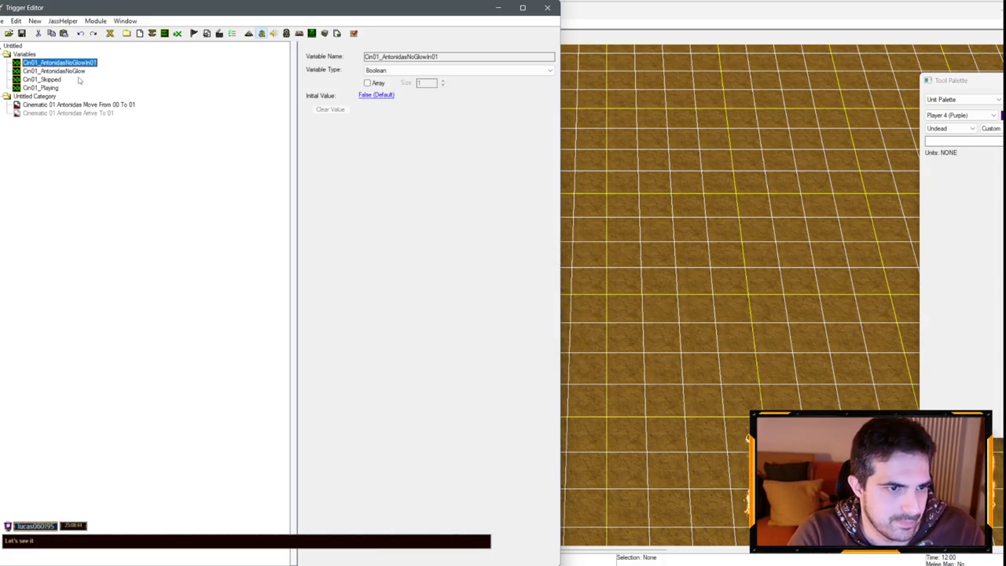
{"action": "key", "text": "Delete"}
{"action": "key", "text": "Return"}
{"action": "left_click", "coordinate": [45, 65]}
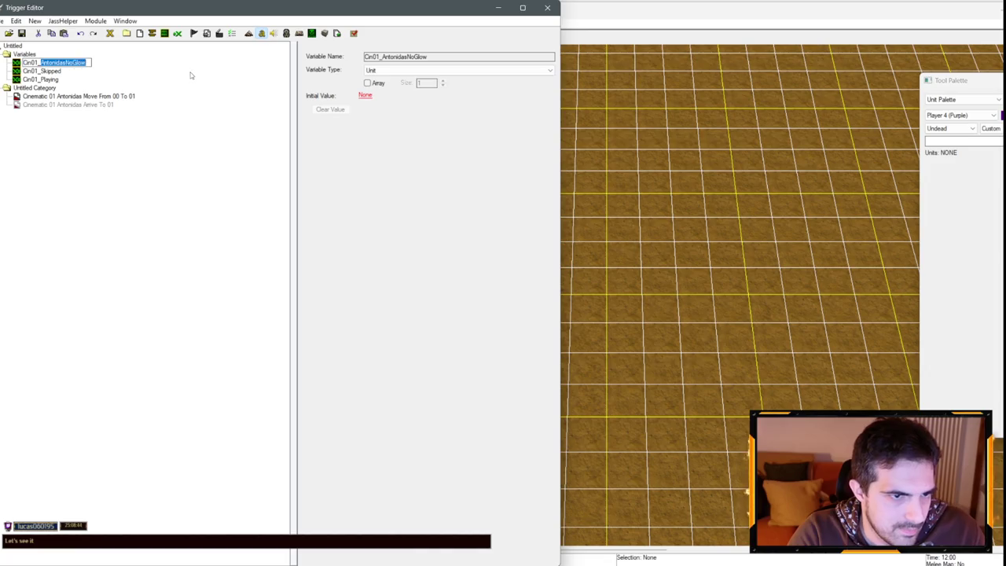
{"action": "type", "text": "Cin01_WaterEleme"}
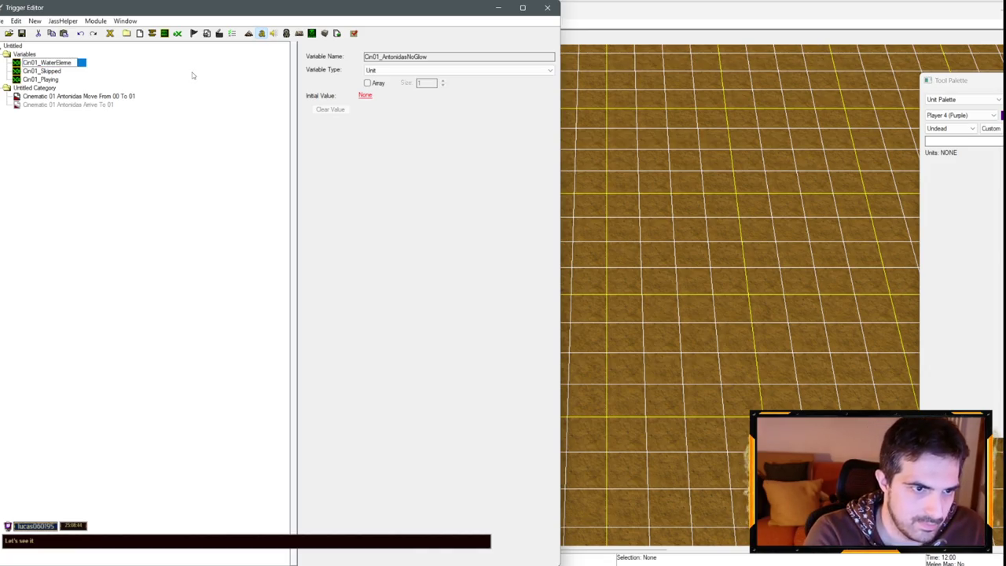
{"action": "type", "text": "ntalA"}
- Confirm the variable Cin01_WaterElementalA and rename the move trigger to Water Elemental A Move From 00 To 01
{"action": "key", "text": "Return"}
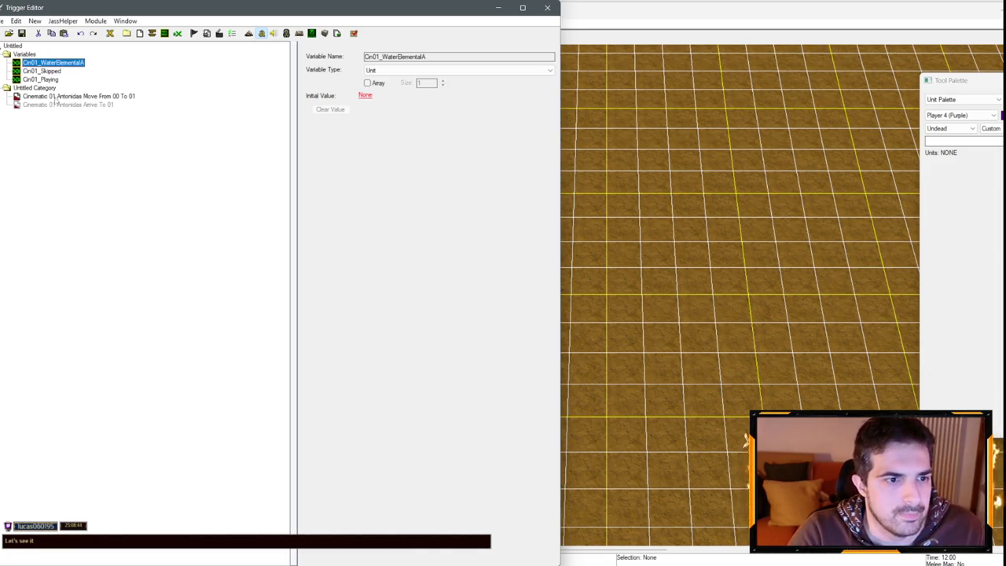
{"action": "left_click", "coordinate": [57, 99]}
{"action": "left_click", "coordinate": [59, 98]}
{"action": "double_click", "coordinate": [68, 96]}
{"action": "type", "text": "Wat"}
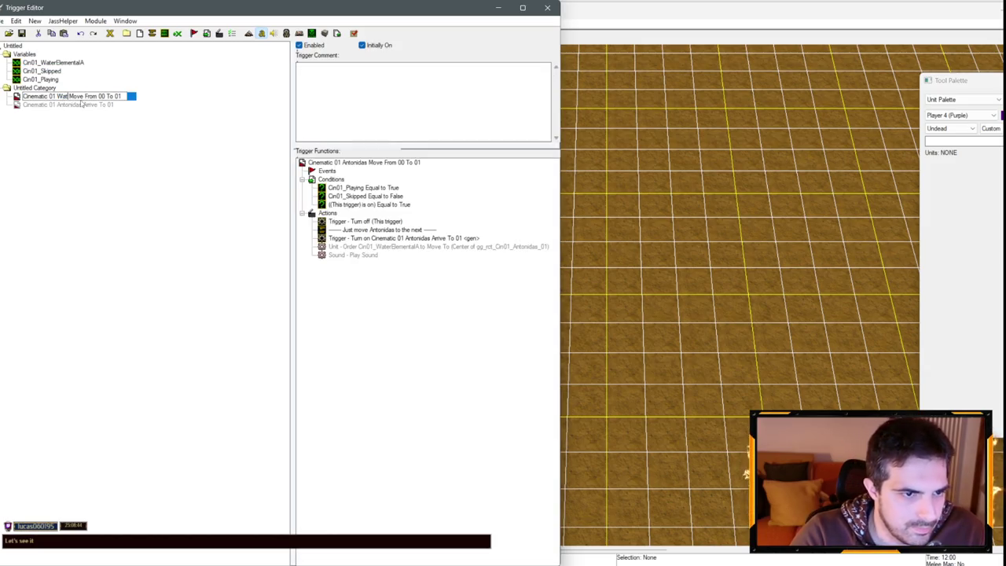
{"action": "type", "text": "er Elemental A"}
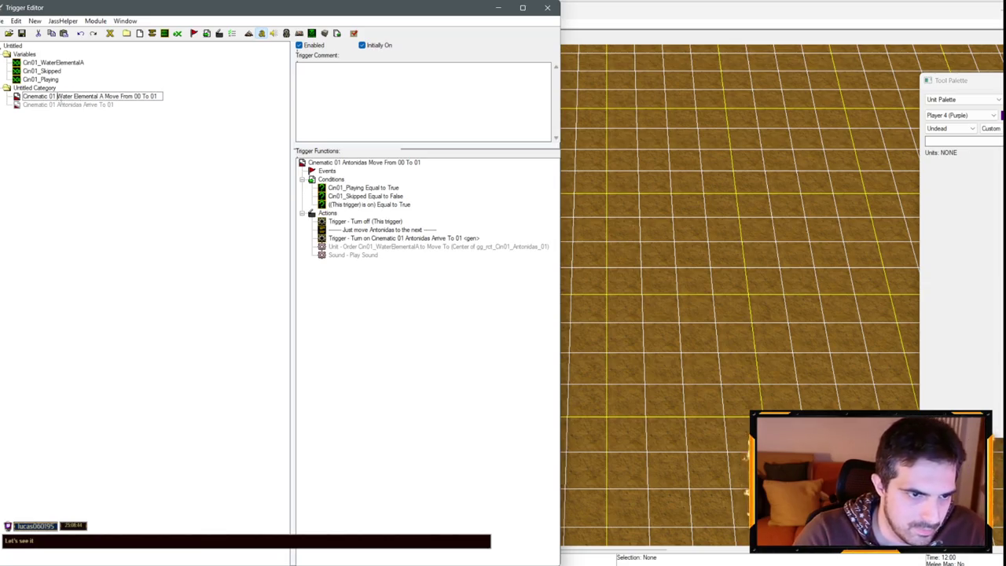
{"action": "left_click_drag", "start_coordinate": [56, 96], "coordinate": [99, 96]}
{"action": "key", "text": "ctrl+c"}
{"action": "left_click", "coordinate": [96, 105]}
- Rename the Antonidas Arrive To 01 trigger to Water Elemental A Arrive To 01
{"action": "left_click", "coordinate": [97, 104]}
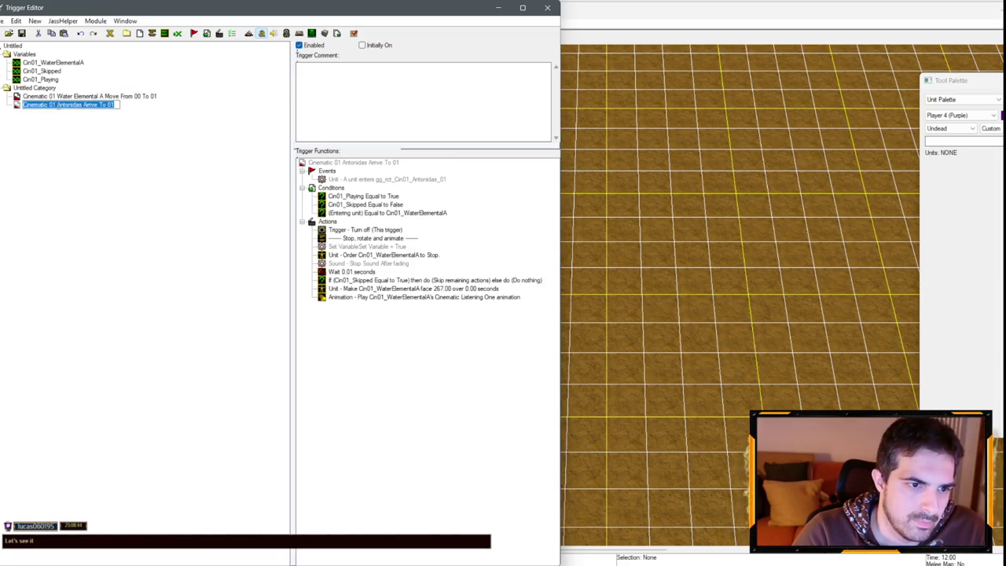
{"action": "double_click", "coordinate": [87, 104]}
{"action": "key", "text": "ctrl+v"}
{"action": "key", "text": "Return"}
- Remove the leftover Play Sound action from the Water Elemental A move trigger
{"action": "left_click", "coordinate": [99, 96]}
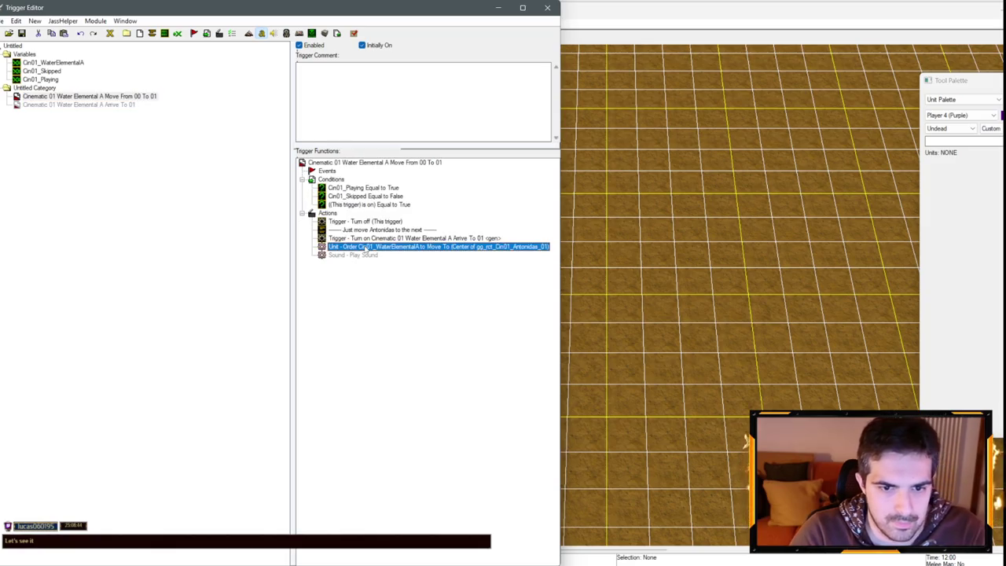
{"action": "key", "text": "ctrl+v"}
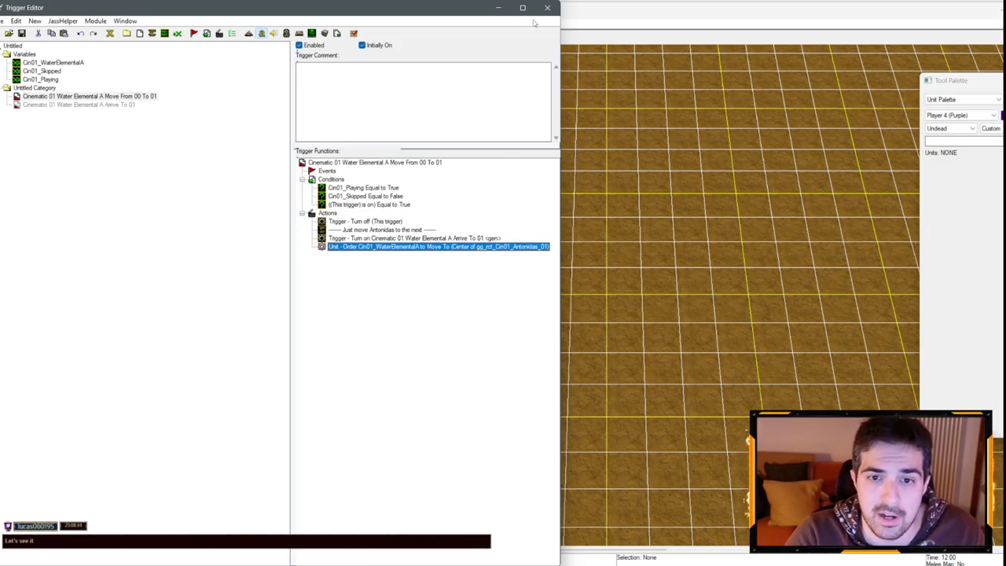
{"action": "left_click", "coordinate": [498, 7]}
- In the rr_undead07 map's region palette, select and copy the Cin01 Antonidas 01 region
{"action": "left_click", "coordinate": [206, 23]}
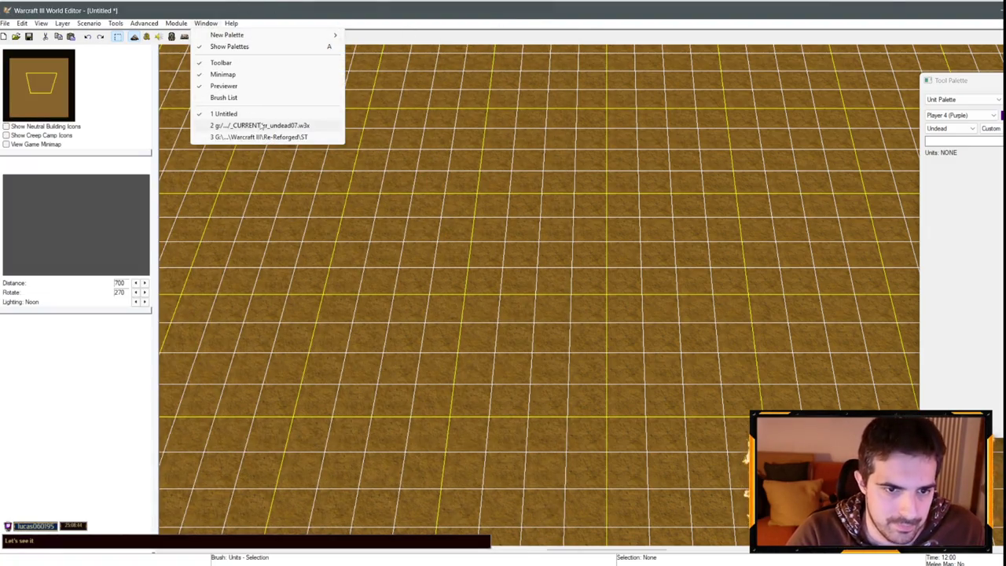
{"action": "left_click", "coordinate": [261, 126]}
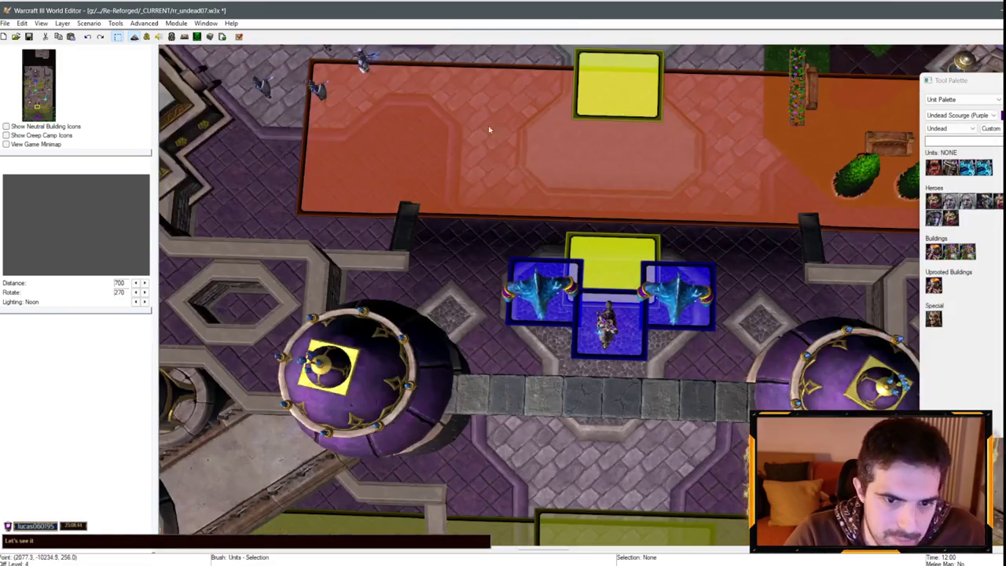
{"action": "scroll", "coordinate": [489, 130], "scroll_direction": "down", "scroll_amount": 3}
{"action": "scroll", "coordinate": [489, 129], "scroll_direction": "up", "scroll_amount": 3}
{"action": "left_click", "coordinate": [960, 99]}
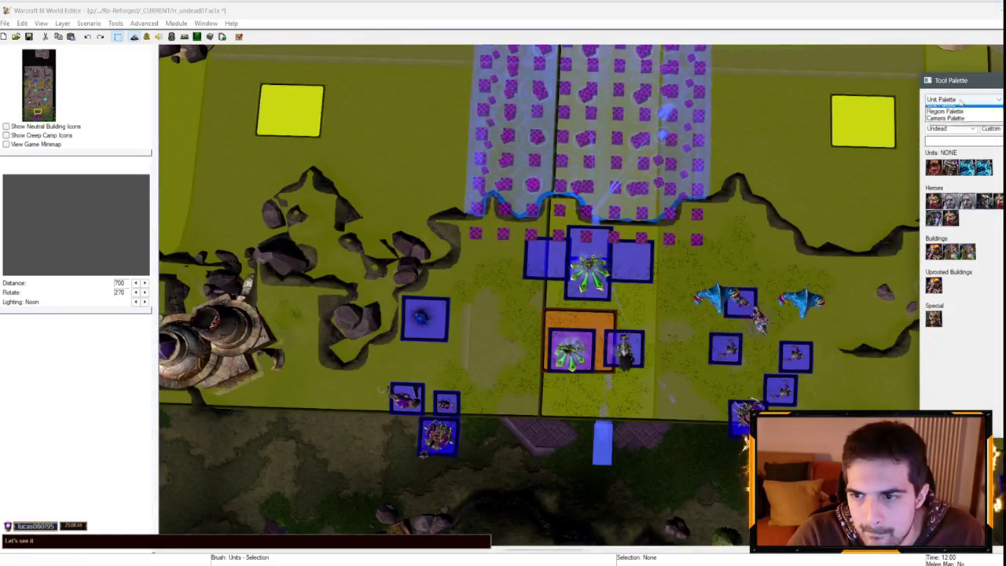
{"action": "left_click", "coordinate": [946, 111]}
{"action": "left_click", "coordinate": [649, 266]}
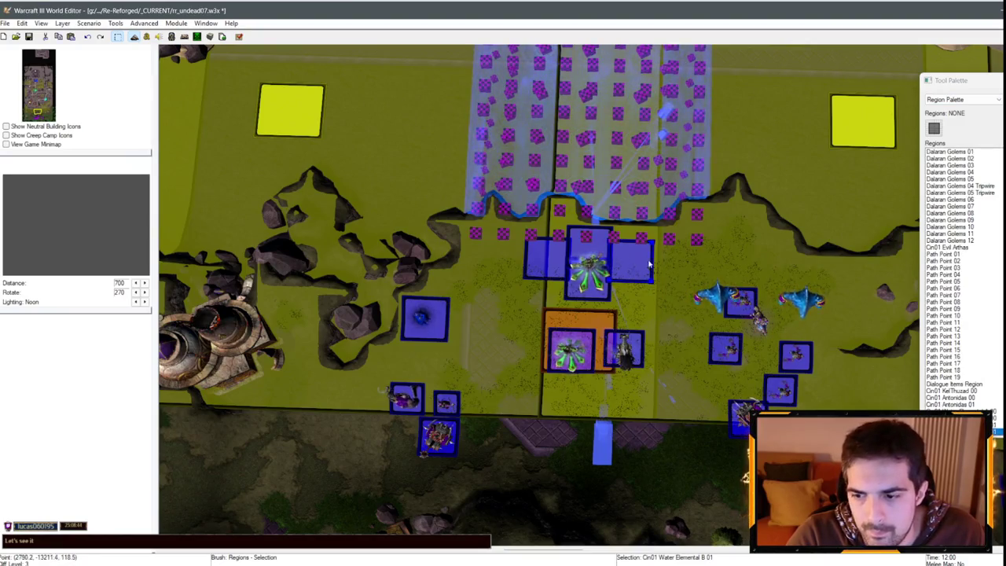
{"action": "left_click", "coordinate": [365, 80]}
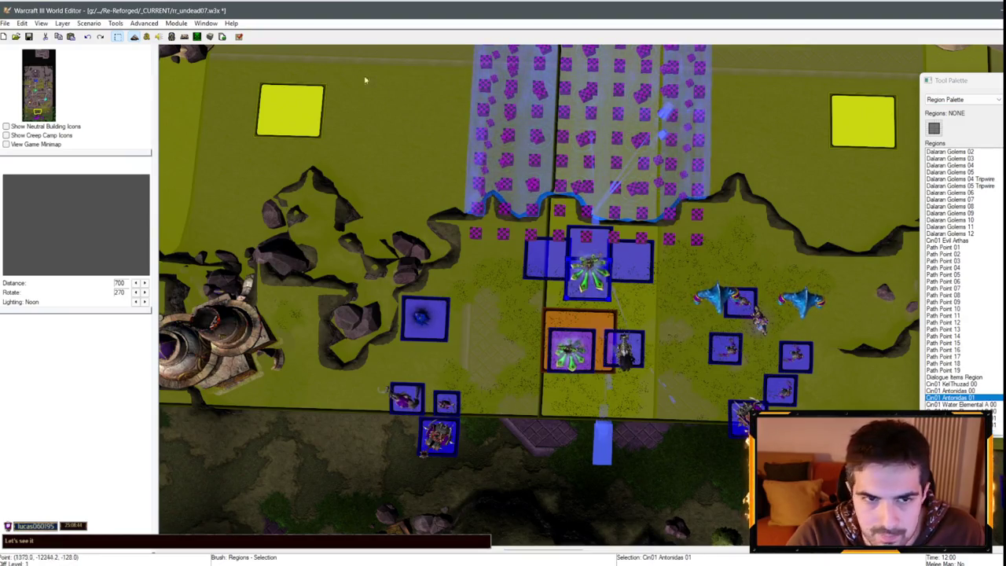
- Paste the Cin01 Antonidas 01 region into the Untitled map and open its triggers
{"action": "left_click", "coordinate": [206, 23]}
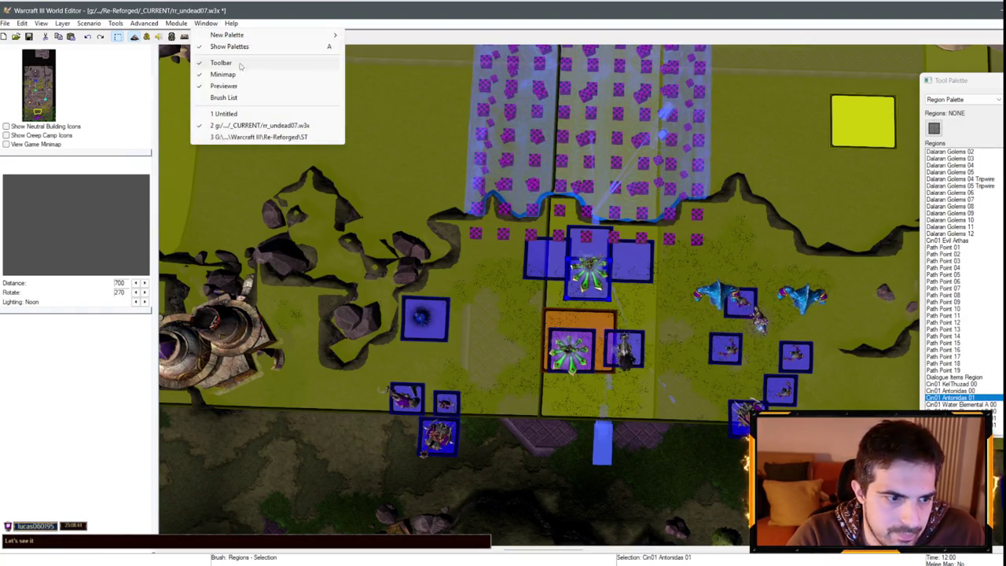
{"action": "left_click", "coordinate": [263, 115]}
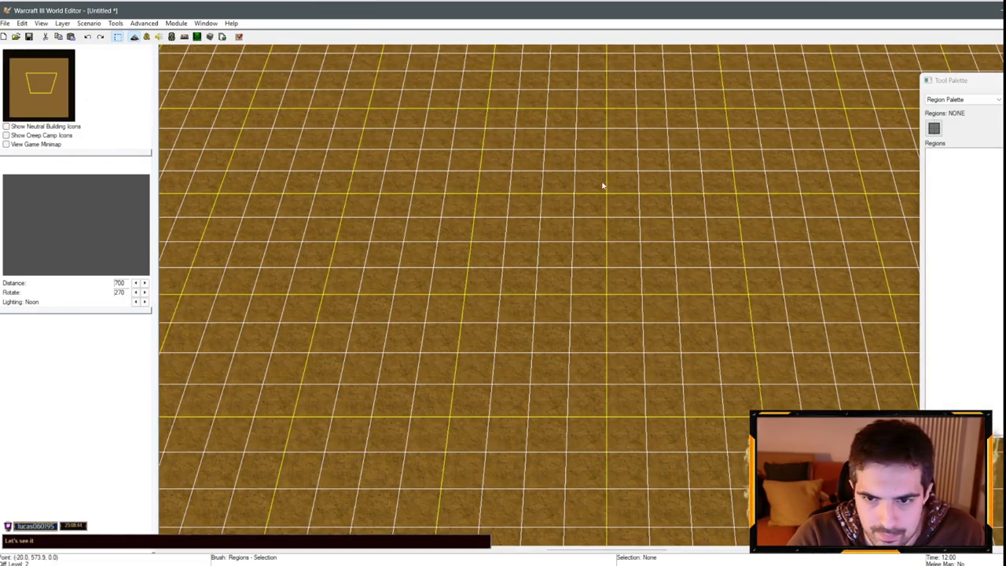
{"action": "key", "text": "ctrl+v"}
{"action": "left_click", "coordinate": [568, 256]}
{"action": "key", "text": "F4"}
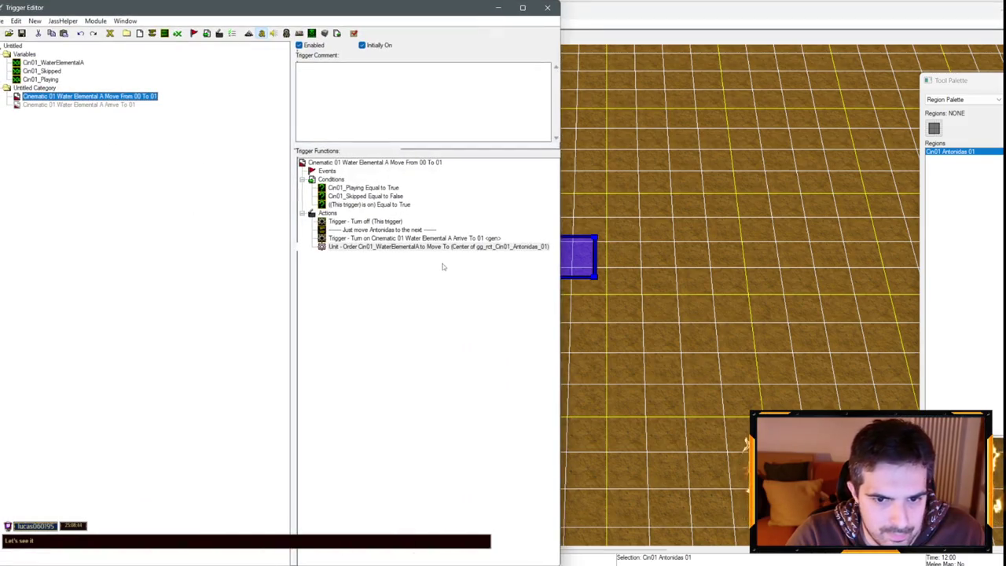
- Point the move trigger's order action and the arrive trigger's enter-region event at the copied region
{"action": "left_click", "coordinate": [451, 250]}
{"action": "double_click", "coordinate": [445, 250]}
{"action": "key", "text": "Return"}
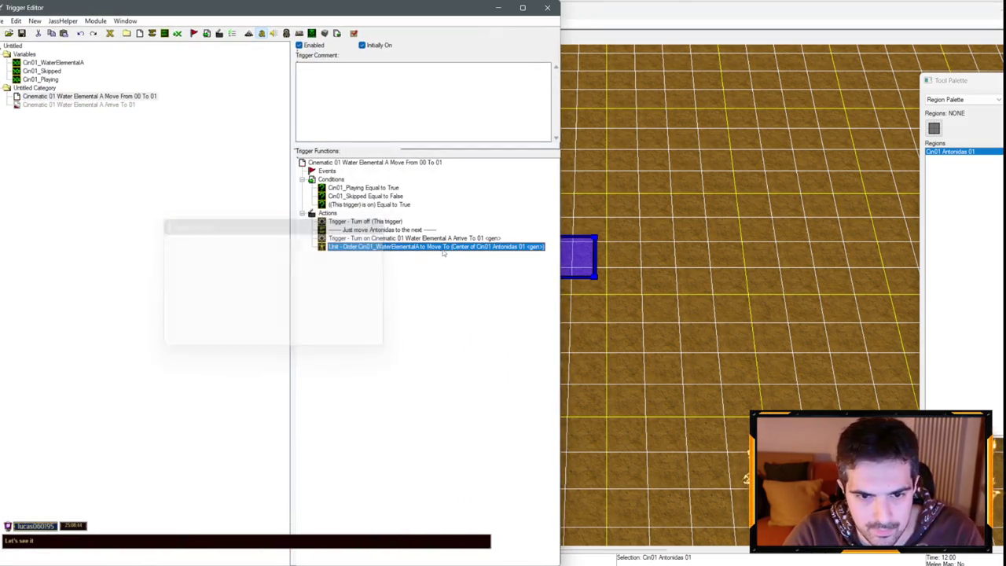
{"action": "left_click", "coordinate": [135, 107]}
{"action": "left_click", "coordinate": [415, 181]}
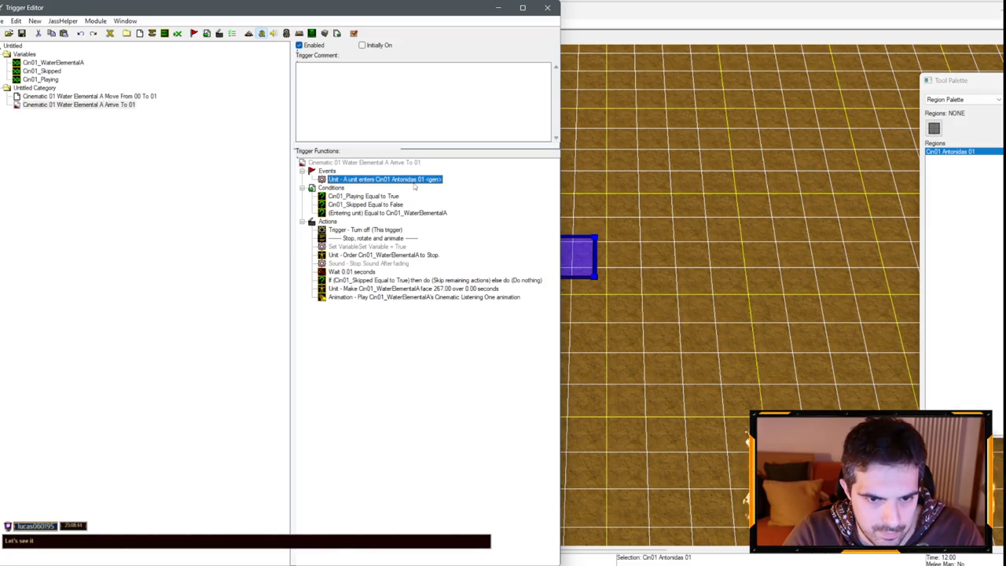
{"action": "double_click", "coordinate": [411, 180]}
{"action": "key", "text": "Return"}
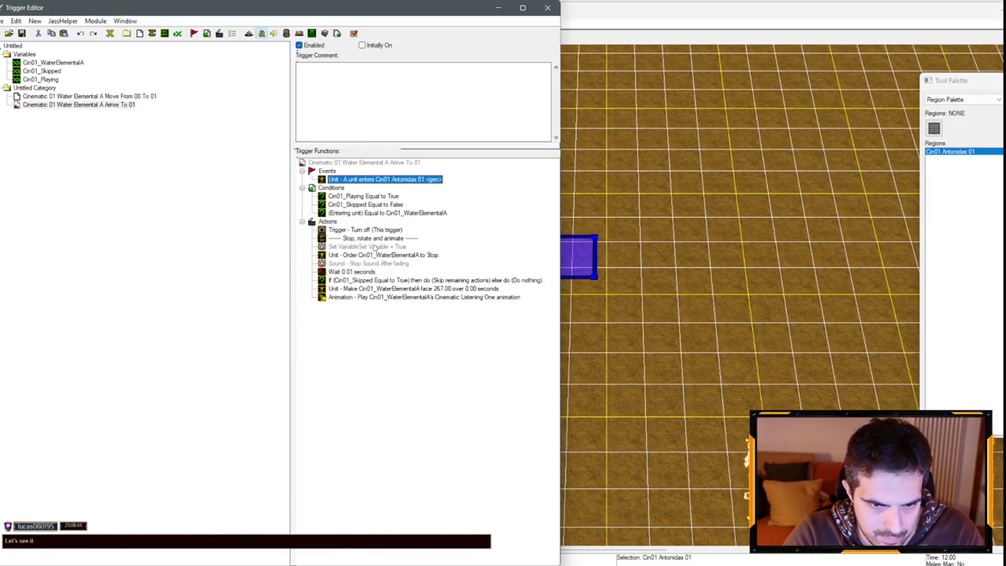
- Delete the disabled Set Variable and Stop Sound actions from the arrive trigger
{"action": "left_click", "coordinate": [374, 247]}
{"action": "key", "text": "Delete"}
{"action": "left_click", "coordinate": [392, 255]}
{"action": "key", "text": "Delete"}
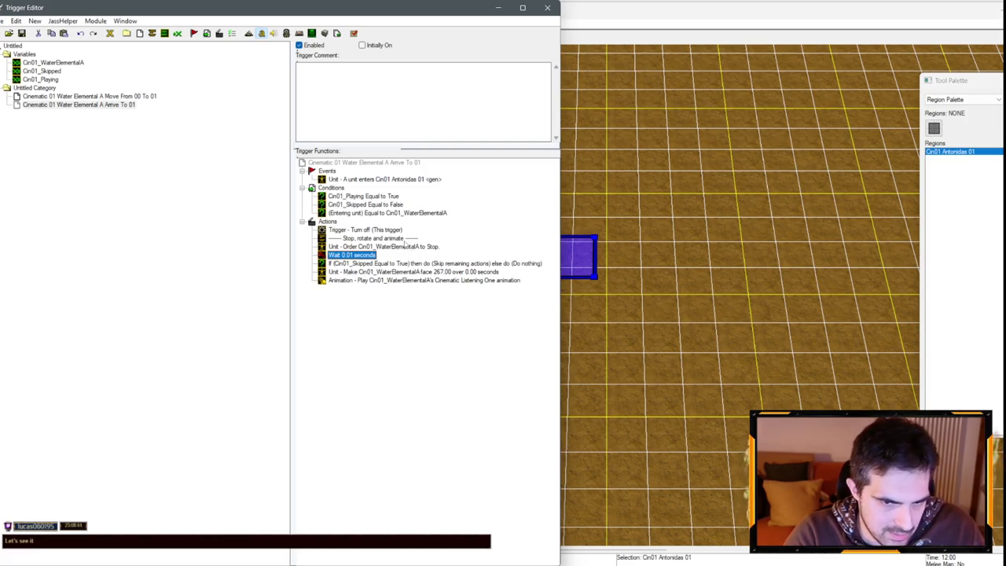
{"action": "left_click", "coordinate": [404, 239]}
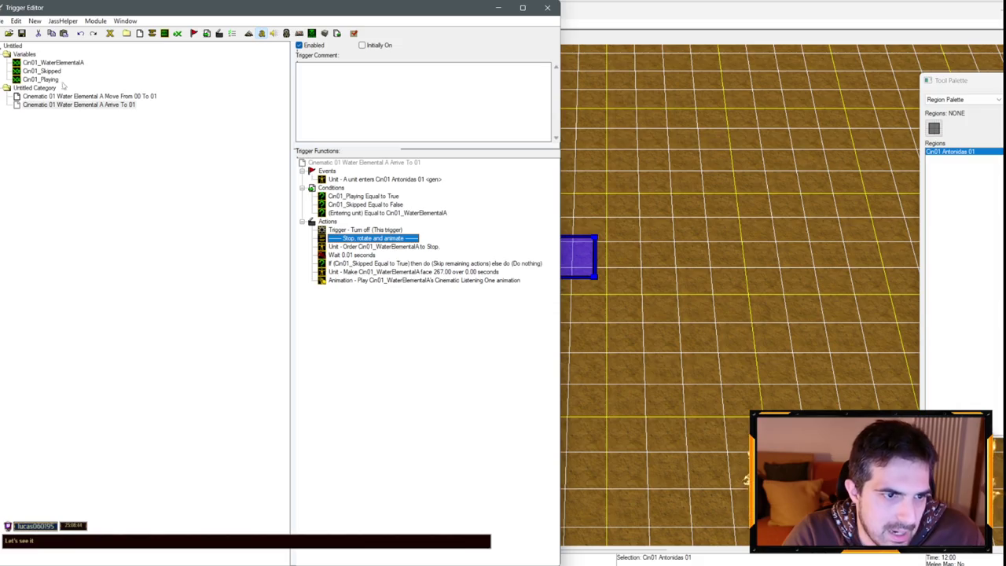
- Rename the copied region to Cin01 Water Elemental A 01 in Region Properties
{"action": "left_click", "coordinate": [961, 160]}
{"action": "right_click", "coordinate": [958, 155]}
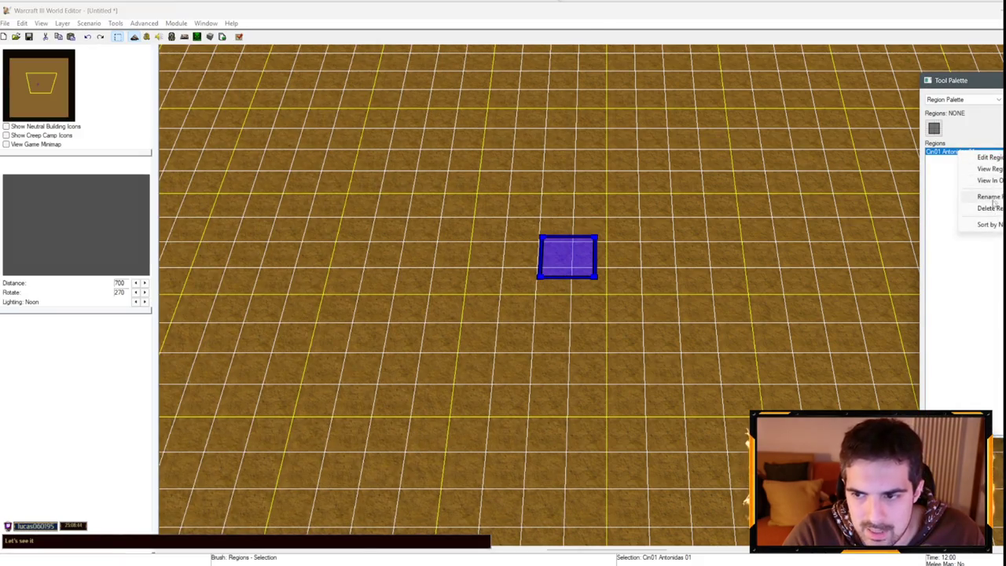
{"action": "left_click", "coordinate": [950, 169]}
{"action": "type", "text": "Cin01 Water El01"}
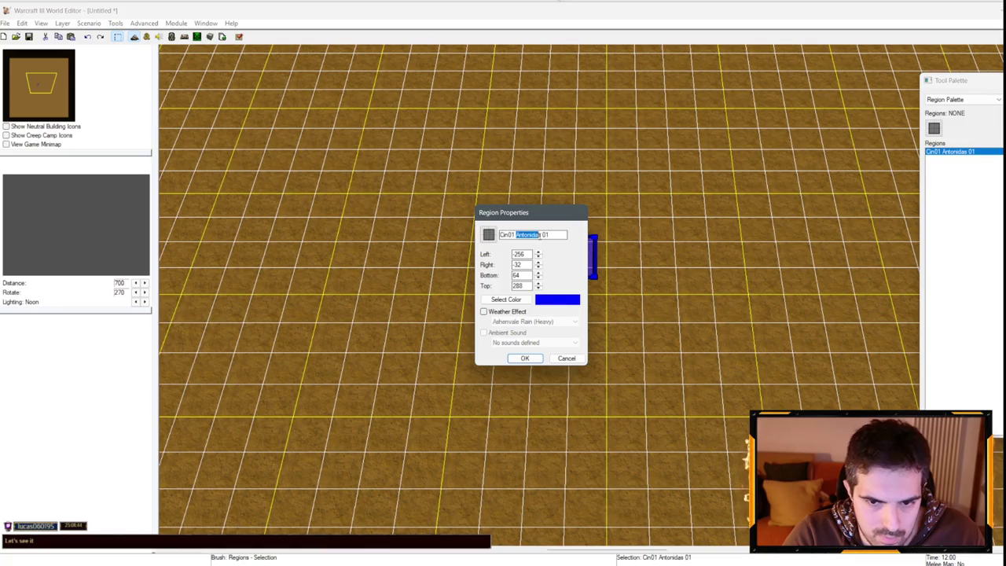
{"action": "type", "text": "lemen"}
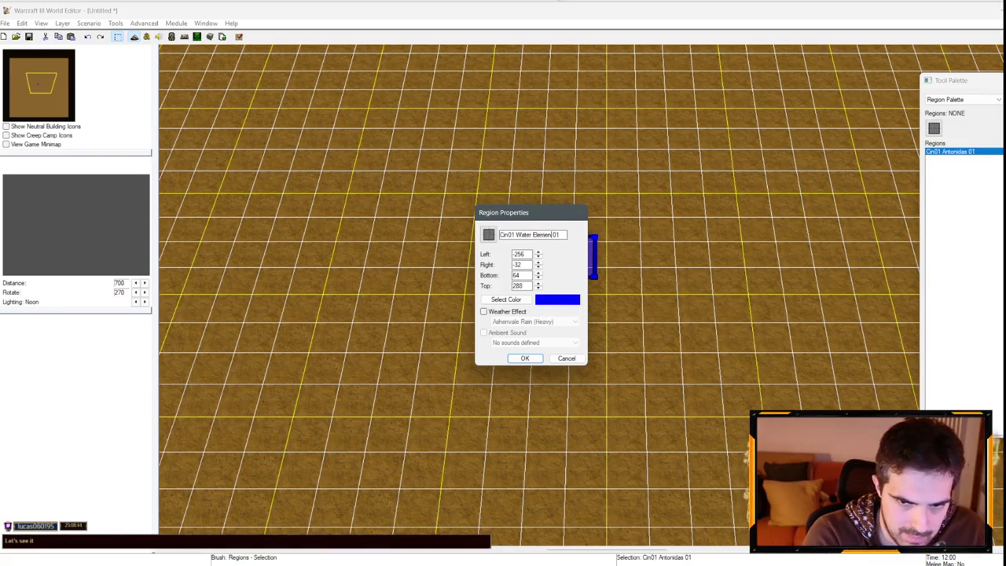
{"action": "key", "text": "Return"}
{"action": "key", "text": "F4"}
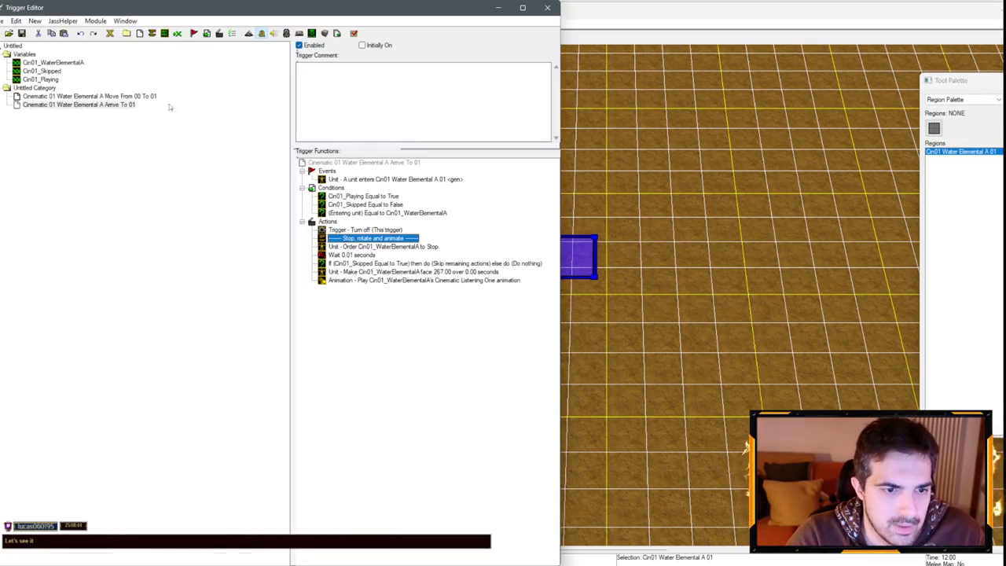
{"action": "left_click", "coordinate": [35, 88]}
- Paste the Water Elemental A triggers into rr_undead07 and move them into Cinematic 01 - Intro
{"action": "left_click", "coordinate": [125, 20]}
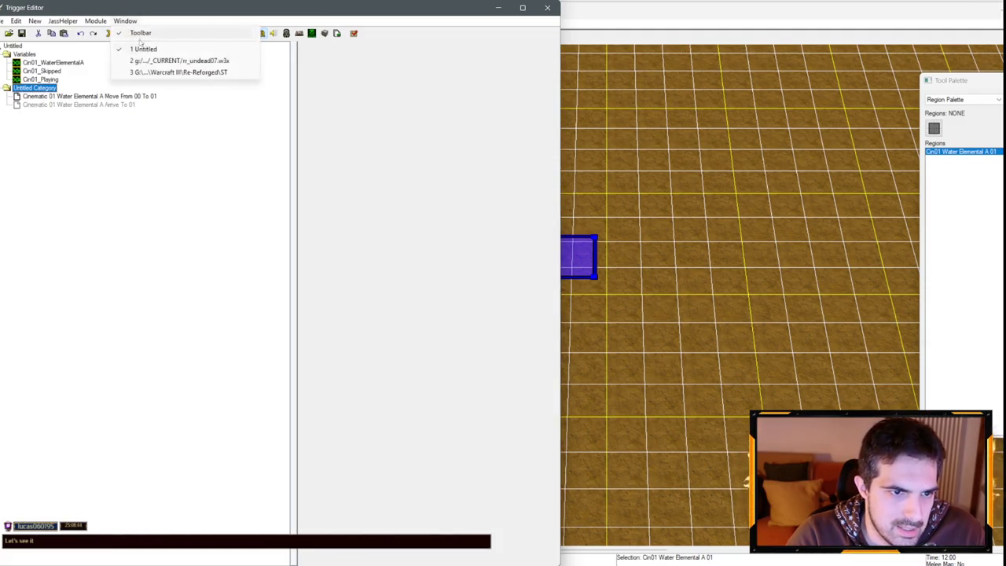
{"action": "left_click", "coordinate": [165, 63]}
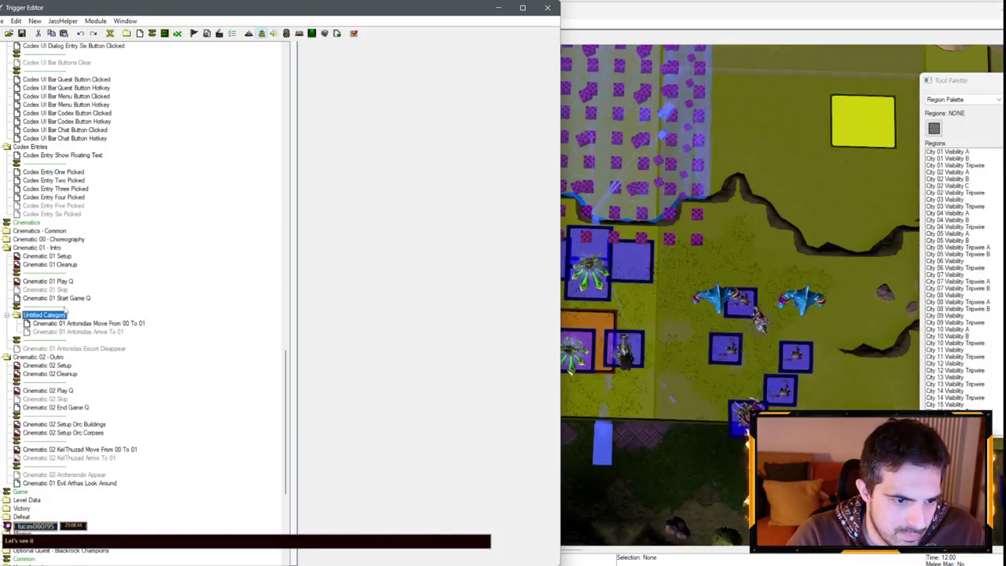
{"action": "key", "text": "ctrl+v"}
{"action": "scroll", "coordinate": [49, 318], "scroll_direction": "up", "scroll_amount": 4}
{"action": "mouse_move", "coordinate": [59, 206]}
{"action": "left_mouse_down"}
{"action": "mouse_move", "coordinate": [28, 238]}
{"action": "mouse_move", "coordinate": [31, 214]}
{"action": "left_mouse_up"}
{"action": "left_click", "coordinate": [78, 205]}
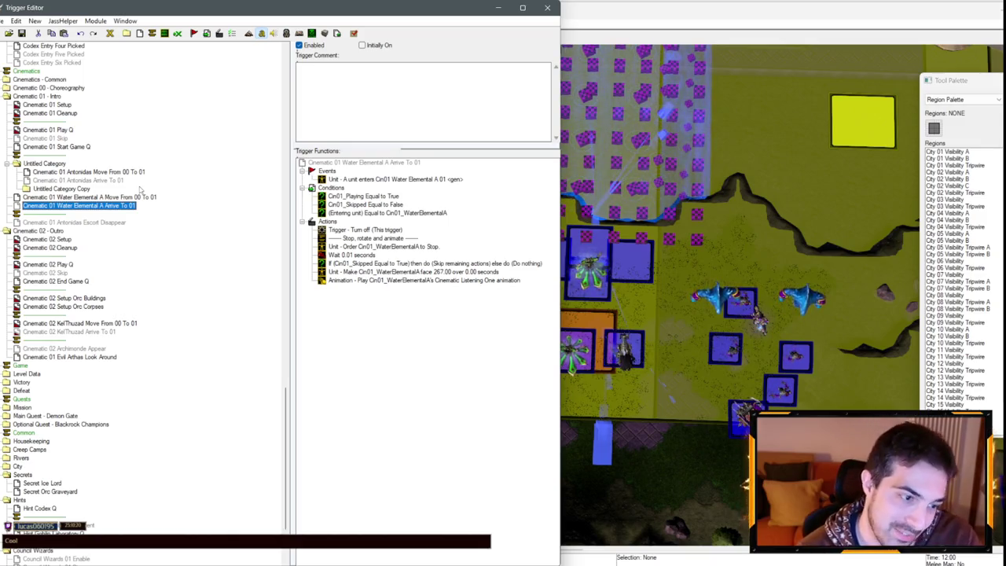
- Delete the empty Untitled Category Copy and switch back to the Untitled map
{"action": "left_click", "coordinate": [63, 190]}
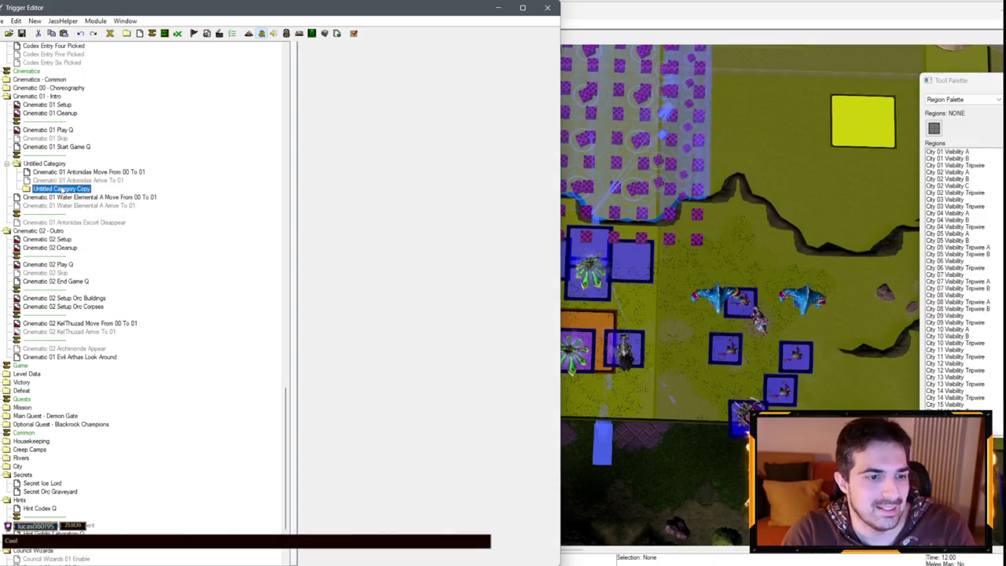
{"action": "key", "text": "Delete"}
{"action": "left_click", "coordinate": [49, 181]}
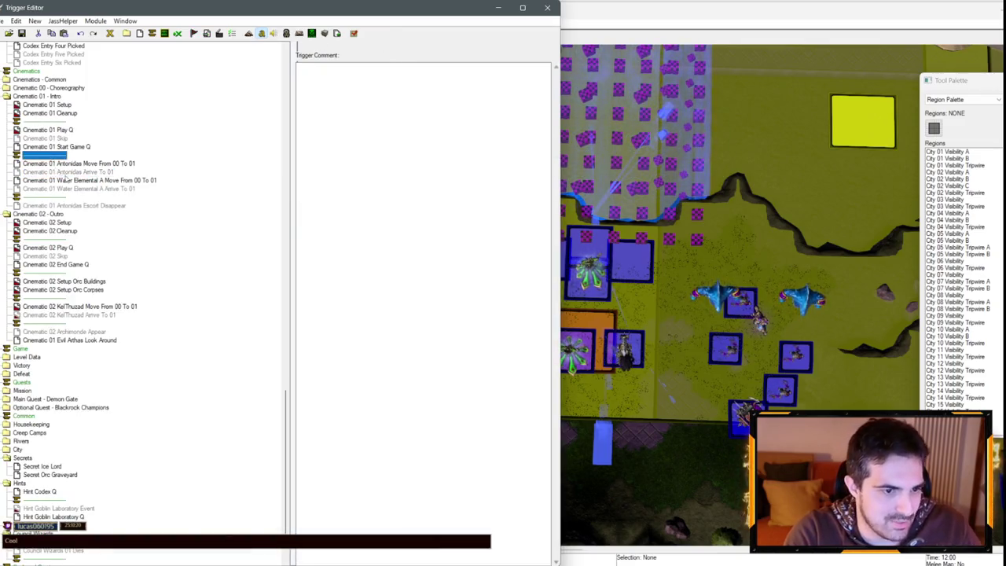
{"action": "left_click", "coordinate": [128, 21]}
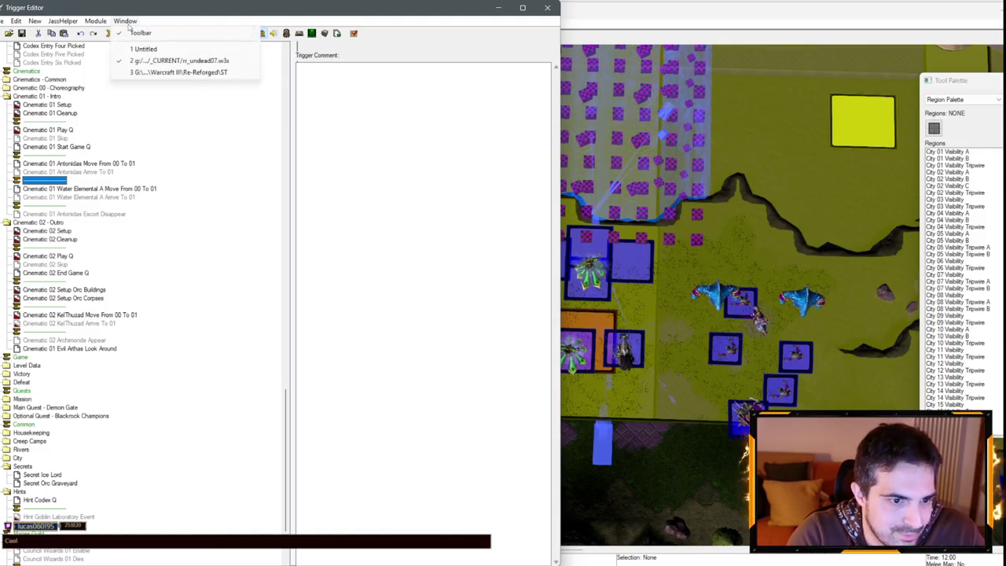
{"action": "left_click", "coordinate": [161, 50]}
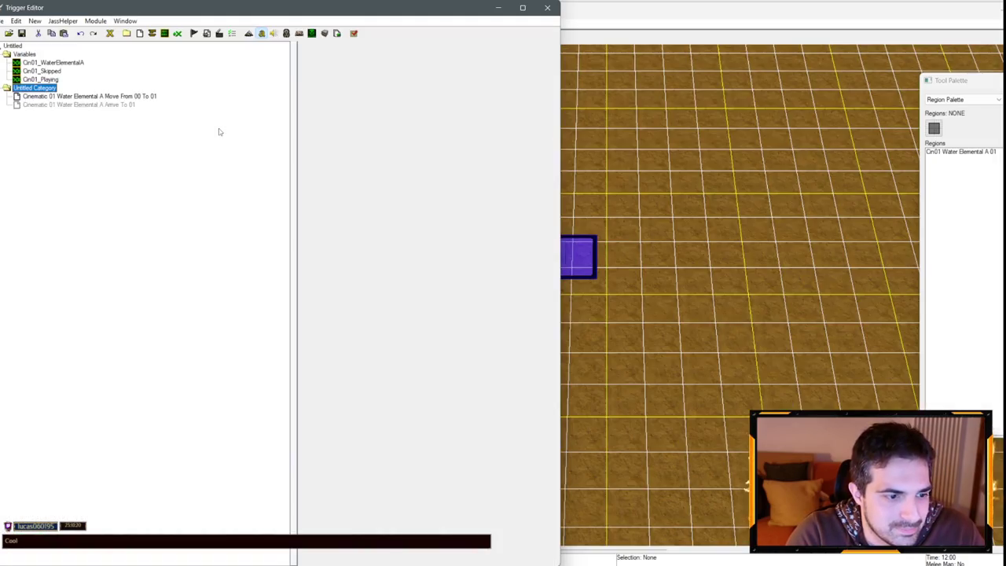
- Rename the variable Cin01_WaterElementalA to Cin01_WaterElementalB
{"action": "left_click", "coordinate": [50, 62]}
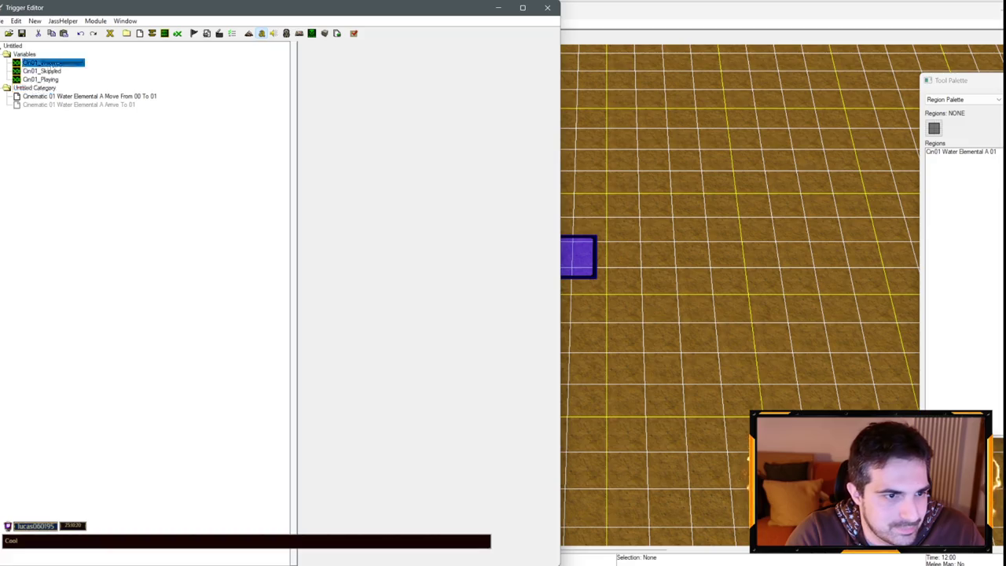
{"action": "left_click", "coordinate": [79, 63]}
{"action": "key", "text": "End"}
{"action": "key", "text": "BackSpace"}
{"action": "type", "text": "B"}
- Change A to B in the Water Elemental Move and Arrive trigger names
{"action": "left_click", "coordinate": [101, 97]}
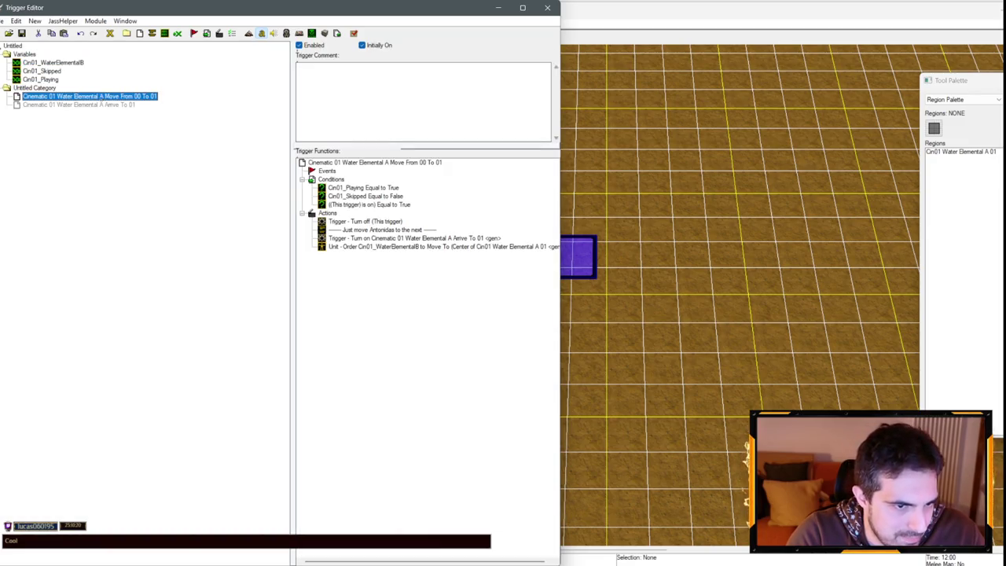
{"action": "left_click", "coordinate": [102, 96]}
{"action": "double_click", "coordinate": [102, 96]}
{"action": "type", "text": "B"}
{"action": "left_click", "coordinate": [78, 105]}
{"action": "left_click", "coordinate": [102, 105]}
{"action": "double_click", "coordinate": [102, 105]}
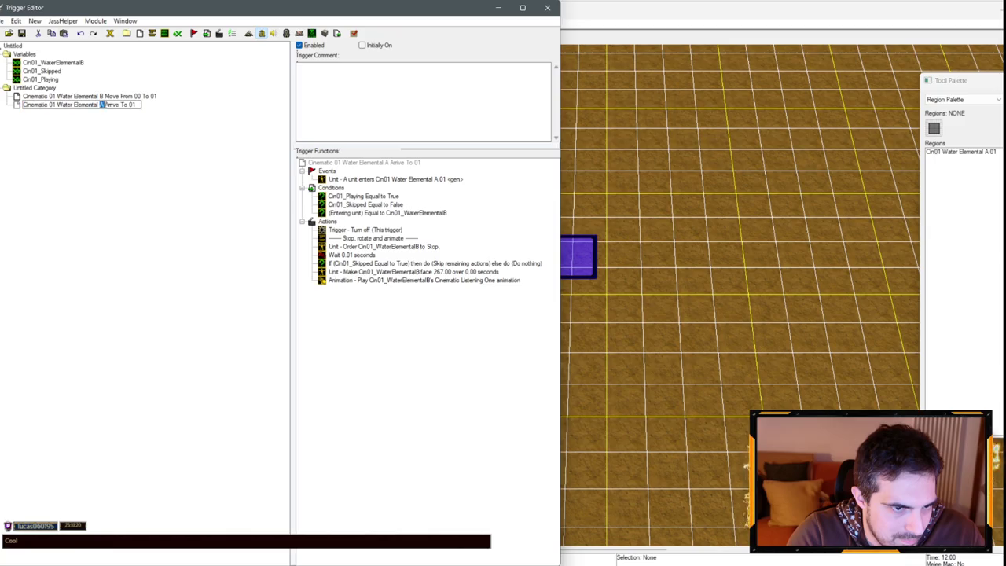
{"action": "type", "text": "b"}
{"action": "key", "text": "Return"}
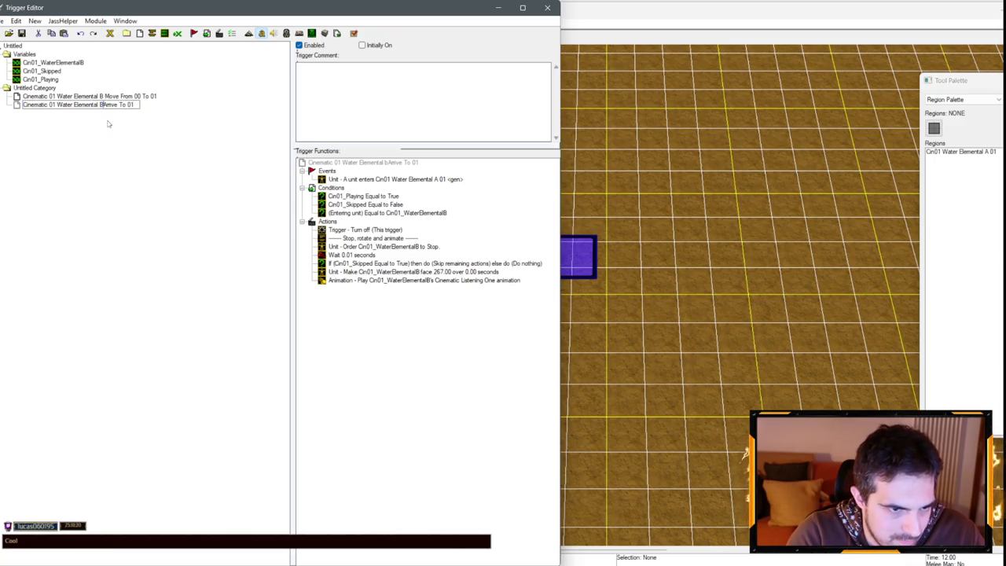
- Rename the region to Cin01 Water Elemental B 01 and return to the triggers
{"action": "left_click", "coordinate": [972, 153]}
{"action": "double_click", "coordinate": [971, 153]}
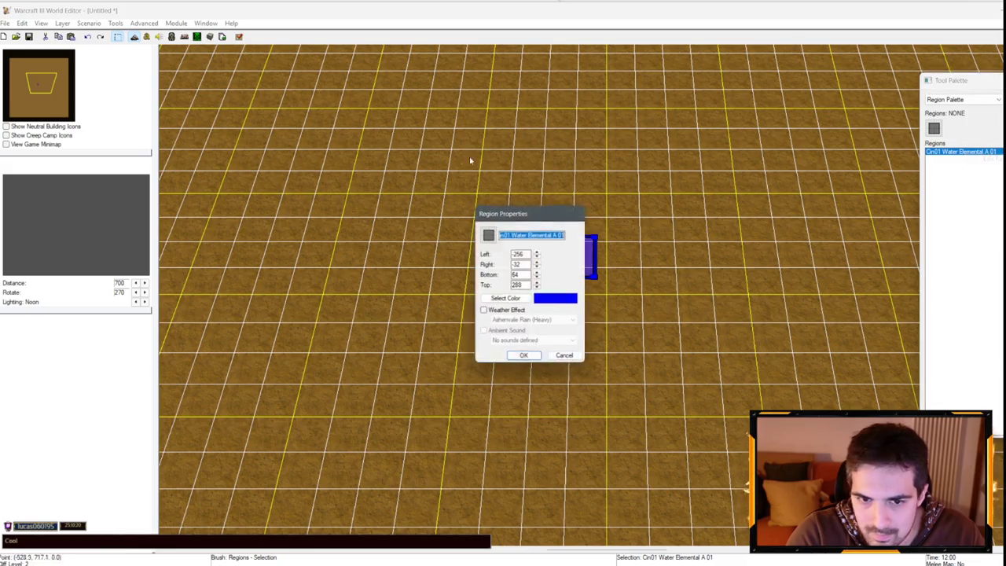
{"action": "double_click", "coordinate": [560, 234]}
{"action": "type", "text": "B"}
{"action": "key", "text": "Return"}
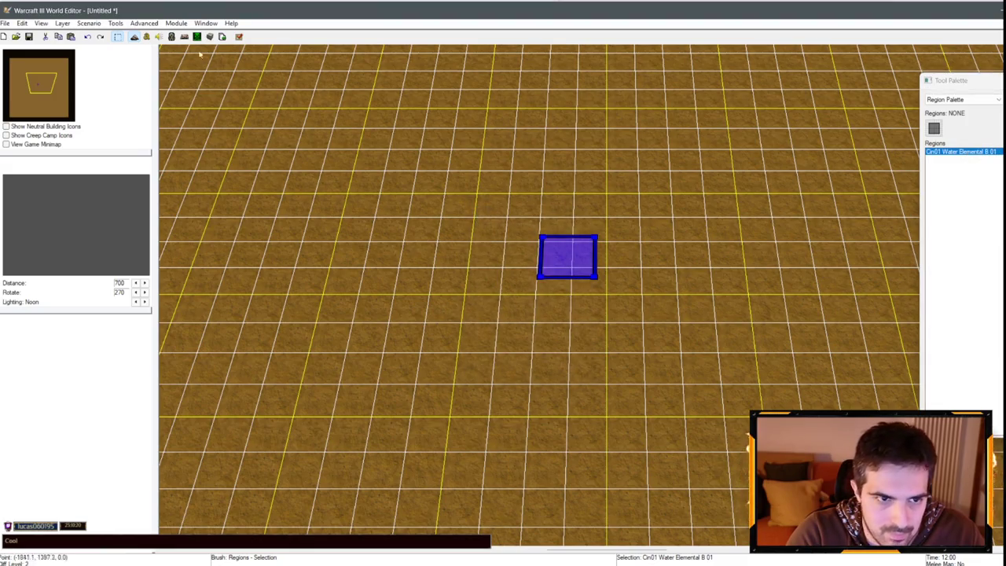
{"action": "left_click", "coordinate": [146, 36]}
{"action": "left_click", "coordinate": [38, 88]}
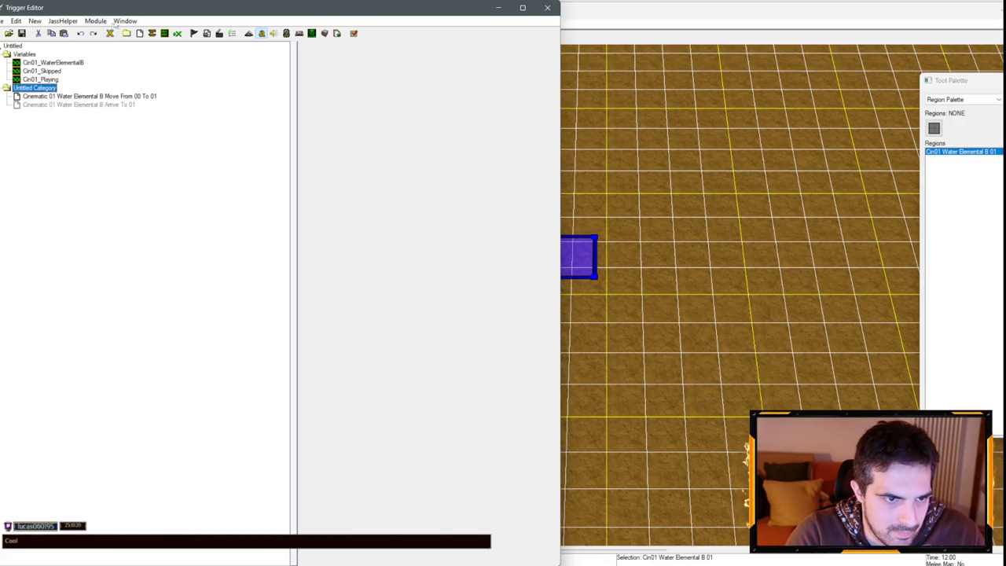
- Paste the Water Elemental B triggers into rr_undead07's Cinematic 01 - Intro group and reposition the separator
{"action": "left_click", "coordinate": [124, 20]}
{"action": "left_click", "coordinate": [170, 62]}
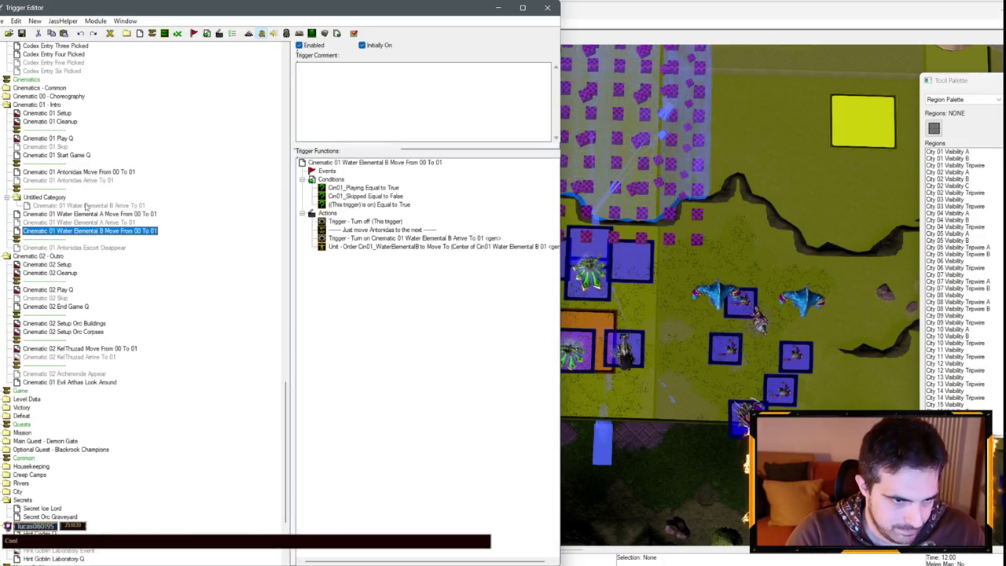
{"action": "left_click", "coordinate": [85, 206]}
{"action": "key", "text": "ctrl+z"}
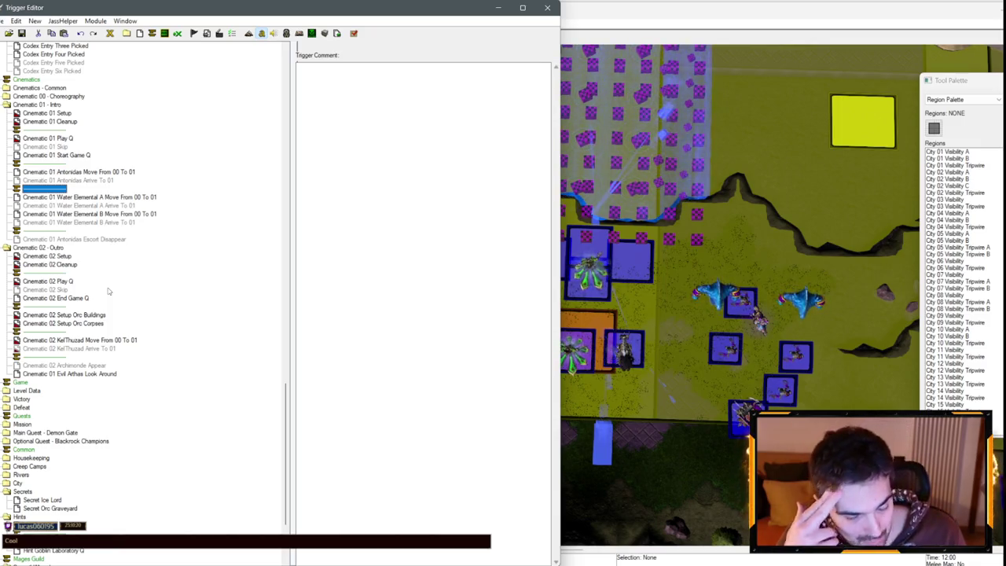
{"action": "left_click_drag", "start_coordinate": [49, 234], "coordinate": [50, 228]}
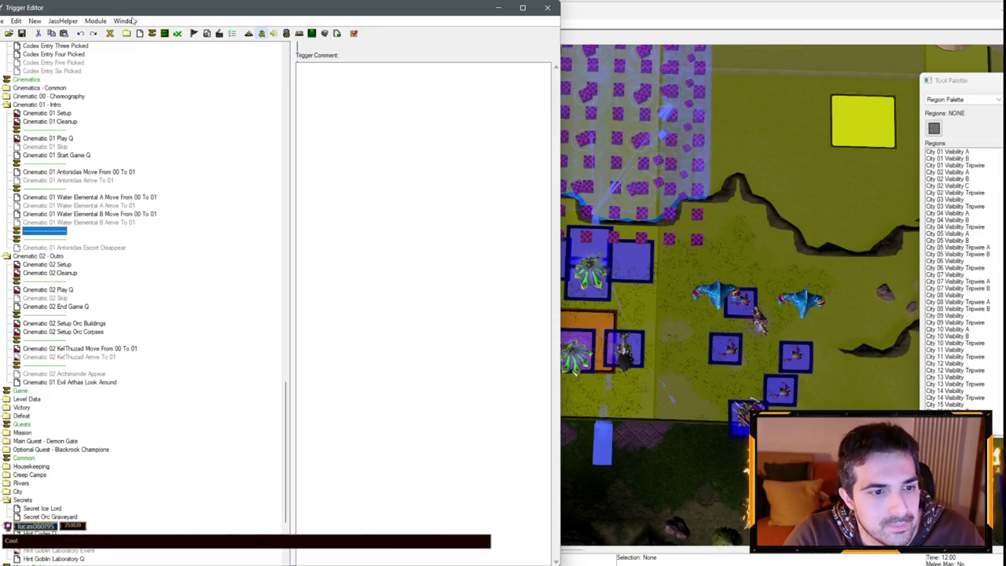
{"action": "mouse_move", "coordinate": [42, 231]}
{"action": "left_mouse_down"}
{"action": "mouse_move", "coordinate": [53, 173]}
{"action": "mouse_move", "coordinate": [59, 182]}
{"action": "left_mouse_up"}
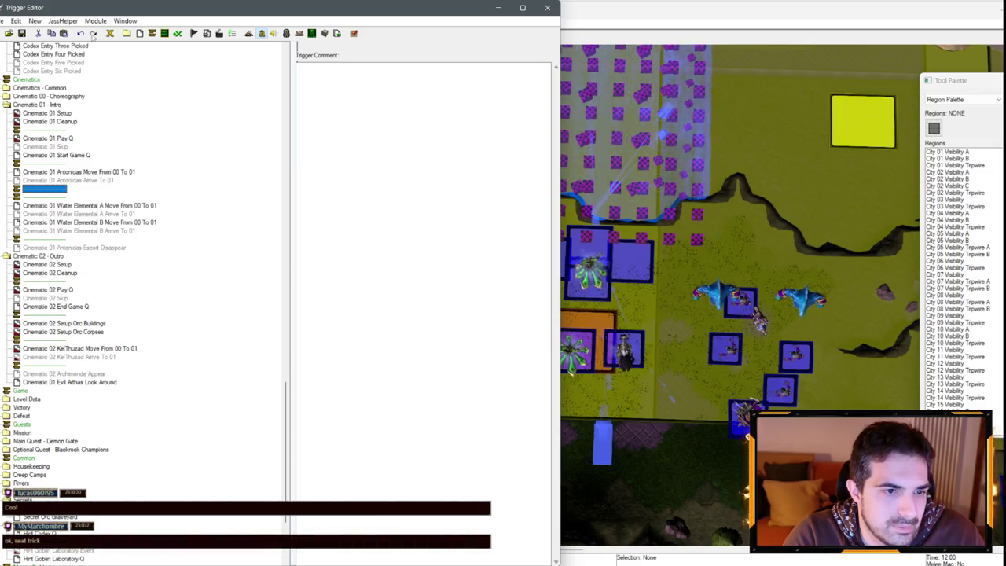
- Switch back to the Untitled map and begin renaming the Cin01_WaterElementalB variable
{"action": "left_click", "coordinate": [125, 20]}
{"action": "left_click", "coordinate": [173, 55]}
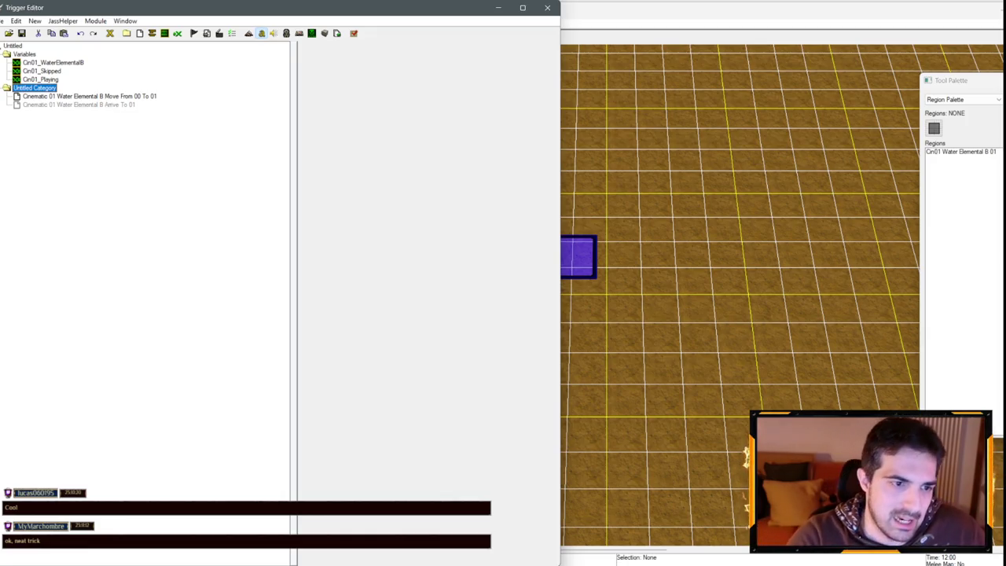
{"action": "left_click", "coordinate": [43, 63]}
{"action": "type", "text": "Cin01_KelThuzadNoGl"}
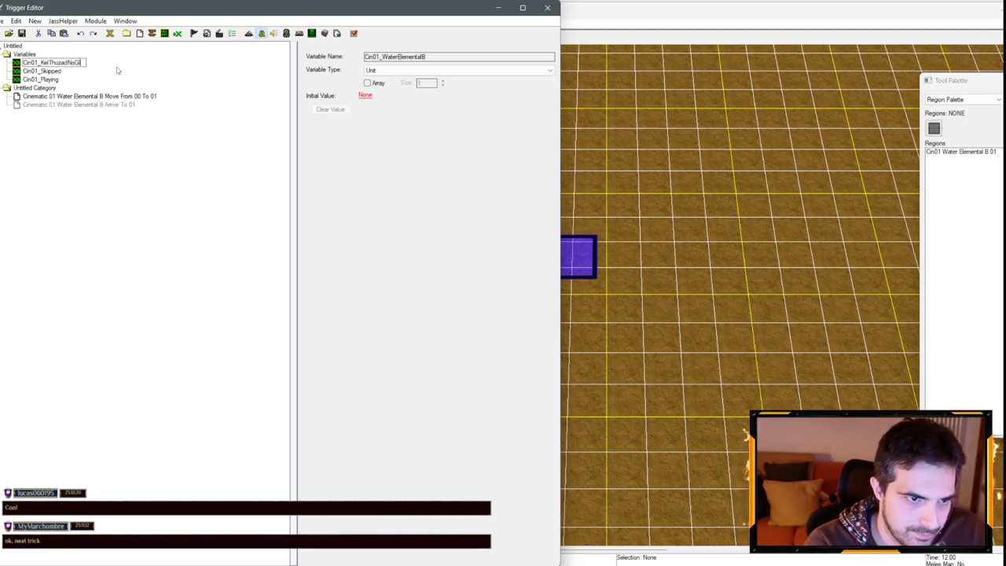
- Rename the variable and both Water Elemental B triggers to KelThuzadNoGlow names
{"action": "type", "text": "ow"}
{"action": "key", "text": "Return"}
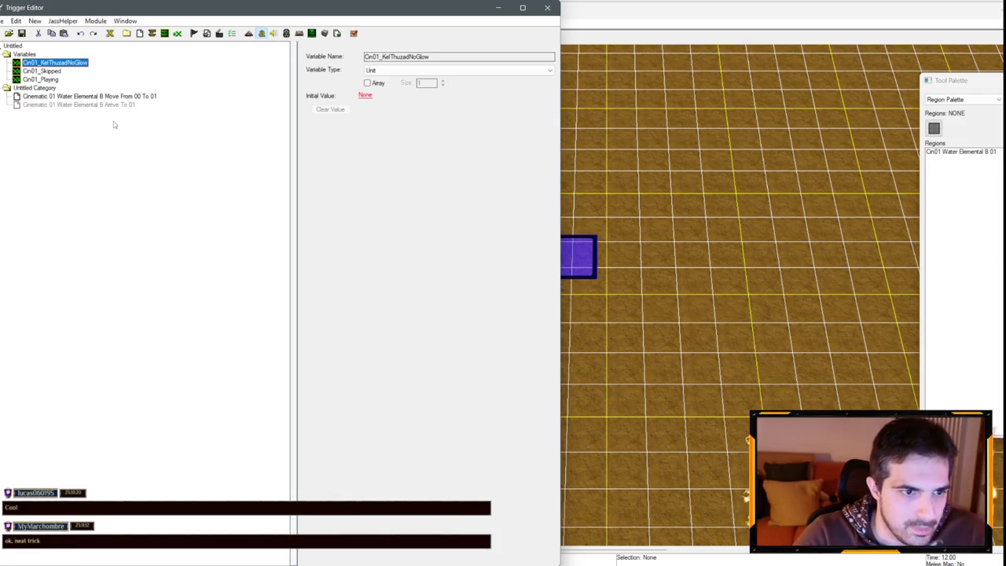
{"action": "left_click", "coordinate": [61, 96]}
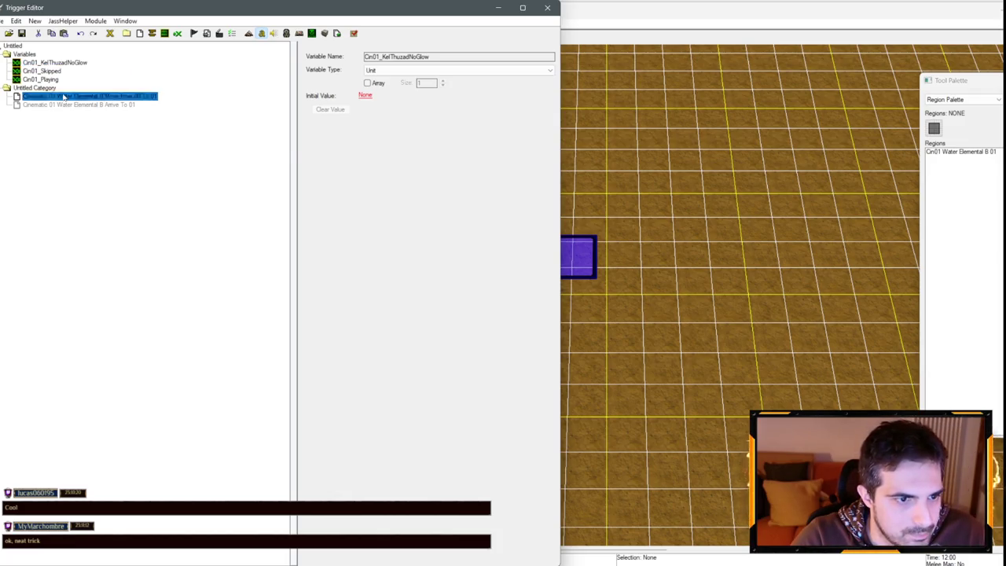
{"action": "left_click_drag", "start_coordinate": [57, 96], "coordinate": [94, 96]}
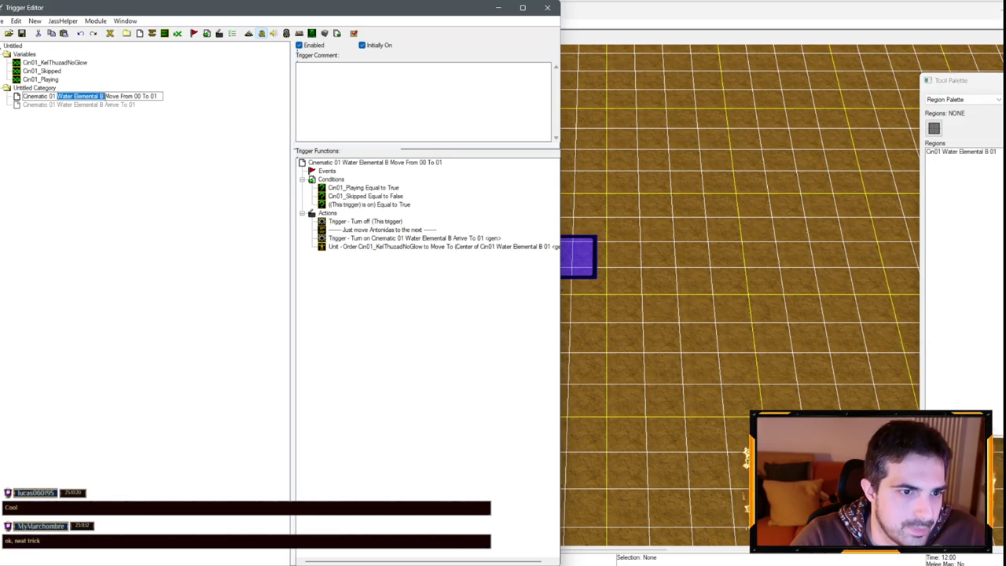
{"action": "key", "text": "ctrl+v"}
{"action": "left_click", "coordinate": [84, 106]}
{"action": "left_click", "coordinate": [58, 106]}
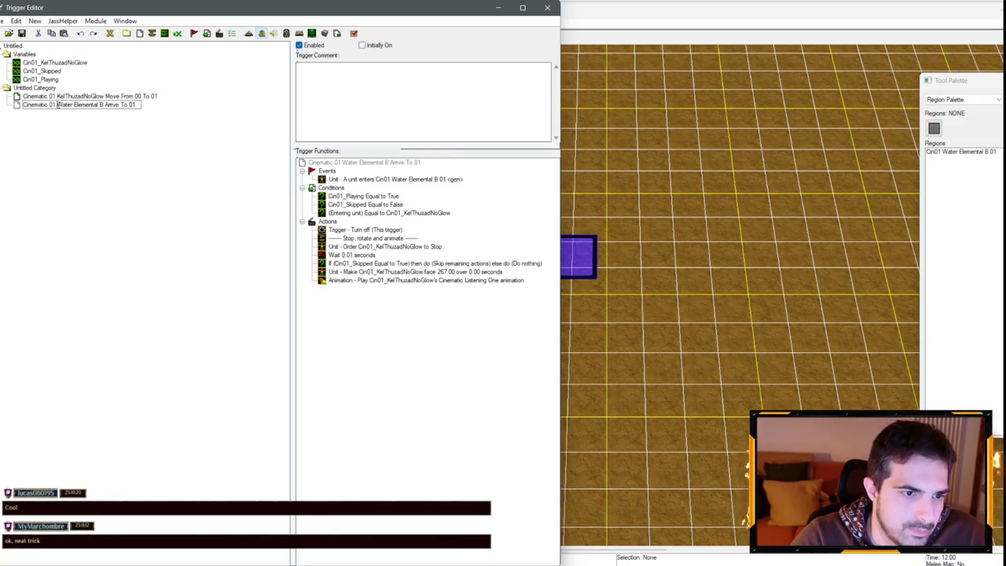
{"action": "type", "text": "KelThuzadNoGlow"}
{"action": "key", "text": "Return"}
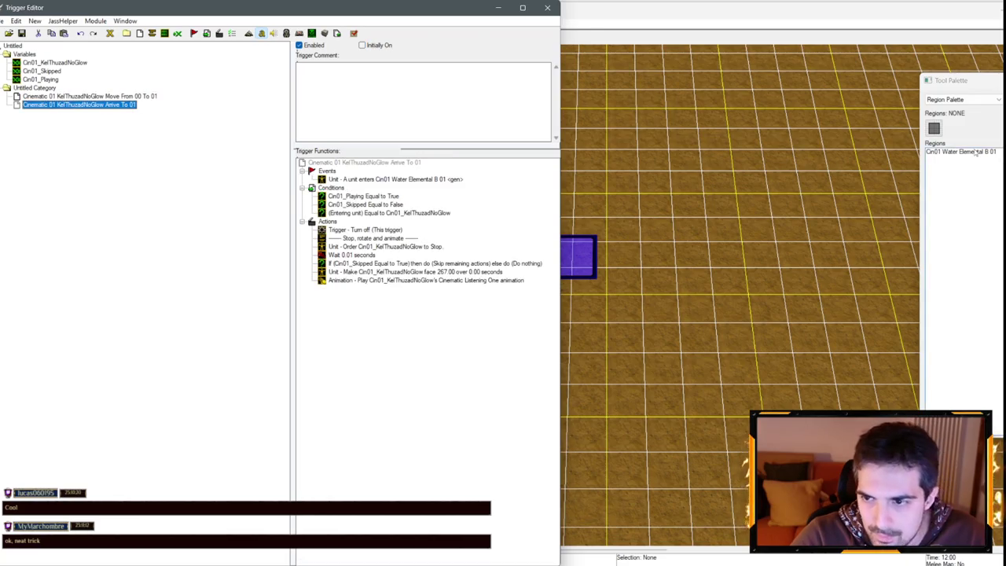
- Open Region Properties for the Cin01 Water Elemental B 01 region
{"action": "left_click", "coordinate": [975, 152]}
{"action": "right_click", "coordinate": [975, 153]}
{"action": "left_click", "coordinate": [992, 162]}
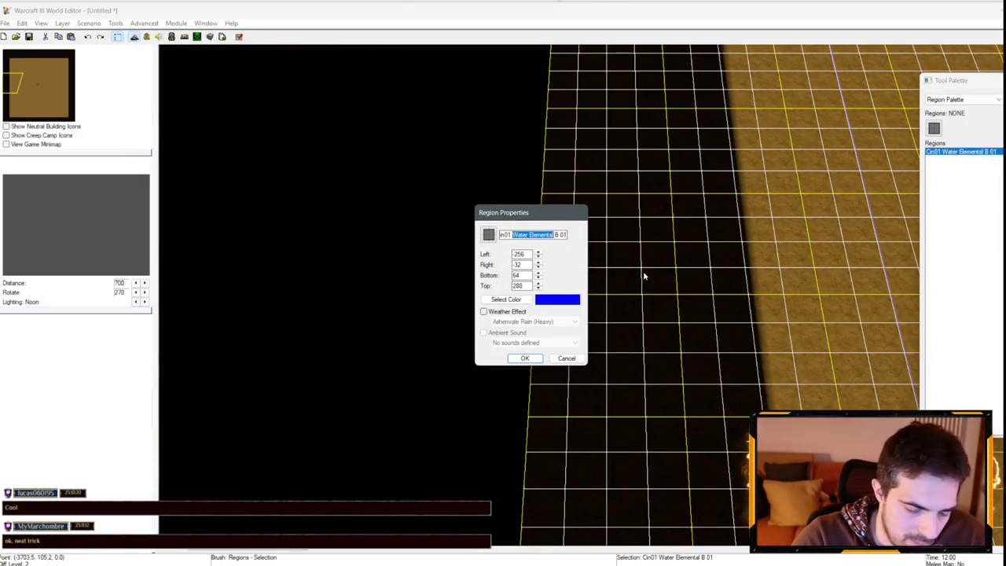
- Rename the region to Cin01 KelThuzad 01 and go back to the KelThuzadNoGlow Move trigger
{"action": "type", "text": "KelThuzad"}
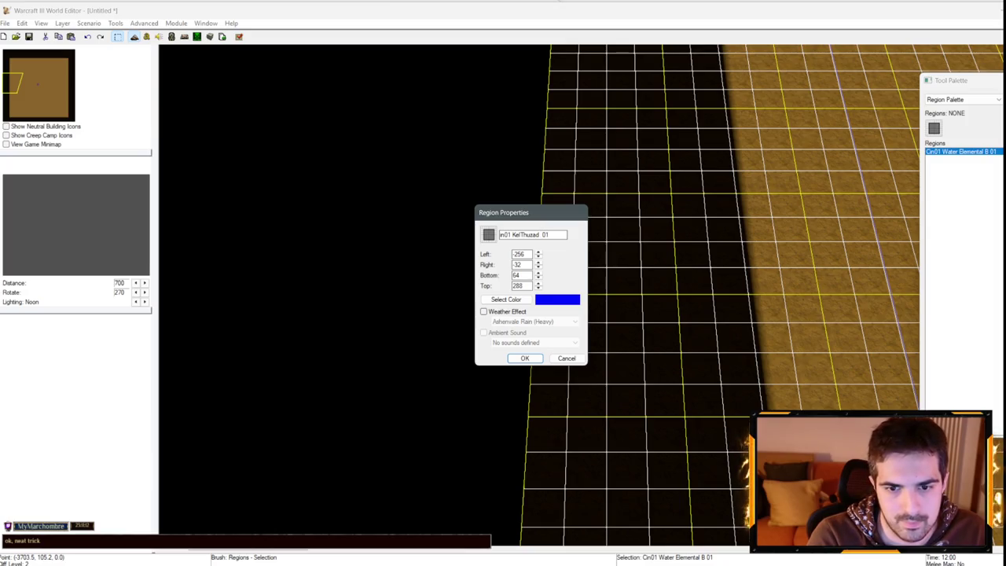
{"action": "key", "text": "Return"}
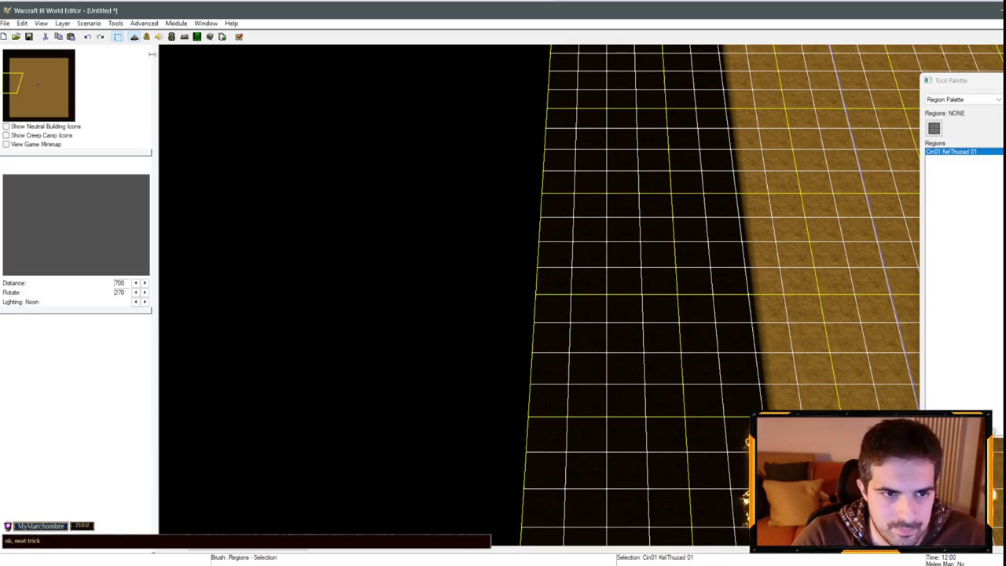
{"action": "key", "text": "F4"}
{"action": "left_click", "coordinate": [55, 96]}
{"action": "left_click", "coordinate": [43, 79]}
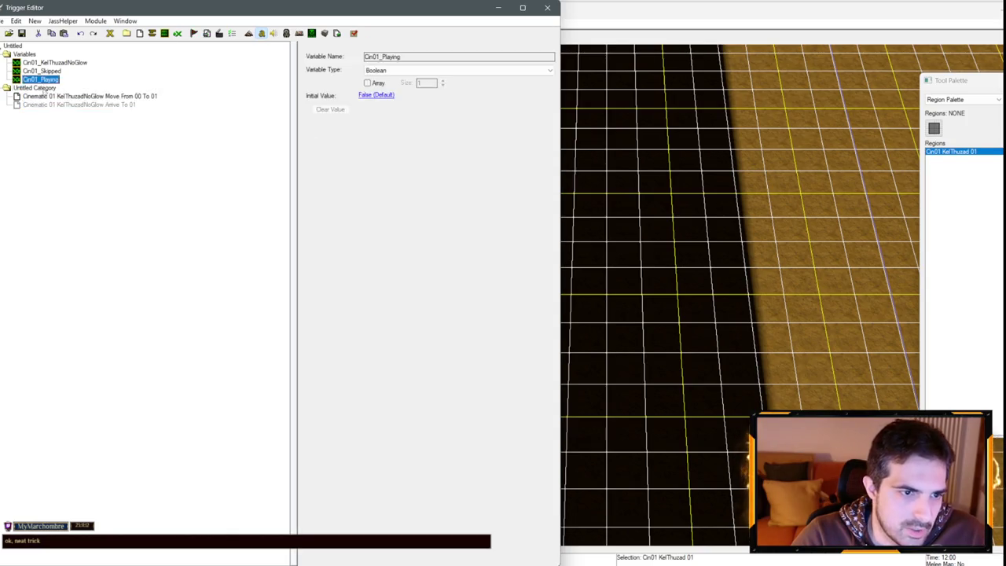
- Bring the Untitled Category into rr_undead07's Cinematic 01 - Intro, move the KelThuzadNoGlow triggers out, remove the empty category
{"action": "left_click", "coordinate": [36, 88]}
{"action": "left_click", "coordinate": [125, 20]}
{"action": "left_click", "coordinate": [178, 61]}
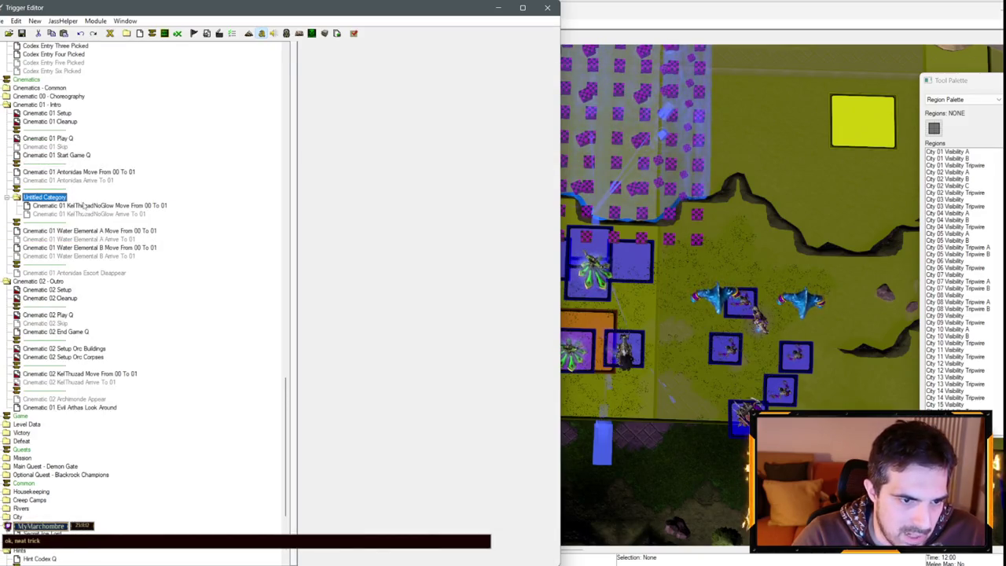
{"action": "left_click", "coordinate": [92, 198]}
{"action": "left_click_drag", "start_coordinate": [93, 207], "coordinate": [86, 215]}
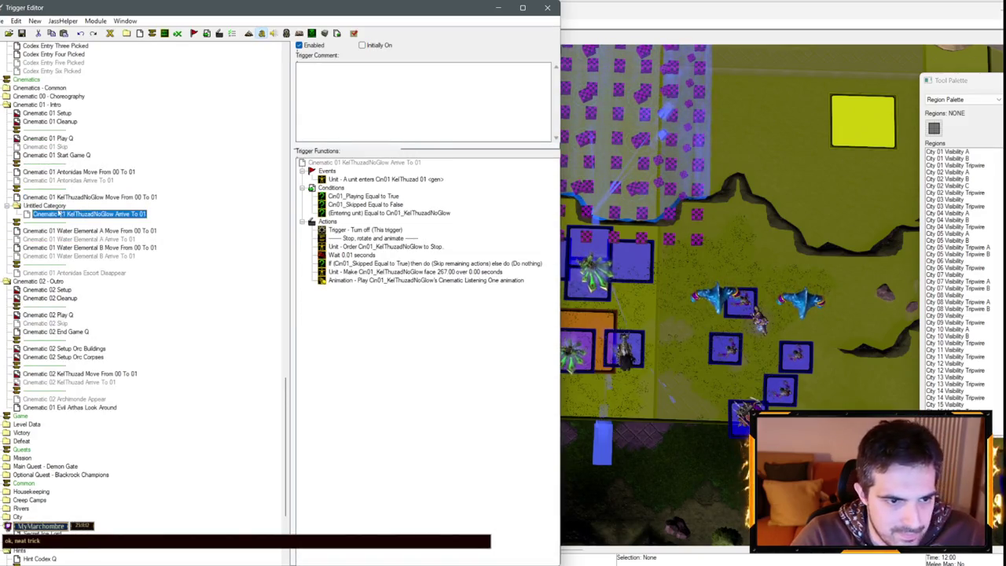
{"action": "key", "text": "Up"}
{"action": "scroll", "coordinate": [252, 267], "scroll_direction": "up", "scroll_amount": 15}
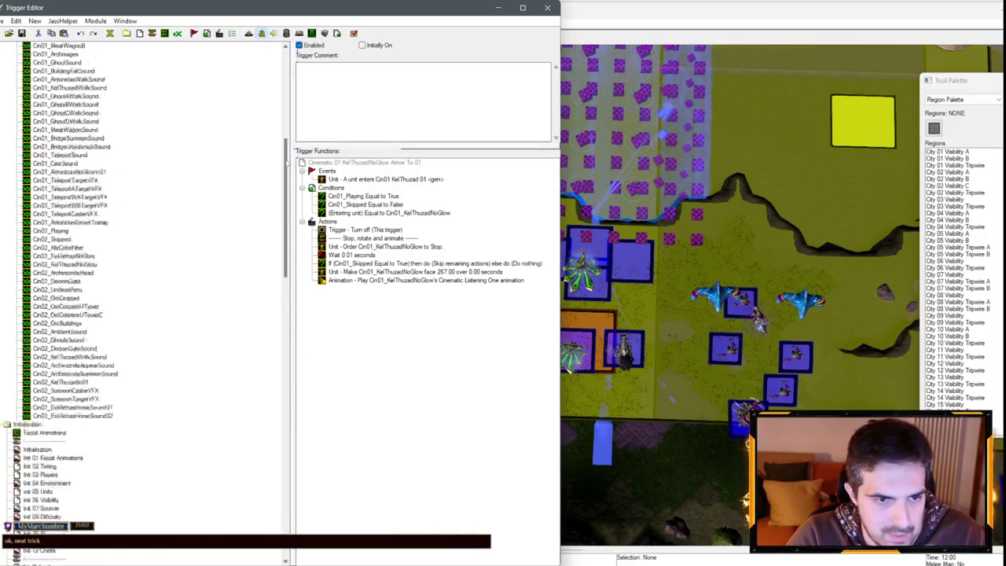
{"action": "scroll", "coordinate": [259, 305], "scroll_direction": "down", "scroll_amount": 10}
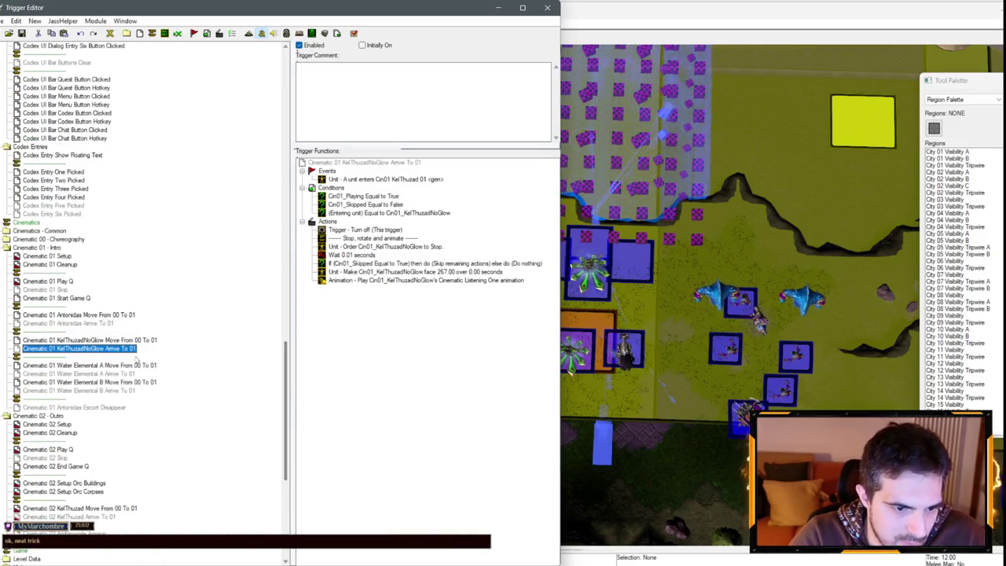
{"action": "key", "text": "Up"}
{"action": "key", "text": "Up"}
{"action": "key", "text": "Up"}
- Compare the walk sound actions of the Antonidas and KelThuzadNoGlow Move triggers
{"action": "left_click", "coordinate": [386, 256]}
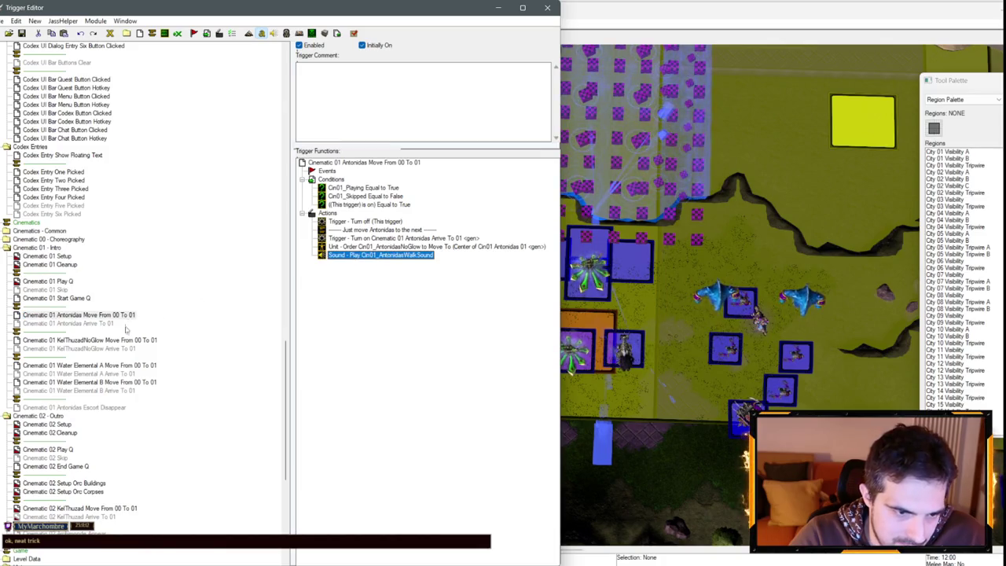
{"action": "left_click", "coordinate": [90, 340]}
{"action": "left_click", "coordinate": [353, 248]}
{"action": "left_click", "coordinate": [353, 247]}
{"action": "left_click", "coordinate": [95, 323]}
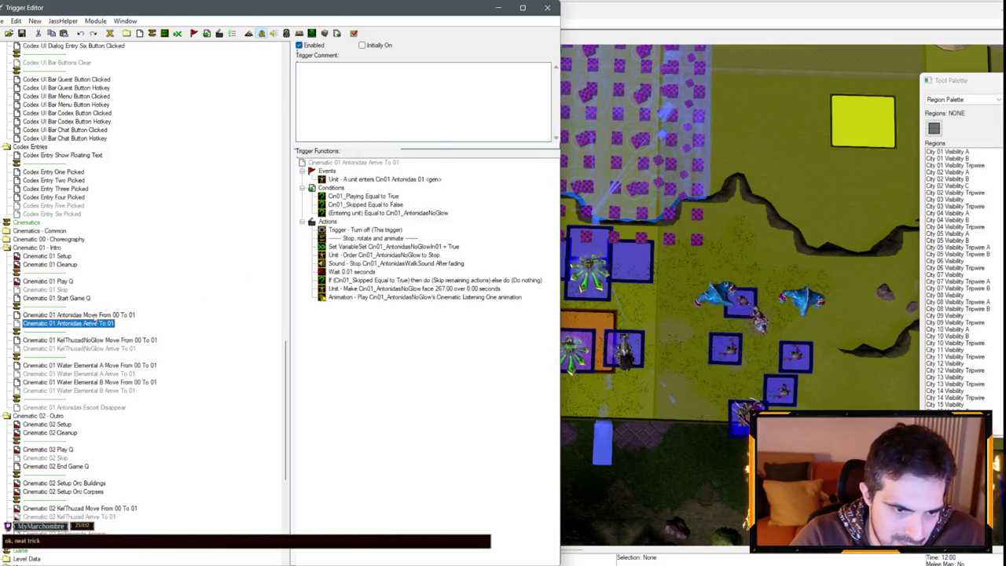
{"action": "left_click", "coordinate": [95, 315]}
{"action": "left_click", "coordinate": [362, 256]}
- Copy the set-variable and stop-sound actions from Antonidas Arrive To 01 into KelThuzadNoGlow Arrive To 01
{"action": "left_click", "coordinate": [79, 323]}
{"action": "left_click", "coordinate": [394, 247]}
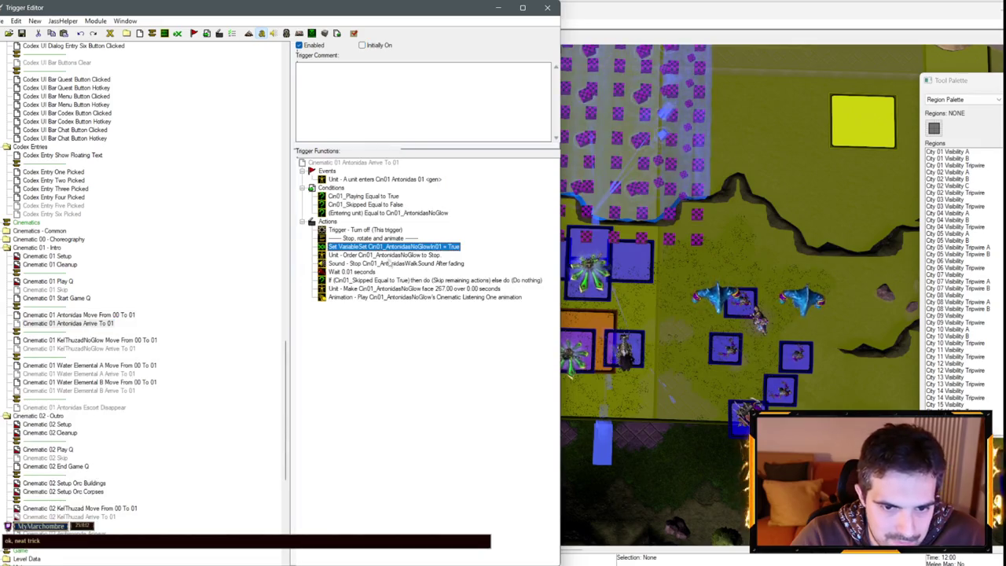
{"action": "left_click", "coordinate": [393, 263], "text": "shift"}
{"action": "left_click", "coordinate": [135, 348]}
{"action": "left_click", "coordinate": [382, 264]}
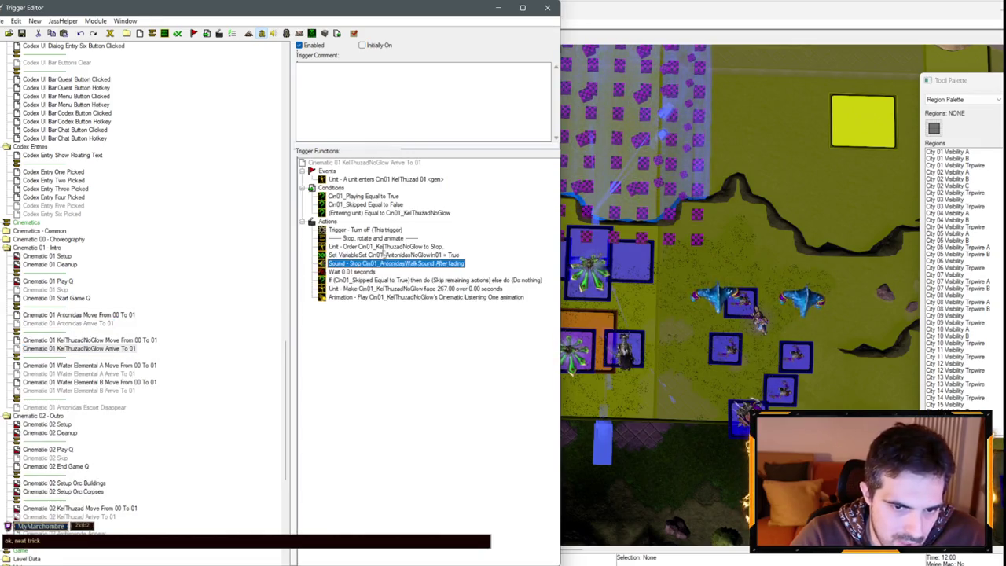
- Try setting the pasted set-variable action to Cin01_KelThuzadWalkSound, then discard the change
{"action": "double_click", "coordinate": [382, 248]}
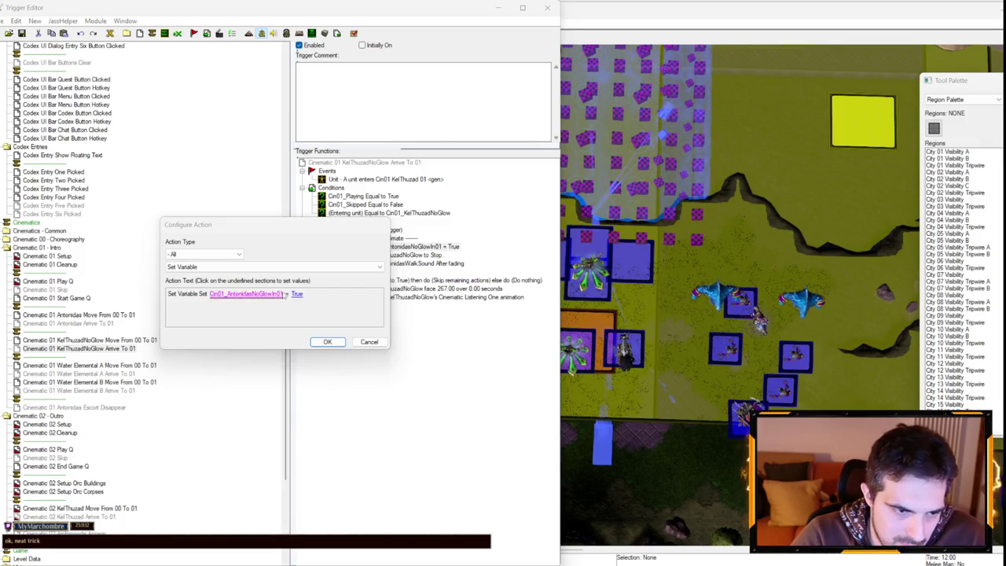
{"action": "left_click", "coordinate": [240, 297]}
{"action": "left_click", "coordinate": [305, 260]}
{"action": "scroll", "coordinate": [283, 338], "scroll_direction": "up", "scroll_amount": 4}
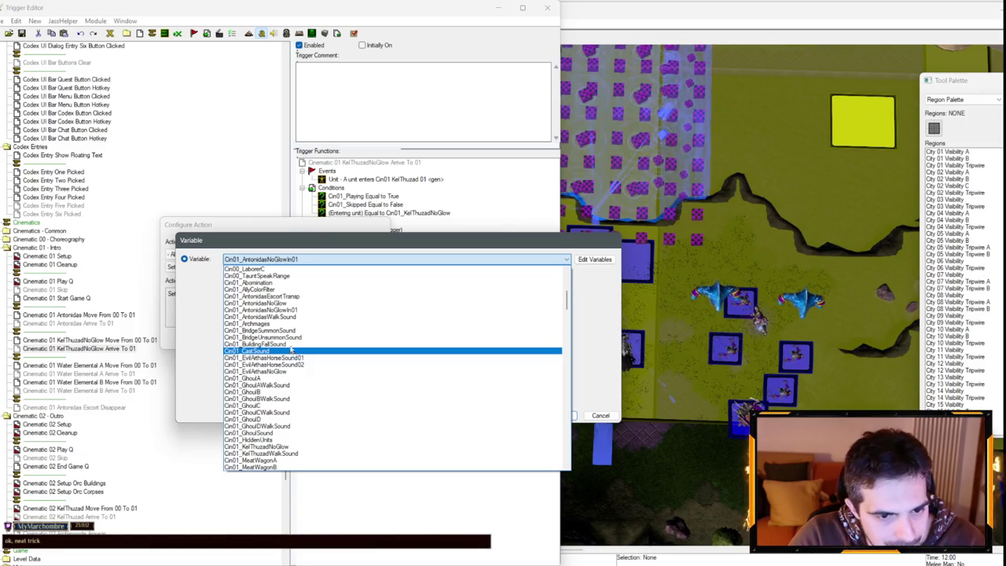
{"action": "scroll", "coordinate": [297, 312], "scroll_direction": "up", "scroll_amount": 1}
{"action": "scroll", "coordinate": [298, 312], "scroll_direction": "down", "scroll_amount": 3}
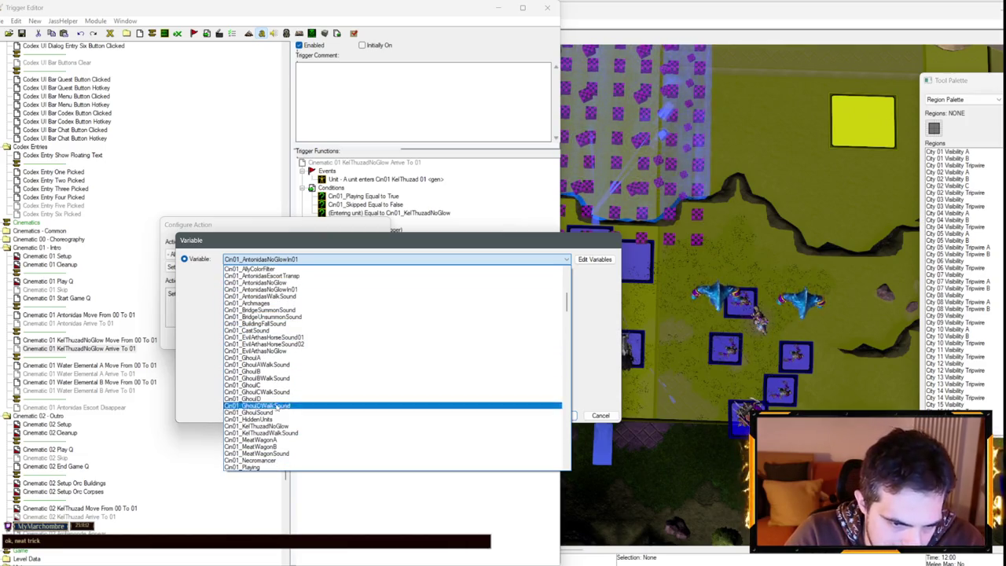
{"action": "left_click", "coordinate": [290, 404]}
{"action": "key", "text": "Return"}
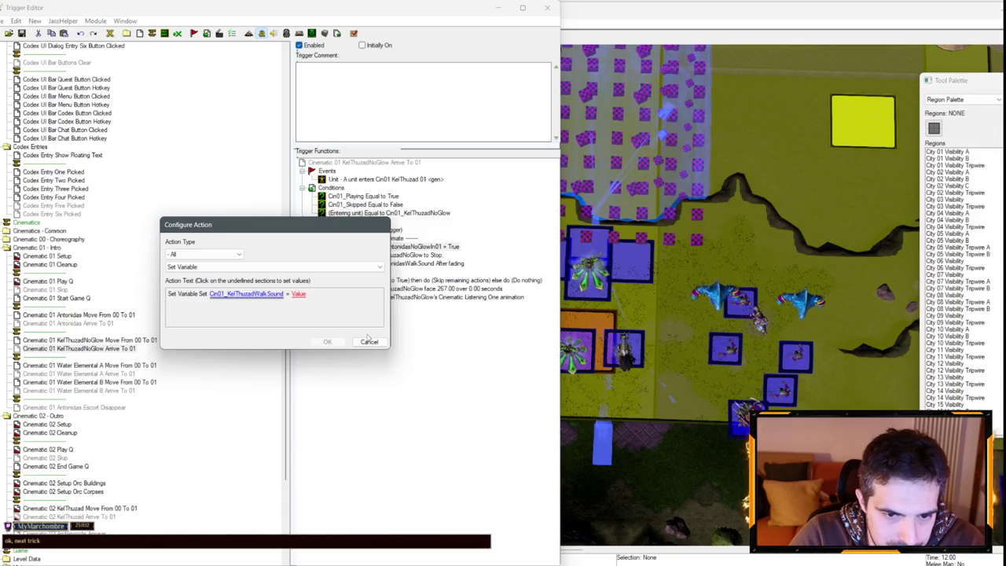
{"action": "left_click", "coordinate": [368, 340]}
- Reopen the set-variable action, cancel without changes, and select the Cin01_AntonidasNoGlowIn01 variable
{"action": "double_click", "coordinate": [401, 247]}
{"action": "left_click", "coordinate": [247, 294]}
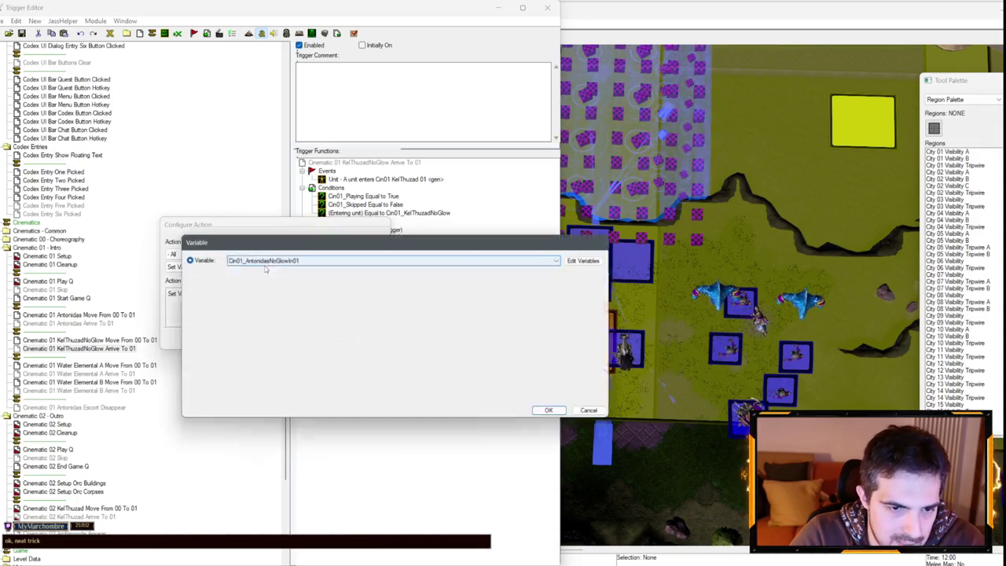
{"action": "left_click", "coordinate": [266, 264]}
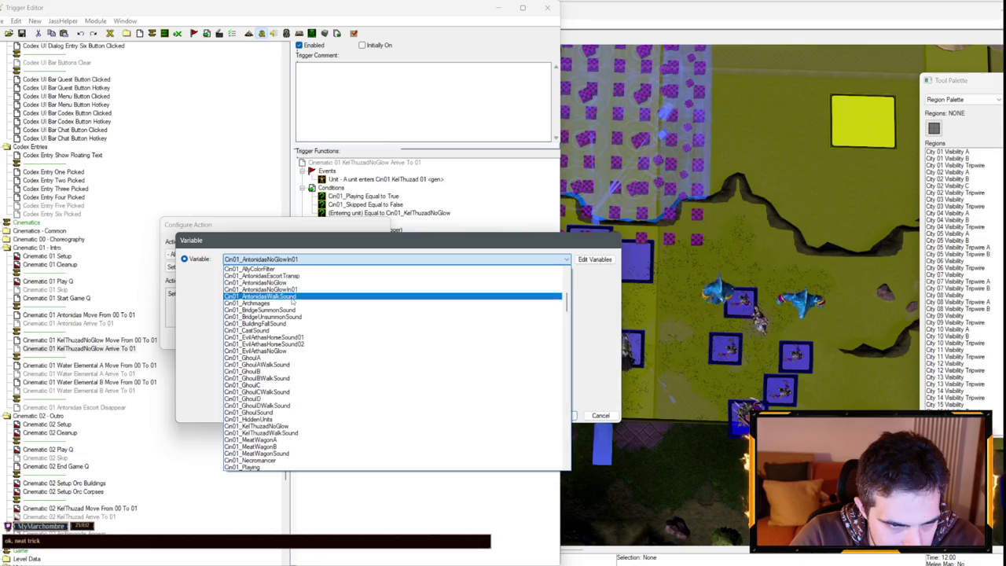
{"action": "left_click", "coordinate": [293, 301]}
{"action": "left_click", "coordinate": [601, 415]}
{"action": "left_click", "coordinate": [368, 341]}
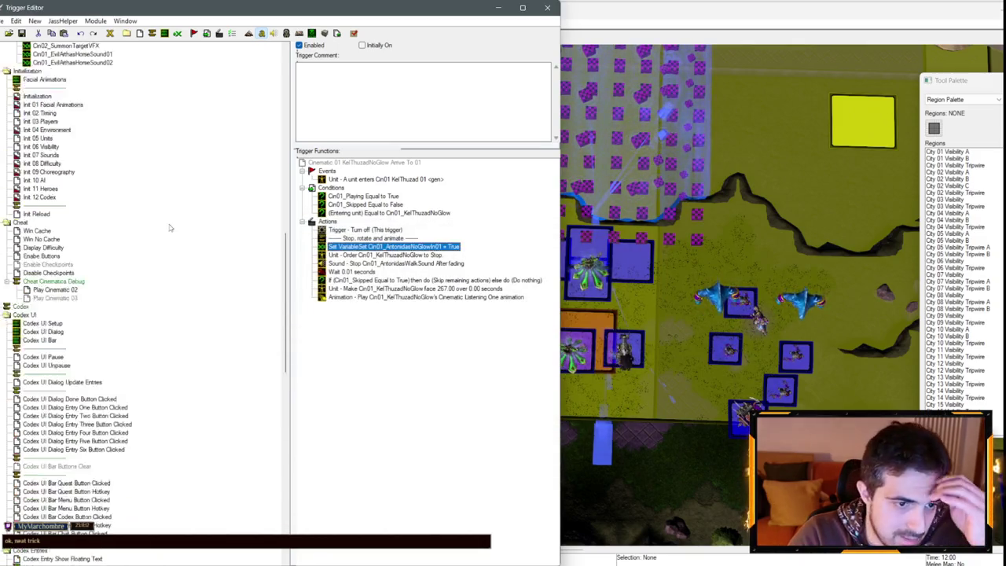
{"action": "scroll", "coordinate": [165, 236], "scroll_direction": "up", "scroll_amount": 10}
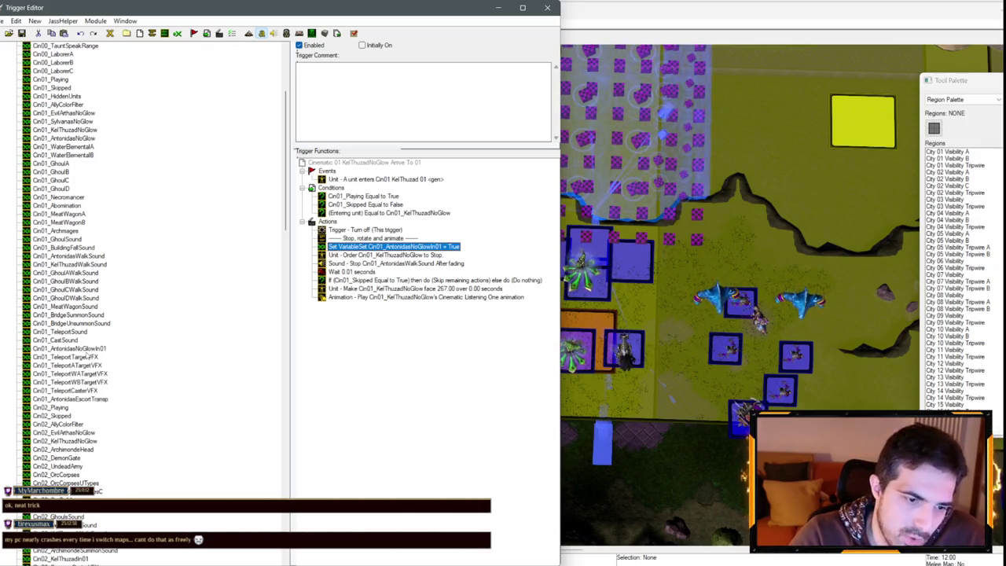
{"action": "left_click", "coordinate": [79, 349]}
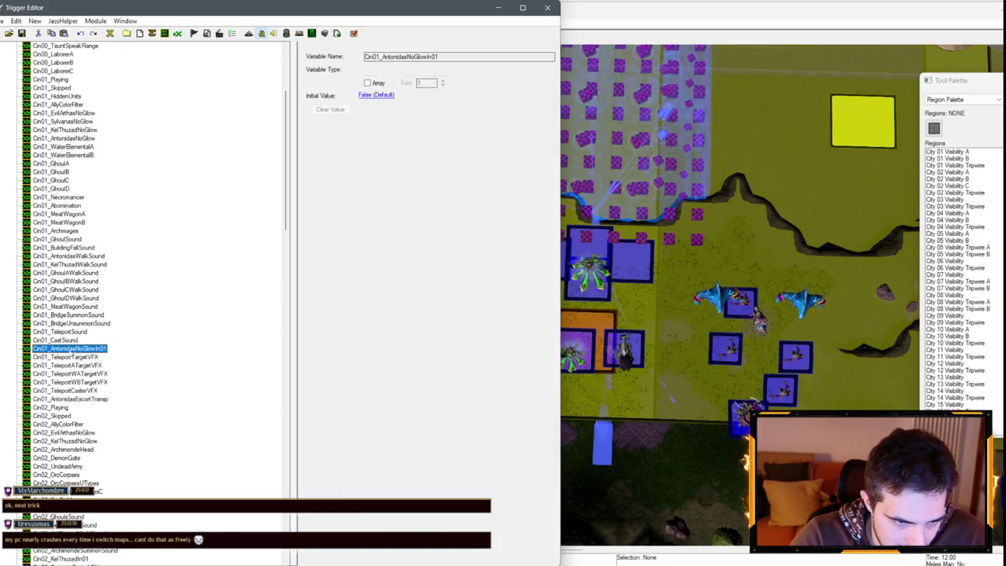
- Duplicate Cin01_AntonidasNoGlowIn01 and rename the copy Cin01_KelThuzadNoGlowIn01
{"action": "key", "text": "ctrl+c"}
{"action": "key", "text": "ctrl+v"}
{"action": "left_click", "coordinate": [55, 358]}
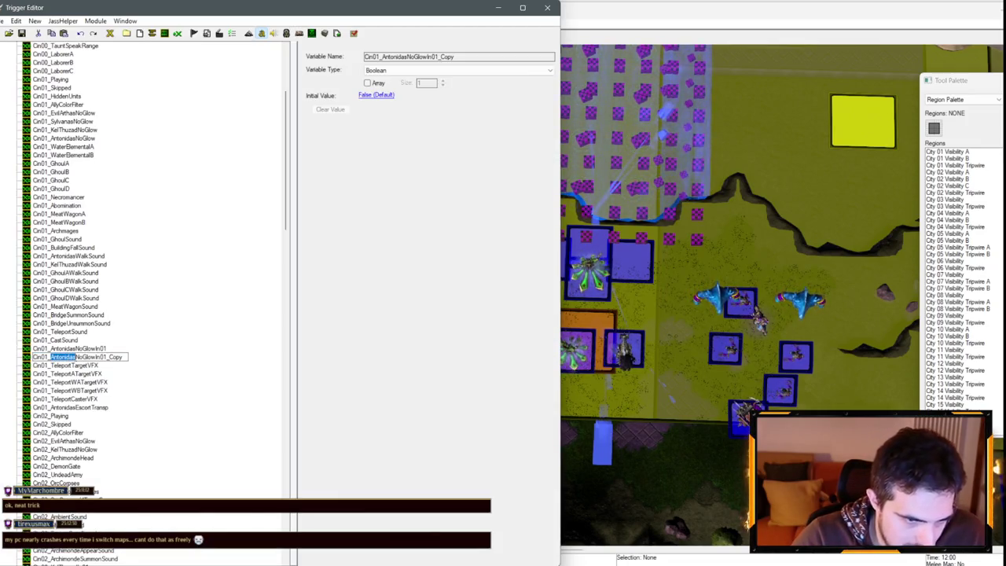
{"action": "type", "text": "KelThuza"}
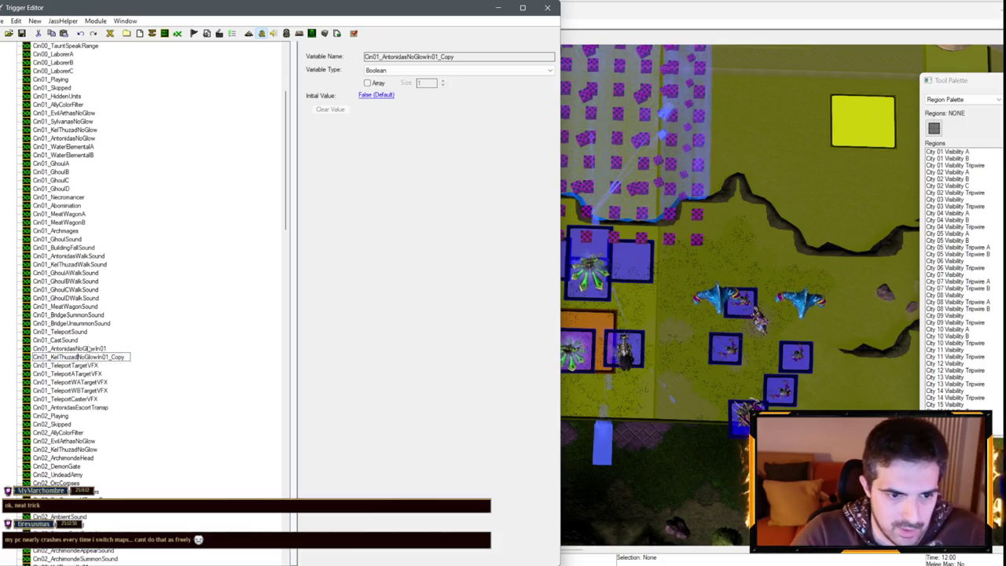
{"action": "key", "text": "End"}
{"action": "key", "text": "BackSpace"}
{"action": "key", "text": "BackSpace"}
{"action": "key", "text": "BackSpace"}
{"action": "key", "text": "Return"}
{"action": "left_click_drag", "start_coordinate": [286, 232], "coordinate": [288, 463]}
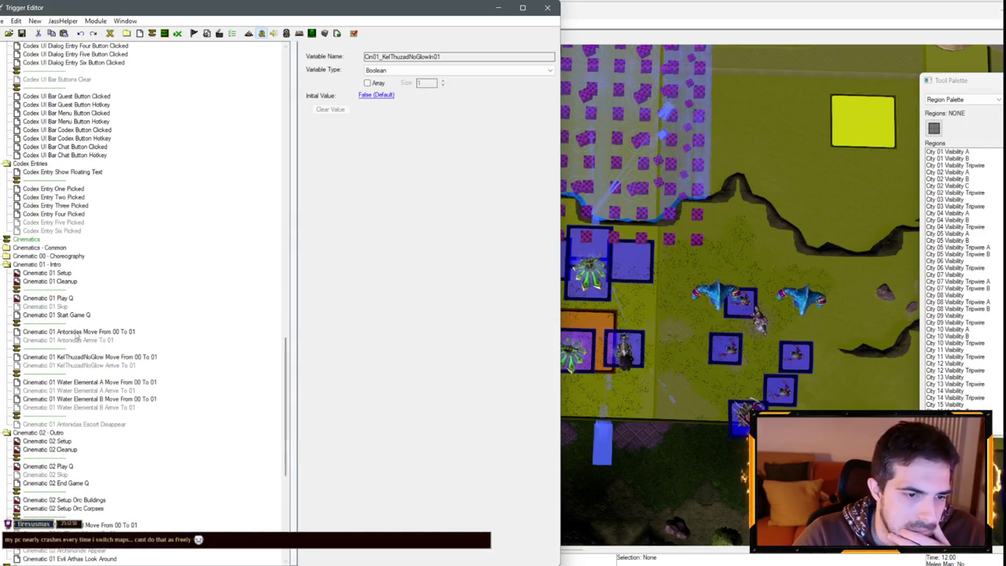
{"action": "left_click", "coordinate": [81, 357]}
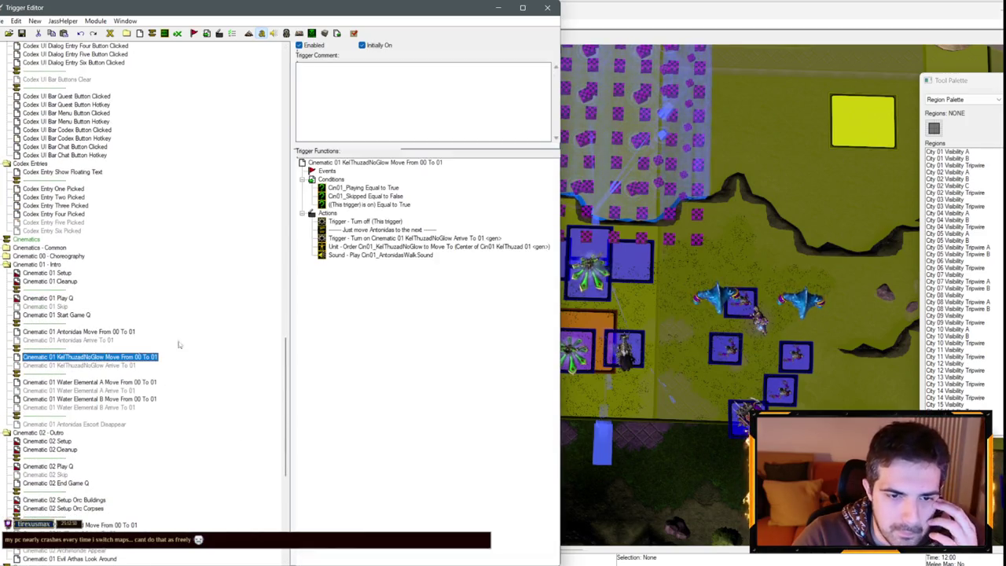
- Make the KelThuzadNoGlow Move trigger's sound action play Cin01_KelThuzadWalkSound
{"action": "double_click", "coordinate": [378, 258]}
{"action": "left_click", "coordinate": [228, 296]}
{"action": "left_click", "coordinate": [264, 272]}
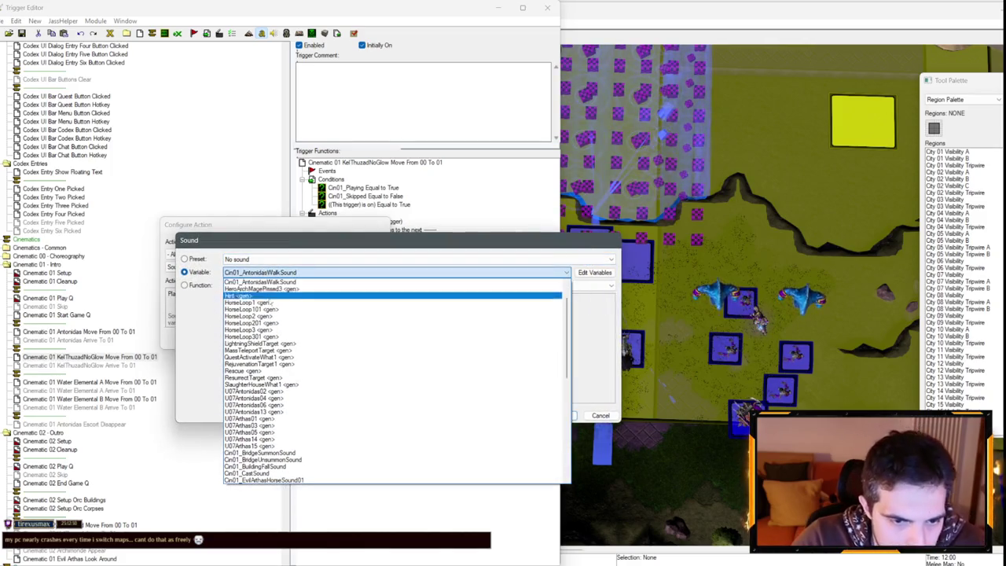
{"action": "scroll", "coordinate": [283, 346], "scroll_direction": "down", "scroll_amount": 1}
{"action": "scroll", "coordinate": [283, 318], "scroll_direction": "down", "scroll_amount": 3}
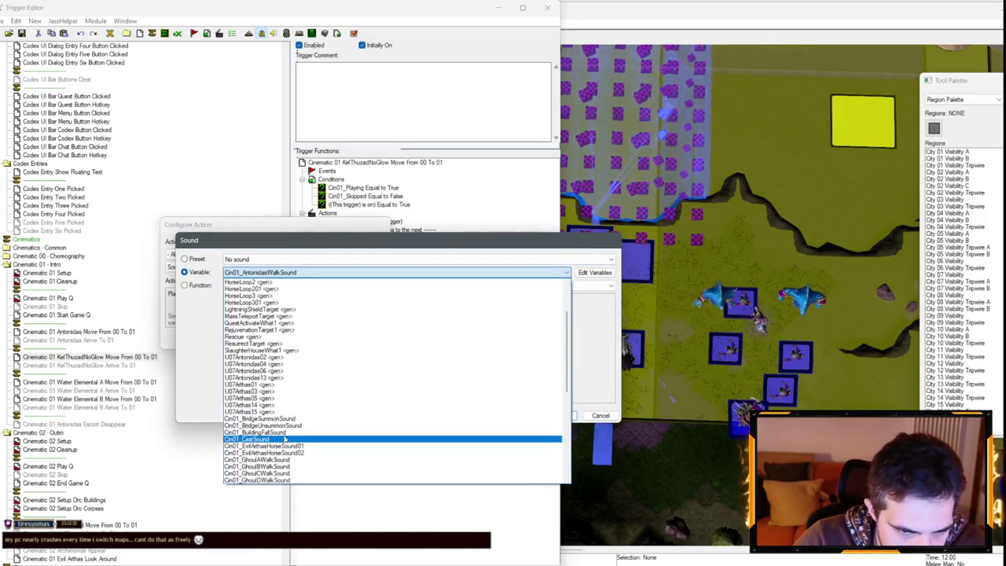
{"action": "scroll", "coordinate": [293, 393], "scroll_direction": "down", "scroll_amount": 5}
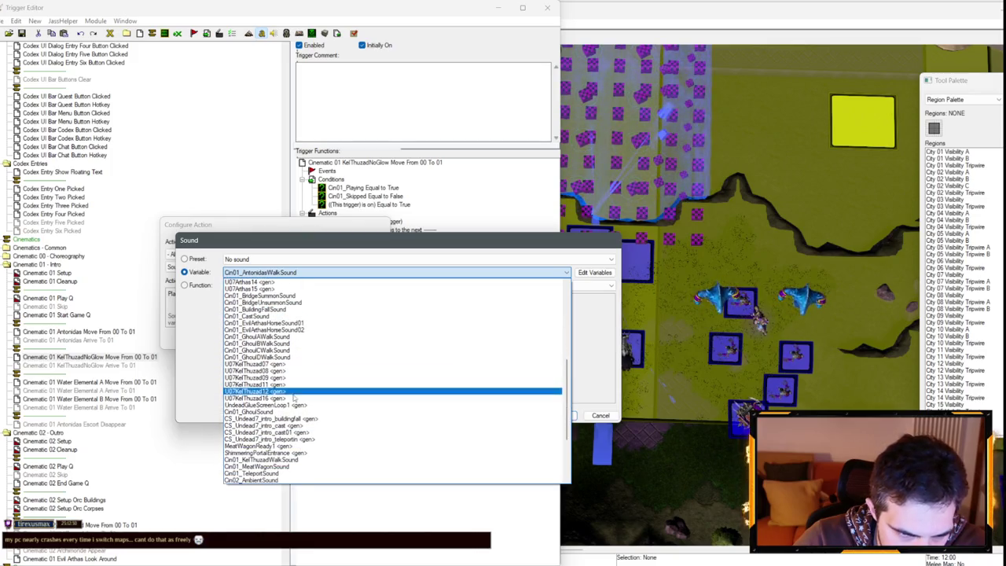
{"action": "scroll", "coordinate": [276, 424], "scroll_direction": "down", "scroll_amount": 3}
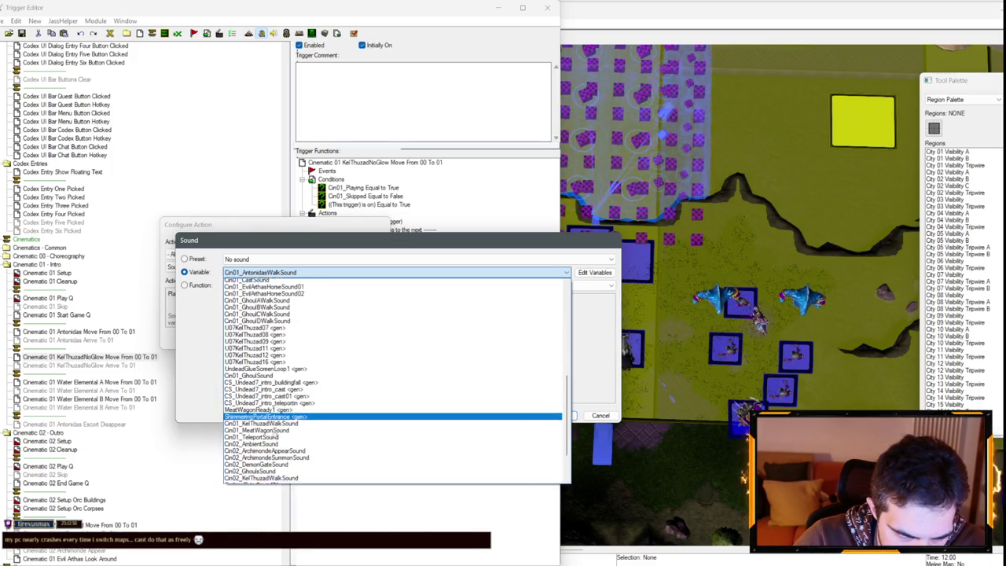
{"action": "left_click", "coordinate": [275, 417]}
{"action": "key", "text": "Return"}
{"action": "key", "text": "Return"}
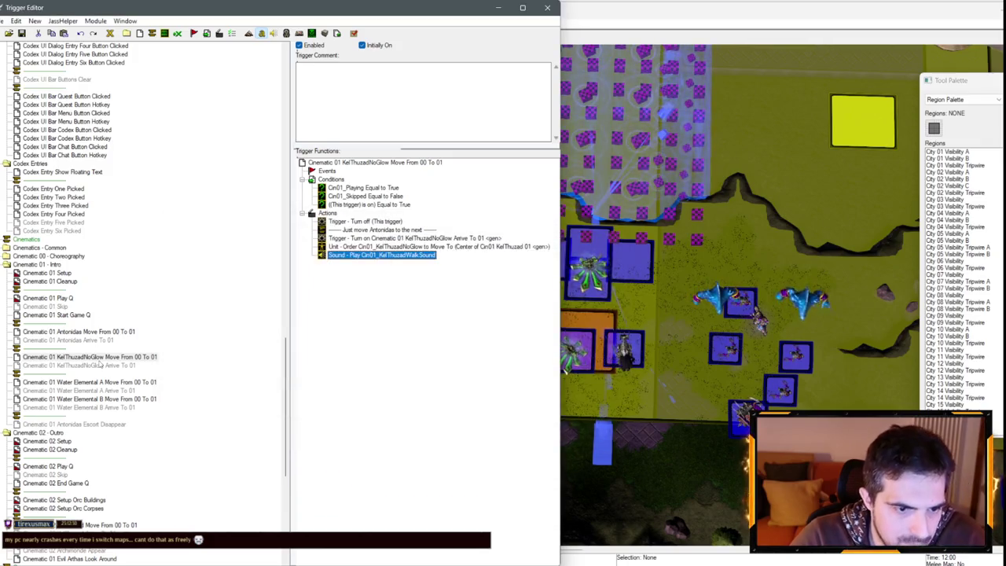
- Set the Arrive To 01 trigger's set-variable action to use Cin01_KelThuzadNoGlowIn01
{"action": "left_click", "coordinate": [78, 364]}
{"action": "double_click", "coordinate": [385, 255]}
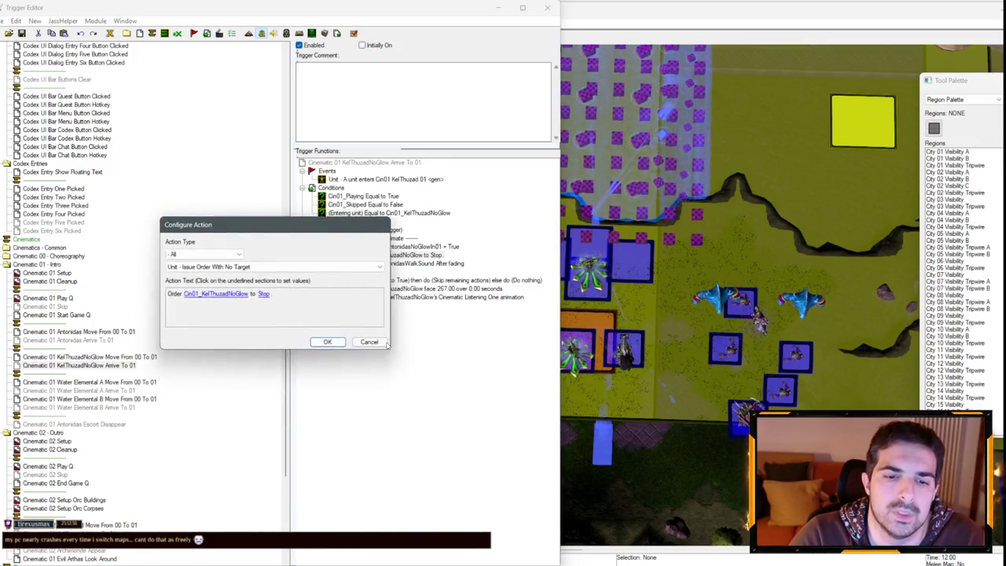
{"action": "key", "text": "Escape"}
{"action": "double_click", "coordinate": [393, 246]}
{"action": "left_click", "coordinate": [266, 295]}
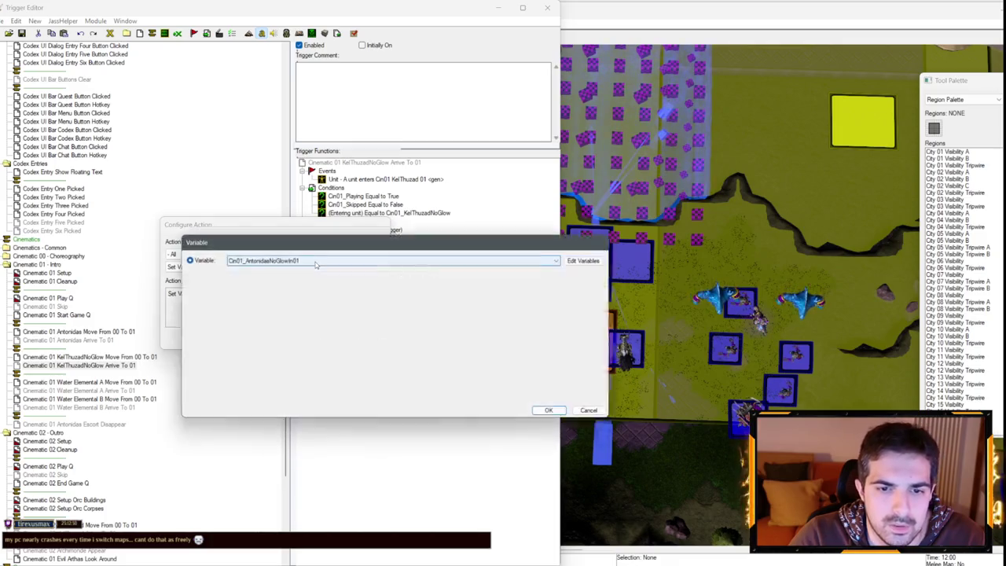
{"action": "left_click", "coordinate": [314, 260]}
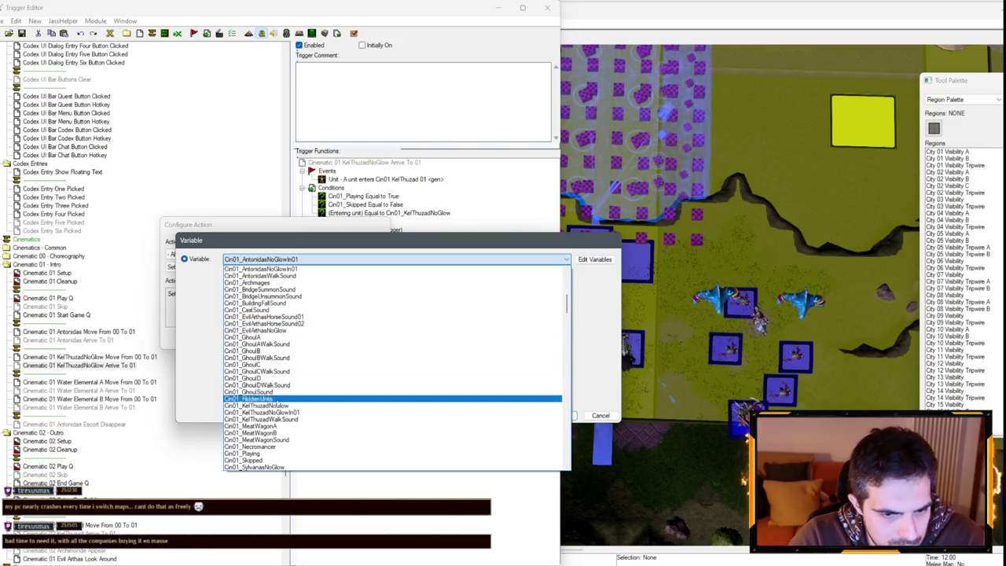
{"action": "left_click", "coordinate": [282, 412]}
{"action": "key", "text": "Return"}
{"action": "key", "text": "Return"}
{"action": "left_click", "coordinate": [412, 266]}
{"action": "double_click", "coordinate": [413, 265]}
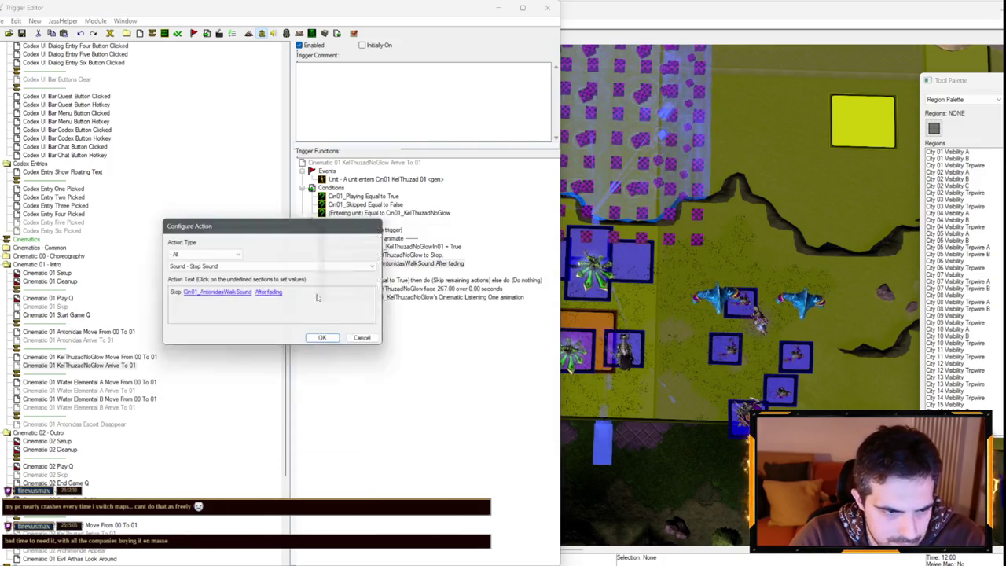
- Change the stop-sound action to stop Cin01_KelThuzadWalkSound after fading
{"action": "left_click", "coordinate": [211, 295]}
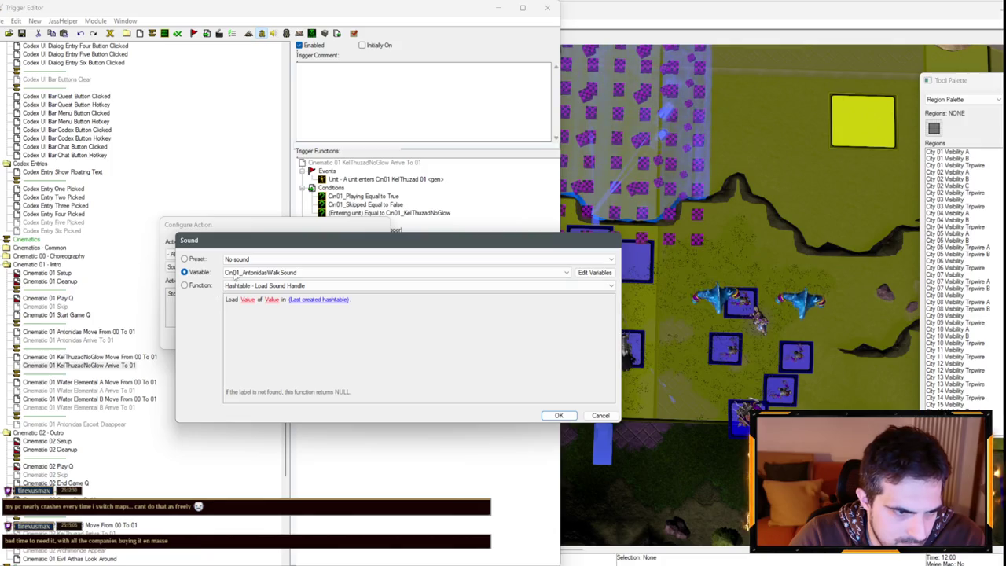
{"action": "left_click", "coordinate": [264, 272]}
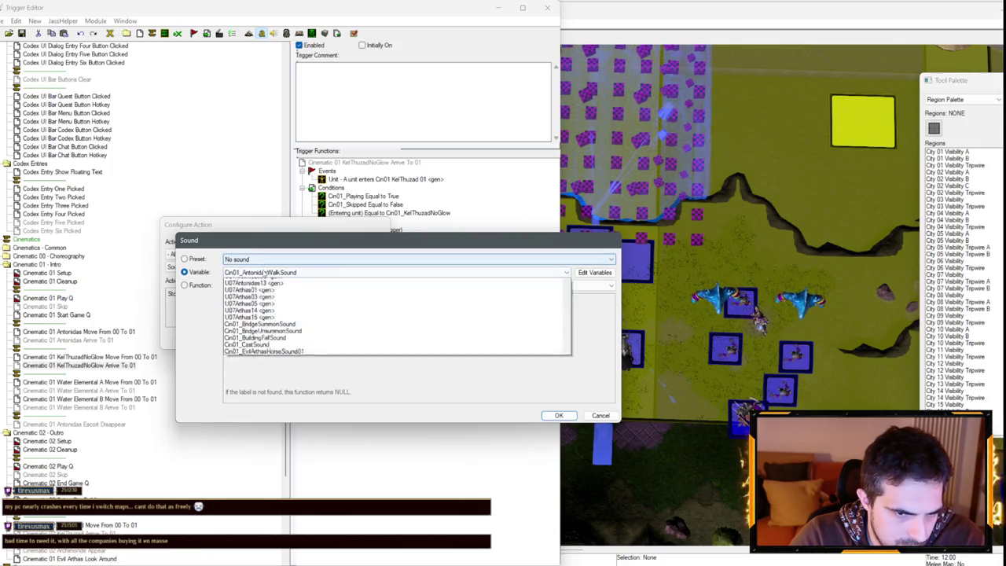
{"action": "scroll", "coordinate": [253, 369], "scroll_direction": "down", "scroll_amount": 2}
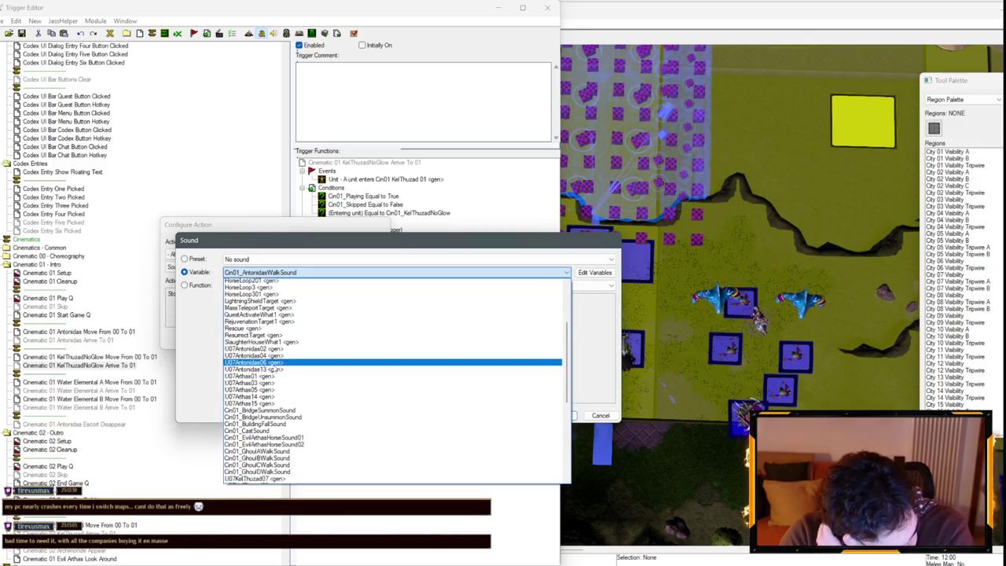
{"action": "scroll", "coordinate": [275, 368], "scroll_direction": "down", "scroll_amount": 2}
{"action": "scroll", "coordinate": [271, 366], "scroll_direction": "down", "scroll_amount": 8}
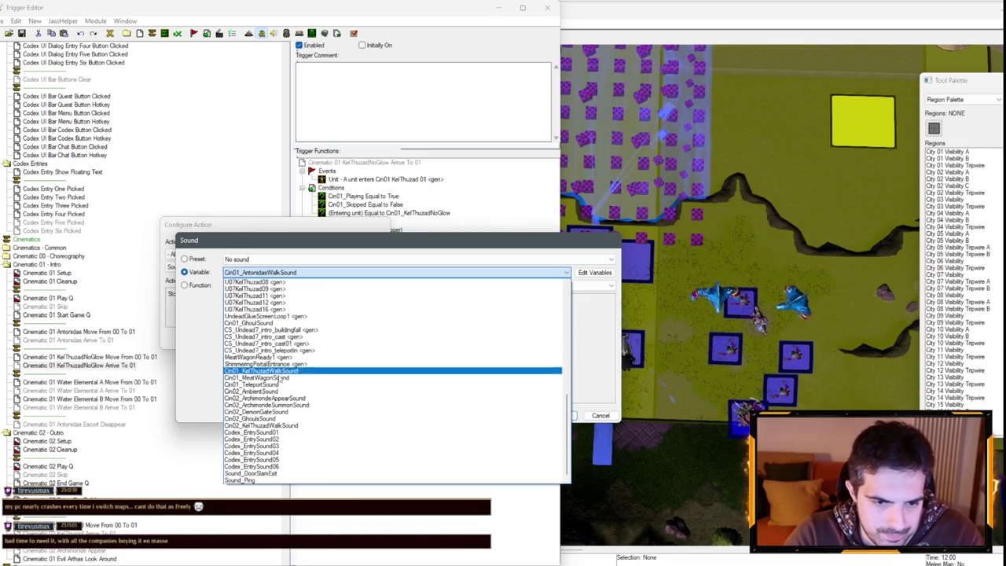
{"action": "left_click", "coordinate": [279, 370]}
{"action": "key", "text": "Return"}
{"action": "key", "text": "Return"}
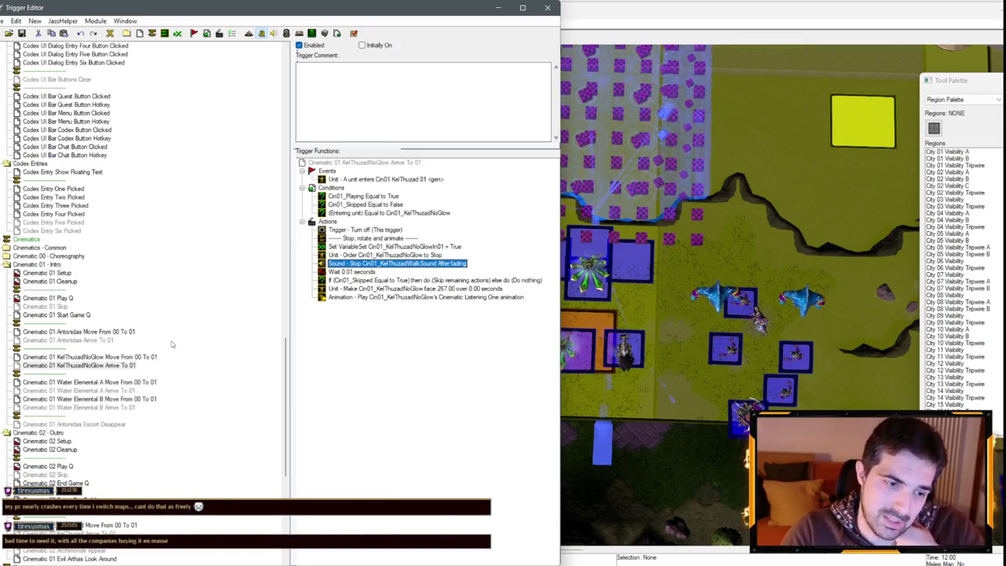
{"action": "left_click", "coordinate": [54, 349]}
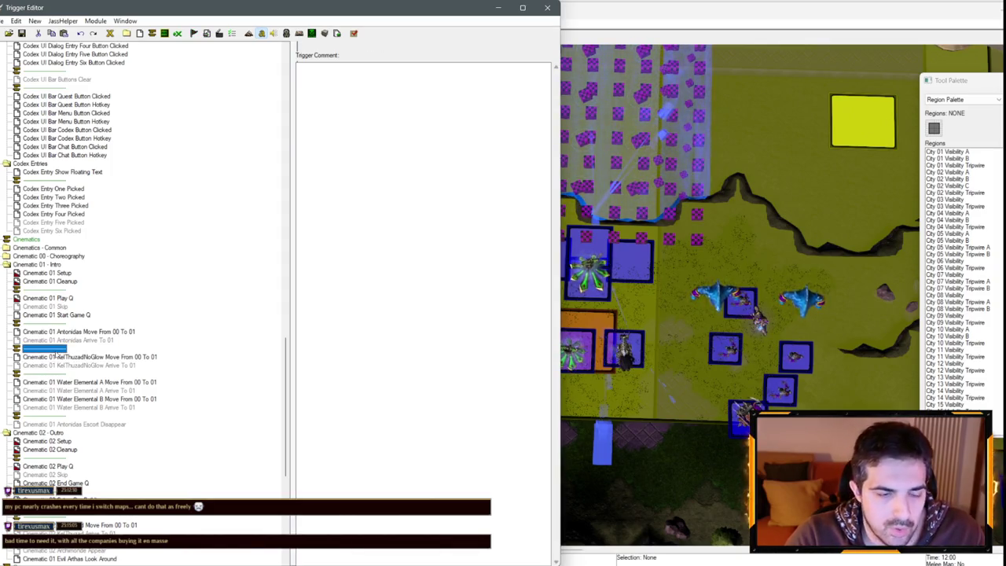
- On the Untitled map, rename the KelThuzadNoGlow Move From 00 To 01 trigger to Ghoul A
{"action": "left_click", "coordinate": [131, 23]}
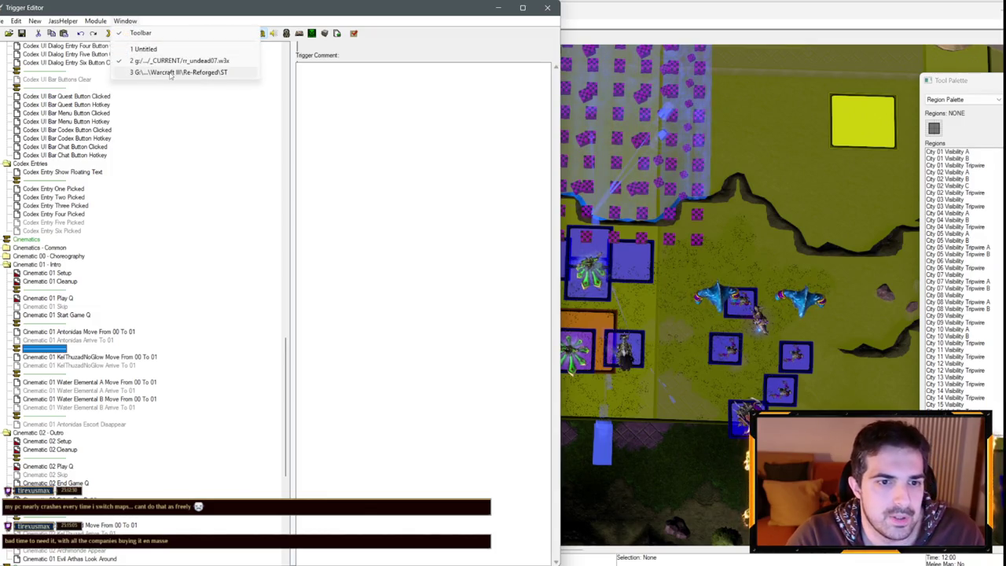
{"action": "left_click", "coordinate": [146, 49]}
{"action": "left_click", "coordinate": [63, 97]}
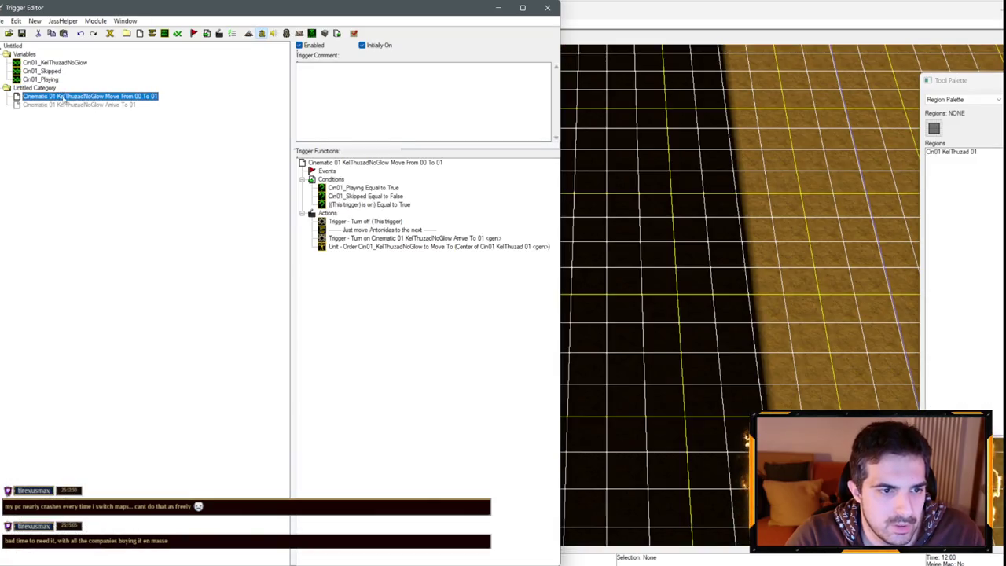
{"action": "left_click", "coordinate": [61, 97]}
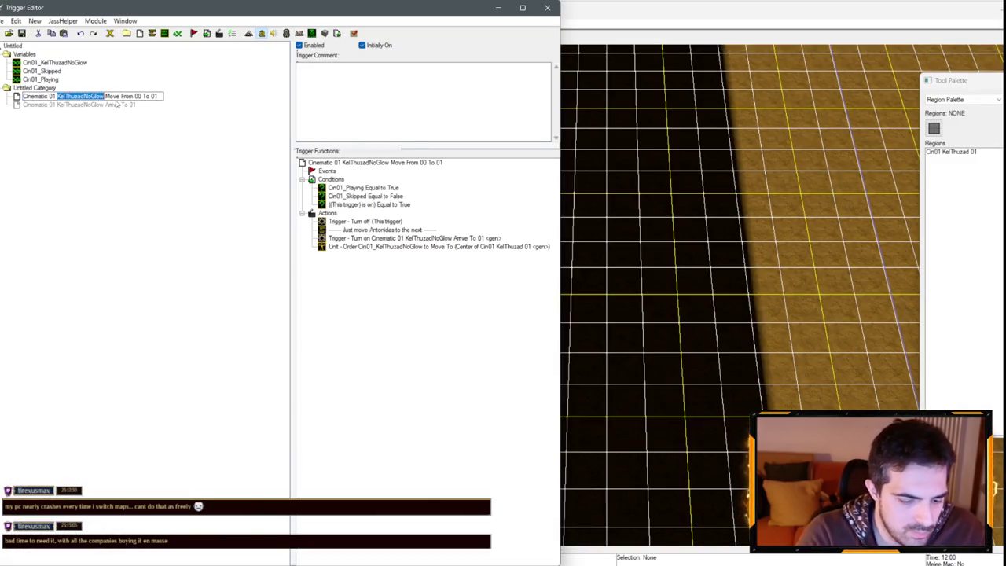
{"action": "type", "text": "Ghoul A"}
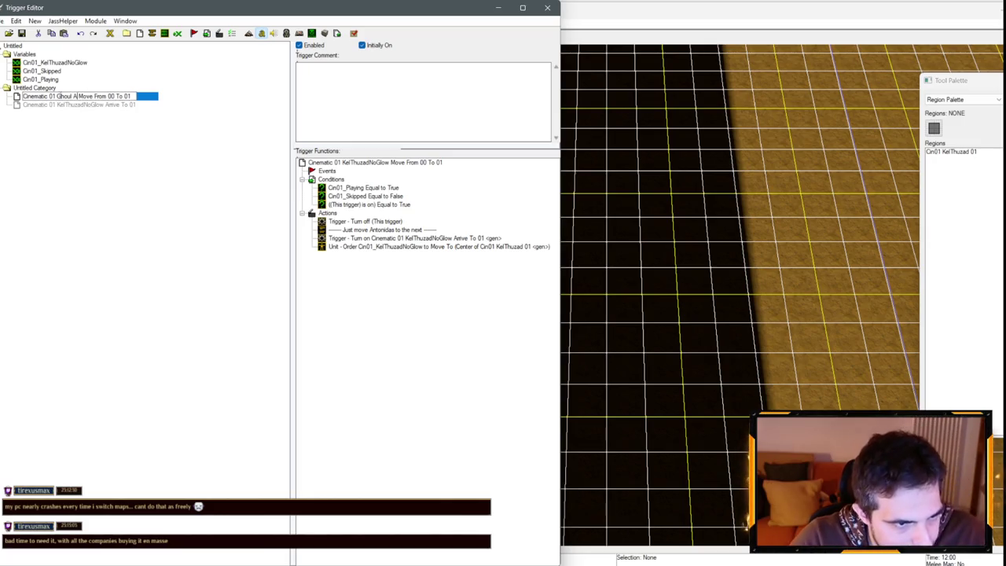
{"action": "key", "text": "Return"}
- Rename the Arrive trigger to Ghoul A Arrive To 01
{"action": "left_click", "coordinate": [67, 106]}
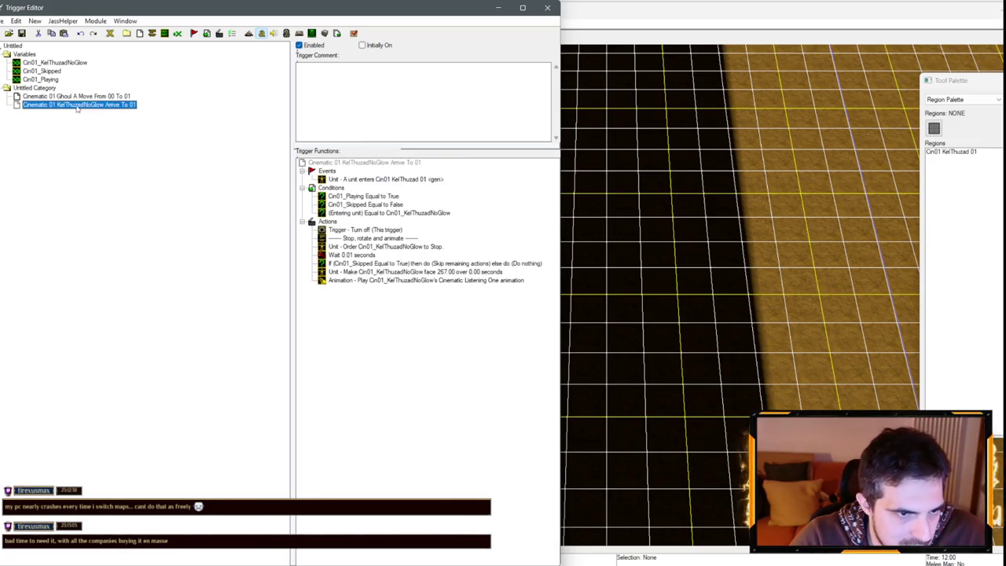
{"action": "left_click", "coordinate": [65, 105]}
{"action": "left_click_drag", "start_coordinate": [57, 105], "coordinate": [101, 105]}
{"action": "type", "text": "Ghoul"}
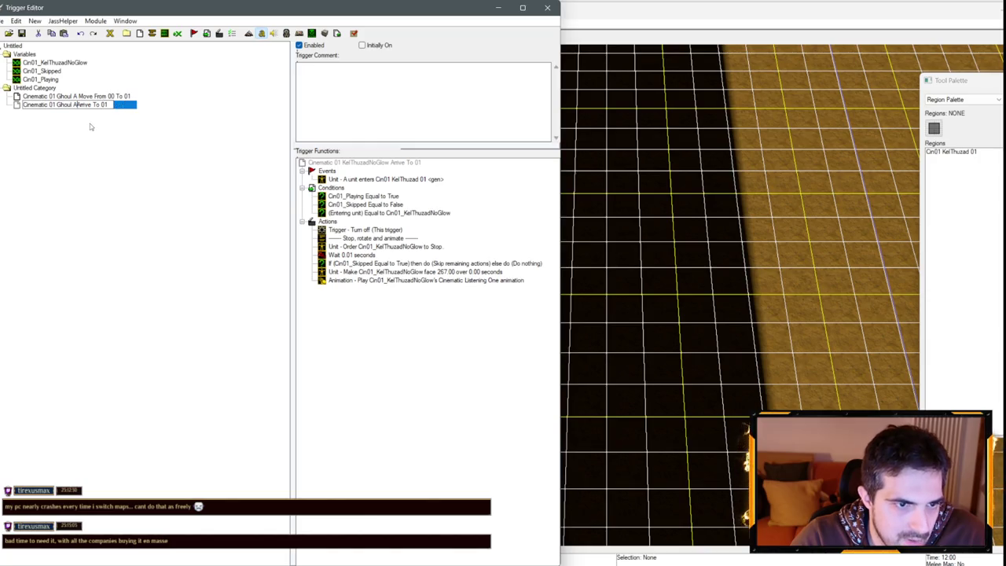
{"action": "type", "text": " A"}
{"action": "key", "text": "Return"}
- Delete the Ghoul A Arrive trigger, confirm the warning, and return to the Re-Forged map
{"action": "key", "text": "Delete"}
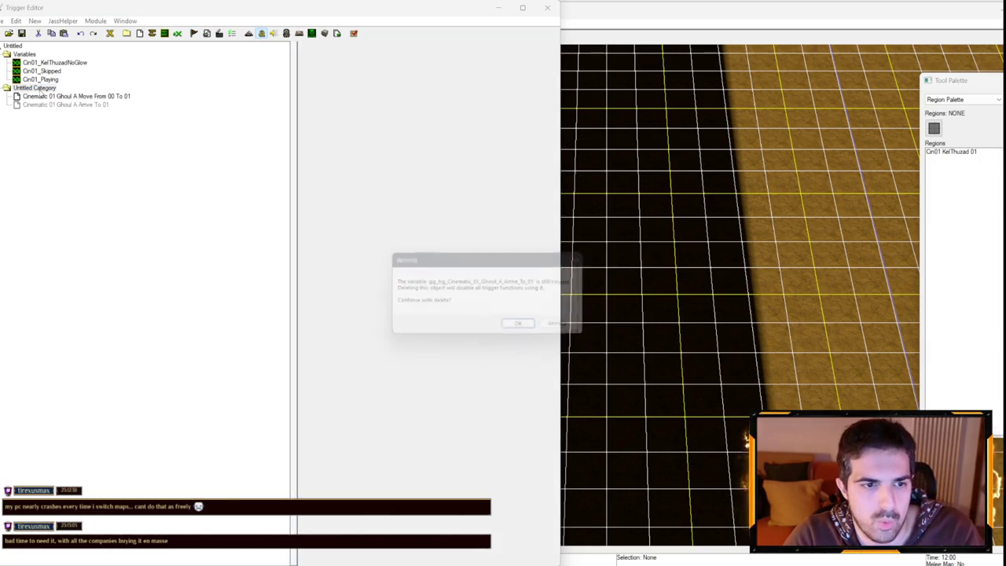
{"action": "key", "text": "Return"}
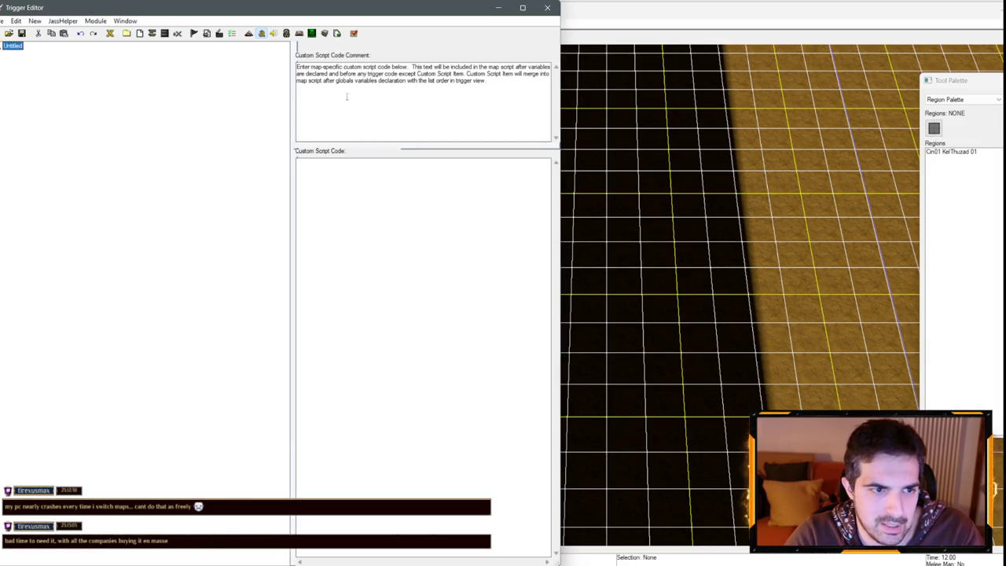
{"action": "key", "text": "alt+Tab"}
{"action": "left_click", "coordinate": [206, 23]}
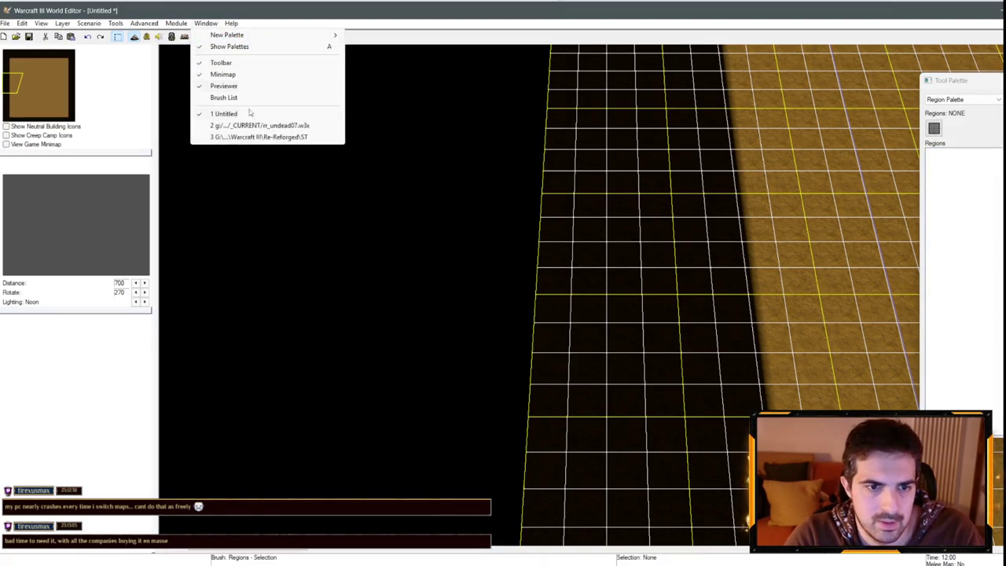
{"action": "left_click", "coordinate": [252, 137]}
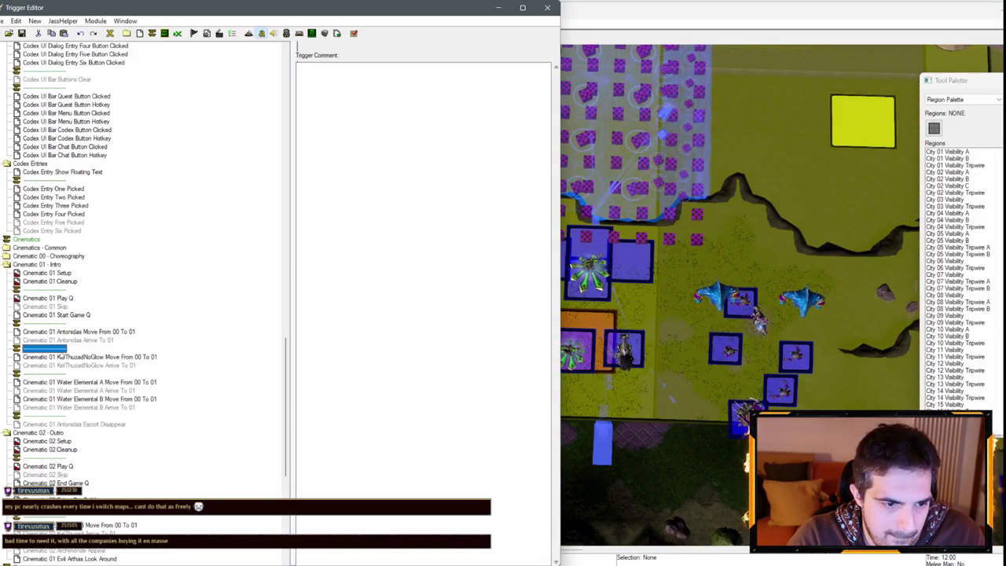
- Create a new trigger category and move the KelThuzadNoGlow triggers into it
{"action": "right_click", "coordinate": [77, 351]}
{"action": "left_click", "coordinate": [99, 425]}
{"action": "left_click_drag", "start_coordinate": [63, 366], "coordinate": [47, 357]}
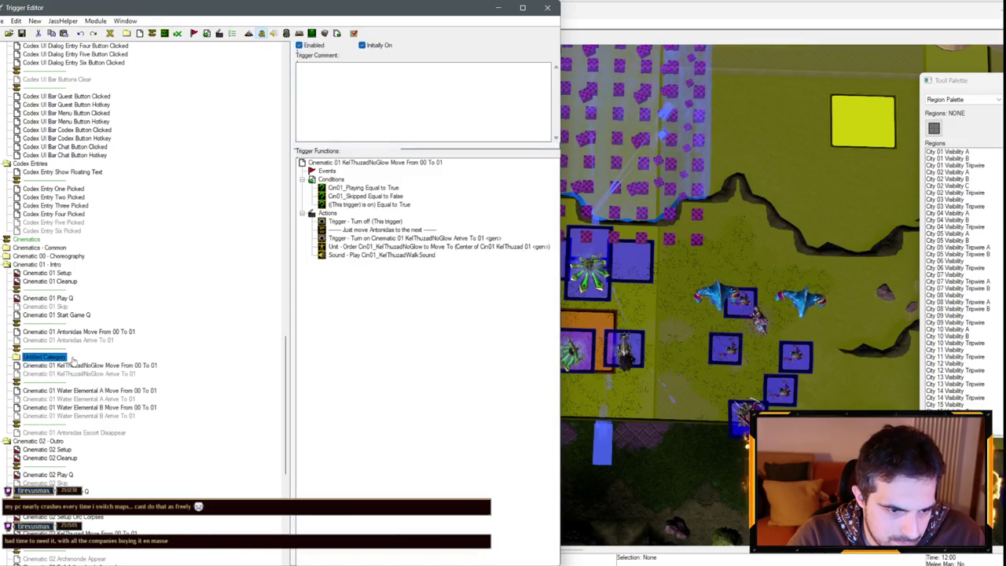
{"action": "left_click", "coordinate": [44, 357]}
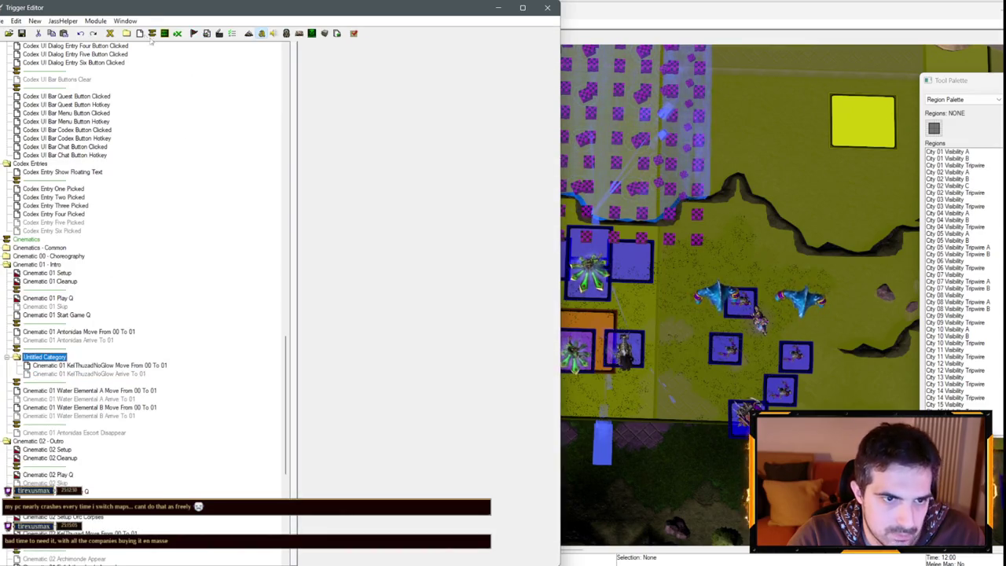
- On the Untitled map, delete the Cin01_KelThuzadNoGlowIn01 variable from the Trigger Editor
{"action": "left_click", "coordinate": [125, 22]}
{"action": "left_click", "coordinate": [144, 48]}
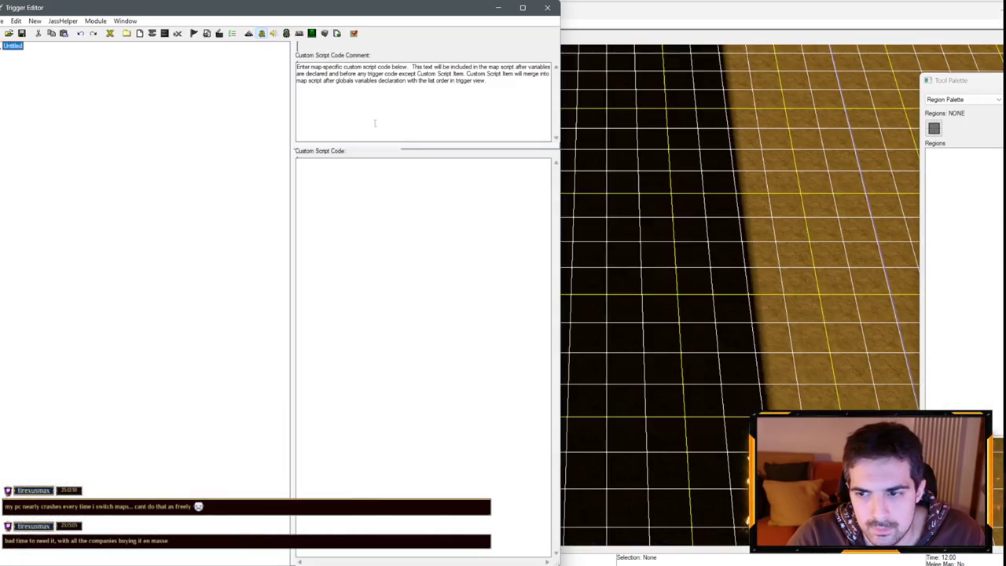
{"action": "left_click", "coordinate": [677, 271]}
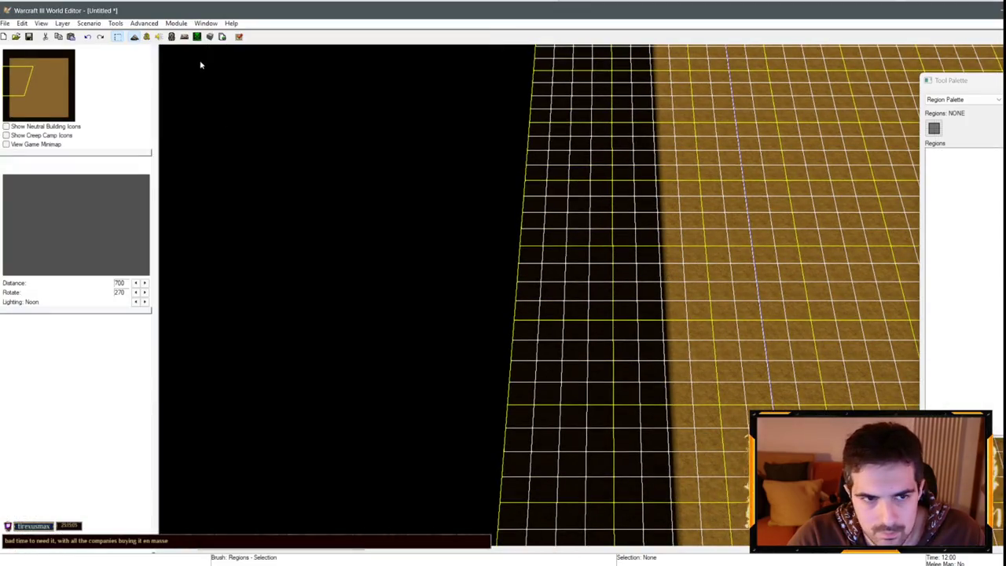
{"action": "left_click", "coordinate": [147, 37]}
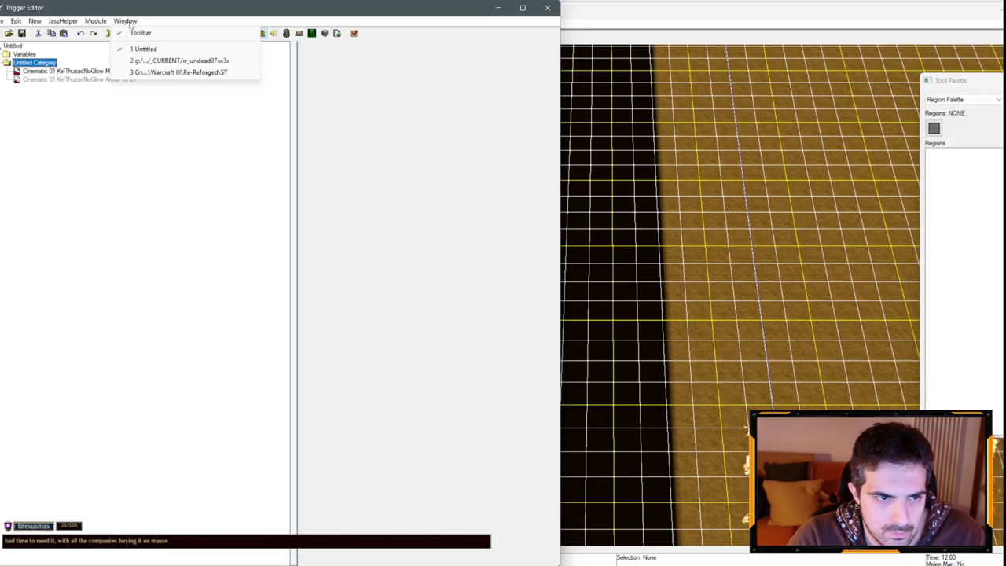
{"action": "left_click", "coordinate": [79, 66]}
{"action": "key", "text": "Delete"}
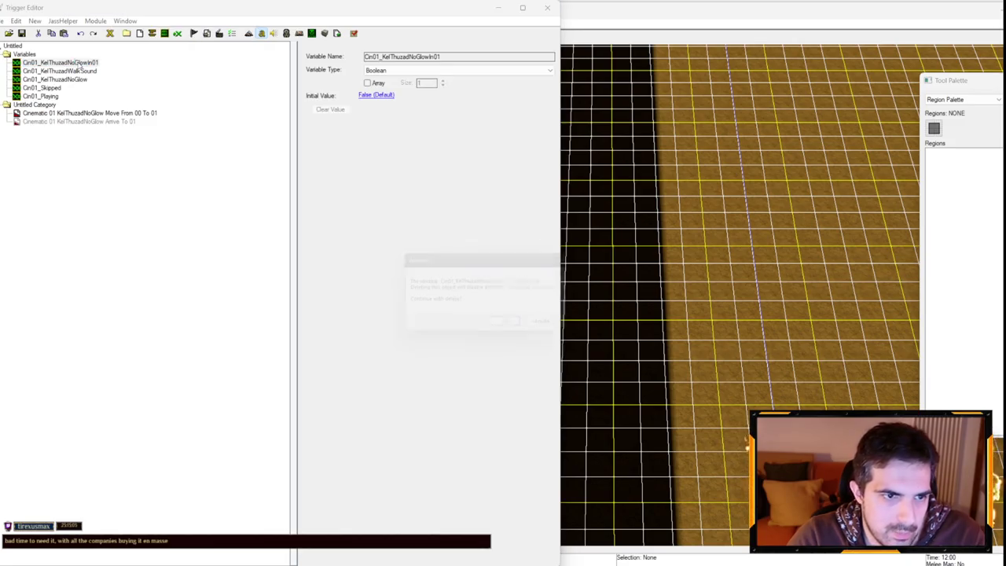
{"action": "key", "text": "Return"}
{"action": "left_click", "coordinate": [112, 113]}
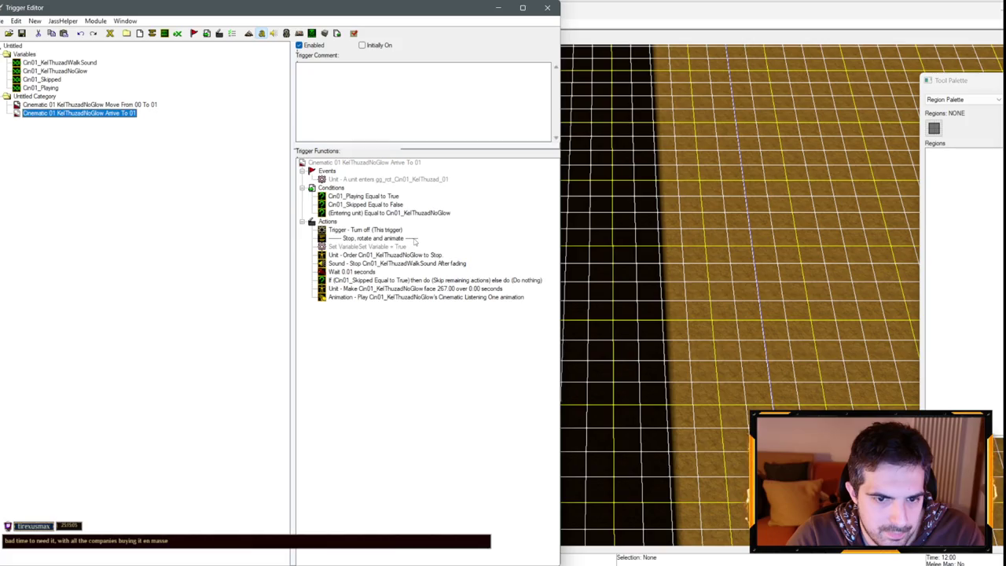
- Check the rr_undead07 map, return to Untitled's triggers, and begin renaming Cin01_KelThuzadWalkSound
{"action": "left_click", "coordinate": [125, 20]}
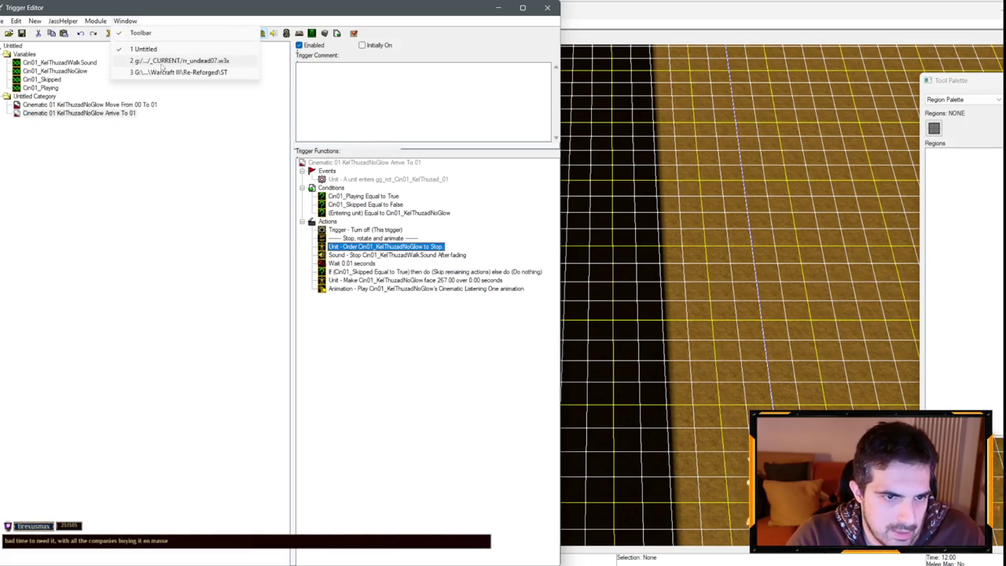
{"action": "left_click", "coordinate": [157, 71]}
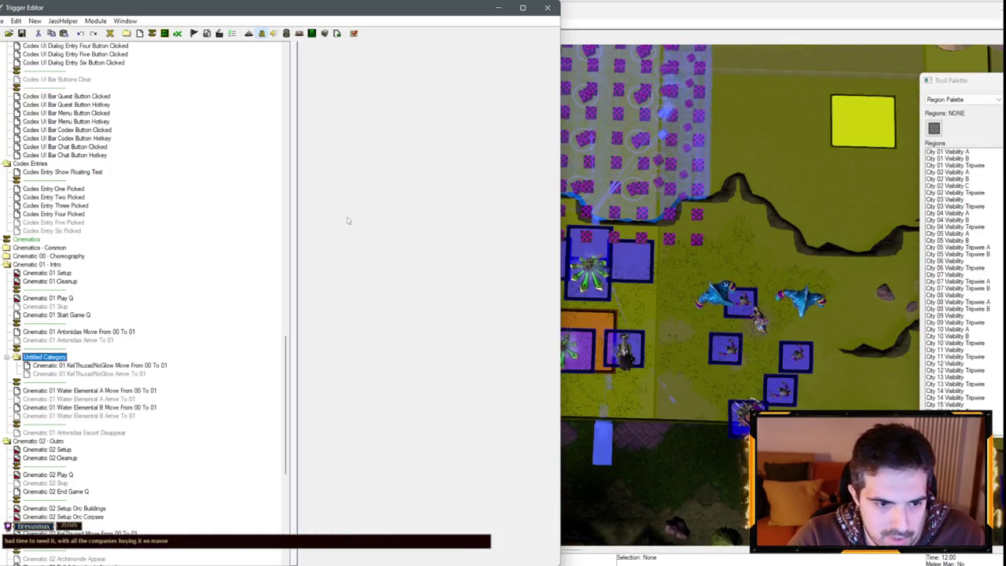
{"action": "left_click", "coordinate": [762, 229]}
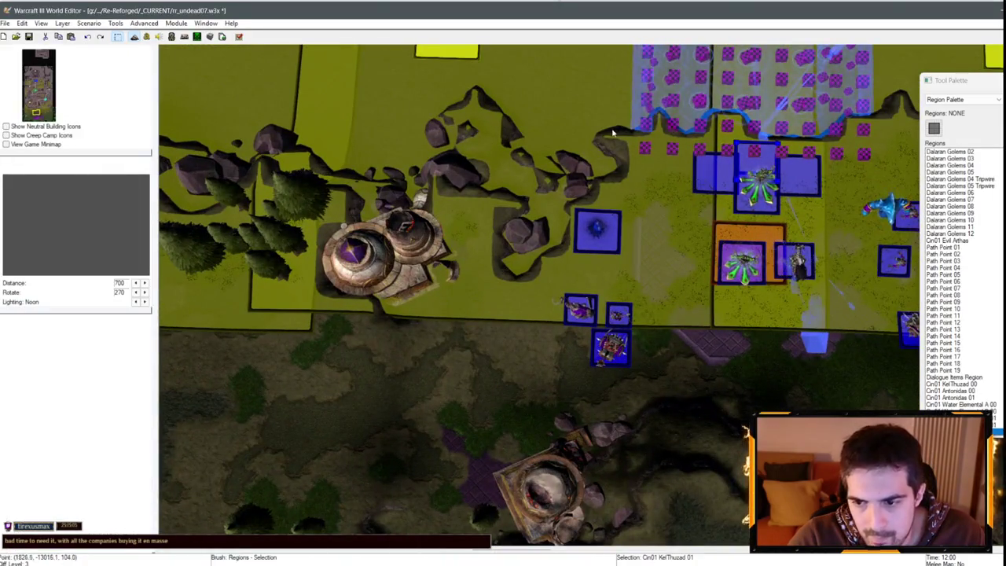
{"action": "left_click", "coordinate": [206, 22]}
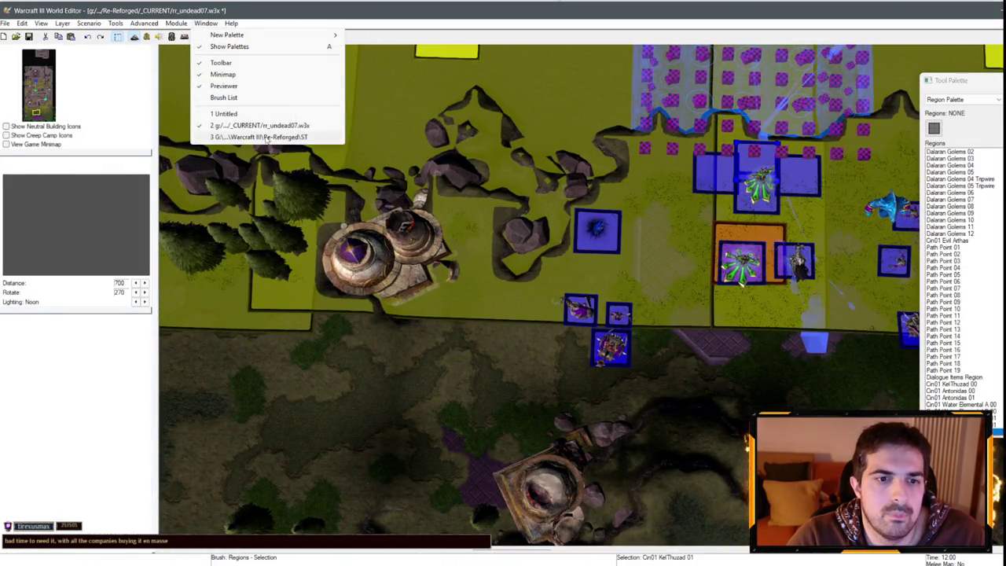
{"action": "left_click", "coordinate": [247, 113]}
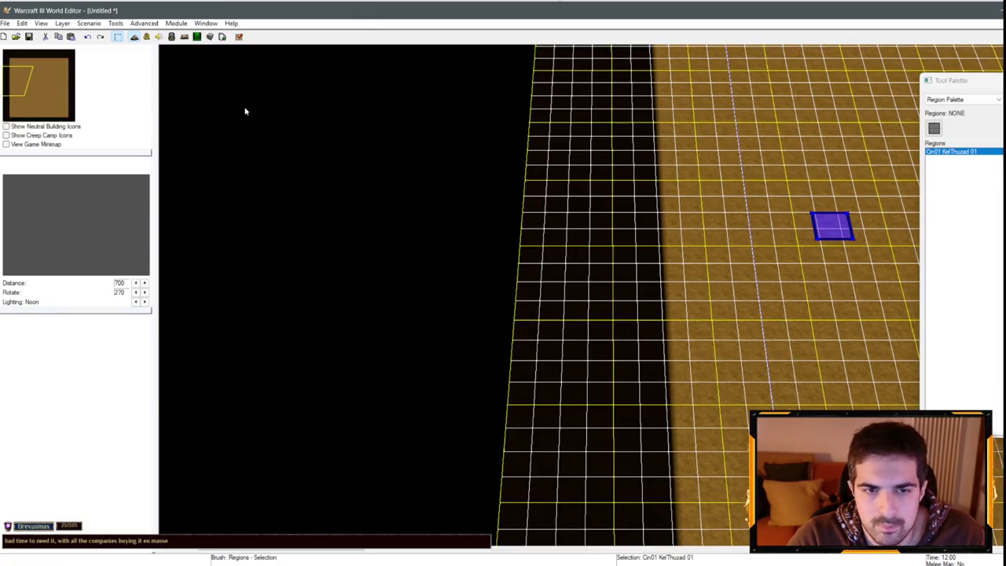
{"action": "left_click", "coordinate": [146, 36]}
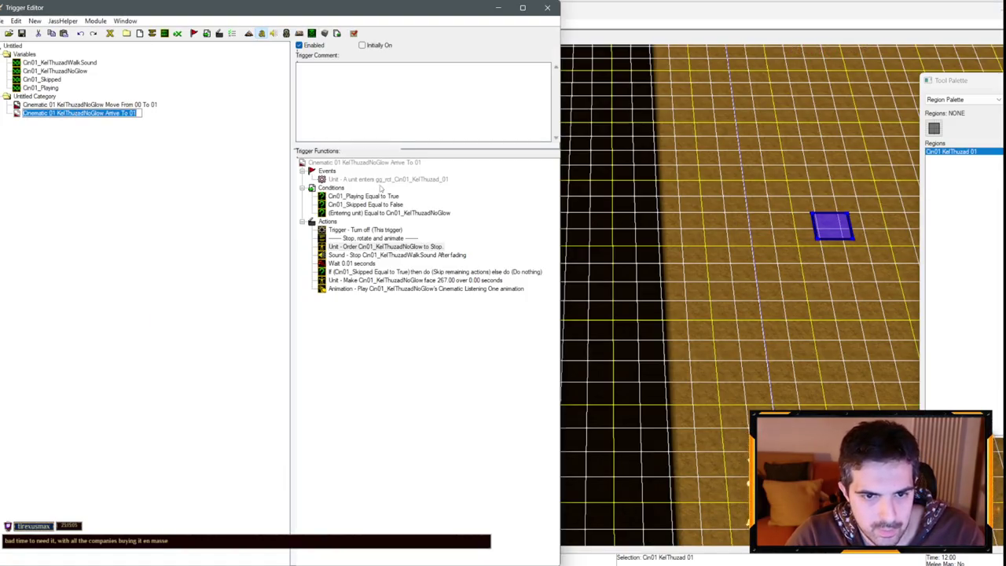
{"action": "left_click", "coordinate": [86, 104]}
{"action": "left_click", "coordinate": [373, 247]}
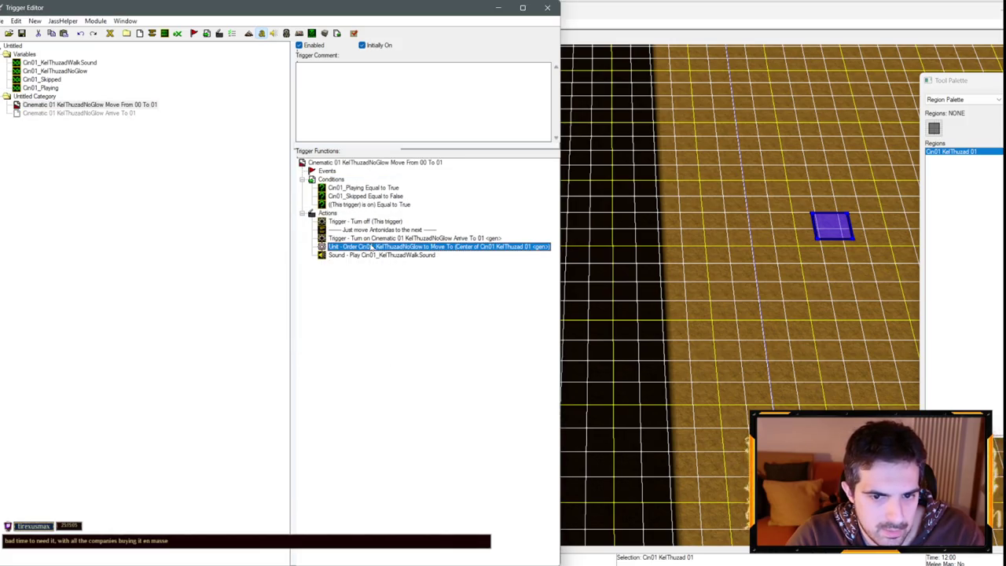
{"action": "left_click", "coordinate": [69, 63]}
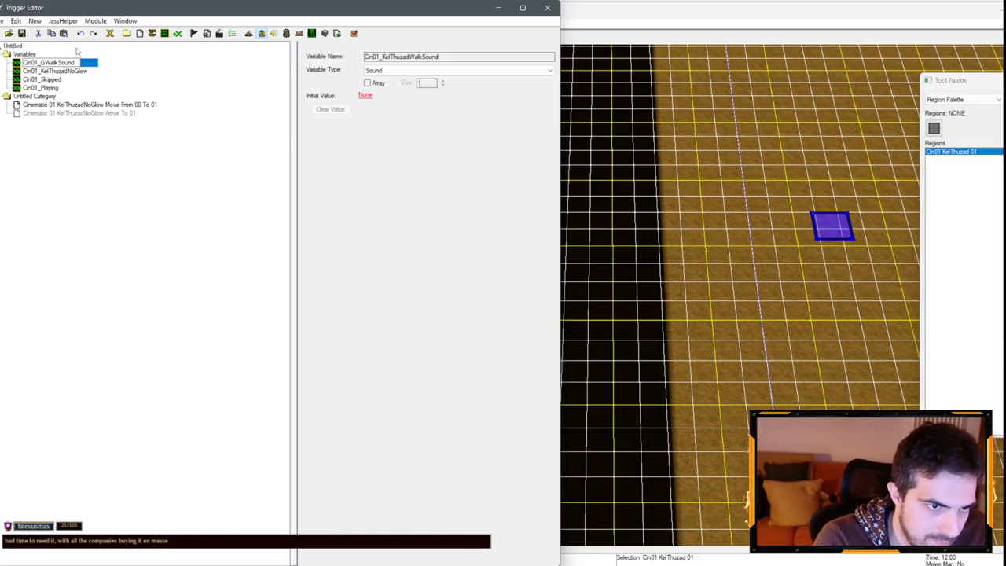
{"action": "type", "text": "houlA"}
- Rename the variables to Cin01_GhoulAWalkSound and Cin01_GhoulA
{"action": "key", "text": "Return"}
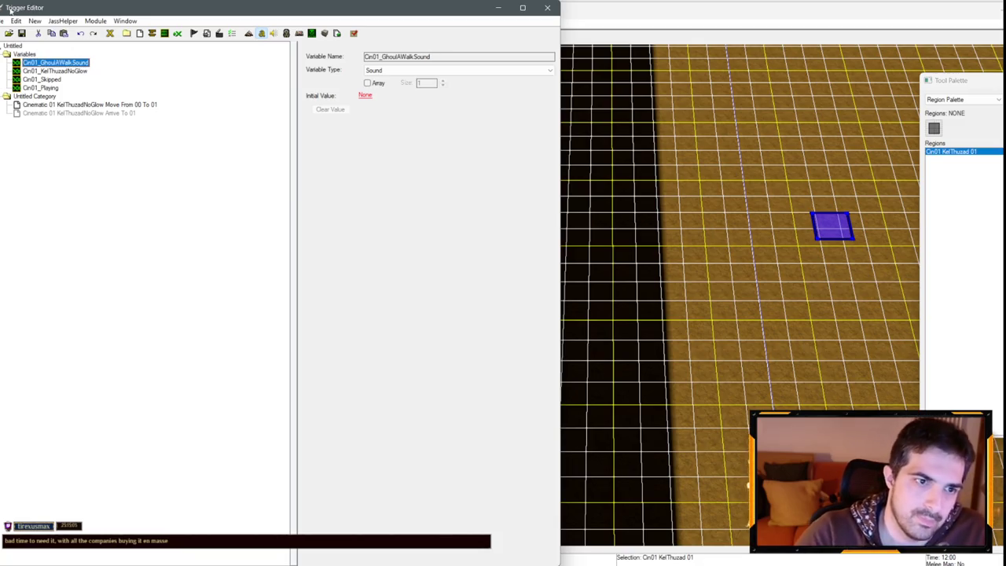
{"action": "left_click", "coordinate": [60, 71]}
{"action": "left_click", "coordinate": [44, 71]}
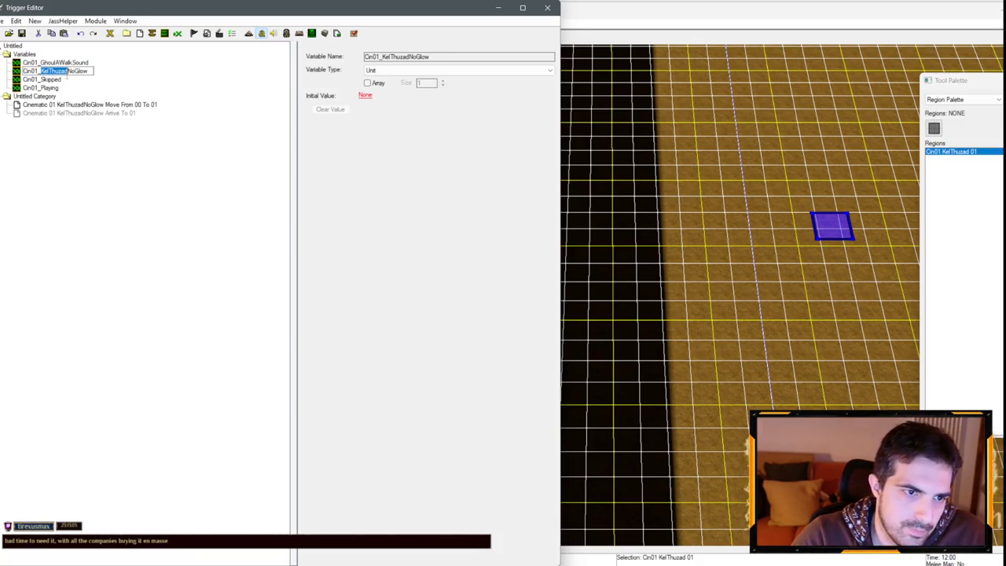
{"action": "type", "text": "GhoulA"}
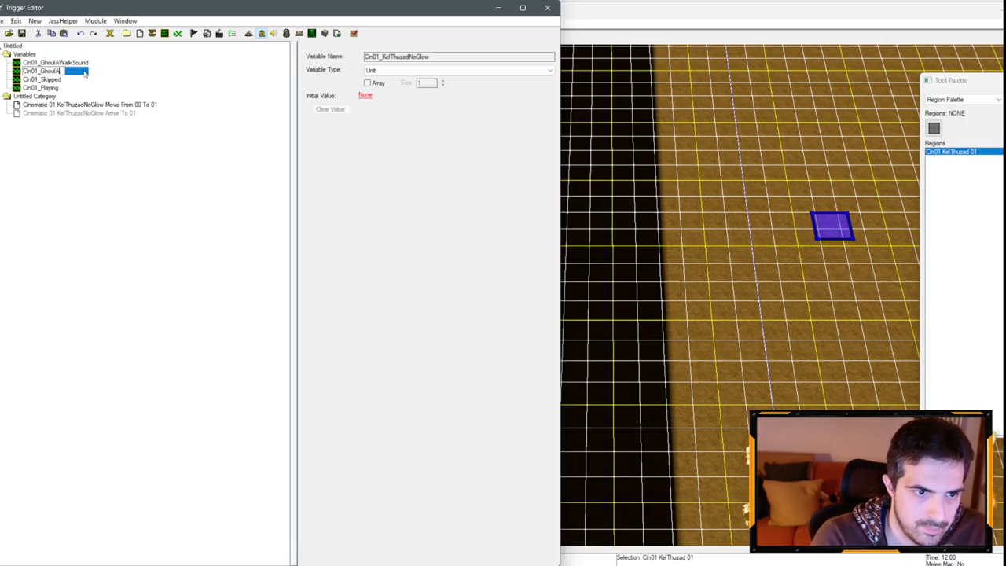
{"action": "key", "text": "Return"}
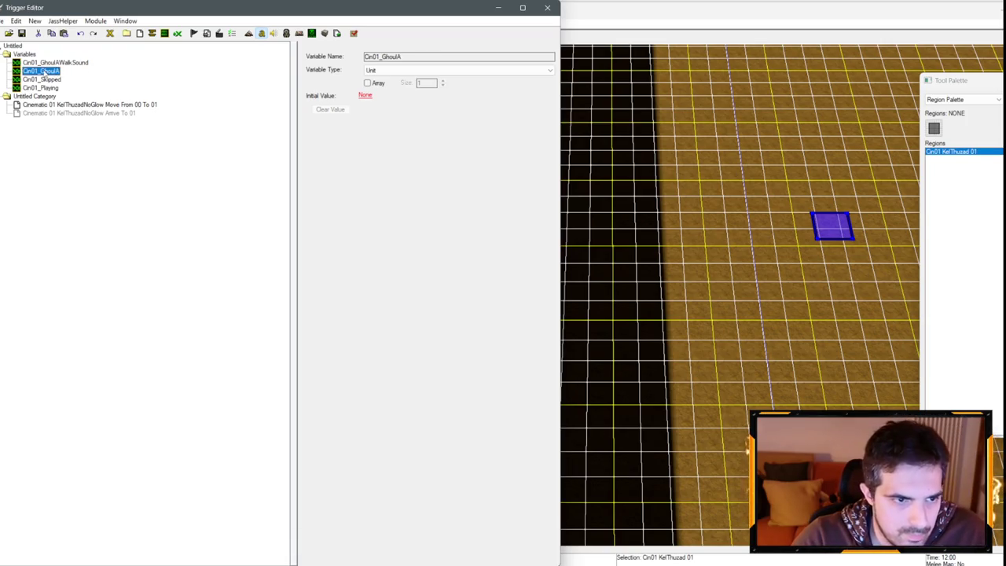
- Rename both cinematic triggers to Ghoul A names and the region to Cin01 Ghoul A 01
{"action": "left_click", "coordinate": [66, 107]}
{"action": "left_click", "coordinate": [59, 105]}
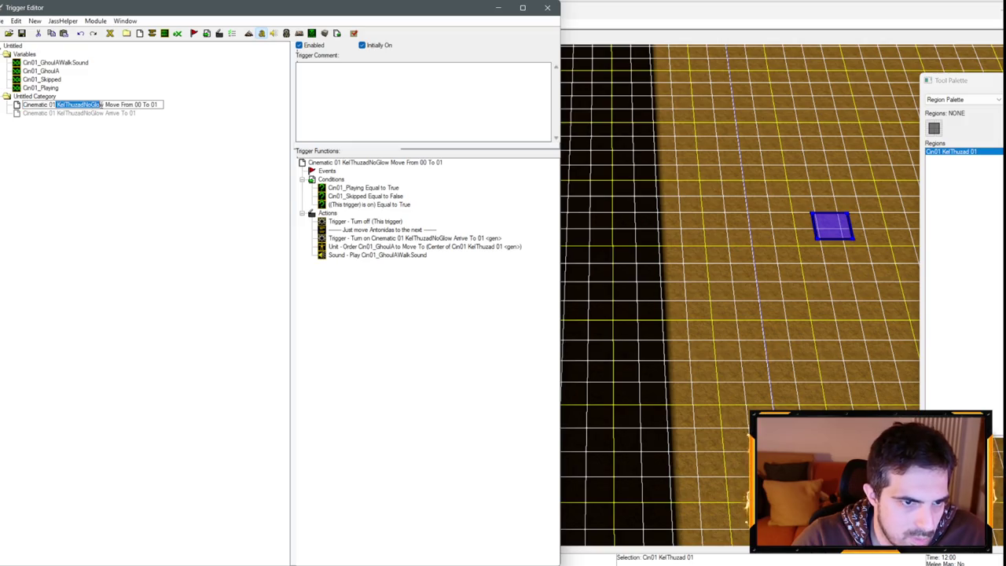
{"action": "mouse_move", "coordinate": [142, 14]}
{"action": "left_mouse_down"}
{"action": "mouse_move", "coordinate": [209, 18]}
{"action": "mouse_move", "coordinate": [148, 14]}
{"action": "left_mouse_up"}
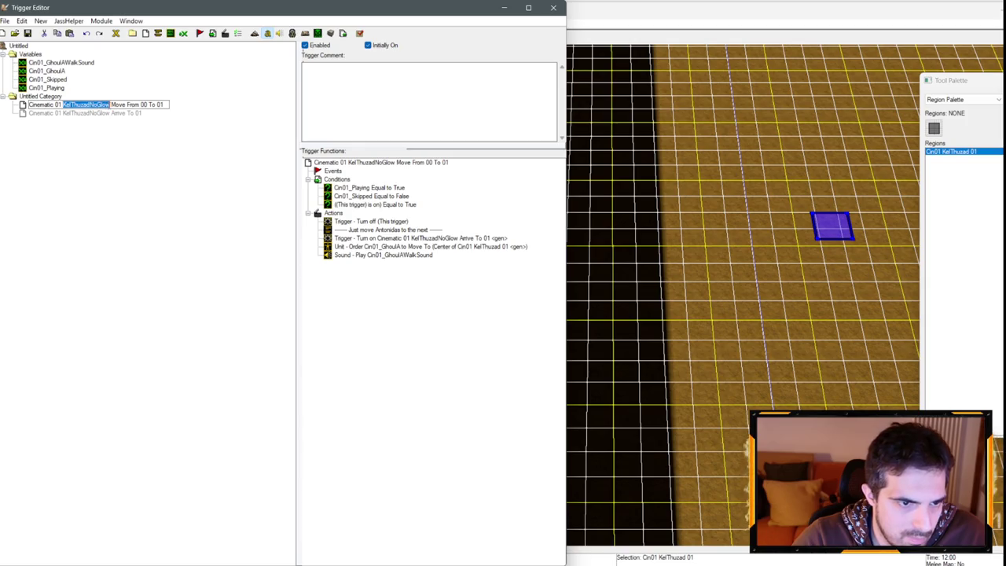
{"action": "type", "text": "GhoulA"}
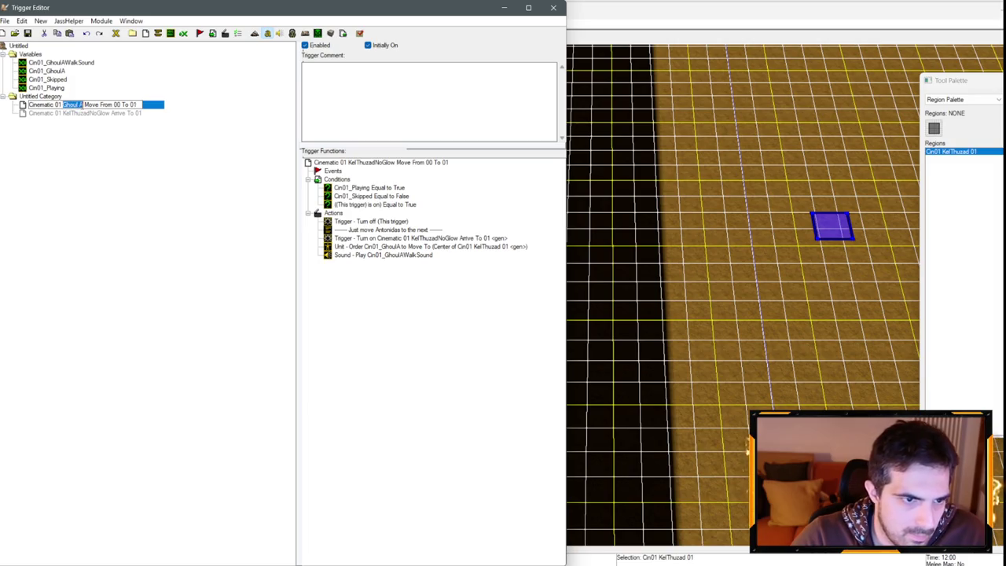
{"action": "left_click", "coordinate": [79, 113]}
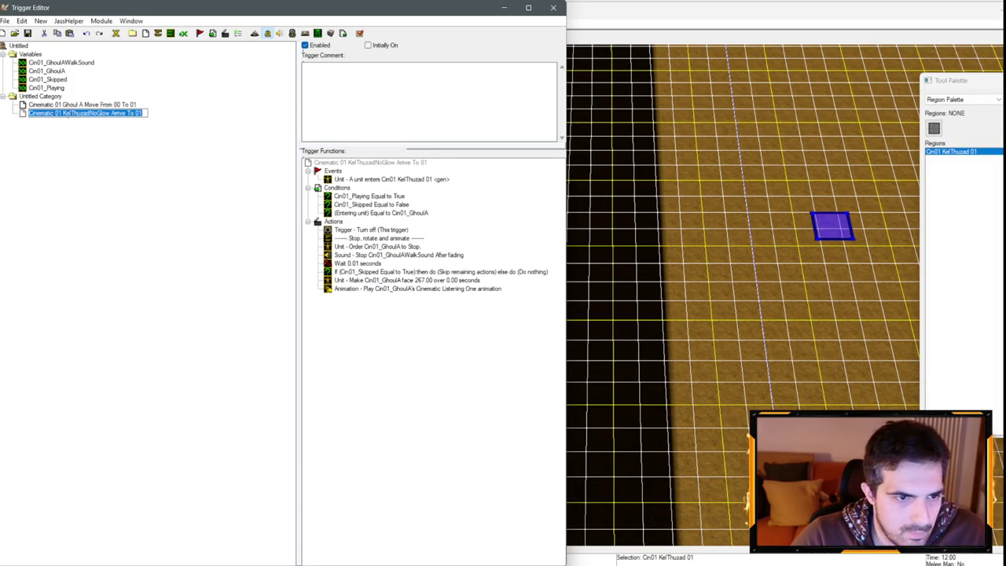
{"action": "left_click", "coordinate": [63, 113]}
{"action": "type", "text": "Ghoul A"}
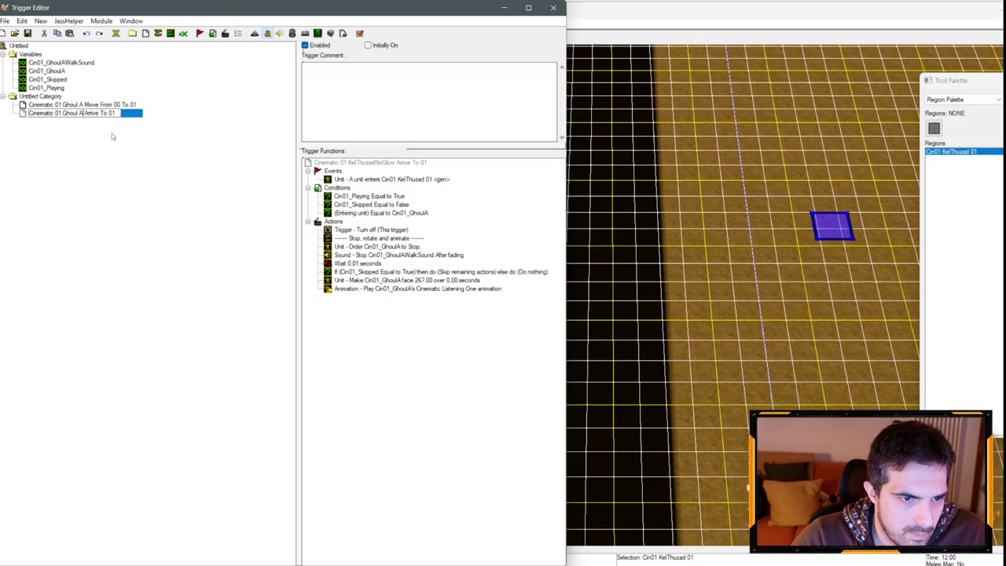
{"action": "key", "text": "Return"}
{"action": "double_click", "coordinate": [973, 153]}
{"action": "type", "text": "Cin01 Ghoul A 01"}
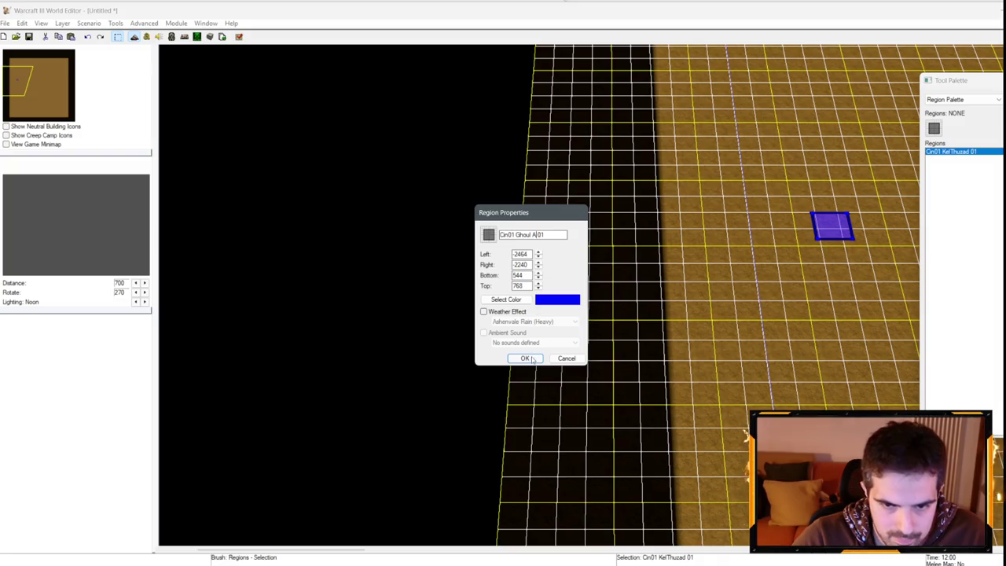
{"action": "left_click", "coordinate": [531, 360]}
- Create a new trigger from the Arrive To 01 trigger's context menu
{"action": "left_click", "coordinate": [147, 37]}
{"action": "right_click", "coordinate": [84, 108]}
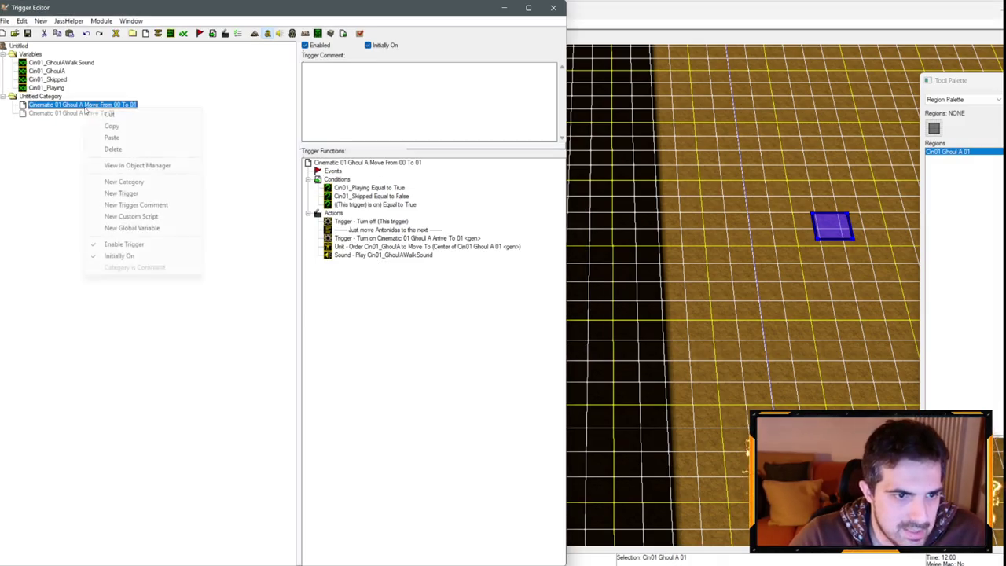
{"action": "left_click", "coordinate": [78, 114]}
{"action": "right_click", "coordinate": [70, 115]}
{"action": "left_click", "coordinate": [122, 194]}
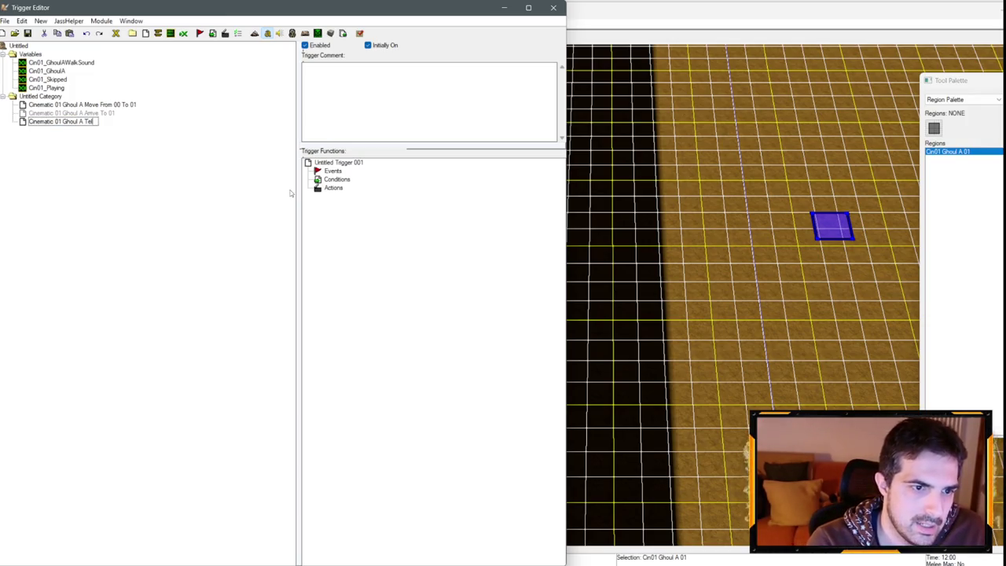
- Name the new trigger 'Cinematic 01 Ghoul A Teleport To 01', place it above Arrive To 01, and disable Initially On
{"action": "type", "text": "01"}
{"action": "key", "text": "Return"}
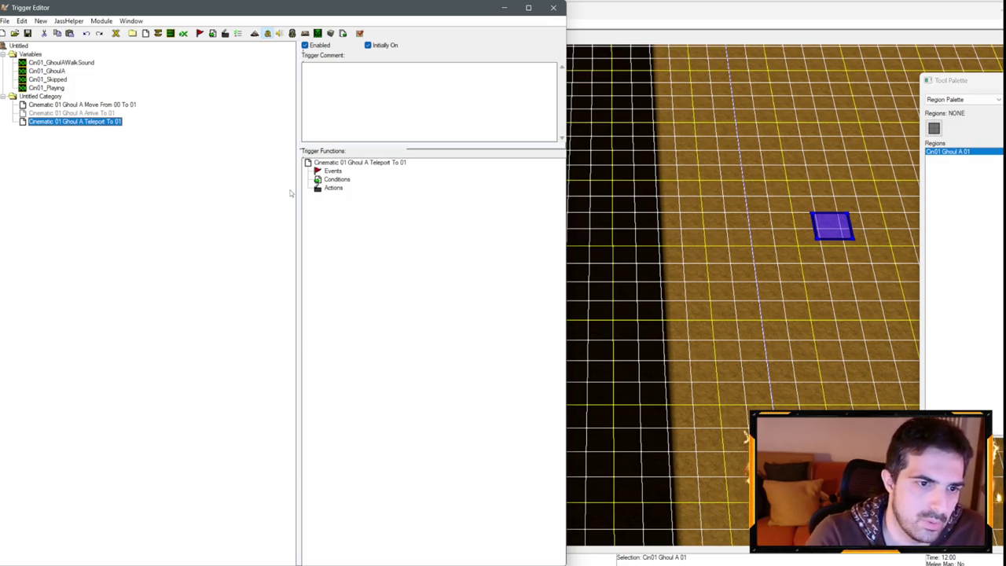
{"action": "left_click_drag", "start_coordinate": [118, 124], "coordinate": [118, 107]}
{"action": "right_click", "coordinate": [117, 112]}
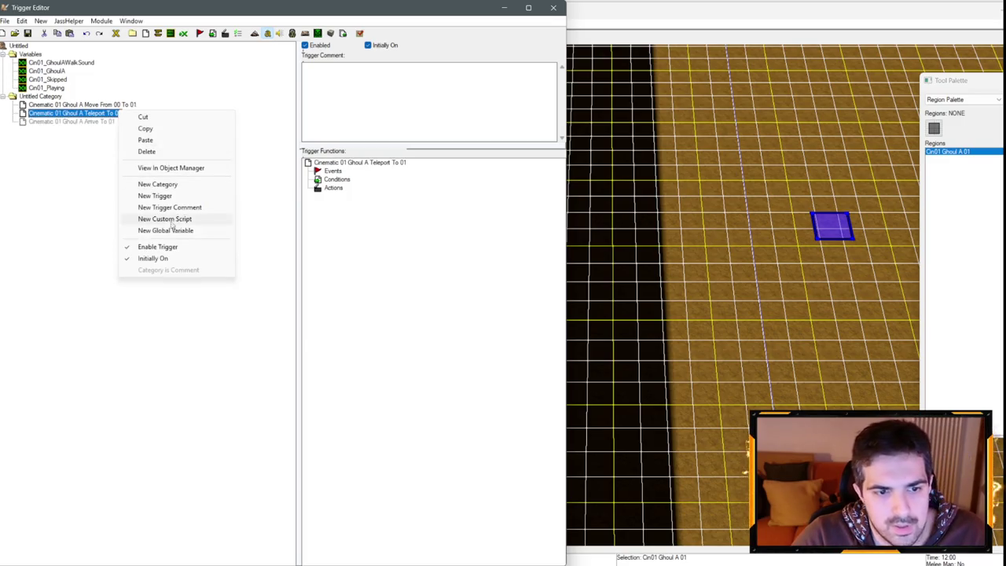
{"action": "left_click", "coordinate": [149, 258]}
- Copy the three conditions from Move From 00 To 01 into the Teleport To 01 trigger
{"action": "left_click", "coordinate": [115, 107]}
{"action": "left_click", "coordinate": [111, 114]}
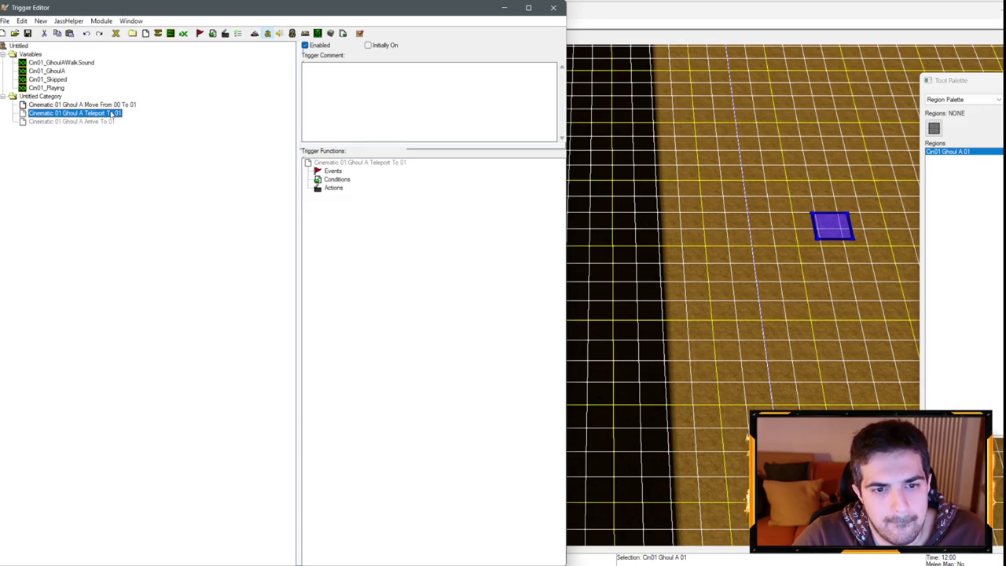
{"action": "right_click", "coordinate": [111, 114]}
{"action": "left_click", "coordinate": [94, 107]}
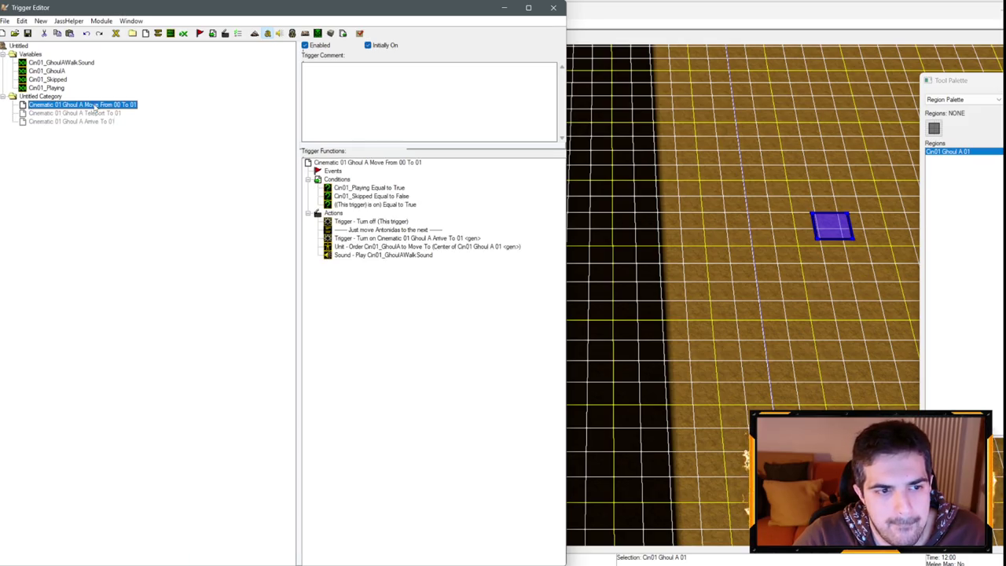
{"action": "left_click", "coordinate": [370, 188]}
{"action": "left_click", "coordinate": [369, 204], "text": "shift"}
{"action": "key", "text": "ctrl+c"}
{"action": "left_click", "coordinate": [94, 114]}
{"action": "key", "text": "ctrl+v"}
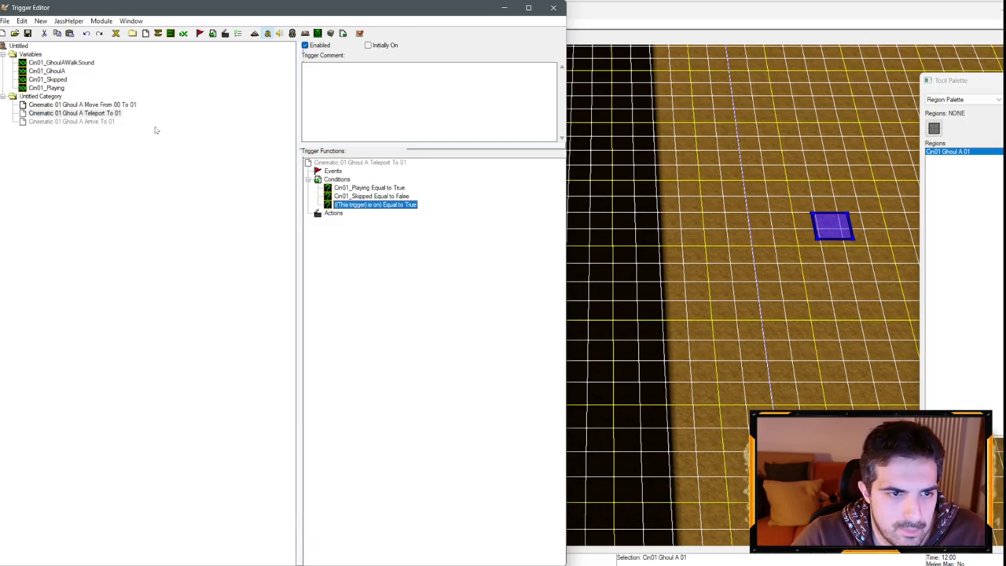
- Duplicate Move From 00 To 01's turn-on action and point the copy at Teleport To 01
{"action": "left_click", "coordinate": [105, 106]}
{"action": "left_click", "coordinate": [390, 239]}
{"action": "key", "text": "ctrl+c"}
{"action": "key", "text": "ctrl+v"}
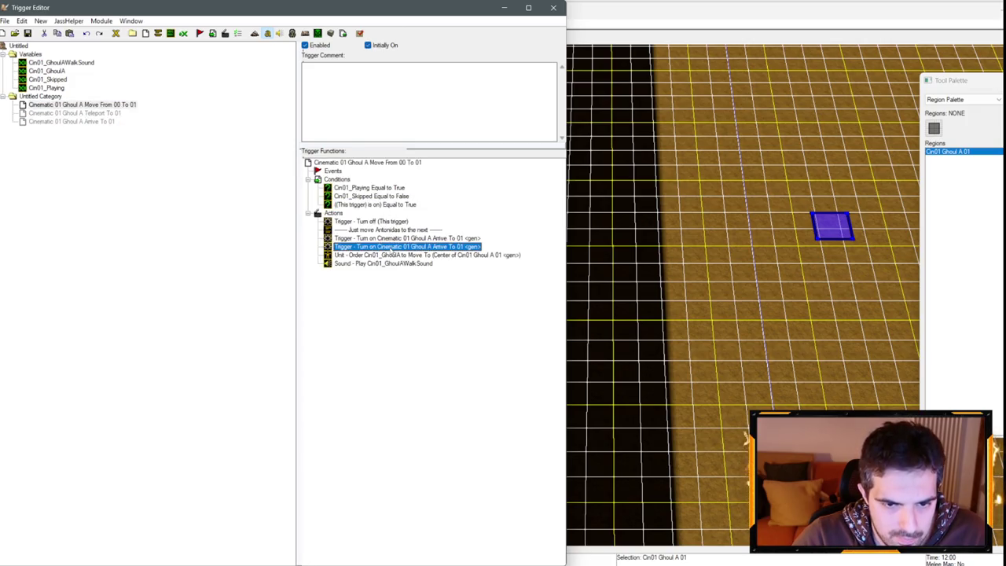
{"action": "double_click", "coordinate": [391, 246]}
{"action": "left_click", "coordinate": [251, 293]}
{"action": "left_click", "coordinate": [298, 259]}
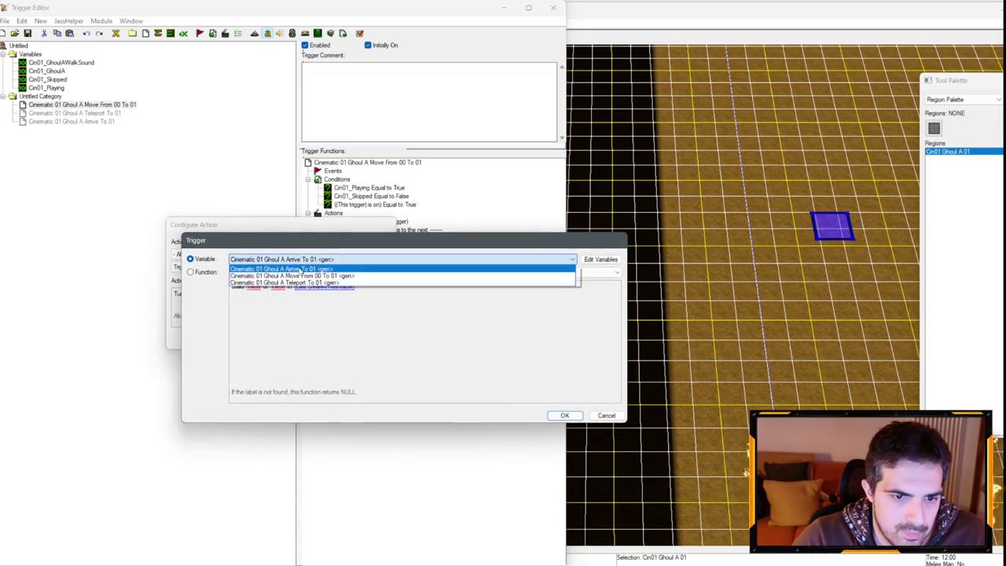
{"action": "left_click", "coordinate": [299, 283]}
{"action": "key", "text": "Return"}
{"action": "key", "text": "Return"}
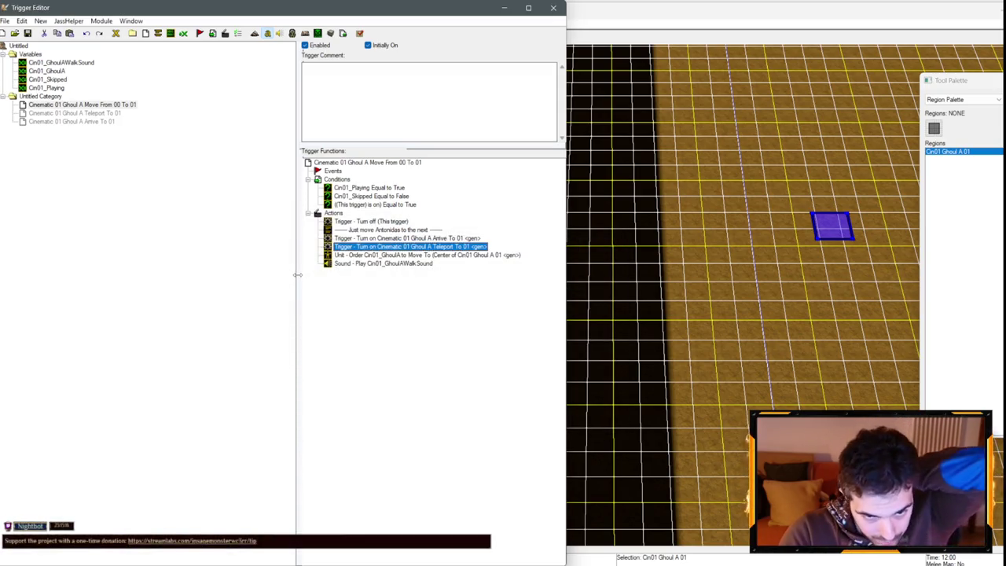
{"action": "left_click", "coordinate": [118, 114]}
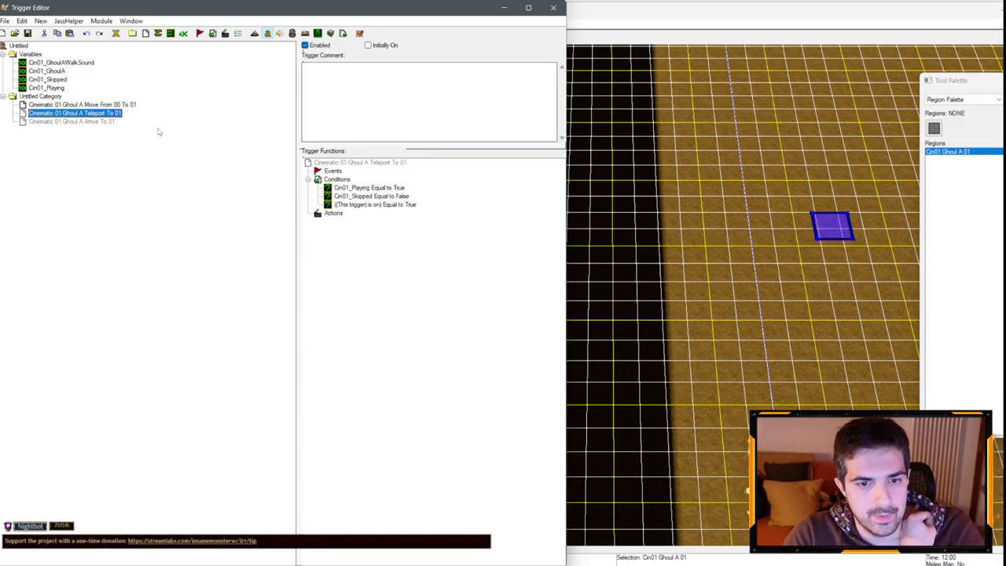
{"action": "right_click", "coordinate": [333, 213]}
- Add a Unit - Move Unit And Face Angle (Instantly) action to Teleport To 01
{"action": "left_click", "coordinate": [367, 325]}
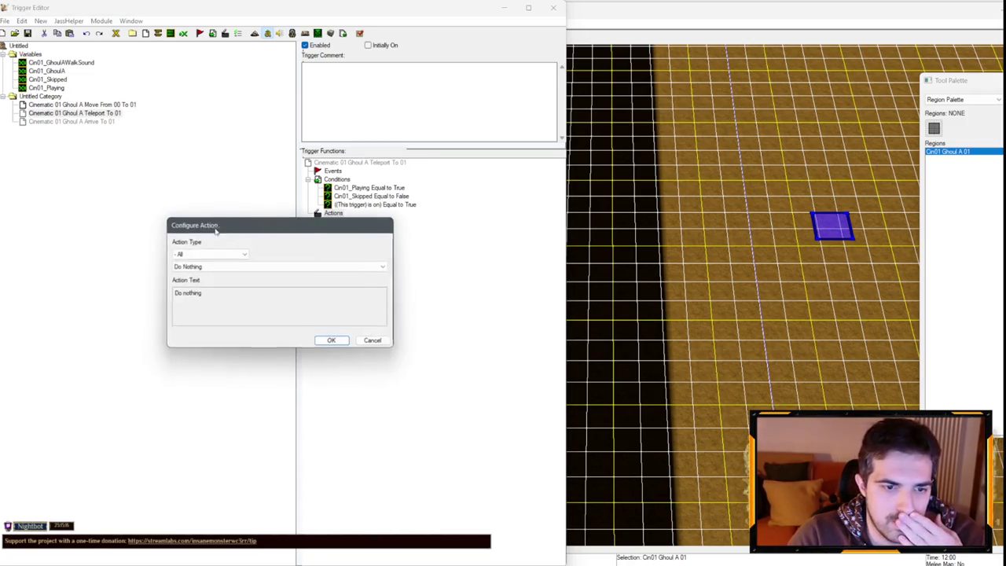
{"action": "left_click", "coordinate": [209, 254]}
{"action": "scroll", "coordinate": [207, 280], "scroll_direction": "down", "scroll_amount": 3}
{"action": "left_click", "coordinate": [193, 441]}
{"action": "left_click", "coordinate": [240, 267]}
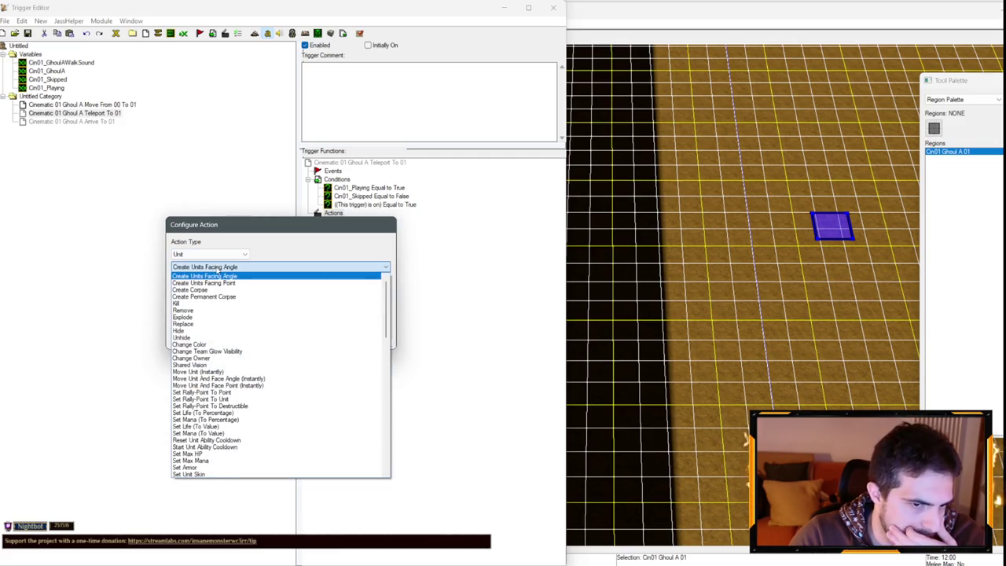
{"action": "scroll", "coordinate": [226, 307], "scroll_direction": "down", "scroll_amount": 10}
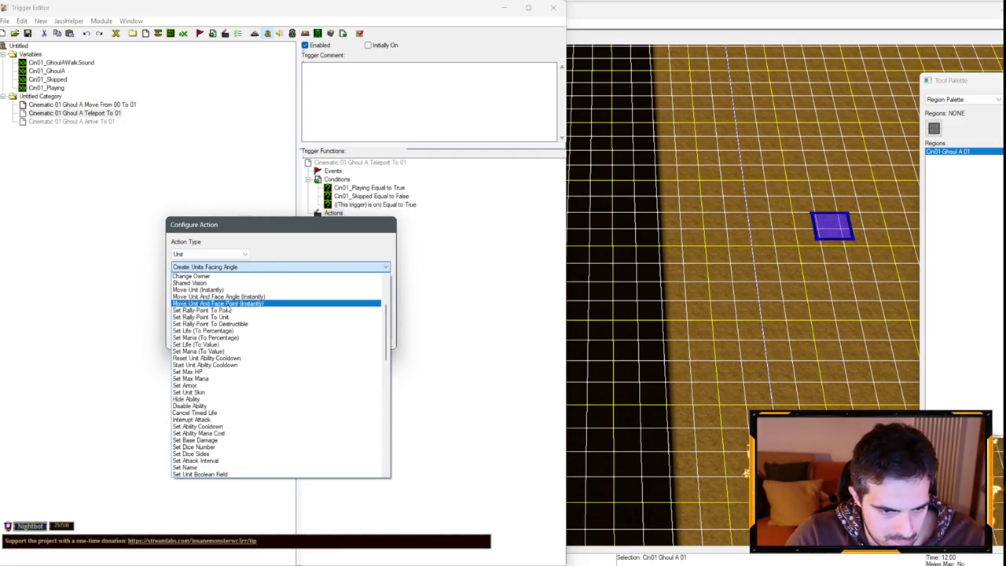
{"action": "scroll", "coordinate": [228, 312], "scroll_direction": "down", "scroll_amount": 6}
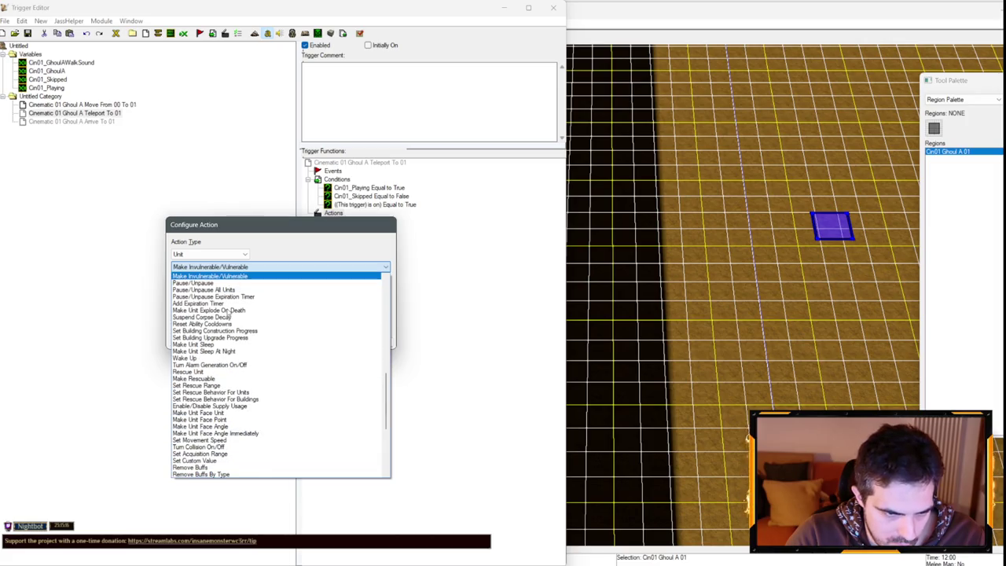
{"action": "scroll", "coordinate": [234, 291], "scroll_direction": "down", "scroll_amount": 7}
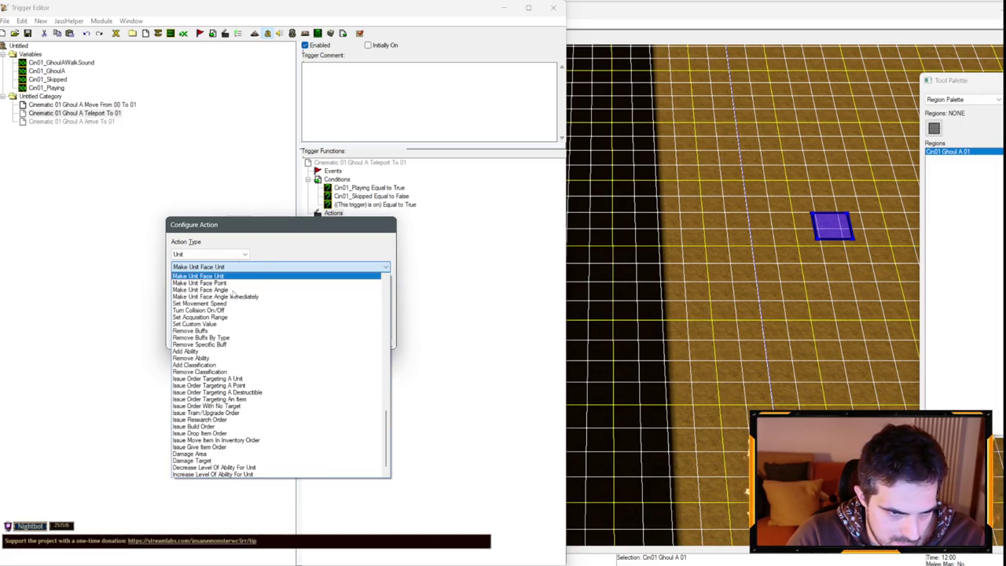
{"action": "scroll", "coordinate": [233, 294], "scroll_direction": "up", "scroll_amount": 4}
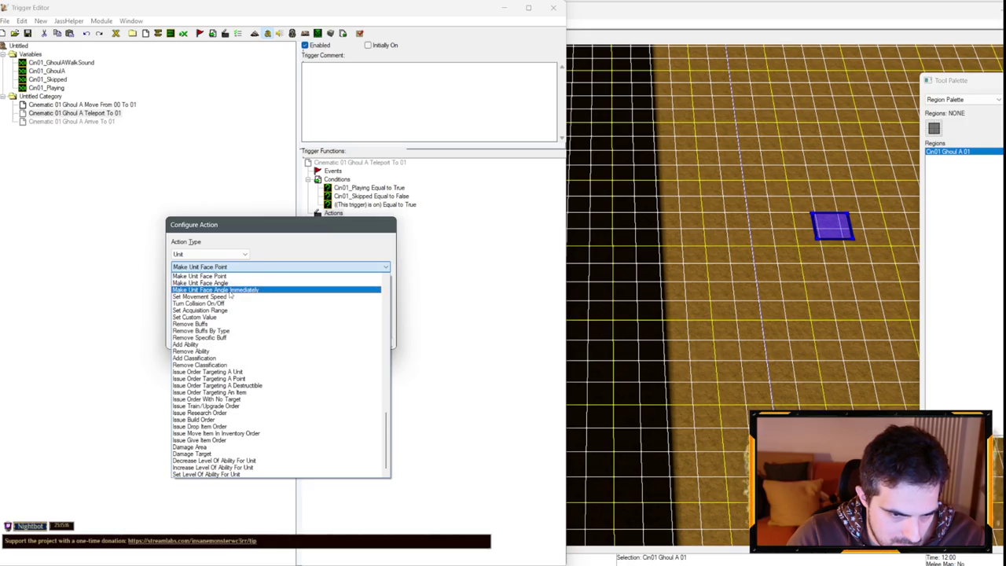
{"action": "scroll", "coordinate": [231, 293], "scroll_direction": "up", "scroll_amount": 15}
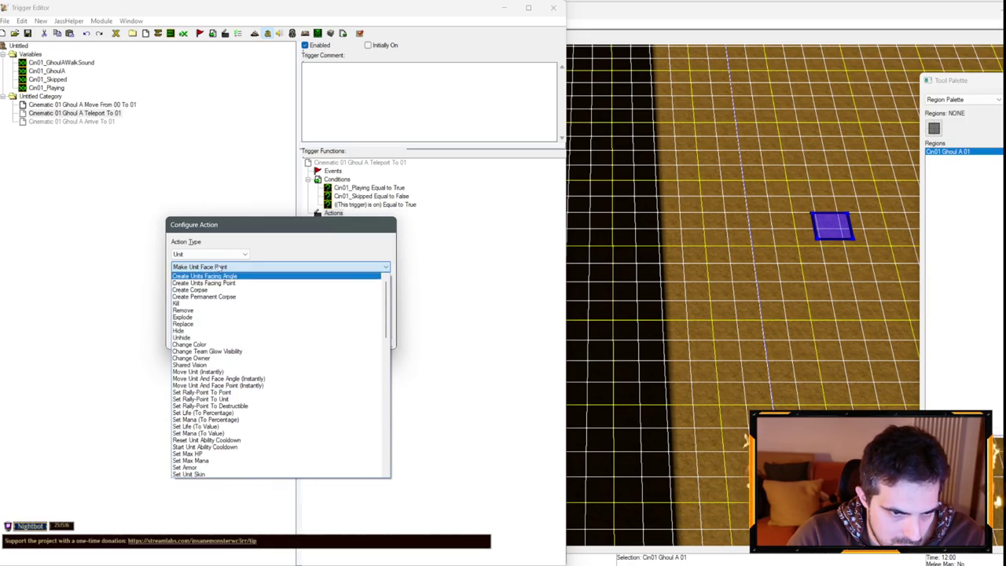
{"action": "left_click", "coordinate": [244, 378]}
- Set the action to move Cin01_GhoulA to the centre of Cin01 Ghoul A 01
{"action": "left_click", "coordinate": [213, 294]}
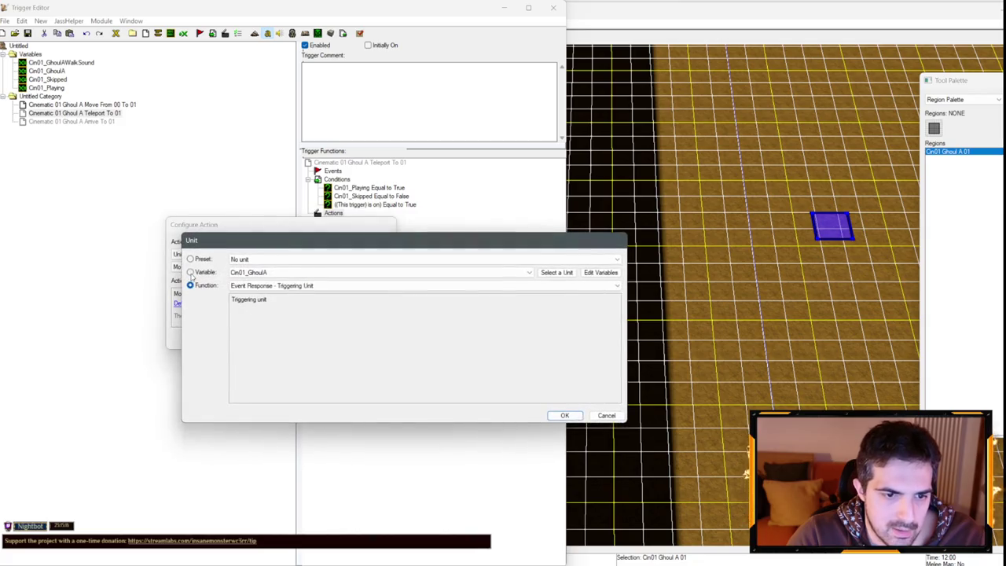
{"action": "key", "text": "Return"}
{"action": "left_click", "coordinate": [299, 297]}
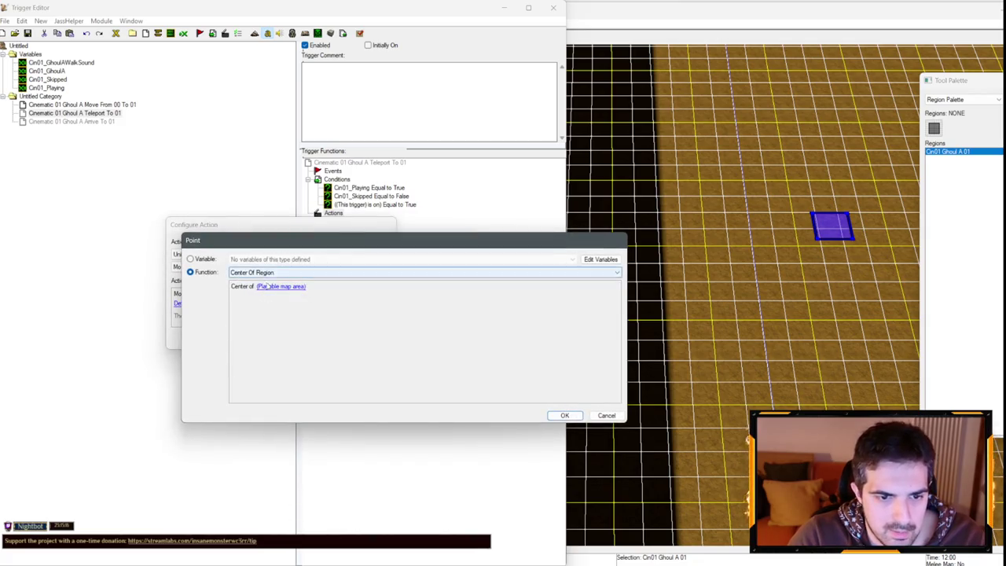
{"action": "left_click", "coordinate": [267, 287]}
{"action": "key", "text": "Return"}
{"action": "key", "text": "Return"}
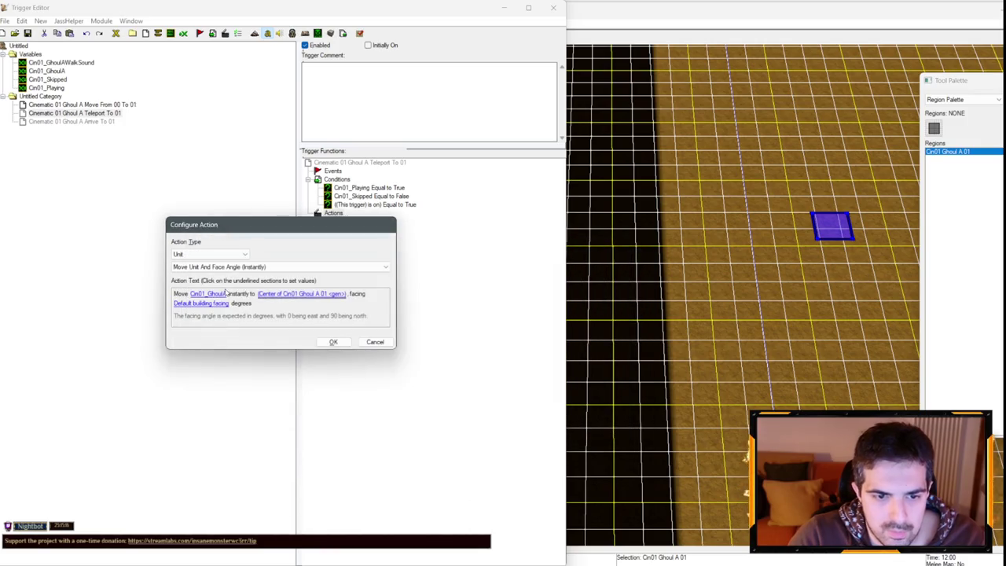
{"action": "key", "text": "Return"}
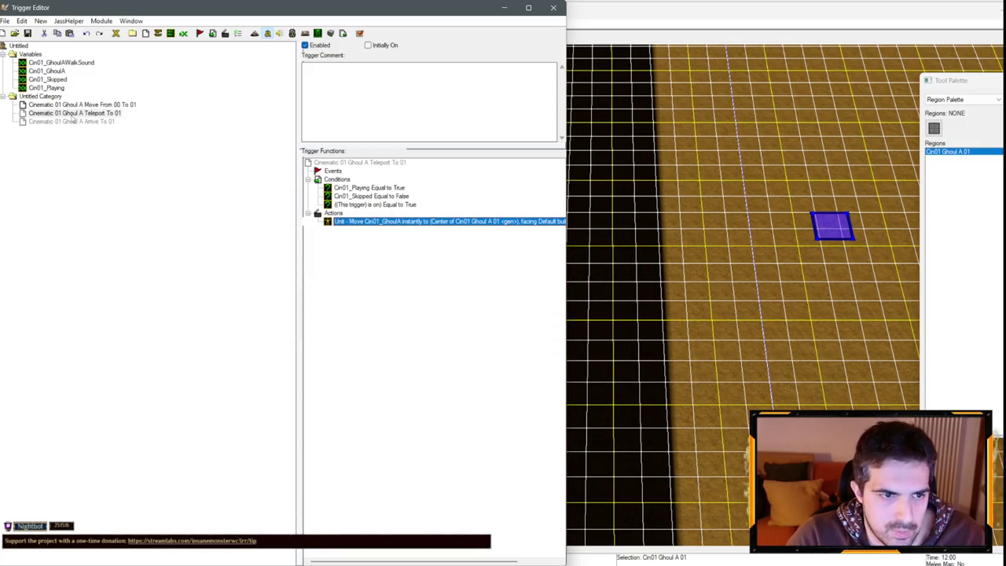
- Compare the Move From 00 To 01 actions and select its comment line for reuse
{"action": "left_click", "coordinate": [71, 104]}
{"action": "left_click", "coordinate": [367, 224]}
{"action": "left_click", "coordinate": [117, 115]}
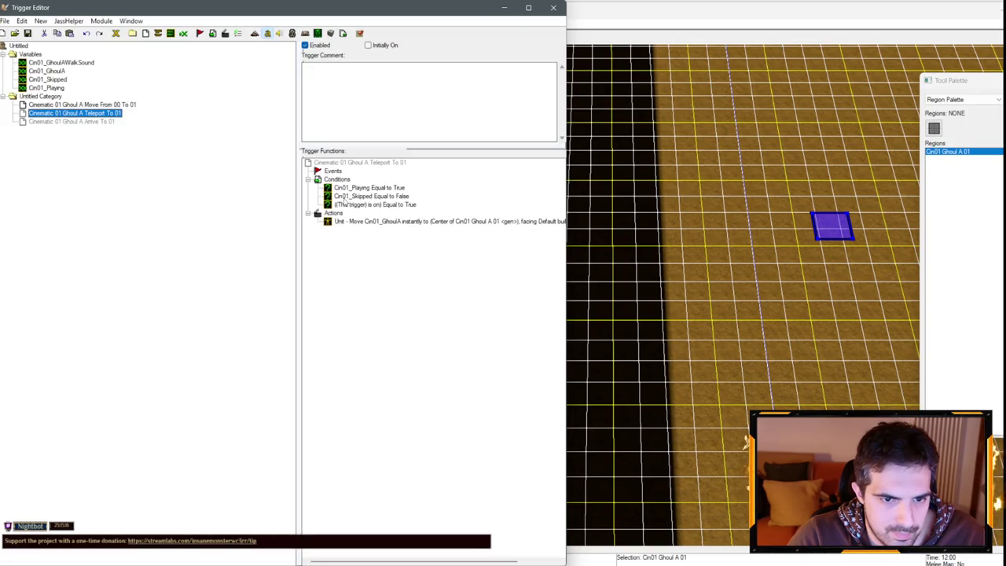
{"action": "left_click", "coordinate": [346, 221]}
{"action": "left_click", "coordinate": [118, 105]}
{"action": "left_click", "coordinate": [376, 226]}
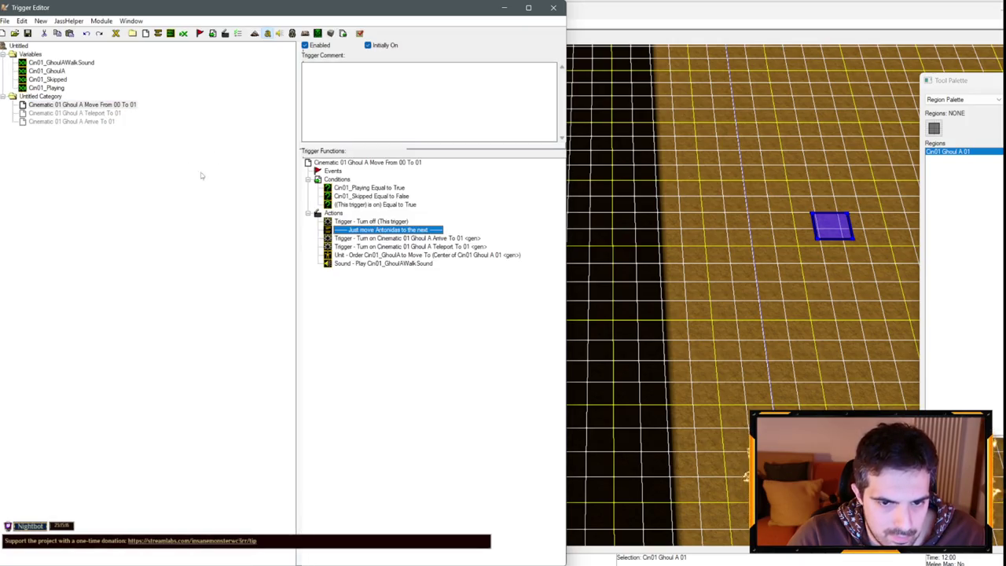
- Paste the comment above the move action and reword it to 'Just teleport to the next'
{"action": "left_click", "coordinate": [94, 113]}
{"action": "left_click", "coordinate": [335, 213]}
{"action": "key", "text": "ctrl+v"}
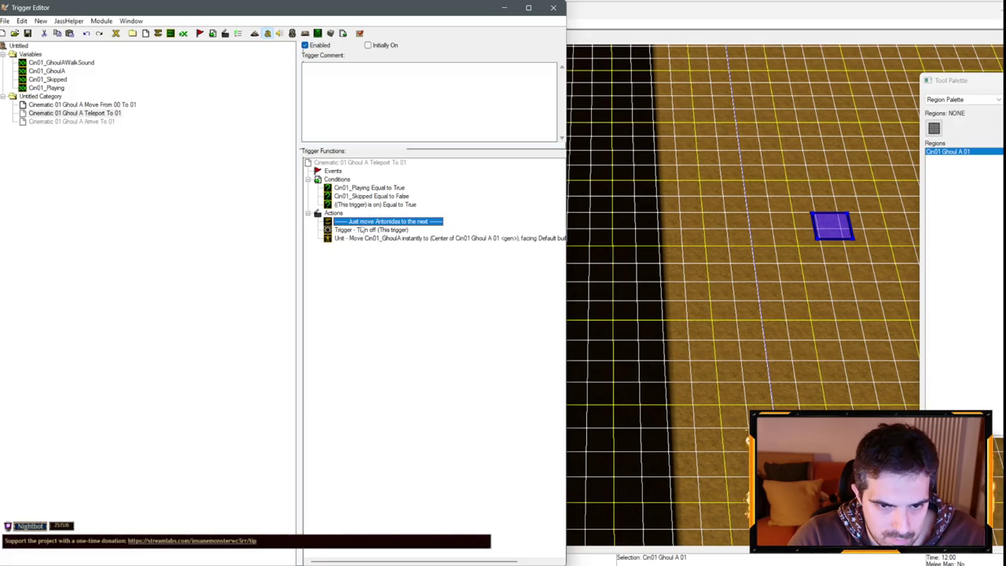
{"action": "left_click_drag", "start_coordinate": [341, 220], "coordinate": [340, 229]}
{"action": "double_click", "coordinate": [346, 230]}
{"action": "left_click", "coordinate": [264, 293]}
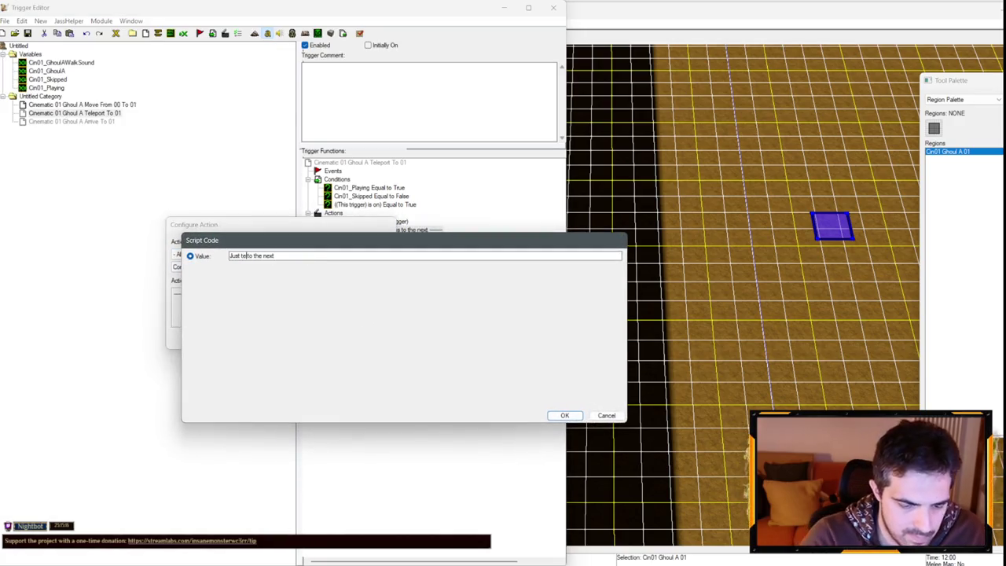
{"action": "key", "text": "Return"}
{"action": "key", "text": "Return"}
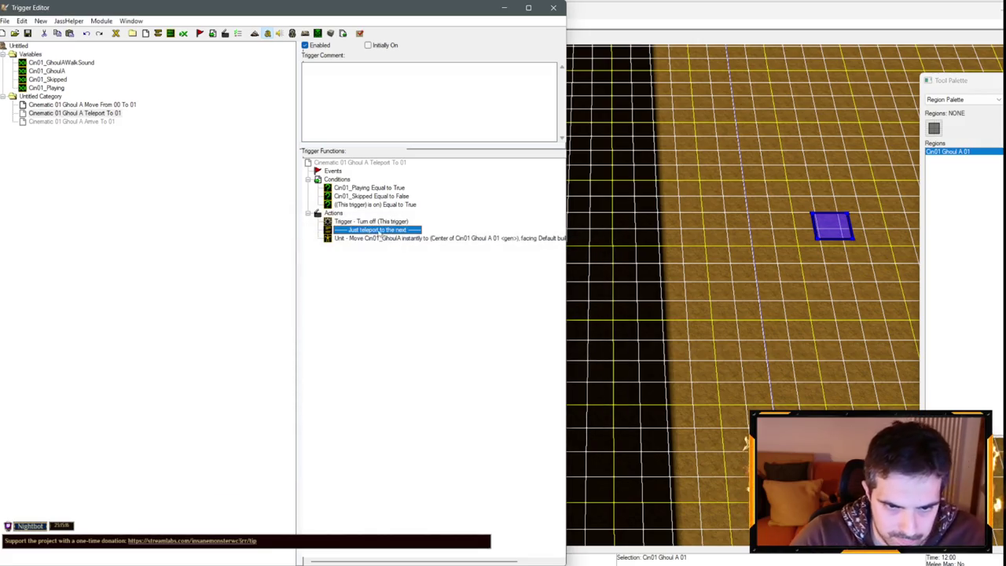
{"action": "left_click", "coordinate": [379, 237]}
- Copy the Move trigger's turn-off action into Teleport To 01 and retarget it to Arrive To 01
{"action": "left_click", "coordinate": [109, 105]}
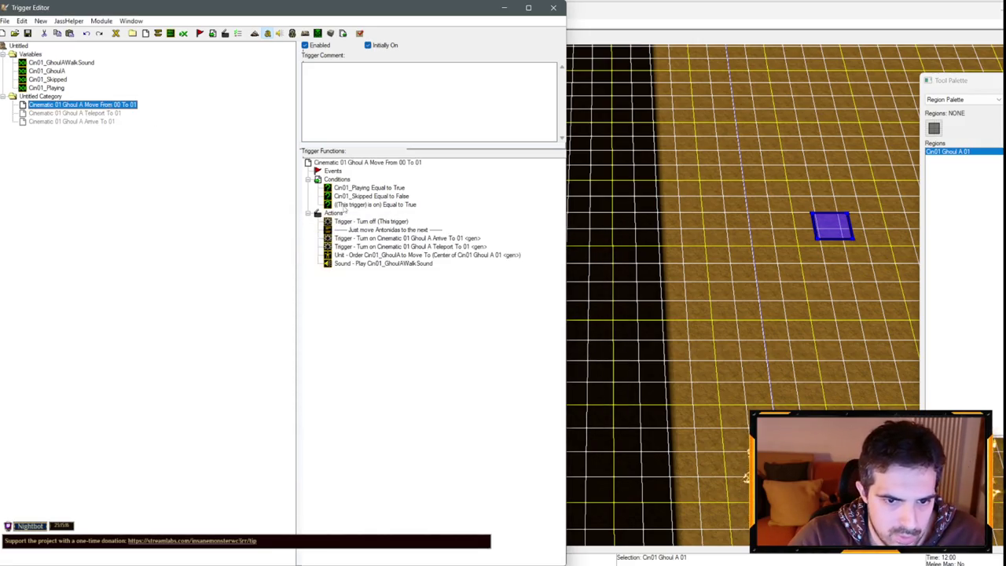
{"action": "left_click", "coordinate": [373, 222]}
{"action": "key", "text": "ctrl+c"}
{"action": "left_click", "coordinate": [92, 114]}
{"action": "left_click", "coordinate": [350, 222]}
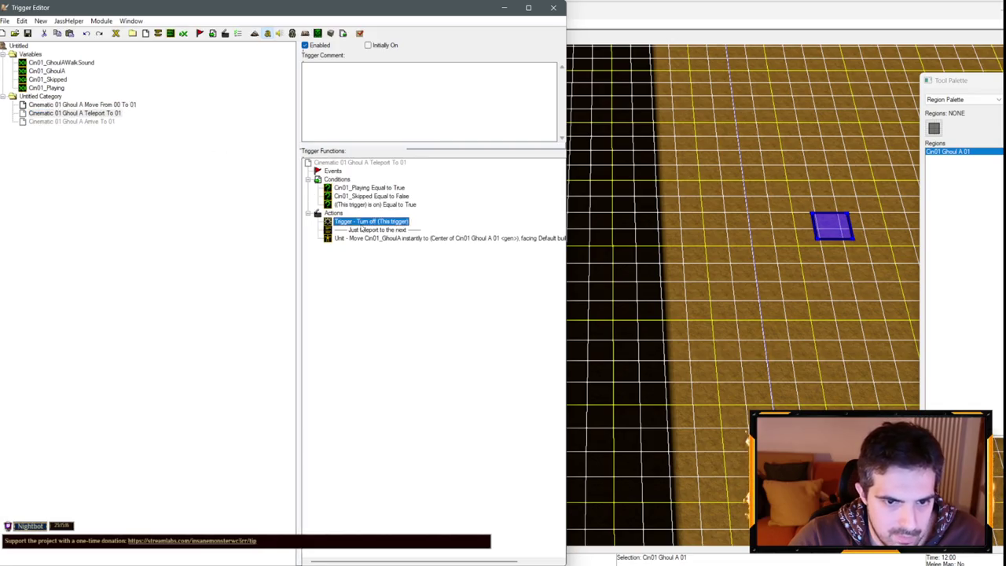
{"action": "key", "text": "ctrl+v"}
{"action": "double_click", "coordinate": [360, 234]}
{"action": "left_click", "coordinate": [211, 294]}
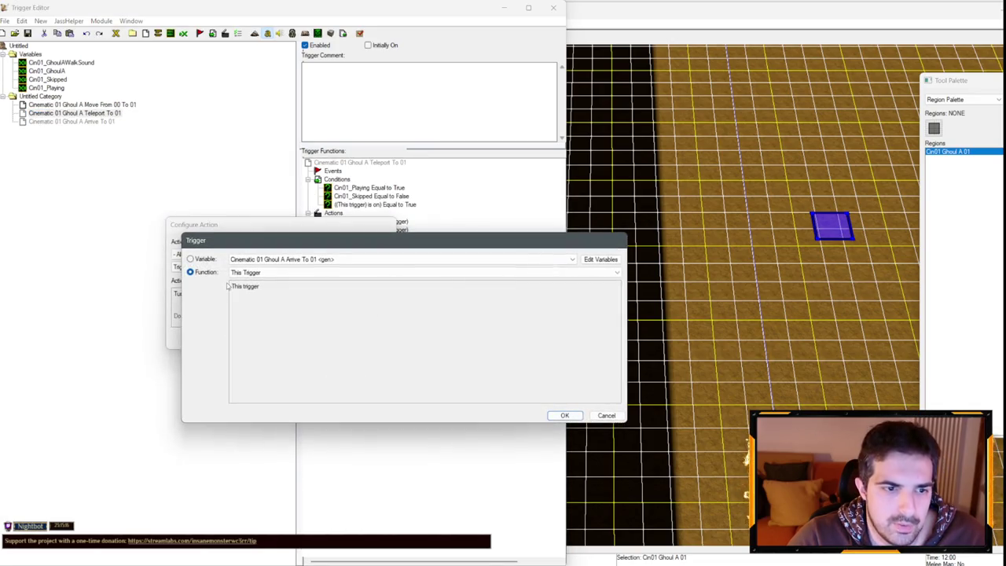
{"action": "left_click", "coordinate": [268, 259]}
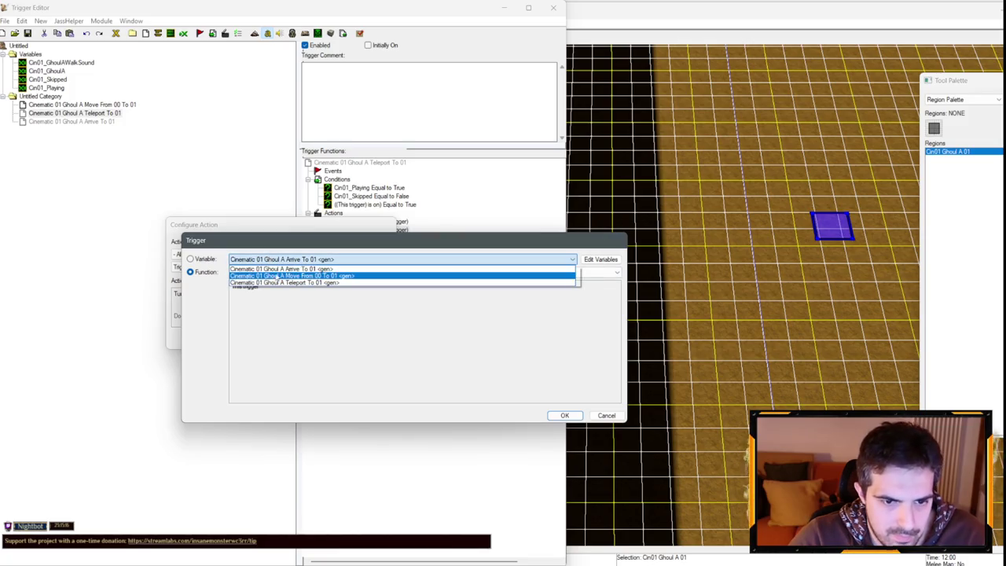
{"action": "left_click", "coordinate": [277, 269]}
{"action": "key", "text": "Return"}
{"action": "key", "text": "Return"}
{"action": "left_click", "coordinate": [397, 247]}
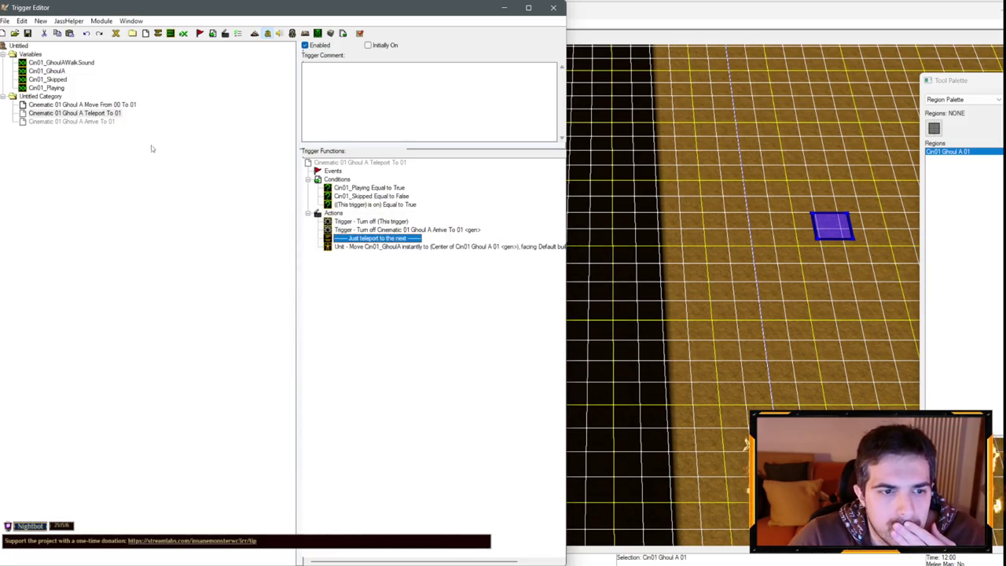
- Copy Arrive To 01's walk sound stop action into Teleport To 01, set to stop Immediately
{"action": "left_click", "coordinate": [89, 121]}
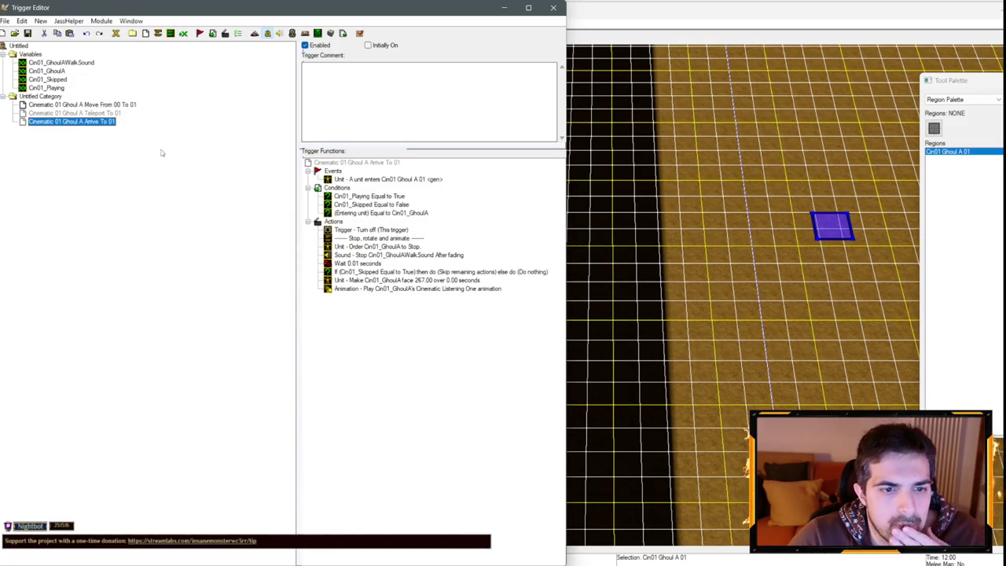
{"action": "left_click", "coordinate": [397, 254]}
{"action": "key", "text": "ctrl+c"}
{"action": "left_click", "coordinate": [103, 113]}
{"action": "key", "text": "ctrl+v"}
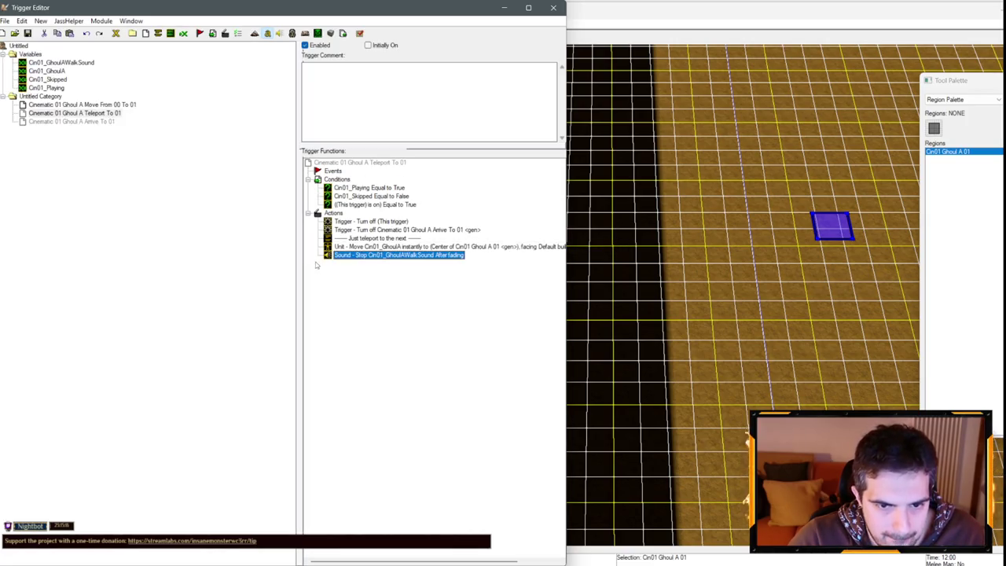
{"action": "double_click", "coordinate": [440, 256]}
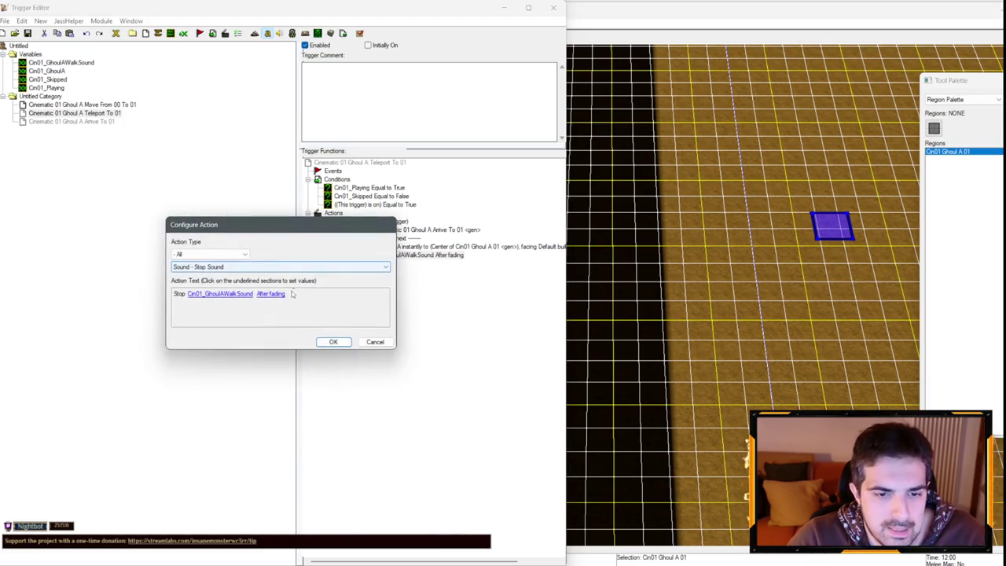
{"action": "left_click", "coordinate": [276, 292]}
{"action": "scroll", "coordinate": [288, 265], "scroll_direction": "down", "scroll_amount": 1}
{"action": "key", "text": "Return"}
{"action": "key", "text": "Return"}
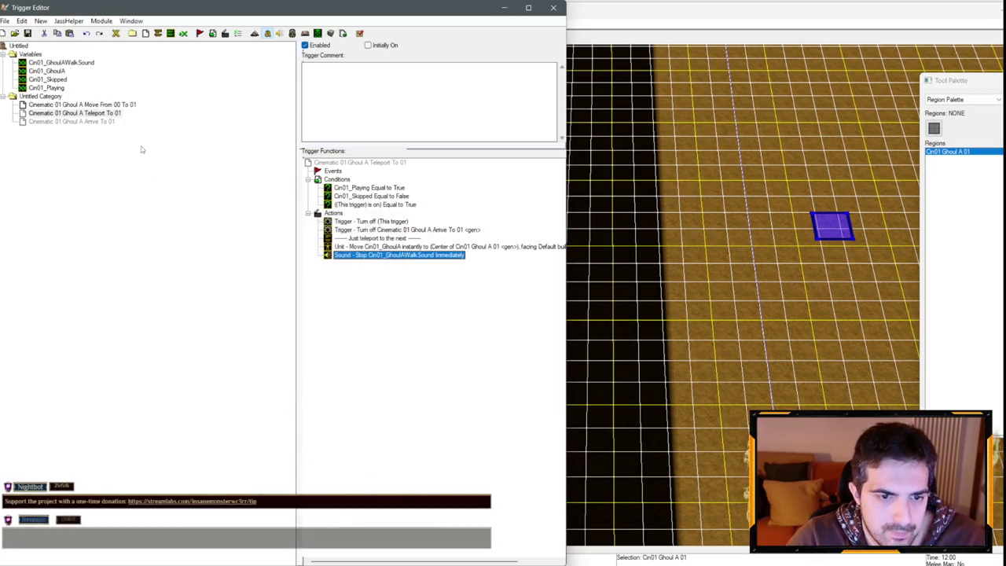
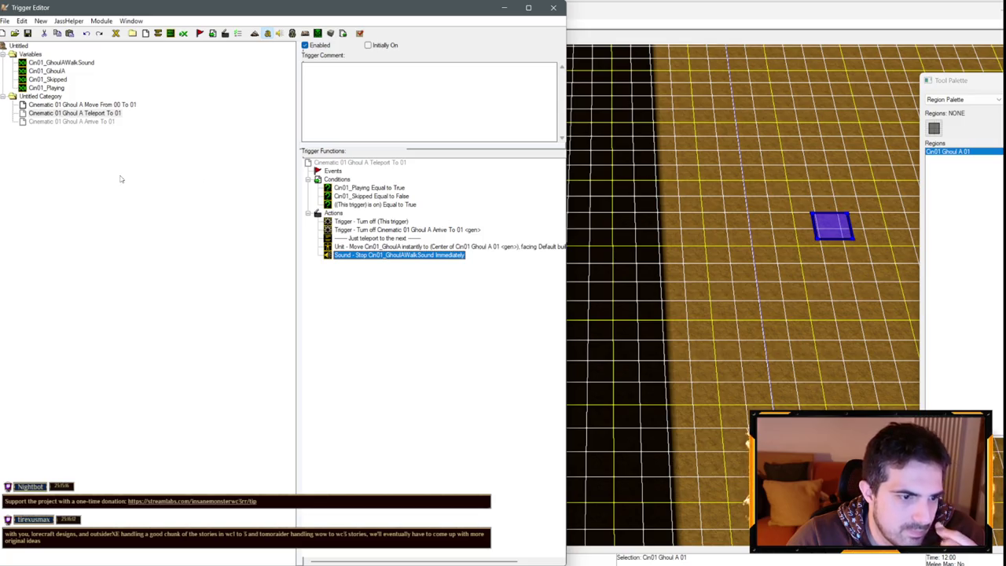
- Select the Untitled Category of Ghoul A triggers and switch to the rr_undead07 map
{"action": "left_click", "coordinate": [79, 122]}
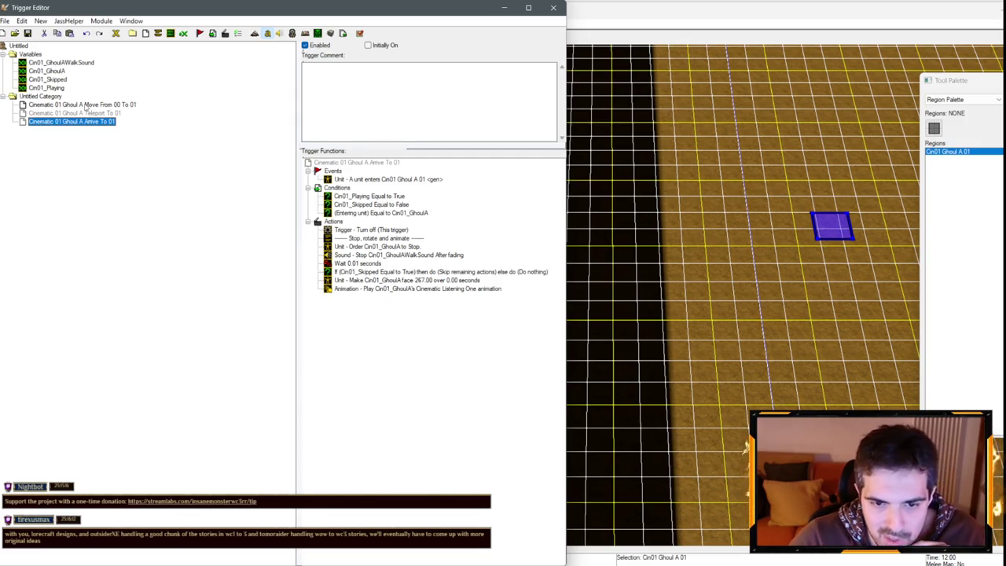
{"action": "left_click", "coordinate": [74, 105]}
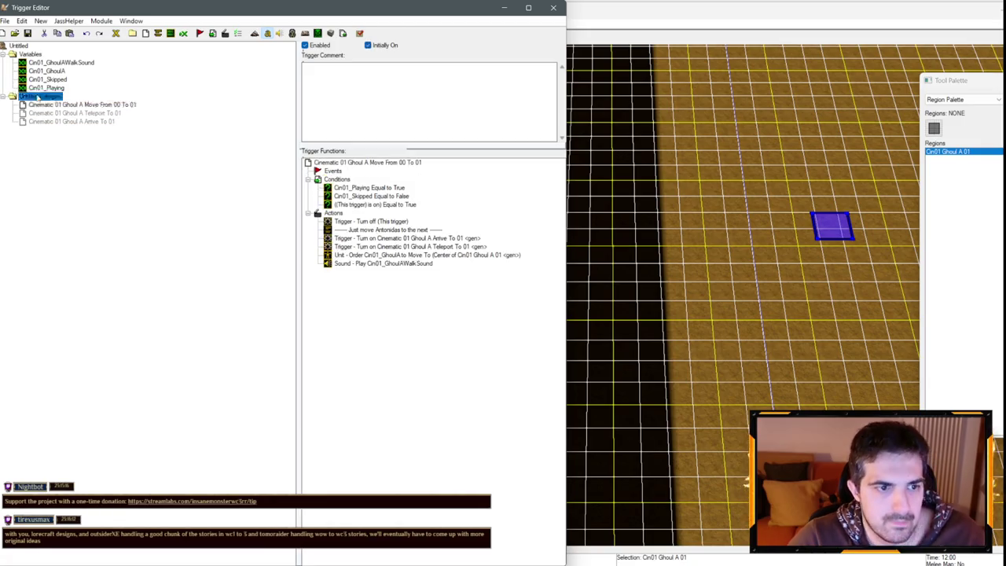
{"action": "left_click", "coordinate": [67, 97]}
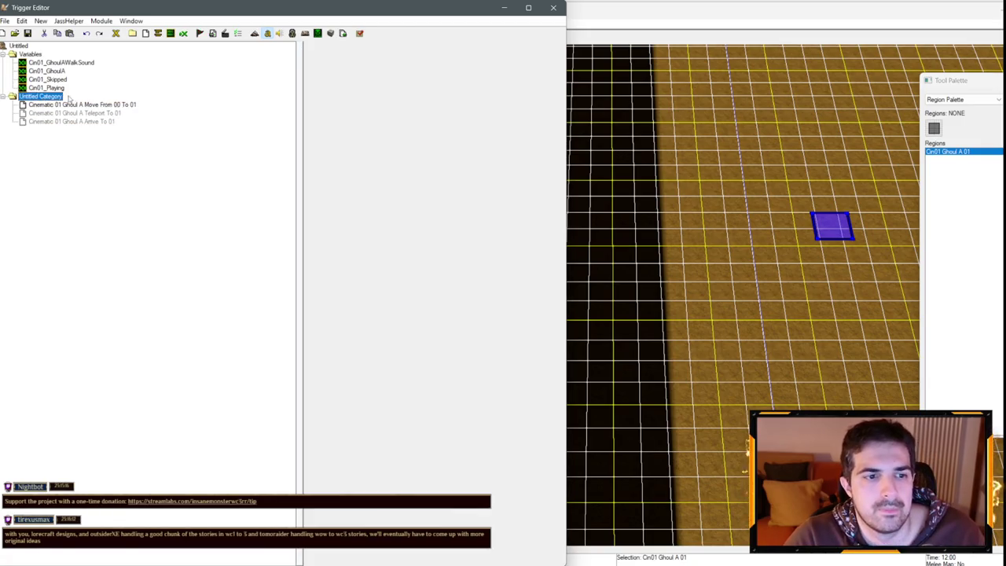
{"action": "left_click", "coordinate": [132, 33]}
{"action": "left_click", "coordinate": [200, 61]}
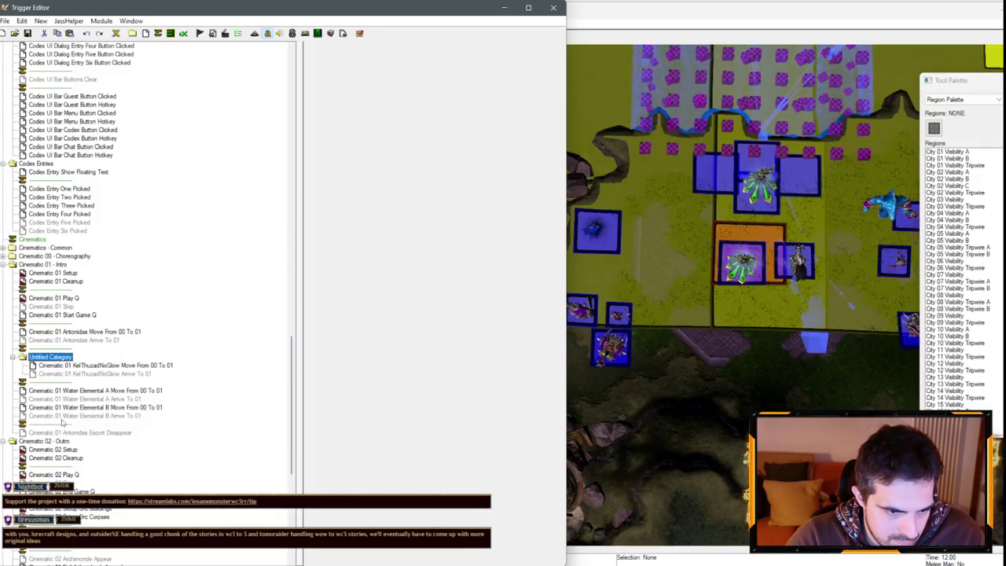
- Paste the Ghoul A category after Water Elemental B Arrive and move its triggers into Cinematic 01 - Intro
{"action": "left_click", "coordinate": [63, 416]}
{"action": "key", "text": "ctrl+v"}
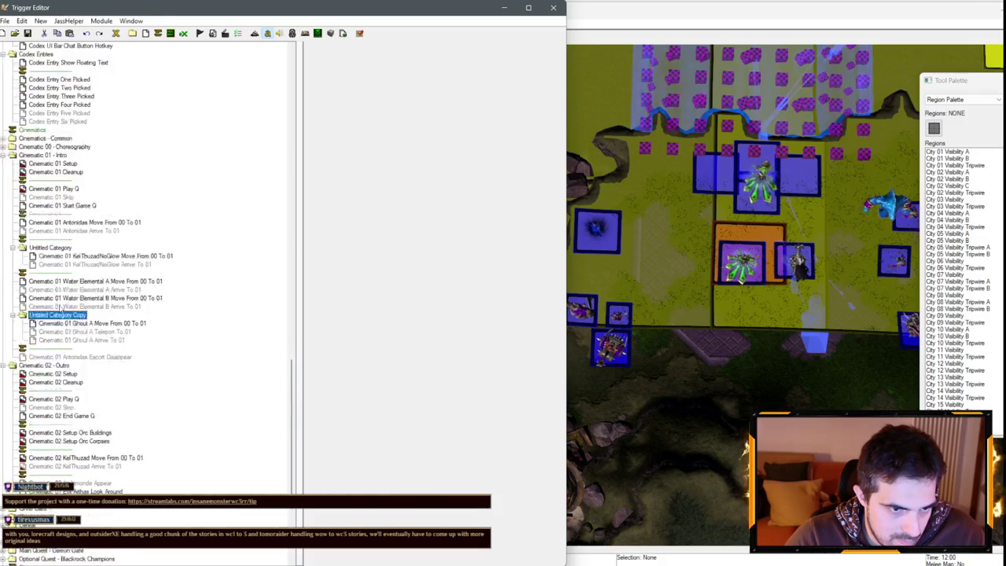
{"action": "scroll", "coordinate": [57, 308], "scroll_direction": "up", "scroll_amount": 1}
{"action": "left_click_drag", "start_coordinate": [59, 348], "coordinate": [79, 374]}
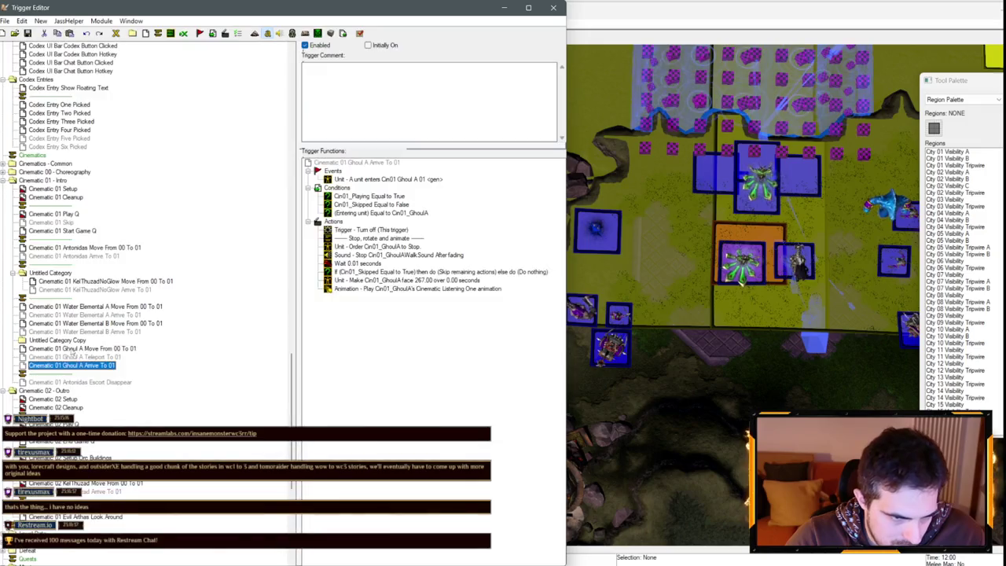
{"action": "left_click", "coordinate": [63, 332]}
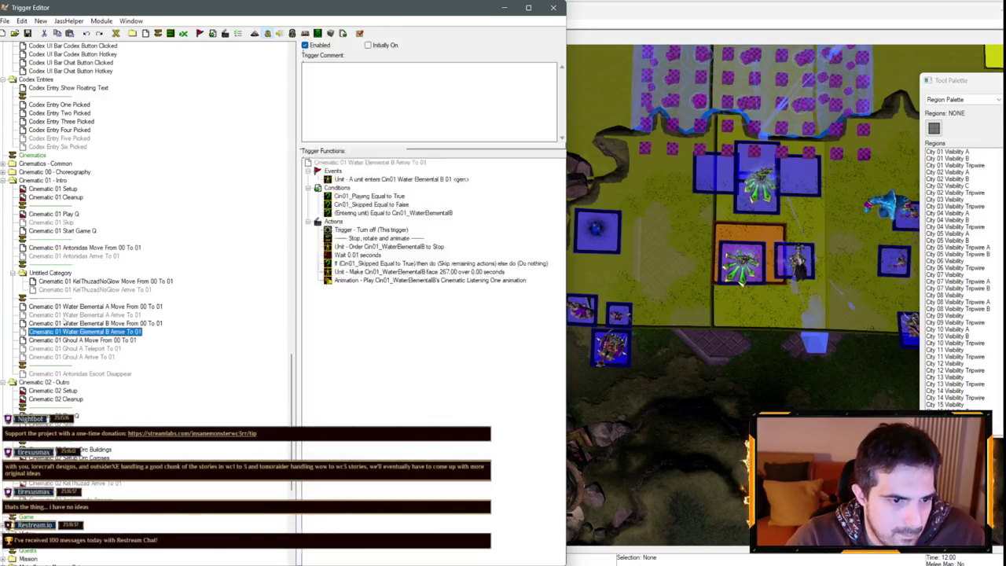
{"action": "mouse_move", "coordinate": [79, 280]}
{"action": "left_mouse_down"}
{"action": "mouse_move", "coordinate": [91, 297]}
{"action": "mouse_move", "coordinate": [91, 276]}
{"action": "left_mouse_up"}
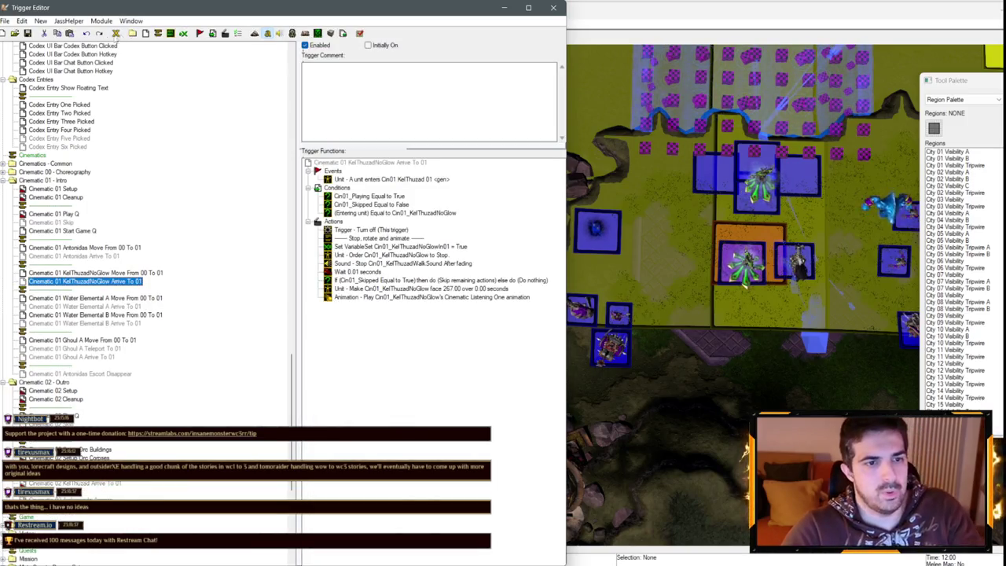
- Save the rr_undead07 map and return to the Untitled map
{"action": "left_click", "coordinate": [28, 33]}
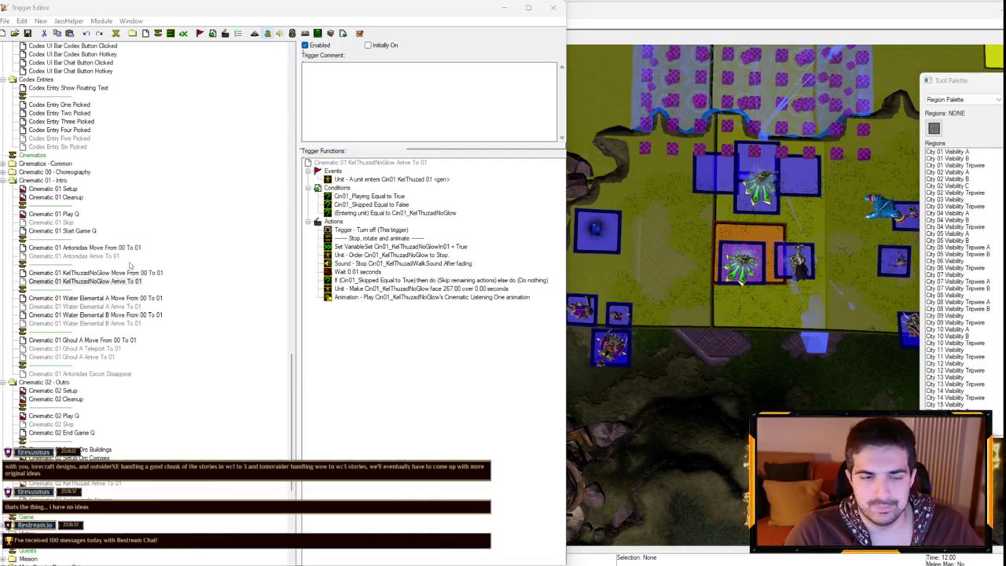
{"action": "left_click", "coordinate": [131, 20]}
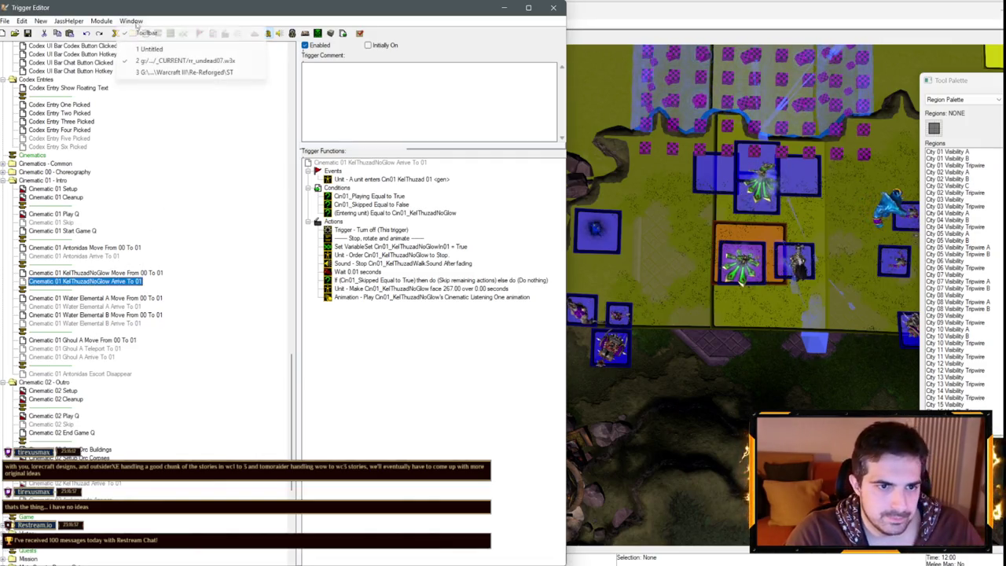
{"action": "left_click", "coordinate": [188, 50]}
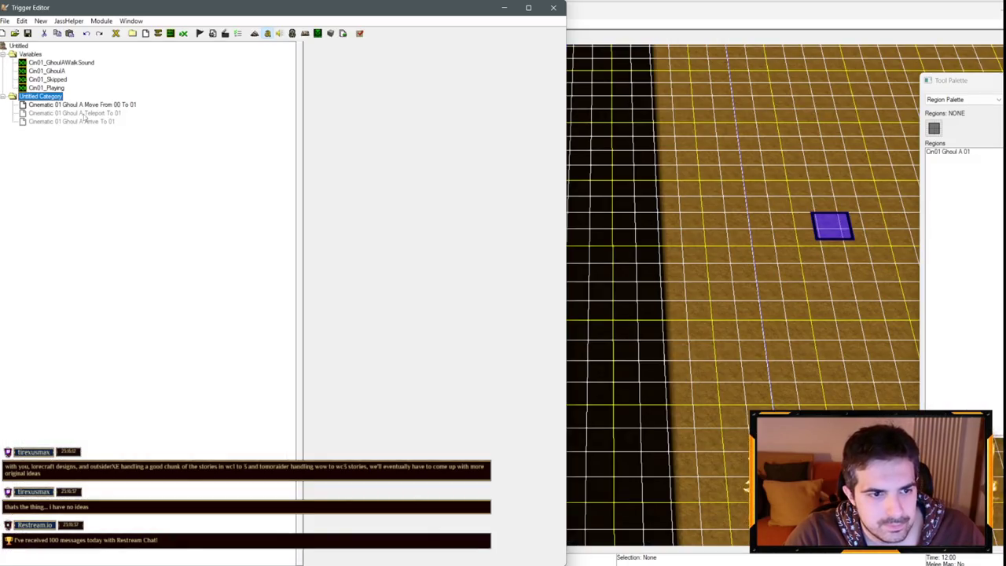
- Rename the Ghoul A Move, Teleport and Arrive triggers to Ghoul B
{"action": "left_click", "coordinate": [72, 107]}
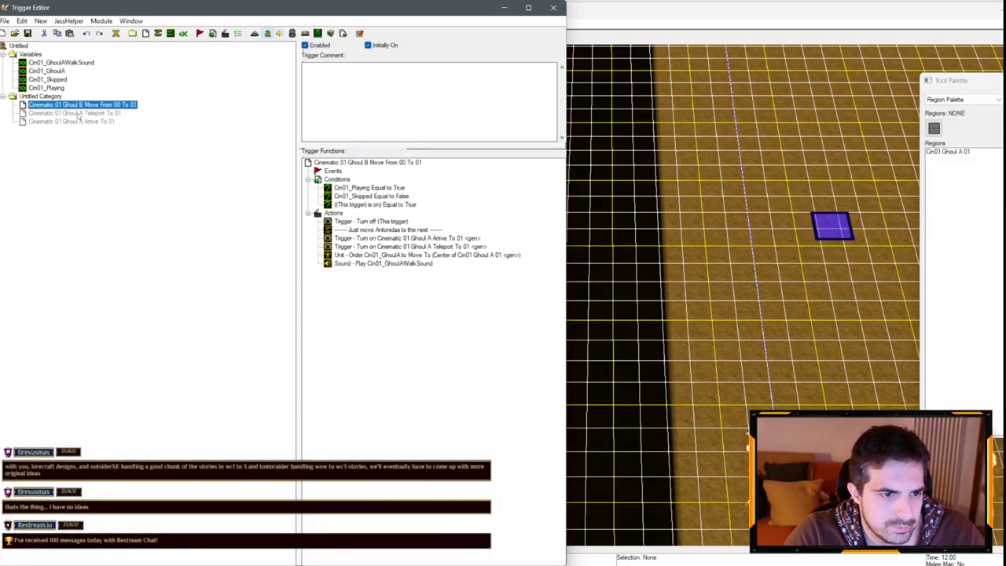
{"action": "left_click", "coordinate": [80, 115]}
{"action": "left_click", "coordinate": [81, 113]}
{"action": "type", "text": "B"}
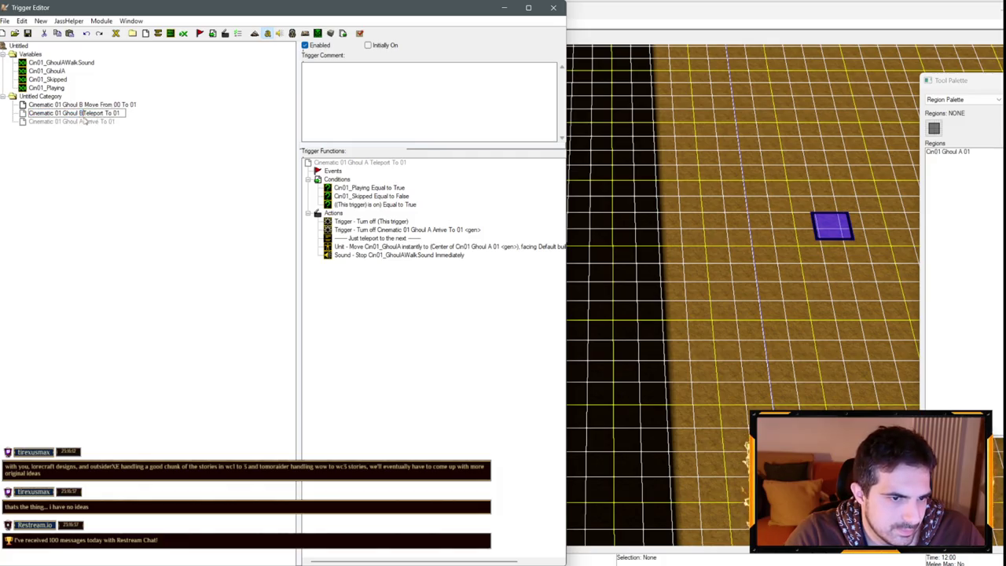
{"action": "left_click", "coordinate": [83, 121]}
{"action": "double_click", "coordinate": [81, 122]}
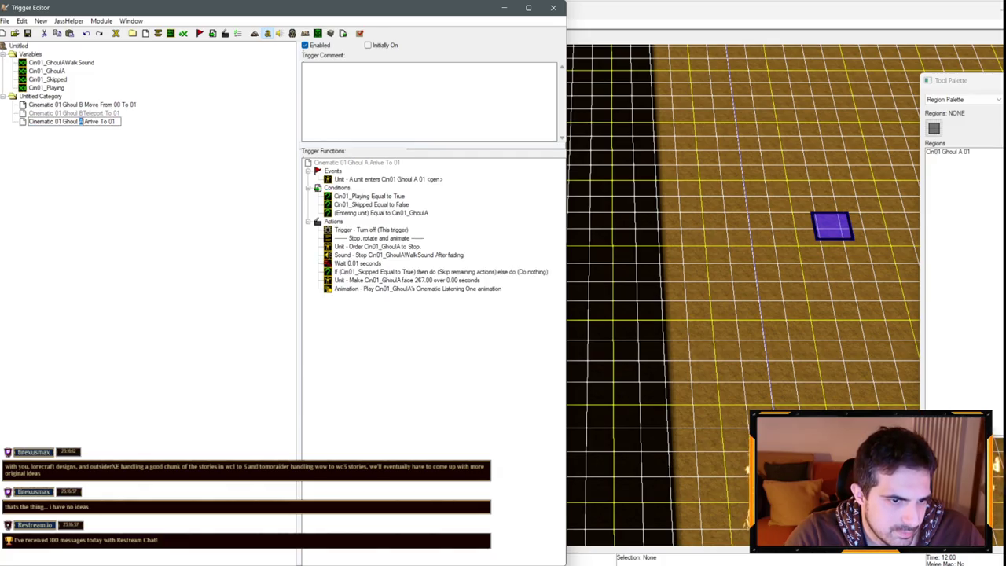
{"action": "left_click", "coordinate": [84, 114]}
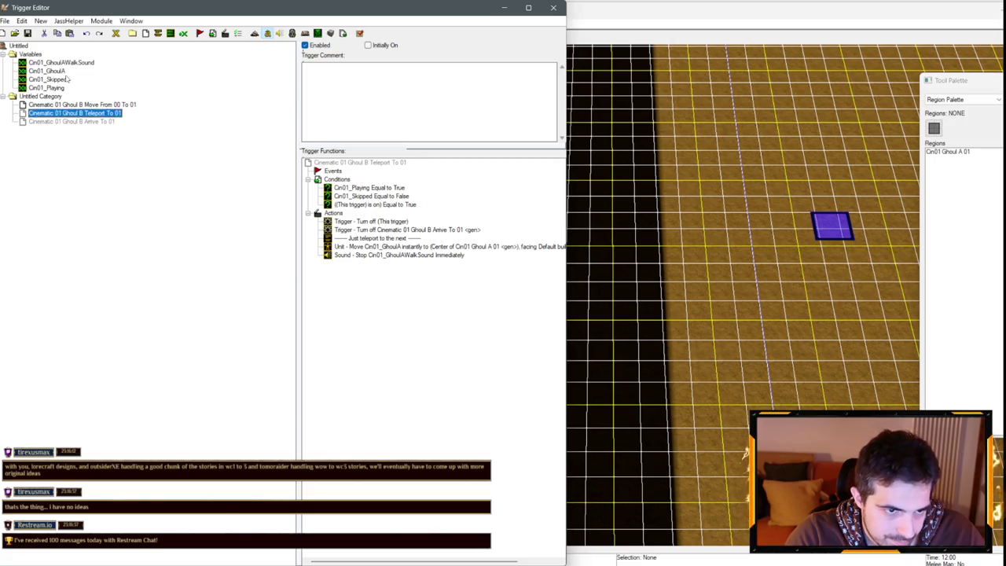
- Rename variables Cin01_GhoulAWalkSound and Cin01_GhoulA to Cin01_GhoulBWalkSound and Cin01_GhoulB
{"action": "left_click", "coordinate": [68, 71]}
{"action": "left_click", "coordinate": [69, 64]}
{"action": "left_click", "coordinate": [63, 63]}
{"action": "key", "text": "BackSpace"}
{"action": "type", "text": "B"}
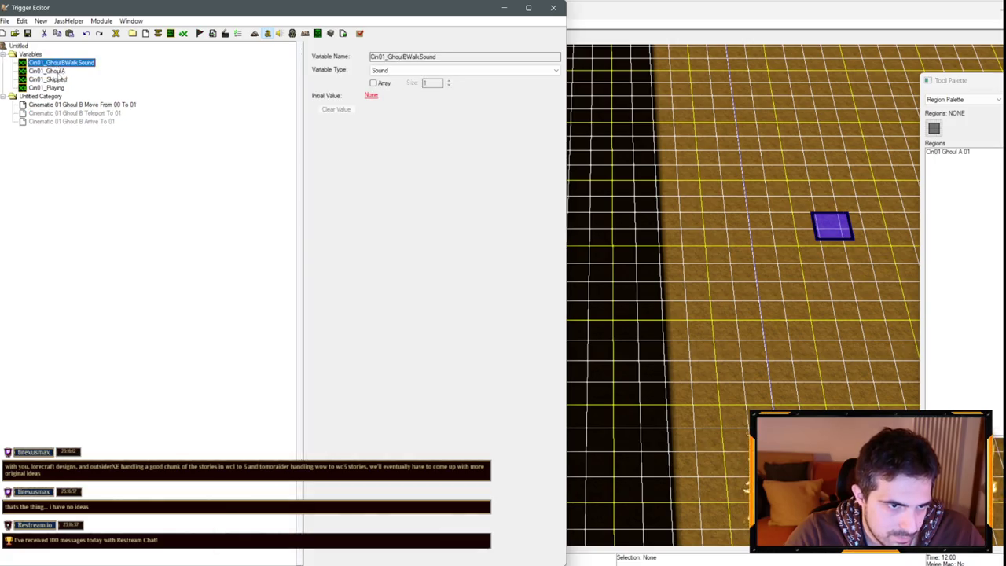
{"action": "left_click", "coordinate": [63, 72]}
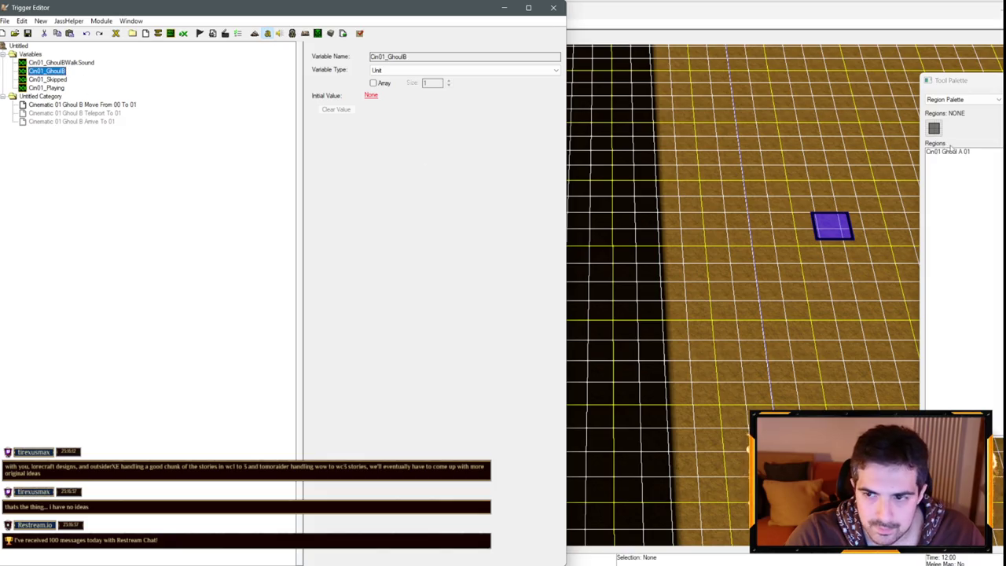
- Rename the Ghoul A region to Cin01 Ghoul B 01
{"action": "double_click", "coordinate": [948, 151]}
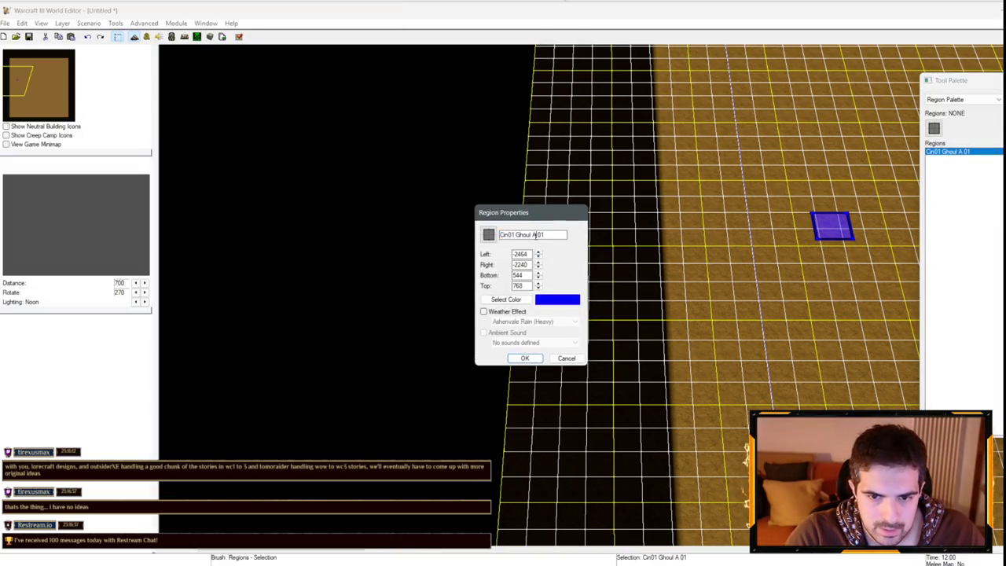
{"action": "left_click", "coordinate": [528, 358]}
{"action": "left_click", "coordinate": [147, 37]}
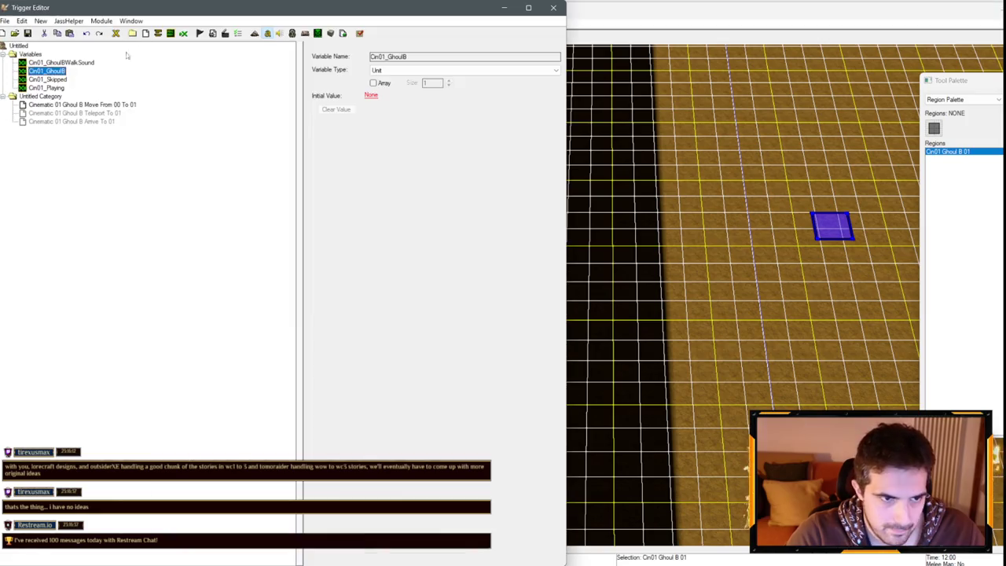
- Copy the Ghoul B category and paste it into rr_undead07 after Ghoul A Arrive
{"action": "left_click", "coordinate": [60, 96]}
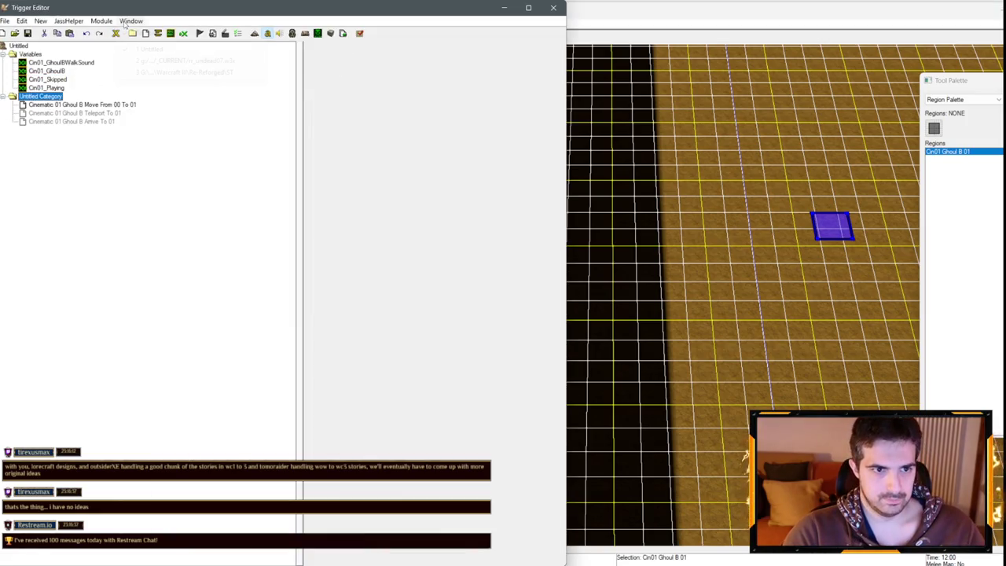
{"action": "left_click", "coordinate": [131, 21]}
{"action": "left_click", "coordinate": [165, 61]}
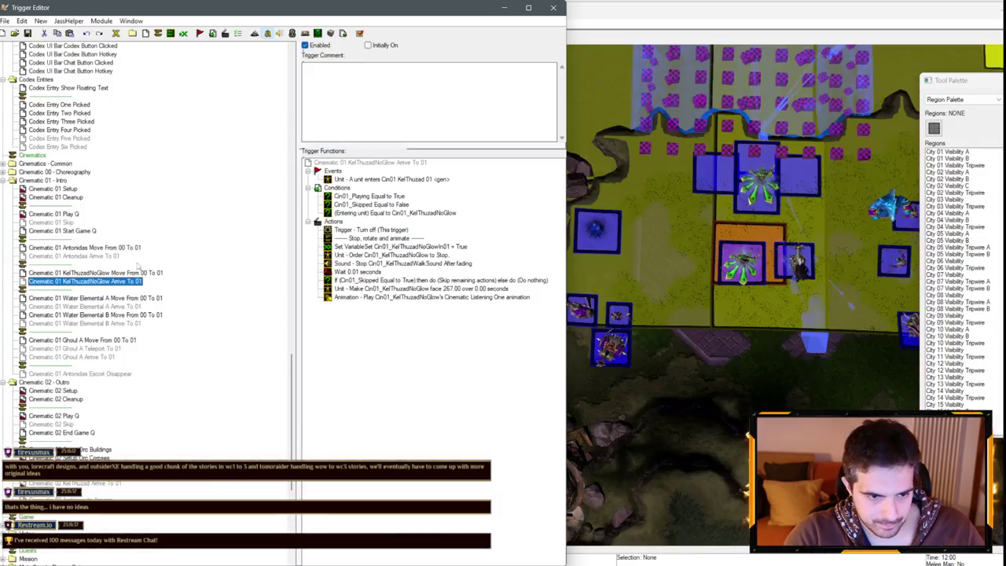
{"action": "left_click", "coordinate": [86, 358]}
{"action": "key", "text": "ctrl+v"}
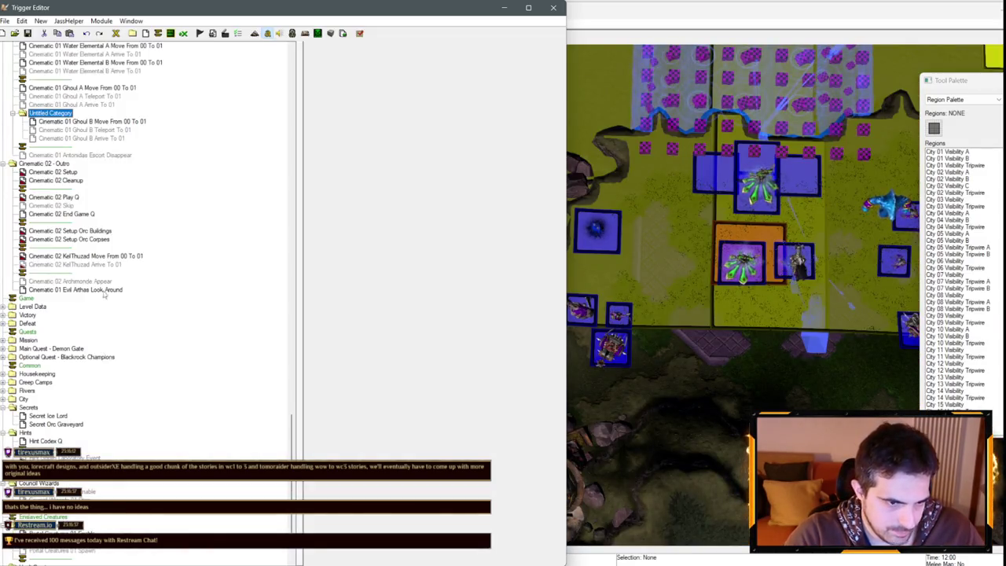
- Add a separator, move the Ghoul B triggers into Cinematic 01 - Intro, and return to Untitled
{"action": "left_click", "coordinate": [92, 373]}
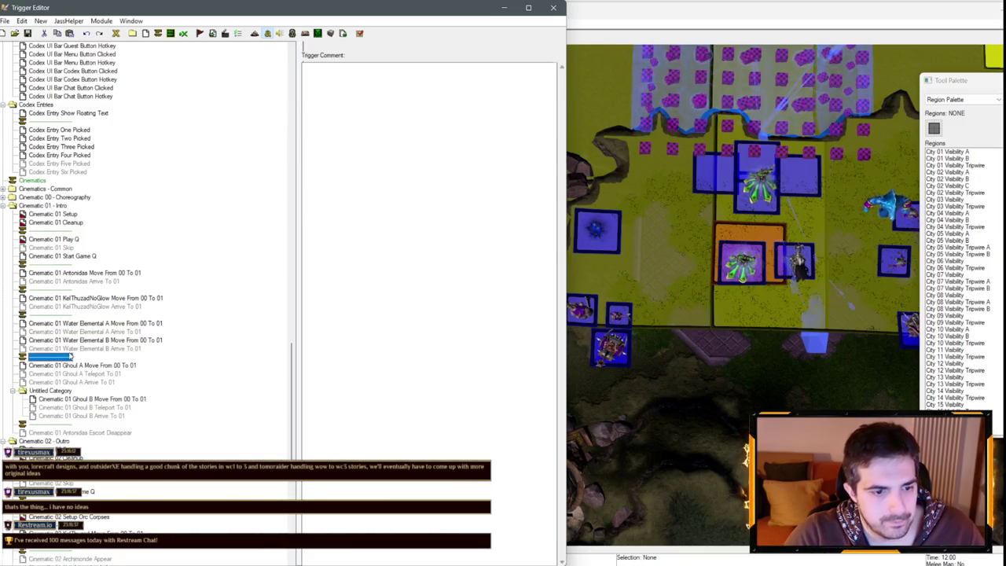
{"action": "key", "text": "ctrl+t"}
{"action": "scroll", "coordinate": [96, 403], "scroll_direction": "up", "scroll_amount": 1}
{"action": "left_click", "coordinate": [97, 406]}
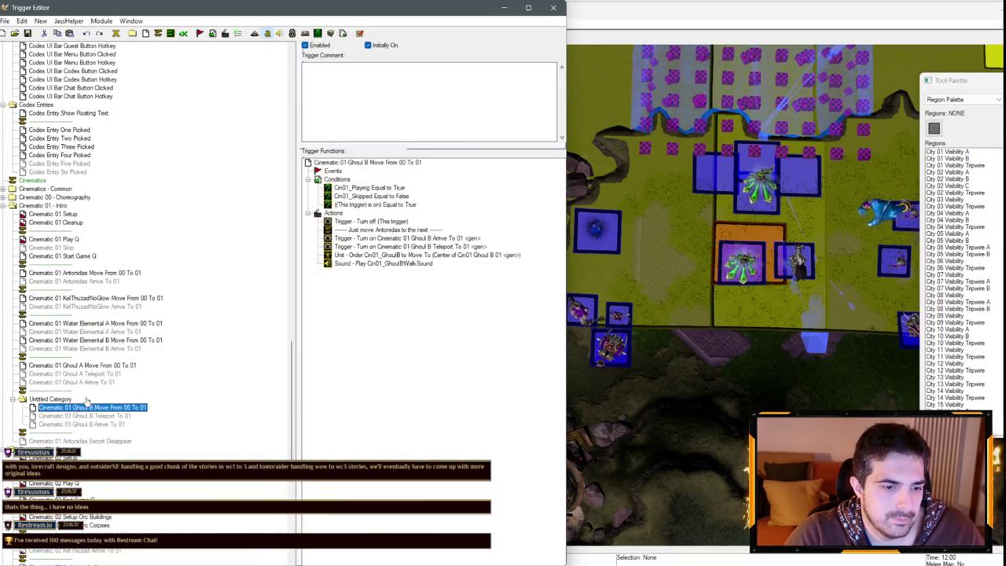
{"action": "left_click_drag", "start_coordinate": [102, 403], "coordinate": [78, 402]}
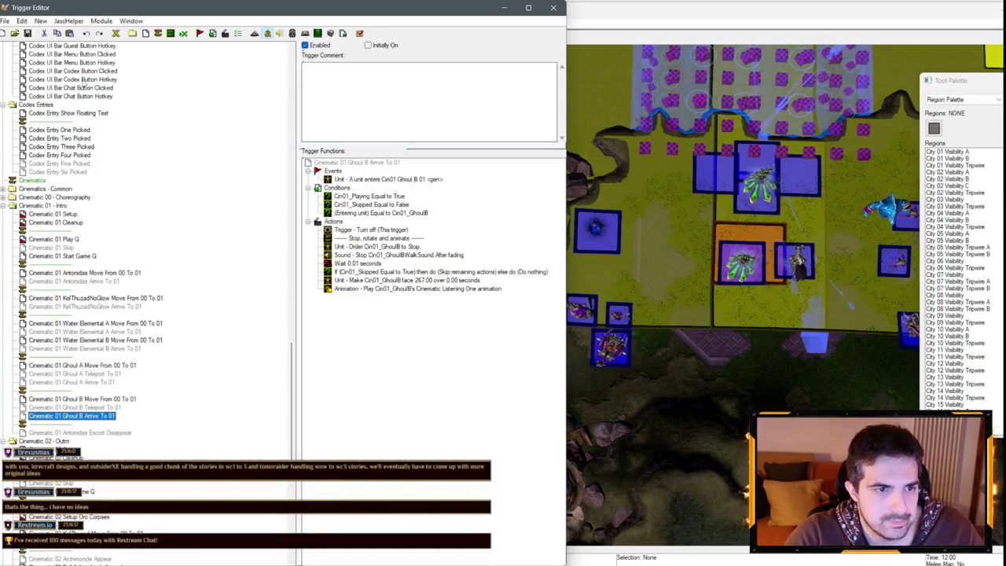
{"action": "right_click", "coordinate": [118, 33]}
{"action": "left_click", "coordinate": [151, 48]}
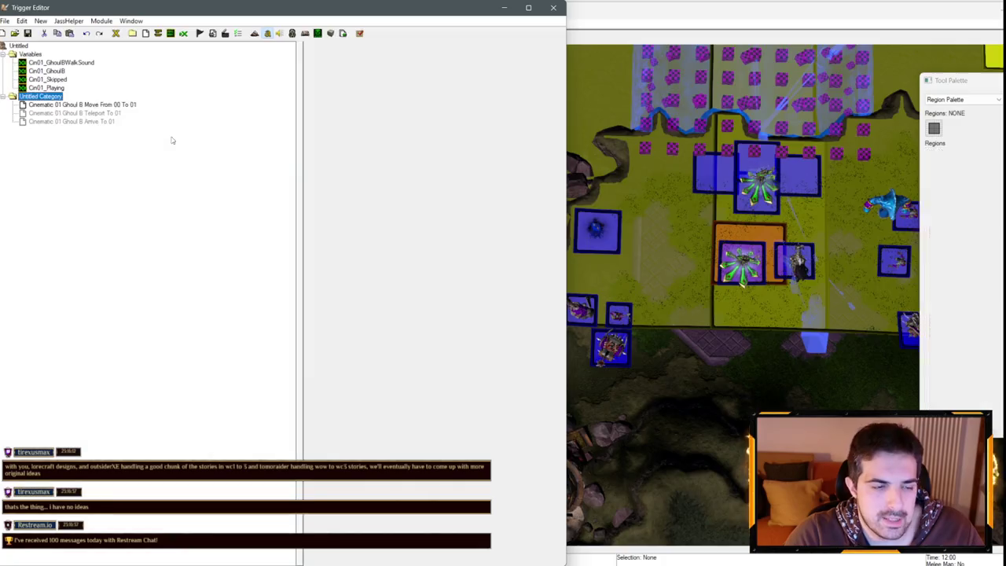
- Rename the Ghoul B variables and Move, Teleport, Arrive triggers to Ghoul C
{"action": "left_click", "coordinate": [63, 63]}
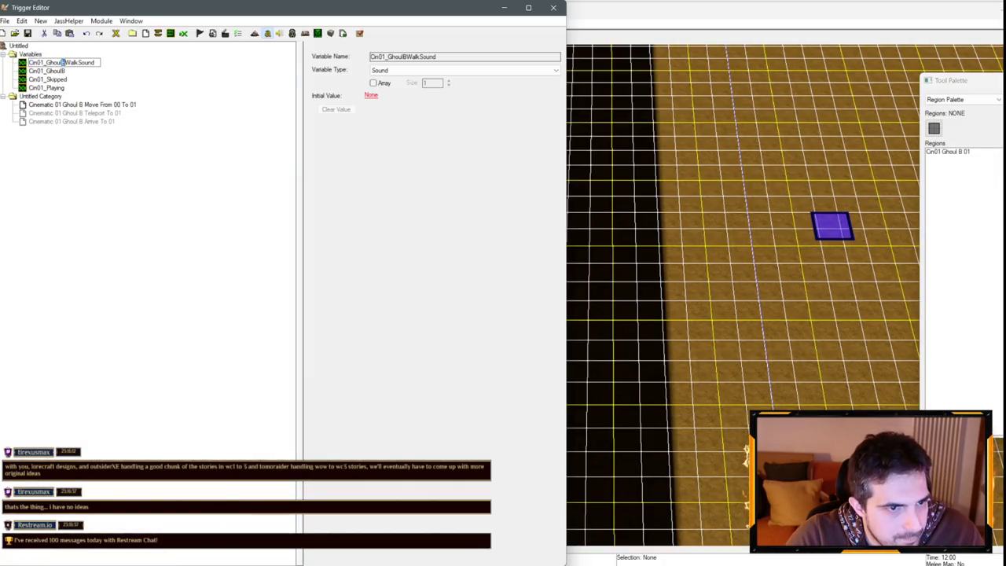
{"action": "left_click", "coordinate": [48, 71]}
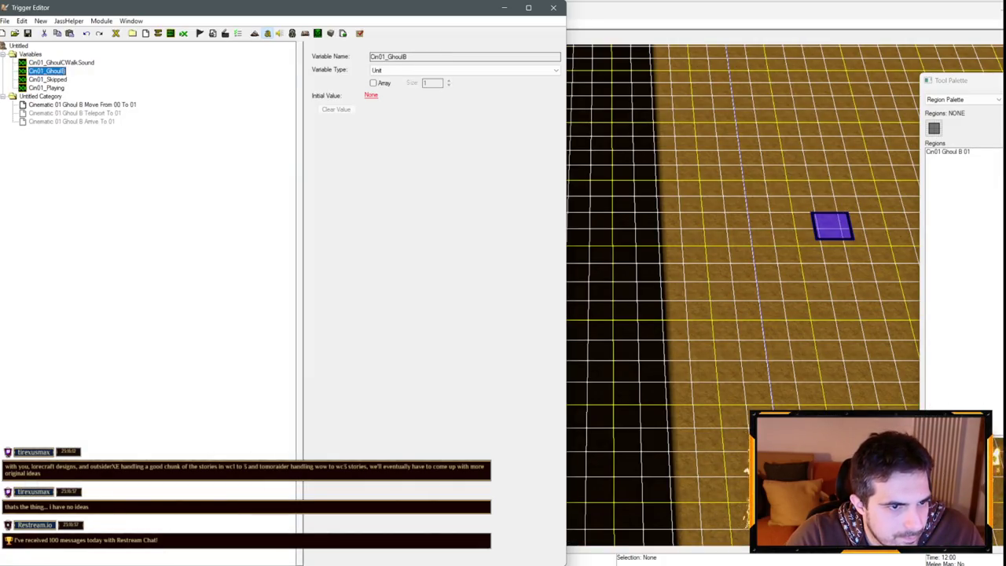
{"action": "type", "text": "C"}
{"action": "left_click", "coordinate": [89, 105]}
{"action": "type", "text": "C"}
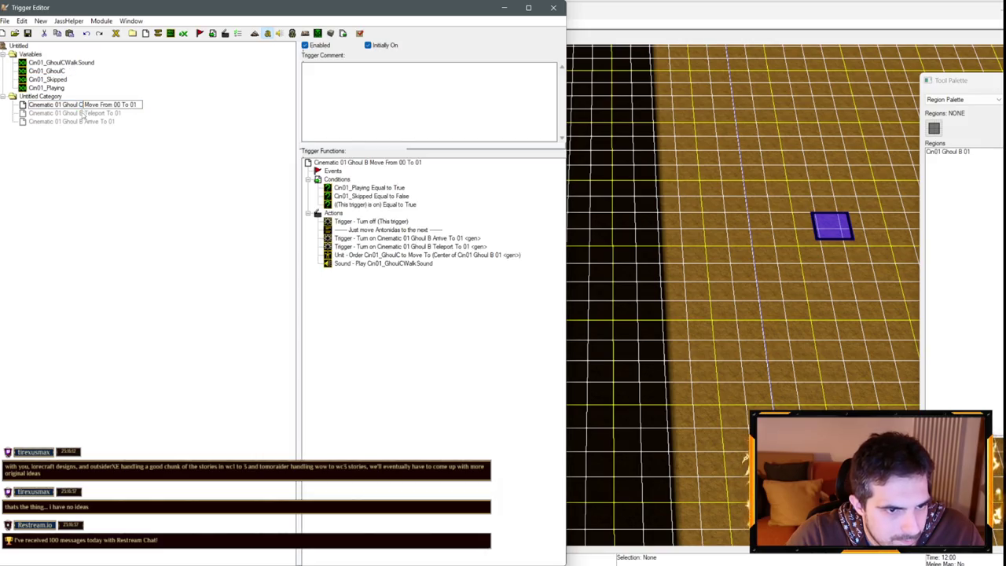
{"action": "left_click", "coordinate": [80, 114]}
{"action": "left_click", "coordinate": [78, 123]}
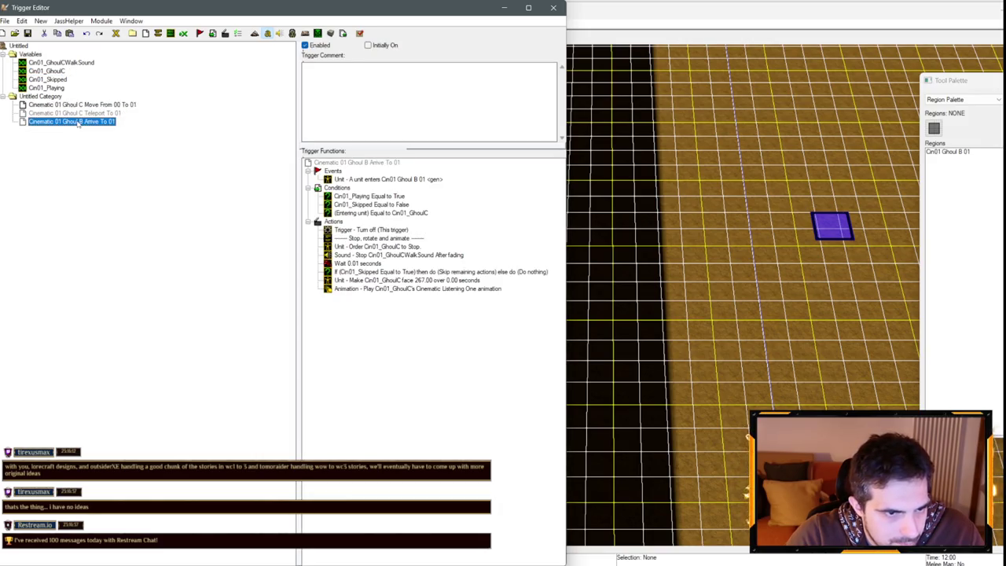
{"action": "type", "text": "C"}
{"action": "key", "text": "Return"}
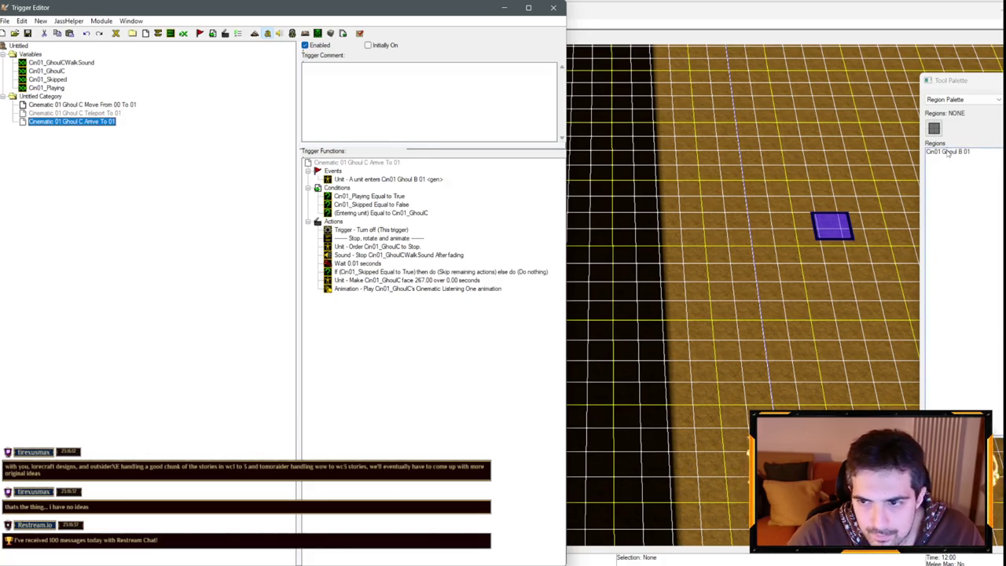
- Rename the region to Cin01 Ghoul C 01 and copy the Ghoul C trigger category
{"action": "double_click", "coordinate": [948, 152]}
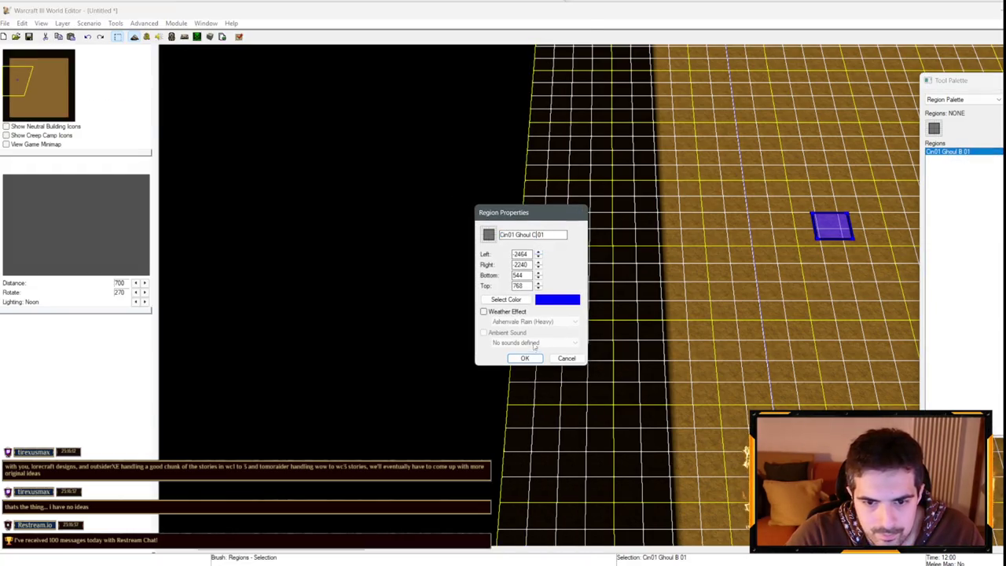
{"action": "left_click", "coordinate": [525, 358]}
{"action": "left_click", "coordinate": [157, 38]}
{"action": "key", "text": "ctrl+s"}
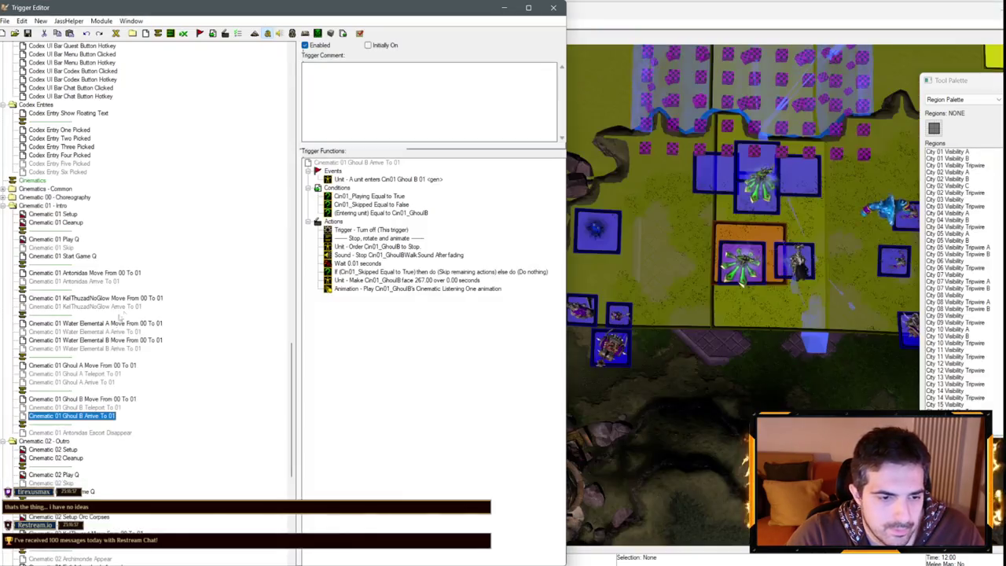
{"action": "left_click", "coordinate": [131, 20]}
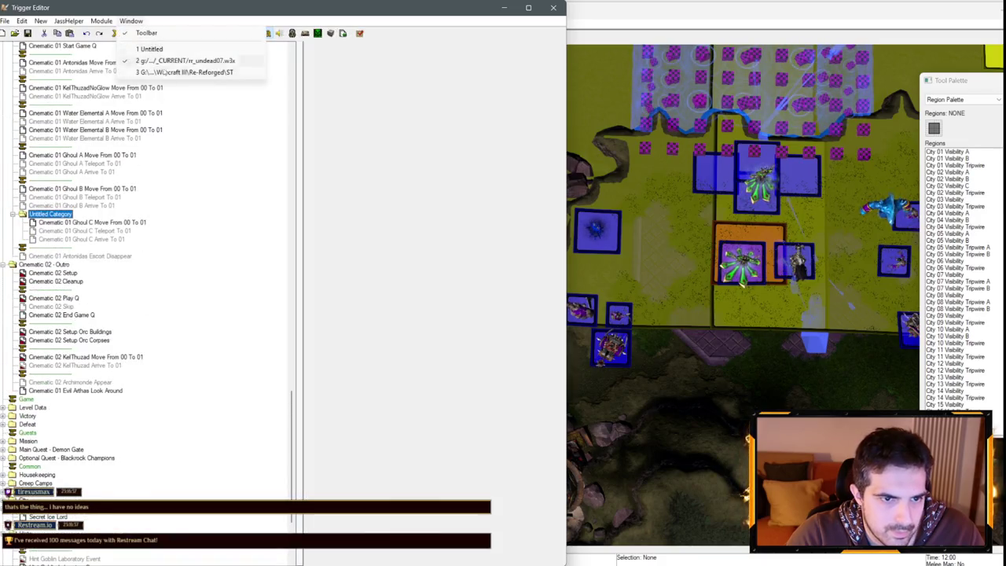
{"action": "left_click", "coordinate": [180, 69]}
- Rename the Ghoul C triggers and variables, Cin01_GhoulC and its walk sound, to Ghoul D
{"action": "left_click", "coordinate": [70, 108]}
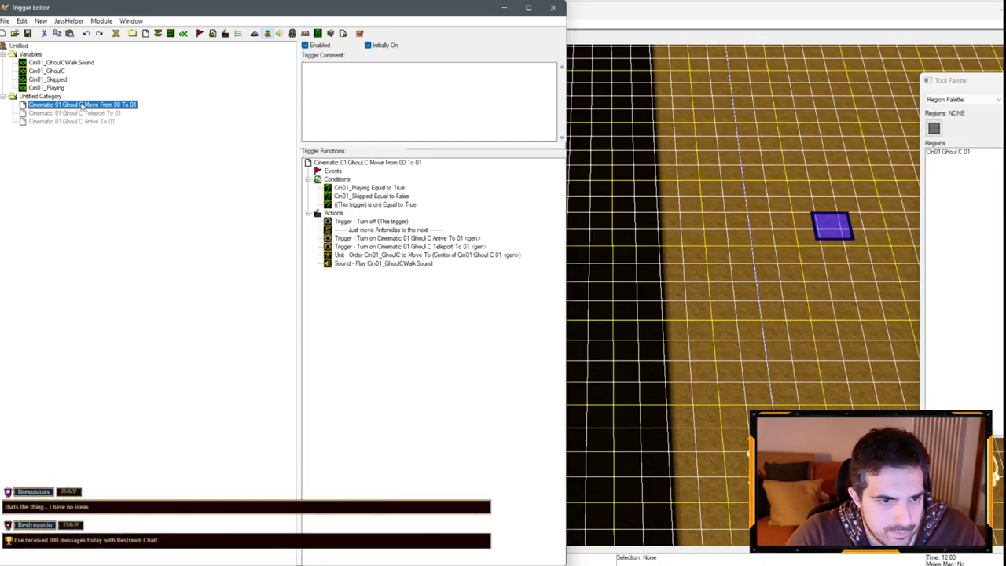
{"action": "left_click", "coordinate": [84, 113]}
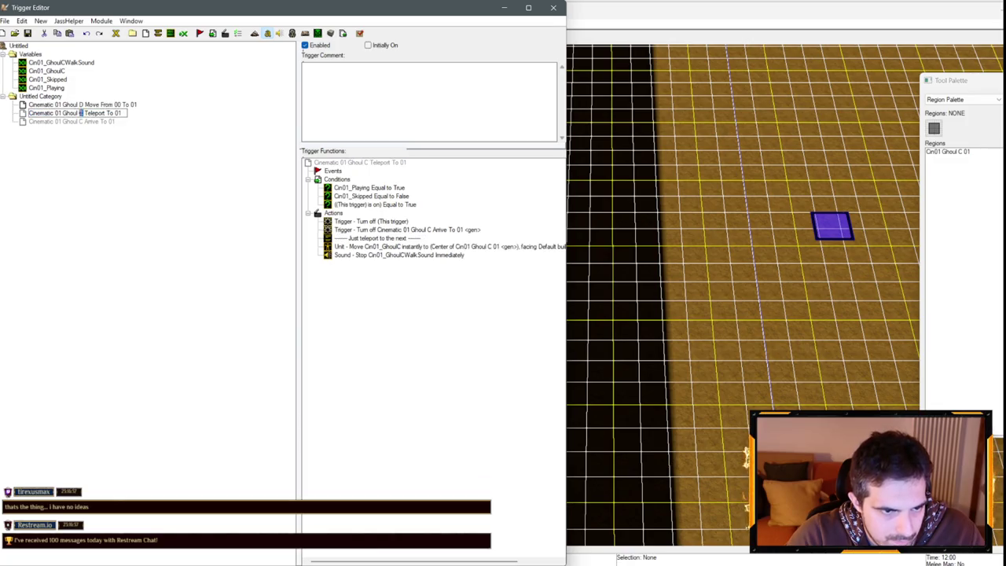
{"action": "left_click", "coordinate": [85, 122]}
{"action": "left_click", "coordinate": [66, 63]}
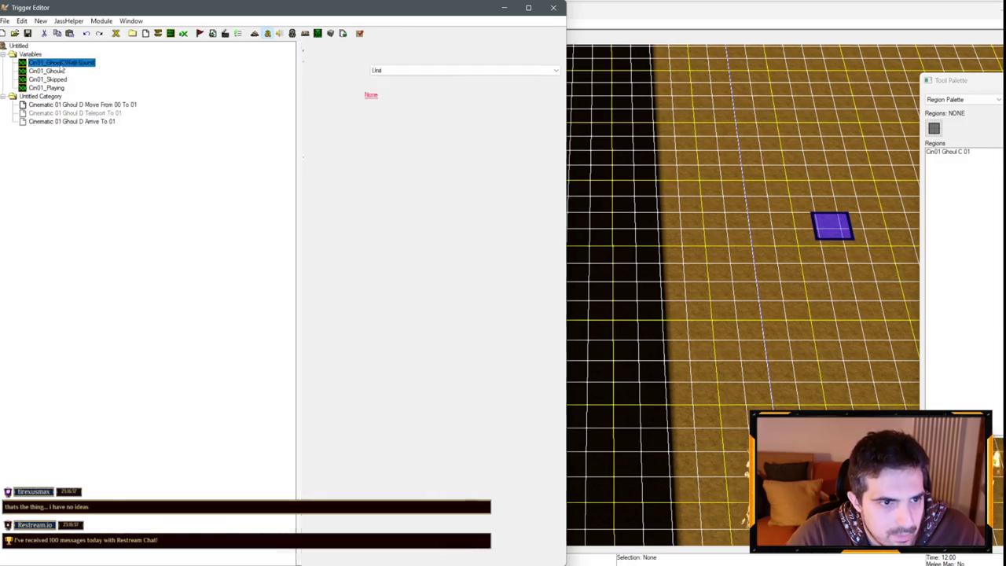
{"action": "type", "text": "D"}
{"action": "left_click", "coordinate": [64, 73]}
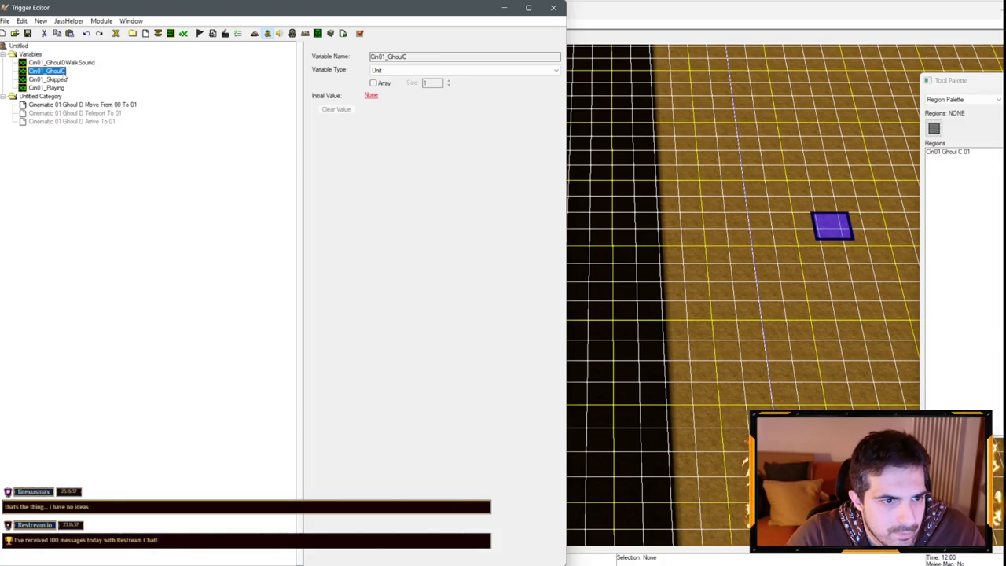
{"action": "type", "text": "D"}
- Rename the Cin01 Ghoul C 01 region to Cin01 Ghoul D 01
{"action": "left_click", "coordinate": [975, 160]}
{"action": "double_click", "coordinate": [951, 152]}
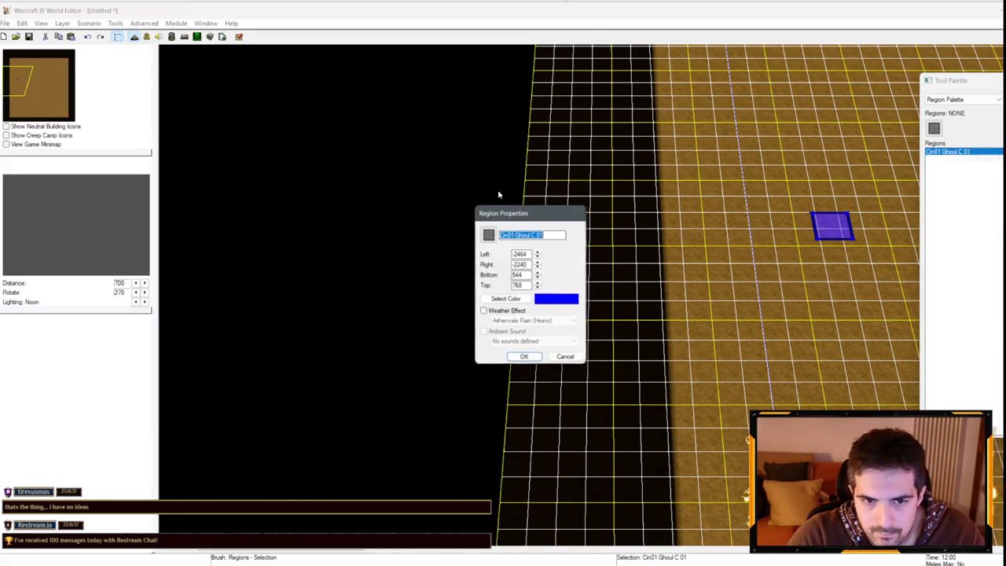
{"action": "left_click", "coordinate": [525, 358]}
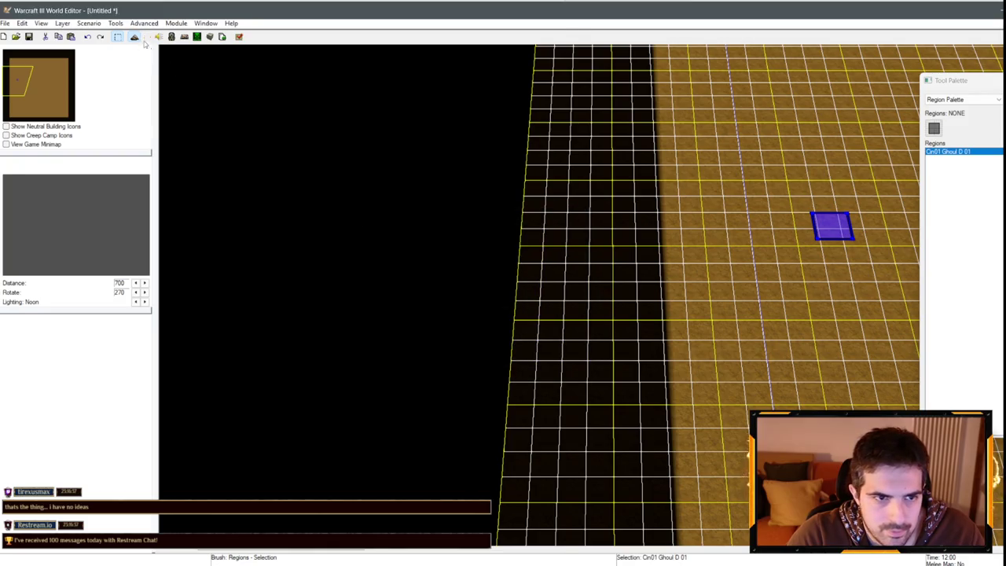
{"action": "left_click", "coordinate": [147, 36]}
- Paste the Ghoul D category into the cinematic map and delete the empty separator row
{"action": "left_click", "coordinate": [130, 21]}
{"action": "left_click", "coordinate": [173, 62]}
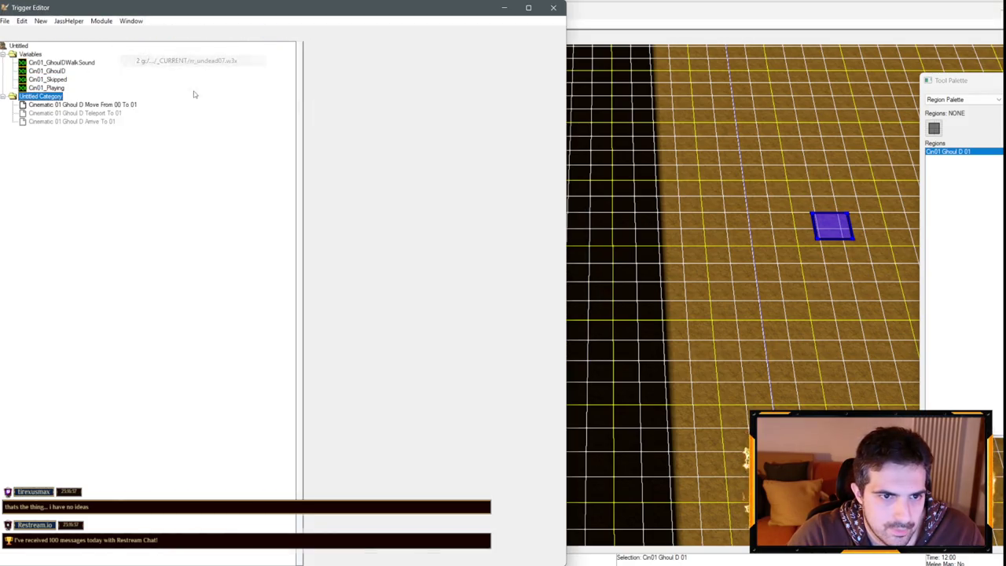
{"action": "key", "text": "ctrl+v"}
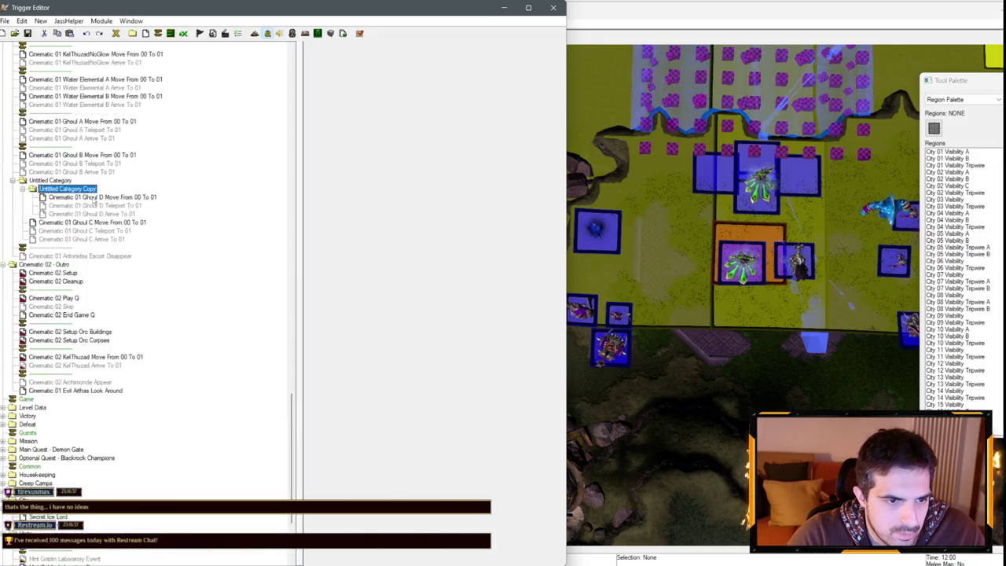
{"action": "left_click", "coordinate": [50, 171]}
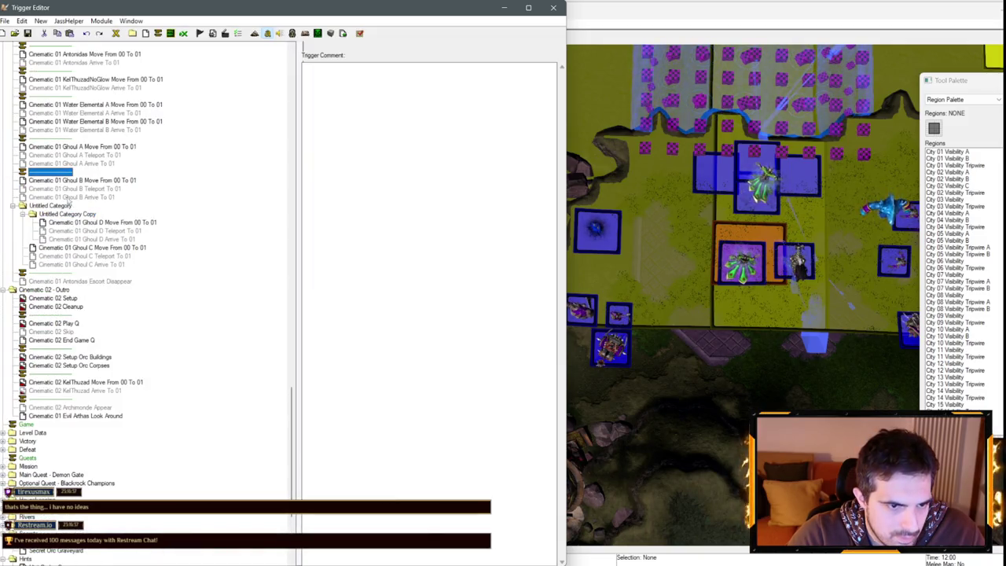
{"action": "key", "text": "Delete"}
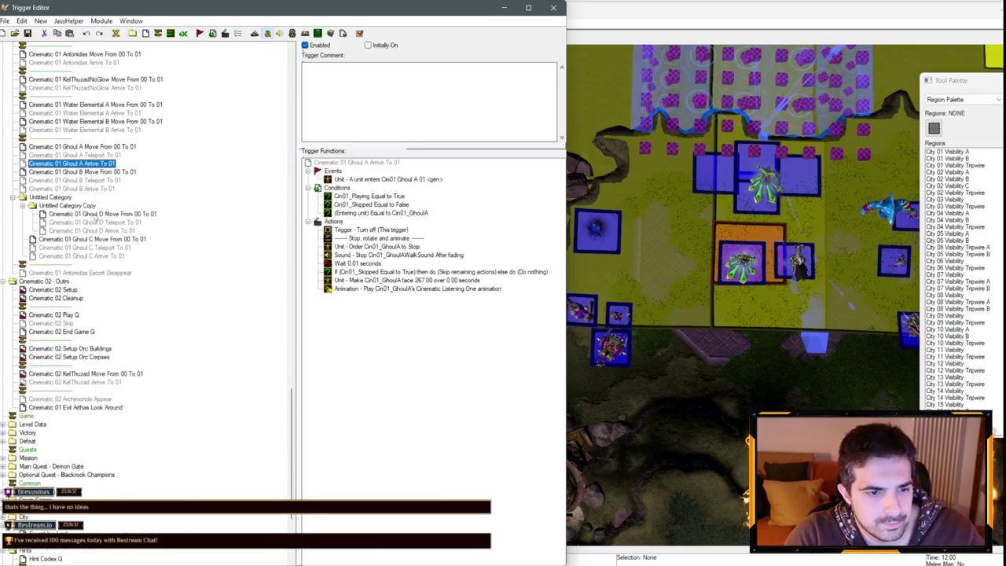
- Move the Ghoul C and D triggers into Cinematic 01 - Intro and delete the empty temporary categories
{"action": "left_click_drag", "start_coordinate": [103, 213], "coordinate": [90, 197]}
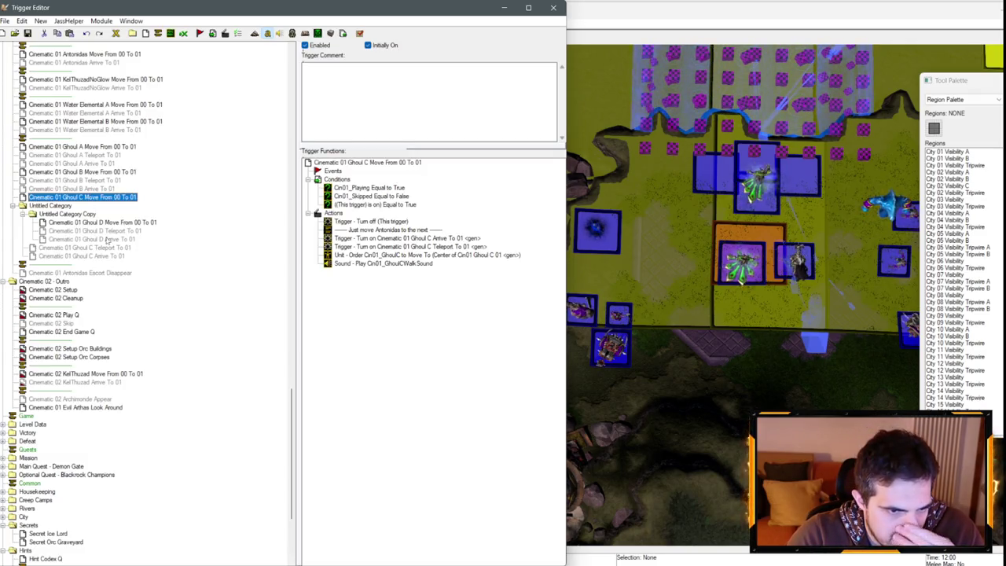
{"action": "mouse_move", "coordinate": [110, 247]}
{"action": "left_mouse_down"}
{"action": "mouse_move", "coordinate": [110, 198]}
{"action": "mouse_move", "coordinate": [110, 236]}
{"action": "left_mouse_up"}
{"action": "key", "text": "Delete"}
{"action": "scroll", "coordinate": [94, 198], "scroll_direction": "up", "scroll_amount": 3}
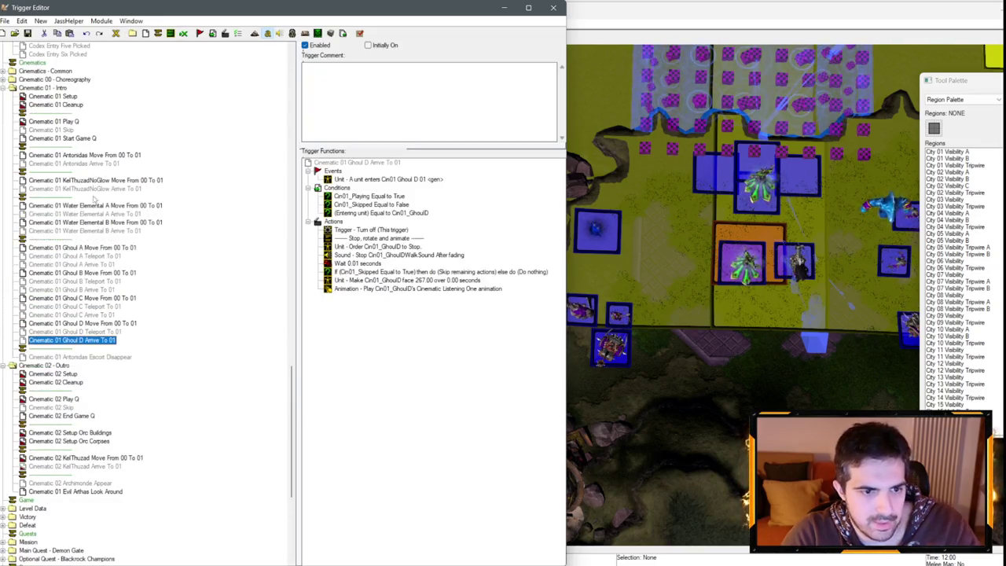
{"action": "left_click", "coordinate": [662, 175]}
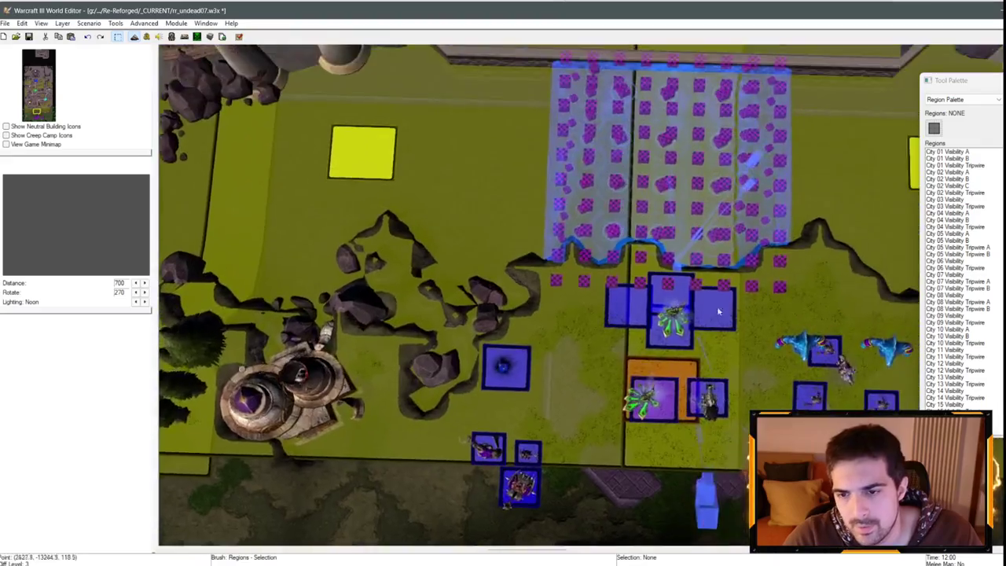
- Switch the palette to units and check the right Water Elemental's facing angle
{"action": "scroll", "coordinate": [543, 295], "scroll_direction": "up", "scroll_amount": 3}
{"action": "left_click", "coordinate": [963, 99]}
{"action": "left_click", "coordinate": [942, 122]}
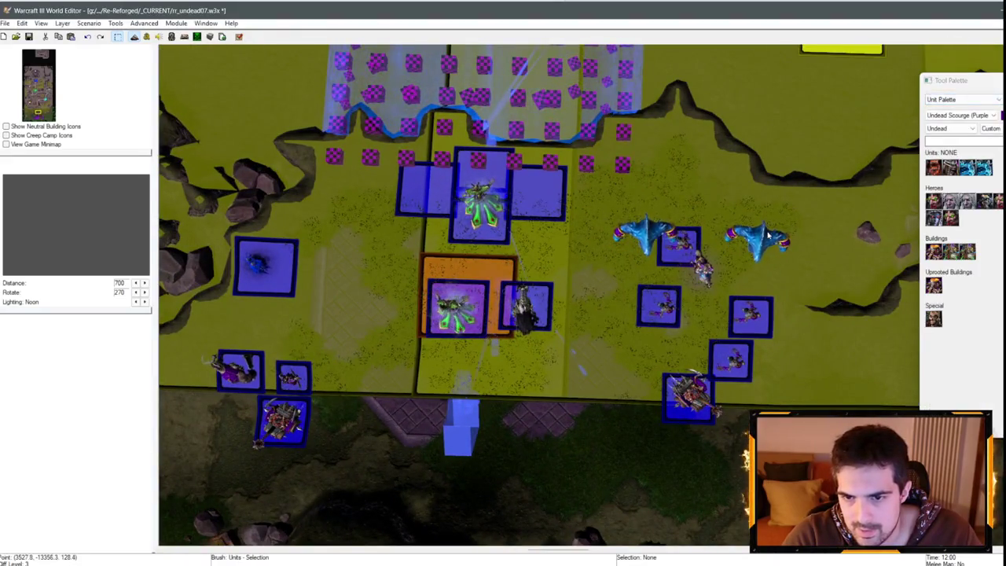
{"action": "double_click", "coordinate": [756, 238]}
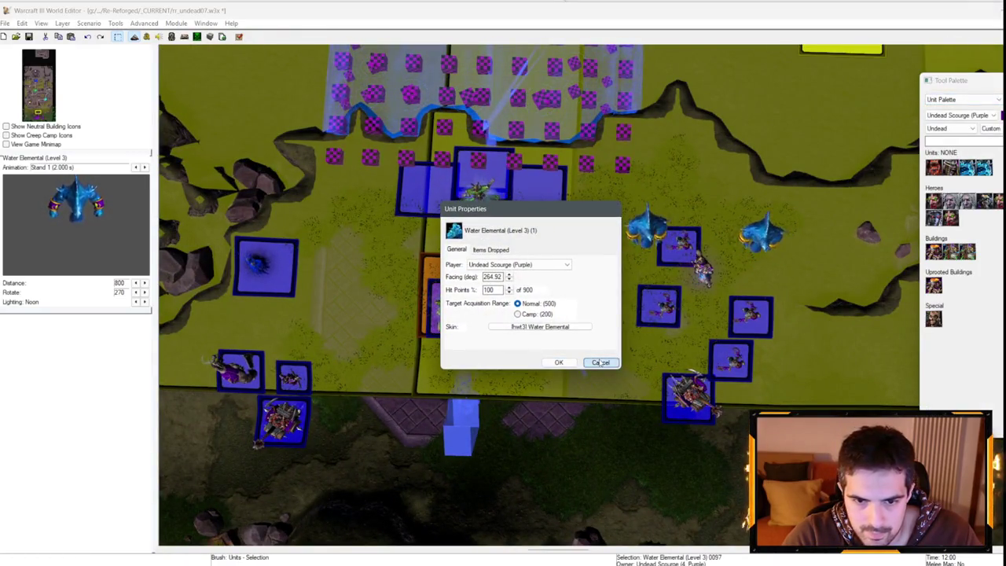
{"action": "left_click", "coordinate": [600, 362]}
- Check the left Water Elemental's facing angle in its properties
{"action": "left_click", "coordinate": [701, 266]}
{"action": "left_click", "coordinate": [650, 245]}
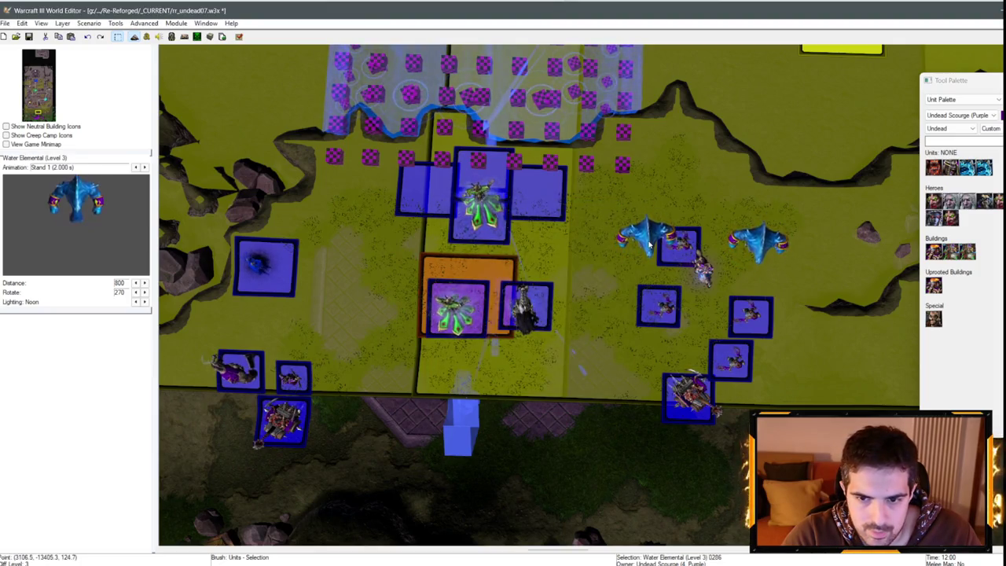
{"action": "double_click", "coordinate": [739, 236]}
{"action": "key", "text": "Escape"}
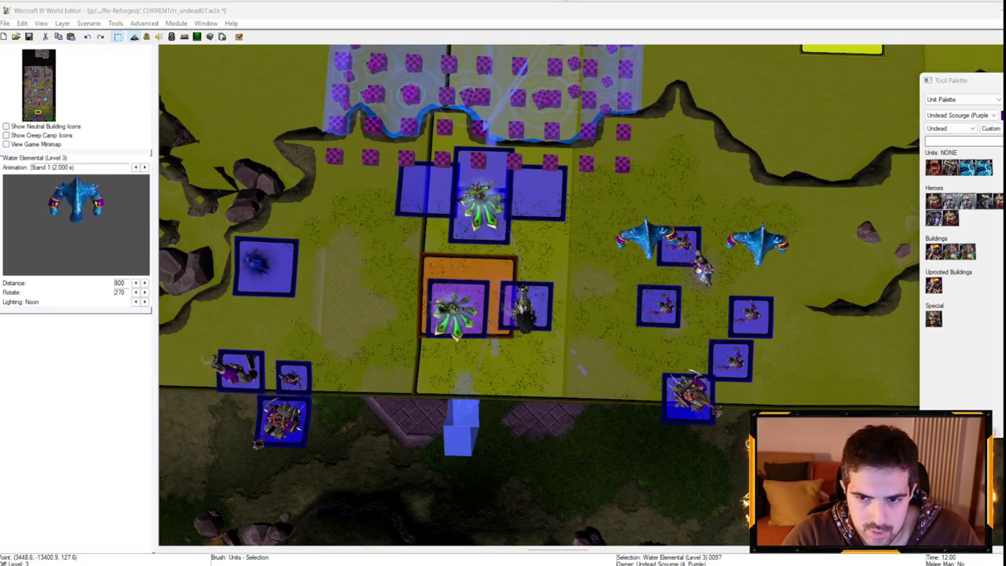
{"action": "double_click", "coordinate": [739, 238]}
{"action": "key", "text": "Escape"}
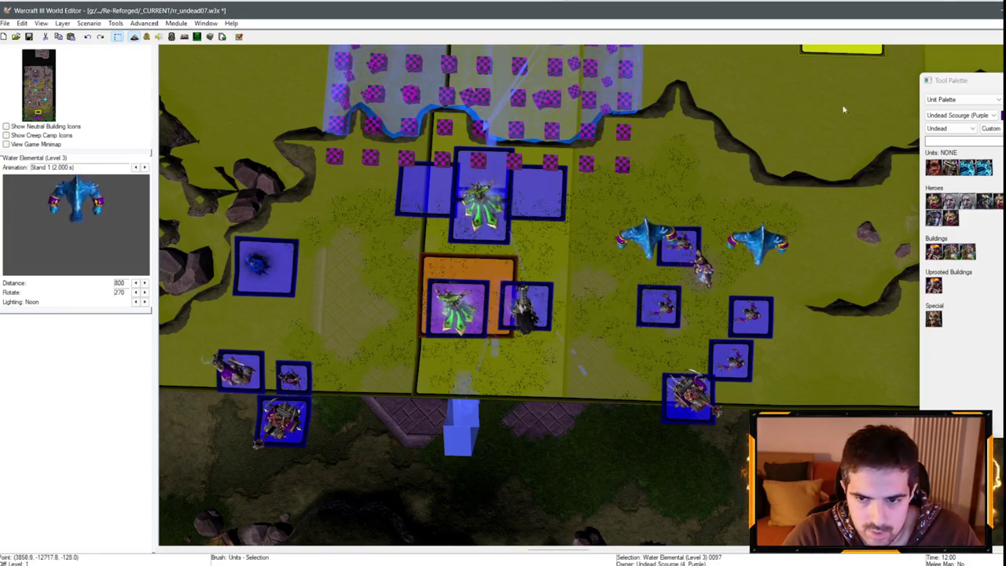
{"action": "left_click", "coordinate": [649, 244]}
{"action": "scroll", "coordinate": [534, 298], "scroll_direction": "up", "scroll_amount": 3}
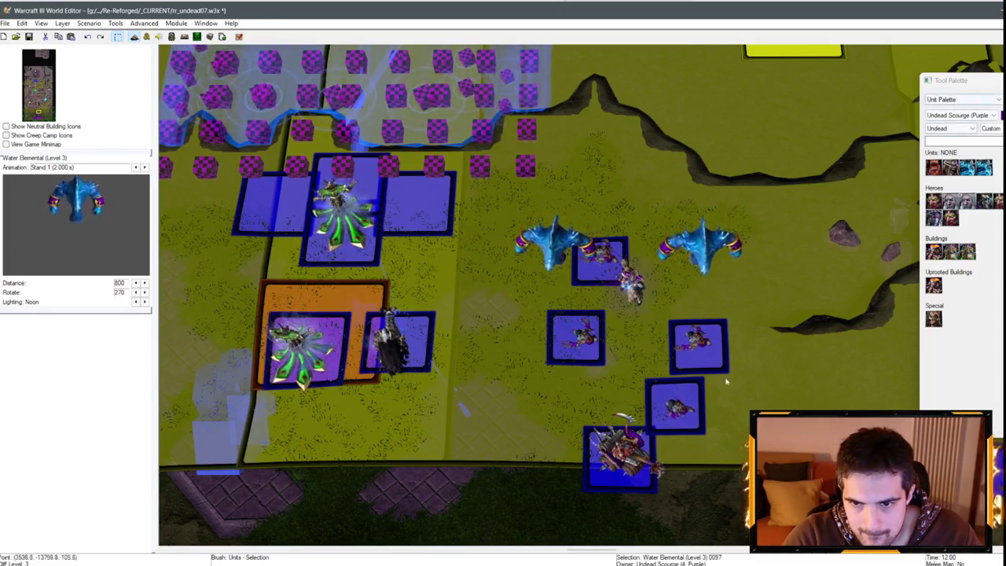
- Recheck both Water Elementals' facings, then reopen the Trigger Editor with F4
{"action": "left_click", "coordinate": [962, 100]}
{"action": "left_click", "coordinate": [943, 104]}
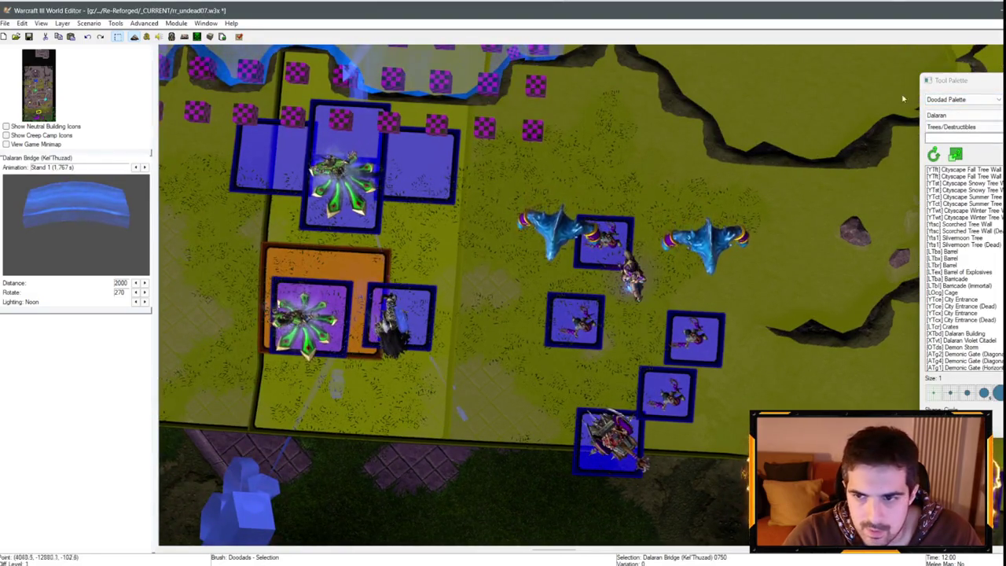
{"action": "key", "text": "r"}
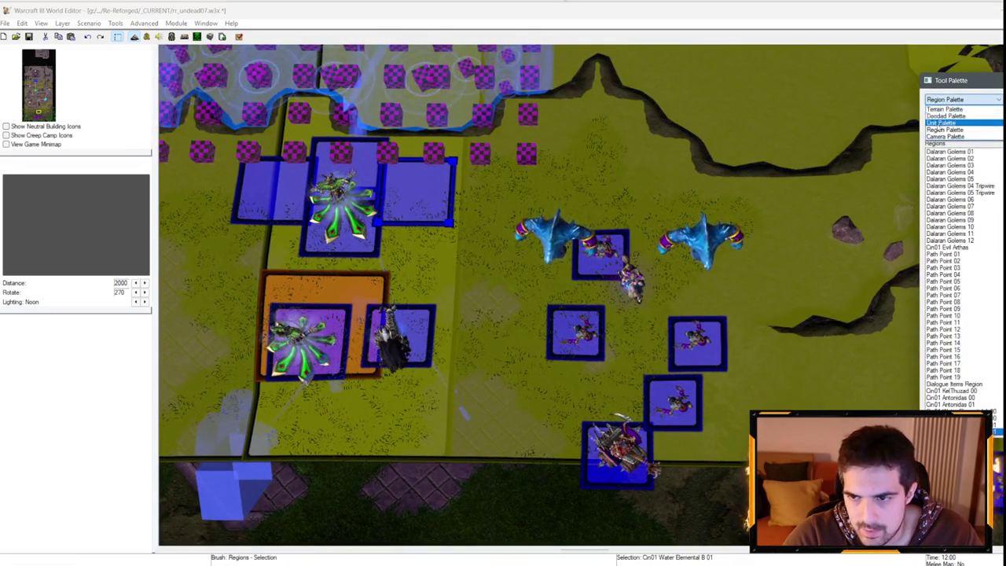
{"action": "double_click", "coordinate": [602, 252]}
{"action": "left_click", "coordinate": [601, 362]}
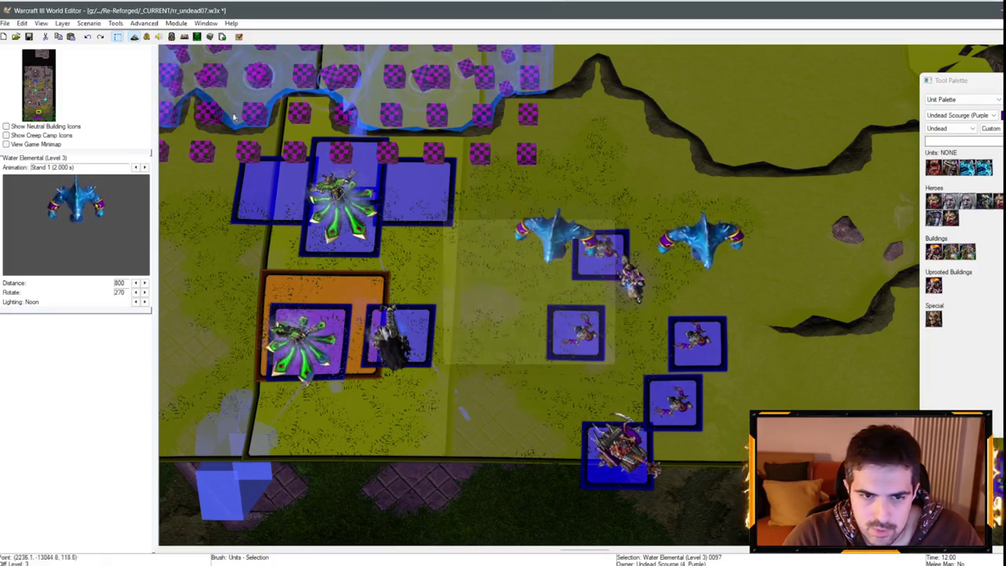
{"action": "double_click", "coordinate": [703, 239]}
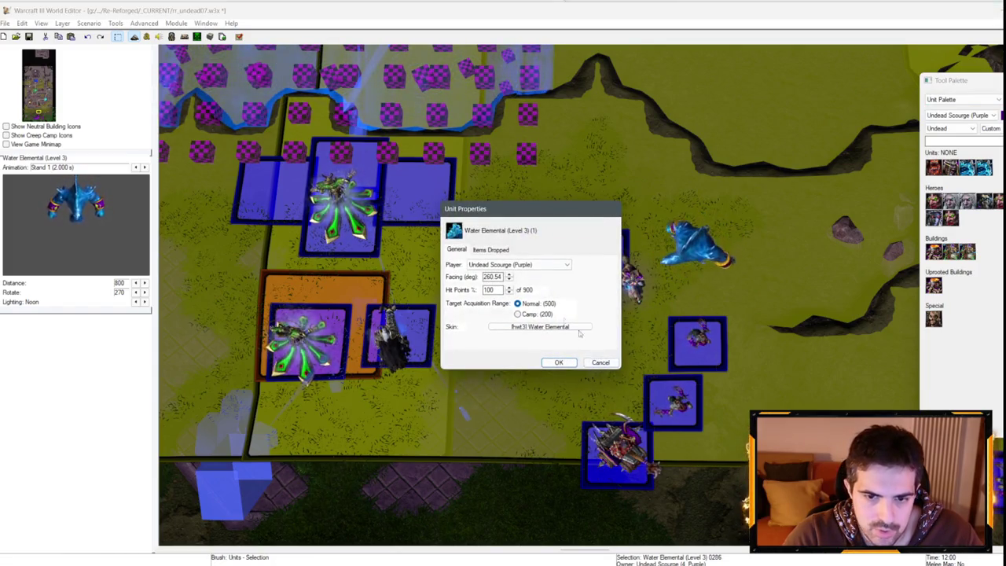
{"action": "left_click", "coordinate": [600, 362]}
{"action": "key", "text": "F4"}
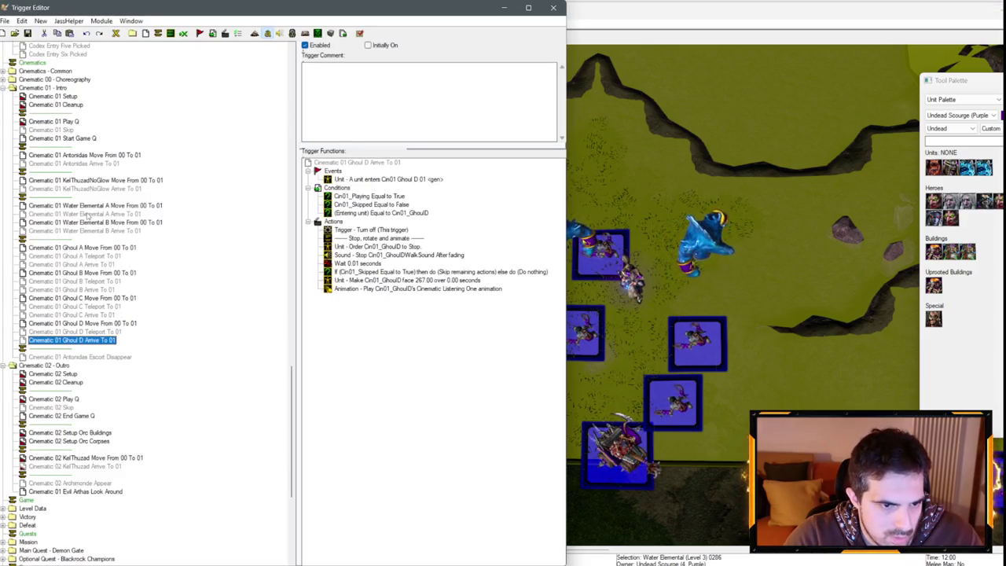
- Set the Water Elemental A Arrive trigger's face angle to 278
{"action": "left_click", "coordinate": [116, 213]}
{"action": "double_click", "coordinate": [467, 272]}
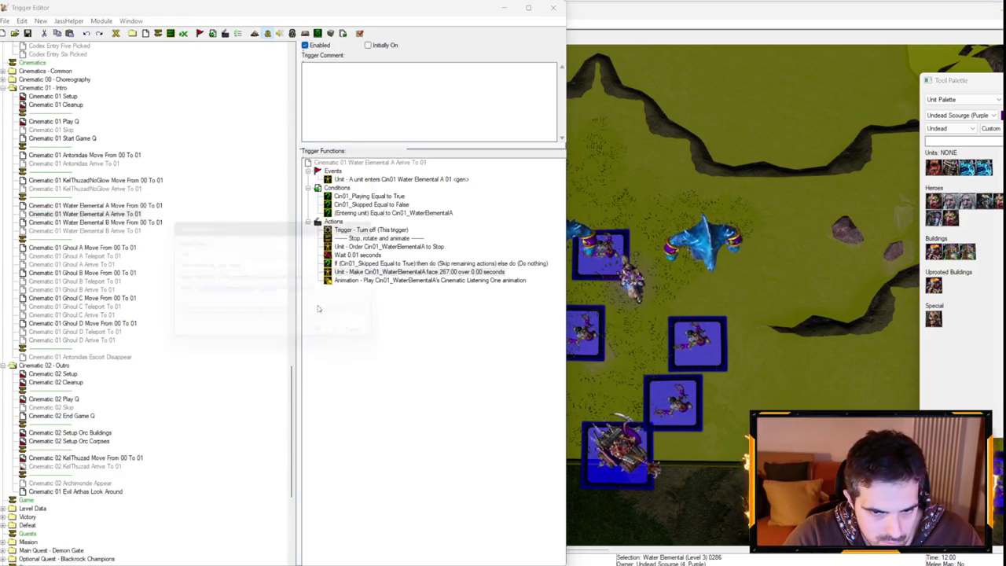
{"action": "left_click", "coordinate": [290, 295]}
{"action": "type", "text": "278"}
{"action": "key", "text": "Return"}
{"action": "key", "text": "Return"}
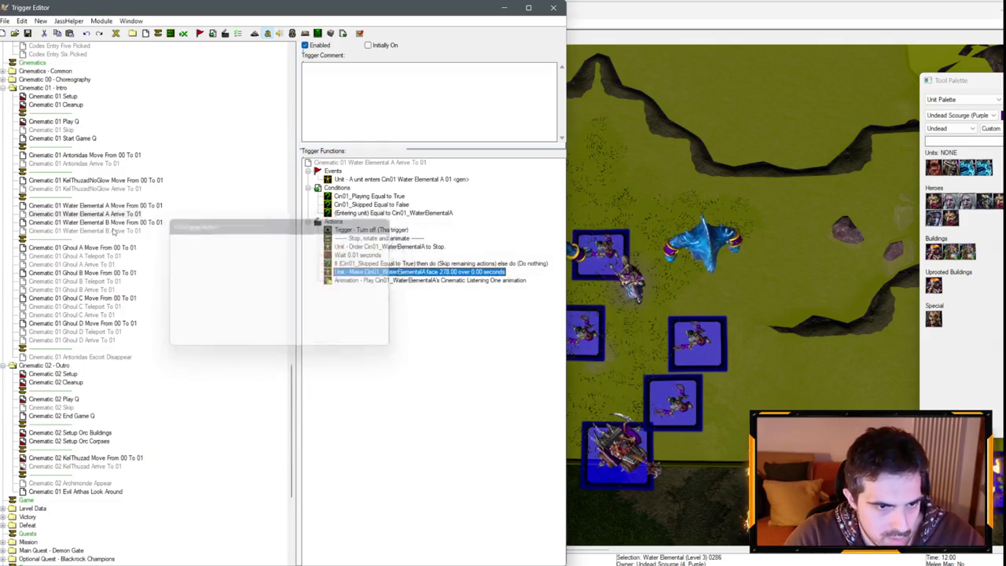
- Set the Water Elemental B Arrive trigger's face angle to 261
{"action": "left_click", "coordinate": [84, 230]}
{"action": "double_click", "coordinate": [433, 272]}
{"action": "left_click", "coordinate": [280, 294]}
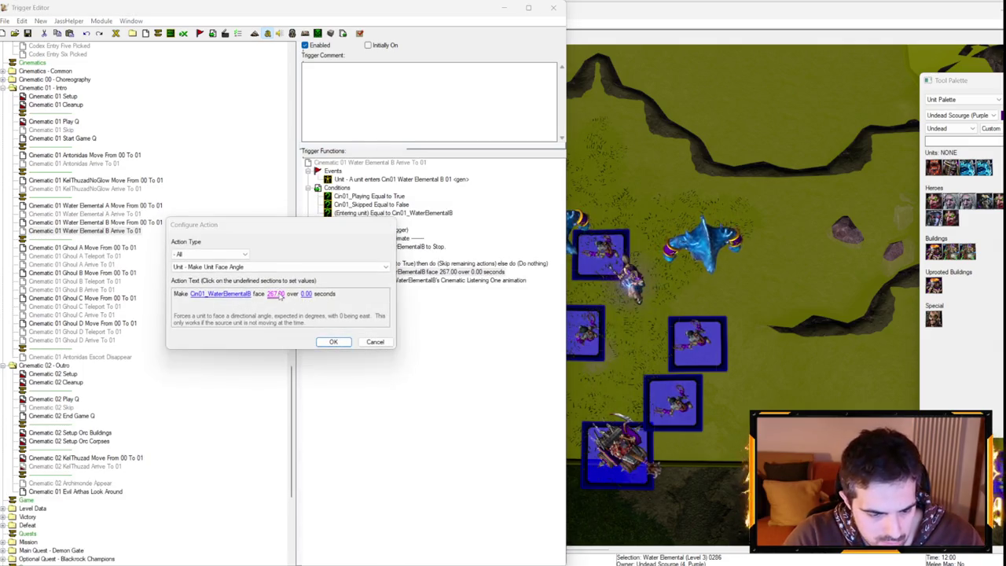
{"action": "type", "text": "26"}
{"action": "key", "text": "Return"}
{"action": "key", "text": "Return"}
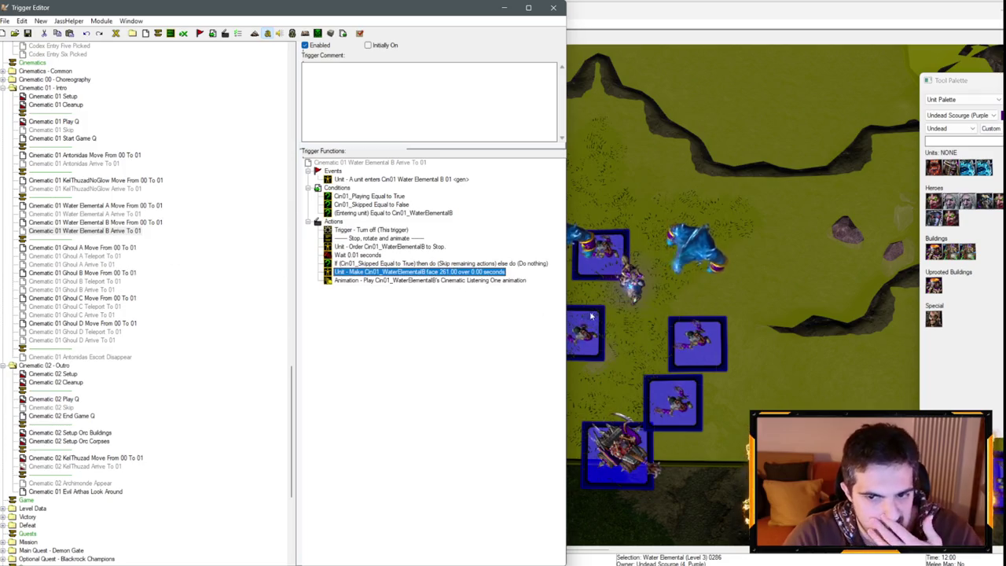
- On the map, select a ghoul and locate the ghoul regions, including Cin01 Ghoul D 01
{"action": "left_click", "coordinate": [591, 316]}
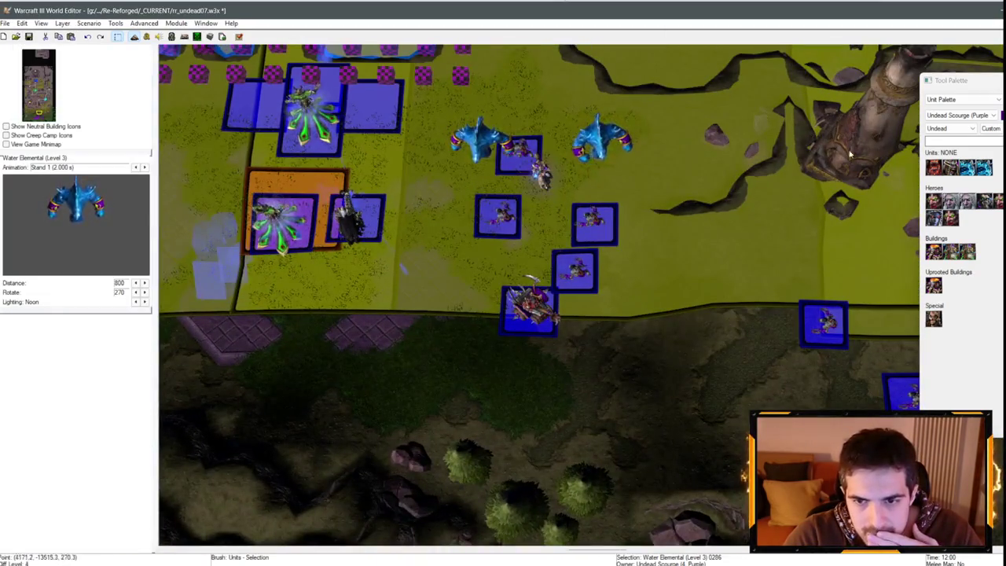
{"action": "left_click", "coordinate": [540, 171]}
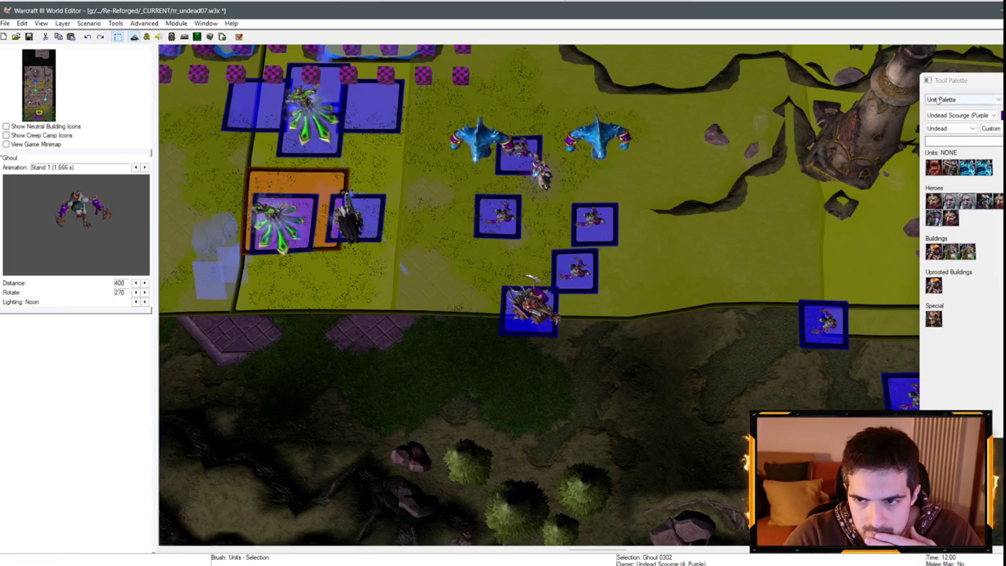
{"action": "left_click", "coordinate": [963, 99]}
{"action": "left_click", "coordinate": [951, 129]}
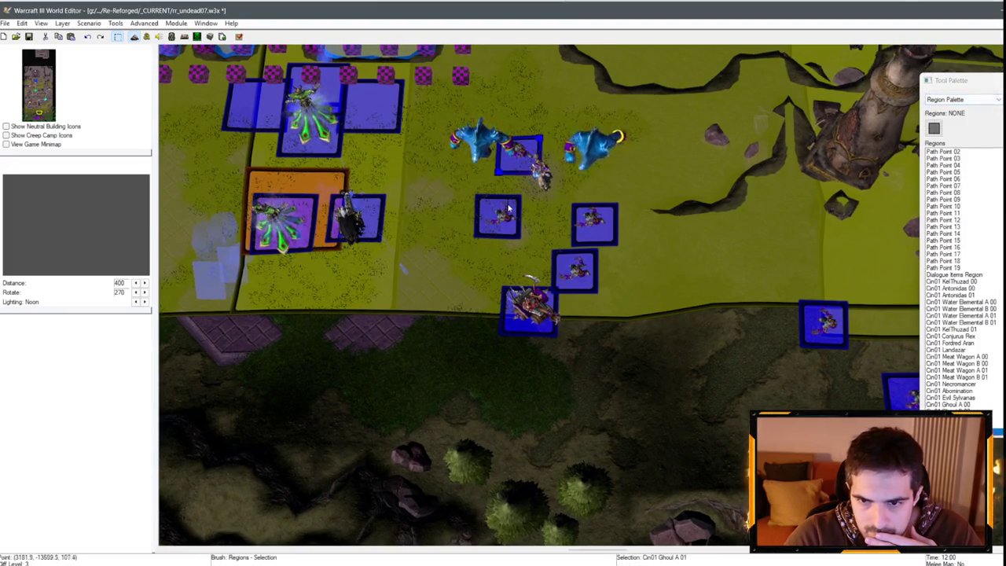
{"action": "left_click", "coordinate": [507, 211]}
{"action": "left_click", "coordinate": [595, 224]}
{"action": "left_click", "coordinate": [574, 271]}
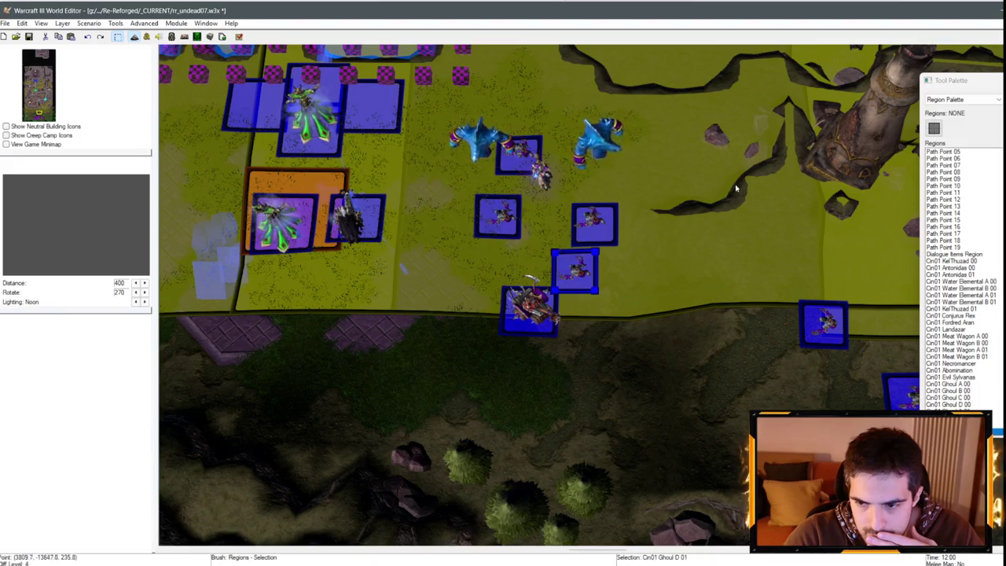
- Inspect two ghouls' facings in the units palette, then return to the Trigger Editor
{"action": "left_click", "coordinate": [962, 99]}
{"action": "left_click", "coordinate": [947, 123]}
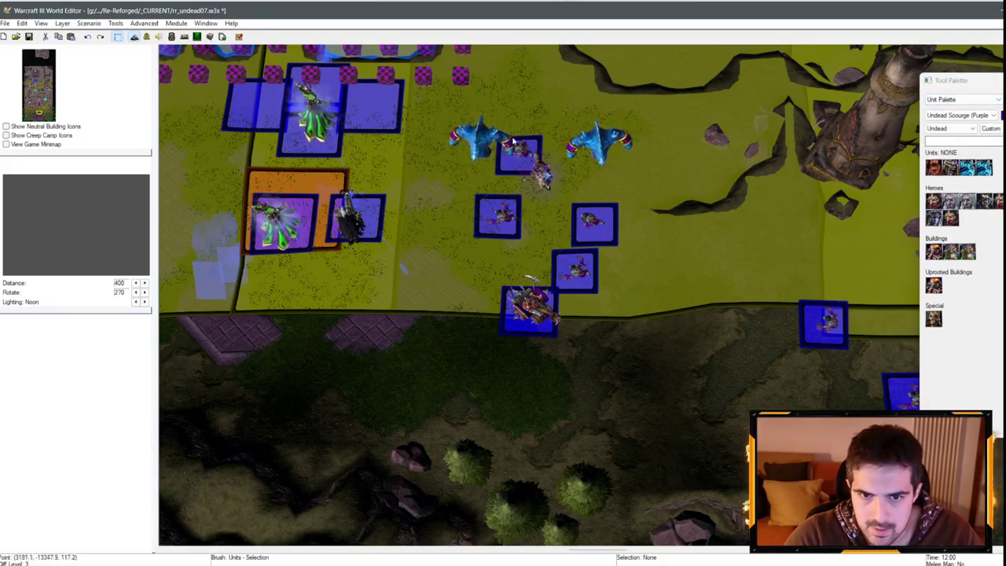
{"action": "double_click", "coordinate": [498, 216]}
{"action": "left_click", "coordinate": [601, 365]}
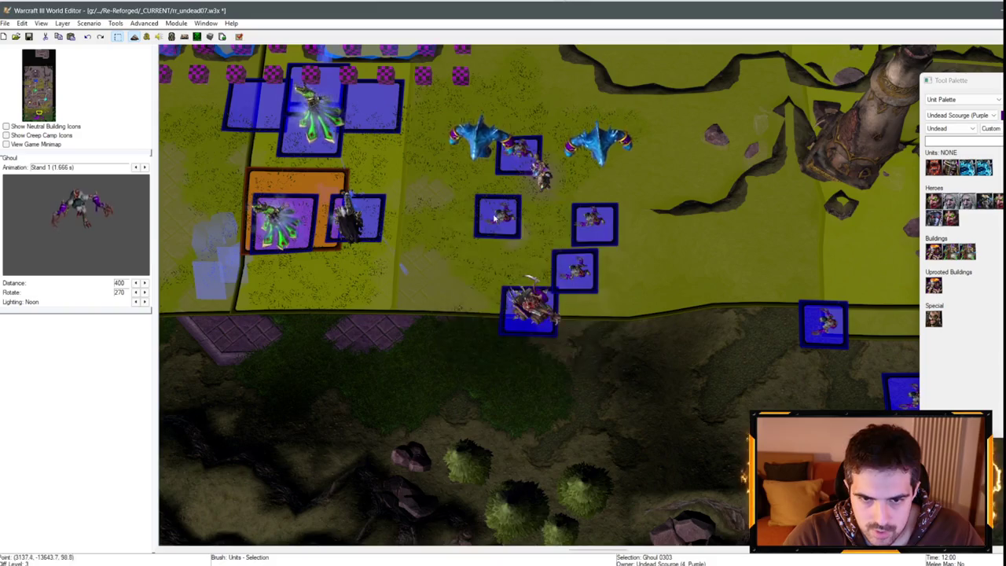
{"action": "double_click", "coordinate": [523, 157]}
{"action": "left_click", "coordinate": [602, 363]}
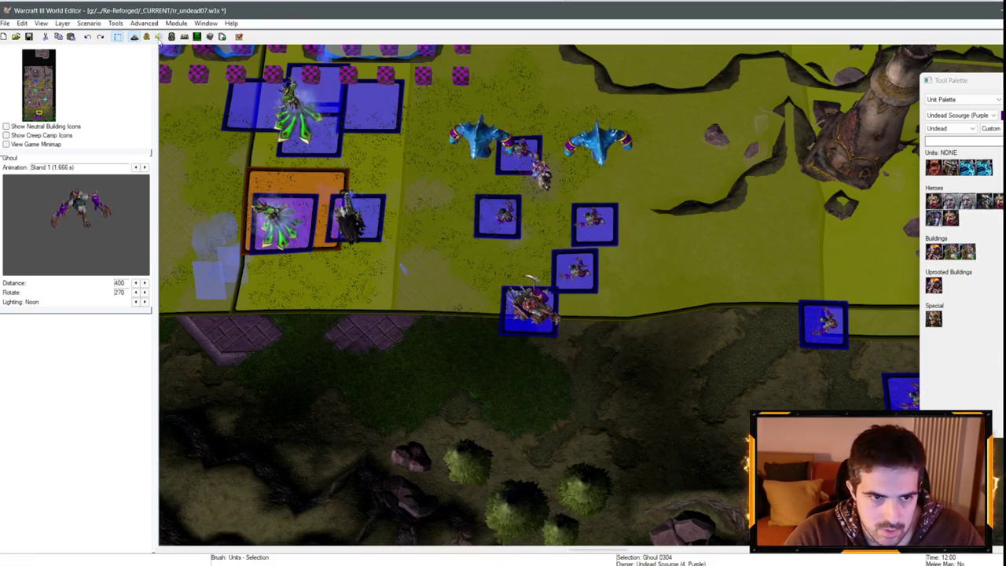
{"action": "left_click", "coordinate": [158, 37]}
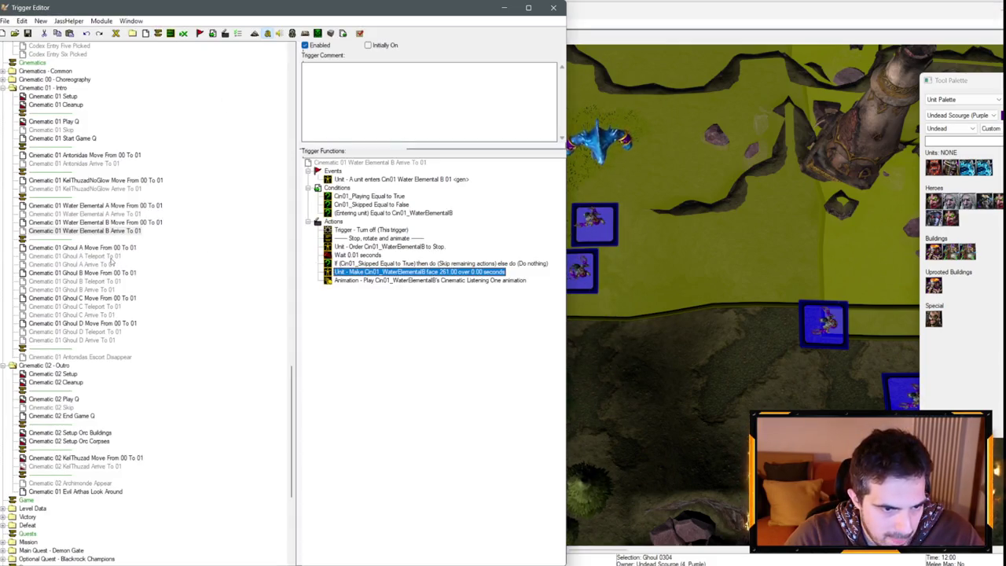
- Confirm Ghoul A's arrival facing angle and its teleport facing of 136 degrees
{"action": "left_click", "coordinate": [113, 249]}
{"action": "left_click", "coordinate": [110, 264]}
{"action": "double_click", "coordinate": [366, 281]}
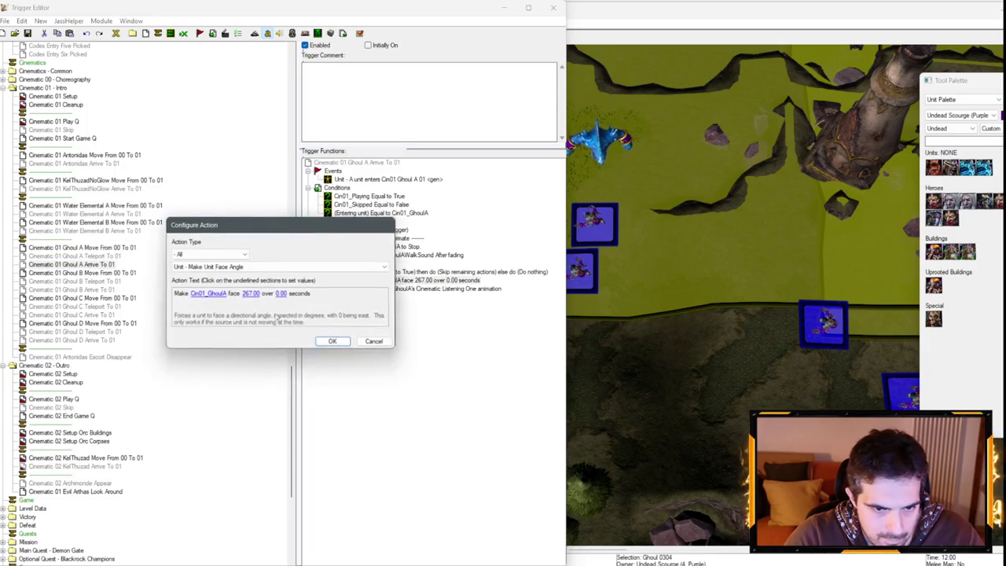
{"action": "left_click", "coordinate": [247, 296]}
{"action": "type", "text": "136"}
{"action": "key", "text": "Return"}
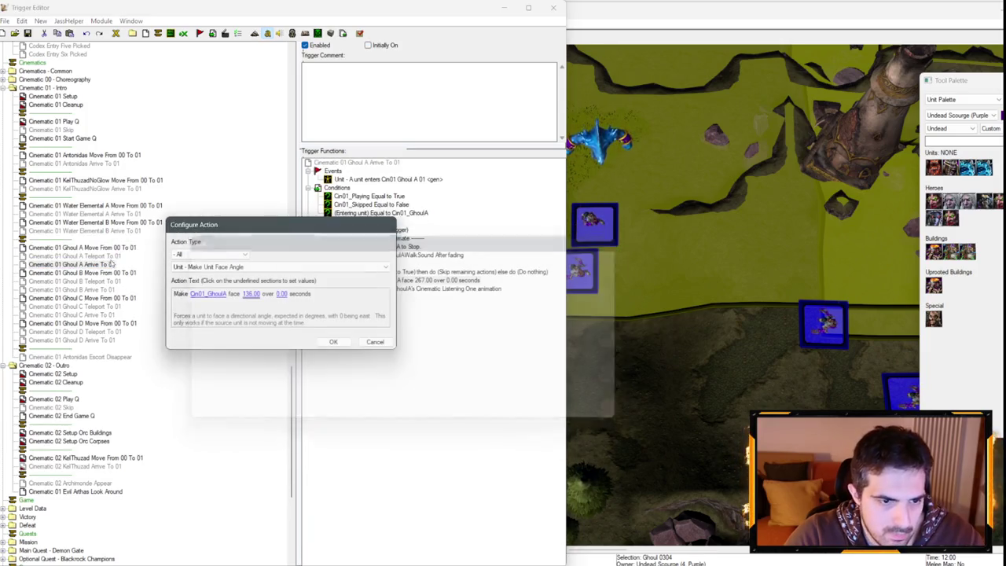
{"action": "key", "text": "Return"}
{"action": "left_click", "coordinate": [75, 256]}
{"action": "double_click", "coordinate": [413, 247]}
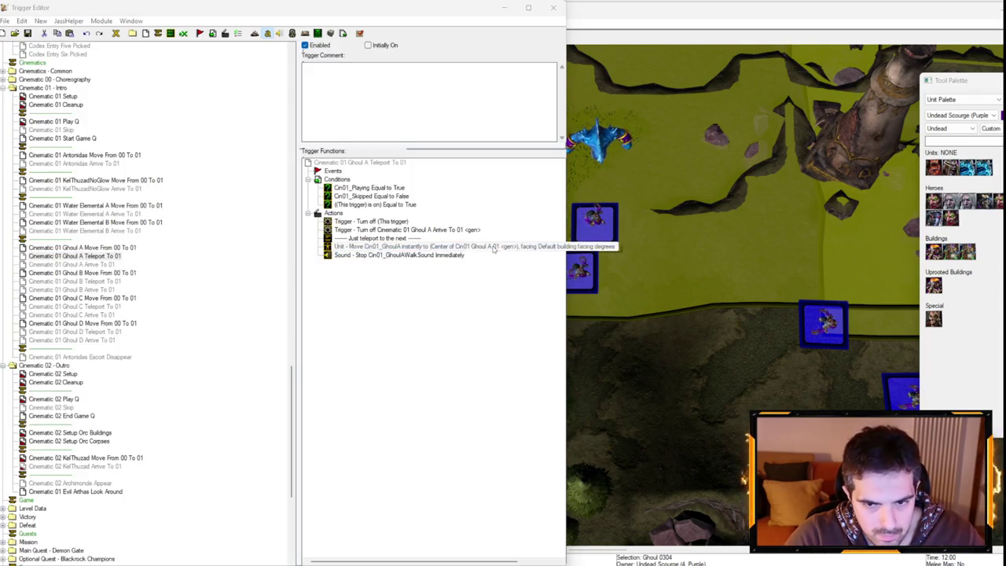
{"action": "left_click", "coordinate": [206, 293]}
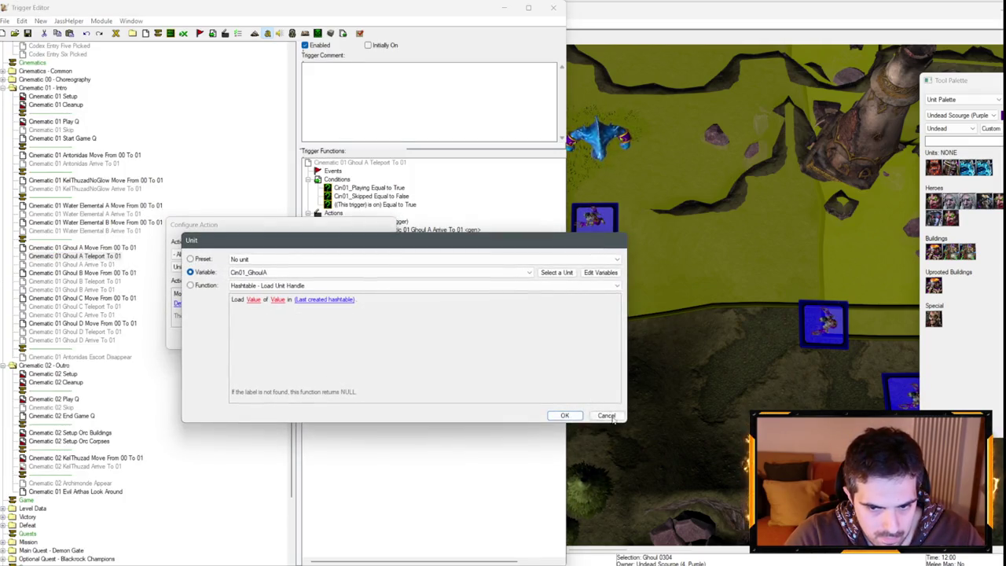
{"action": "key", "text": "Return"}
{"action": "left_click", "coordinate": [201, 303]}
{"action": "type", "text": "136"}
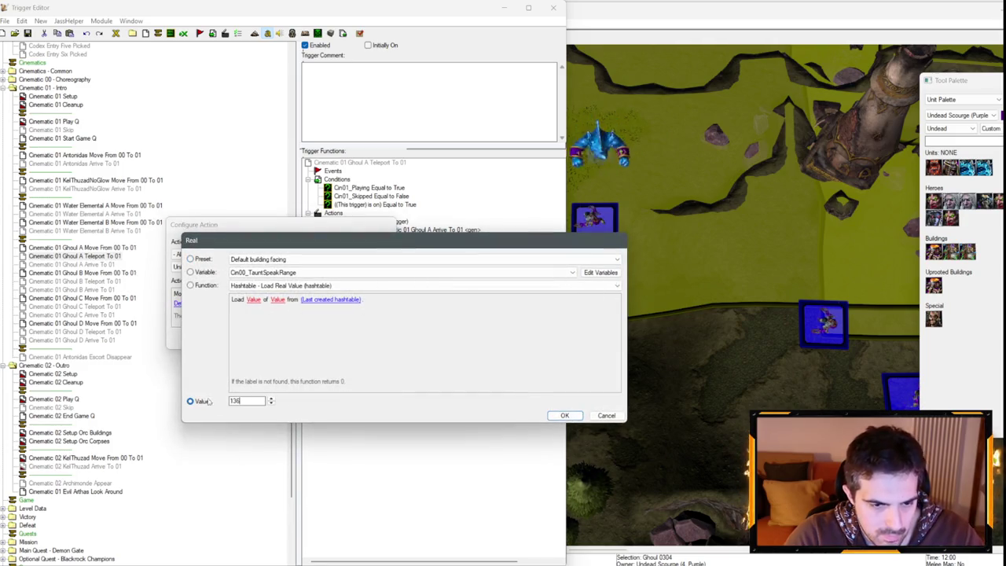
{"action": "key", "text": "Return"}
{"action": "key", "text": "Return"}
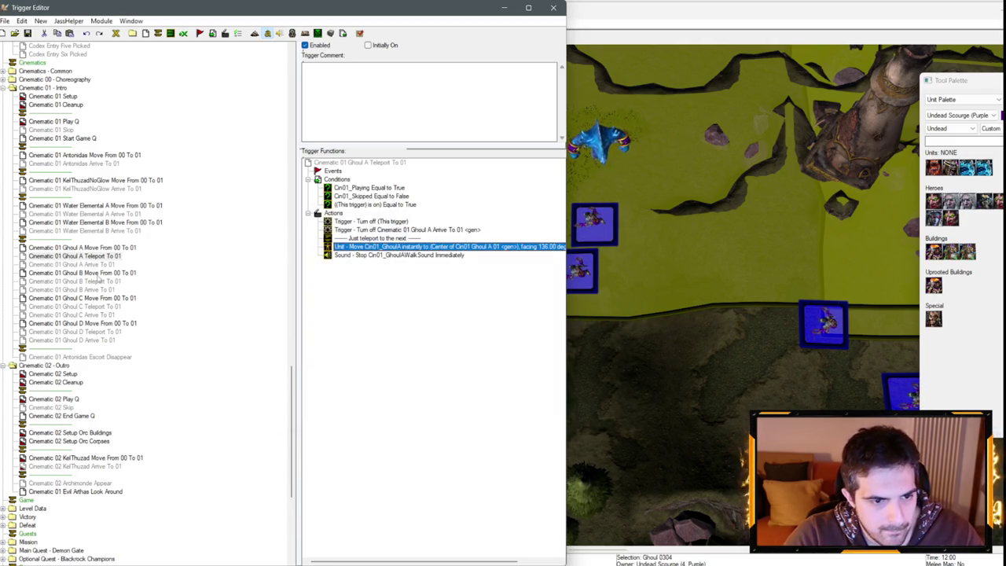
- Check Ghoul B's teleport facing and set its arrival facing to 141 degrees
{"action": "left_click", "coordinate": [99, 281]}
{"action": "double_click", "coordinate": [452, 246]}
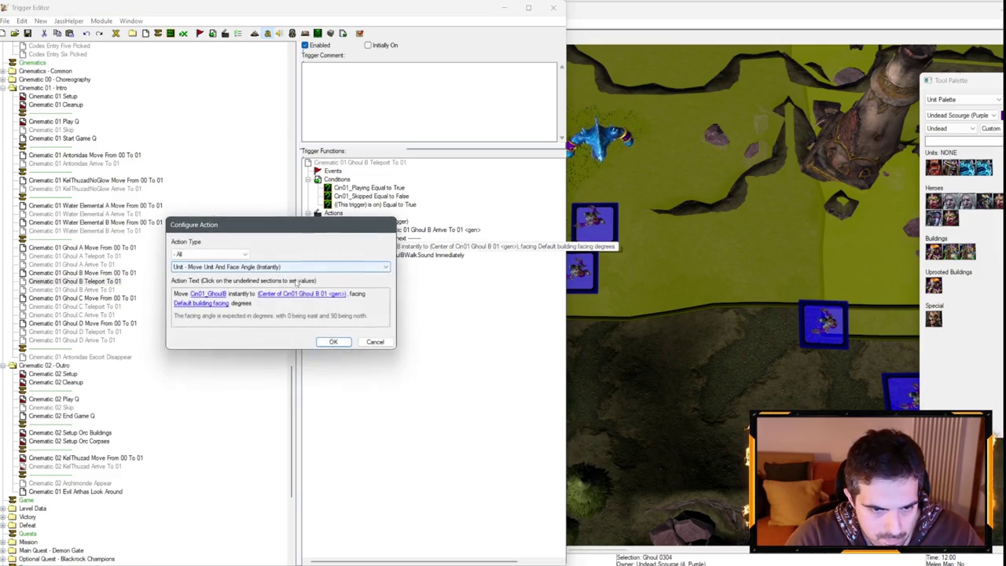
{"action": "left_click", "coordinate": [201, 304]}
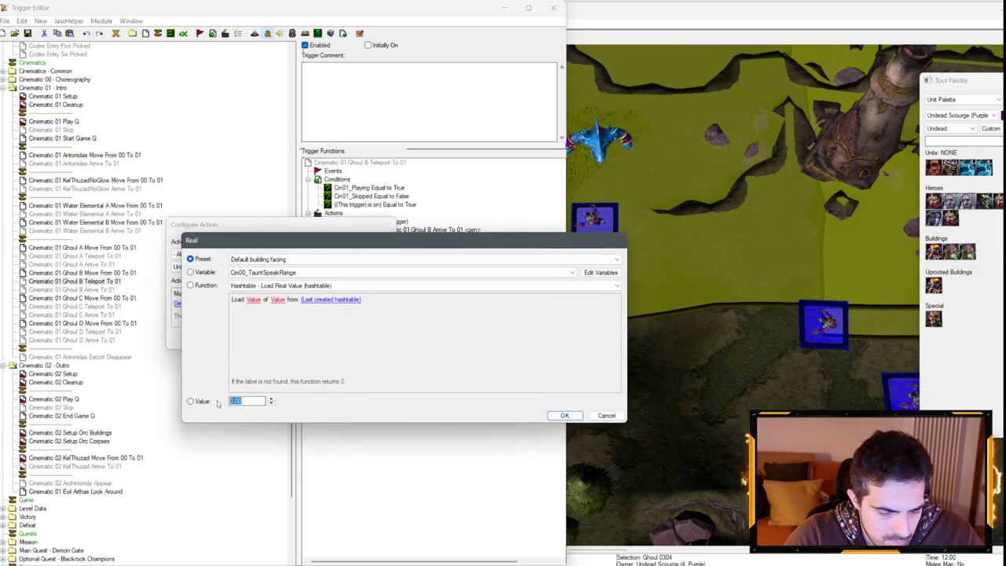
{"action": "key", "text": "Escape"}
{"action": "key", "text": "Escape"}
{"action": "left_click", "coordinate": [70, 289]}
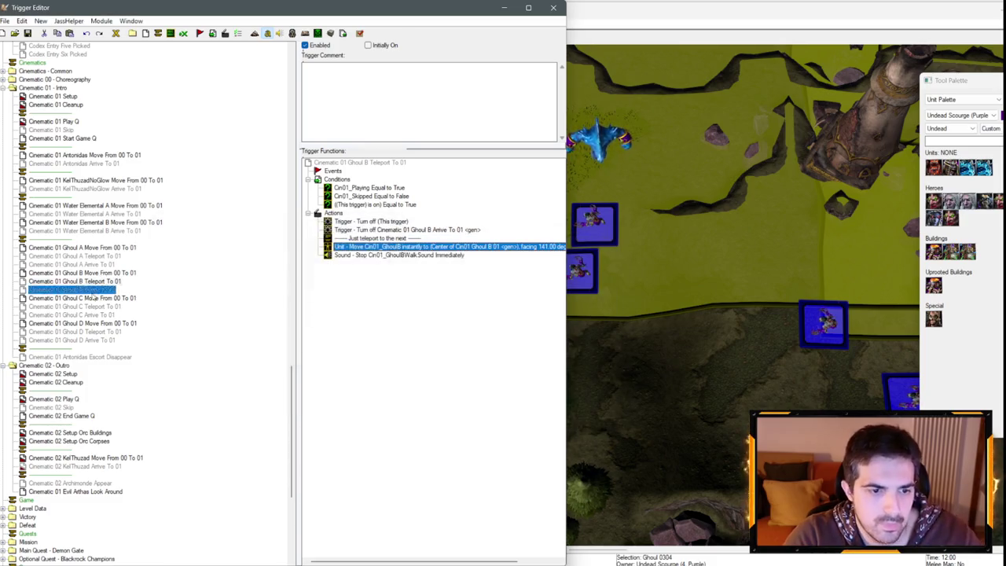
{"action": "double_click", "coordinate": [417, 280]}
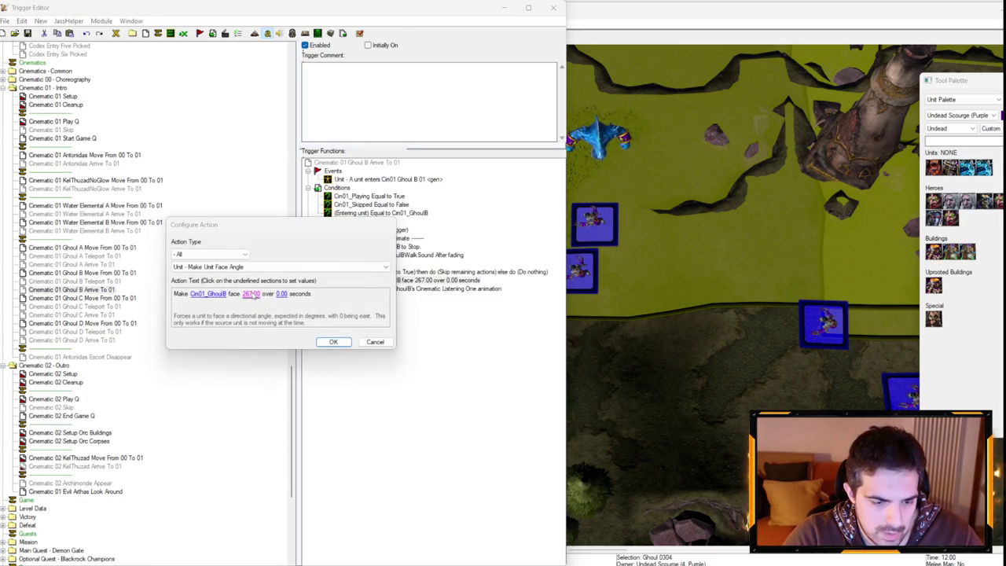
{"action": "left_click", "coordinate": [252, 297]}
{"action": "type", "text": "141"}
{"action": "key", "text": "Return"}
{"action": "key", "text": "Return"}
- Check two ghouls' facing in their unit properties on the map
{"action": "left_click", "coordinate": [672, 227]}
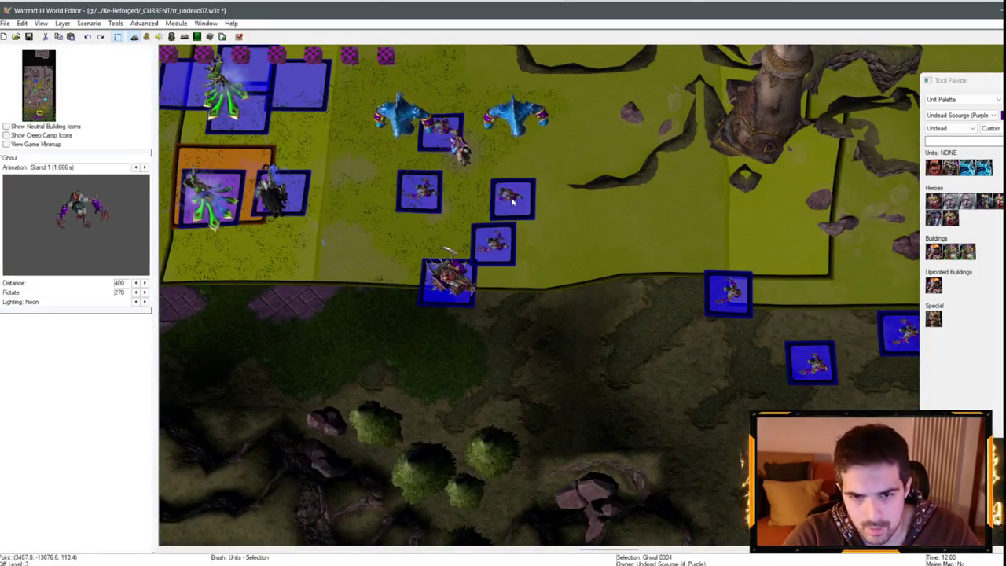
{"action": "double_click", "coordinate": [591, 353]}
{"action": "left_click", "coordinate": [600, 362]}
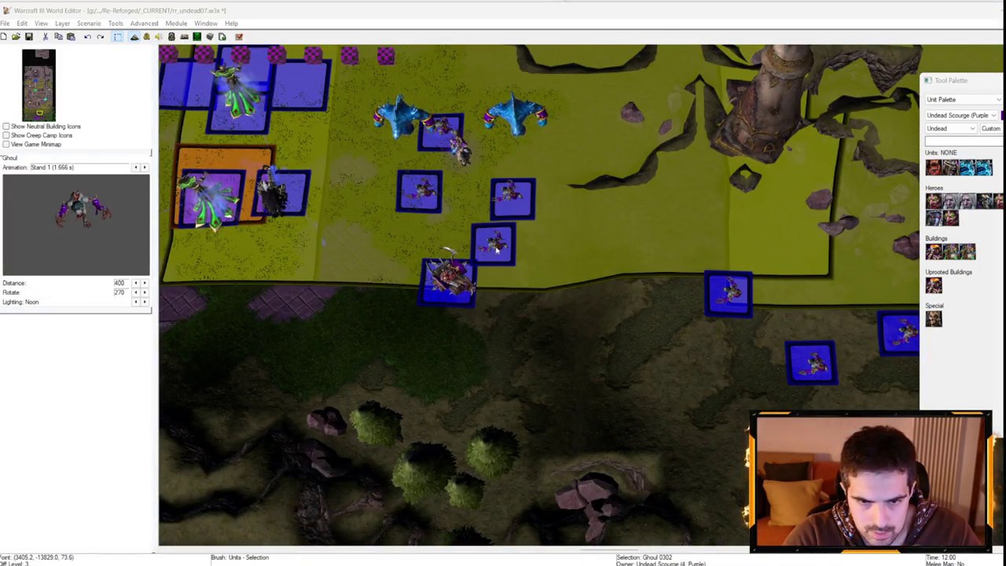
{"action": "double_click", "coordinate": [607, 364]}
{"action": "key", "text": "Escape"}
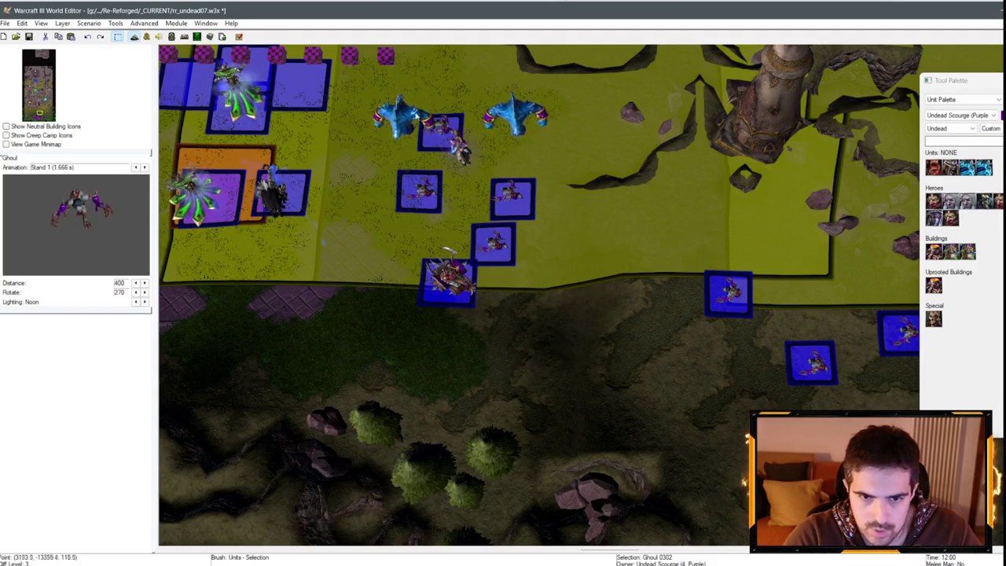
{"action": "key", "text": "F4"}
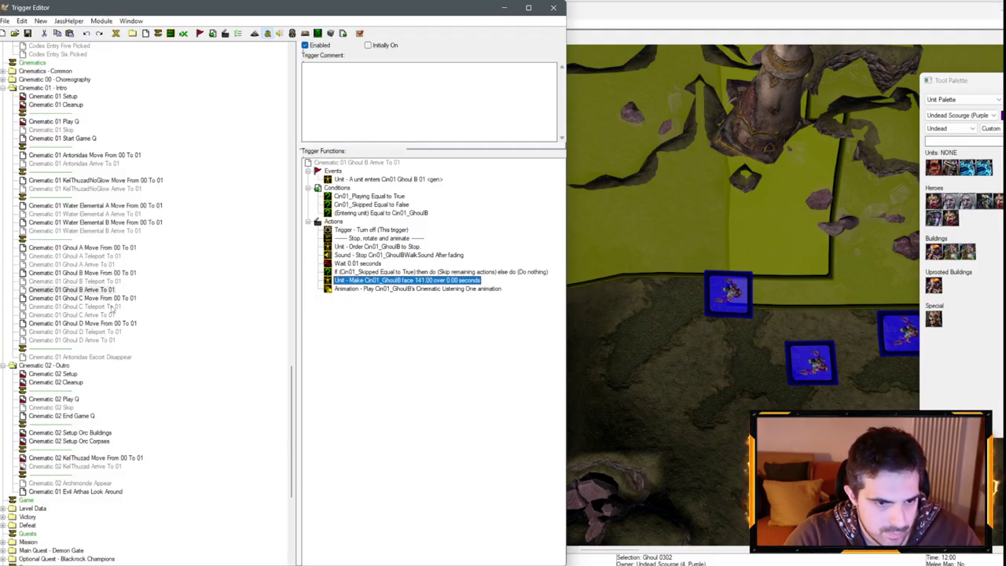
- Confirm Ghoul C's teleport facing and set its arrival facing to 143 degrees
{"action": "left_click", "coordinate": [115, 306]}
{"action": "double_click", "coordinate": [460, 247]}
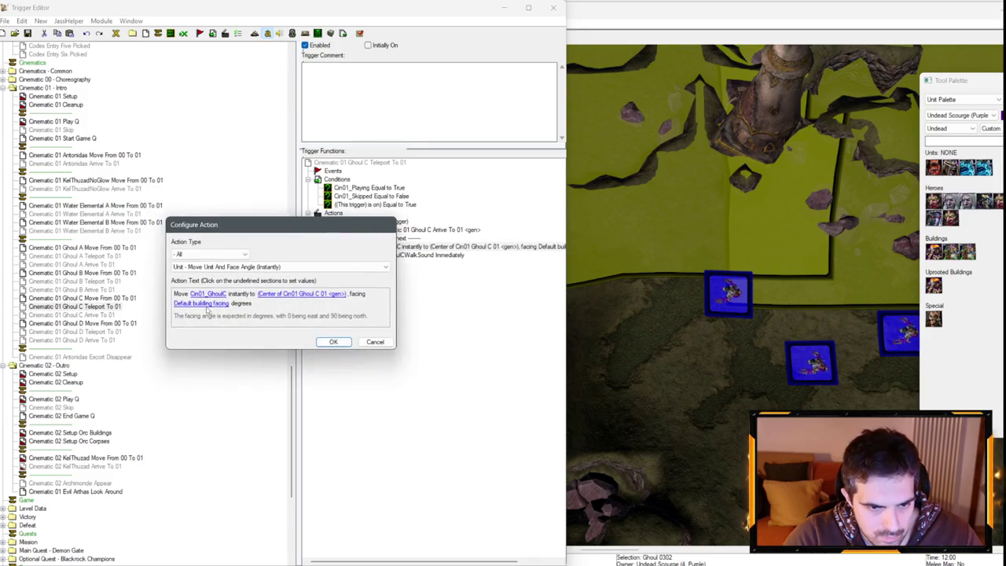
{"action": "left_click", "coordinate": [207, 305]}
{"action": "type", "text": "143"}
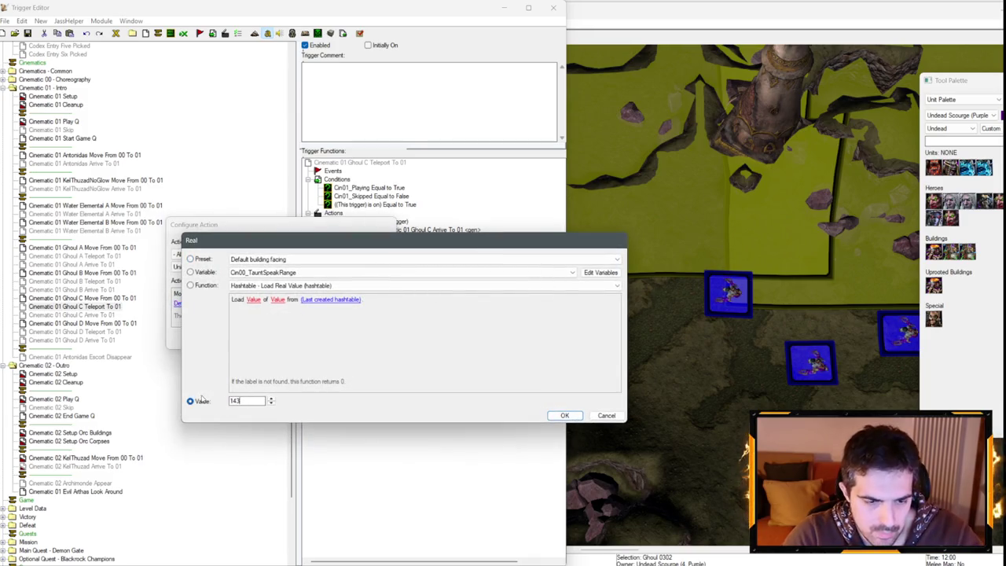
{"action": "key", "text": "Return"}
{"action": "key", "text": "Return"}
{"action": "key", "text": "Down"}
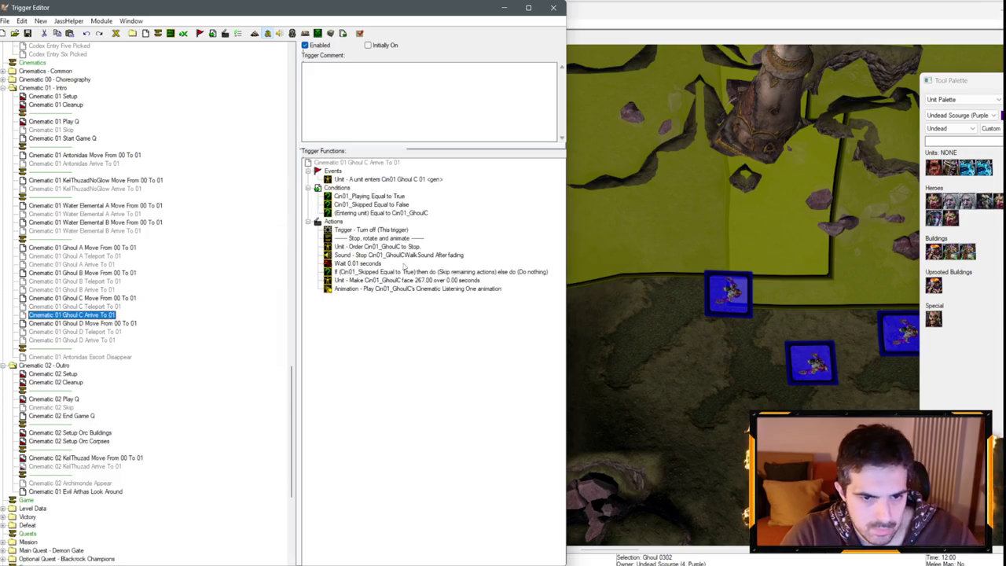
{"action": "double_click", "coordinate": [409, 281]}
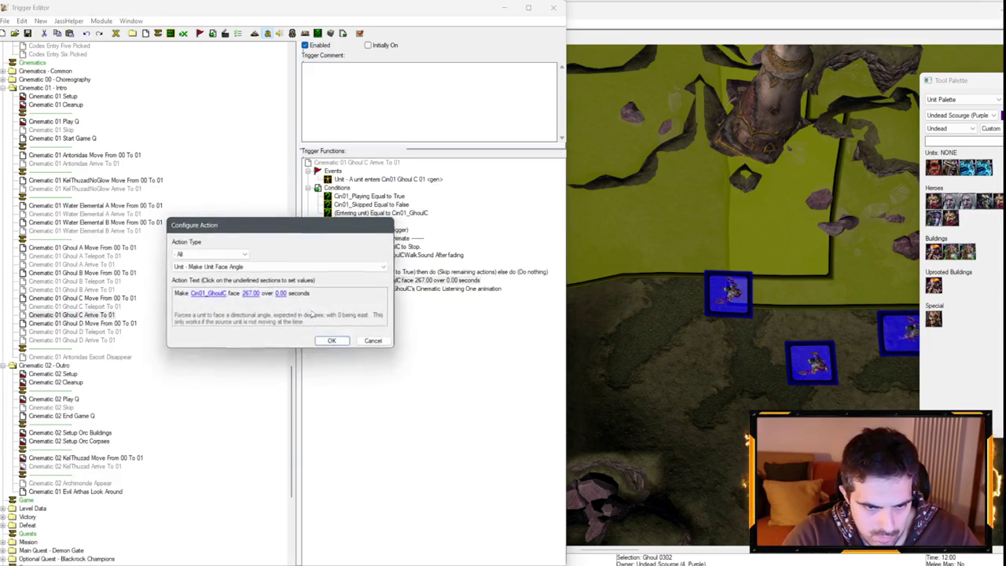
{"action": "left_click", "coordinate": [251, 293]}
{"action": "type", "text": "143"}
{"action": "key", "text": "Return"}
{"action": "key", "text": "Return"}
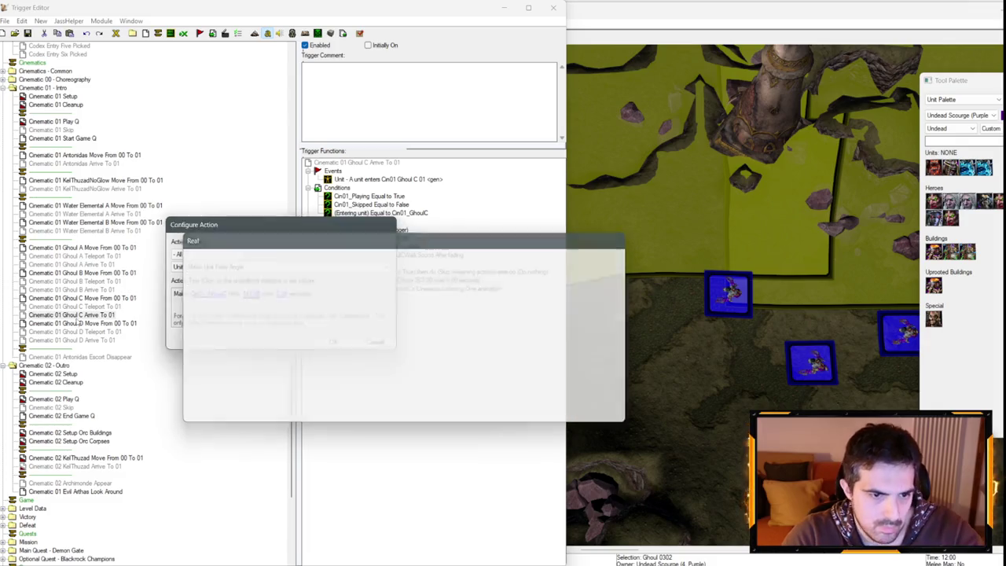
{"action": "left_click", "coordinate": [108, 331]}
- Confirm Ghoul D's teleport facing and change its arrival facing from 267 to 138 degrees
{"action": "double_click", "coordinate": [377, 246]}
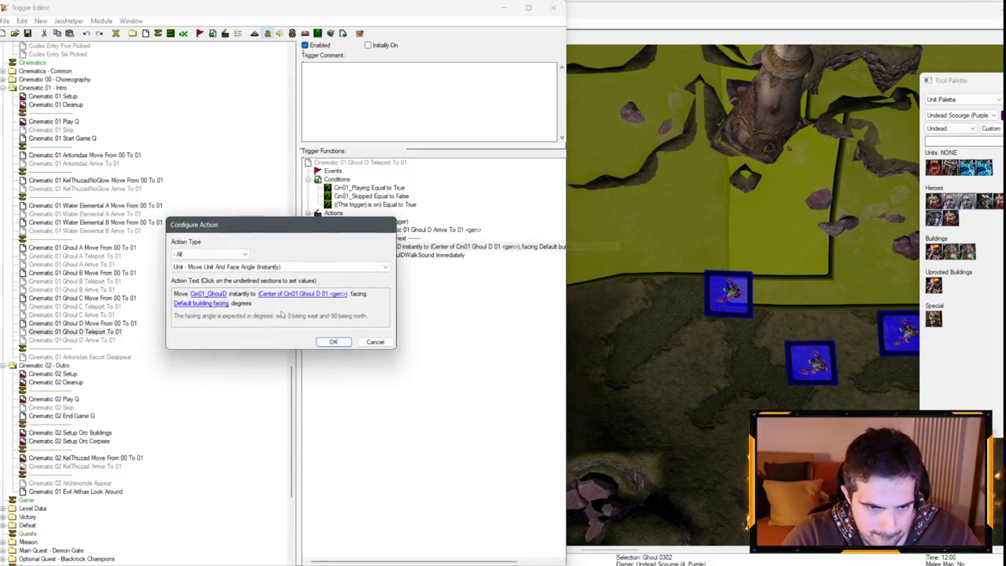
{"action": "left_click", "coordinate": [208, 305]}
{"action": "type", "text": "138"}
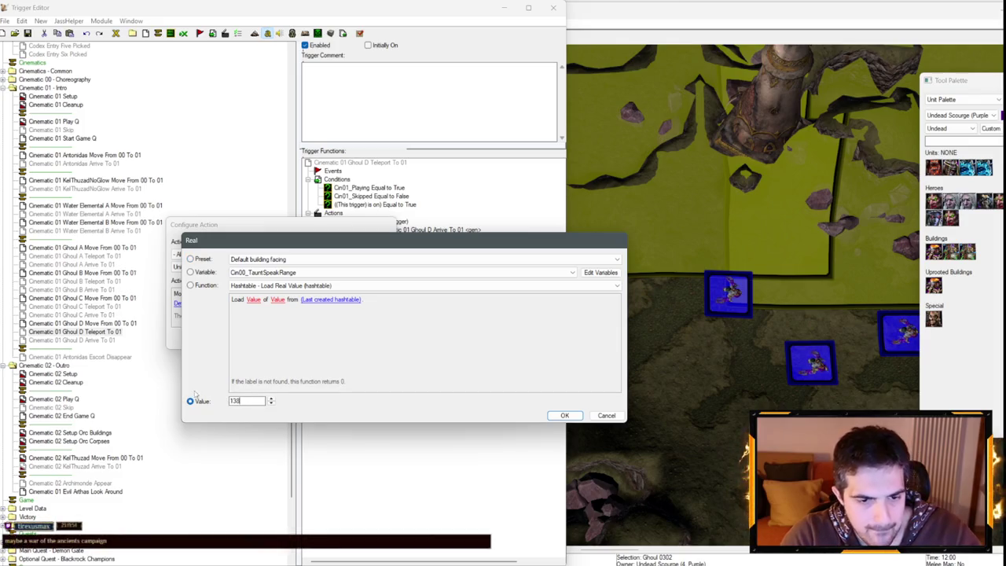
{"action": "key", "text": "Return"}
{"action": "key", "text": "Return"}
{"action": "left_click", "coordinate": [73, 340]}
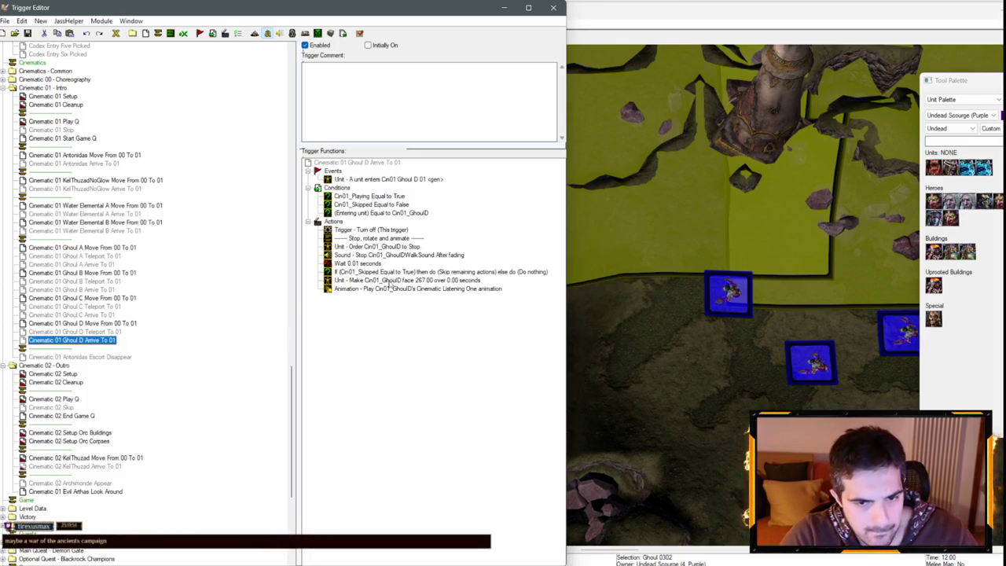
{"action": "double_click", "coordinate": [387, 288]}
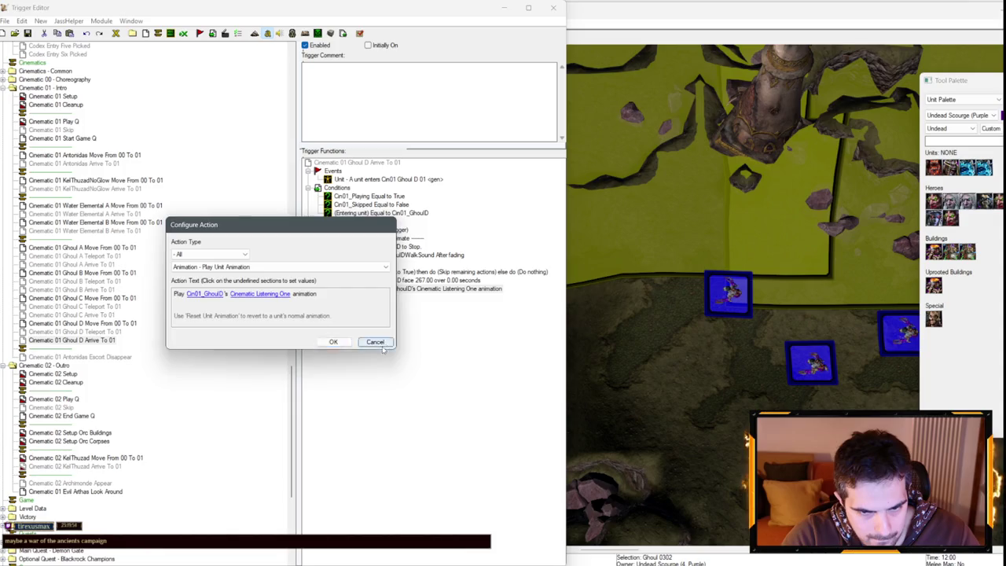
{"action": "left_click", "coordinate": [375, 340]}
{"action": "double_click", "coordinate": [435, 280]}
{"action": "left_click", "coordinate": [259, 294]}
{"action": "type", "text": "138"}
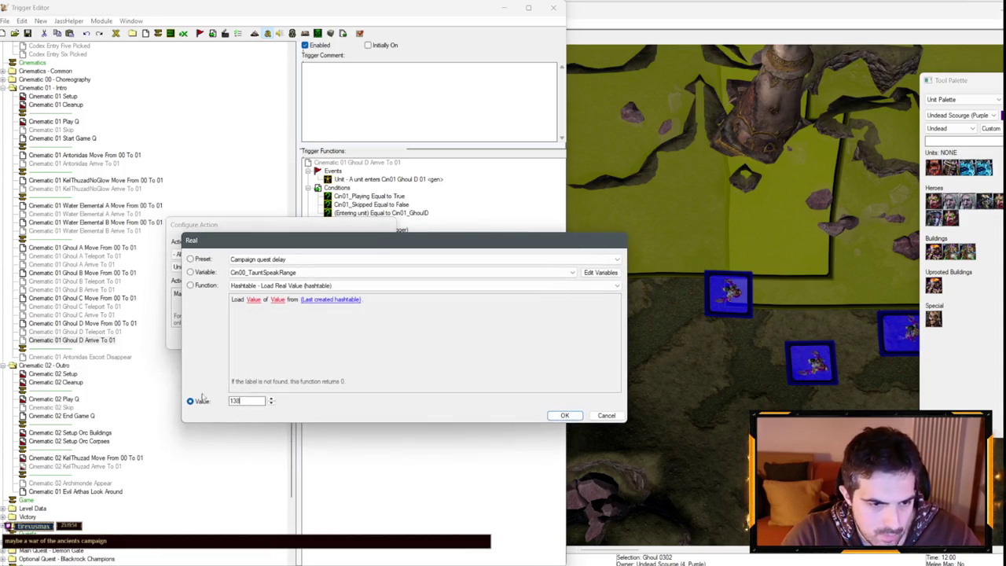
{"action": "key", "text": "Return"}
{"action": "key", "text": "Return"}
{"action": "left_click", "coordinate": [140, 214]}
{"action": "left_click", "coordinate": [121, 189]}
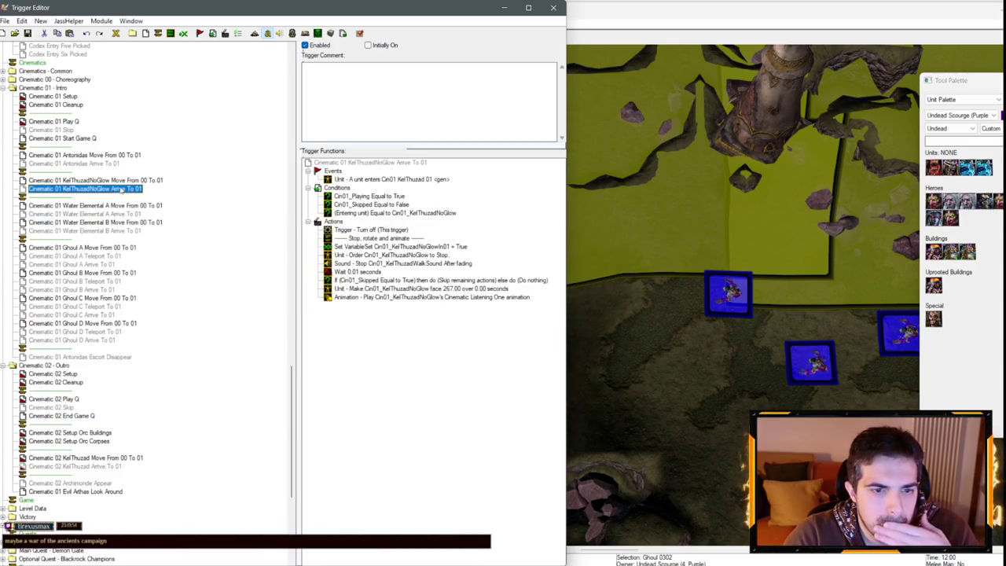
- Read Kel'Thuzad's facing in his Unit Properties on the map
{"action": "left_click", "coordinate": [124, 181]}
{"action": "left_click", "coordinate": [623, 319]}
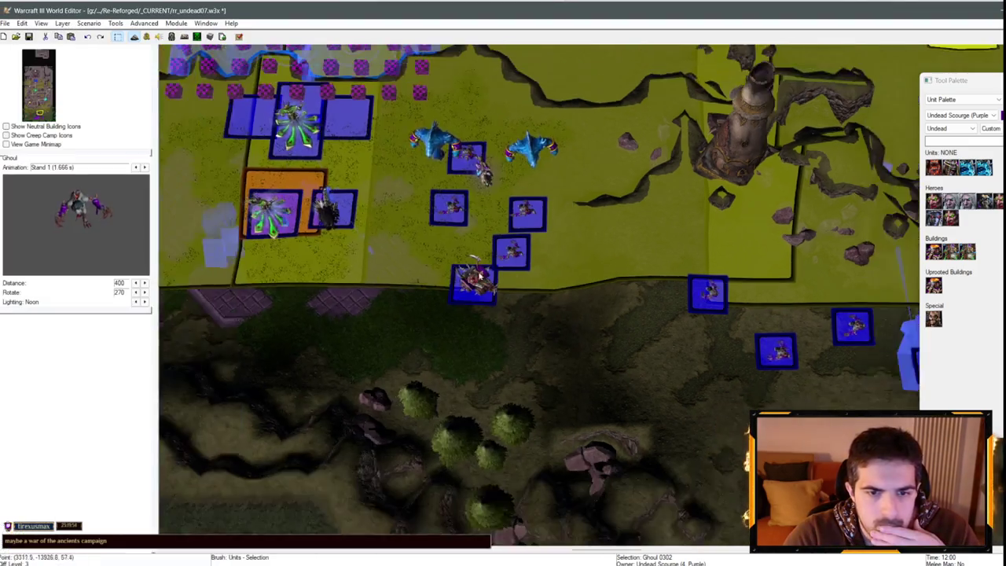
{"action": "key", "text": "Return"}
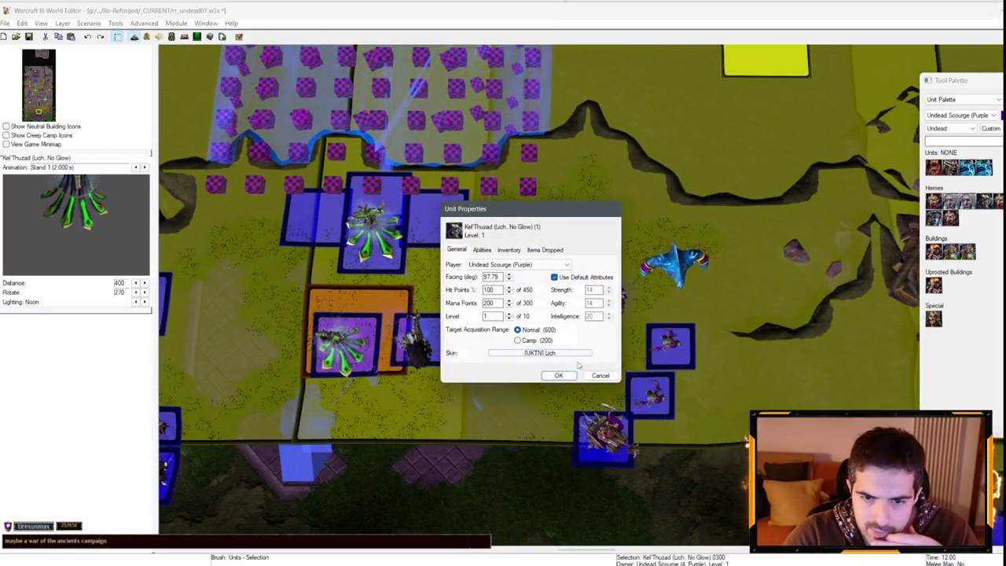
{"action": "left_click", "coordinate": [601, 374]}
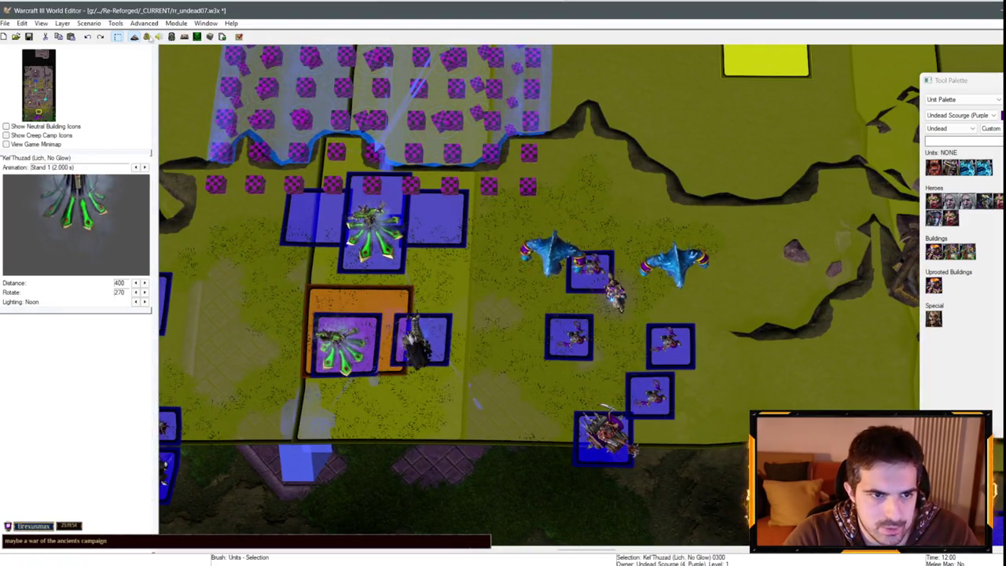
- Change Kel'Thuzad's arrival face action from 267 to 98 degrees
{"action": "key", "text": "F4"}
{"action": "key", "text": "Down"}
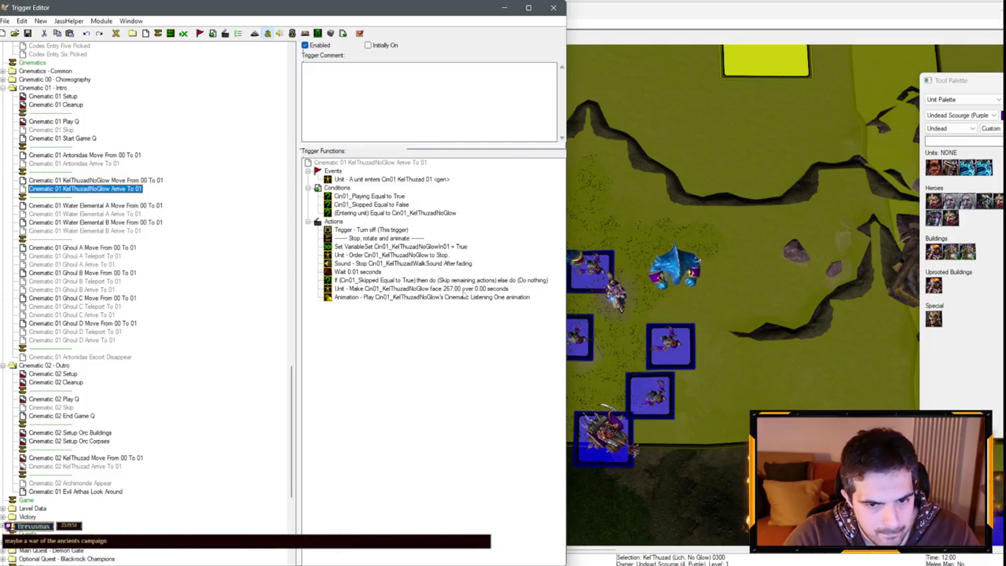
{"action": "left_click", "coordinate": [463, 290]}
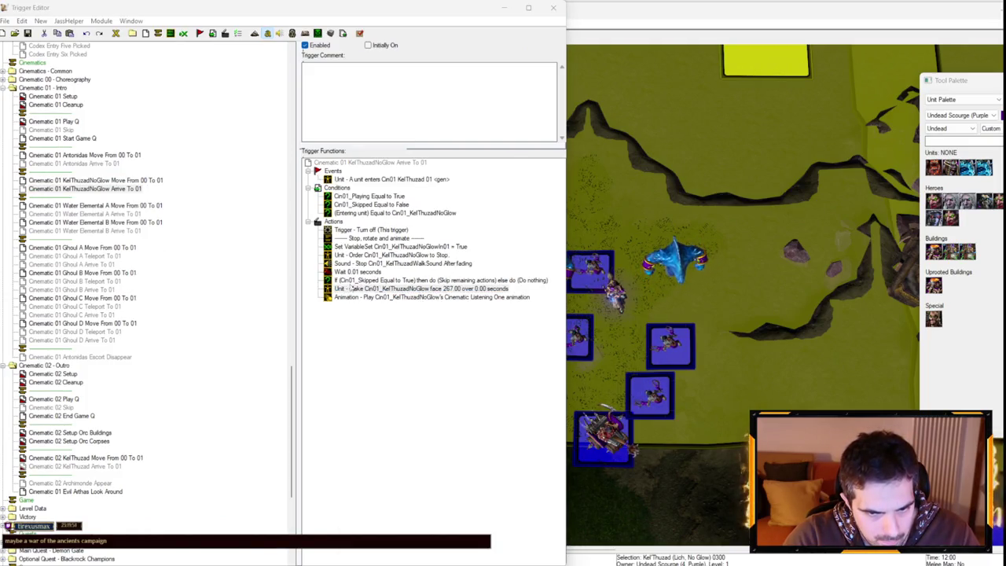
{"action": "double_click", "coordinate": [352, 289]}
{"action": "left_click", "coordinate": [279, 294]}
{"action": "type", "text": "98"}
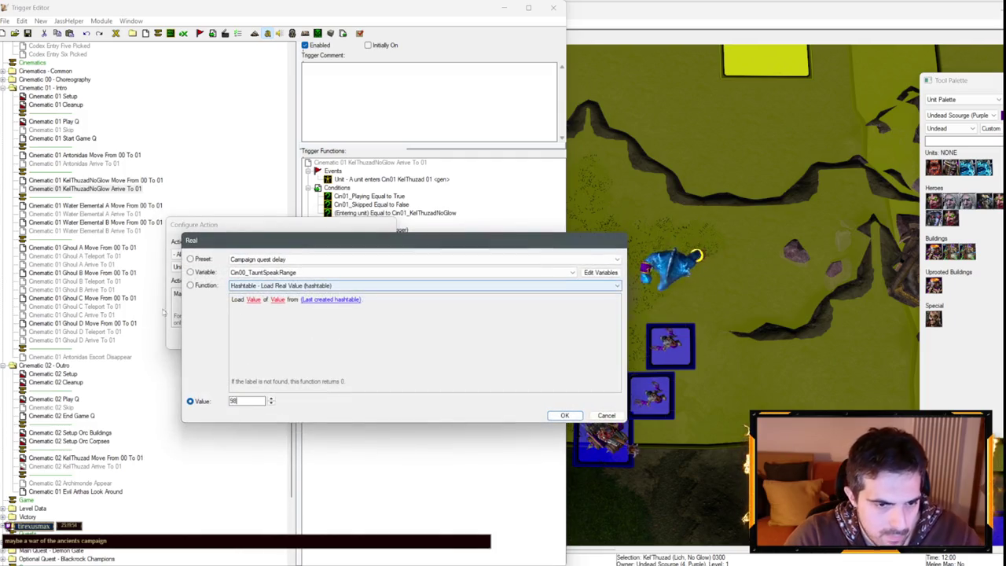
{"action": "key", "text": "Return"}
{"action": "key", "text": "Return"}
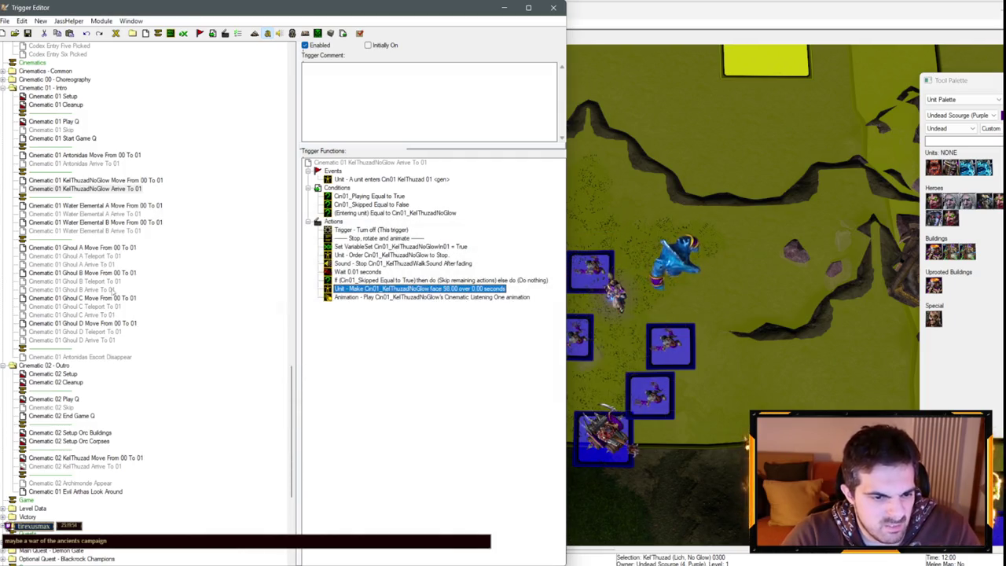
- Paste the Cinematic Listening One animation action into the Ghoul A, B and C teleport triggers
{"action": "left_click", "coordinate": [75, 255]}
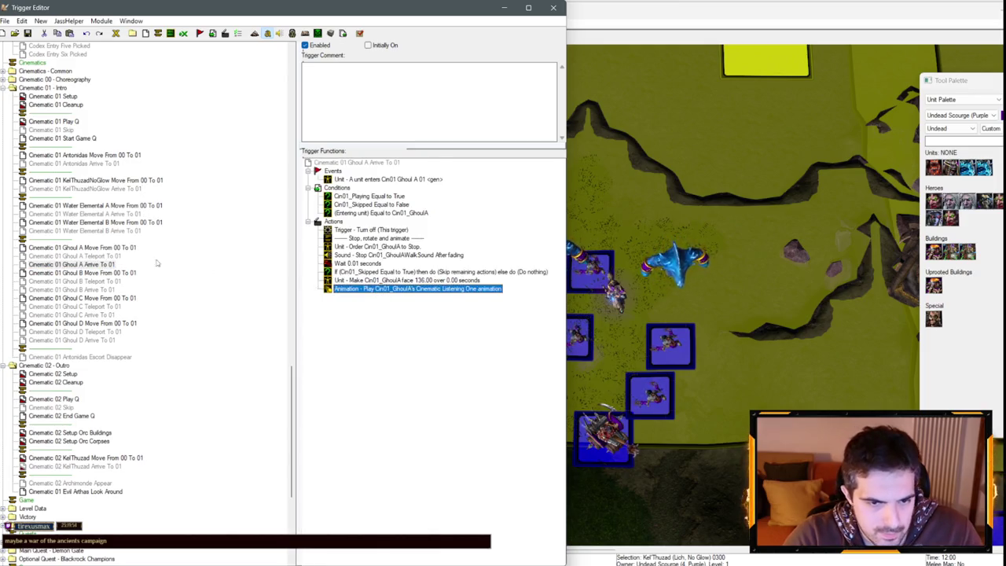
{"action": "key", "text": "ctrl+v"}
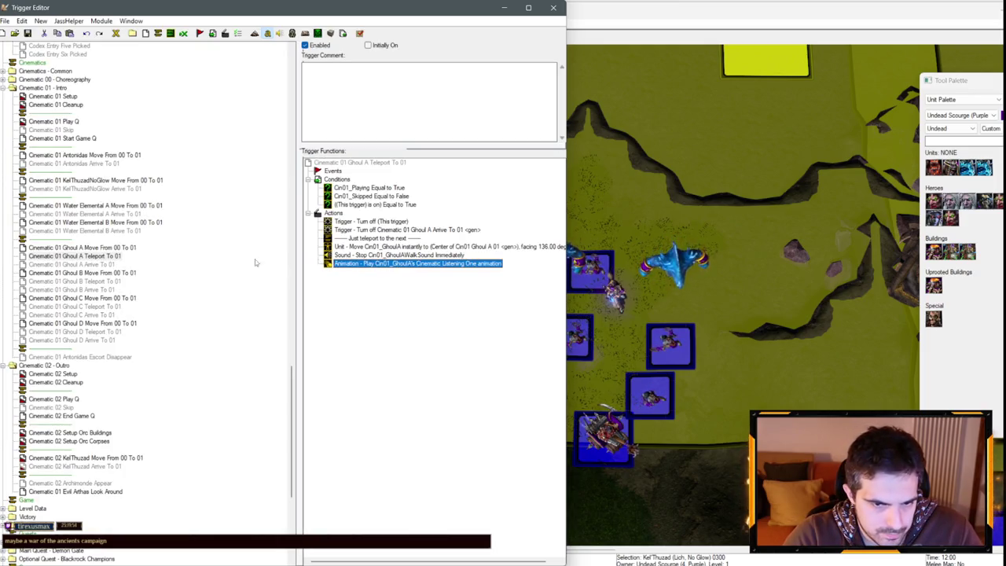
{"action": "left_click", "coordinate": [106, 290]}
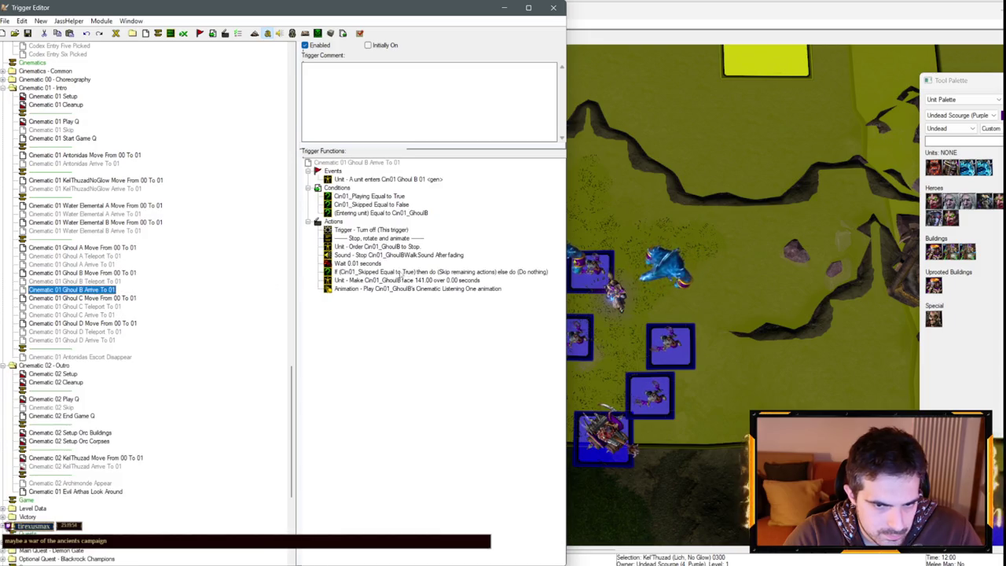
{"action": "left_click", "coordinate": [368, 290]}
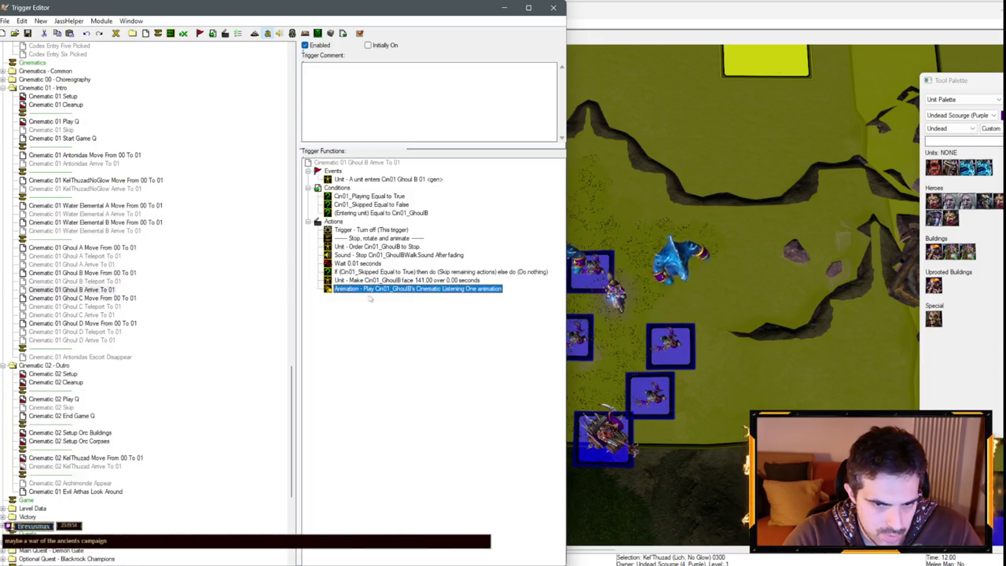
{"action": "left_click", "coordinate": [109, 281]}
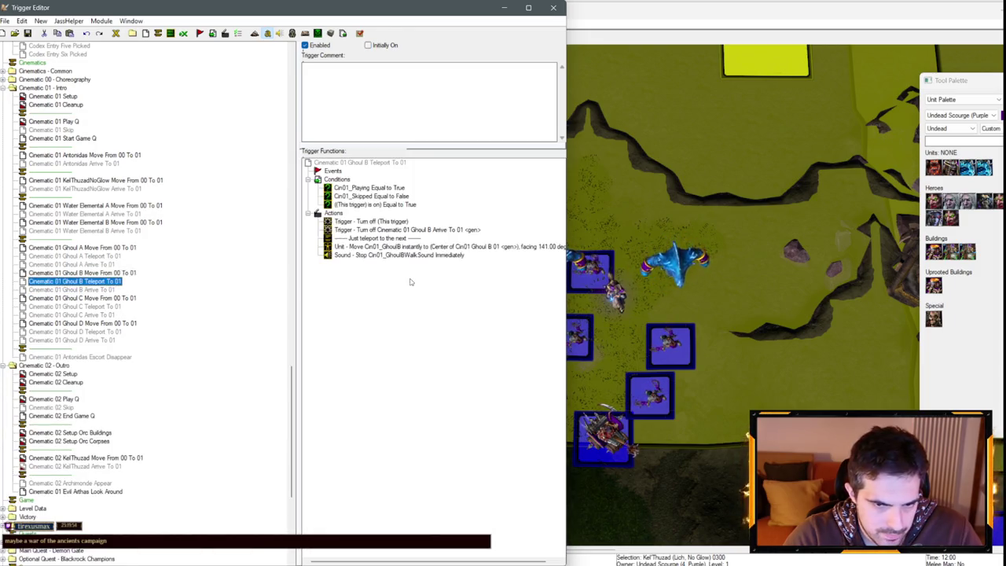
{"action": "left_click", "coordinate": [98, 315]}
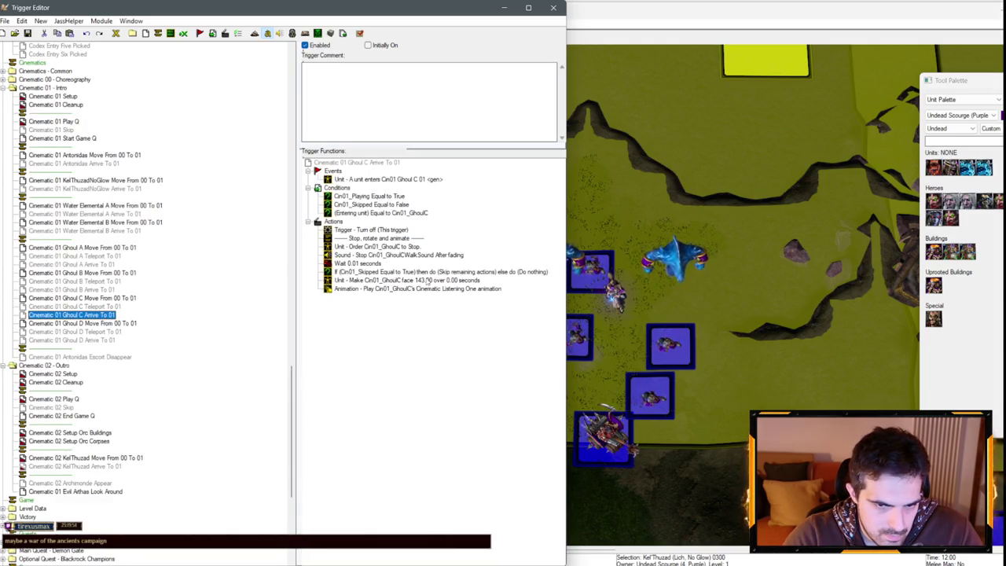
{"action": "left_click", "coordinate": [337, 309]}
{"action": "left_click", "coordinate": [99, 331]}
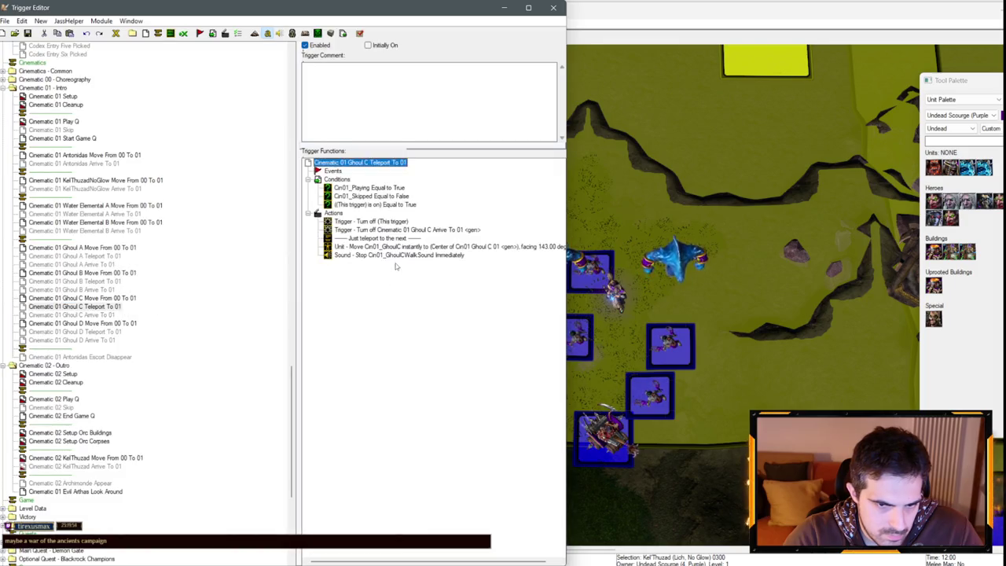
{"action": "left_click", "coordinate": [111, 340]}
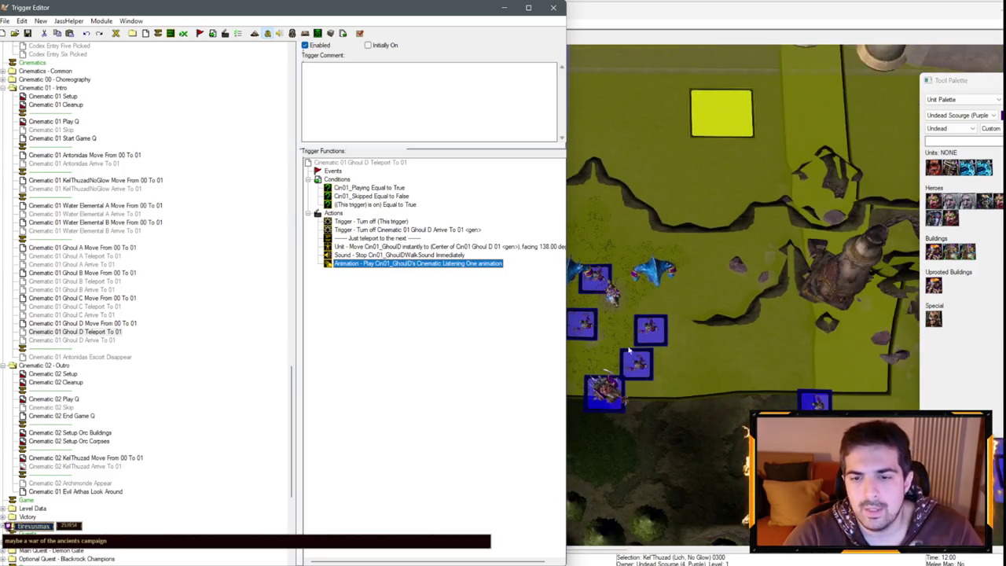
{"action": "left_click", "coordinate": [868, 349]}
{"action": "scroll", "coordinate": [868, 349], "scroll_direction": "up", "scroll_amount": 3}
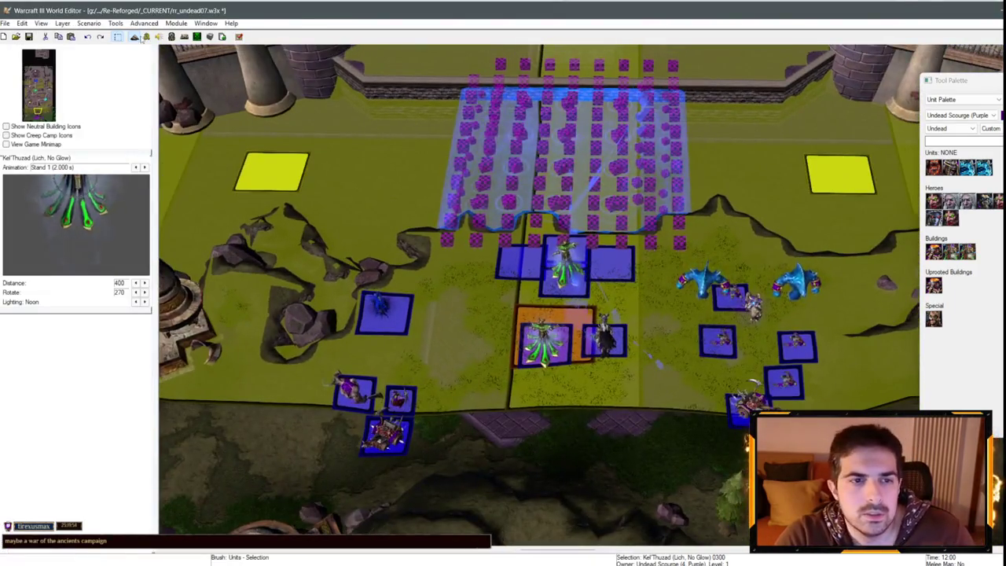
- Zoom and pan across the base's towers and wagons, then return to Antonidas Escort Disappear
{"action": "scroll", "coordinate": [659, 364], "scroll_direction": "down", "scroll_amount": 2}
{"action": "key", "text": "Down"}
{"action": "key", "text": "Right"}
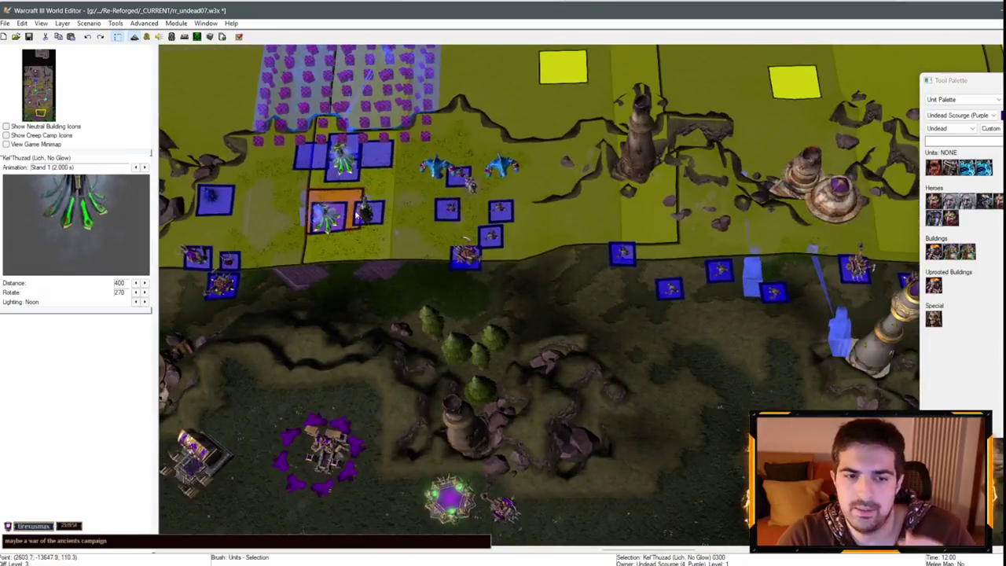
{"action": "key", "text": "F4"}
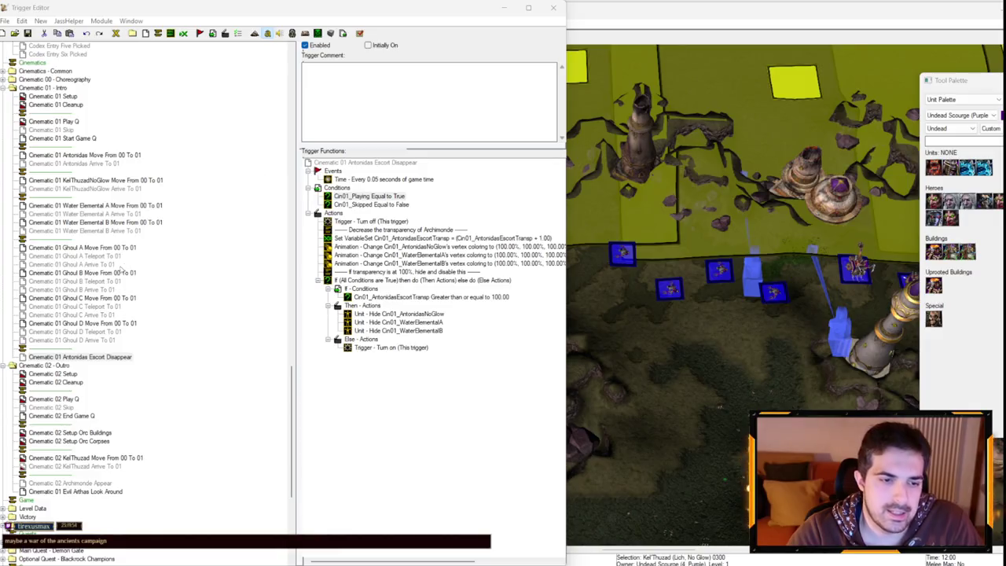
{"action": "key", "text": "F4"}
{"action": "scroll", "coordinate": [549, 316], "scroll_direction": "up", "scroll_amount": 3}
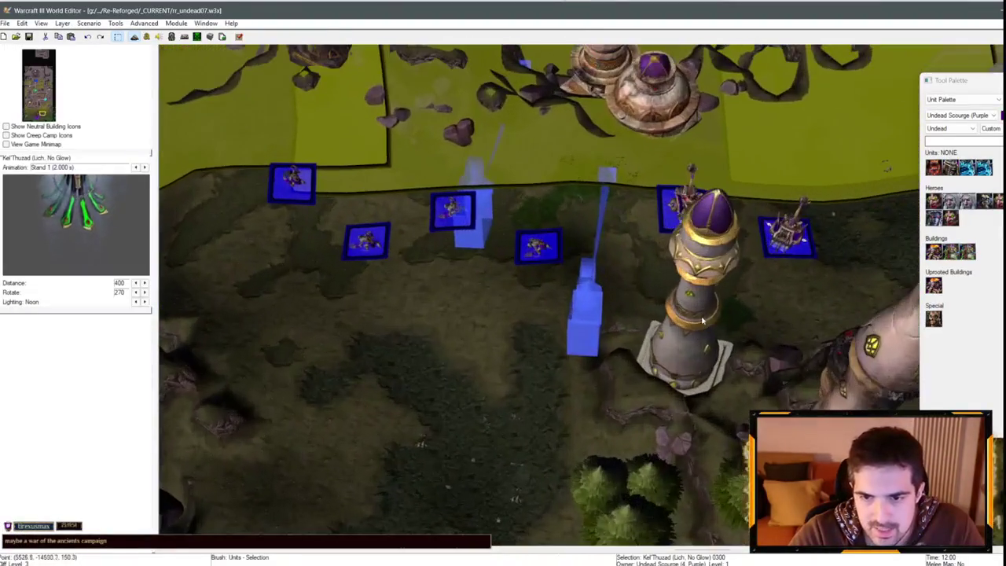
{"action": "scroll", "coordinate": [549, 315], "scroll_direction": "down", "scroll_amount": 3}
{"action": "key", "text": "Down"}
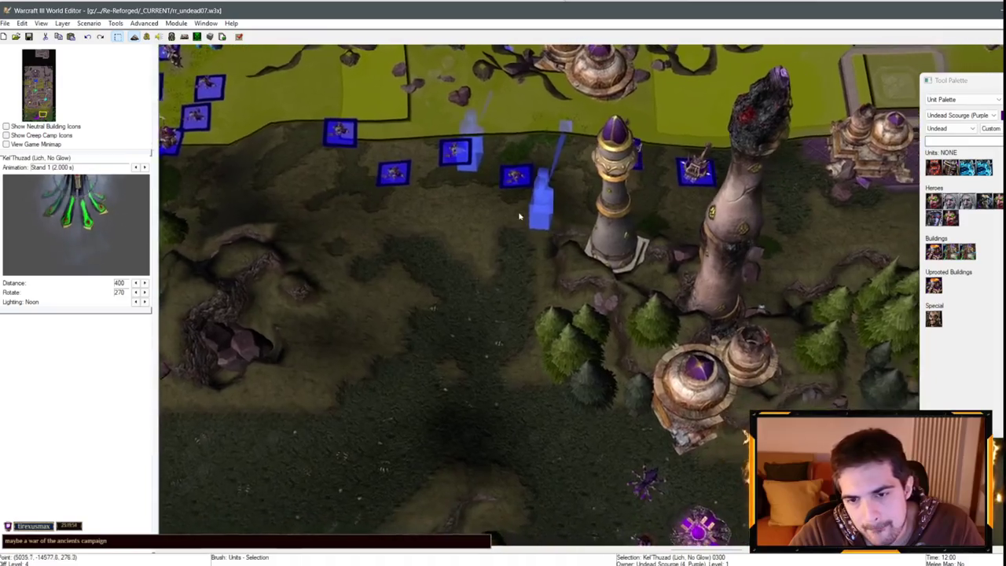
{"action": "scroll", "coordinate": [480, 277], "scroll_direction": "up", "scroll_amount": 3}
{"action": "scroll", "coordinate": [479, 277], "scroll_direction": "up", "scroll_amount": 3}
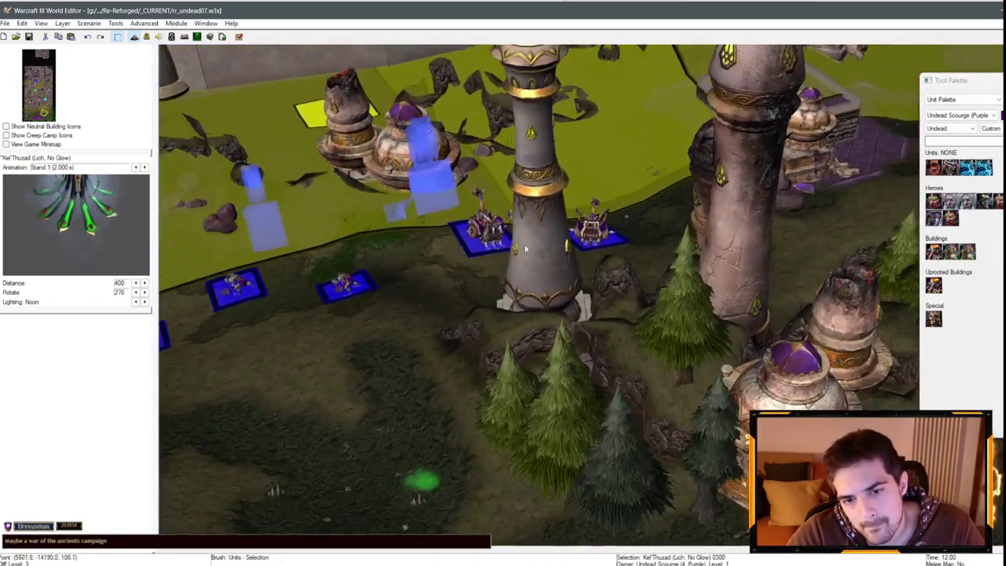
{"action": "scroll", "coordinate": [525, 249], "scroll_direction": "down", "scroll_amount": 3}
{"action": "scroll", "coordinate": [691, 120], "scroll_direction": "up", "scroll_amount": 3}
{"action": "key", "text": "F4"}
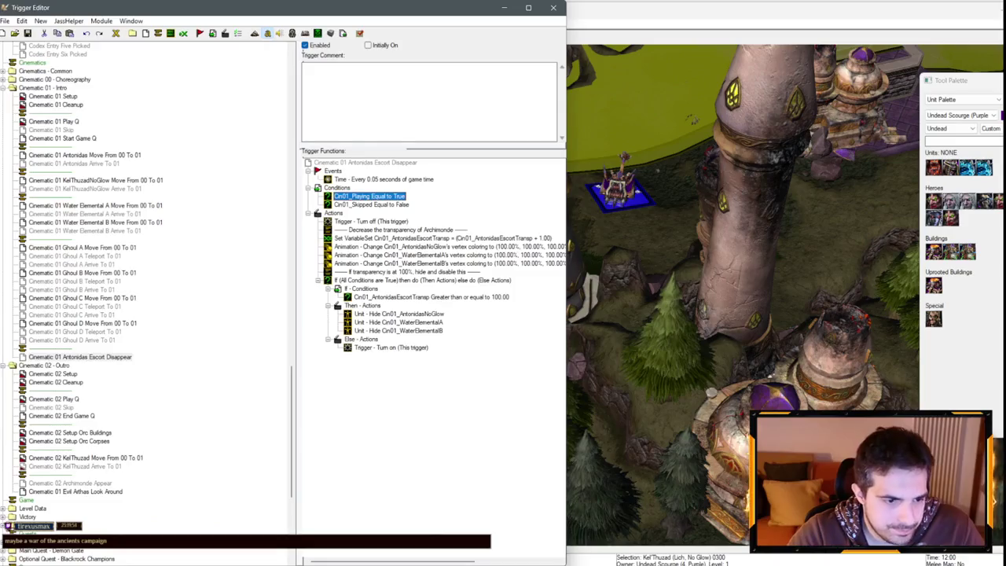
{"action": "right_click", "coordinate": [70, 353]}
- Create a new trigger named 'Cinematic 01 Meat Wagons Destroy'
{"action": "left_click", "coordinate": [94, 437]}
{"action": "type", "text": "Cinematic 01"}
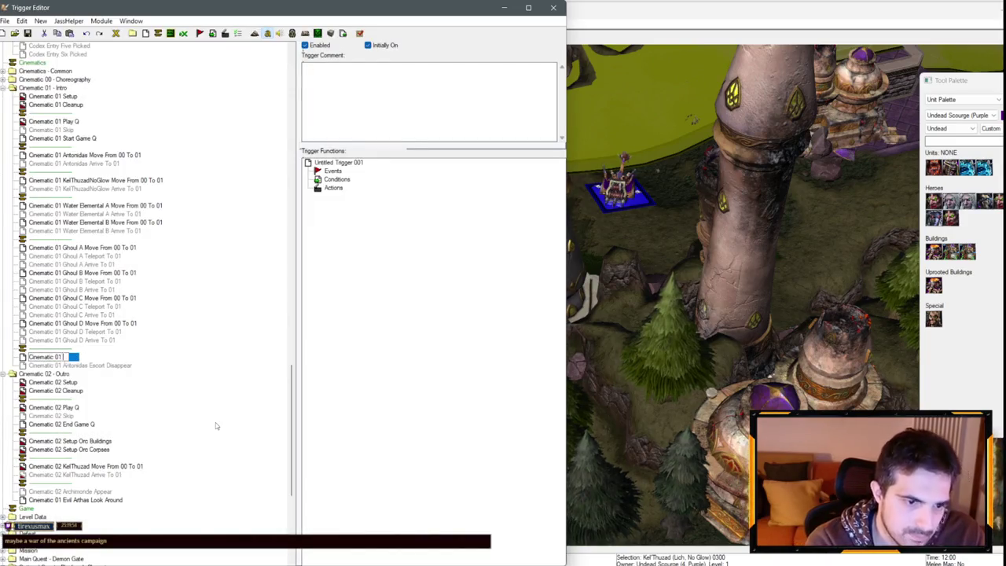
{"action": "type", "text": "K"}
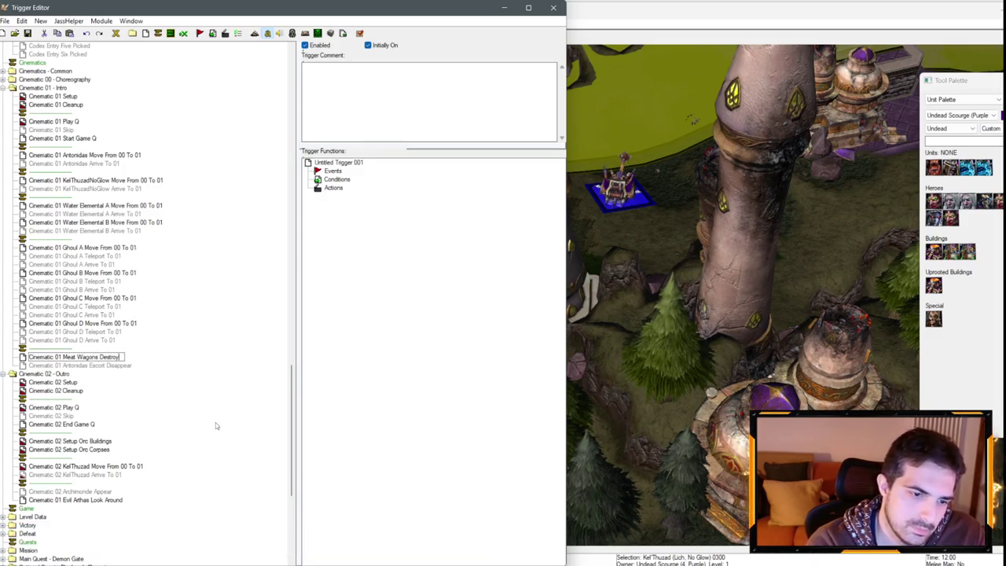
{"action": "key", "text": "ctrl+t"}
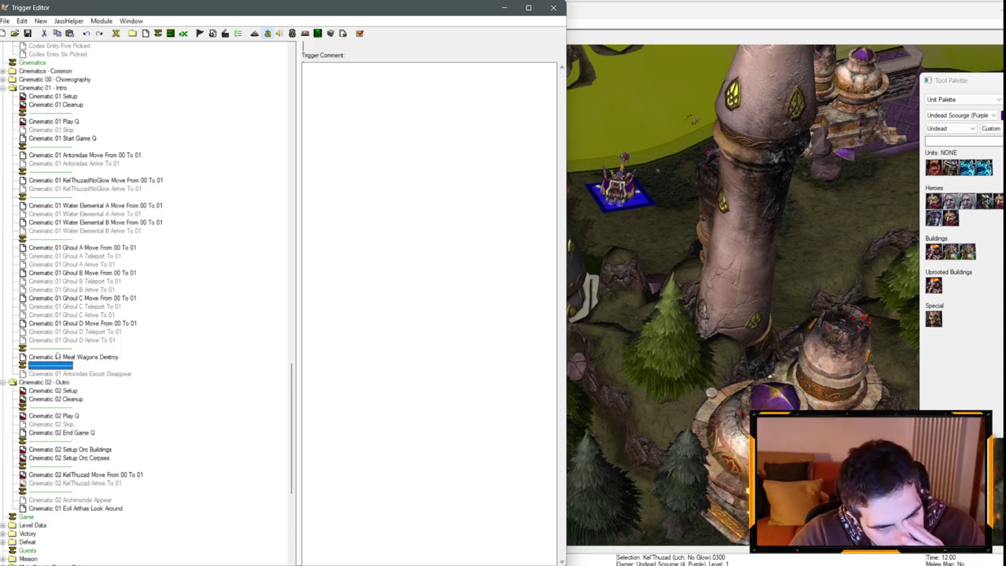
{"action": "left_click", "coordinate": [57, 357]}
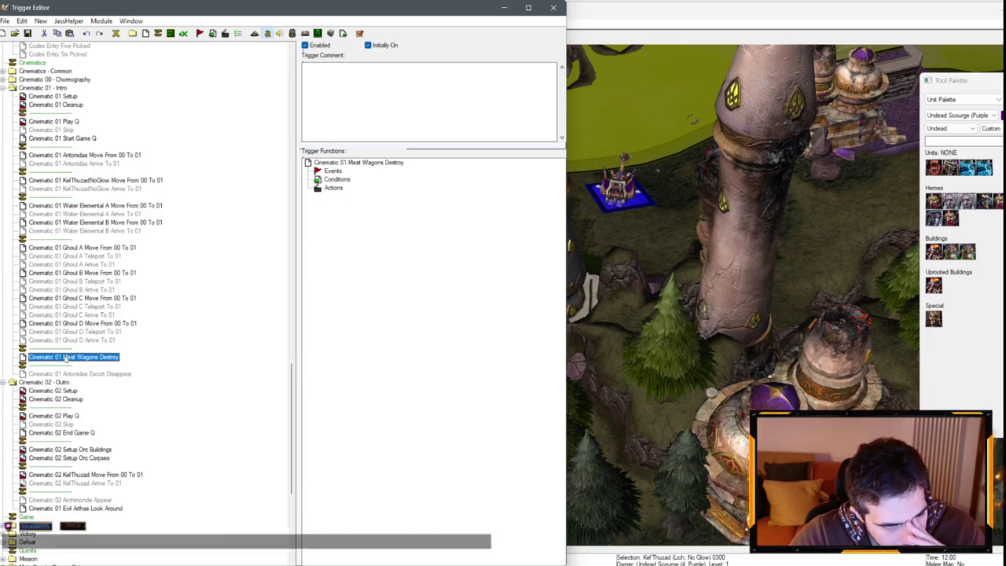
- Paste Ghoul A Move's Playing, Skipped and trigger-on conditions into Meat Wagons Destroy
{"action": "left_click", "coordinate": [87, 248]}
{"action": "left_click", "coordinate": [102, 358]}
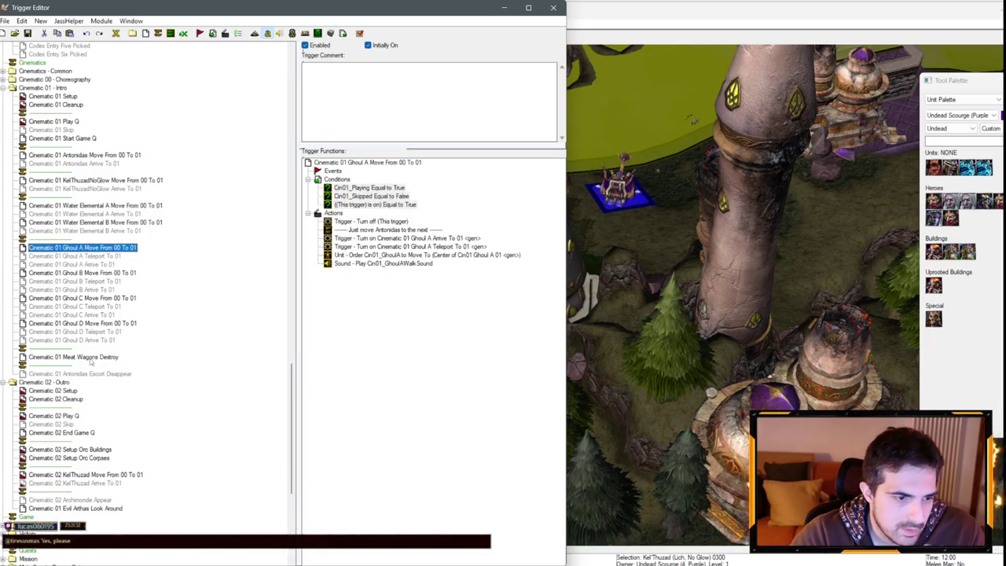
{"action": "left_click", "coordinate": [338, 180]}
{"action": "key", "text": "ctrl+v"}
{"action": "right_click", "coordinate": [66, 360]}
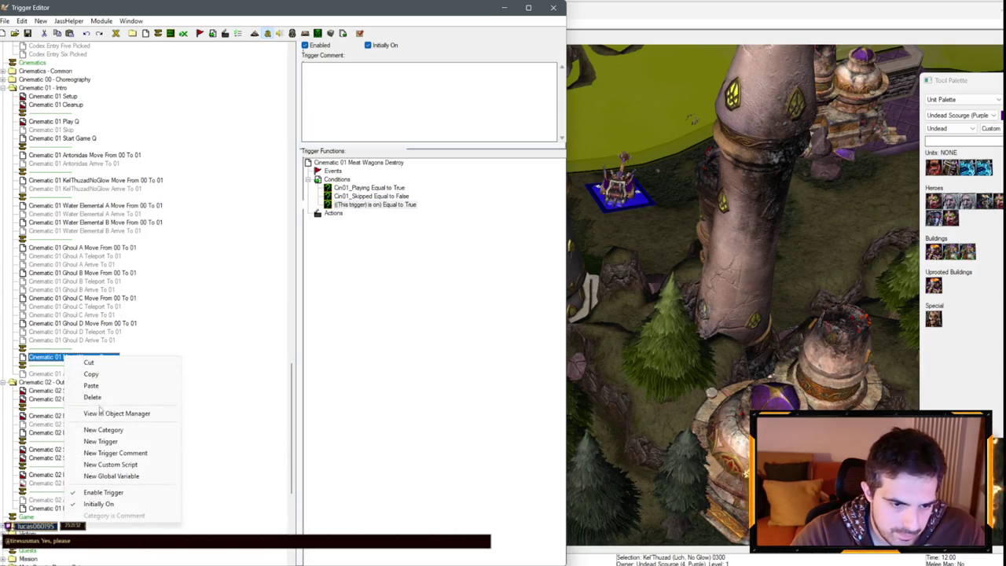
- Duplicate Ghoul A Teleport To 01 below Meat Wagons Pillage as 'Cinematic 01 Meat Wagon A Teleport From 00 To 01'
{"action": "left_click", "coordinate": [99, 343]}
{"action": "left_click", "coordinate": [100, 359]}
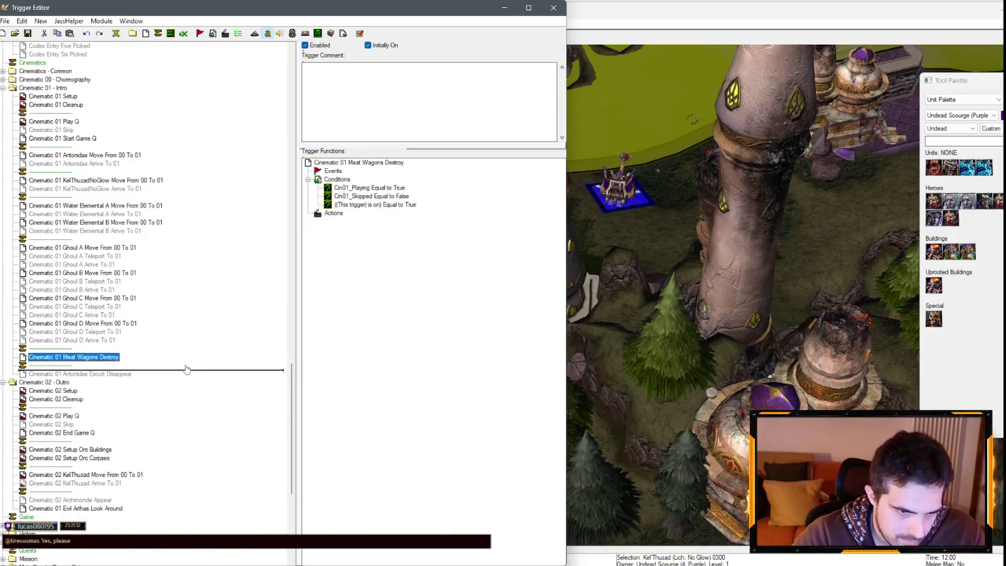
{"action": "left_click_drag", "start_coordinate": [104, 365], "coordinate": [98, 358]}
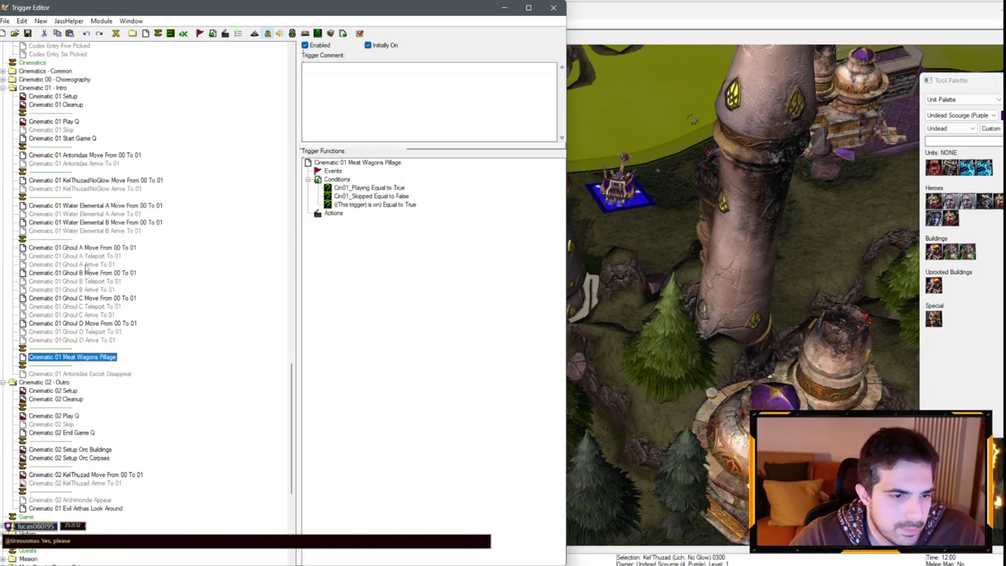
{"action": "left_click", "coordinate": [79, 256]}
{"action": "left_click_drag", "start_coordinate": [81, 359], "coordinate": [80, 361]}
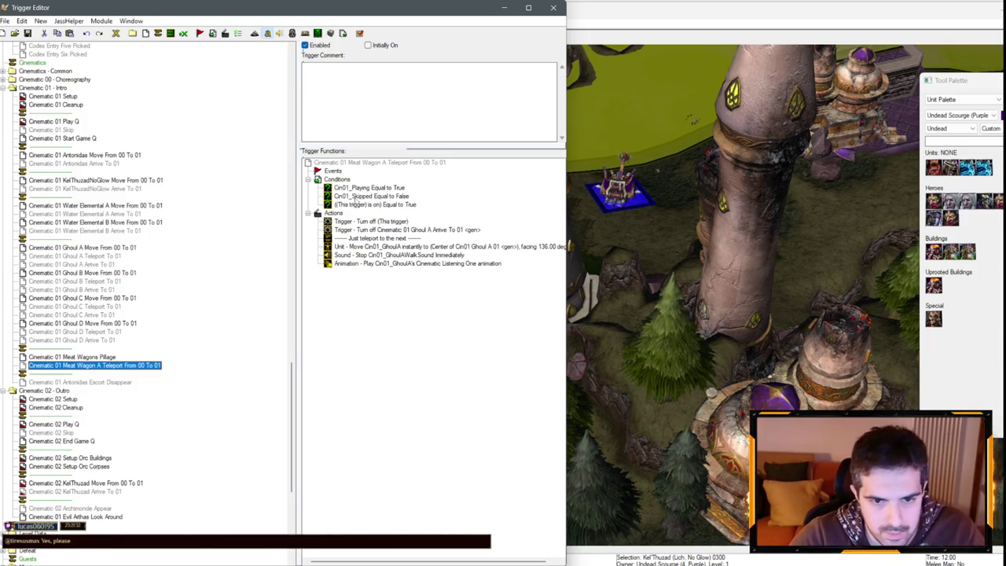
{"action": "left_click", "coordinate": [433, 230]}
- Delete the Ghoul A Arrive turn-off action and correct Ghoul A Move's comment
{"action": "key", "text": "Delete"}
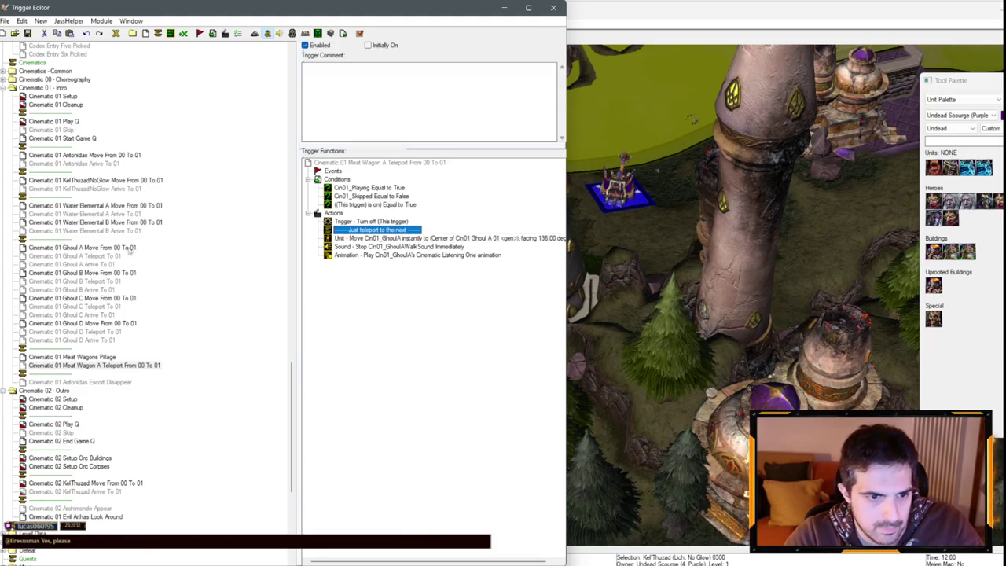
{"action": "left_click", "coordinate": [90, 261]}
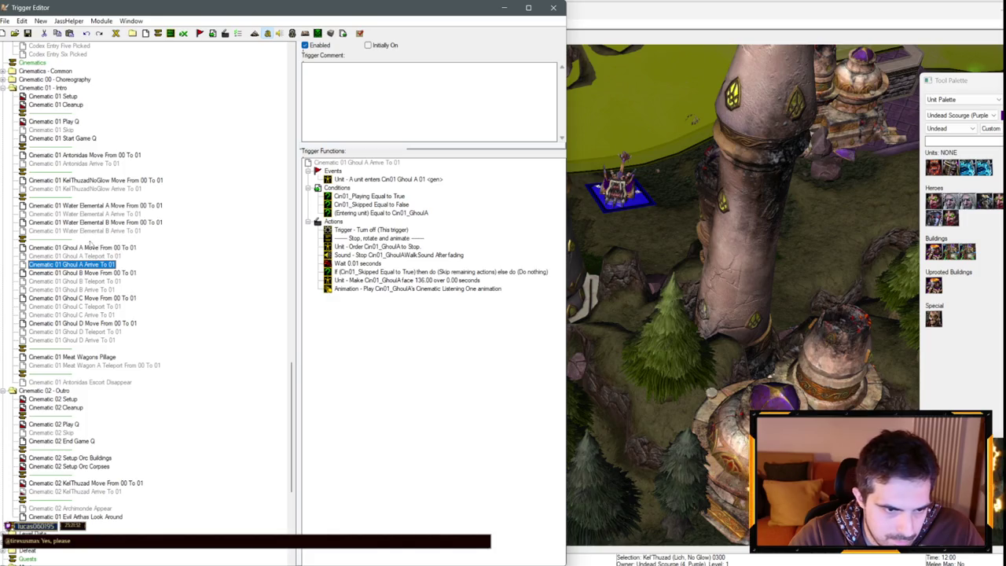
{"action": "left_click", "coordinate": [89, 246]}
{"action": "double_click", "coordinate": [377, 230]}
{"action": "left_click", "coordinate": [232, 299]}
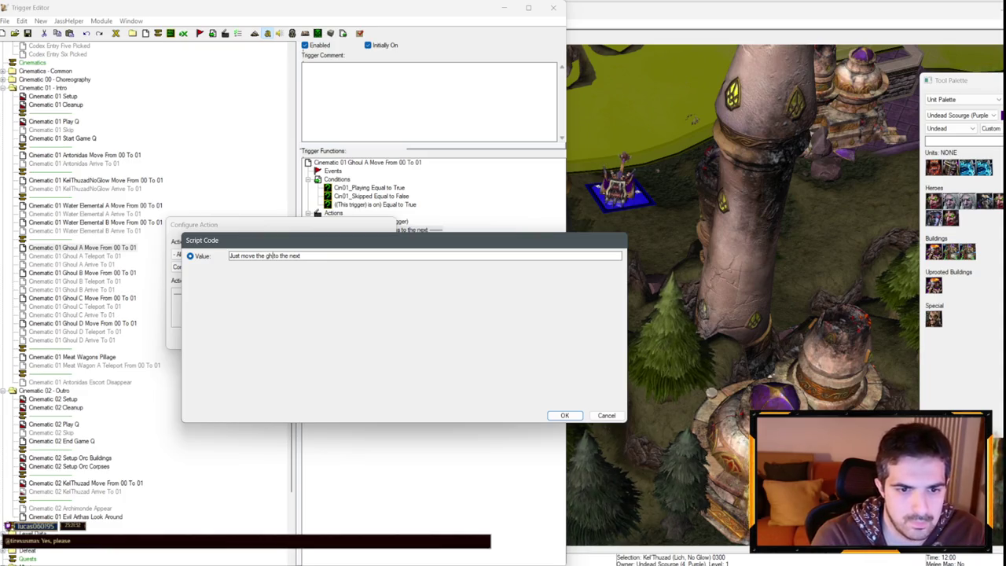
{"action": "key", "text": "Return"}
{"action": "key", "text": "Return"}
- Copy the corrected ghoul comment into the Ghoul B, C and D Move triggers
{"action": "left_click", "coordinate": [110, 273]}
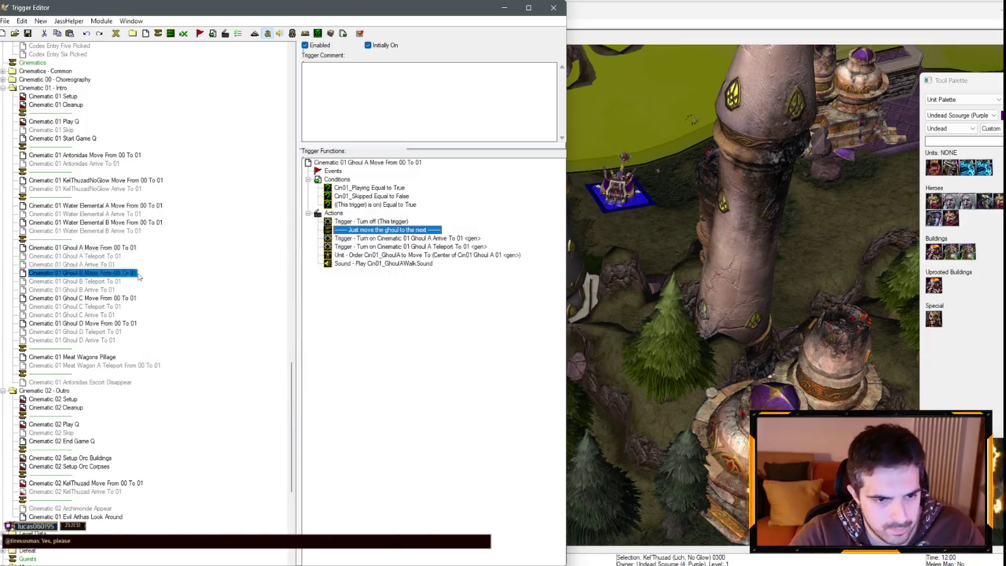
{"action": "left_click", "coordinate": [387, 229]}
{"action": "key", "text": "ctrl+c"}
{"action": "left_click", "coordinate": [82, 298]}
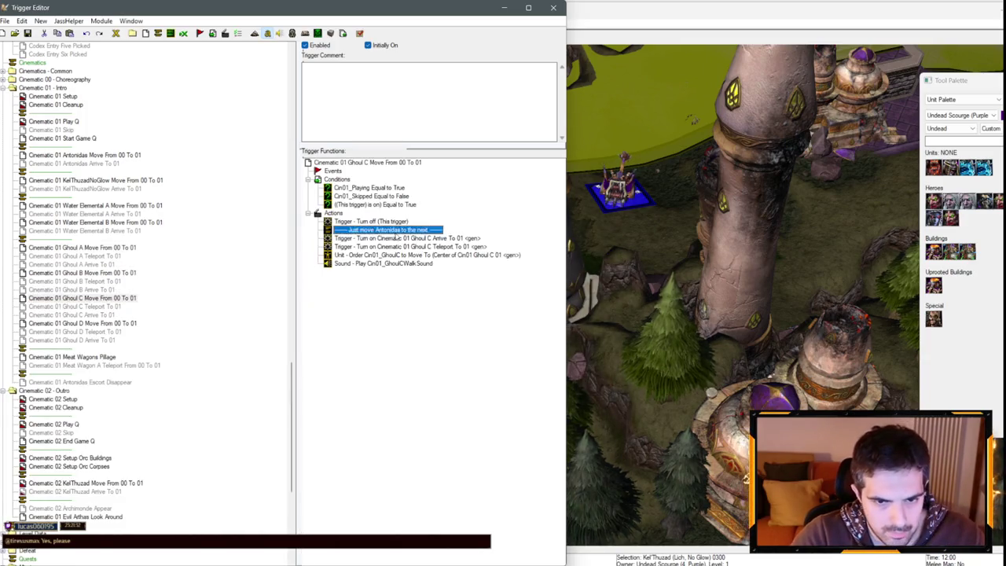
{"action": "key", "text": "ctrl+v"}
{"action": "left_click", "coordinate": [82, 323]}
{"action": "key", "text": "ctrl+v"}
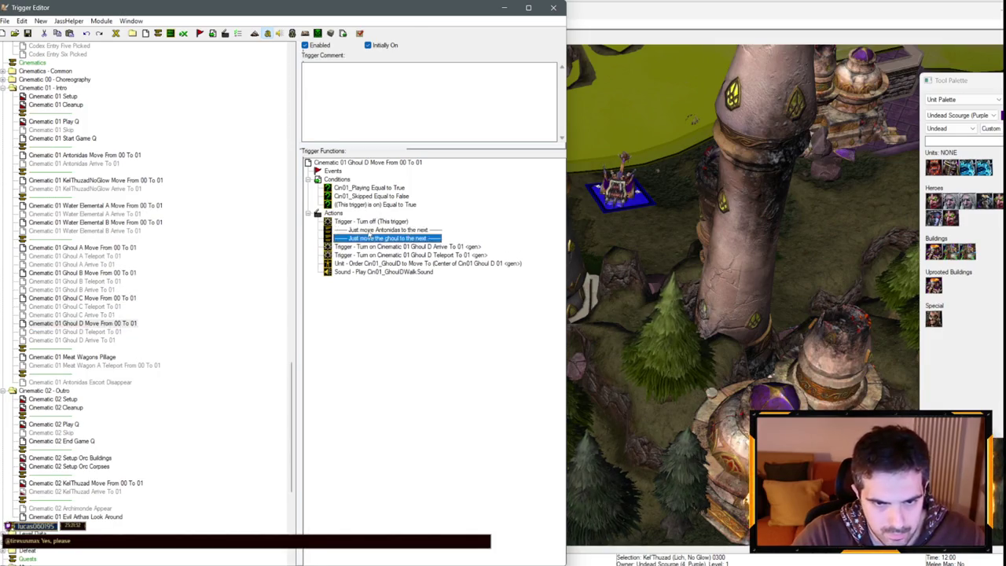
- Rewrite the Water Elemental B Move comment and reuse it for Water Elemental A
{"action": "left_click", "coordinate": [157, 222]}
{"action": "left_click", "coordinate": [390, 228]}
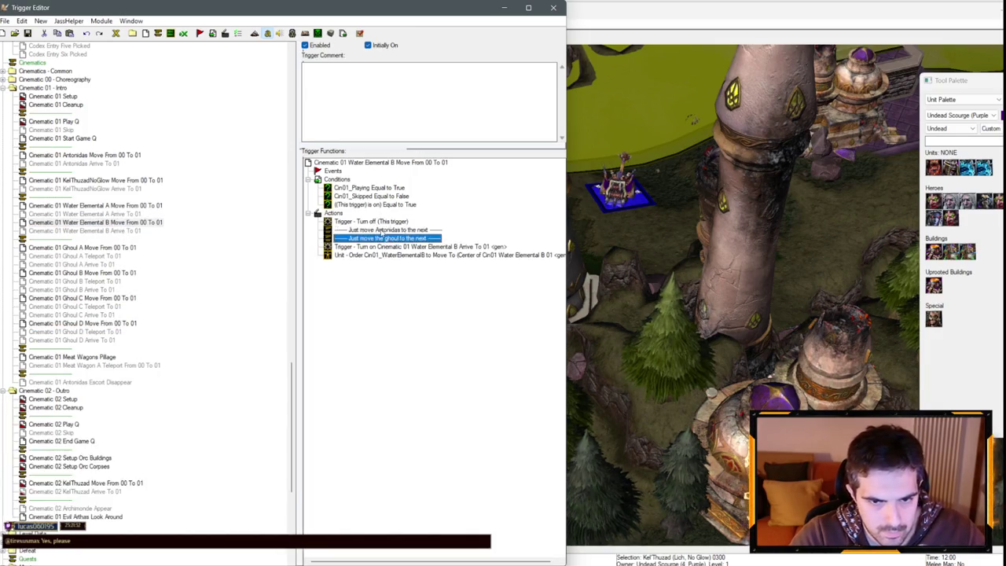
{"action": "double_click", "coordinate": [389, 228]}
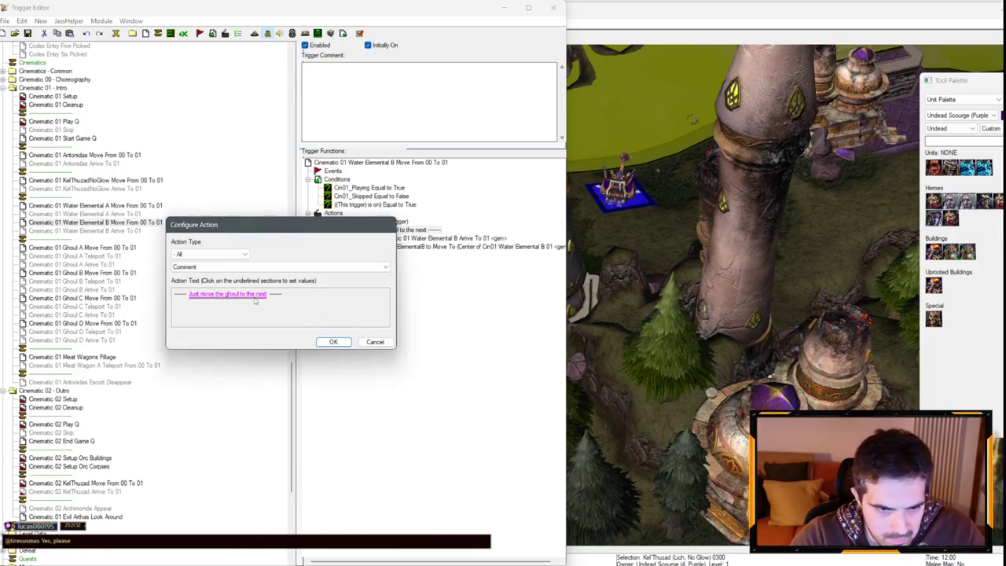
{"action": "left_click", "coordinate": [254, 296]}
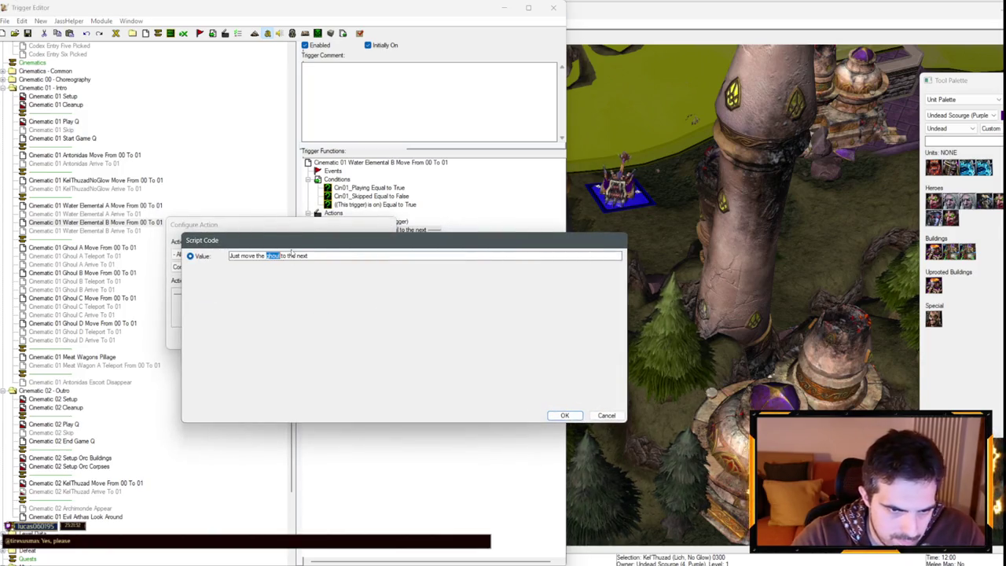
{"action": "key", "text": "Return"}
{"action": "key", "text": "Return"}
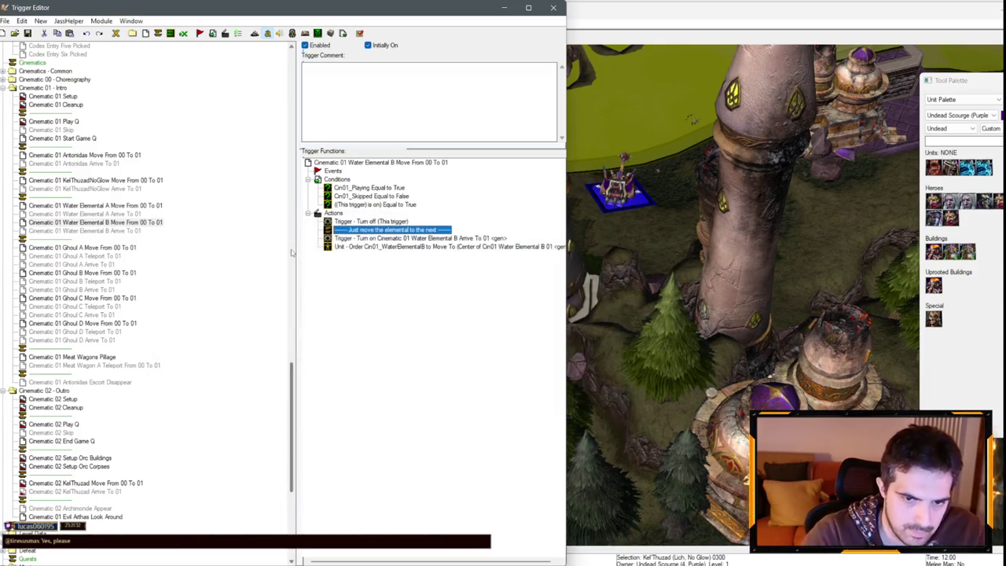
{"action": "left_click", "coordinate": [116, 205]}
{"action": "left_click", "coordinate": [139, 222]}
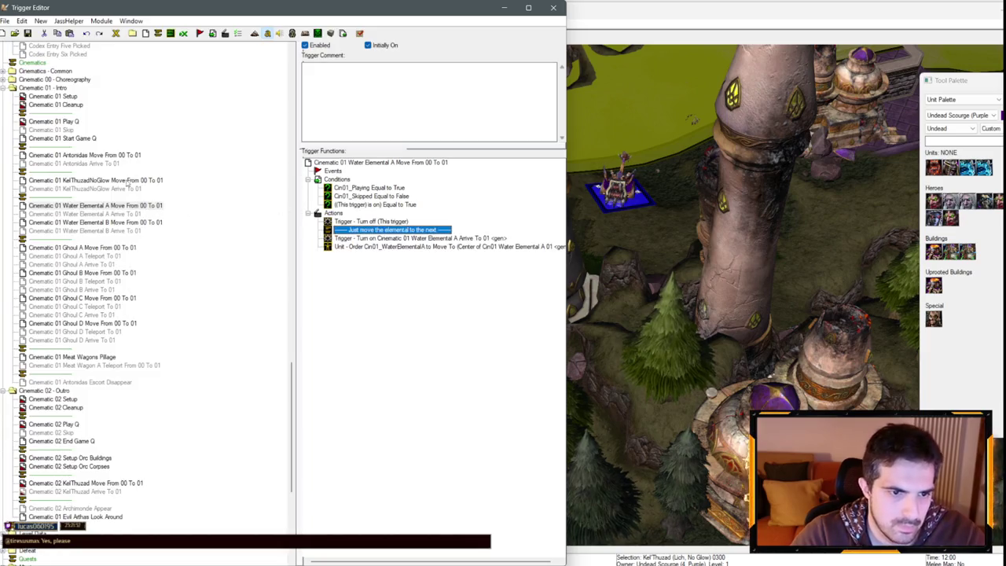
{"action": "key", "text": "Up"}
{"action": "key", "text": "Up"}
- Change Kel'Thuzad's Move comment to 'Just move Kel'Thuzad to the next'
{"action": "left_click", "coordinate": [431, 230]}
{"action": "key", "text": "ctrl+v"}
{"action": "double_click", "coordinate": [398, 231]}
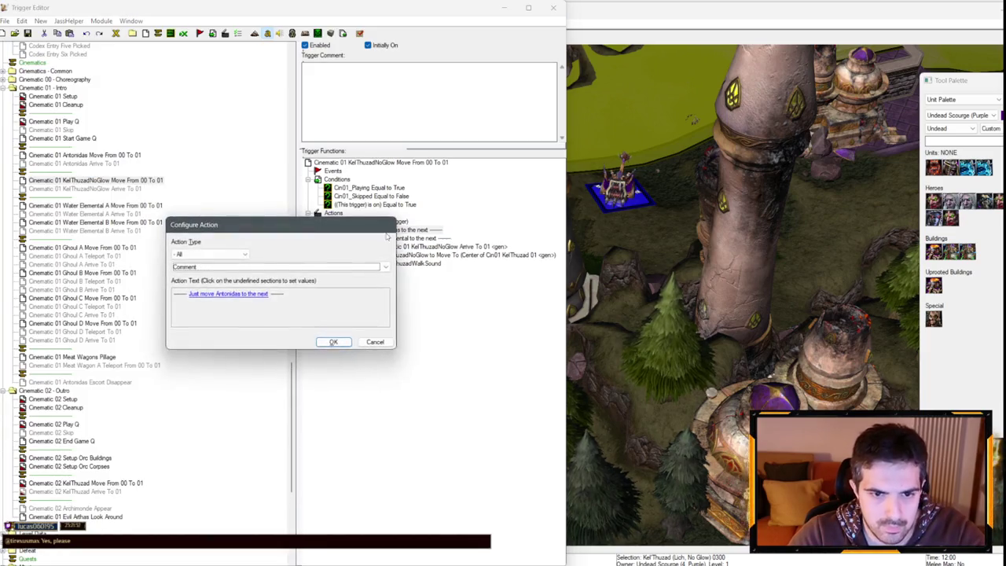
{"action": "key", "text": "Escape"}
{"action": "double_click", "coordinate": [397, 232]}
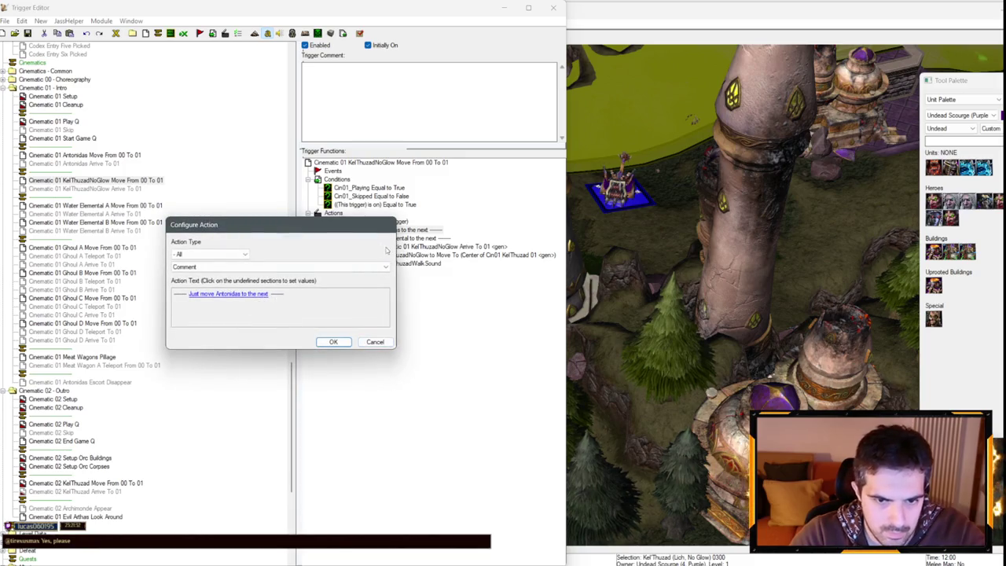
{"action": "left_click", "coordinate": [264, 294]}
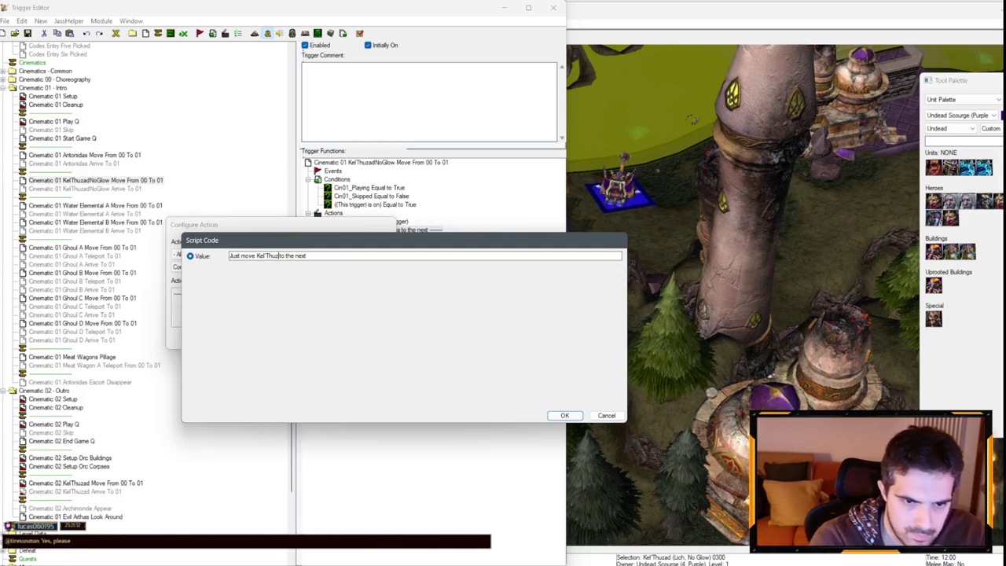
{"action": "type", "text": "ad"}
{"action": "key", "text": "Return"}
{"action": "key", "text": "Return"}
{"action": "key", "text": "Down"}
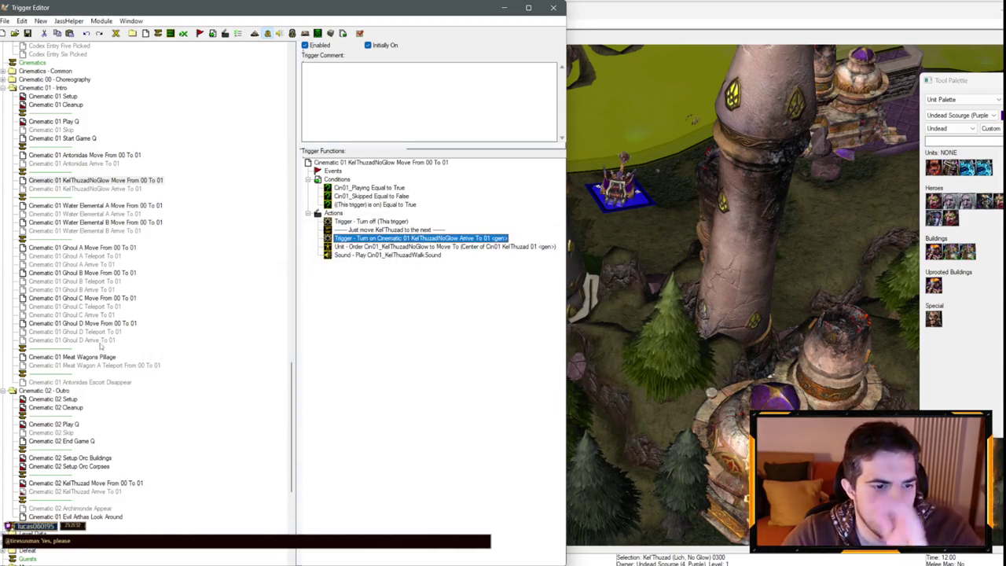
{"action": "left_click", "coordinate": [100, 356]}
{"action": "left_click", "coordinate": [97, 366]}
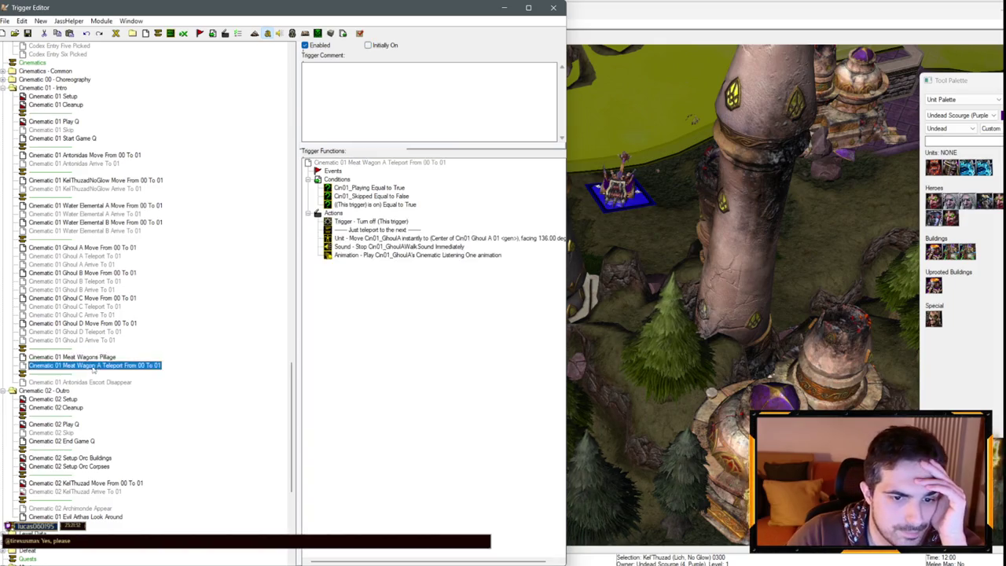
- Browse between the wagon triggers and return to the Meat Wagon A Teleport actions
{"action": "key", "text": "Up"}
{"action": "key", "text": "Down"}
{"action": "left_click", "coordinate": [399, 223]}
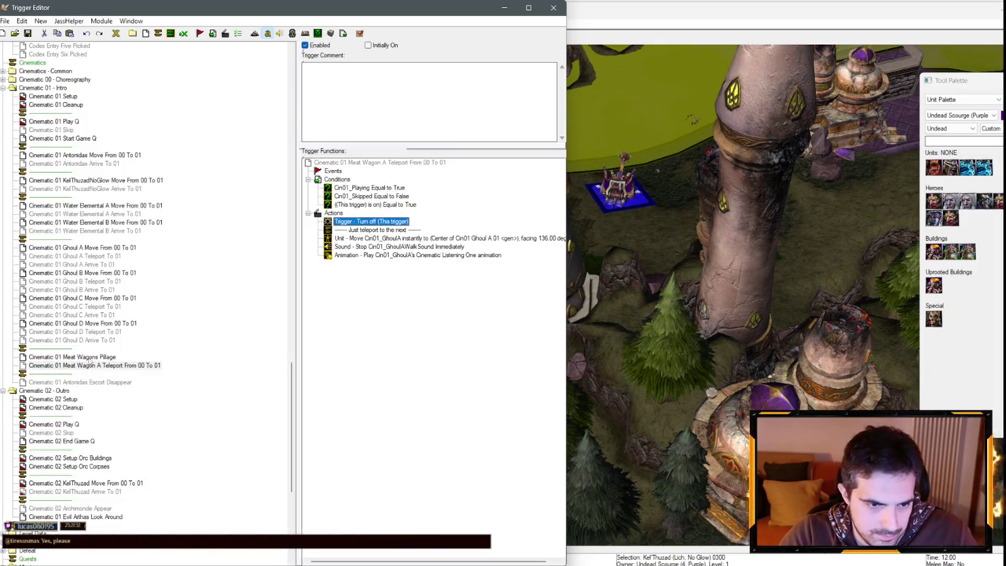
{"action": "left_click", "coordinate": [92, 356]}
{"action": "left_click", "coordinate": [331, 213]}
{"action": "key", "text": "Down"}
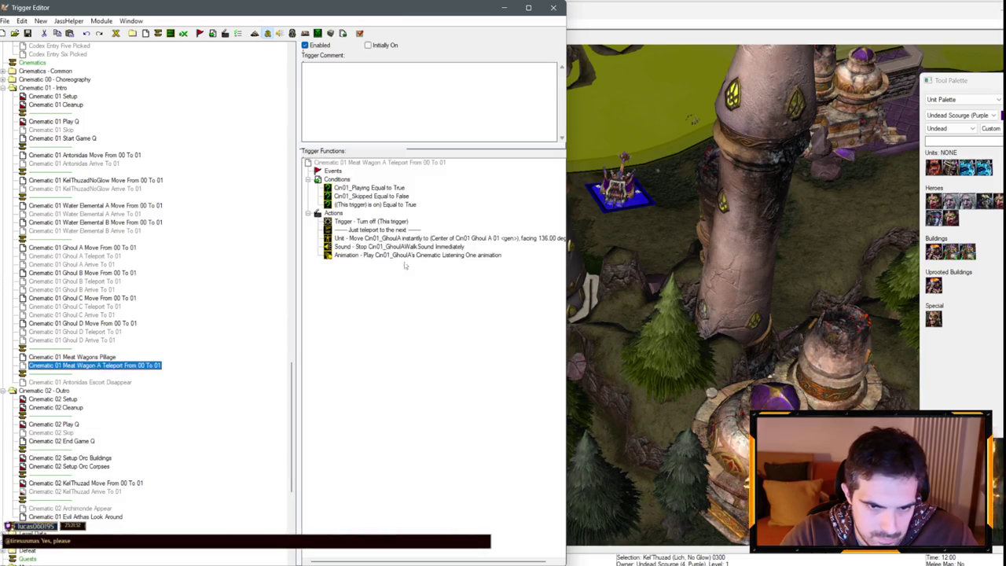
{"action": "left_click", "coordinate": [419, 256]}
- Set the Unit - Move action's unit to the Cin01_MeatWagonA variable
{"action": "double_click", "coordinate": [418, 238]}
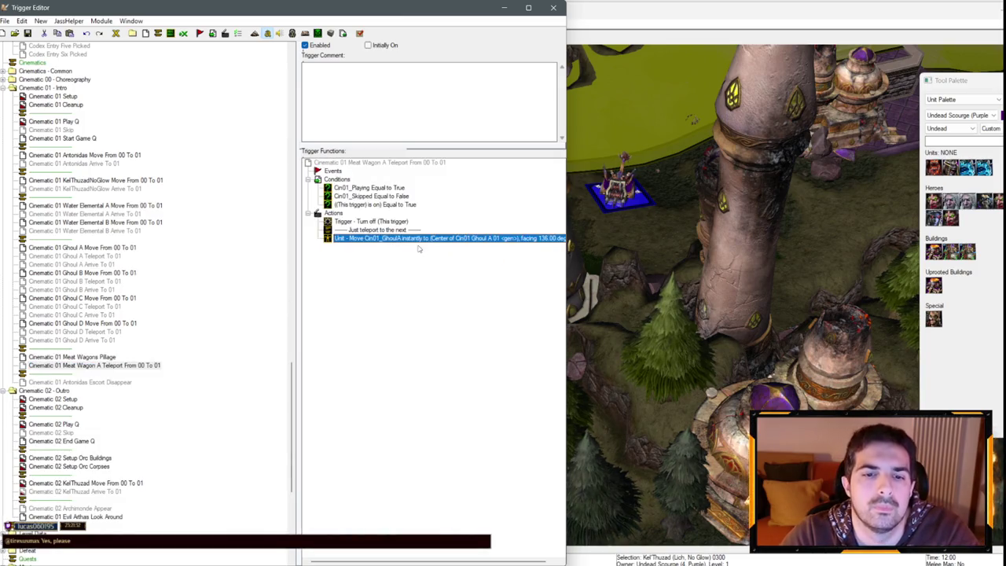
{"action": "left_click", "coordinate": [208, 293]}
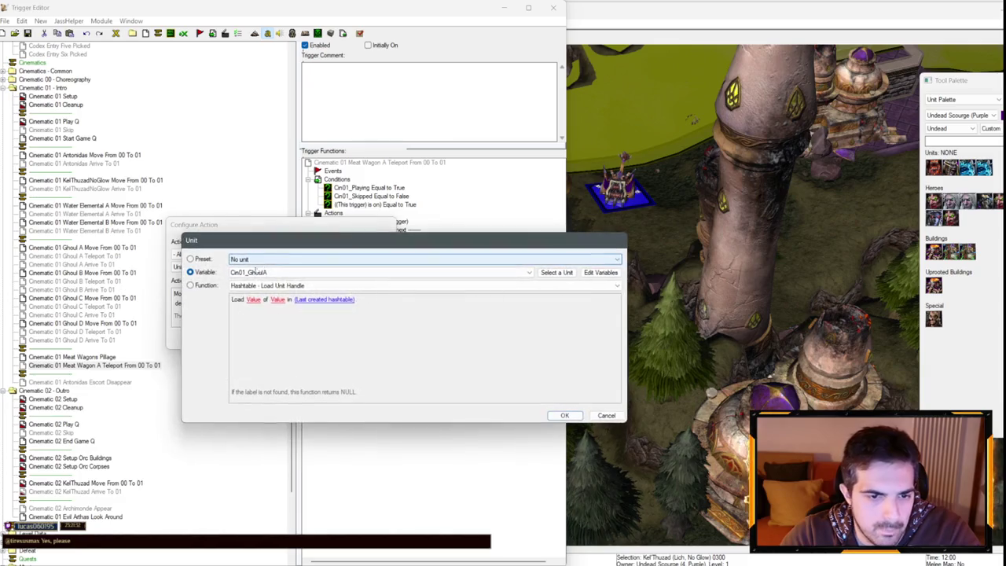
{"action": "left_click", "coordinate": [307, 270]}
{"action": "left_click", "coordinate": [305, 306]}
{"action": "key", "text": "Return"}
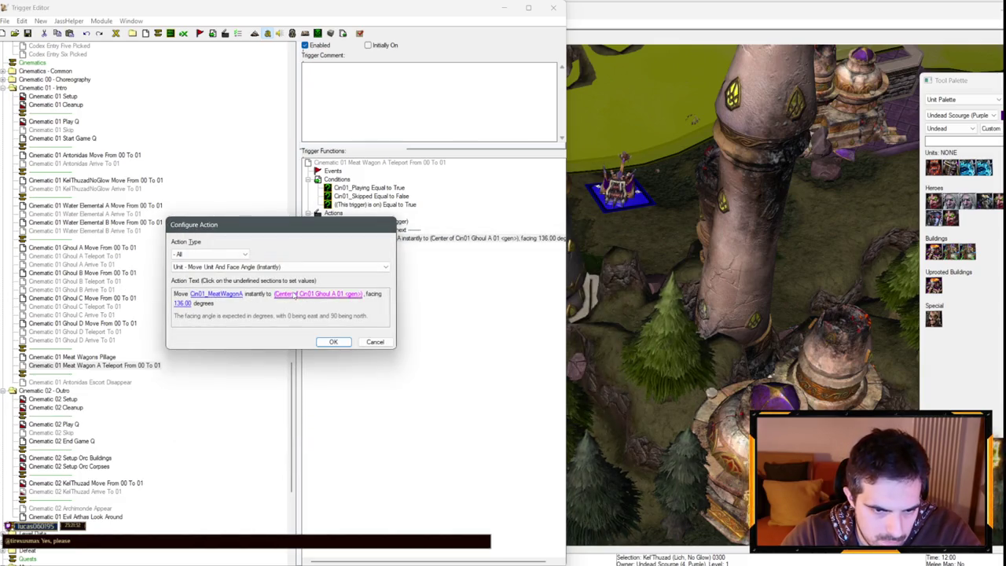
- Change the move destination to a Meat Wagon region instead of Ghoul A's
{"action": "left_click", "coordinate": [295, 294]}
{"action": "left_click", "coordinate": [283, 287]}
{"action": "left_click", "coordinate": [285, 289]}
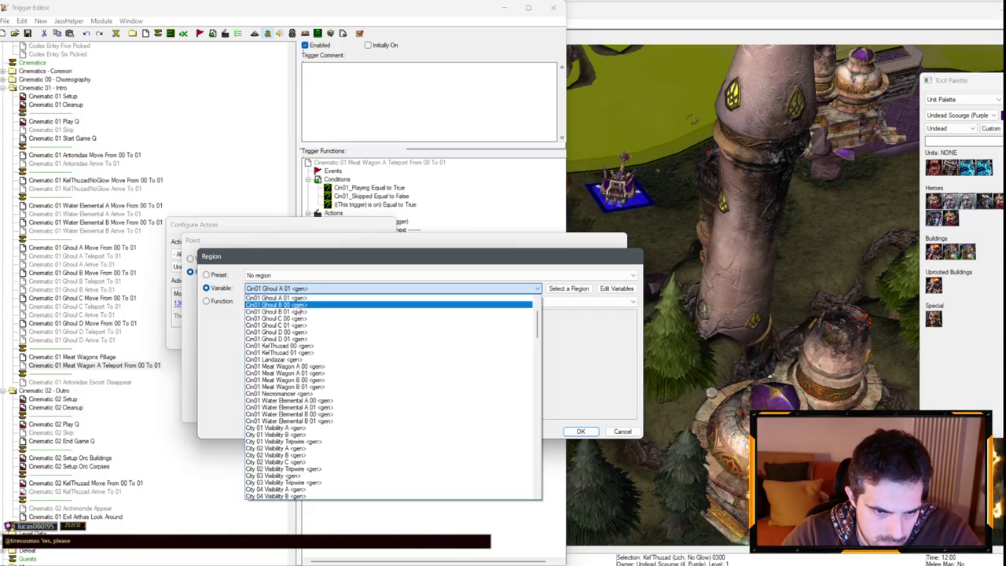
{"action": "left_click", "coordinate": [285, 373]}
{"action": "left_click", "coordinate": [581, 432]}
{"action": "left_click", "coordinate": [580, 361]}
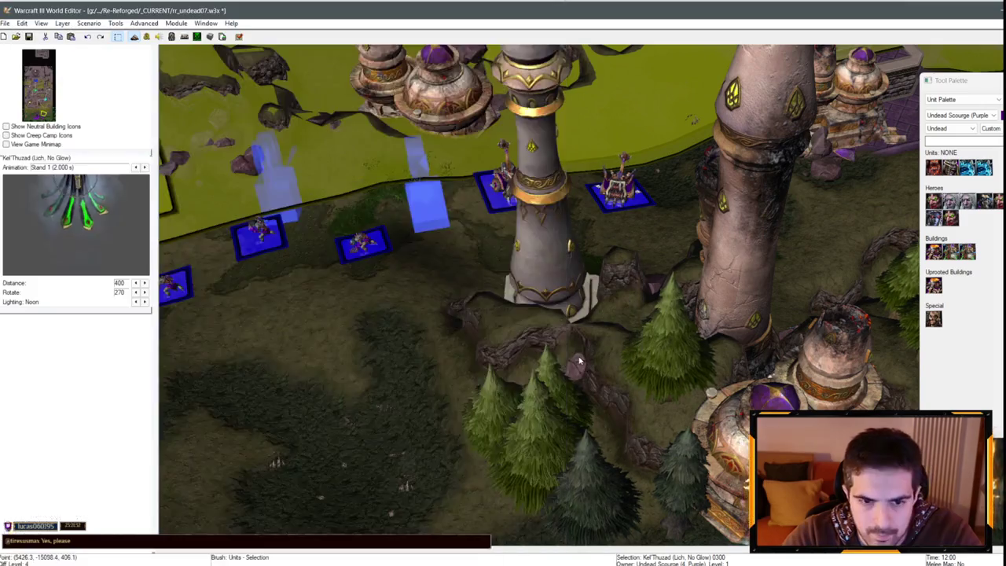
- Locate region Cin01 Meat Wagon A 01, inspect the meat wagon's properties, then edit the 136.00 facing
{"action": "scroll", "coordinate": [580, 361], "scroll_direction": "down", "scroll_amount": 5}
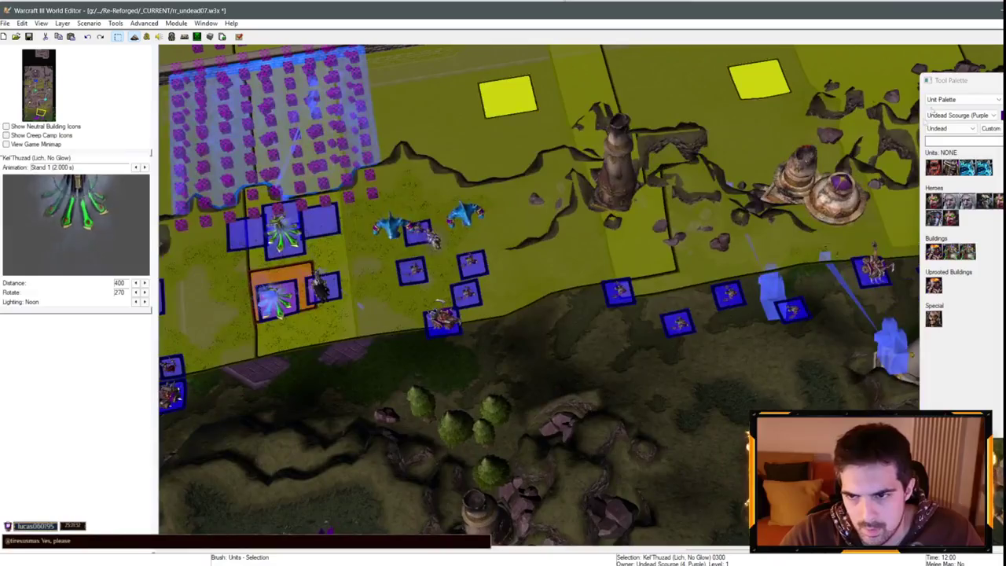
{"action": "key", "text": "r"}
{"action": "double_click", "coordinate": [957, 350]}
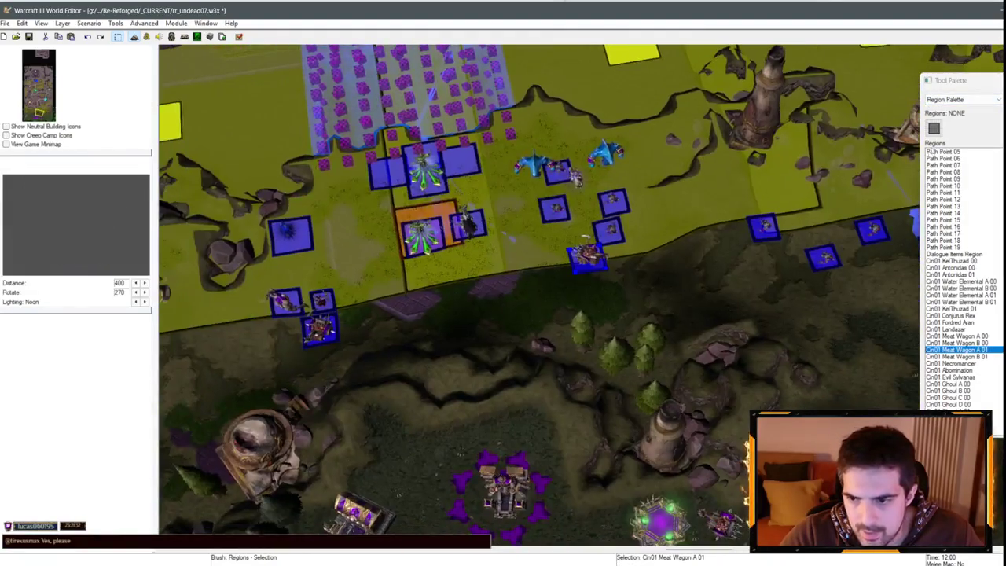
{"action": "key", "text": "u"}
{"action": "left_click", "coordinate": [592, 250]}
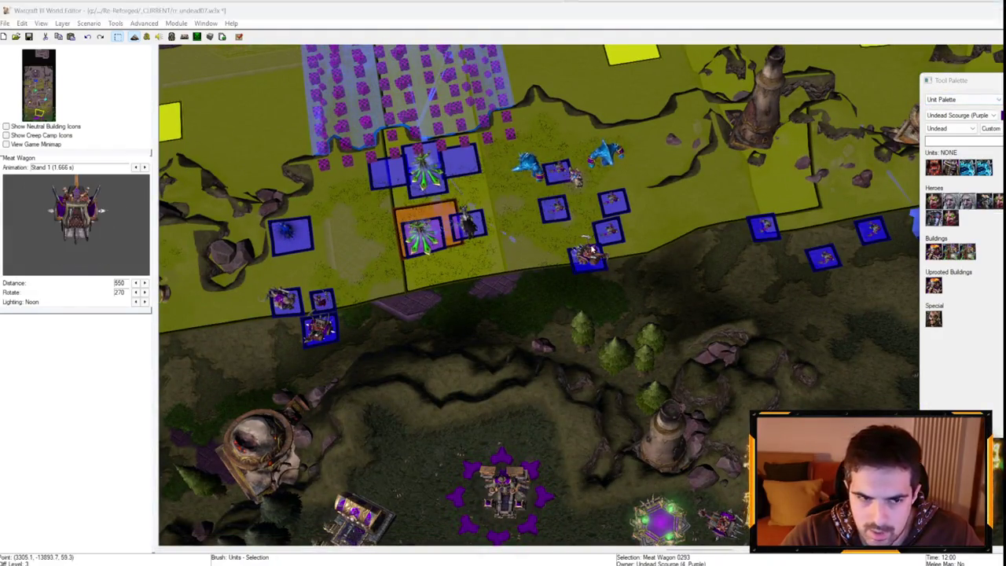
{"action": "double_click", "coordinate": [592, 250]}
{"action": "left_click", "coordinate": [560, 363]}
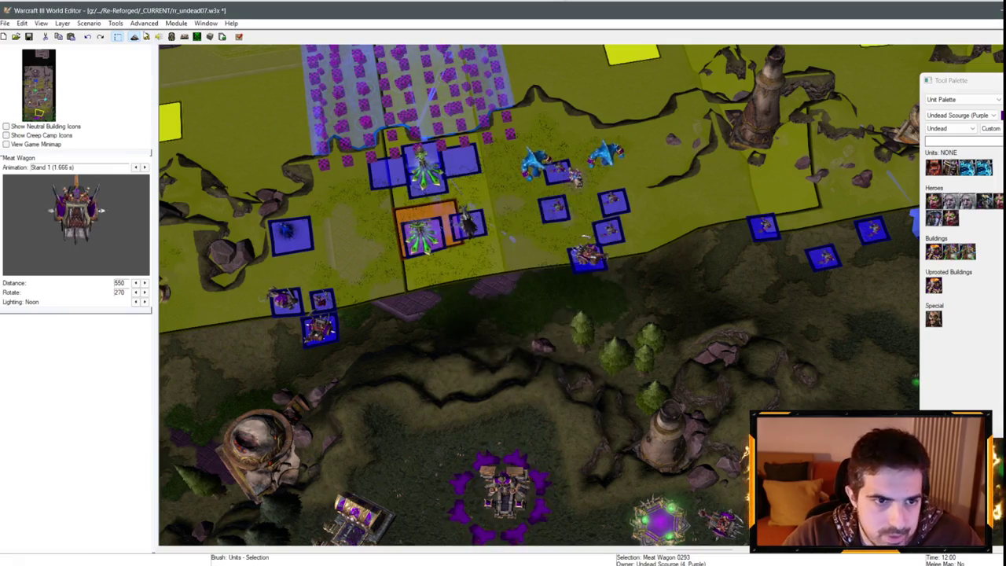
{"action": "key", "text": "alt+Tab"}
{"action": "left_click", "coordinate": [206, 304]}
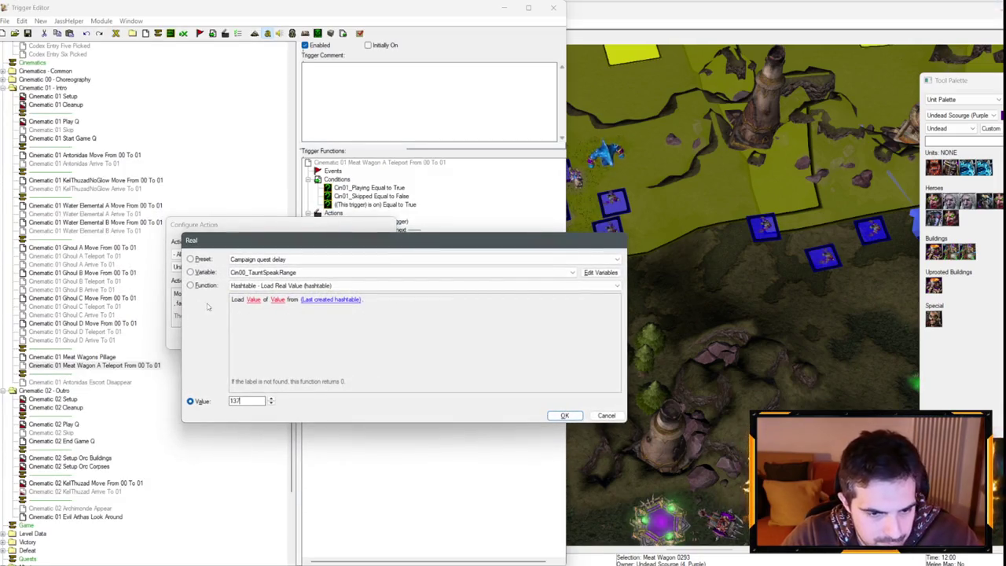
- Confirm facing 137, then pick the animation speed action in Cinematic 02 Setup Orc Buildings
{"action": "key", "text": "Return"}
{"action": "key", "text": "Return"}
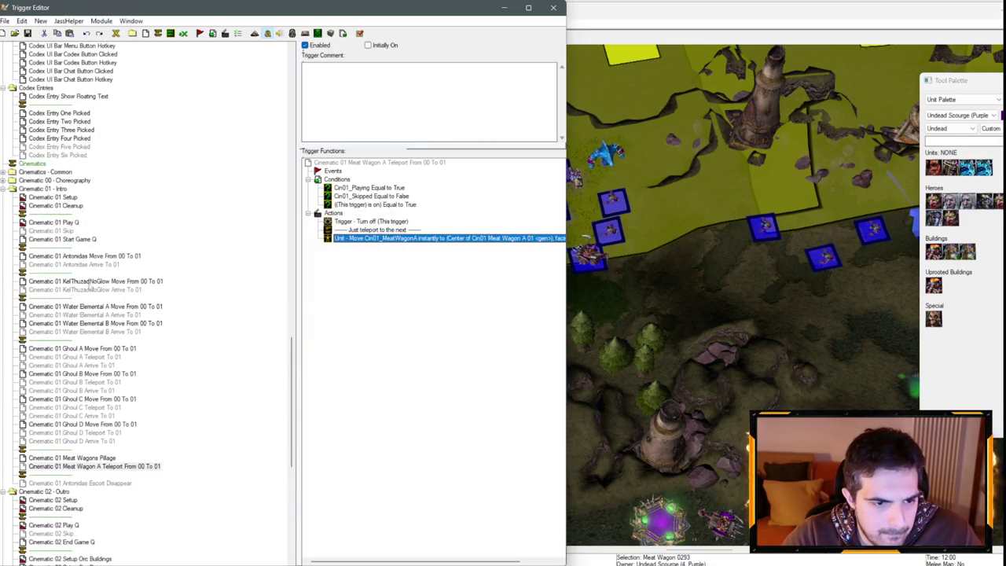
{"action": "scroll", "coordinate": [92, 289], "scroll_direction": "down", "scroll_amount": 6}
{"action": "left_click", "coordinate": [67, 349]}
{"action": "scroll", "coordinate": [415, 352], "scroll_direction": "down", "scroll_amount": 7}
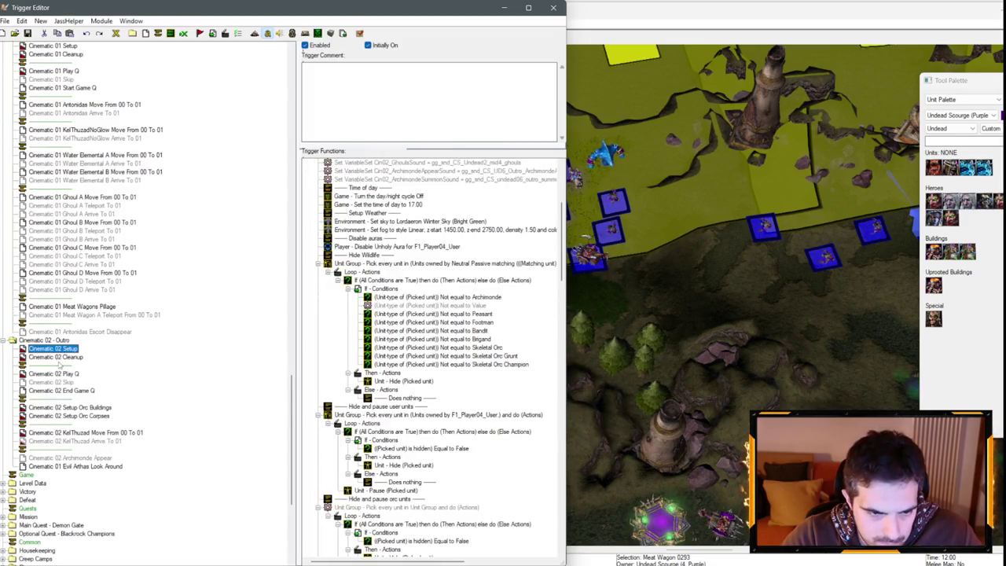
{"action": "left_click", "coordinate": [93, 409]}
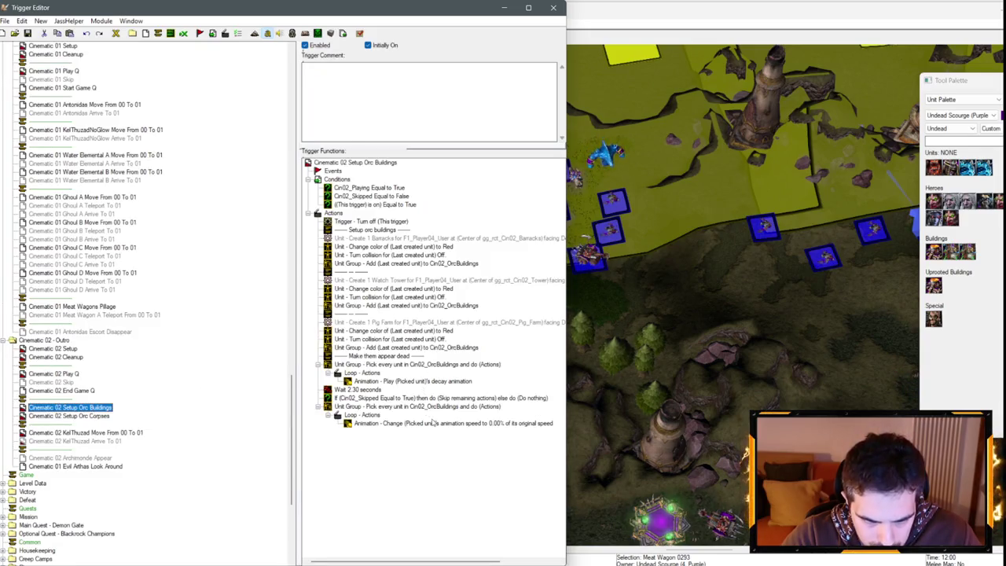
{"action": "left_click", "coordinate": [432, 423]}
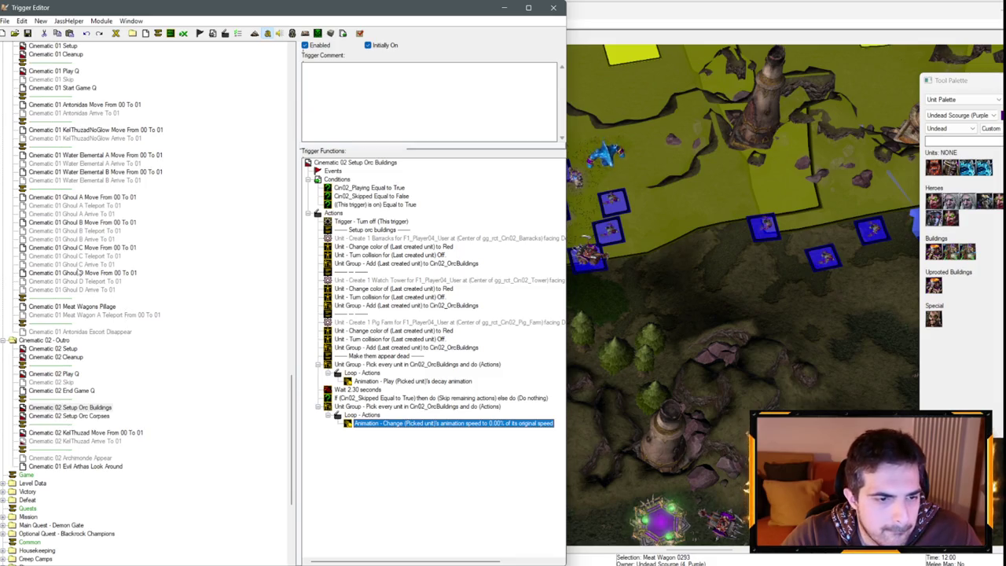
- Paste the animation speed action into Meat Wagon A Teleport below the Unit - Move action
{"action": "left_click", "coordinate": [118, 314]}
{"action": "left_click", "coordinate": [393, 239]}
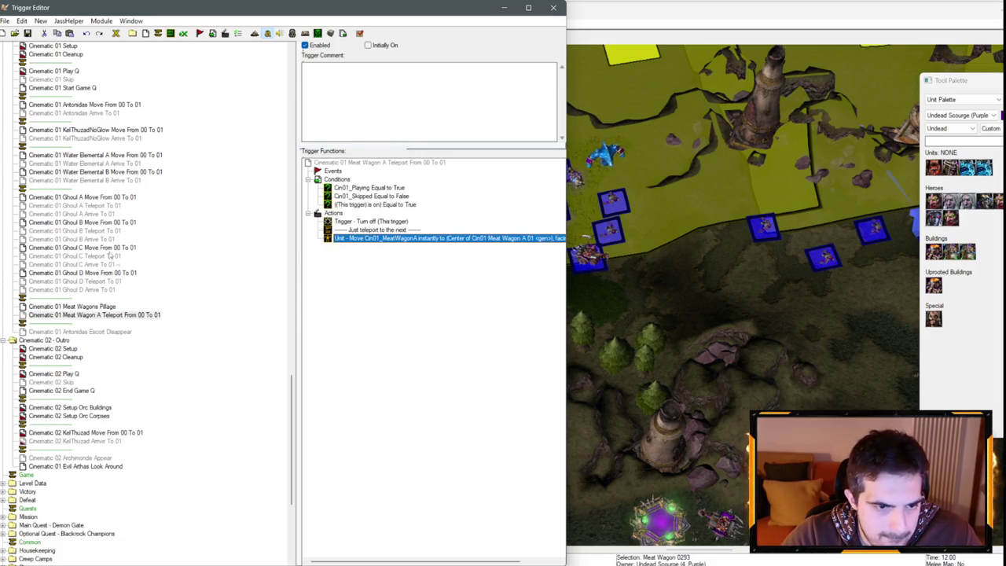
{"action": "scroll", "coordinate": [109, 255], "scroll_direction": "down", "scroll_amount": 1}
{"action": "key", "text": "ctrl+v"}
{"action": "double_click", "coordinate": [393, 247]}
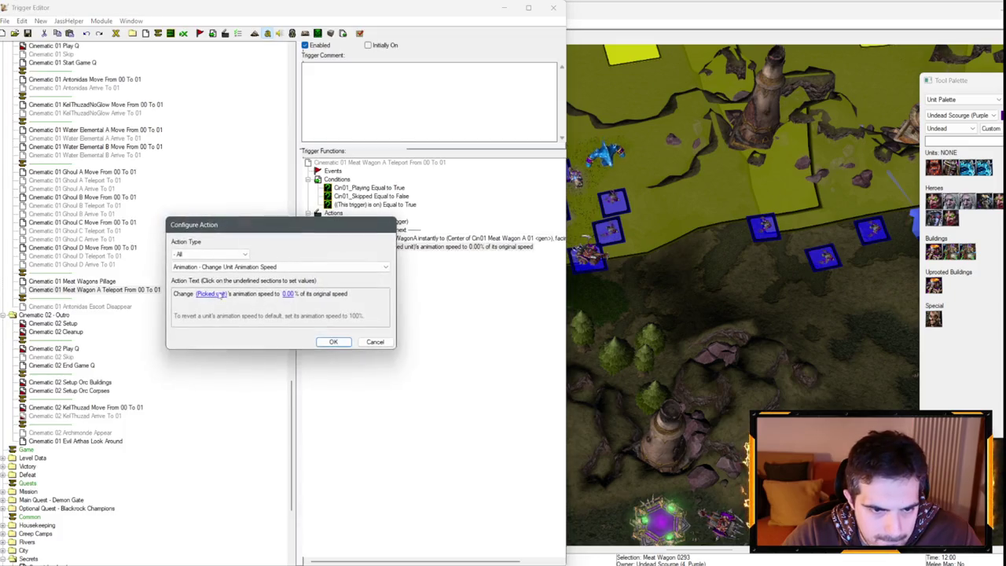
- Set the pasted action to Cin01_MeatWagonA at 75% animation speed
{"action": "left_click", "coordinate": [220, 294]}
{"action": "left_click", "coordinate": [254, 273]}
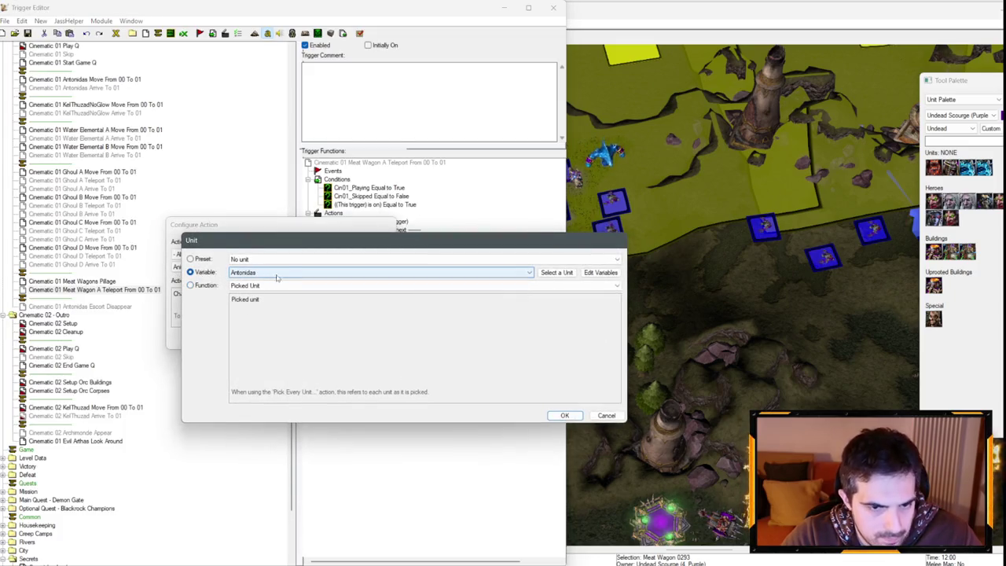
{"action": "left_click", "coordinate": [277, 273]}
{"action": "left_click", "coordinate": [307, 386]}
{"action": "key", "text": "Return"}
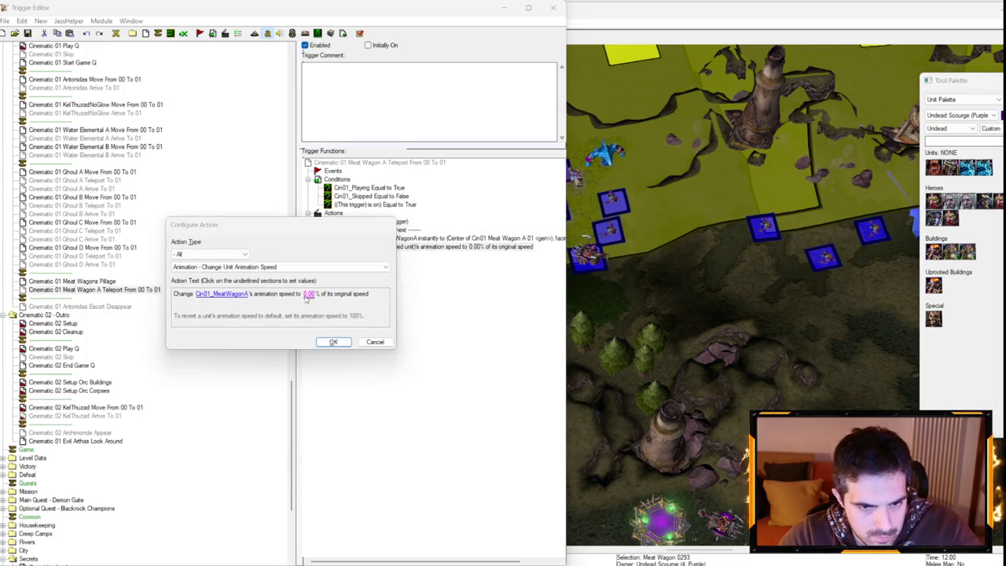
{"action": "left_click", "coordinate": [308, 294]}
{"action": "type", "text": "7"}
{"action": "key", "text": "Return"}
{"action": "key", "text": "Return"}
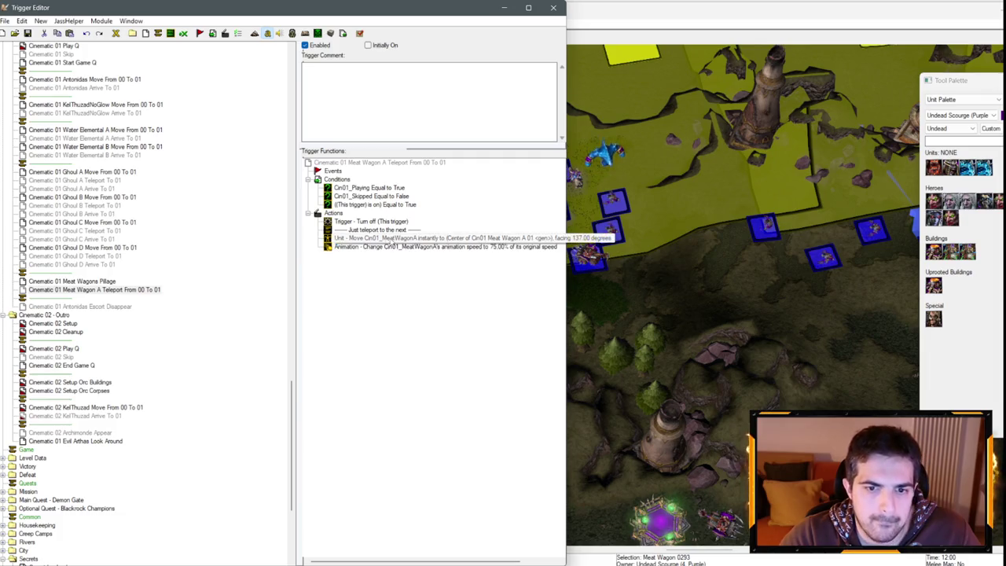
- Duplicate the Meat Wagon A Teleport trigger
{"action": "left_click", "coordinate": [349, 222]}
{"action": "left_click", "coordinate": [118, 289]}
{"action": "key", "text": "ctrl+c"}
{"action": "key", "text": "ctrl+v"}
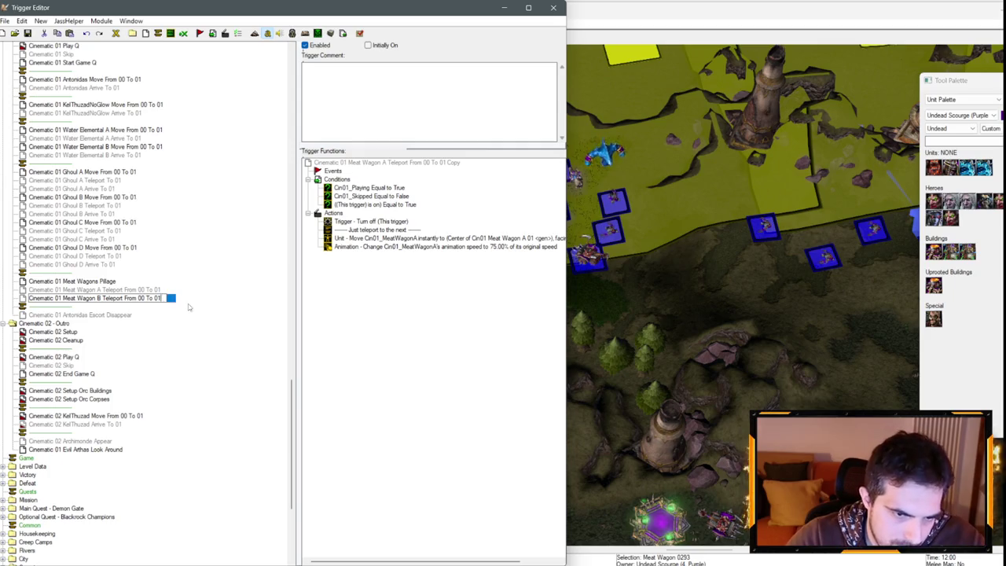
- Make the copied move action teleport Cin01_MeatWagonB to region Cin01 Meat Wagon B 01
{"action": "double_click", "coordinate": [369, 238]}
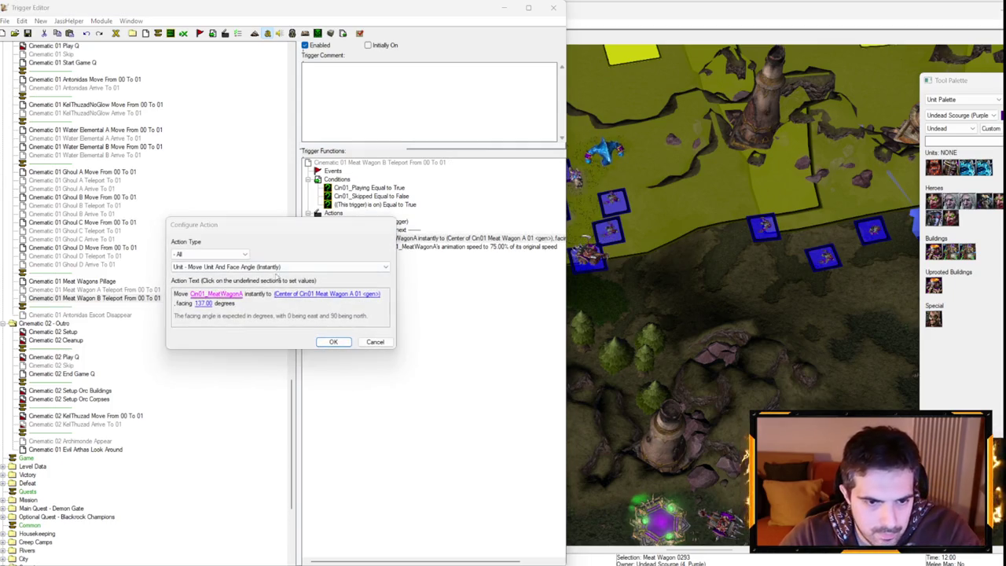
{"action": "left_click", "coordinate": [214, 293]}
{"action": "key", "text": "Down"}
{"action": "key", "text": "Return"}
{"action": "left_click", "coordinate": [276, 294]}
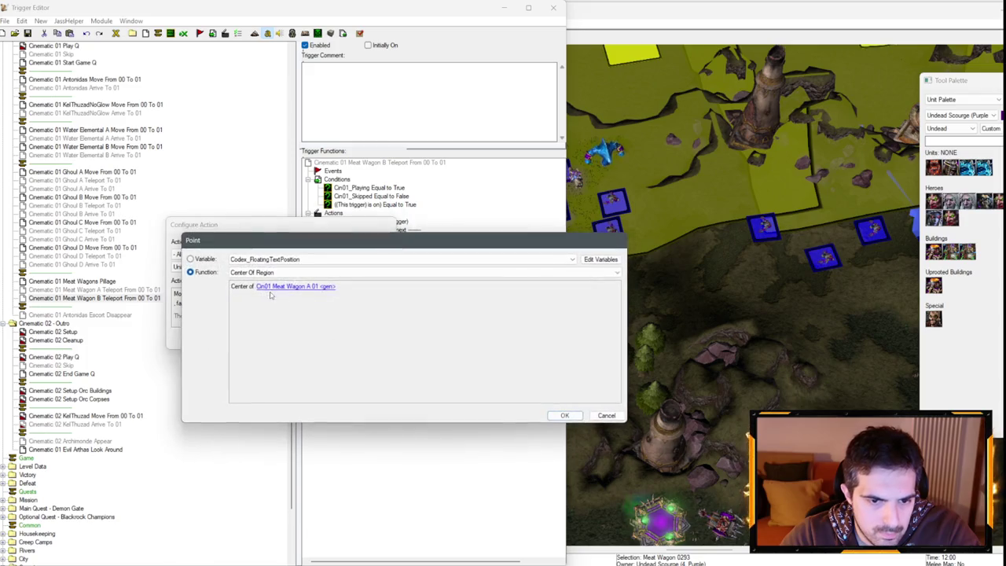
{"action": "left_click", "coordinate": [305, 287]}
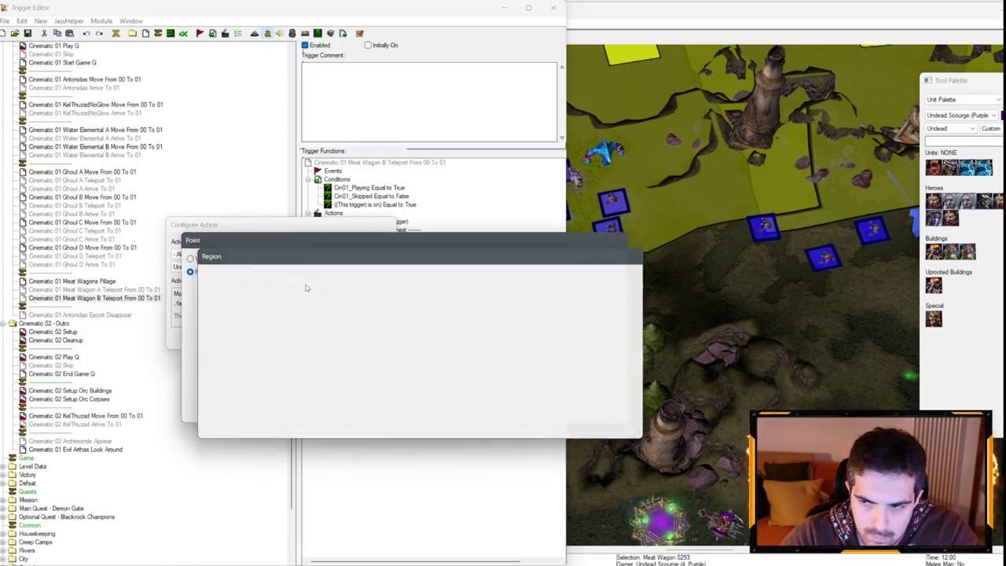
{"action": "left_click", "coordinate": [306, 287]}
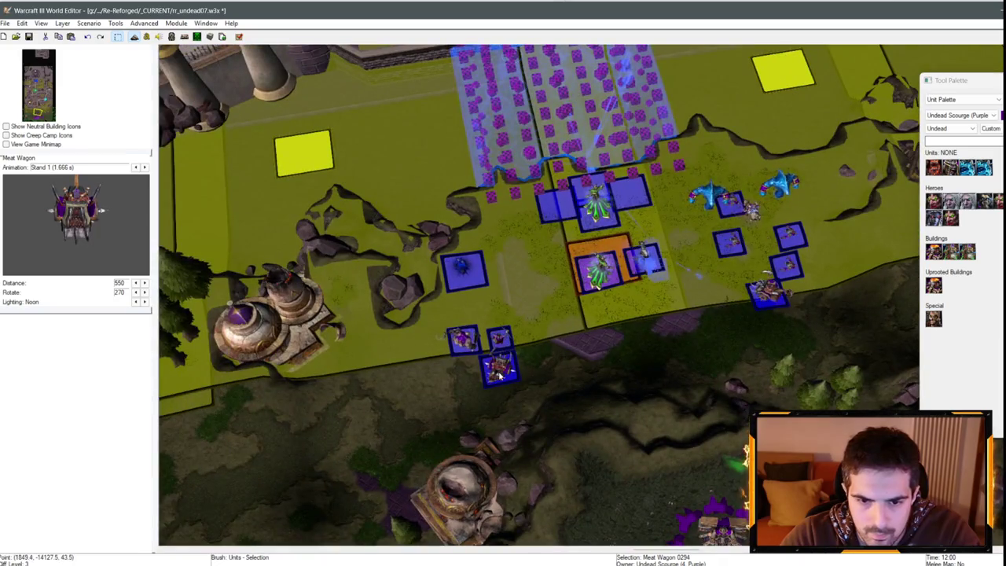
{"action": "double_click", "coordinate": [499, 375]}
{"action": "left_click", "coordinate": [611, 363]}
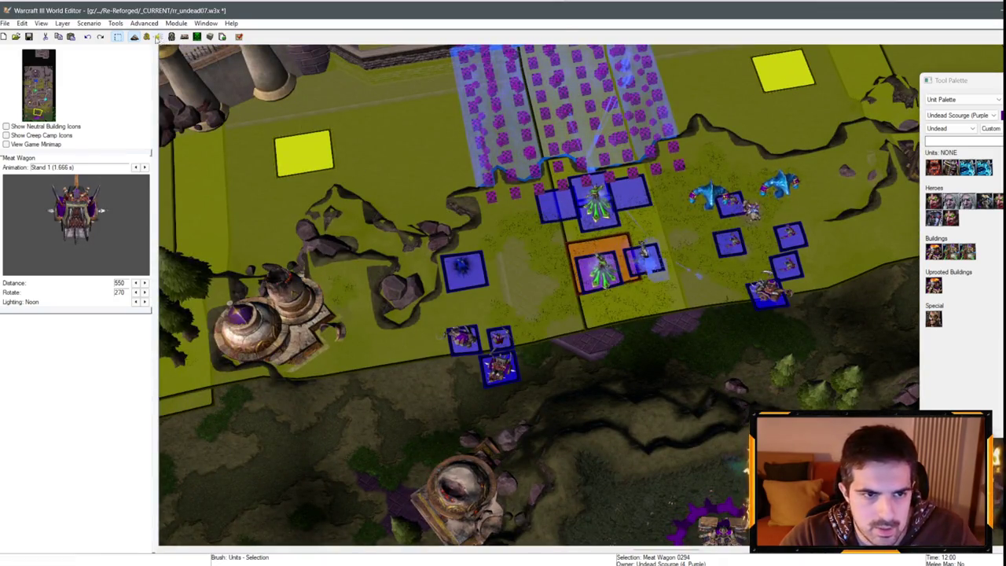
{"action": "left_click", "coordinate": [157, 40]}
{"action": "left_click", "coordinate": [206, 304]}
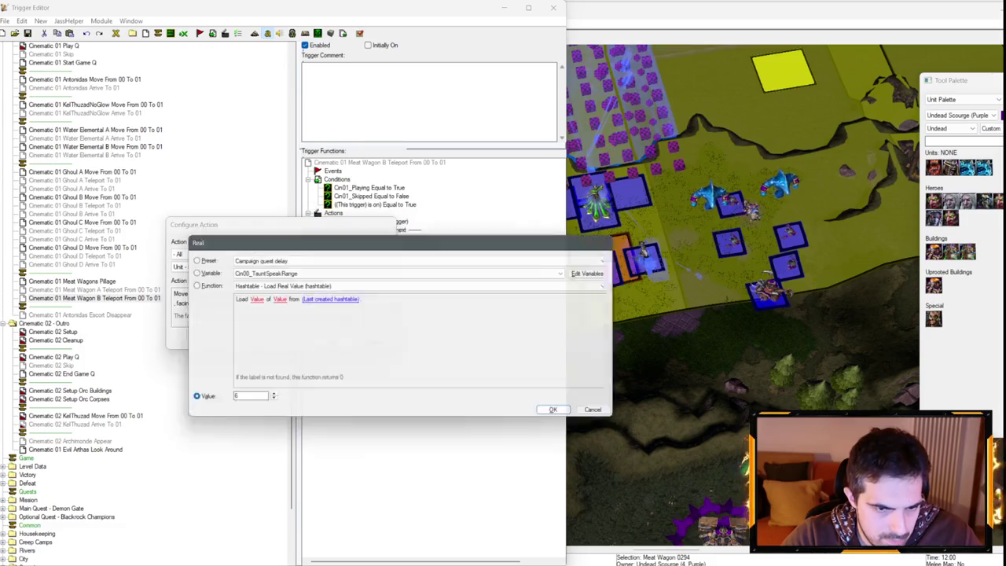
{"action": "key", "text": "Return"}
{"action": "key", "text": "Return"}
- Set the copy's animation speed action to use Cin01_MeatWagonB
{"action": "left_click", "coordinate": [450, 247]}
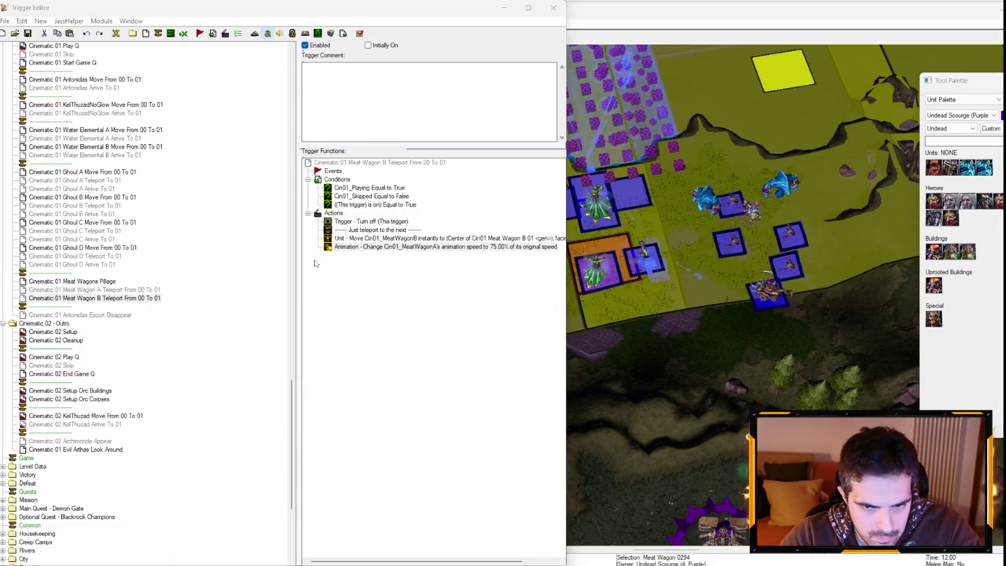
{"action": "double_click", "coordinate": [450, 246]}
{"action": "left_click", "coordinate": [222, 295]}
{"action": "key", "text": "Return"}
{"action": "key", "text": "Return"}
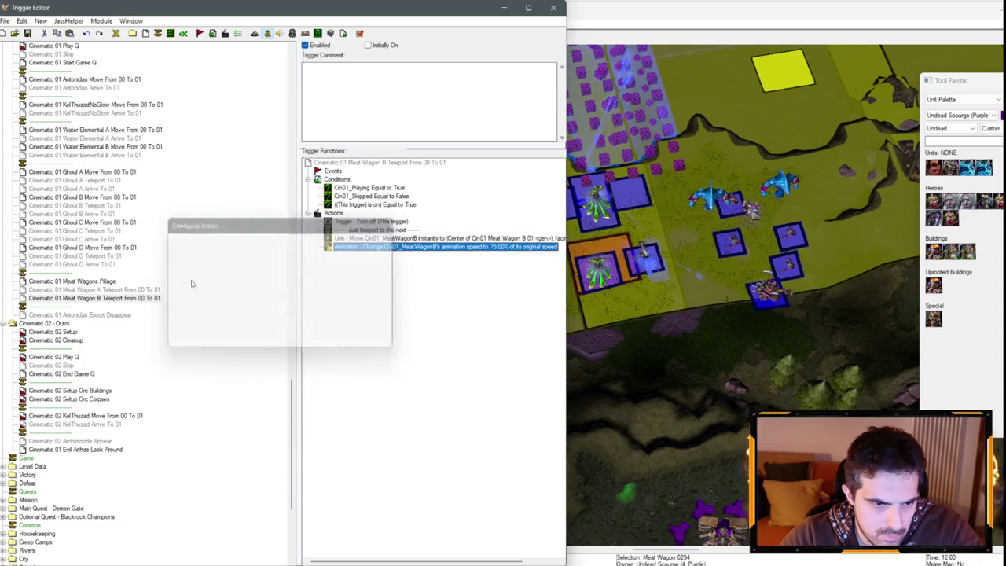
- Mark both Meat Wagon A and B Teleport triggers as Initially On
{"action": "left_click", "coordinate": [102, 290]}
{"action": "right_click", "coordinate": [106, 290]}
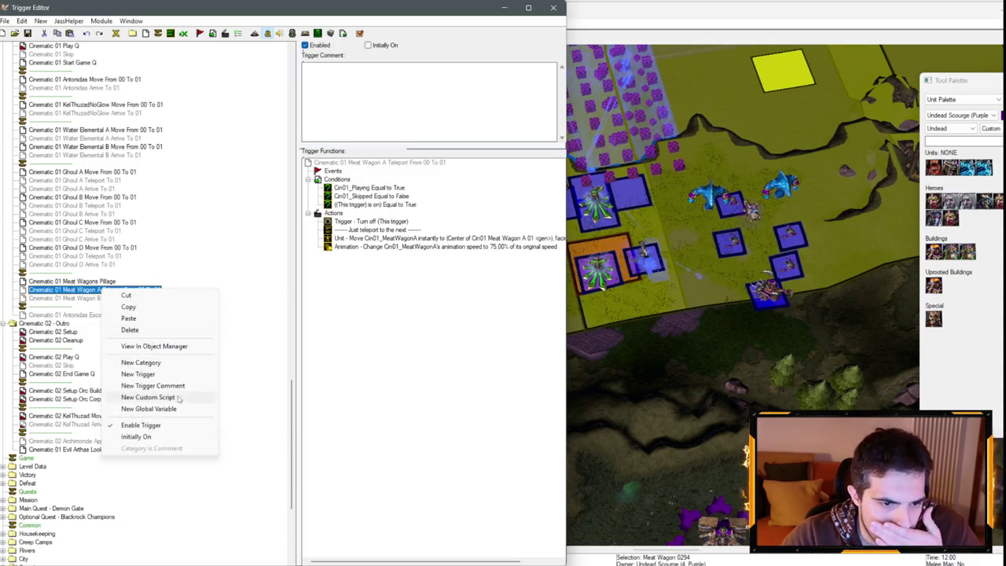
{"action": "left_click", "coordinate": [138, 437]}
{"action": "right_click", "coordinate": [105, 299]}
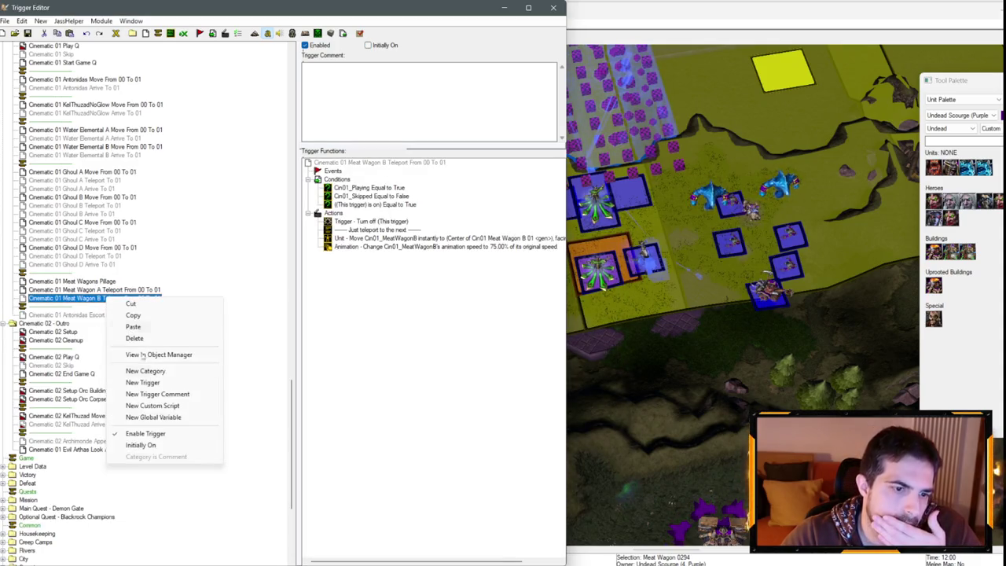
{"action": "left_click", "coordinate": [140, 445]}
- Select the Meat Wagons Pillage trigger's Turn off action, then return to the map
{"action": "left_click", "coordinate": [77, 281]}
{"action": "left_click", "coordinate": [356, 223]}
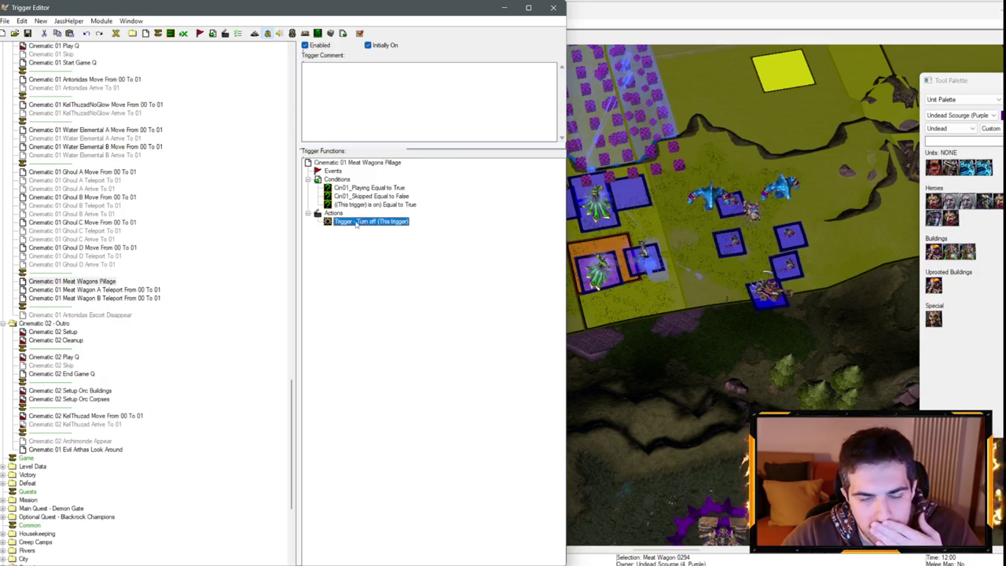
{"action": "key", "text": "F3"}
- Move the view south and switch the Tool Palette to the Region Palette
{"action": "key", "text": "Down"}
{"action": "key", "text": "Down"}
{"action": "key", "text": "Down"}
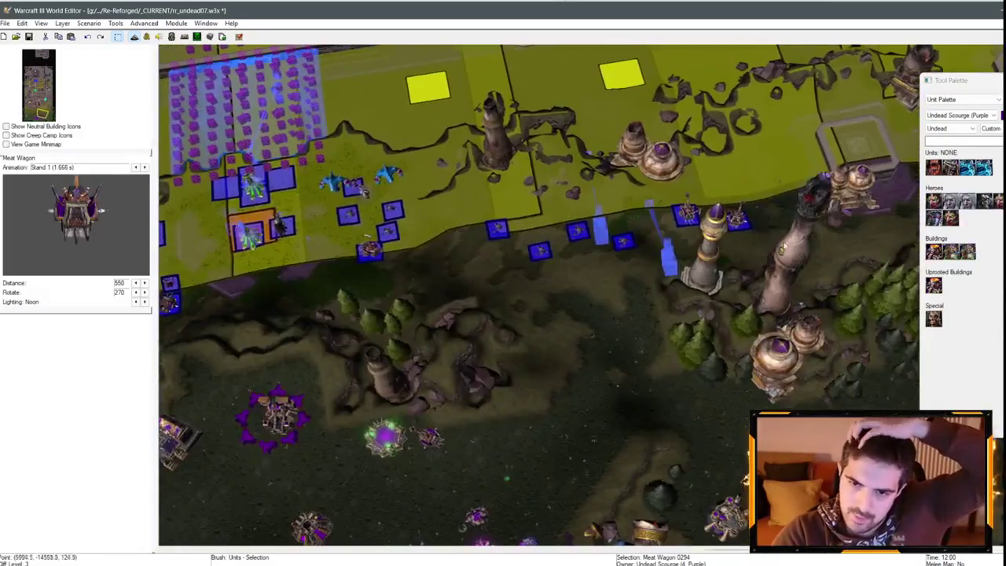
{"action": "scroll", "coordinate": [746, 479], "scroll_direction": "up", "scroll_amount": 5}
{"action": "left_click", "coordinate": [963, 99]}
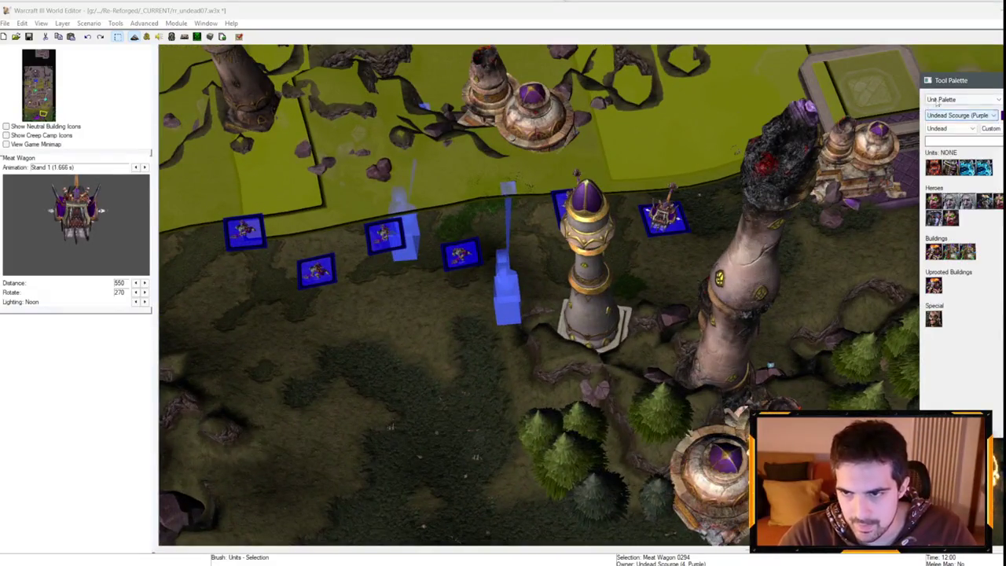
{"action": "left_click", "coordinate": [946, 130]}
{"action": "scroll", "coordinate": [569, 287], "scroll_direction": "down", "scroll_amount": 3}
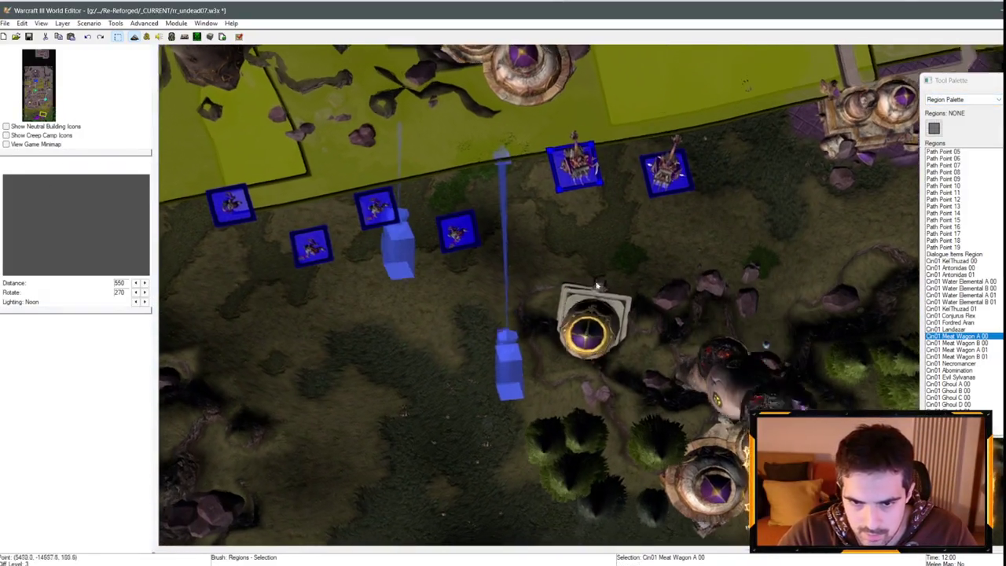
- Paste a region over the tower base, resize it, and name it Cin01 Meat Wagon Attack
{"action": "left_click", "coordinate": [569, 287]}
{"action": "left_click_drag", "start_coordinate": [588, 305], "coordinate": [669, 345]}
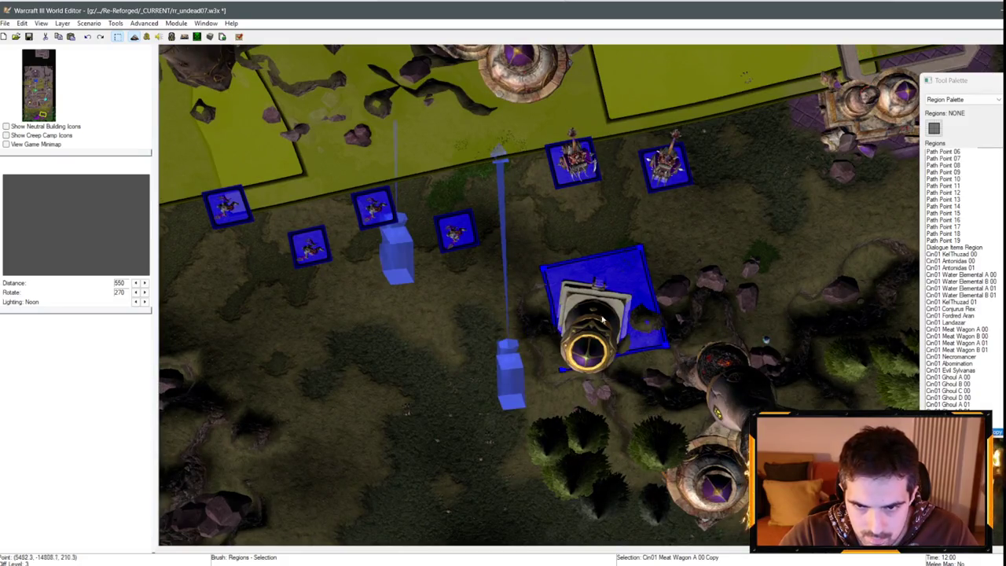
{"action": "left_click_drag", "start_coordinate": [602, 318], "coordinate": [603, 301]}
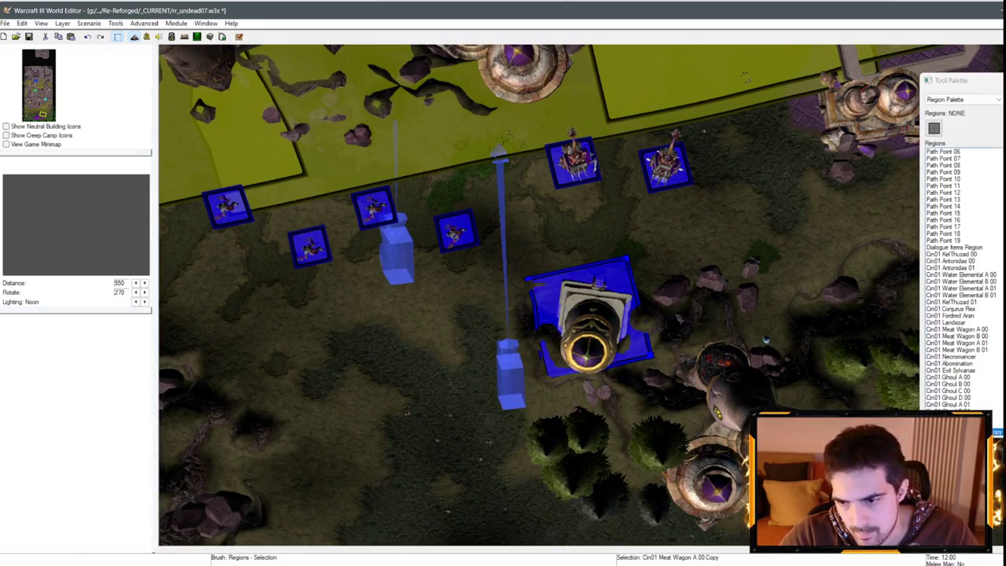
{"action": "double_click", "coordinate": [602, 302]}
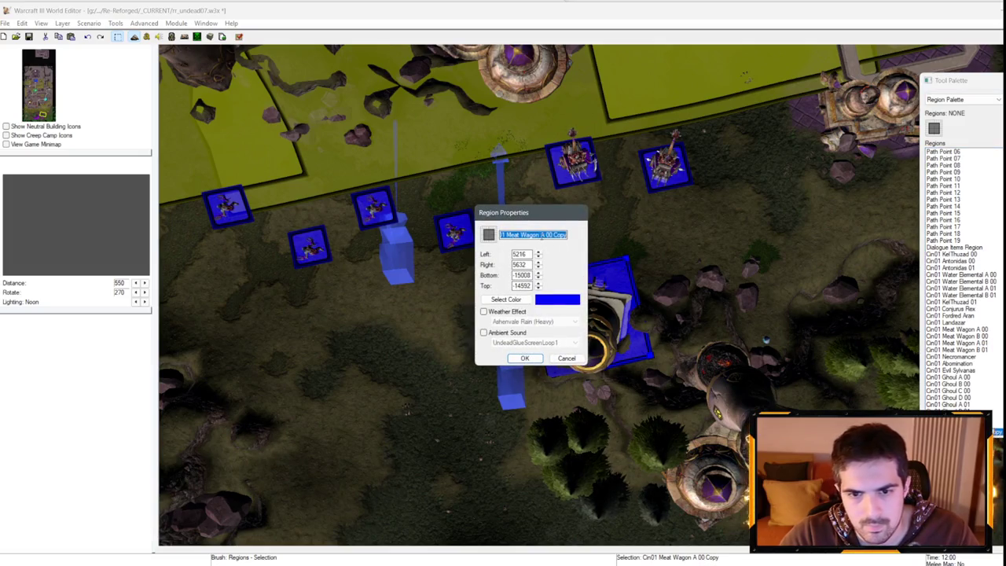
{"action": "type", "text": "ck"}
{"action": "key", "text": "Return"}
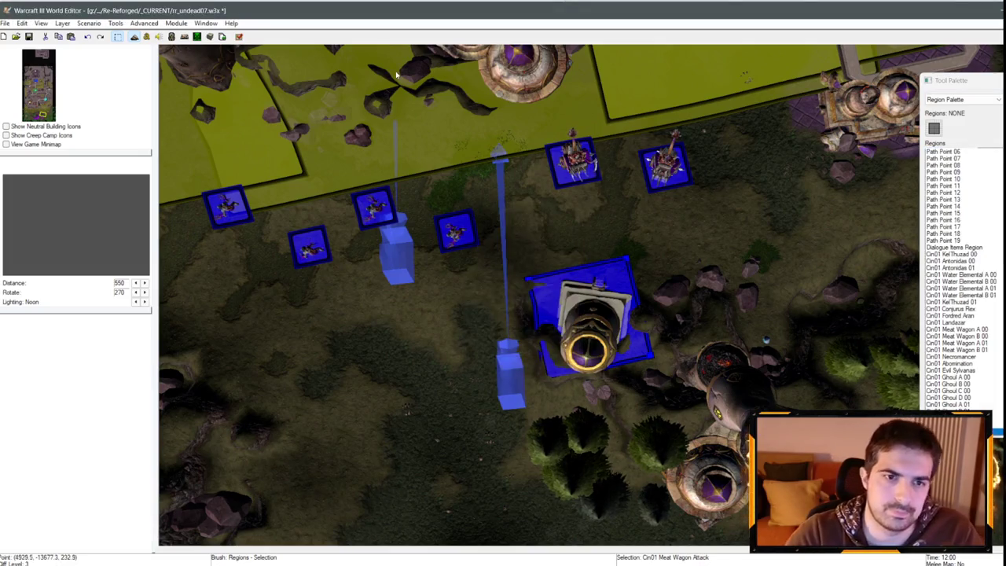
{"action": "left_click", "coordinate": [145, 38]}
- Copy the comment line from Meat Wagon A Teleport into Meat Wagons Pillage
{"action": "left_click", "coordinate": [103, 280]}
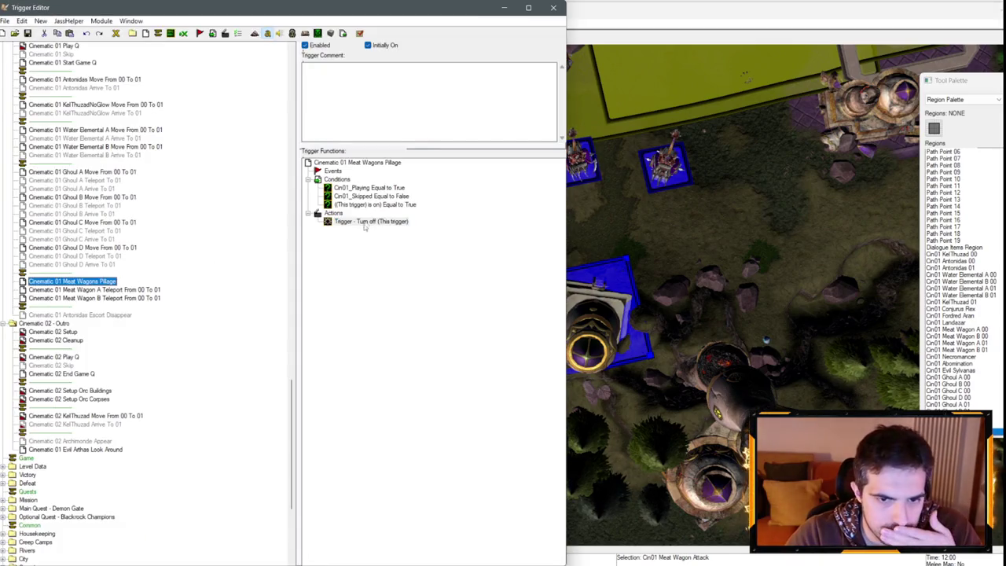
{"action": "right_click", "coordinate": [370, 221]}
{"action": "left_click", "coordinate": [385, 236]}
{"action": "left_click", "coordinate": [119, 292]}
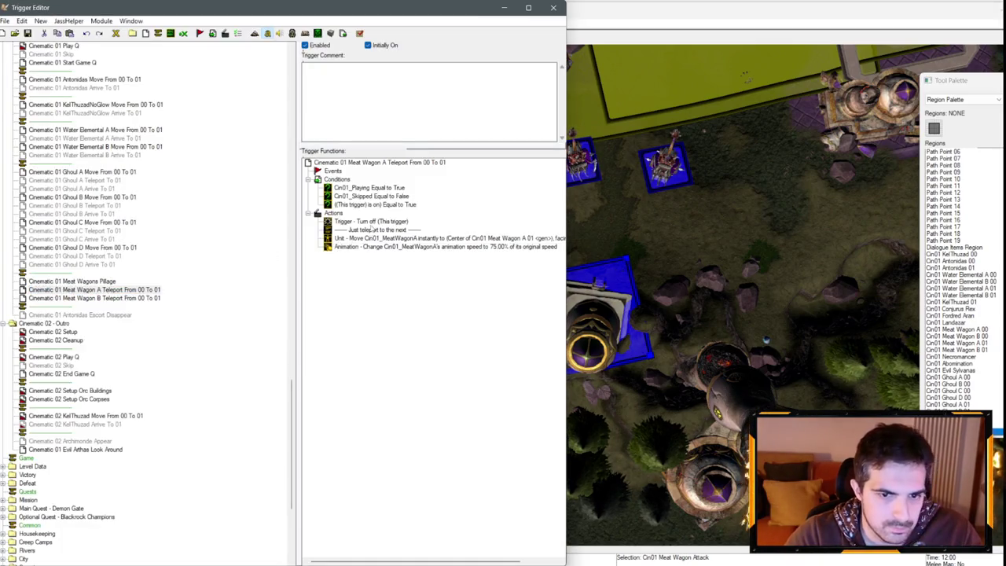
{"action": "left_click", "coordinate": [384, 231]}
{"action": "left_click", "coordinate": [71, 280]}
{"action": "key", "text": "ctrl+v"}
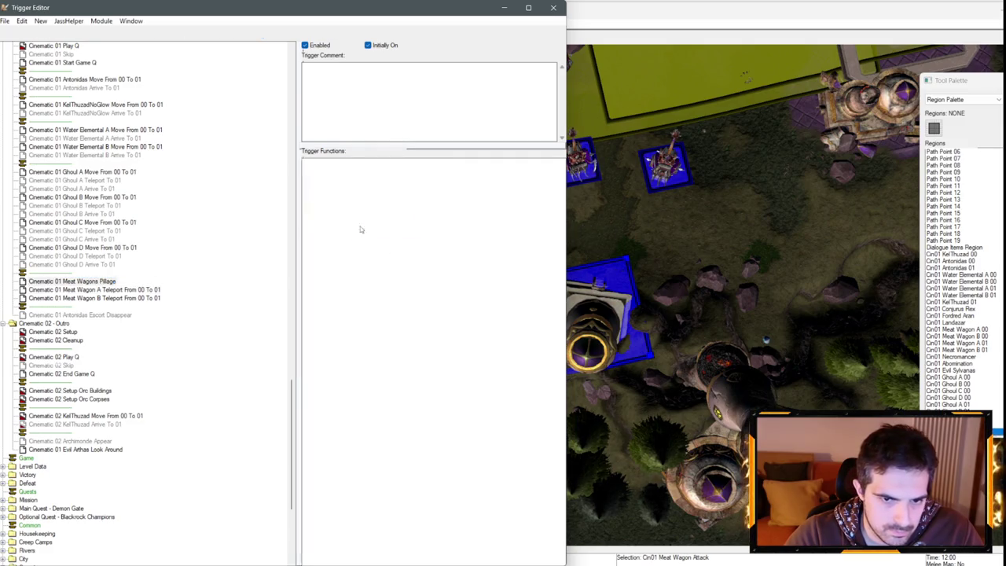
- Change the pasted comment's text to 'Attack in order'
{"action": "double_click", "coordinate": [370, 229]}
{"action": "left_click", "coordinate": [234, 292]}
{"action": "type", "text": "Attack in ord"}
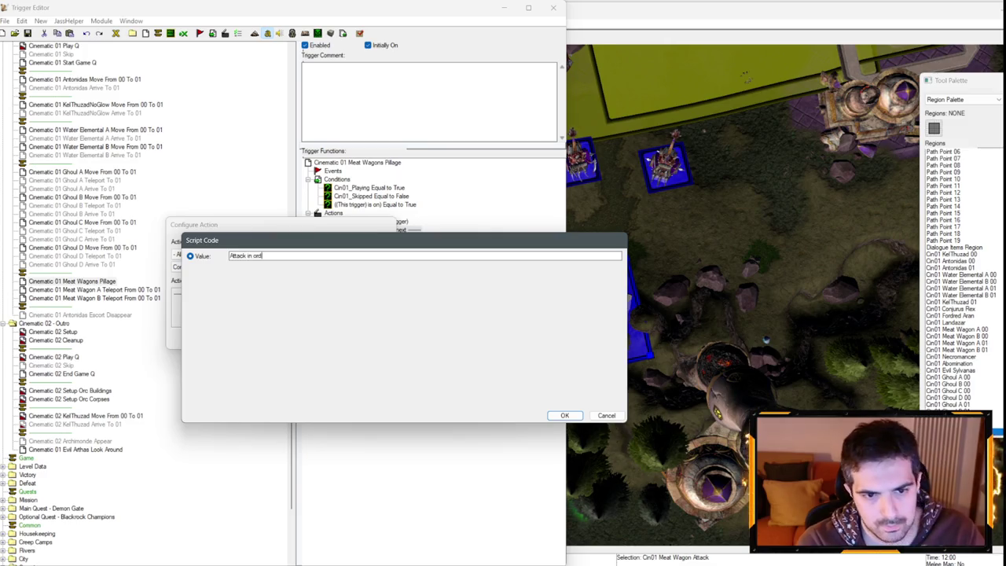
{"action": "type", "text": "er"}
{"action": "key", "text": "Return"}
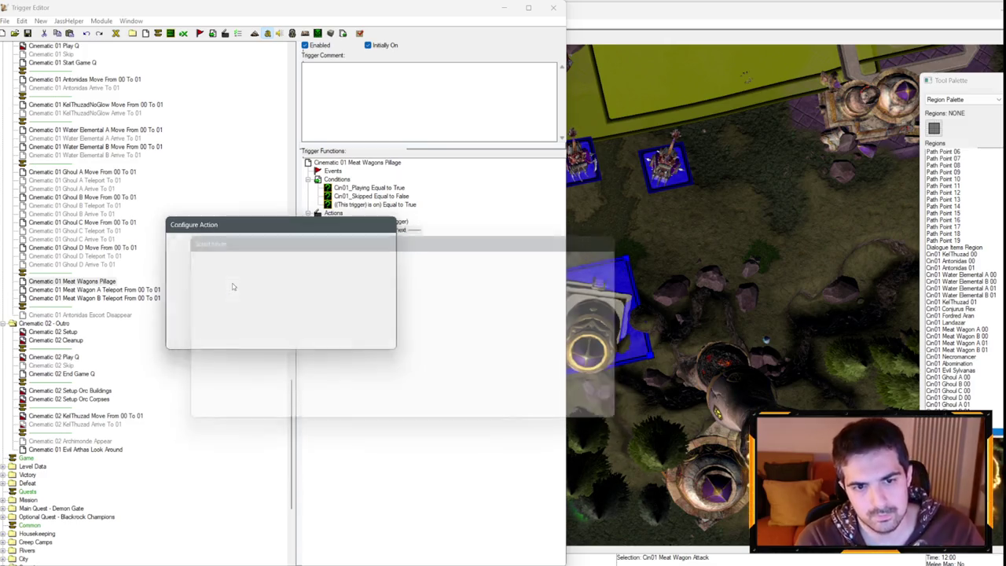
{"action": "key", "text": "Return"}
{"action": "key", "text": "ctrl+c"}
- Duplicate the comment and rewrite it as 'Crumble building'
{"action": "key", "text": "ctrl+v"}
{"action": "double_click", "coordinate": [380, 238]}
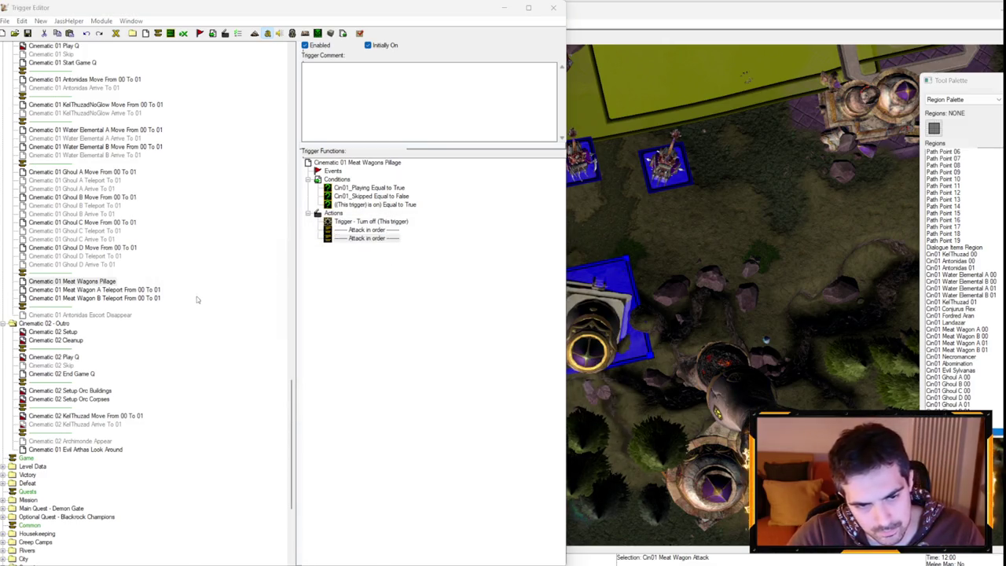
{"action": "left_click", "coordinate": [214, 297]}
{"action": "type", "text": "Crumble buil"}
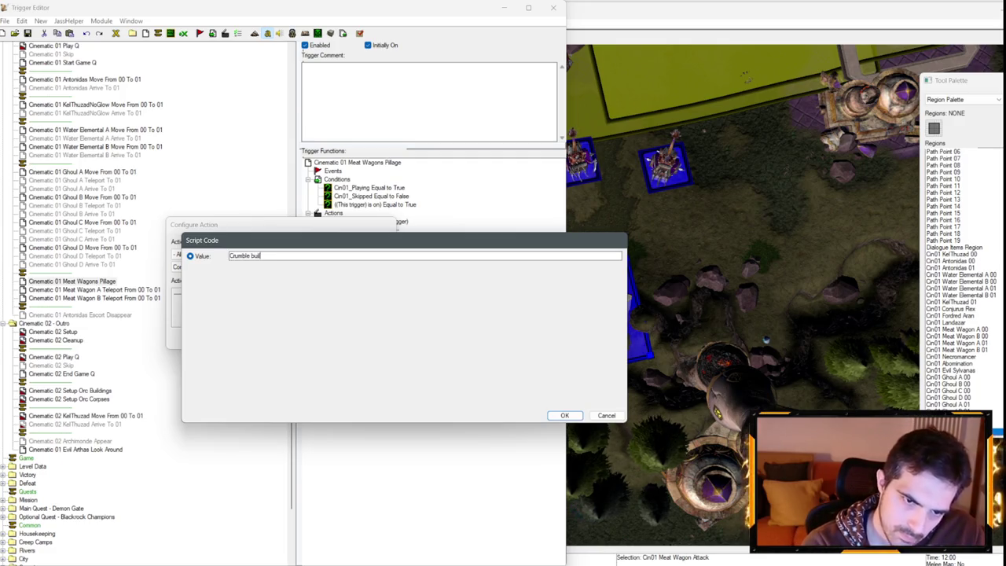
{"action": "key", "text": "Return"}
{"action": "key", "text": "Return"}
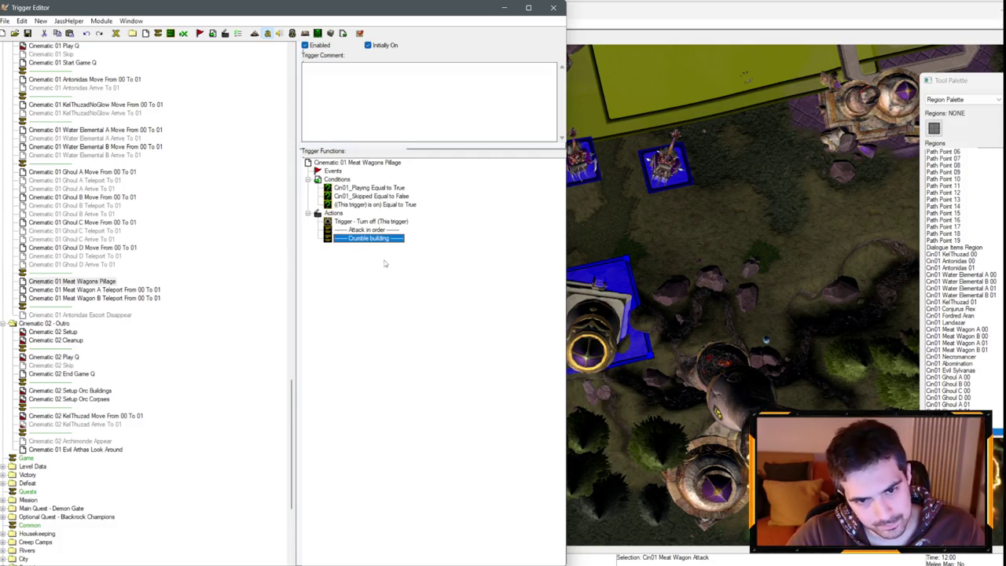
- Copy the Attack in order comment again and review the Crumble building comment settings
{"action": "left_click", "coordinate": [368, 229]}
{"action": "key", "text": "ctrl+c"}
{"action": "key", "text": "ctrl+v"}
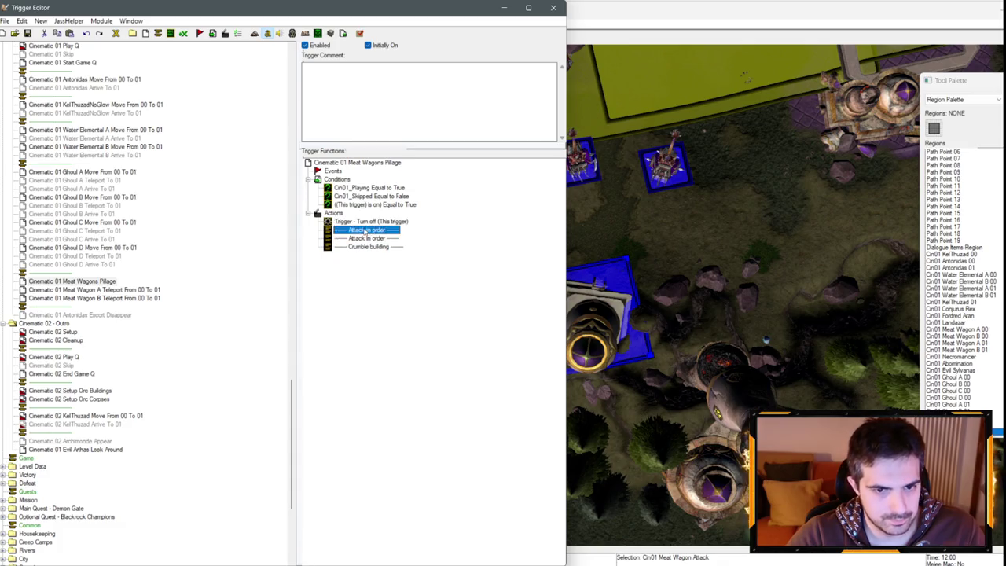
{"action": "key", "text": "Return"}
{"action": "key", "text": "Escape"}
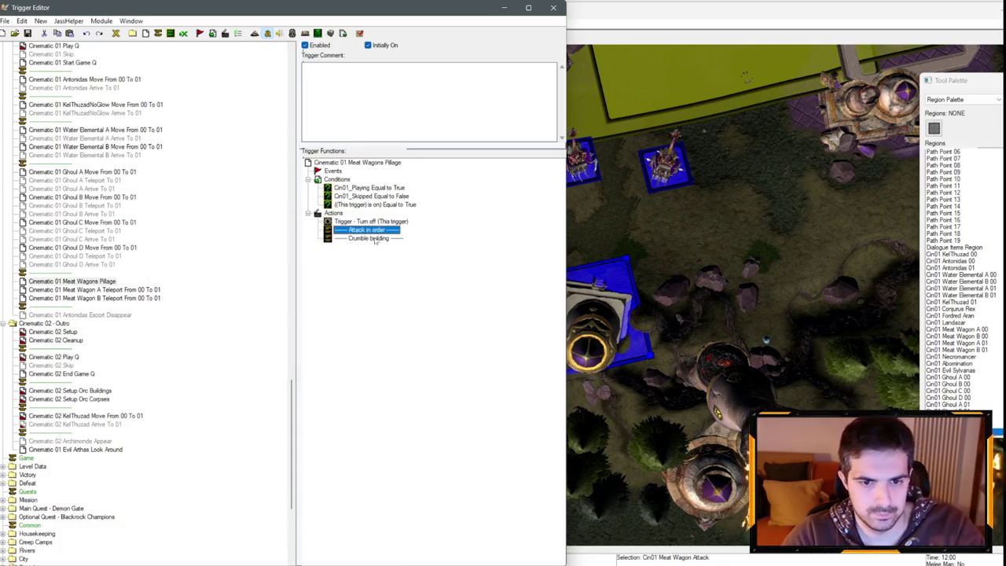
{"action": "key", "text": "Down"}
{"action": "key", "text": "Down"}
{"action": "key", "text": "Return"}
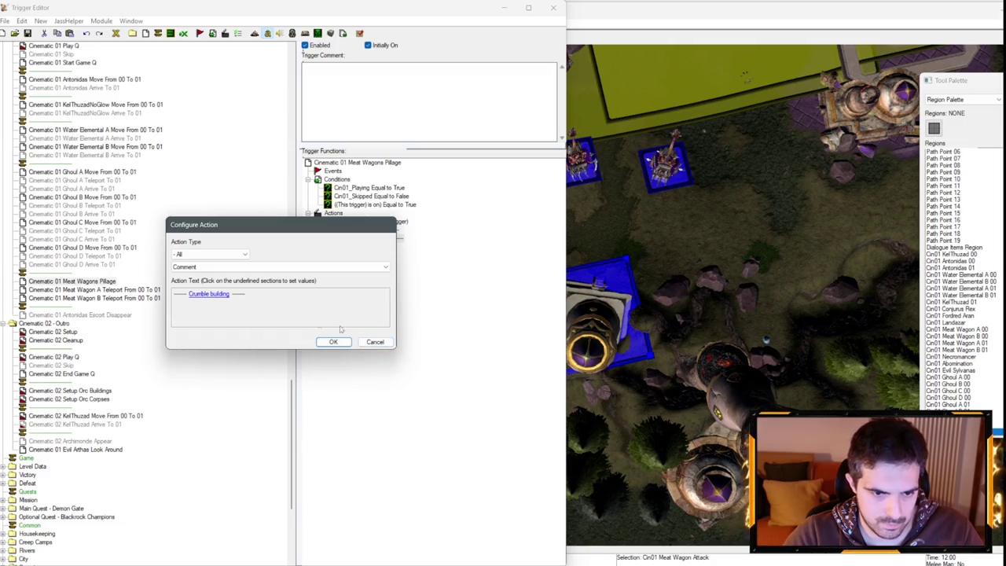
{"action": "key", "text": "Return"}
- Recheck the Attack in order comment's text, leaving it unchanged
{"action": "left_click", "coordinate": [364, 230]}
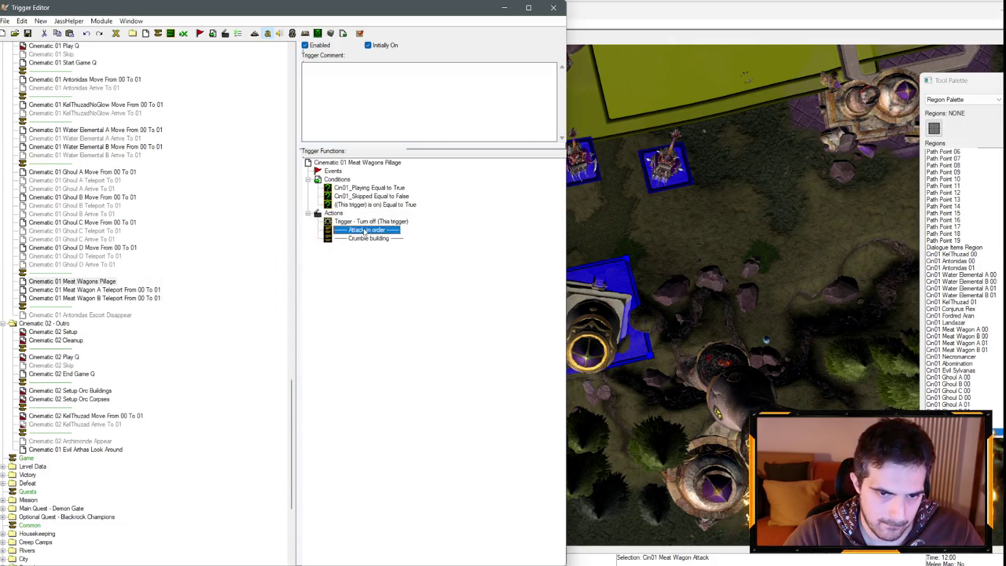
{"action": "double_click", "coordinate": [365, 230]}
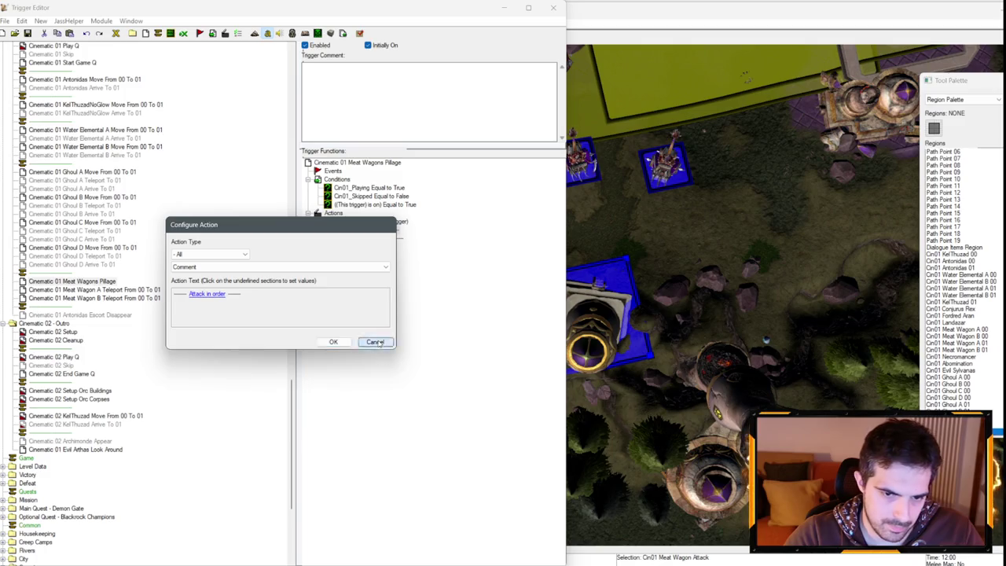
{"action": "left_click", "coordinate": [376, 342]}
{"action": "key", "text": "Return"}
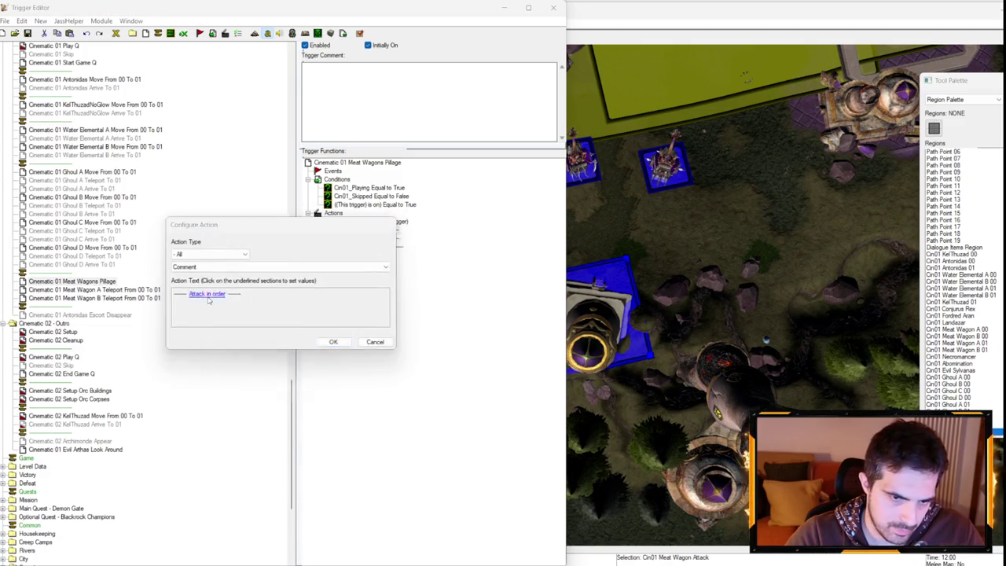
{"action": "left_click", "coordinate": [207, 292]}
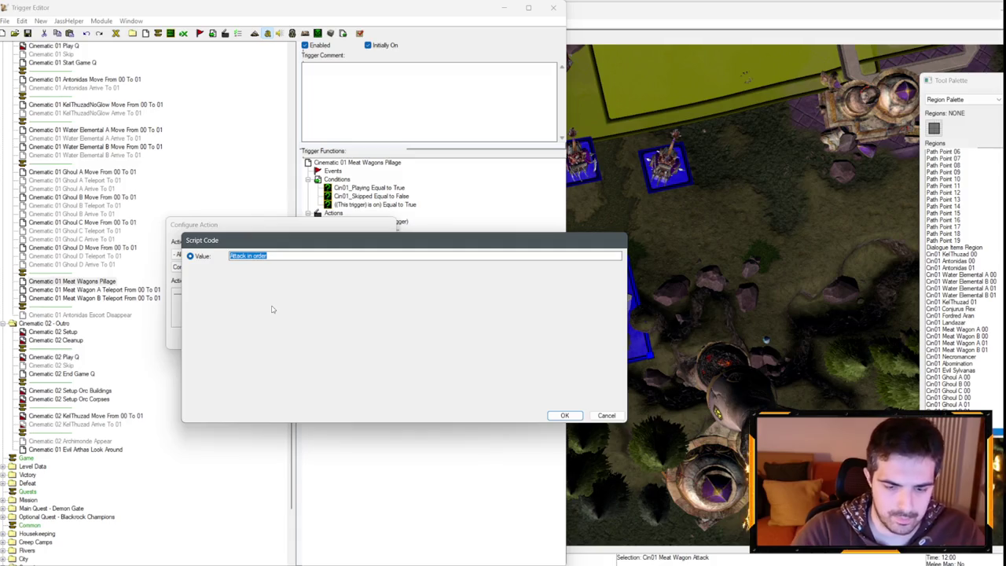
{"action": "key", "text": "Escape"}
{"action": "key", "text": "Escape"}
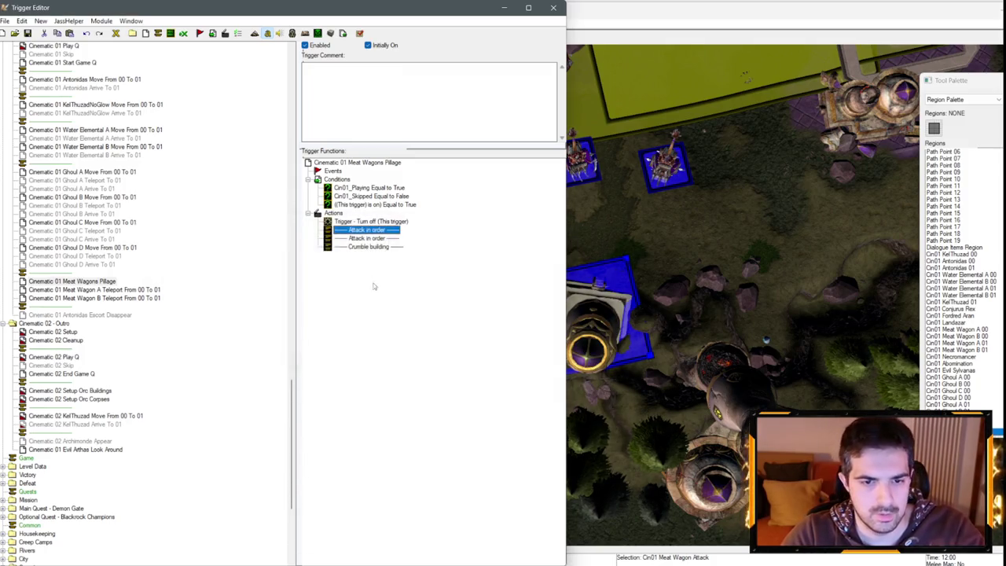
{"action": "right_click", "coordinate": [375, 232]}
{"action": "left_click", "coordinate": [385, 339]}
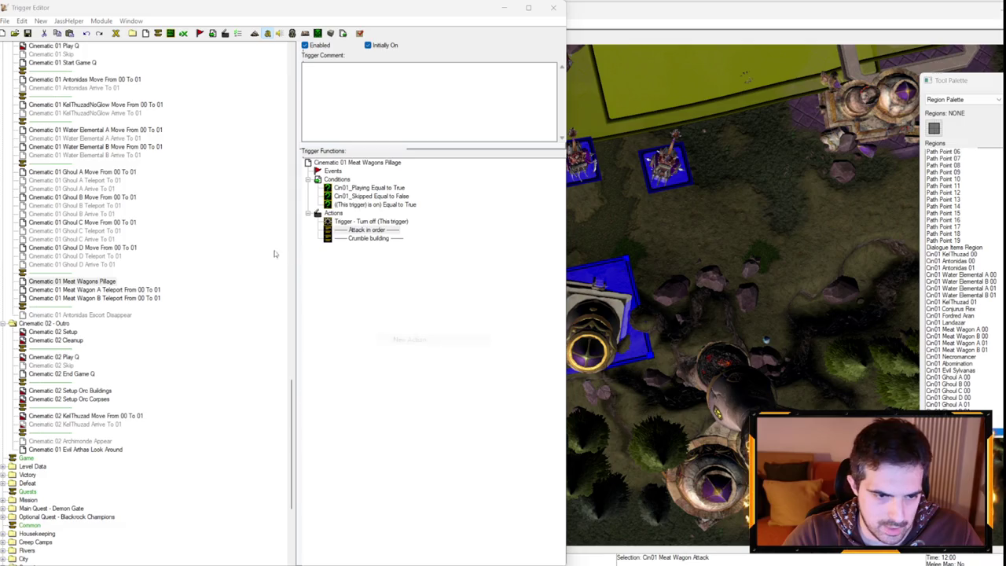
- Choose the Unit - Issue Order Targeting A Point action
{"action": "left_click", "coordinate": [209, 254]}
{"action": "left_click", "coordinate": [206, 432]}
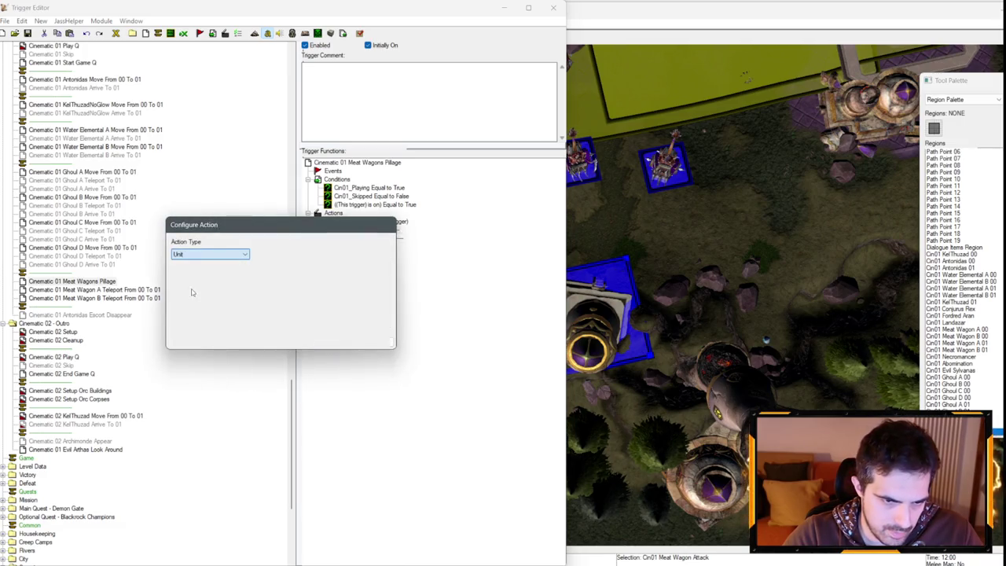
{"action": "left_click", "coordinate": [213, 268]}
{"action": "scroll", "coordinate": [213, 370], "scroll_direction": "down", "scroll_amount": 5}
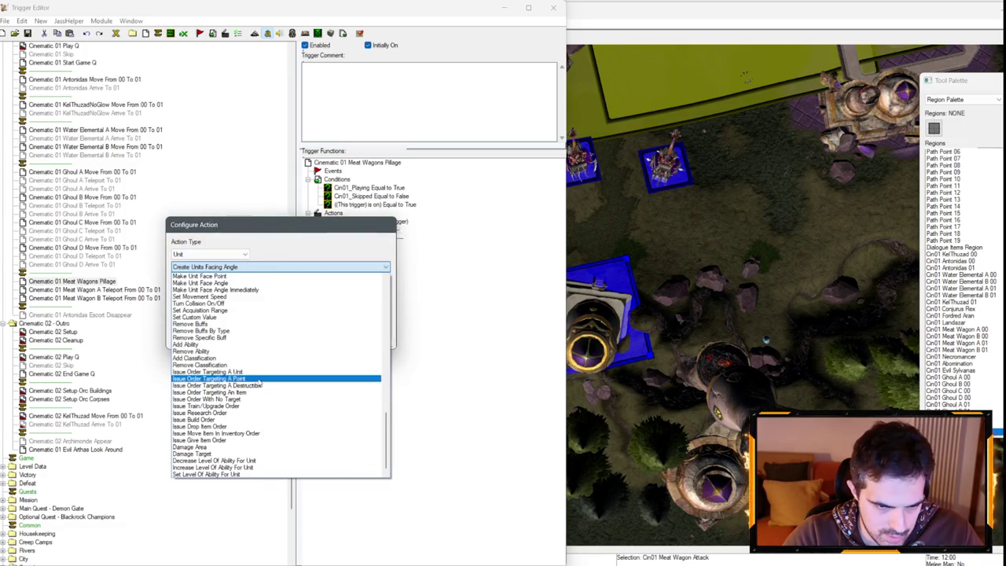
{"action": "left_click", "coordinate": [213, 377]}
- Set the order to Attack Ground for unit Cin01_MeatWagonA
{"action": "left_click", "coordinate": [221, 294]}
{"action": "left_click", "coordinate": [256, 260]}
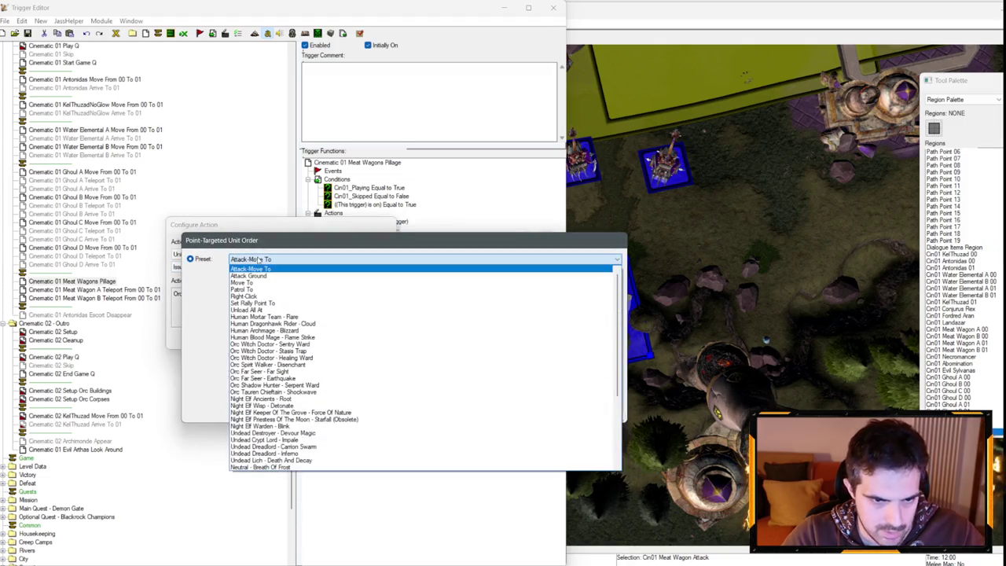
{"action": "left_click", "coordinate": [260, 276]}
{"action": "left_click", "coordinate": [201, 297]}
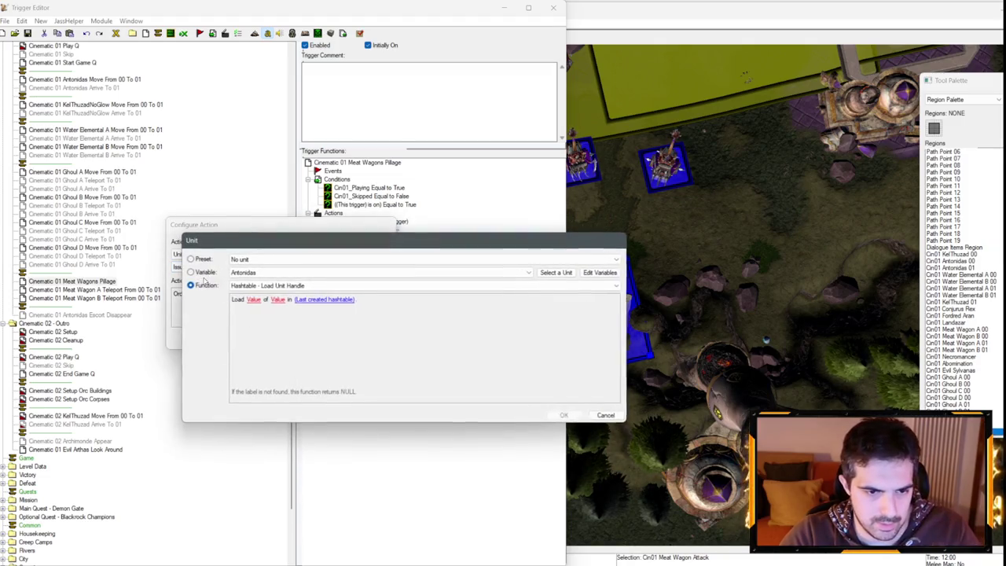
{"action": "left_click", "coordinate": [264, 272]}
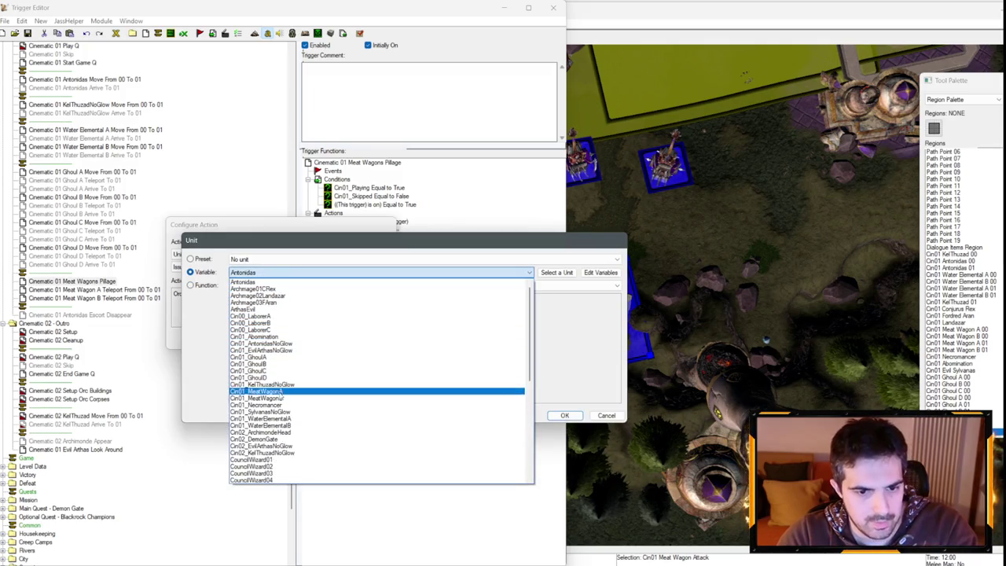
{"action": "left_click", "coordinate": [259, 390]}
{"action": "key", "text": "Return"}
- Target the center of region Cin01 Meat Wagon Attack and confirm the action
{"action": "left_click", "coordinate": [319, 294]}
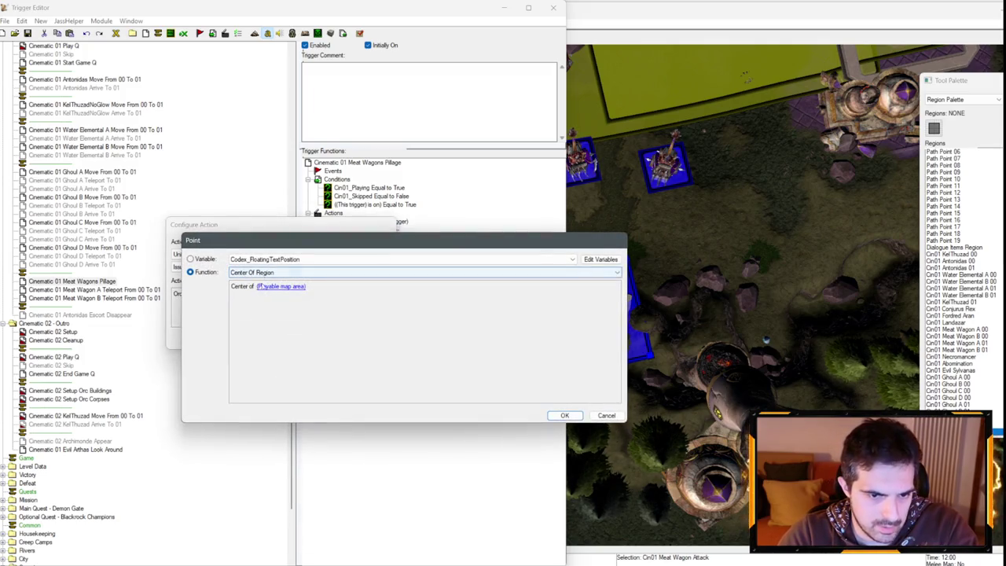
{"action": "left_click", "coordinate": [266, 288]}
{"action": "left_click", "coordinate": [273, 290]}
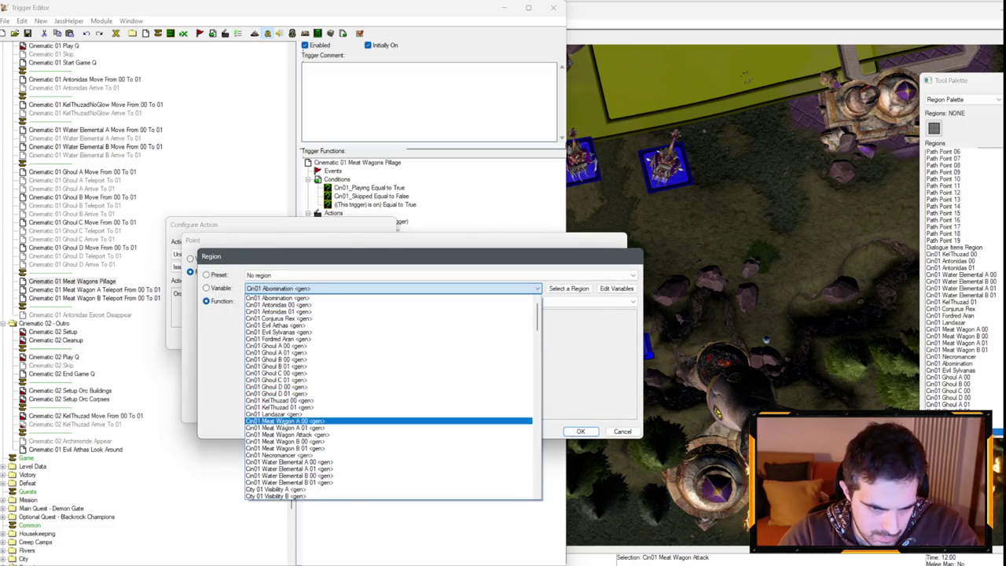
{"action": "left_click", "coordinate": [283, 434]}
{"action": "key", "text": "Return"}
{"action": "key", "text": "Return"}
{"action": "left_click", "coordinate": [332, 339]}
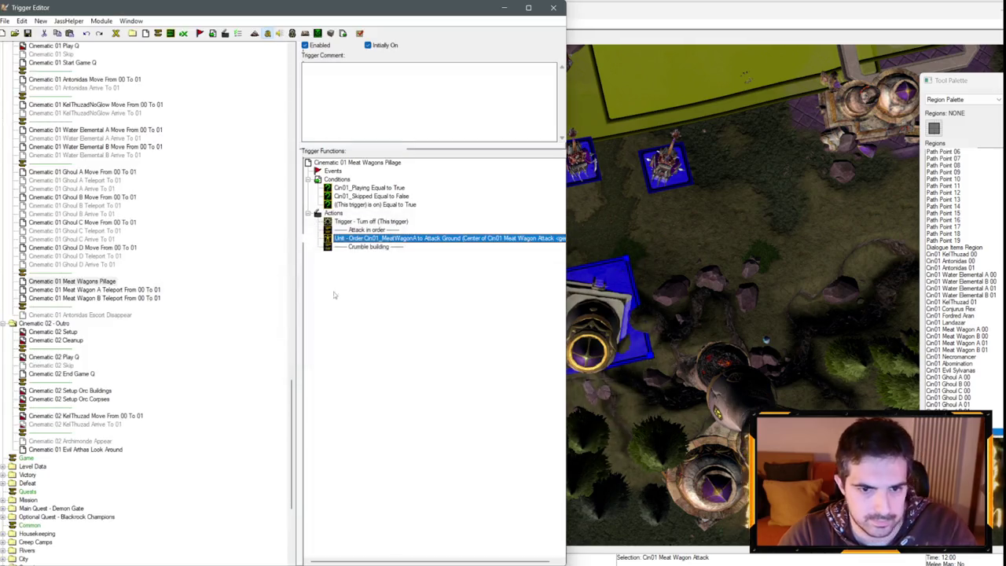
{"action": "right_click", "coordinate": [384, 238]}
- Insert a 1-second Wait action after the attack order
{"action": "left_click", "coordinate": [424, 347]}
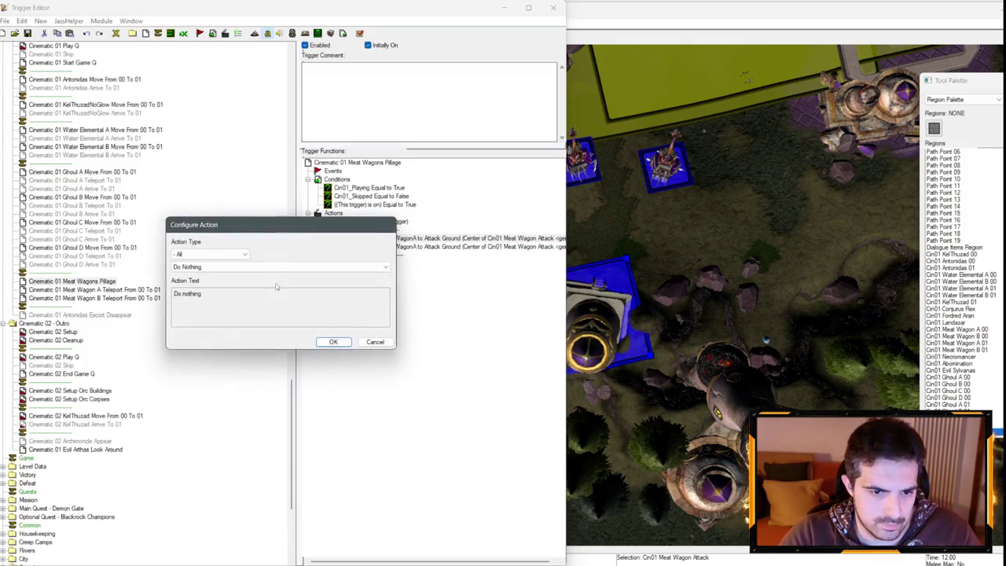
{"action": "left_click", "coordinate": [275, 267]}
{"action": "left_click", "coordinate": [213, 311]}
{"action": "left_click", "coordinate": [204, 304]}
{"action": "type", "text": "1"}
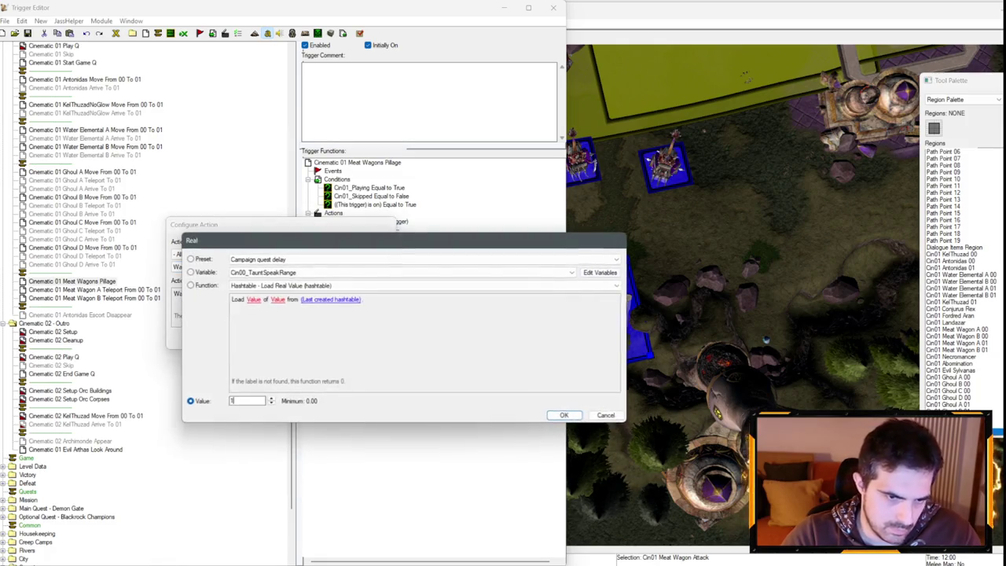
{"action": "key", "text": "Return"}
{"action": "key", "text": "Return"}
- Copy the Cin01_Skipped skip check from Cinematic 01 Play Q and paste it after the wait
{"action": "left_click", "coordinate": [57, 147]}
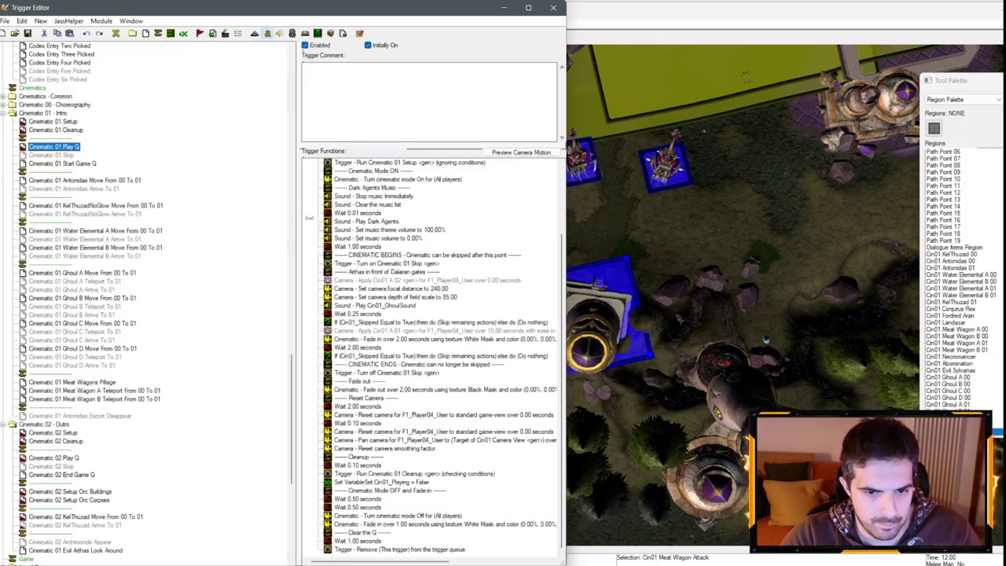
{"action": "left_click", "coordinate": [368, 321]}
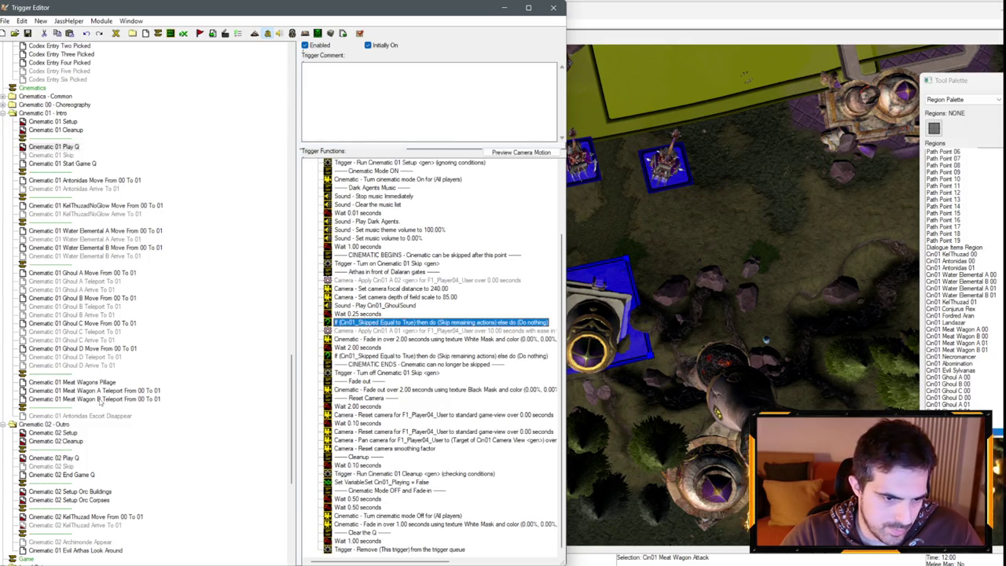
{"action": "left_click", "coordinate": [101, 384]}
{"action": "left_click", "coordinate": [378, 246]}
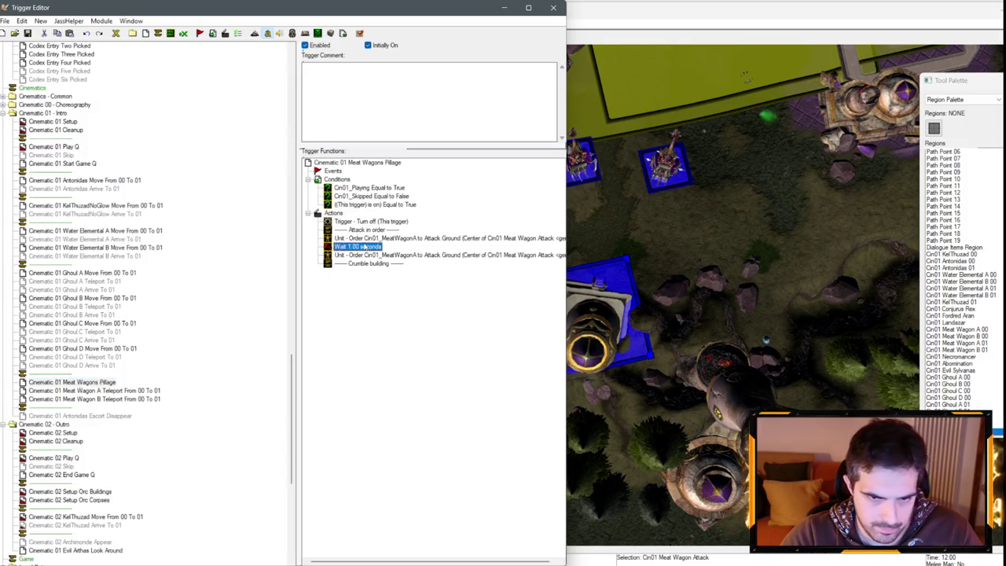
{"action": "key", "text": "ctrl+v"}
- Add a Sound - Play Cin01_MeatWagonSound action after the order
{"action": "right_click", "coordinate": [376, 238]}
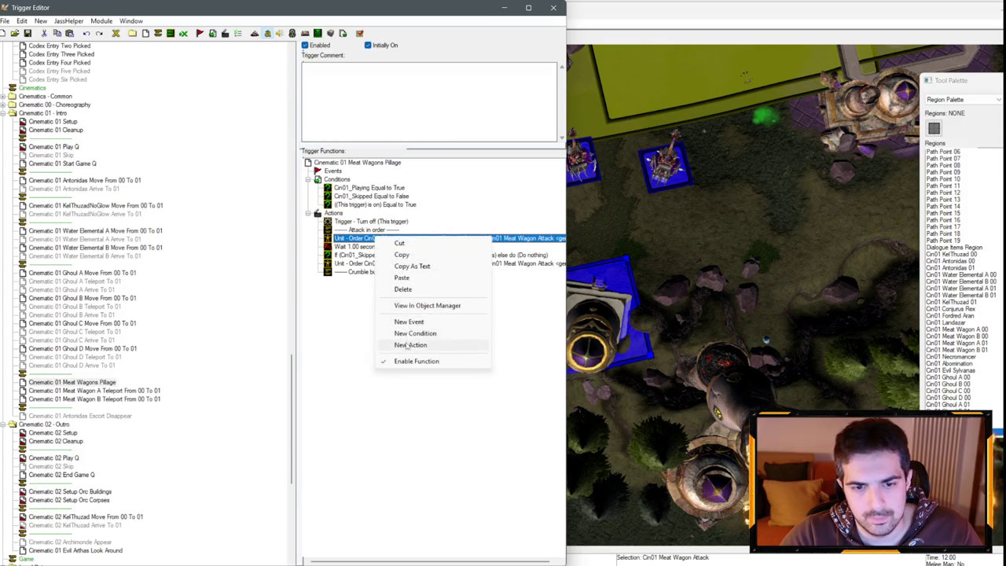
{"action": "left_click", "coordinate": [411, 345]}
{"action": "left_click", "coordinate": [222, 258]}
{"action": "left_click", "coordinate": [195, 416]}
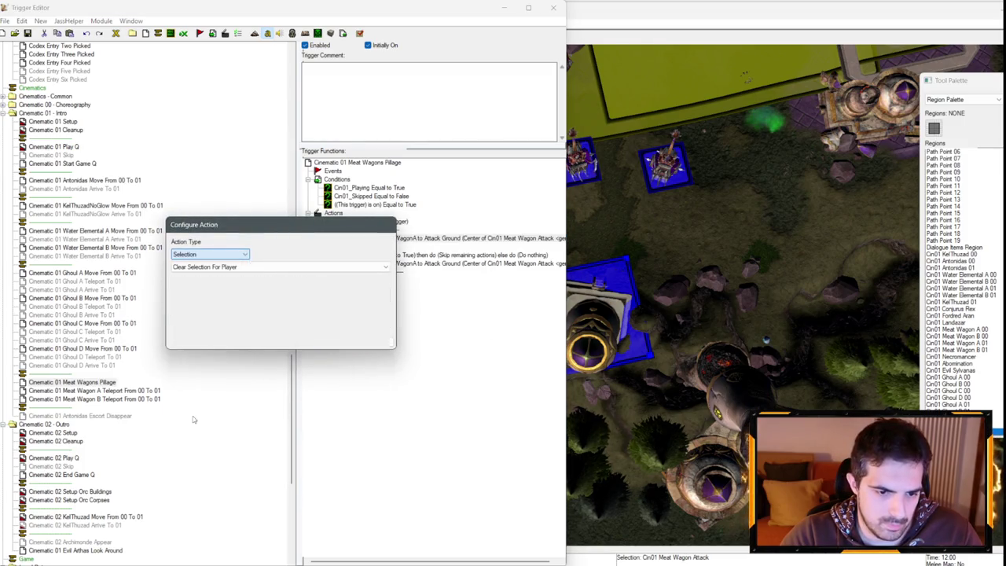
{"action": "key", "text": "Down"}
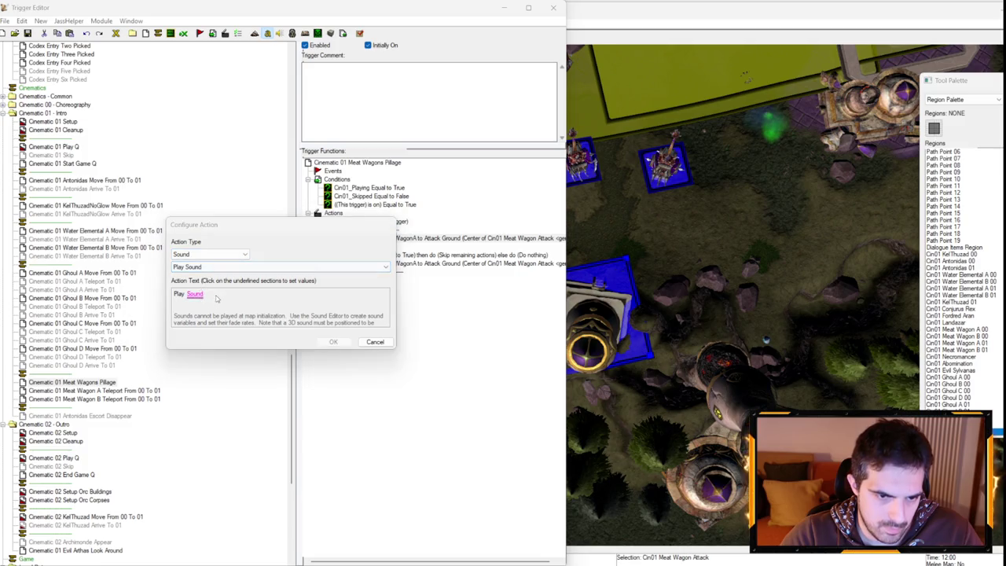
{"action": "left_click", "coordinate": [195, 294]}
{"action": "left_click", "coordinate": [232, 272]}
{"action": "scroll", "coordinate": [276, 364], "scroll_direction": "down", "scroll_amount": 4}
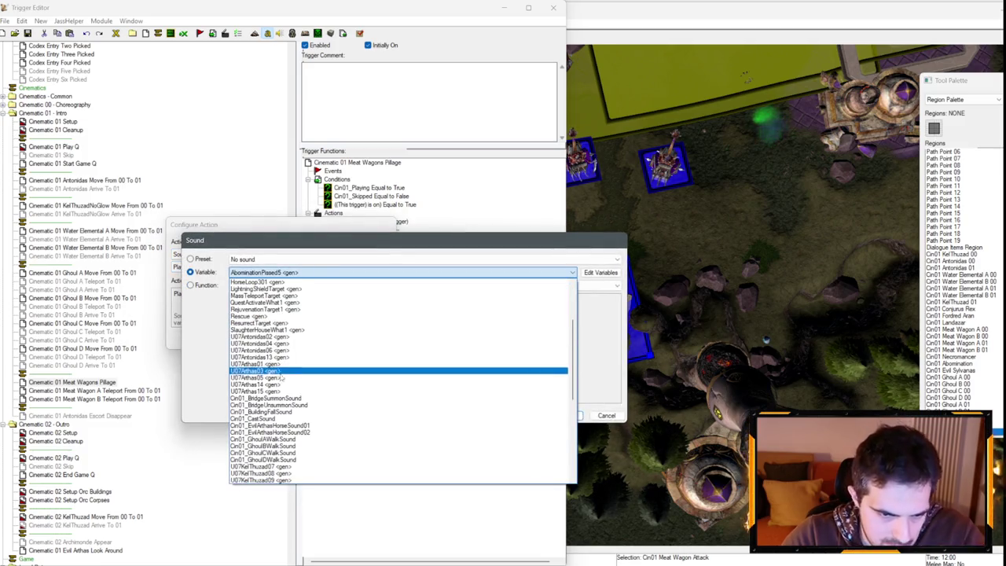
{"action": "scroll", "coordinate": [293, 407], "scroll_direction": "down", "scroll_amount": 1}
{"action": "scroll", "coordinate": [292, 405], "scroll_direction": "down", "scroll_amount": 5}
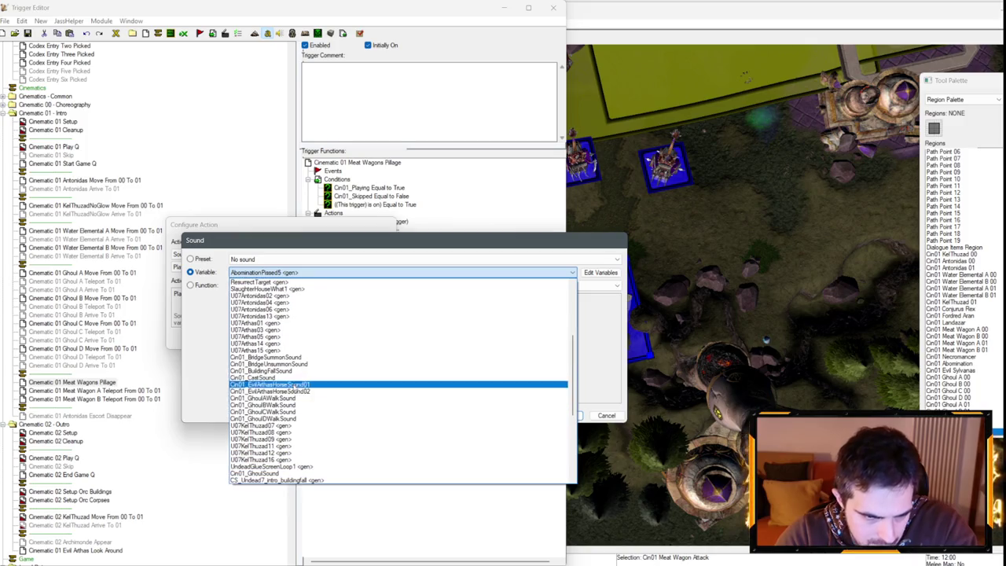
{"action": "scroll", "coordinate": [292, 400], "scroll_direction": "down", "scroll_amount": 2}
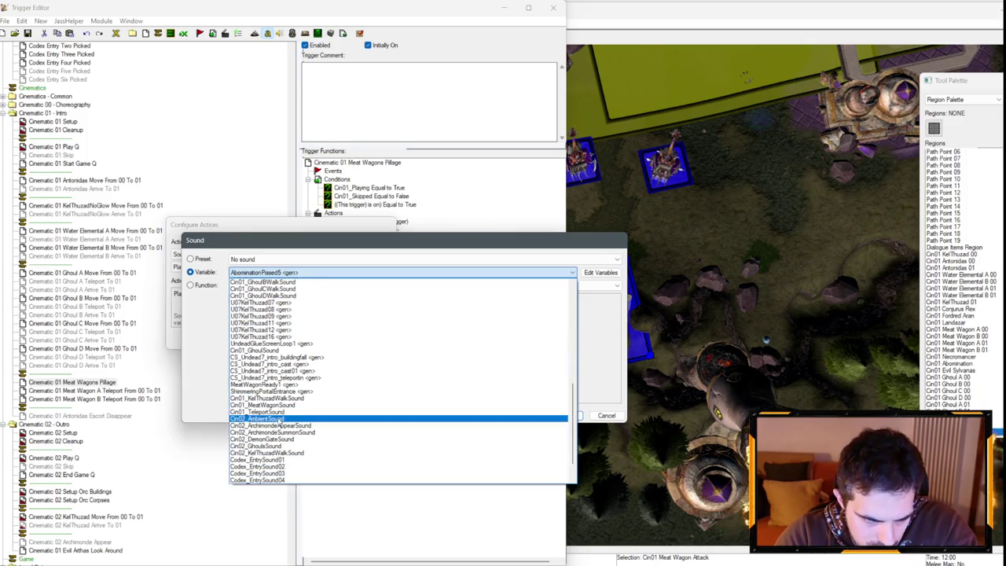
{"action": "scroll", "coordinate": [291, 416], "scroll_direction": "up", "scroll_amount": 1}
{"action": "left_click", "coordinate": [286, 430]}
{"action": "key", "text": "Return"}
{"action": "key", "text": "Return"}
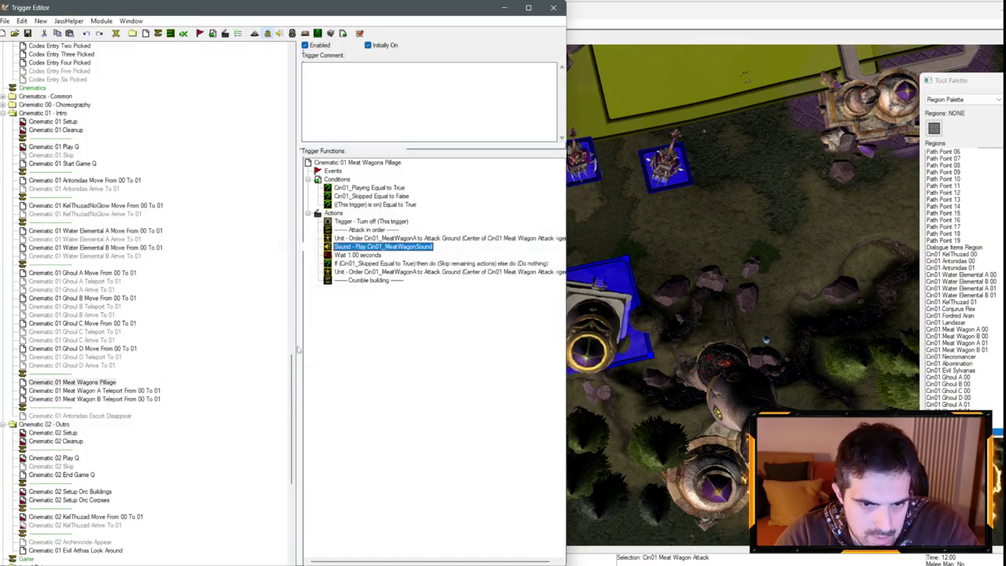
- Copy the wait below Crumble building and change its duration to 1.25 seconds
{"action": "right_click", "coordinate": [366, 281]}
{"action": "left_click_drag", "start_coordinate": [358, 255], "coordinate": [364, 281]}
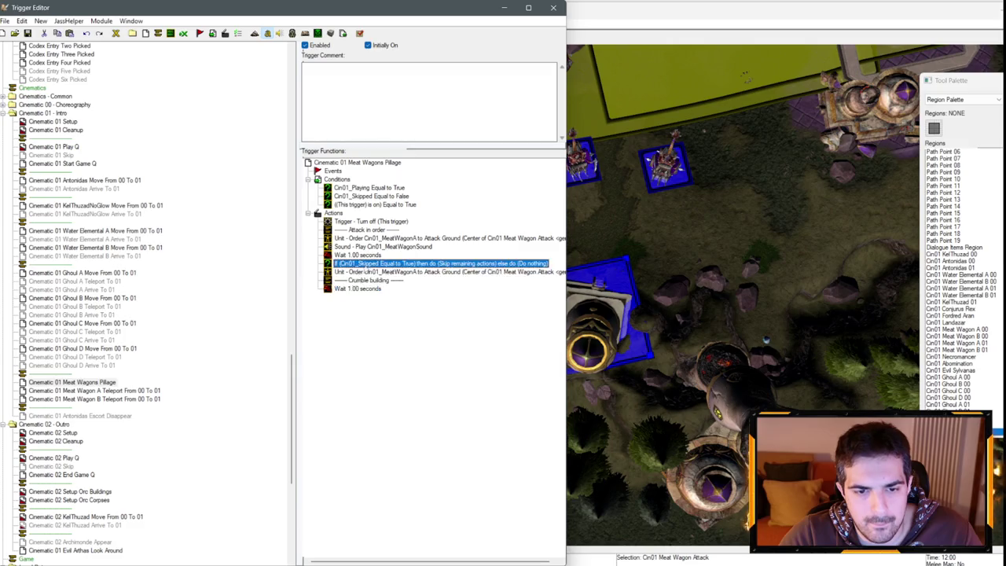
{"action": "double_click", "coordinate": [358, 289]}
{"action": "type", "text": "2"}
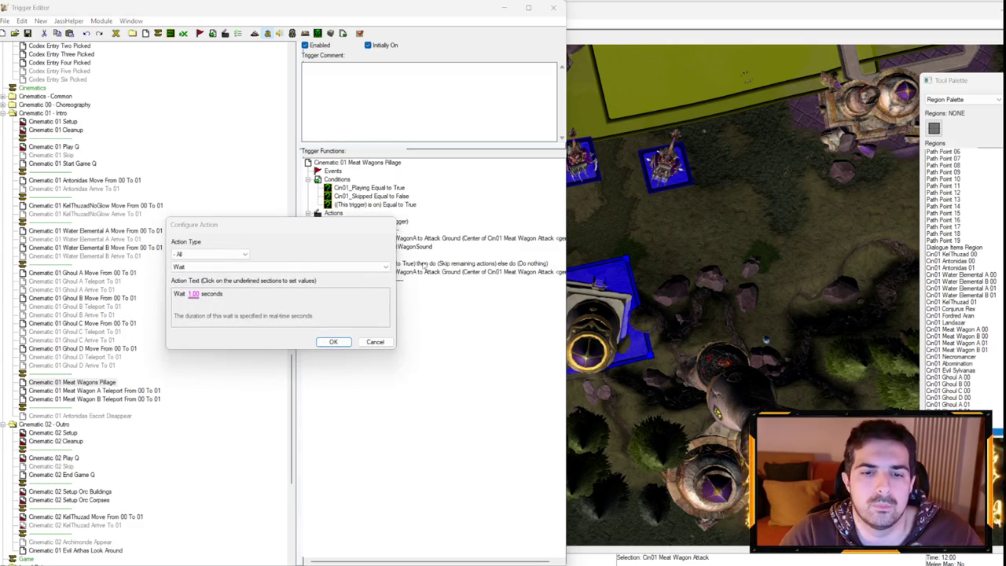
{"action": "key", "text": "Return"}
{"action": "key", "text": "Return"}
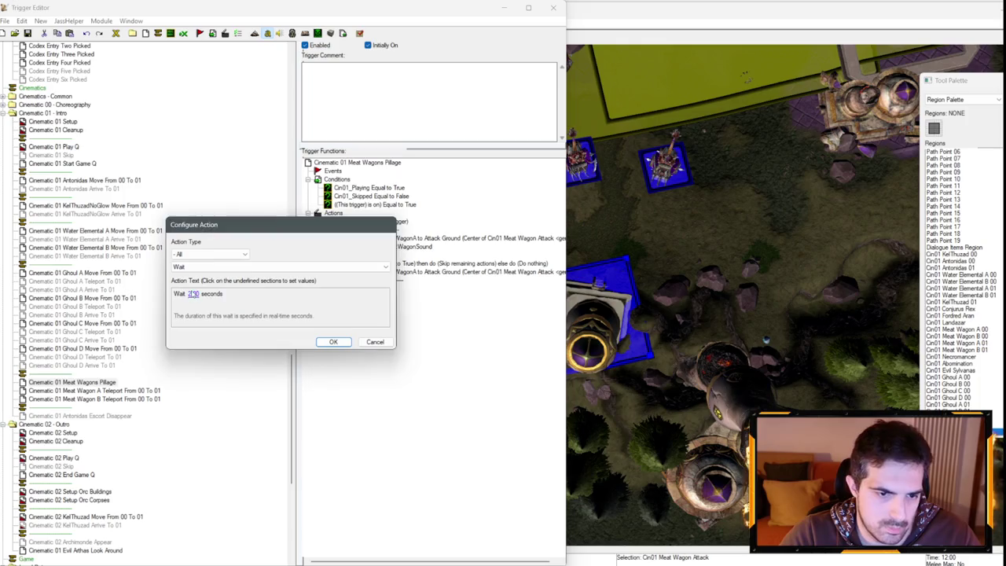
{"action": "left_click", "coordinate": [191, 293]}
{"action": "type", "text": "1.25"}
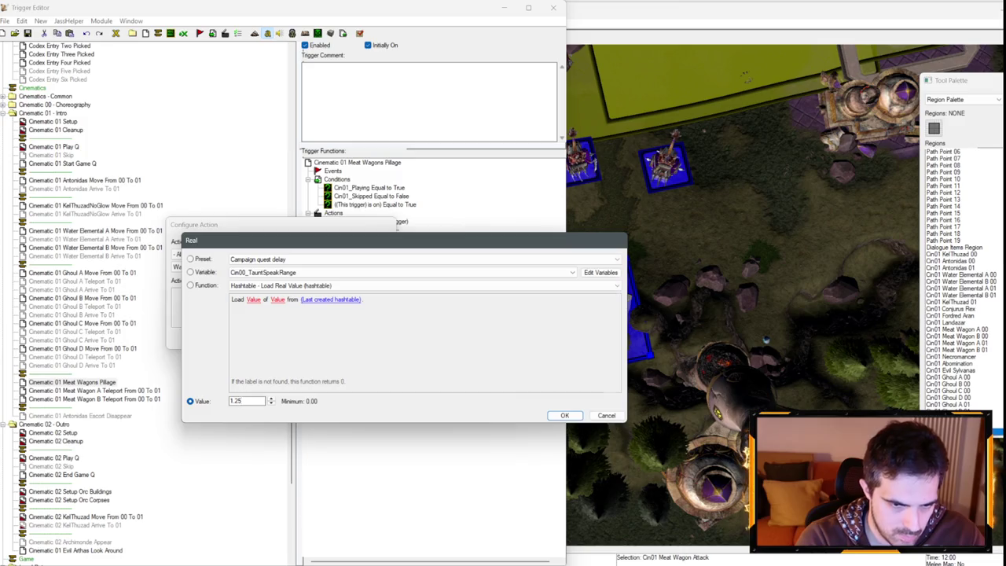
{"action": "key", "text": "Return"}
{"action": "key", "text": "Return"}
- Paste the Cin01_Skipped skip check below the 1.25-second wait
{"action": "left_click_drag", "start_coordinate": [375, 265], "coordinate": [357, 289]}
{"action": "right_click", "coordinate": [355, 291]}
{"action": "key", "text": "Escape"}
{"action": "right_click", "coordinate": [355, 293]}
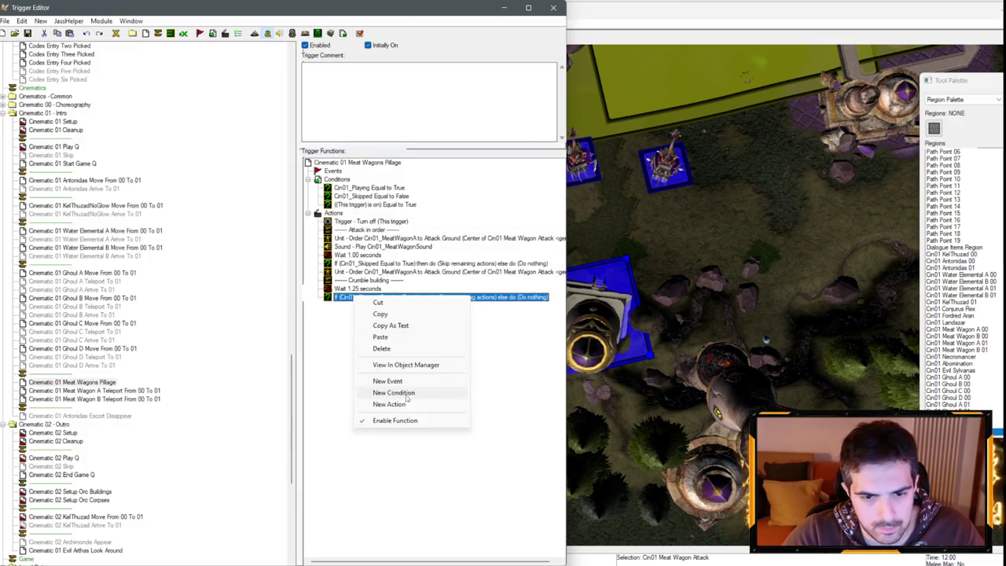
- Add a Play Animation For Doodads In Region action and check the building's doodad type on the map
{"action": "left_click", "coordinate": [409, 405]}
{"action": "left_click", "coordinate": [183, 255]}
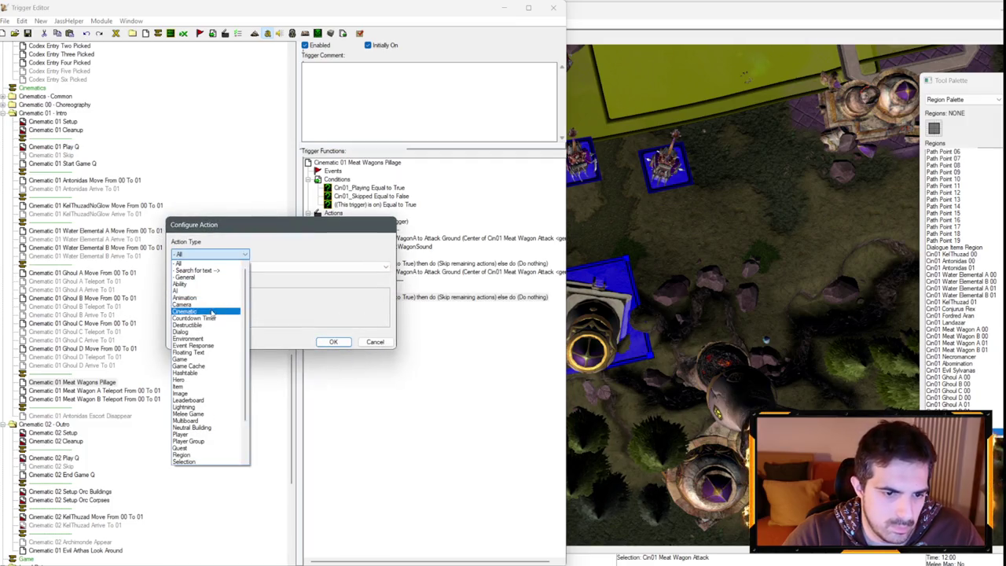
{"action": "left_click", "coordinate": [184, 268]}
{"action": "left_click", "coordinate": [209, 294]}
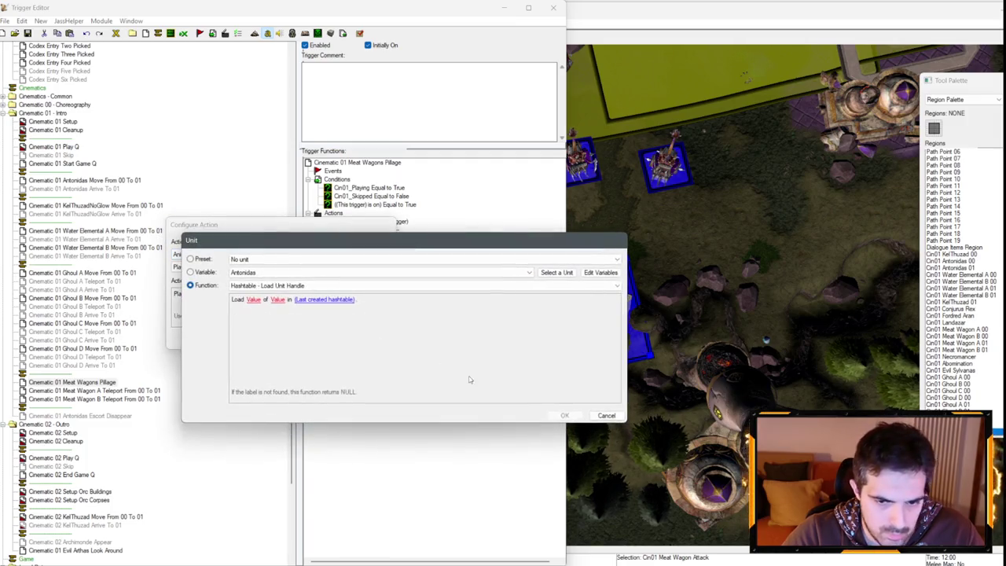
{"action": "key", "text": "Escape"}
{"action": "left_click", "coordinate": [280, 266]}
{"action": "left_click", "coordinate": [208, 392]}
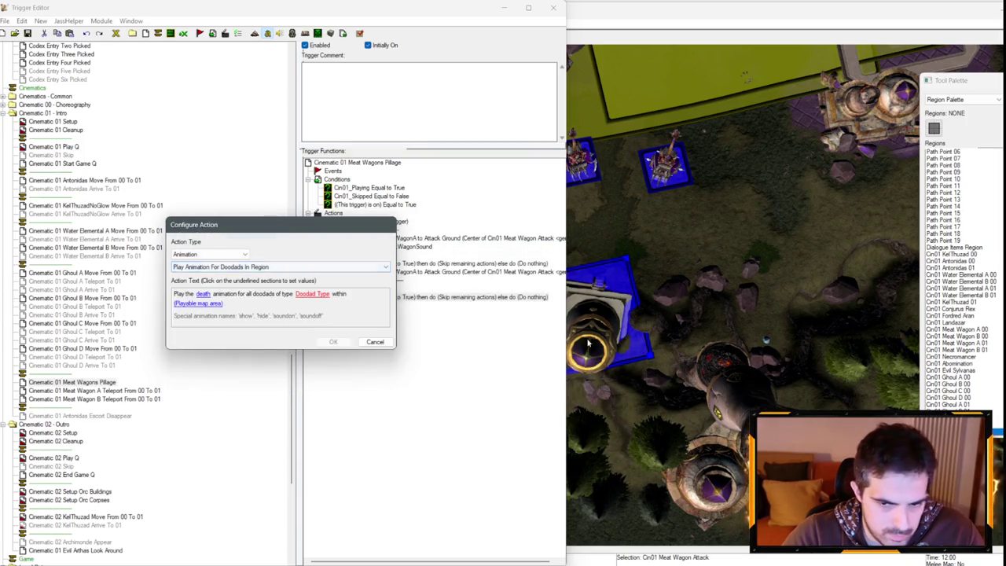
{"action": "left_click", "coordinate": [974, 114]}
{"action": "key", "text": "d"}
{"action": "double_click", "coordinate": [586, 360]}
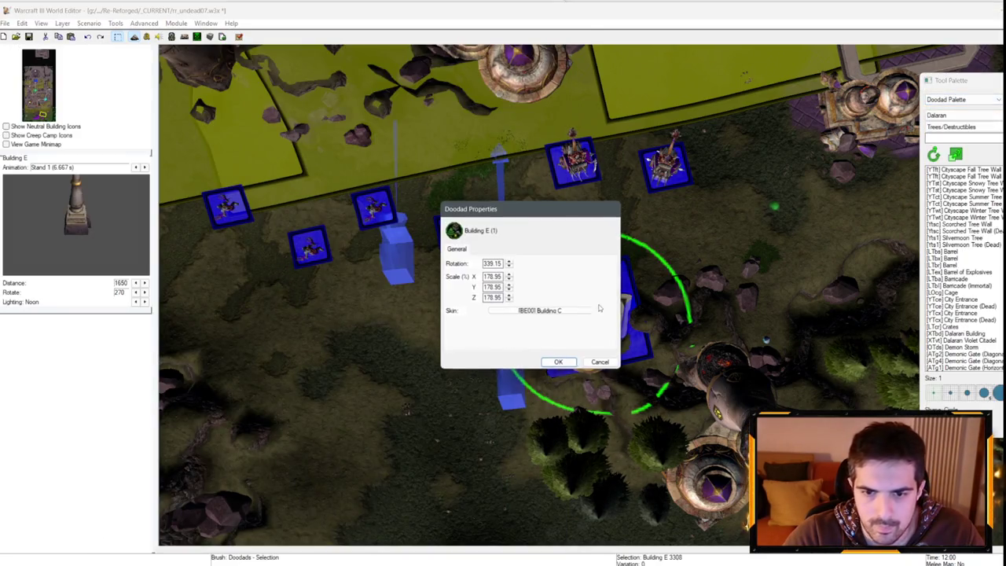
{"action": "left_click", "coordinate": [600, 363]}
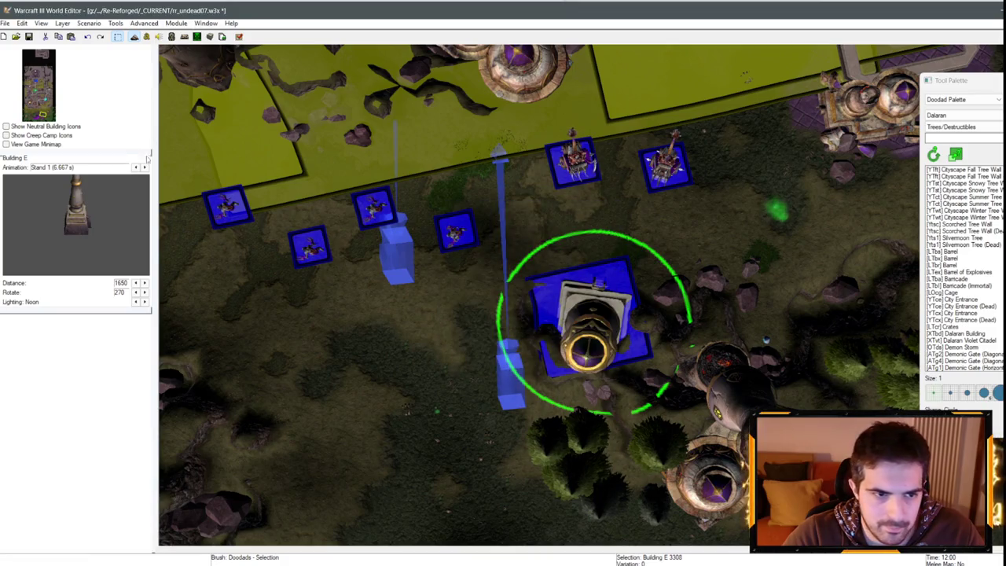
{"action": "left_click", "coordinate": [145, 38]}
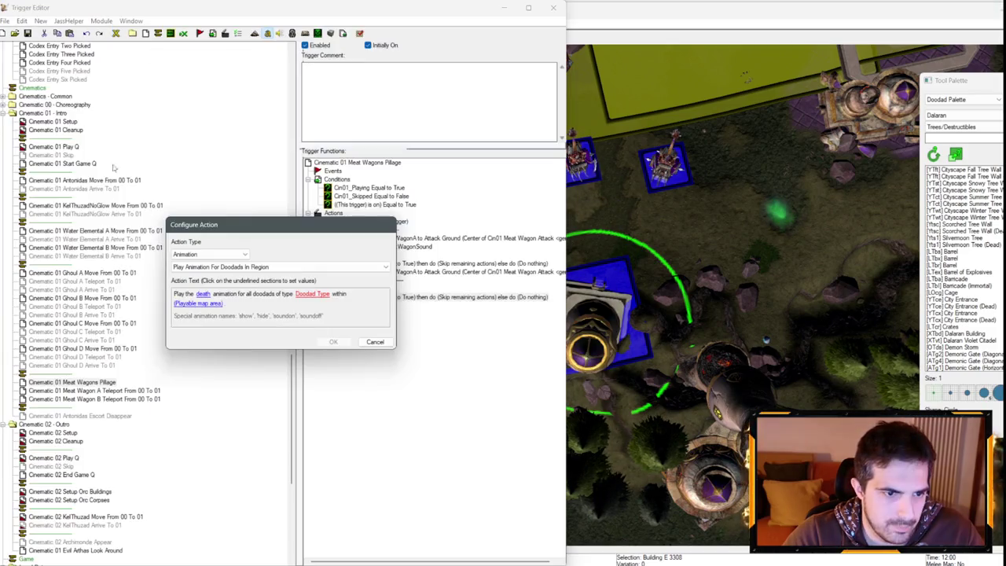
- Play the death animation for Dalaran Building E doodads in the Cin01 Meat Wagon Attack region
{"action": "left_click", "coordinate": [312, 293]}
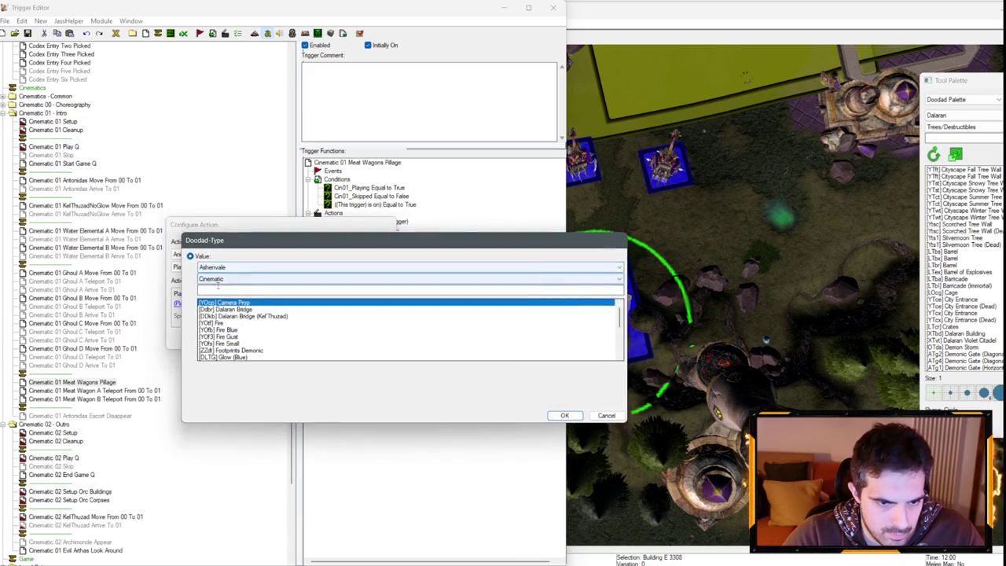
{"action": "left_click", "coordinate": [222, 279]}
{"action": "left_click", "coordinate": [225, 296]}
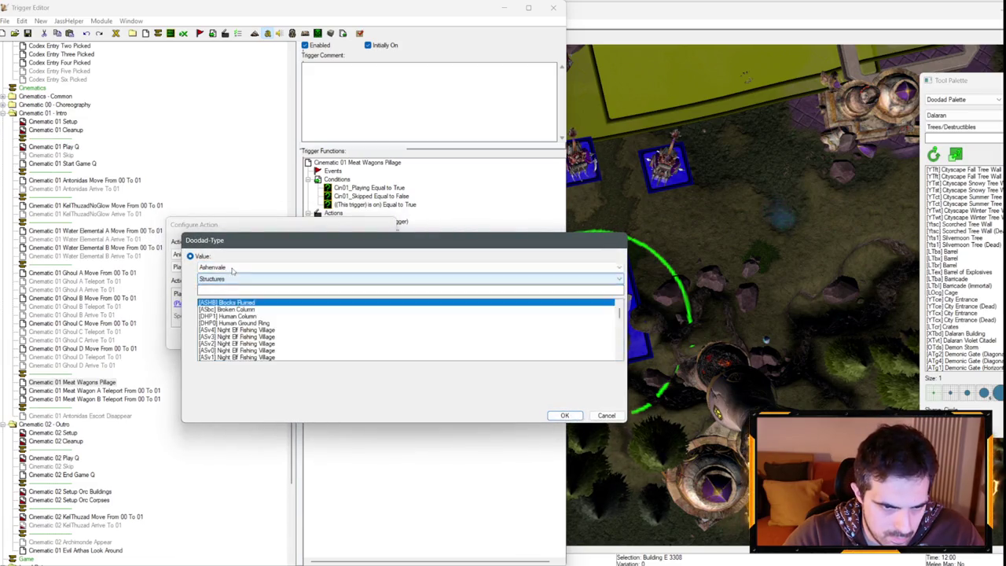
{"action": "left_click", "coordinate": [224, 267]}
{"action": "left_click", "coordinate": [225, 304]}
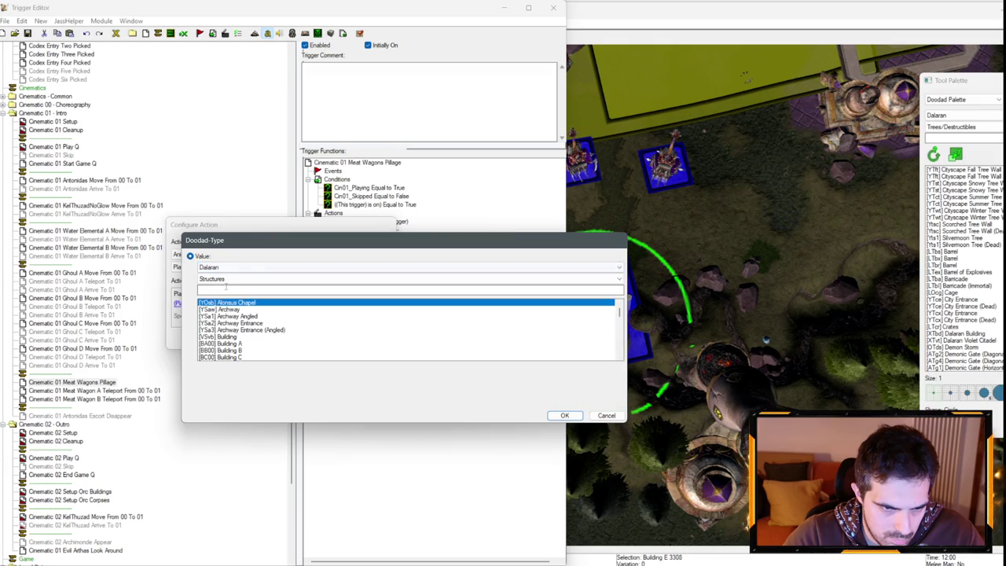
{"action": "type", "text": "Building"}
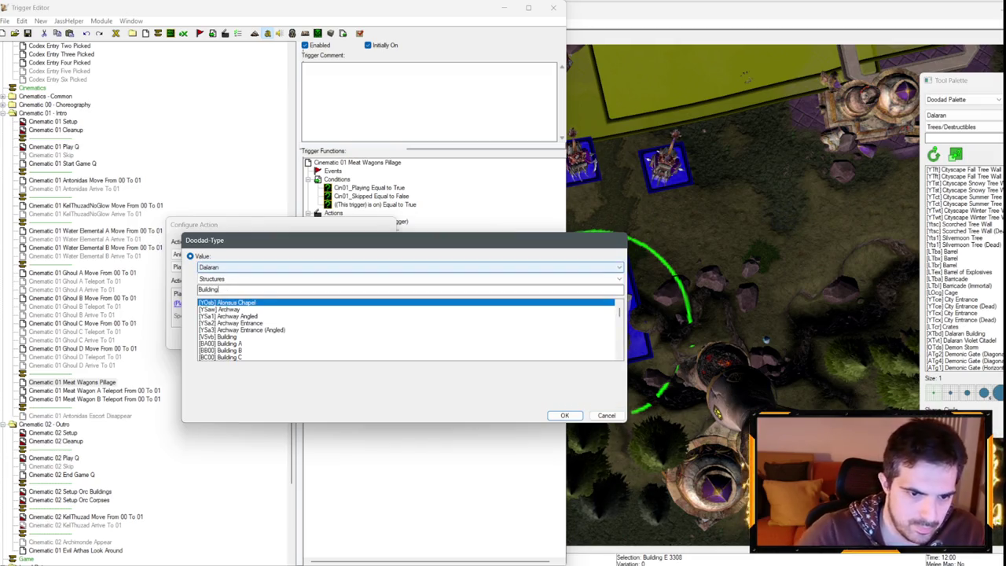
{"action": "double_click", "coordinate": [220, 337]}
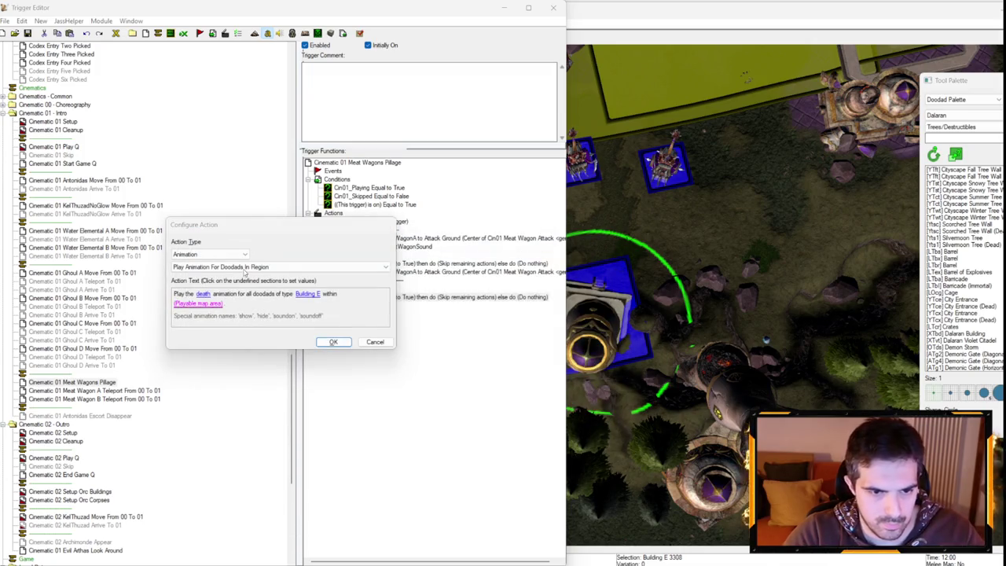
{"action": "left_click", "coordinate": [198, 303]}
{"action": "left_click", "coordinate": [190, 272]}
{"action": "left_click", "coordinate": [315, 272]}
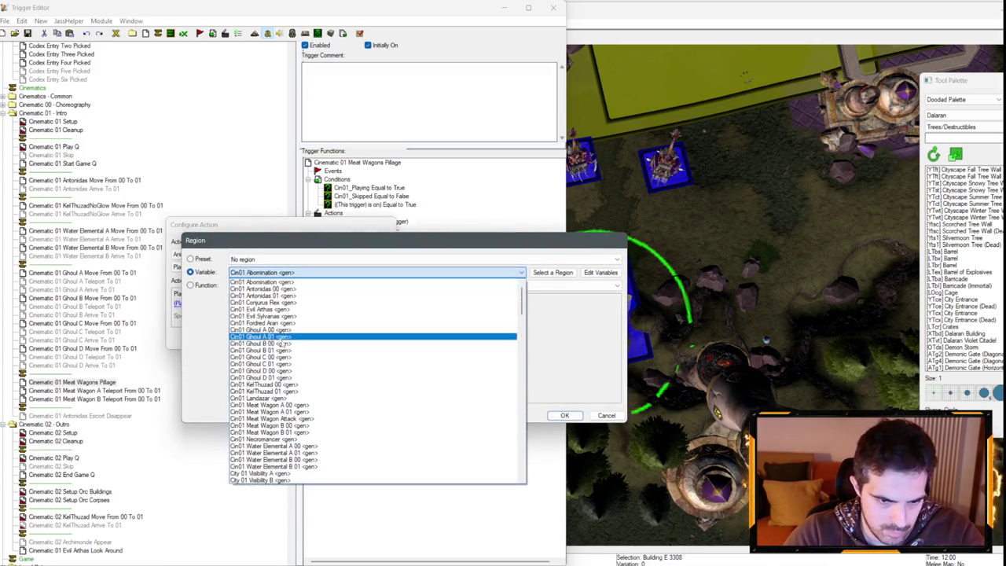
{"action": "left_click", "coordinate": [271, 419]}
{"action": "key", "text": "Return"}
{"action": "key", "text": "Return"}
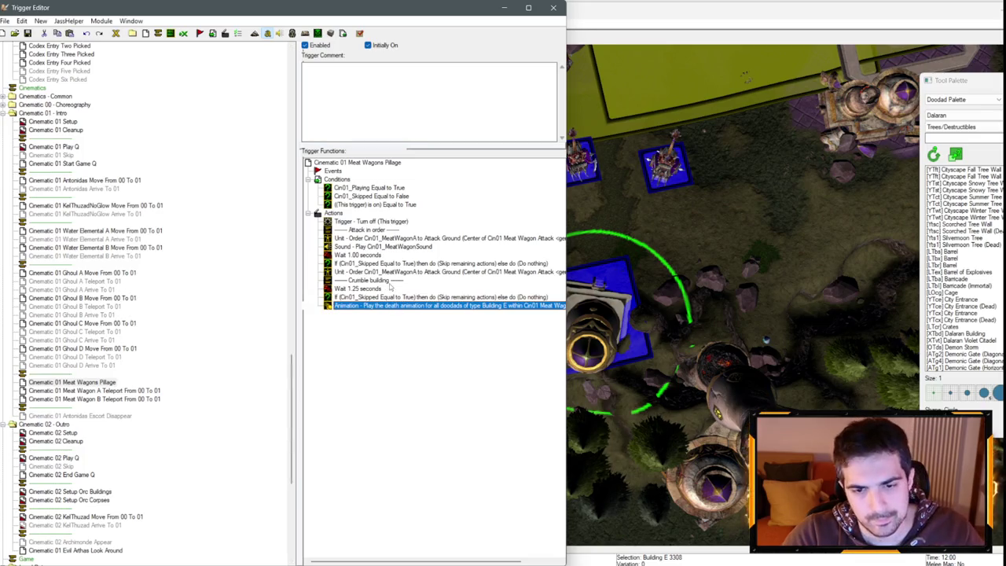
- Add a Sound - Play Cin01_BuildingFallSound action after the animation
{"action": "right_click", "coordinate": [384, 302]}
{"action": "left_click", "coordinate": [464, 413]}
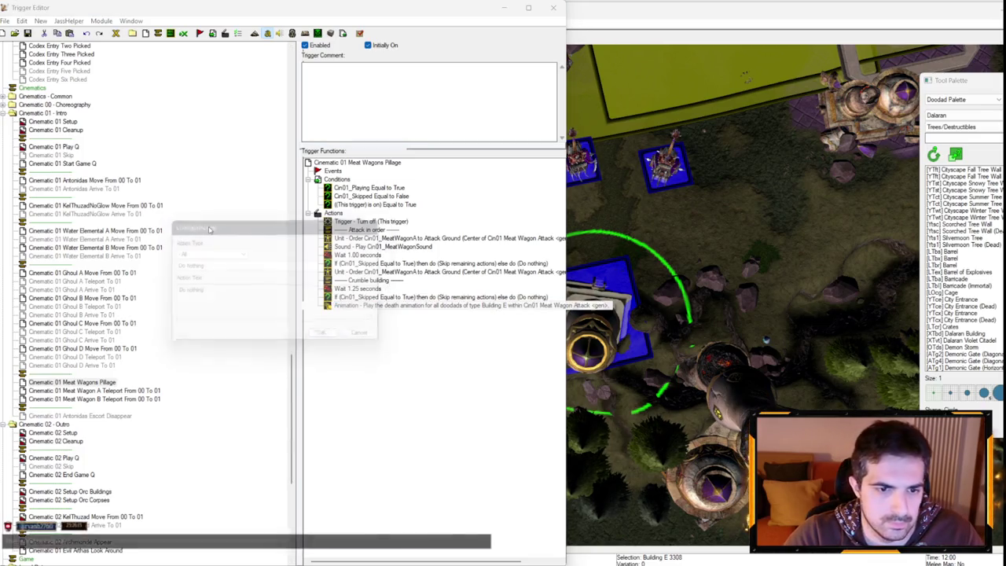
{"action": "left_click", "coordinate": [210, 254]}
{"action": "left_click", "coordinate": [210, 254]}
{"action": "left_click", "coordinate": [210, 253]}
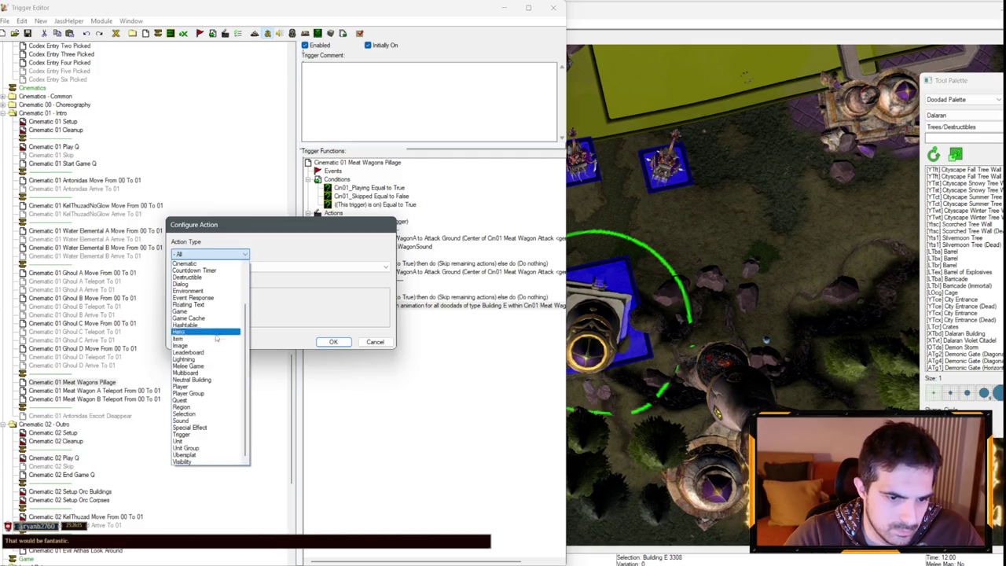
{"action": "left_click", "coordinate": [188, 421]}
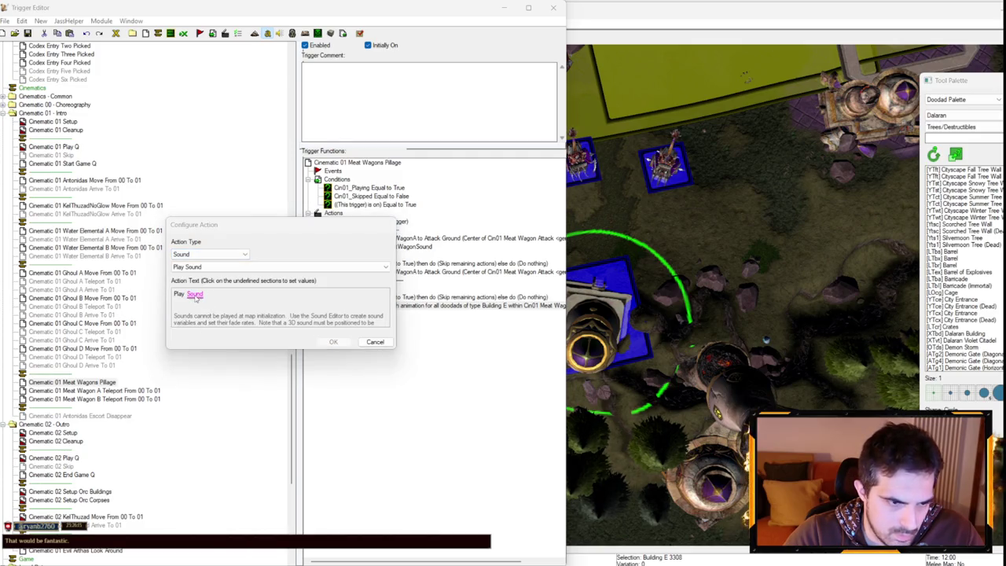
{"action": "left_click", "coordinate": [197, 298]}
{"action": "left_click", "coordinate": [269, 273]}
{"action": "scroll", "coordinate": [287, 308], "scroll_direction": "down", "scroll_amount": 5}
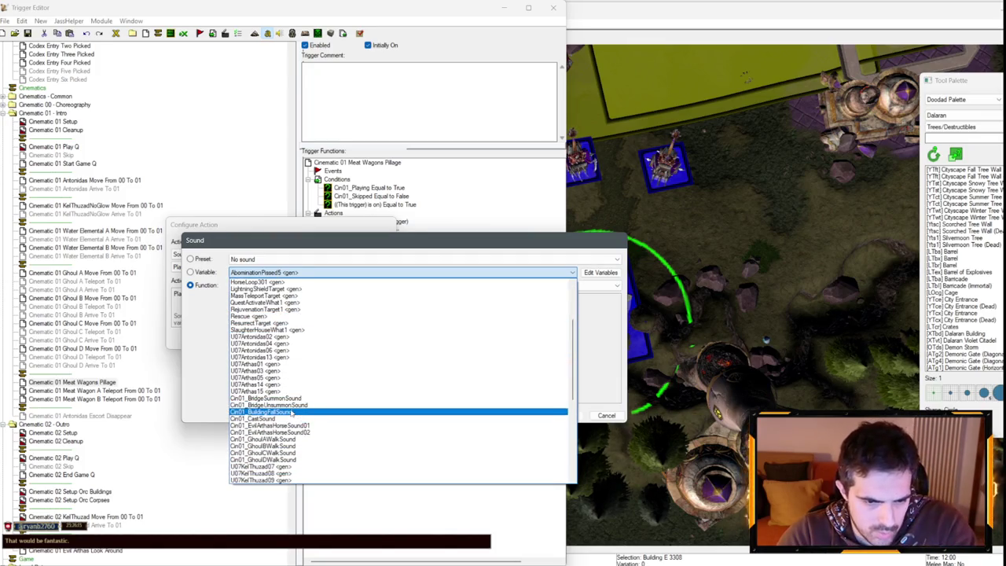
{"action": "left_click", "coordinate": [267, 412]}
{"action": "key", "text": "Return"}
{"action": "key", "text": "Return"}
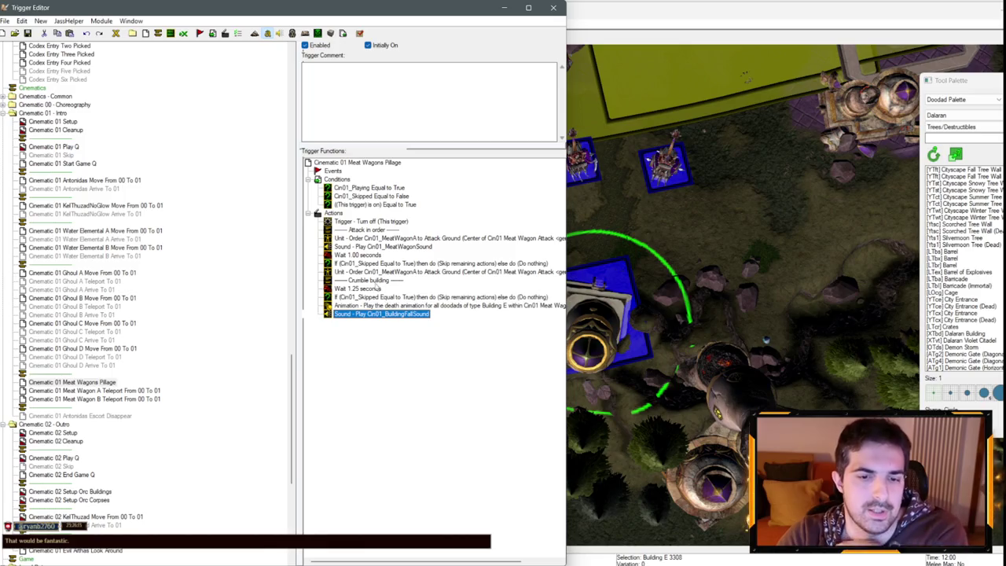
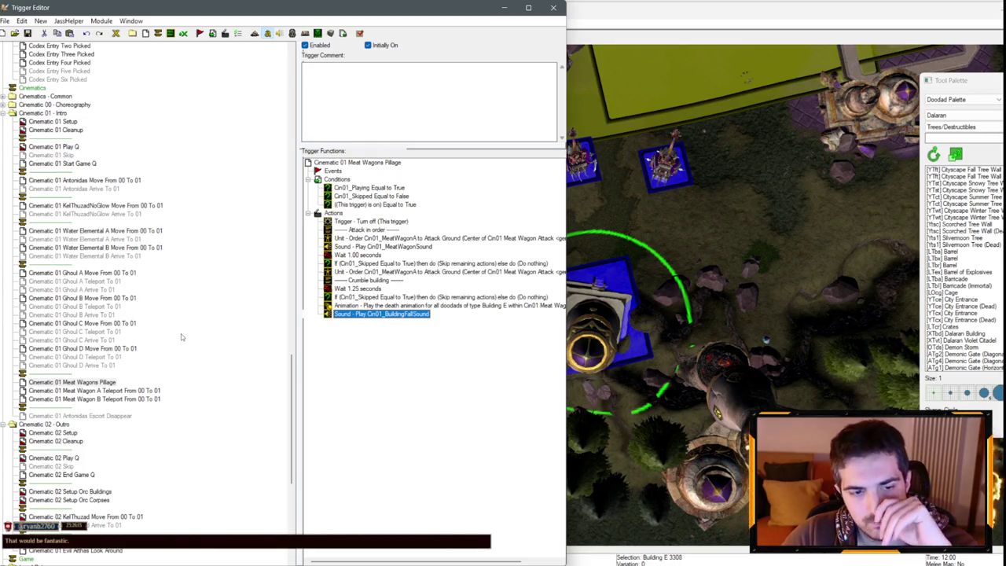
- Check the Cinematic 01 Play Q and Setup triggers, then bring up Cinematic 01 Cleanup's actions
{"action": "scroll", "coordinate": [101, 298], "scroll_direction": "up", "scroll_amount": 3}
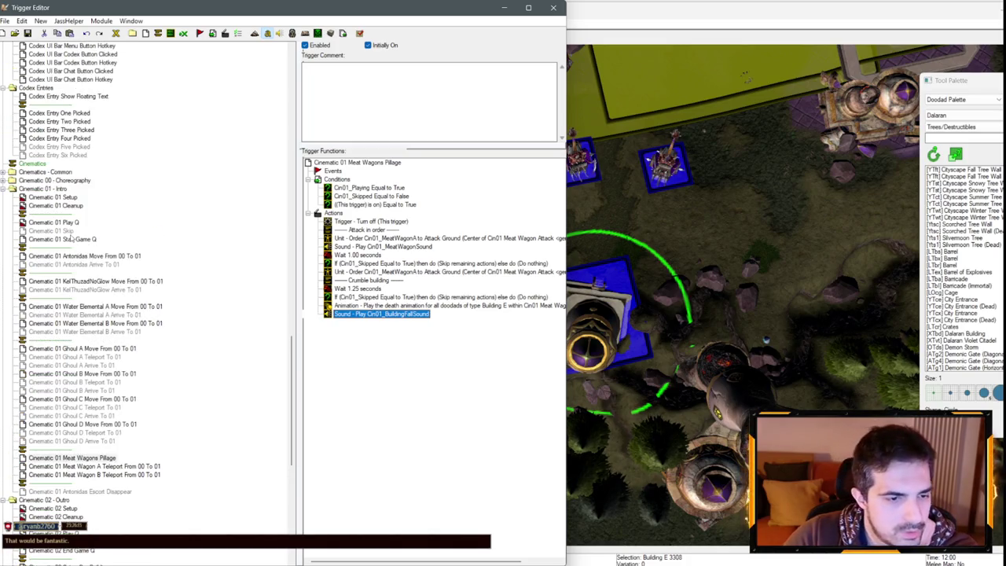
{"action": "left_click", "coordinate": [63, 222]}
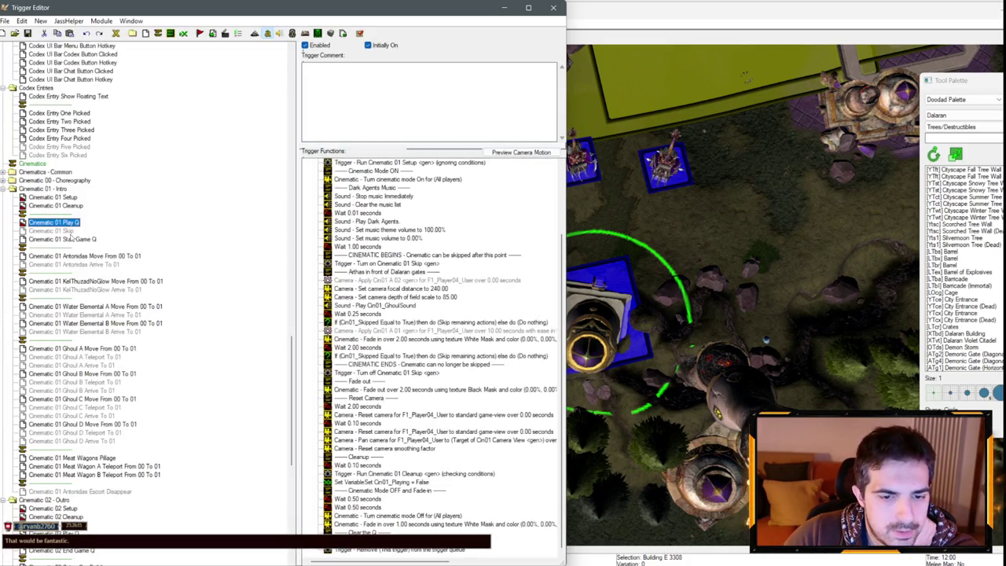
{"action": "left_click", "coordinate": [69, 197]}
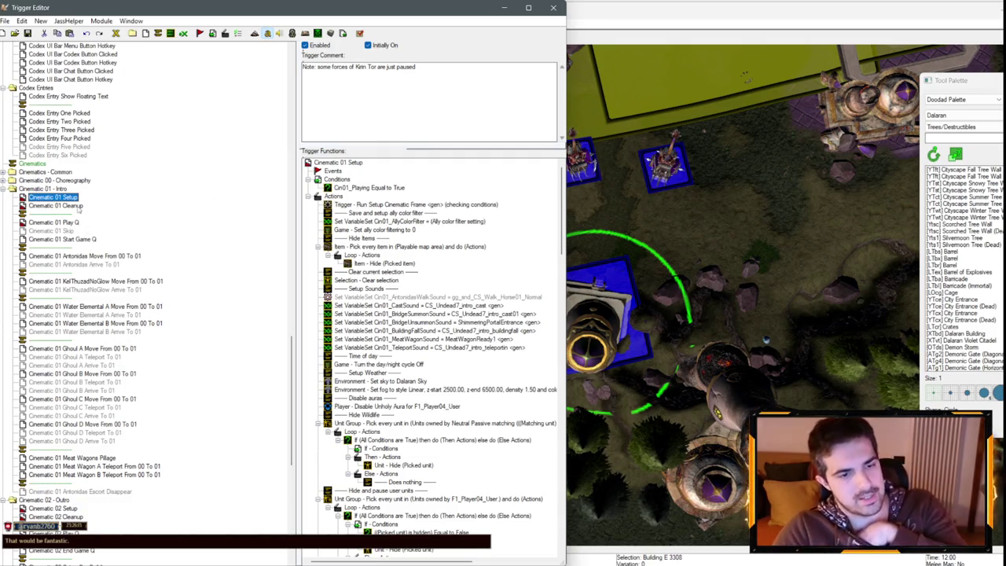
{"action": "left_click", "coordinate": [56, 205]}
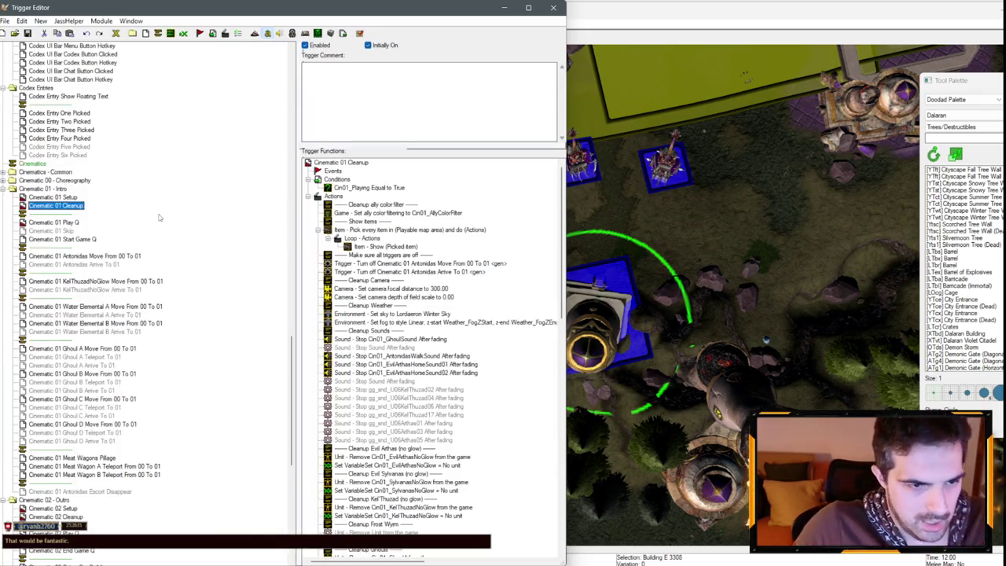
- Select the EvilArthasHorseSound01 and 02 stop-sound actions in Cinematic 01 Cleanup and paste copies
{"action": "scroll", "coordinate": [422, 221], "scroll_direction": "down", "scroll_amount": 6}
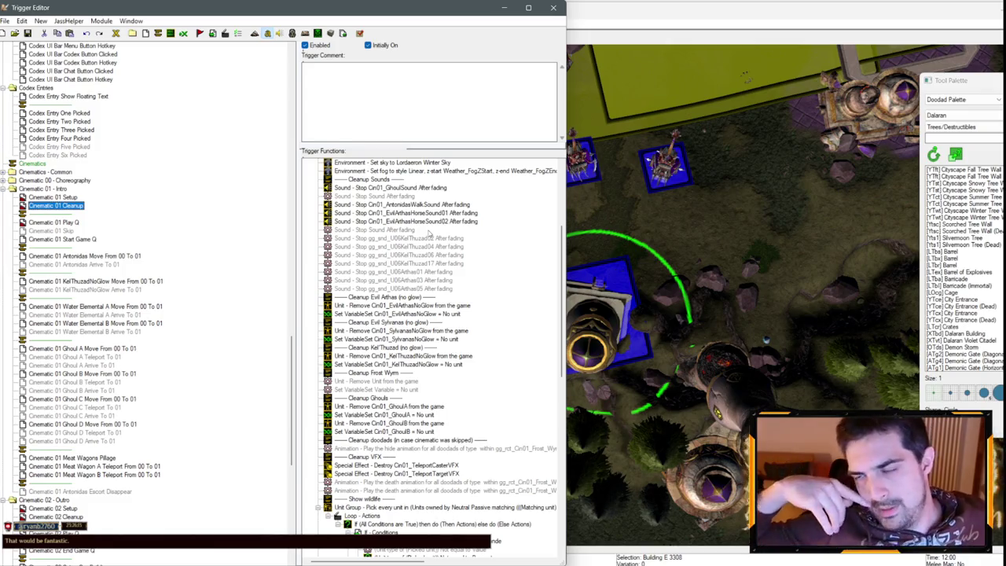
{"action": "scroll", "coordinate": [431, 241], "scroll_direction": "up", "scroll_amount": 4}
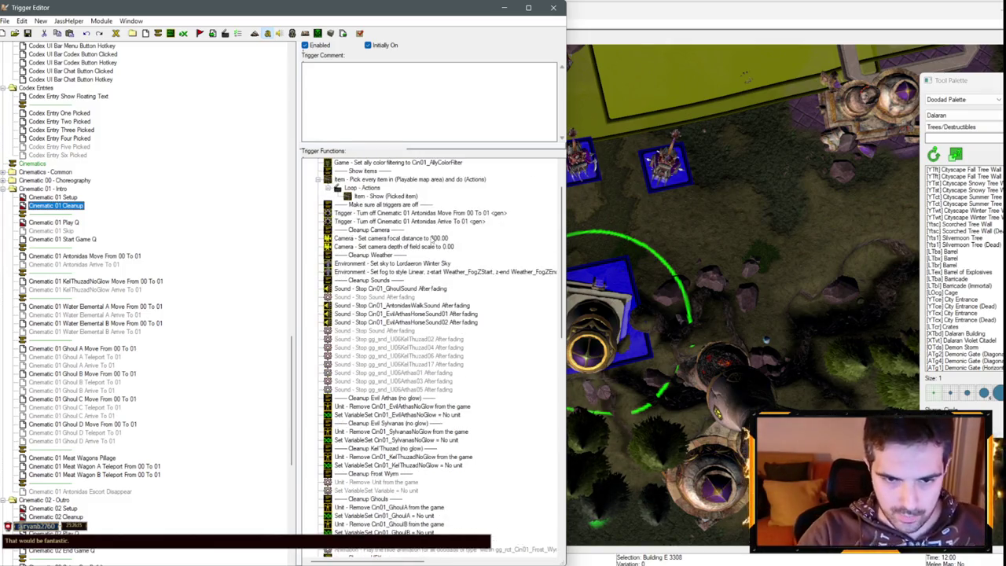
{"action": "left_click", "coordinate": [397, 297]}
{"action": "key", "text": "Up"}
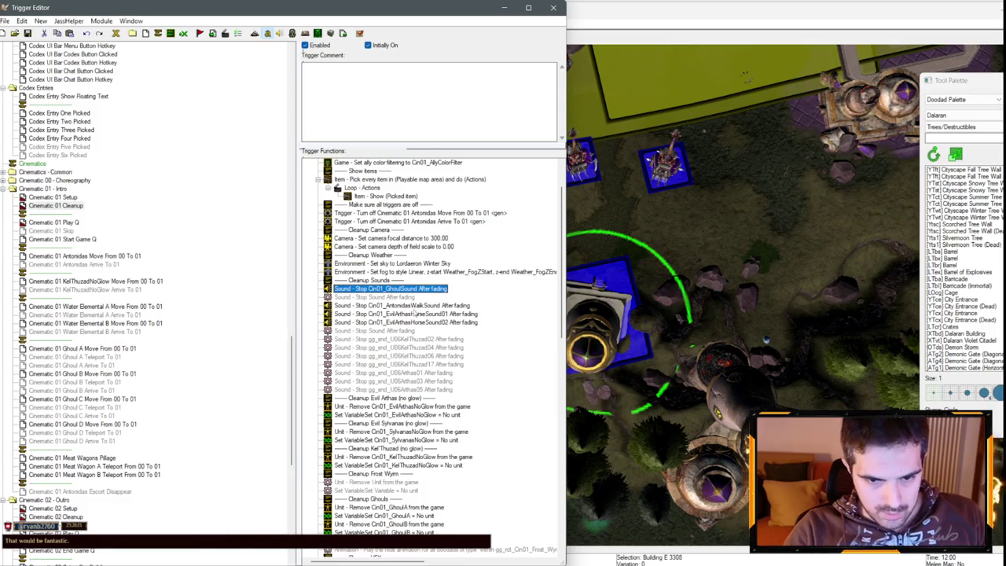
{"action": "left_click", "coordinate": [414, 313]}
{"action": "left_click", "coordinate": [430, 322]}
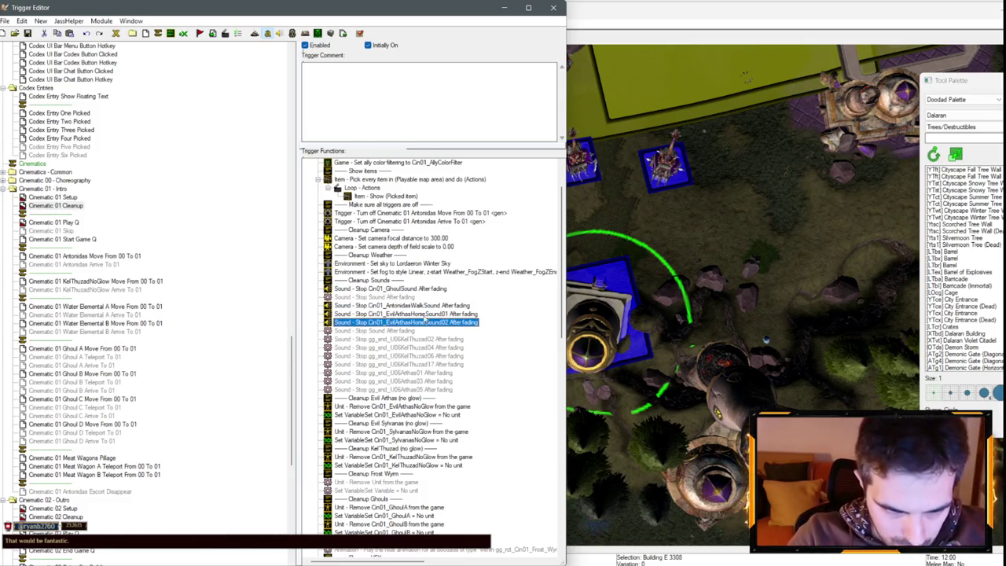
{"action": "key", "text": "ctrl+v"}
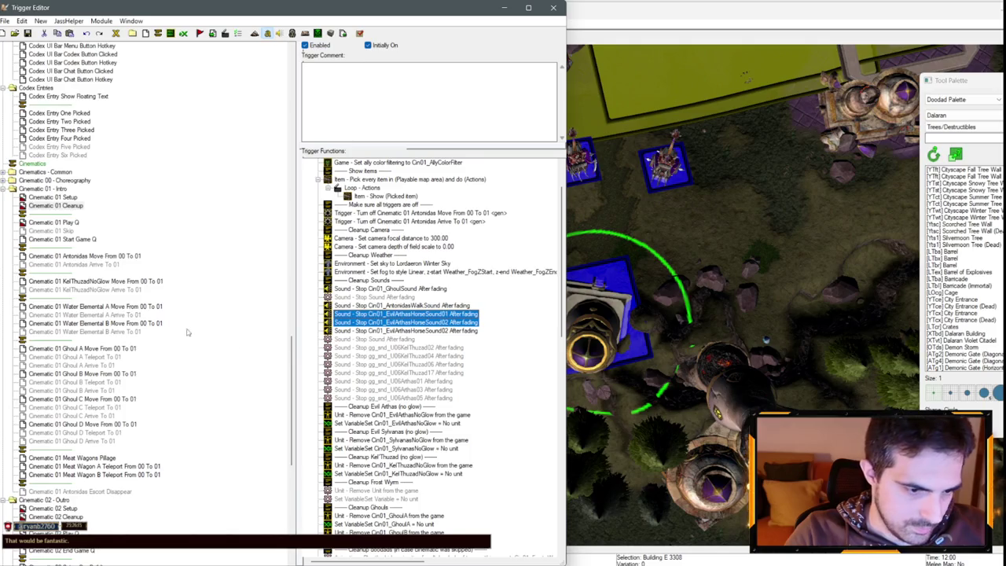
- Glance at Cinematic 01 Setup, return to Cleanup, then show Cinematic 02 Cleanup for comparison
{"action": "scroll", "coordinate": [187, 333], "scroll_direction": "down", "scroll_amount": 5}
{"action": "scroll", "coordinate": [131, 307], "scroll_direction": "up", "scroll_amount": 2}
{"action": "left_click", "coordinate": [70, 121]}
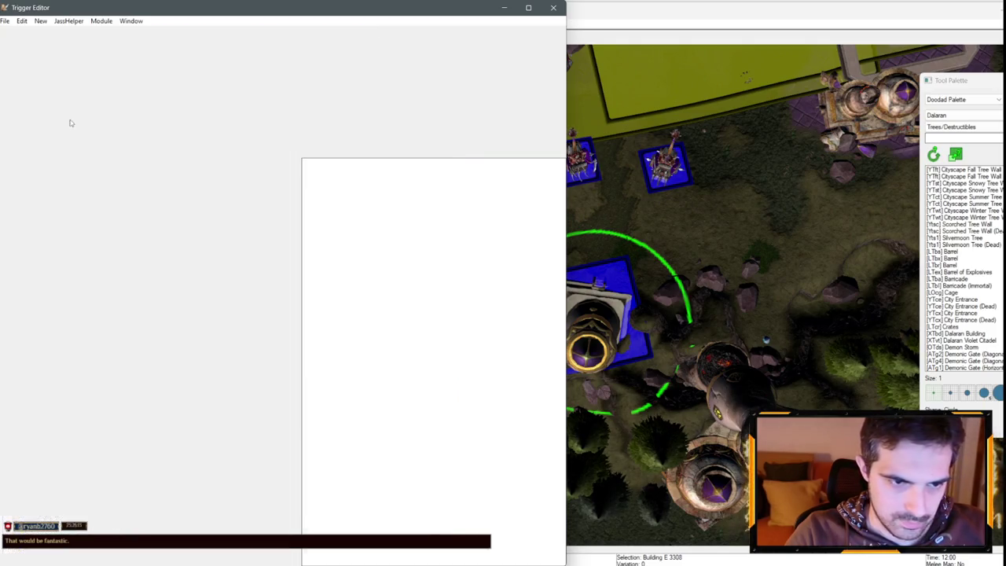
{"action": "left_click", "coordinate": [71, 130]}
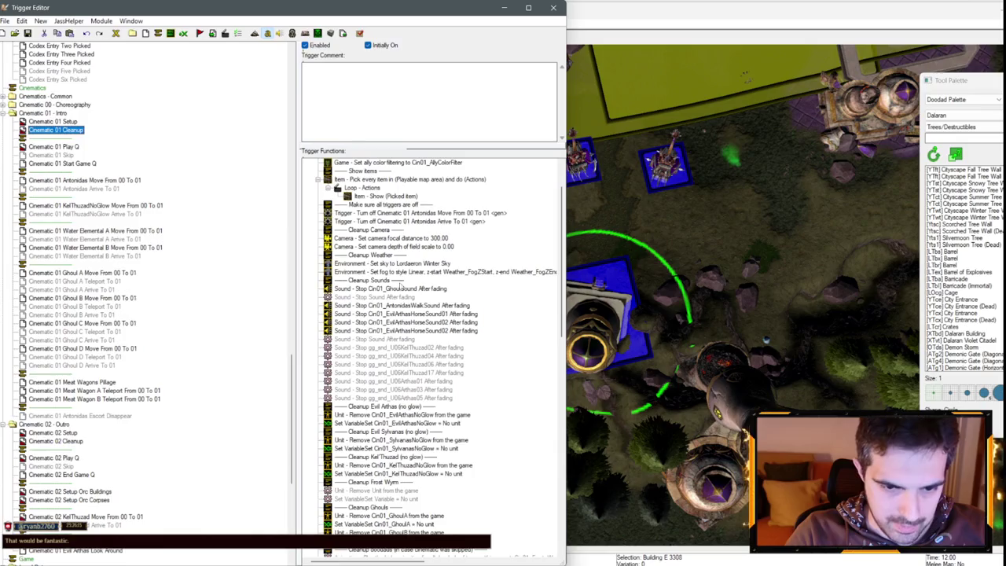
{"action": "left_click", "coordinate": [67, 442]}
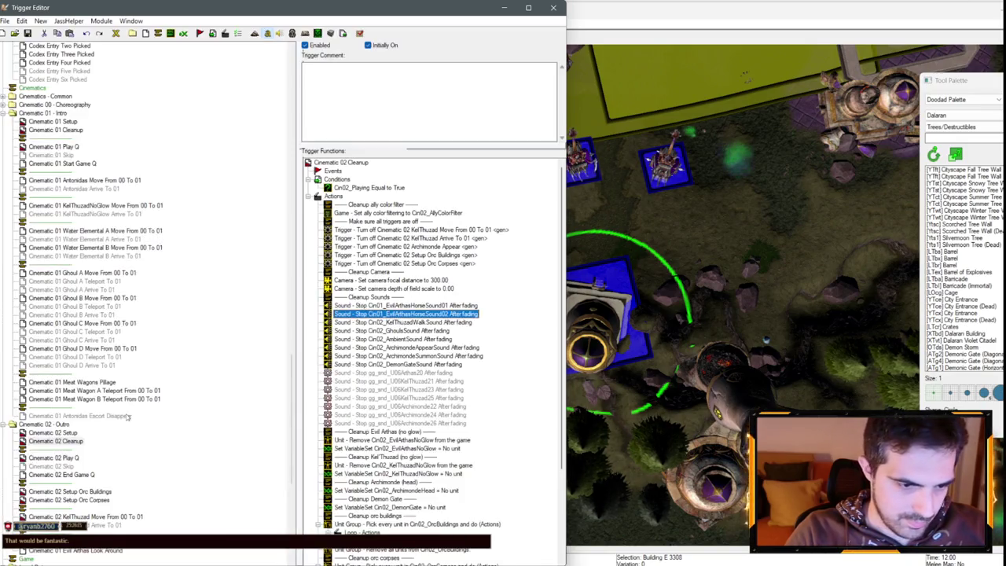
- View Cinematic 02 Setup's actions, then go back to Cinematic 01 Cleanup
{"action": "left_click", "coordinate": [70, 433]}
{"action": "scroll", "coordinate": [460, 317], "scroll_direction": "up", "scroll_amount": 3}
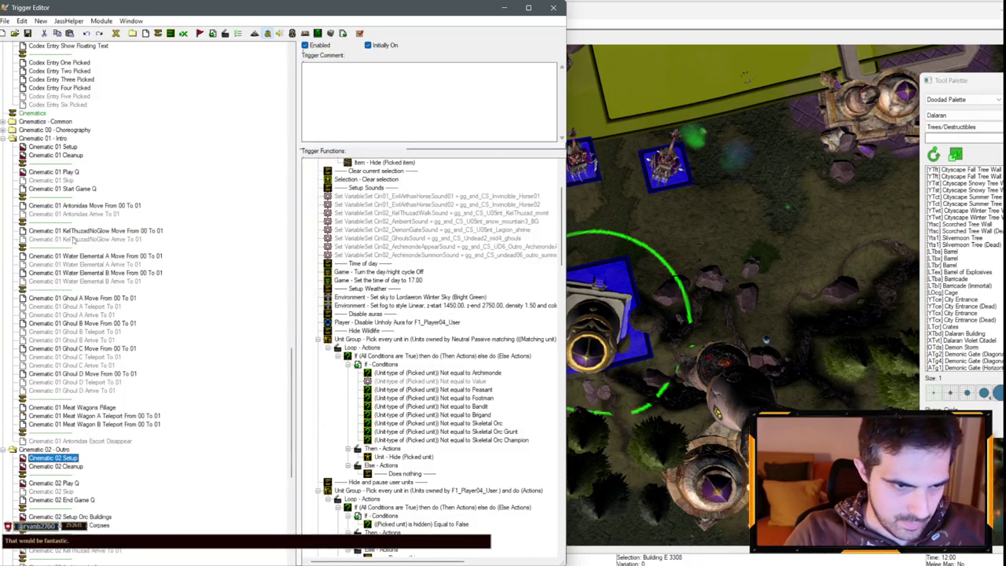
{"action": "left_click", "coordinate": [66, 156]}
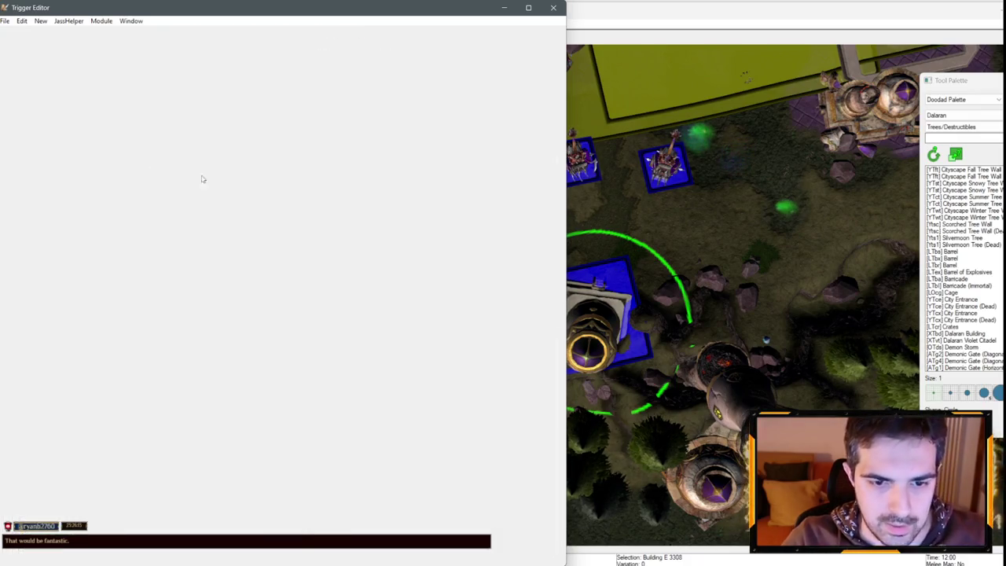
- Duplicate the EvilArthasHorseSound02 stop action and close its settings without changes
{"action": "left_click", "coordinate": [420, 314]}
{"action": "key", "text": "ctrl+c"}
{"action": "key", "text": "ctrl+v"}
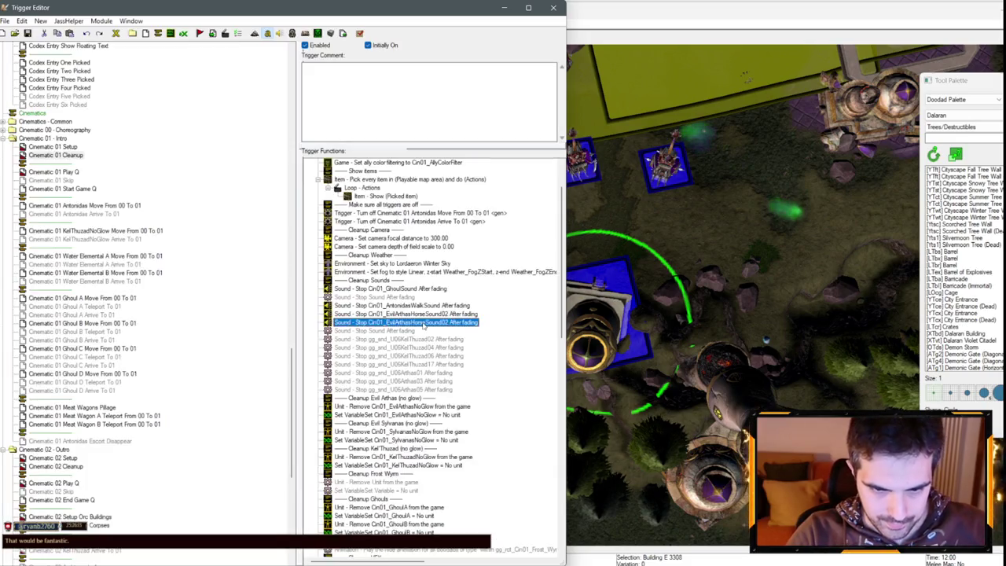
{"action": "double_click", "coordinate": [425, 322]}
{"action": "left_click", "coordinate": [374, 341]}
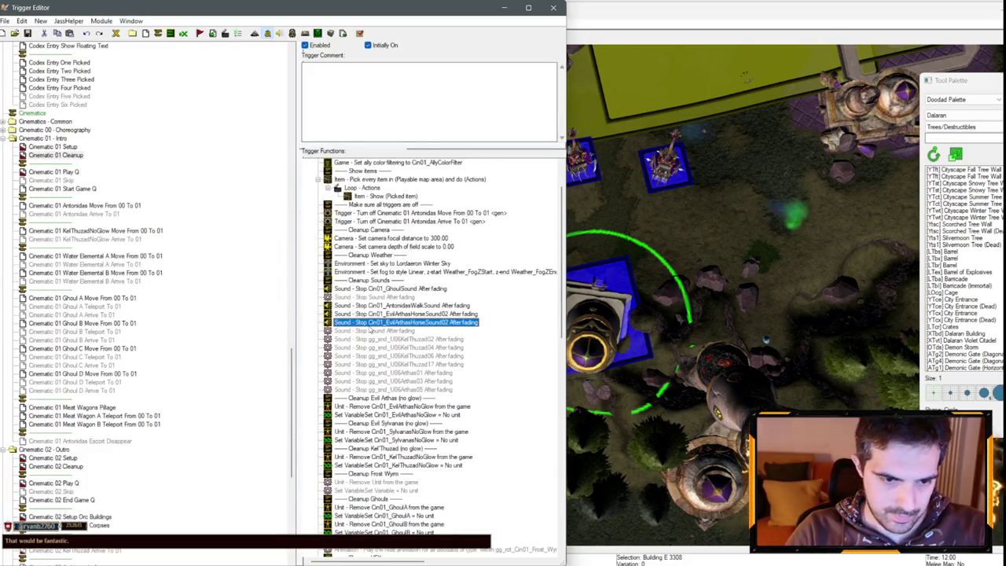
- Compare with Cinematic 02 Cleanup again, then reselect Cinematic 01 Cleanup's stop-sound lines
{"action": "left_click", "coordinate": [64, 466]}
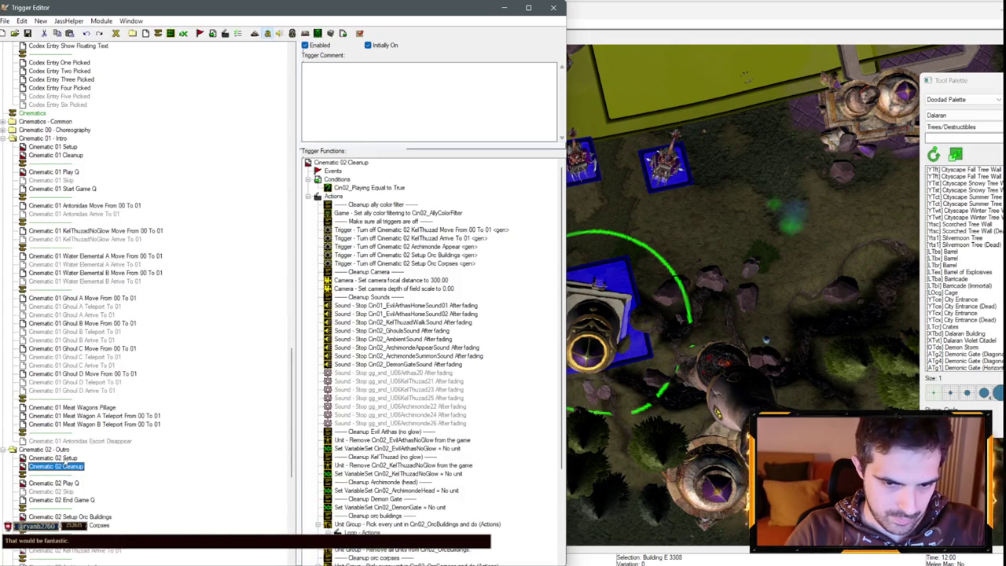
{"action": "left_click", "coordinate": [55, 154]}
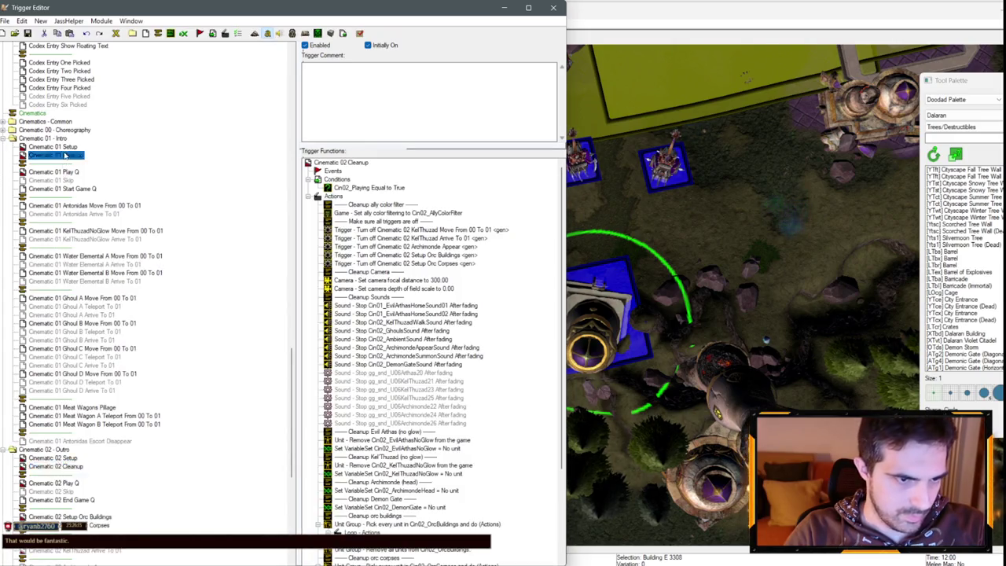
{"action": "left_click", "coordinate": [460, 322]}
{"action": "left_click", "coordinate": [461, 314]}
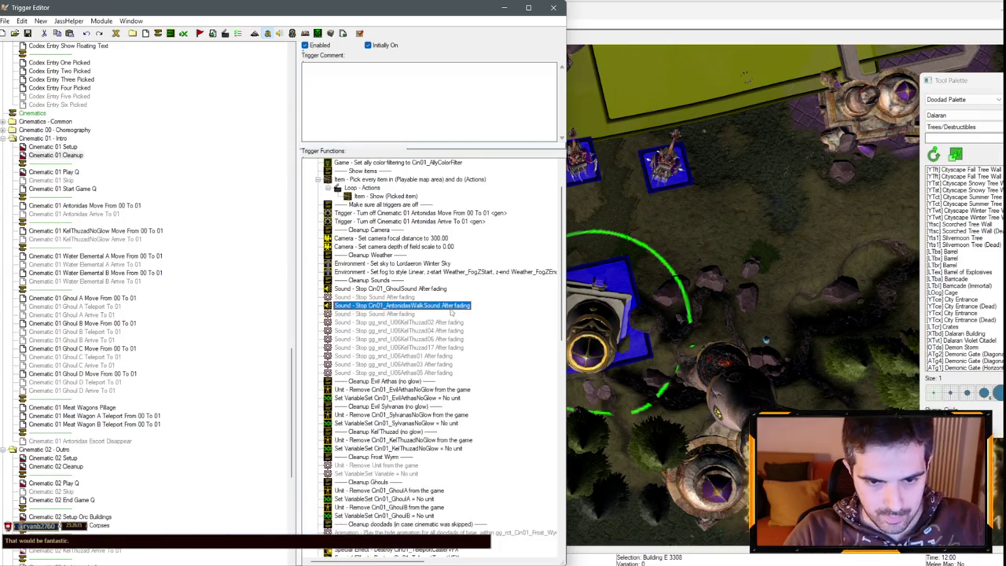
- Set one stop line to Cin01_BridgeSummonSound and a duplicate to Cin01_BridgeUnsummonSound
{"action": "double_click", "coordinate": [444, 315]}
{"action": "left_click", "coordinate": [238, 295]}
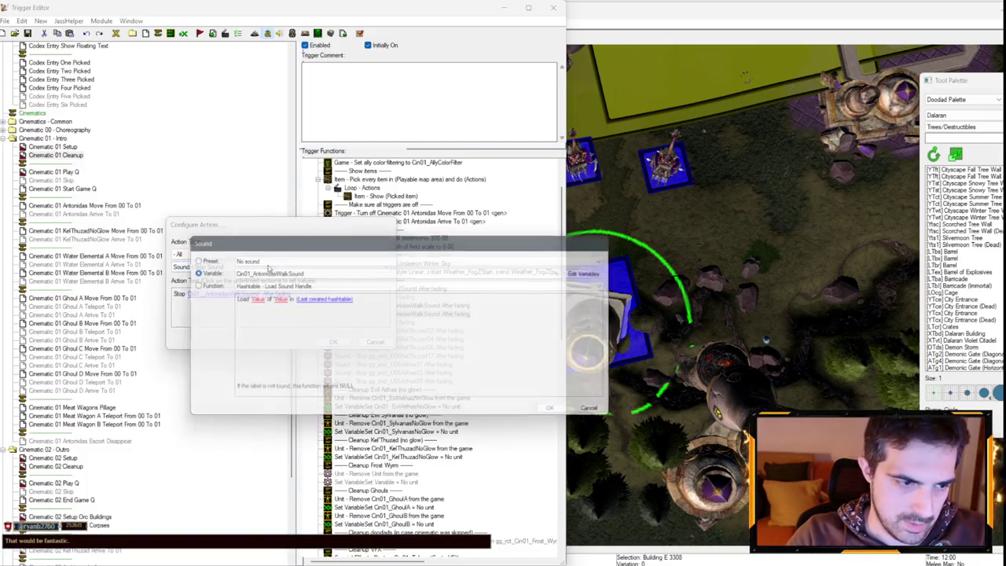
{"action": "left_click", "coordinate": [281, 273]}
{"action": "scroll", "coordinate": [287, 299], "scroll_direction": "up", "scroll_amount": 1}
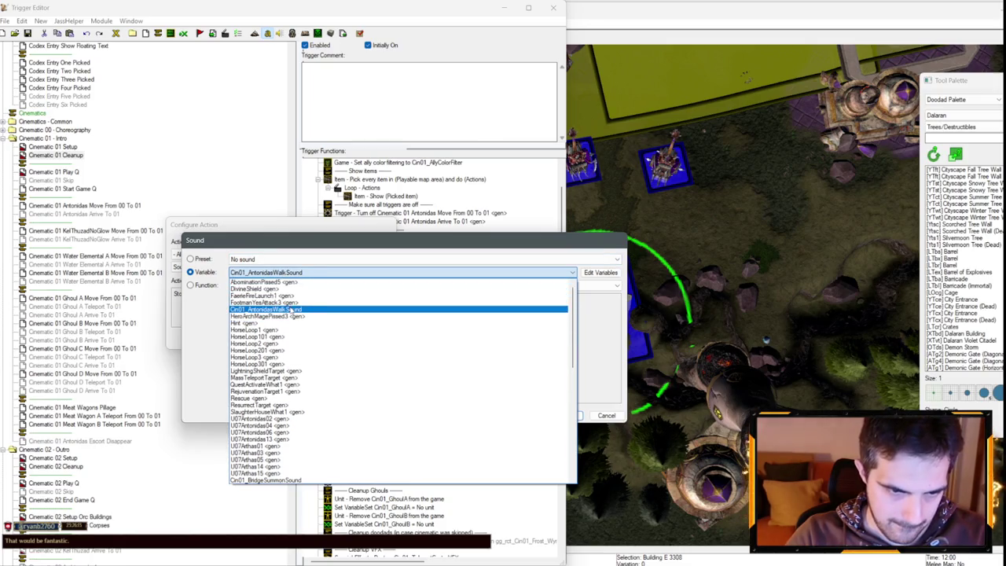
{"action": "scroll", "coordinate": [295, 348], "scroll_direction": "down", "scroll_amount": 5}
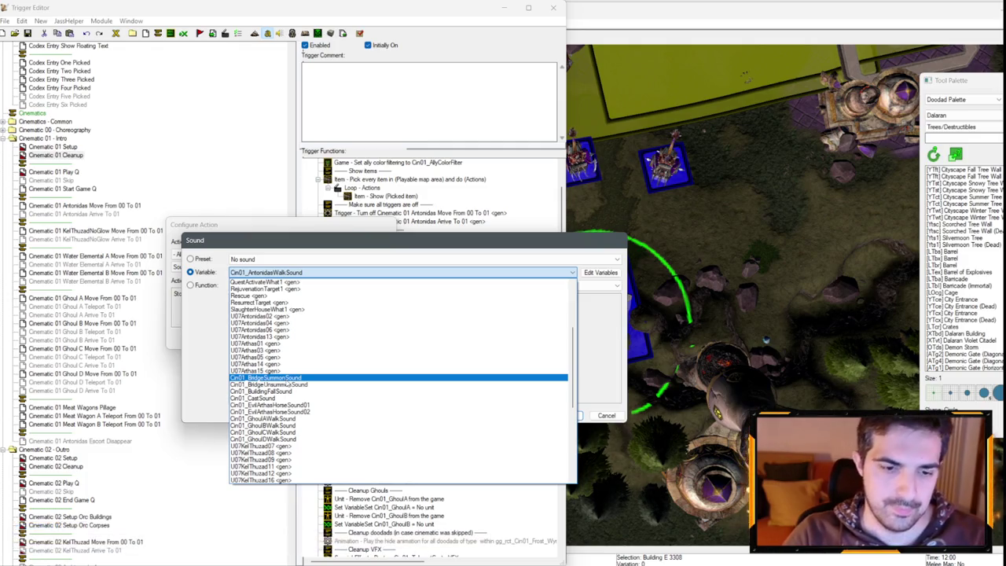
{"action": "left_click", "coordinate": [287, 380]}
{"action": "key", "text": "Return"}
{"action": "key", "text": "Return"}
{"action": "key", "text": "ctrl+c"}
{"action": "key", "text": "ctrl+v"}
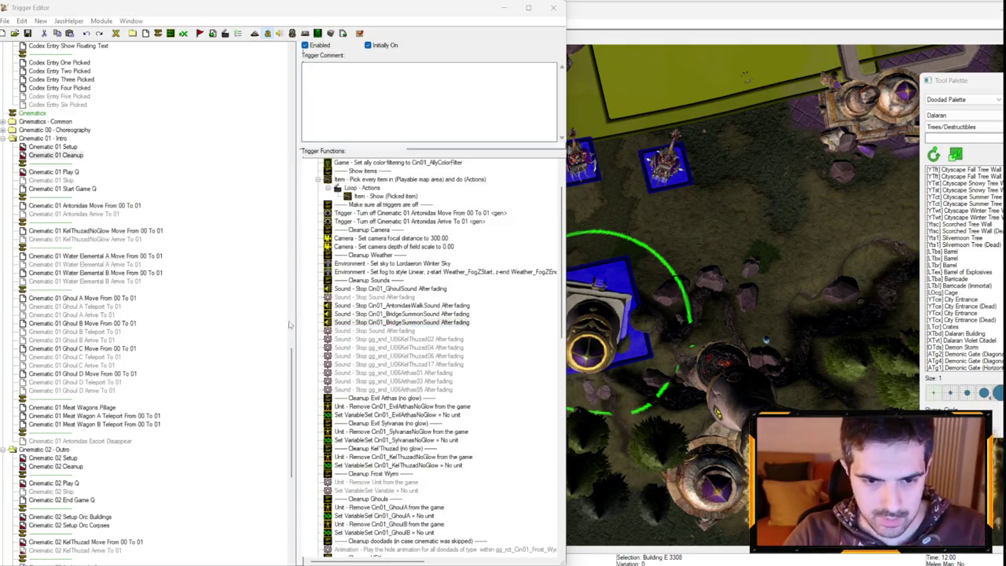
{"action": "double_click", "coordinate": [414, 322]}
{"action": "left_click", "coordinate": [222, 293]}
{"action": "key", "text": "Down"}
{"action": "key", "text": "Return"}
{"action": "key", "text": "Return"}
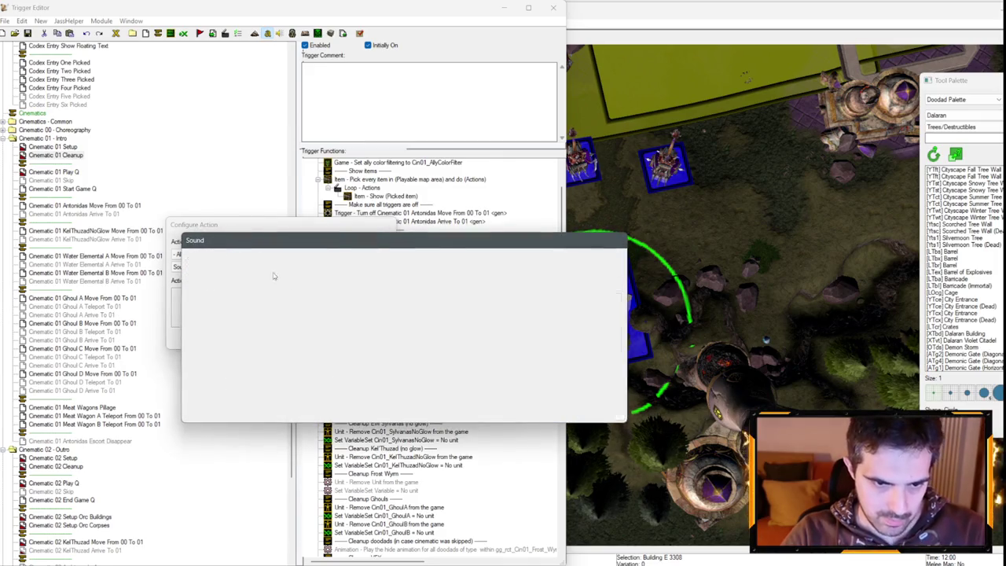
- Change the next two stop lines to Cin01_BuildingFallSound and Cin01_CastSound
{"action": "key", "text": "Return"}
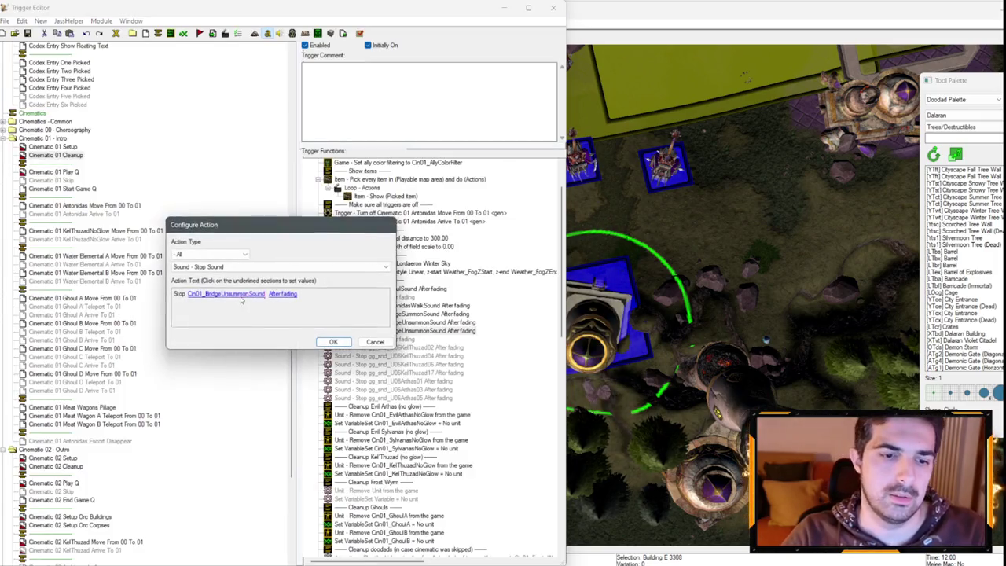
{"action": "left_click", "coordinate": [240, 294]}
{"action": "left_click", "coordinate": [269, 273]}
{"action": "key", "text": "Down"}
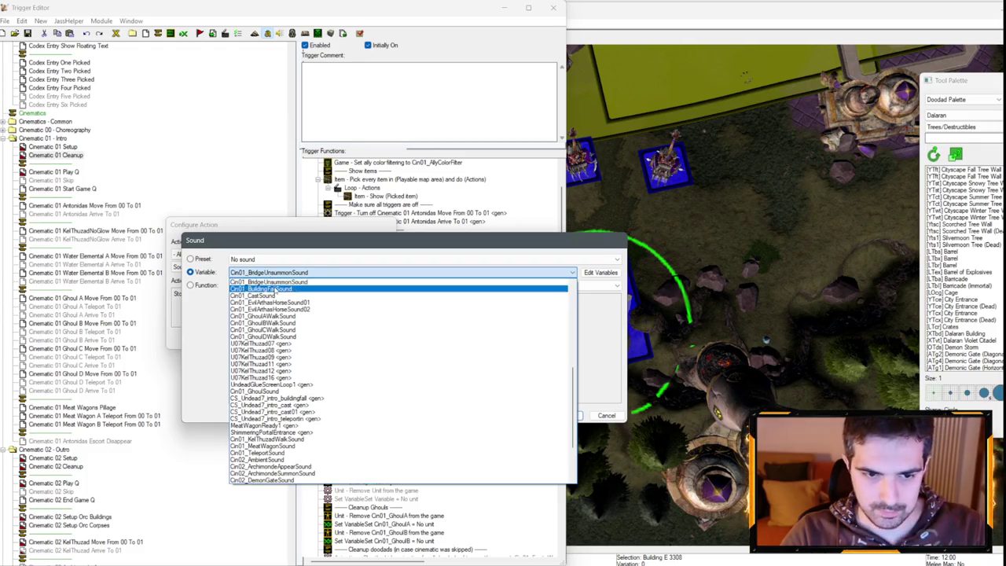
{"action": "key", "text": "Return"}
{"action": "key", "text": "Return"}
{"action": "key", "text": "Return"}
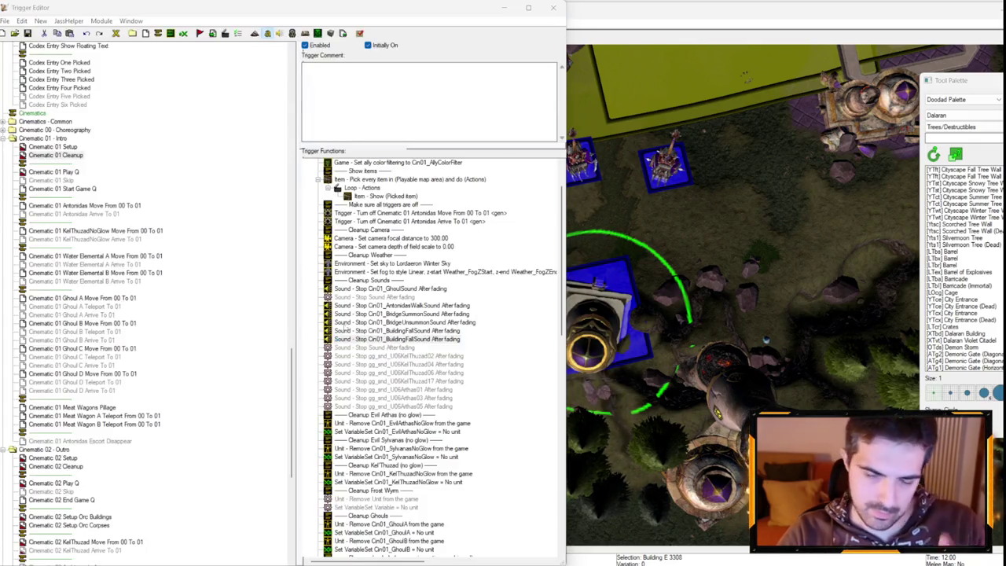
{"action": "key", "text": "Return"}
{"action": "left_click", "coordinate": [241, 294]}
{"action": "left_click", "coordinate": [274, 273]}
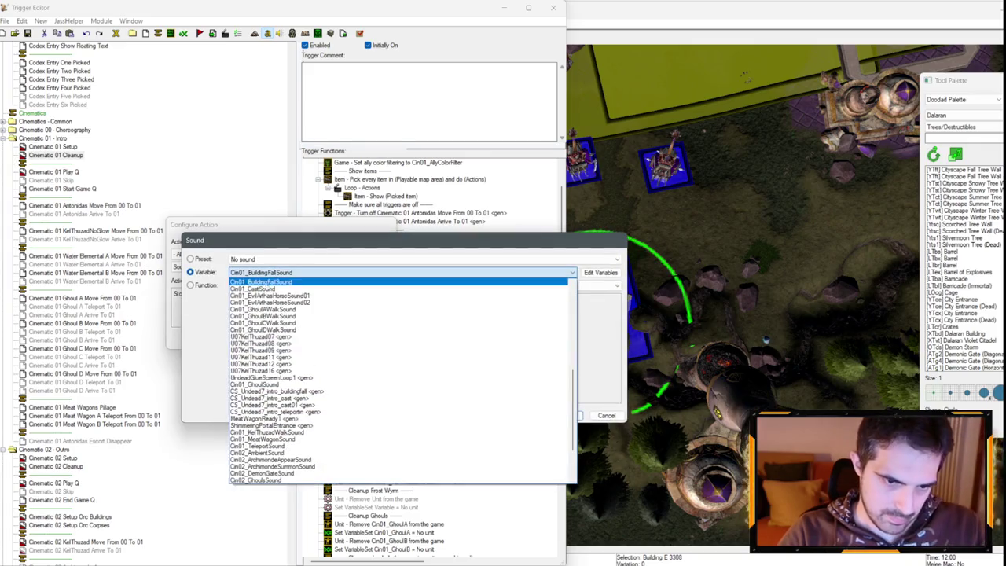
{"action": "key", "text": "Down"}
{"action": "key", "text": "Return"}
{"action": "key", "text": "Return"}
{"action": "key", "text": "Return"}
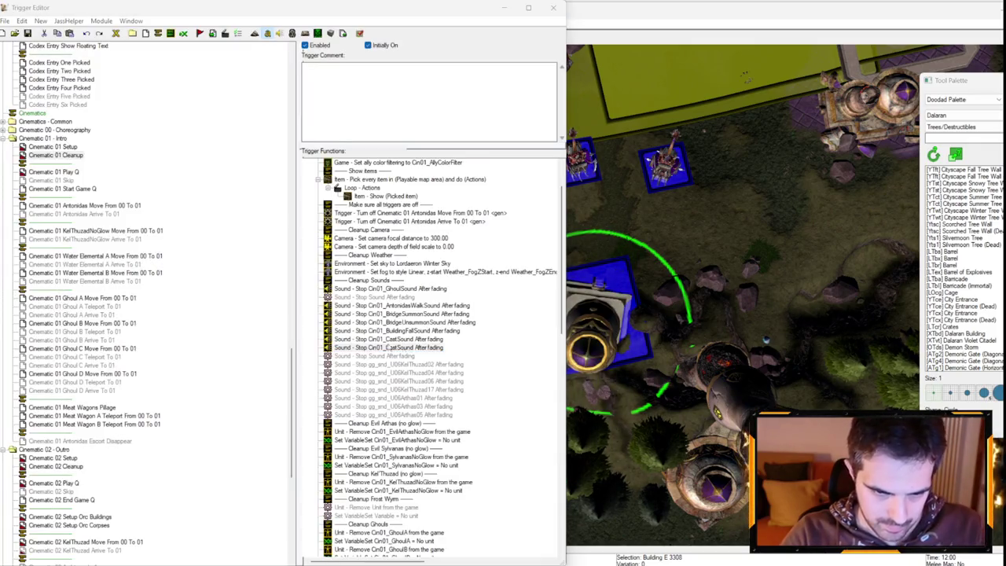
- Add stop actions for the ghoul A and ghoul B walk sounds
{"action": "key", "text": "Down"}
{"action": "key", "text": "Return"}
{"action": "left_click", "coordinate": [210, 294]}
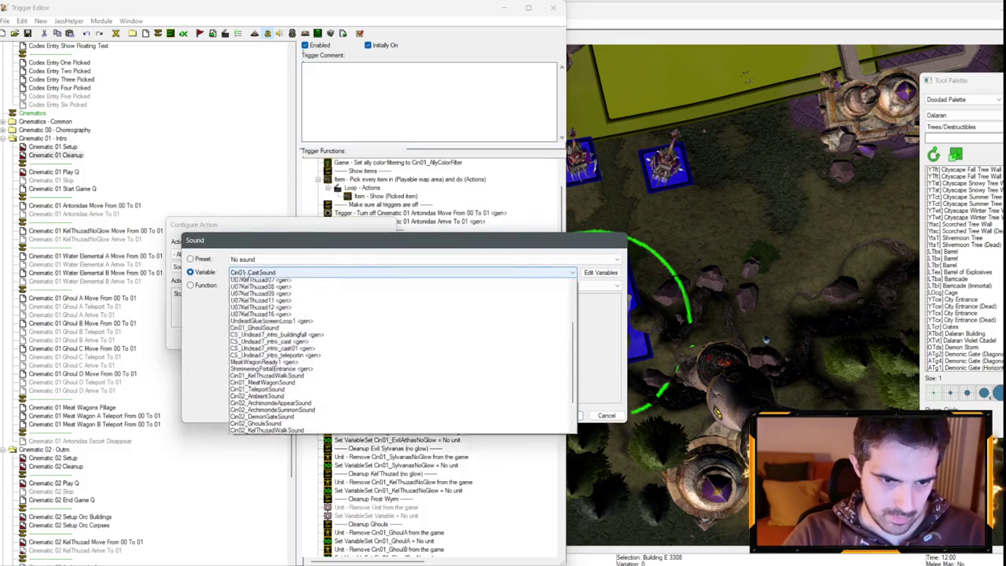
{"action": "left_click", "coordinate": [274, 272]}
{"action": "key", "text": "Down"}
{"action": "key", "text": "Down"}
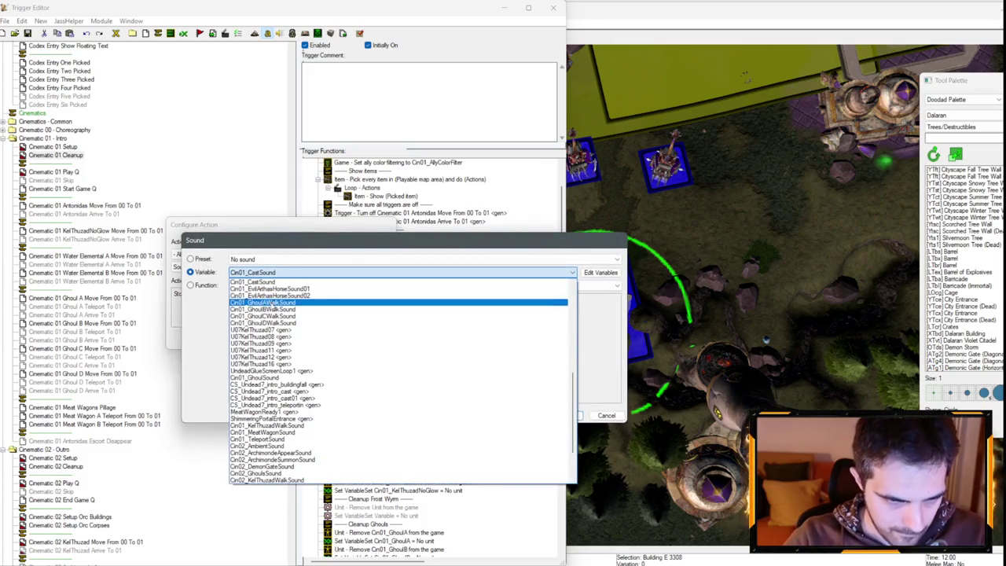
{"action": "key", "text": "Return"}
{"action": "key", "text": "Return"}
{"action": "key", "text": "Return"}
{"action": "key", "text": "ctrl+v"}
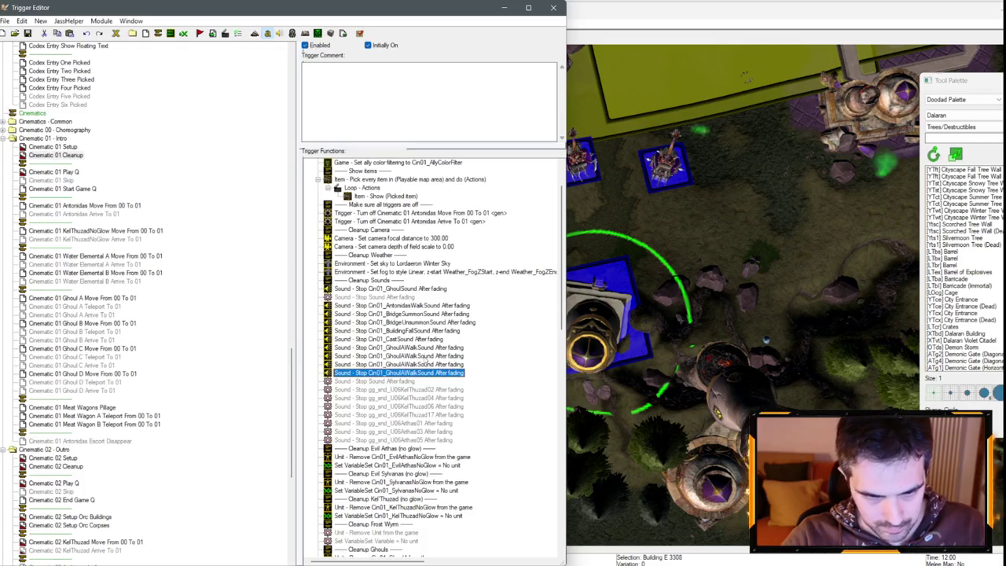
{"action": "key", "text": "Return"}
{"action": "left_click", "coordinate": [236, 294]}
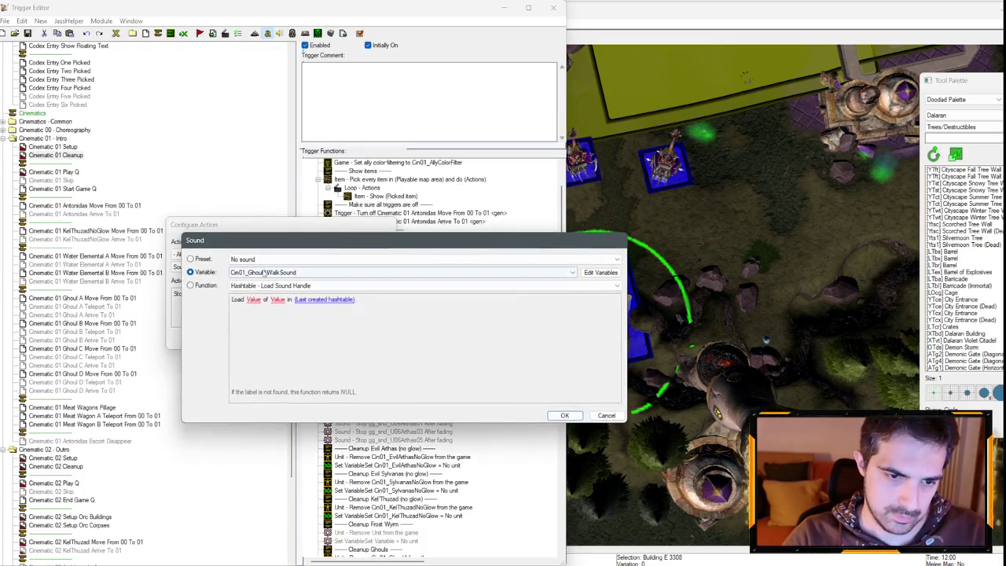
{"action": "key", "text": "Down"}
{"action": "key", "text": "Return"}
- Add stop actions for the ghoul C and ghoul D walk sounds
{"action": "key", "text": "Return"}
{"action": "left_click", "coordinate": [413, 365]}
{"action": "key", "text": "Return"}
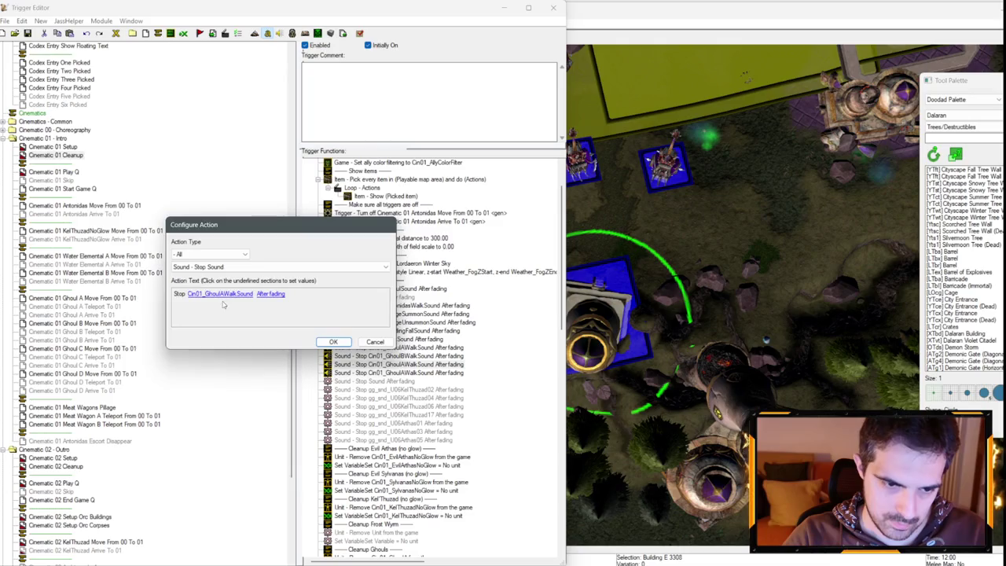
{"action": "left_click", "coordinate": [228, 295]}
{"action": "key", "text": "Down"}
{"action": "key", "text": "Return"}
{"action": "key", "text": "Return"}
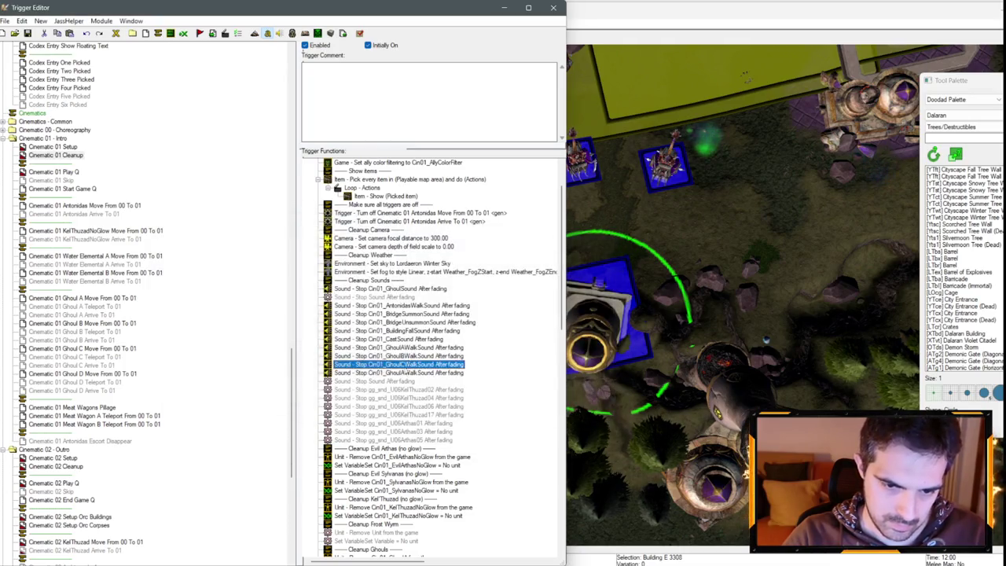
{"action": "key", "text": "Down"}
{"action": "key", "text": "Return"}
{"action": "left_click", "coordinate": [224, 294]}
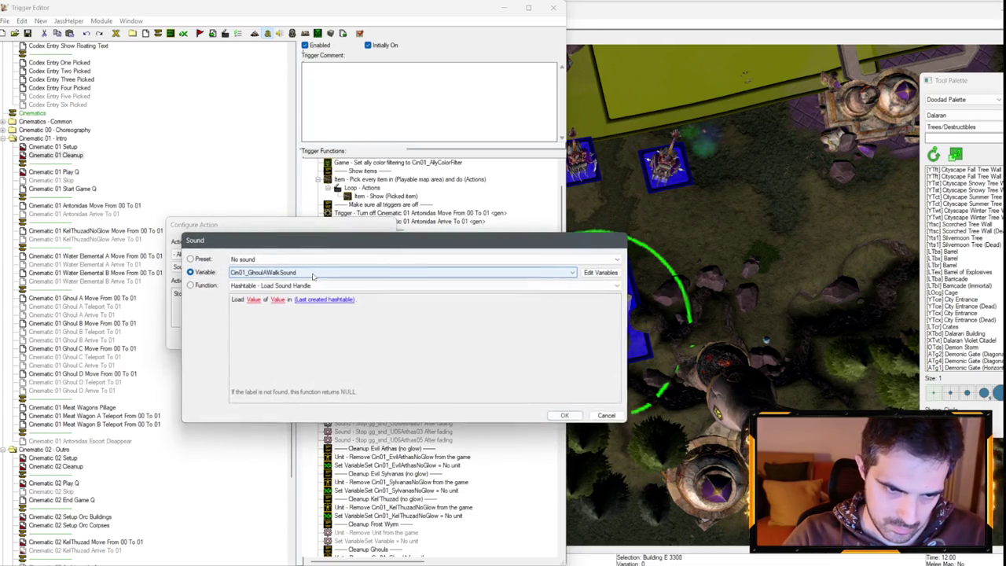
{"action": "key", "text": "Down"}
{"action": "key", "text": "Down"}
{"action": "key", "text": "Down"}
{"action": "key", "text": "Return"}
{"action": "key", "text": "Return"}
- Paste another stop action and set it to Cin01_KelThuzadWalkSound
{"action": "key", "text": "ctrl+c"}
{"action": "key", "text": "ctrl+v"}
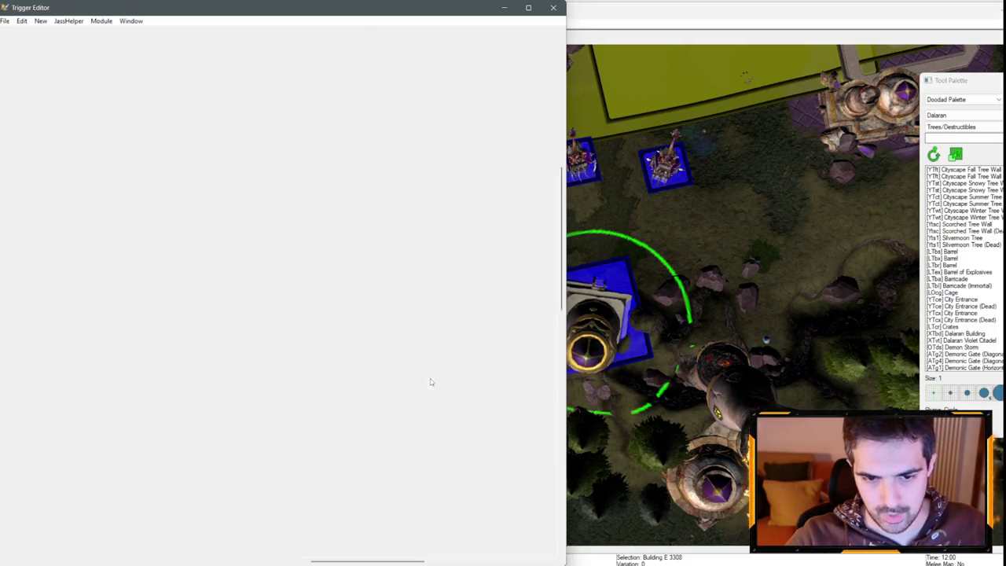
{"action": "key", "text": "Return"}
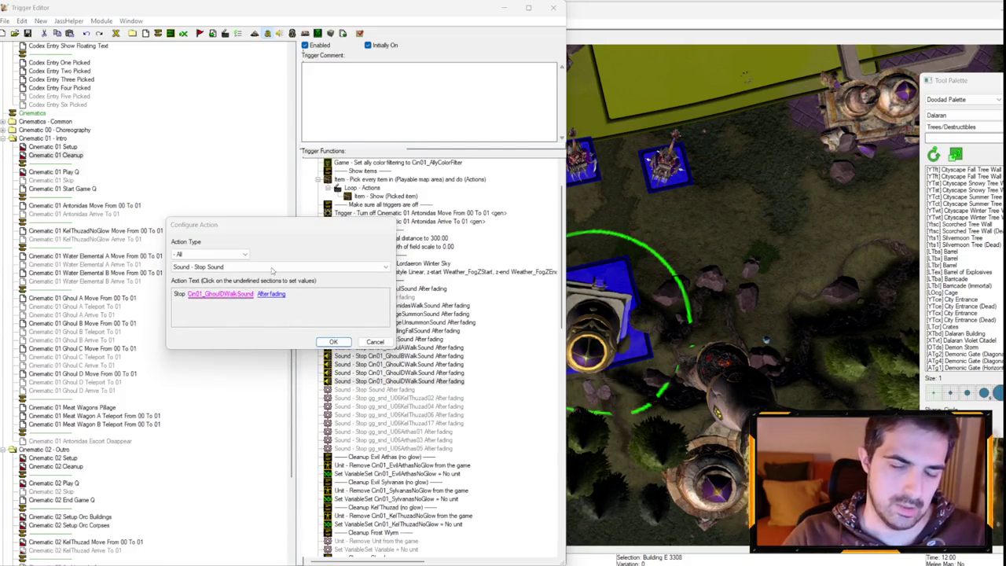
{"action": "left_click", "coordinate": [251, 294]}
{"action": "left_click", "coordinate": [254, 275]}
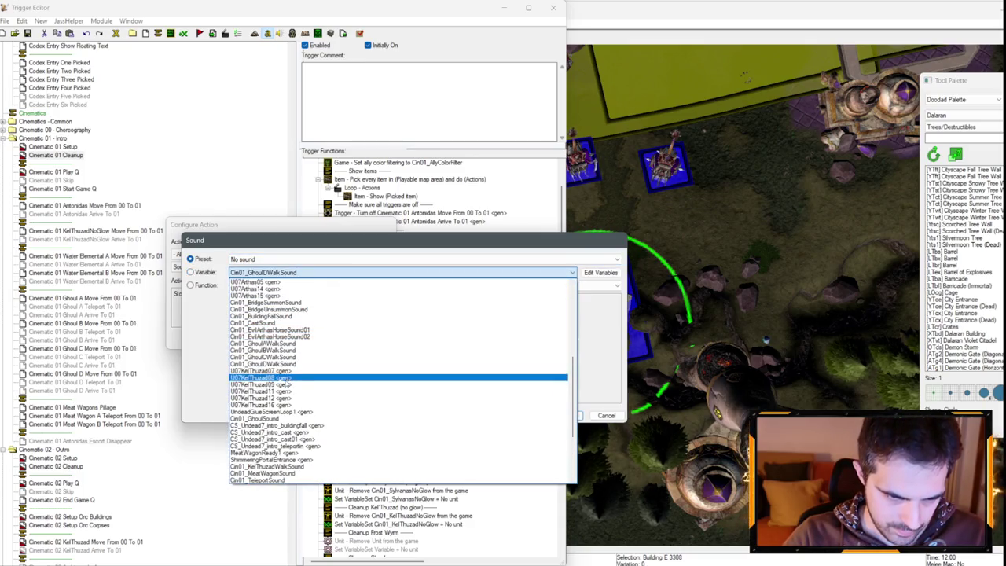
{"action": "scroll", "coordinate": [274, 430], "scroll_direction": "down", "scroll_amount": 1}
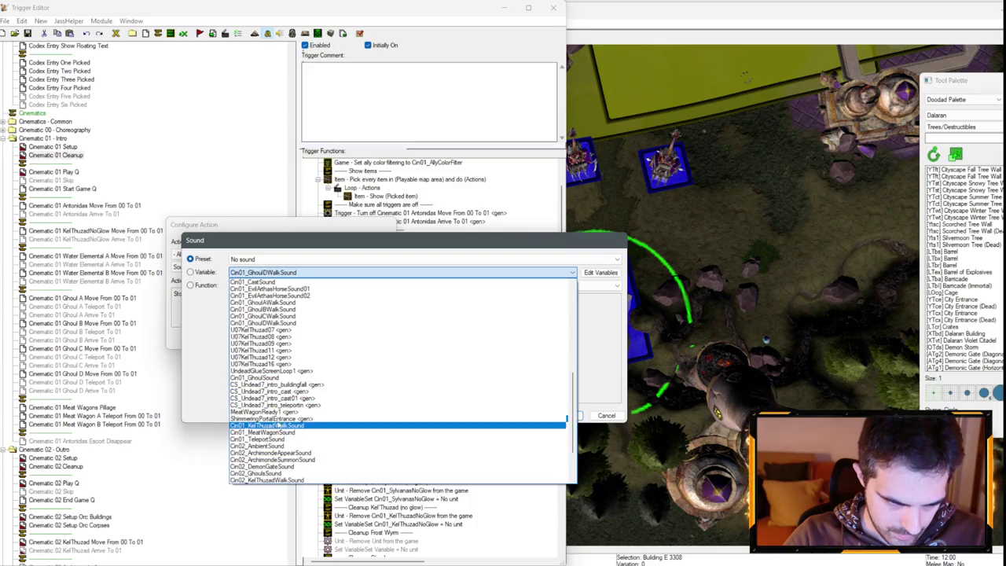
{"action": "left_click", "coordinate": [268, 438]}
{"action": "key", "text": "Return"}
{"action": "key", "text": "Return"}
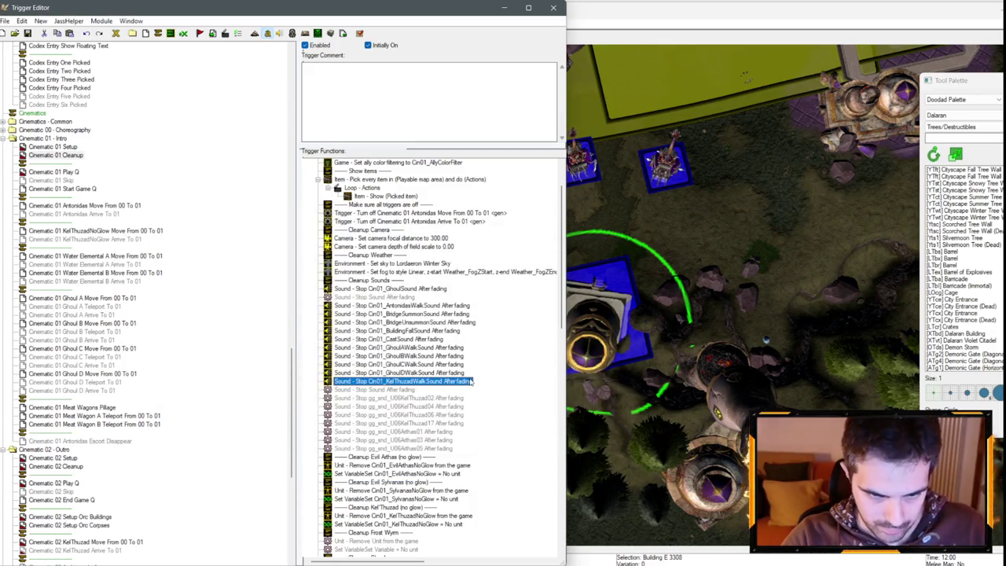
- Duplicate that stop action and set it to Cin01_MeatWagonSound
{"action": "key", "text": "ctrl+c"}
{"action": "key", "text": "ctrl+v"}
{"action": "double_click", "coordinate": [437, 390]}
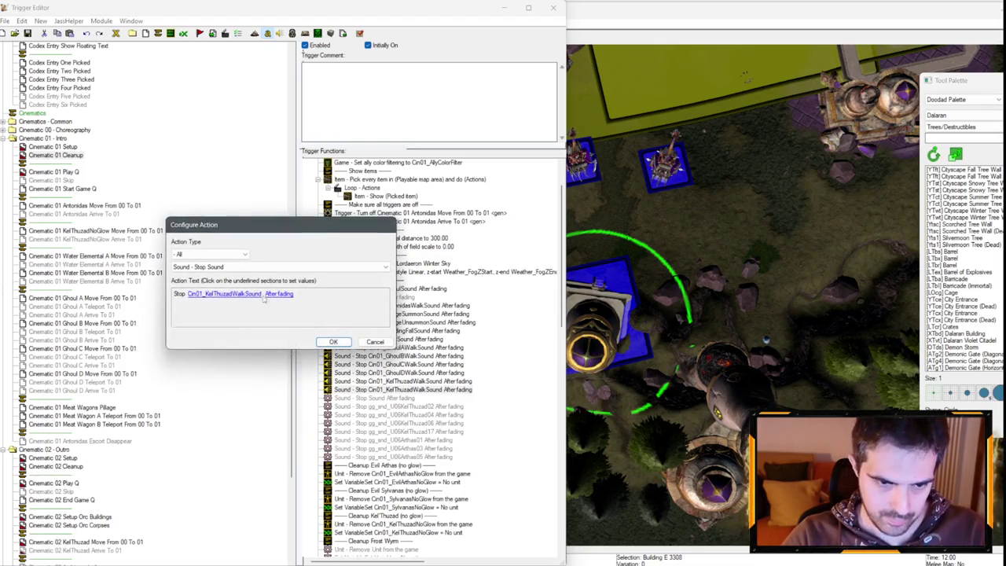
{"action": "left_click", "coordinate": [251, 297]}
{"action": "left_click", "coordinate": [573, 272]}
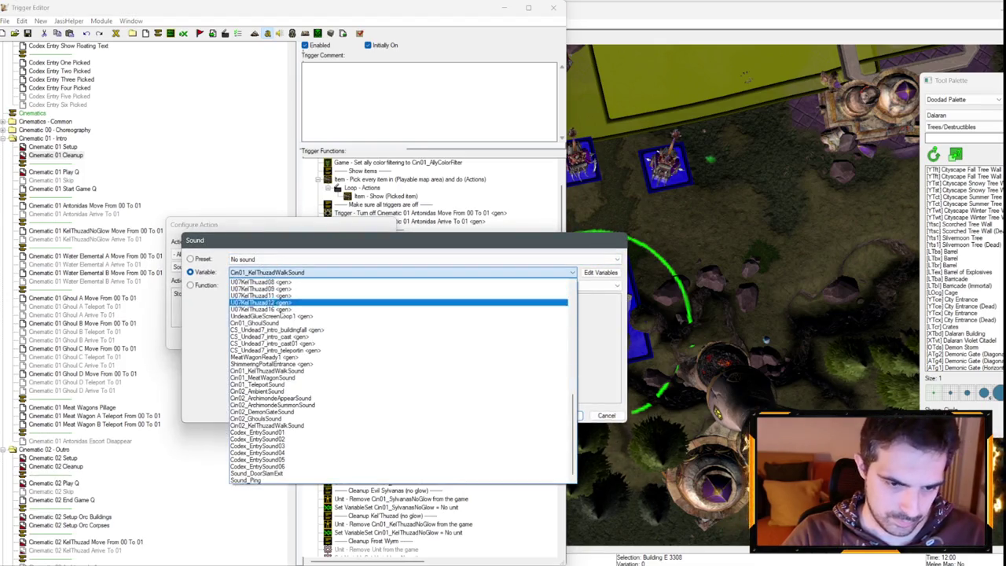
{"action": "left_click", "coordinate": [268, 378]}
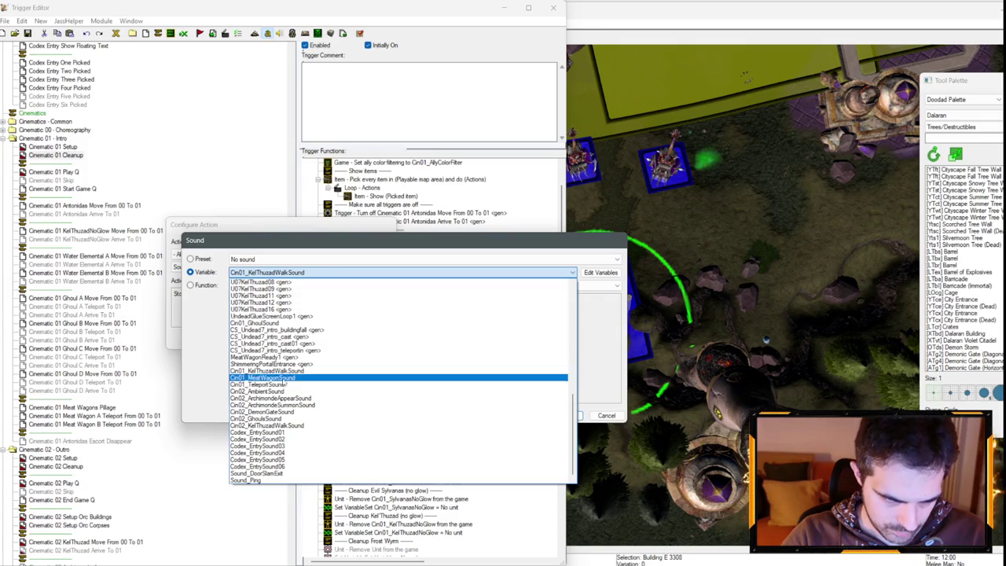
{"action": "key", "text": "Return"}
{"action": "key", "text": "Return"}
- Duplicate the meat wagon stop and set it to Cin01_TeleportSound
{"action": "key", "text": "ctrl+v"}
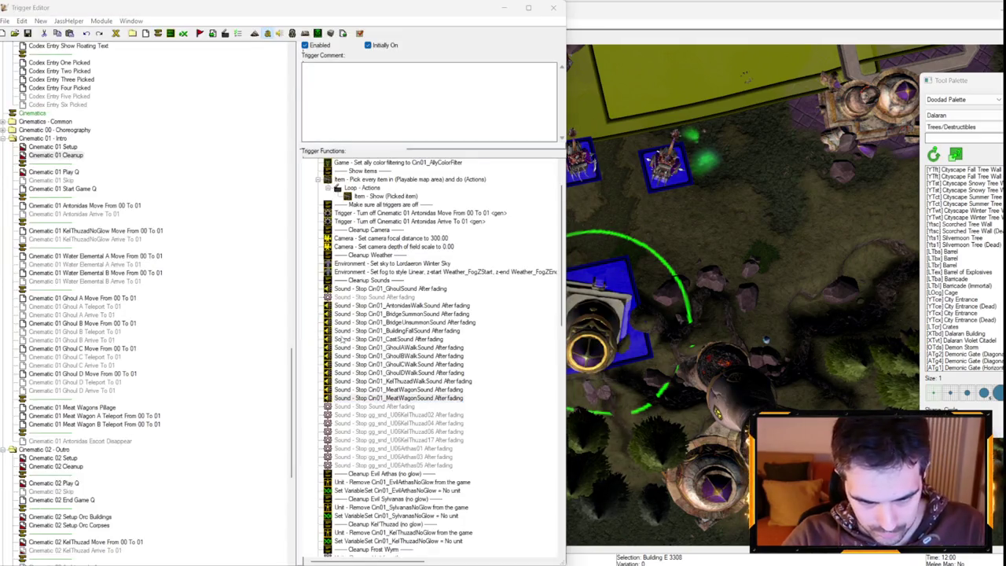
{"action": "double_click", "coordinate": [440, 398]}
{"action": "left_click", "coordinate": [240, 294]}
{"action": "left_click", "coordinate": [276, 272]}
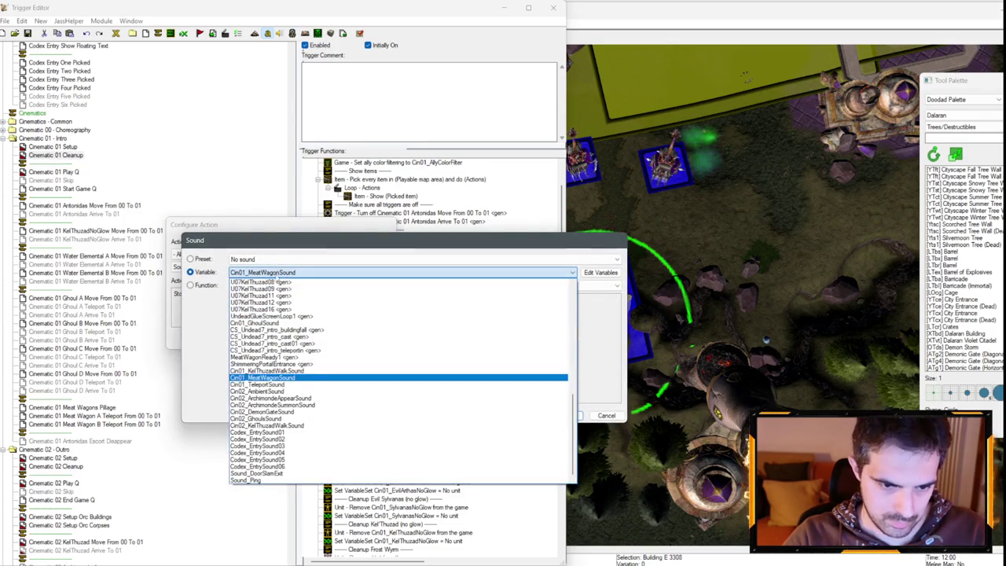
{"action": "left_click", "coordinate": [267, 385]}
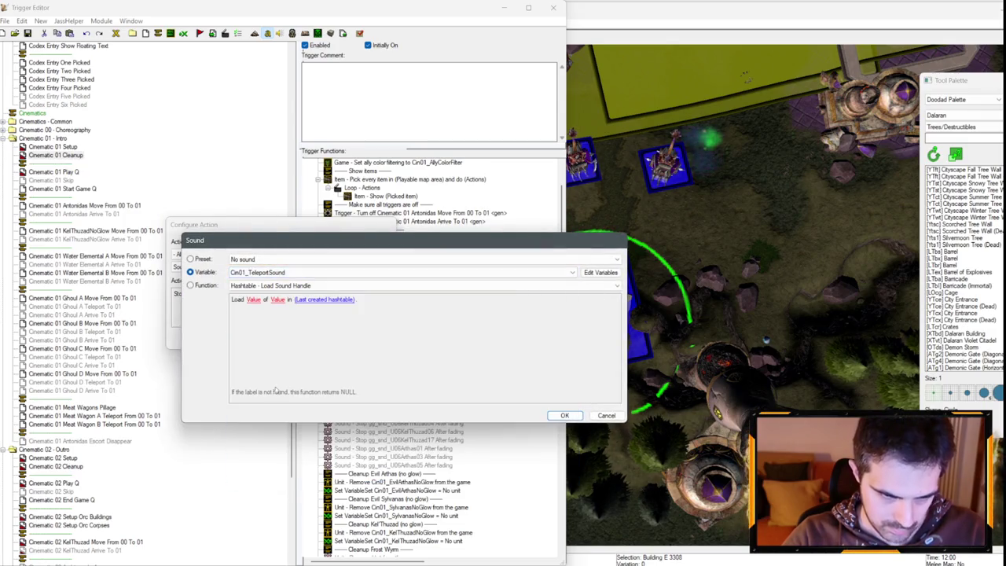
{"action": "key", "text": "Return"}
{"action": "key", "text": "Return"}
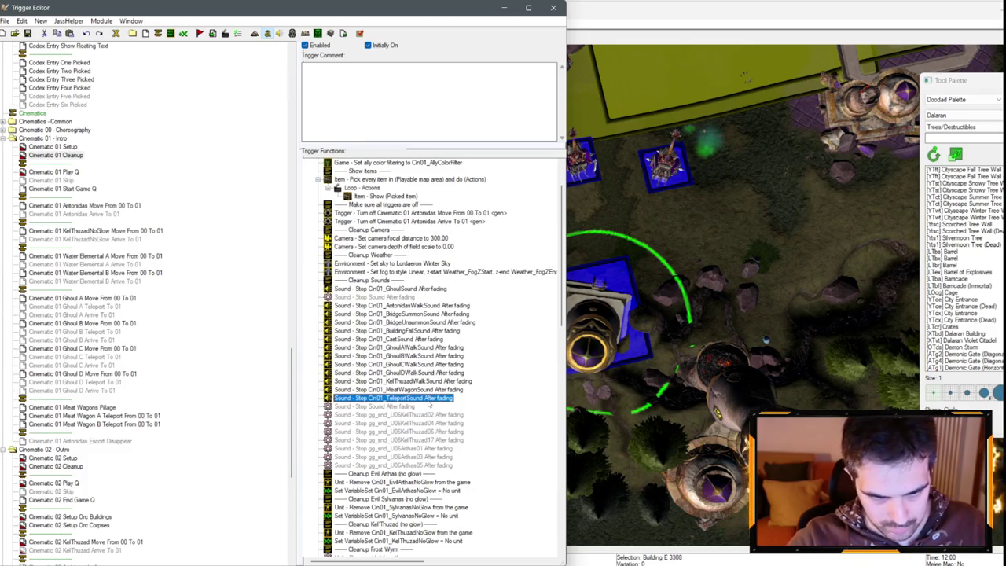
- Delete the two empty greyed stop-sound lines and select the leftover gg_snd stop lines
{"action": "left_click", "coordinate": [395, 298]}
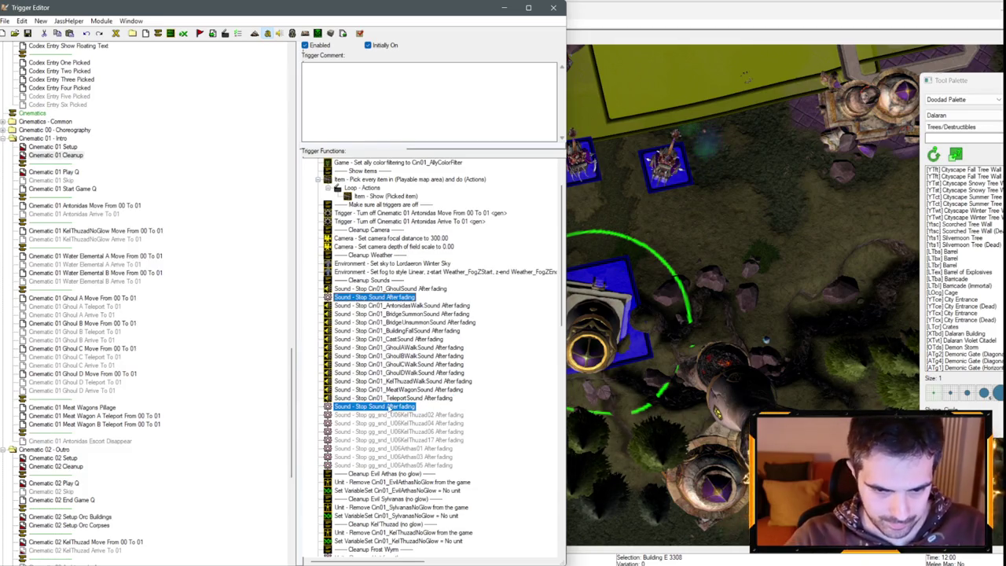
{"action": "key", "text": "Delete"}
{"action": "left_click", "coordinate": [430, 406]}
{"action": "left_click", "coordinate": [431, 414], "text": "shift"}
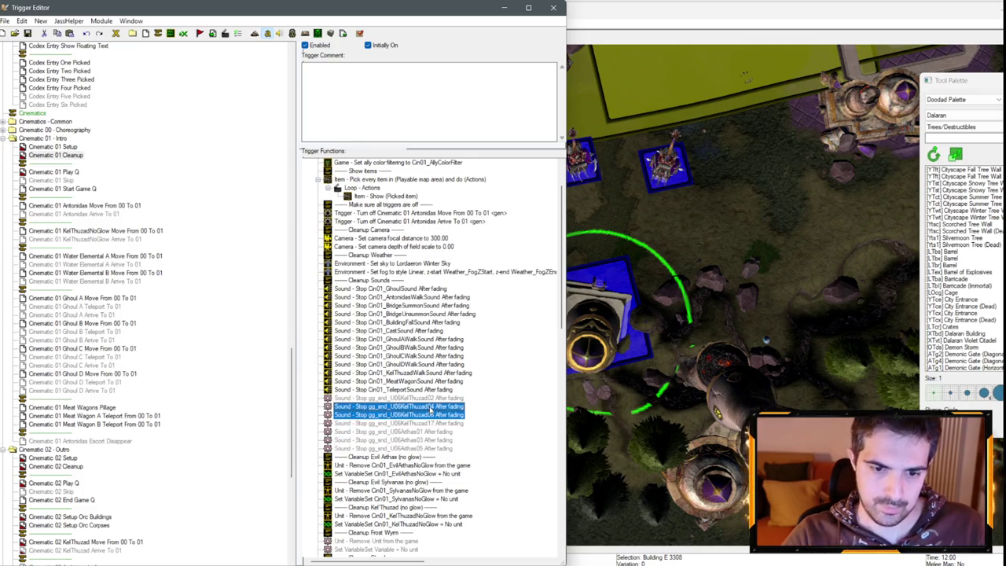
- Delete the leftover gg_snd stop lines and check the available sounds in the Sound Editor
{"action": "left_click", "coordinate": [427, 448], "text": "shift"}
{"action": "key", "text": "Delete"}
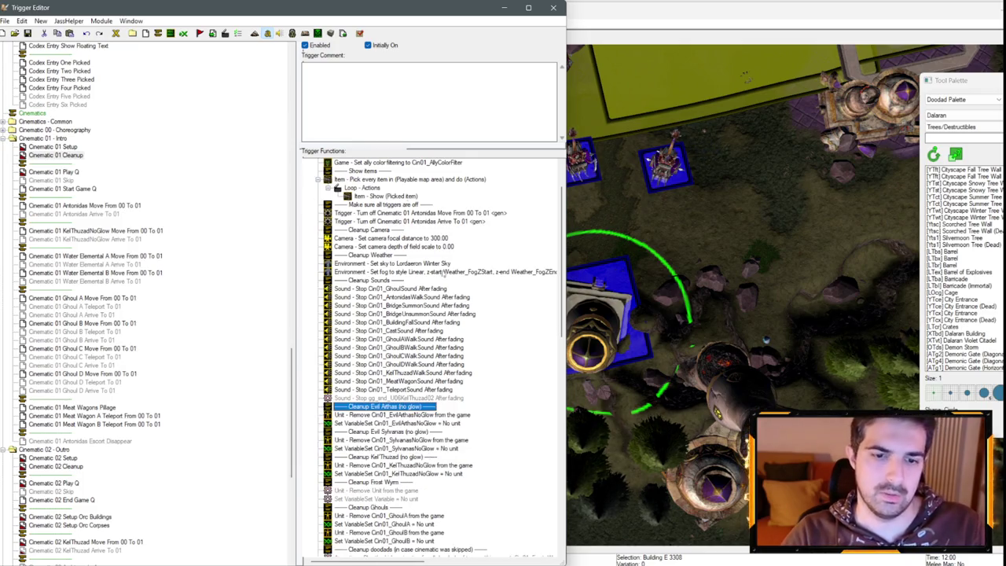
{"action": "left_click", "coordinate": [424, 399]}
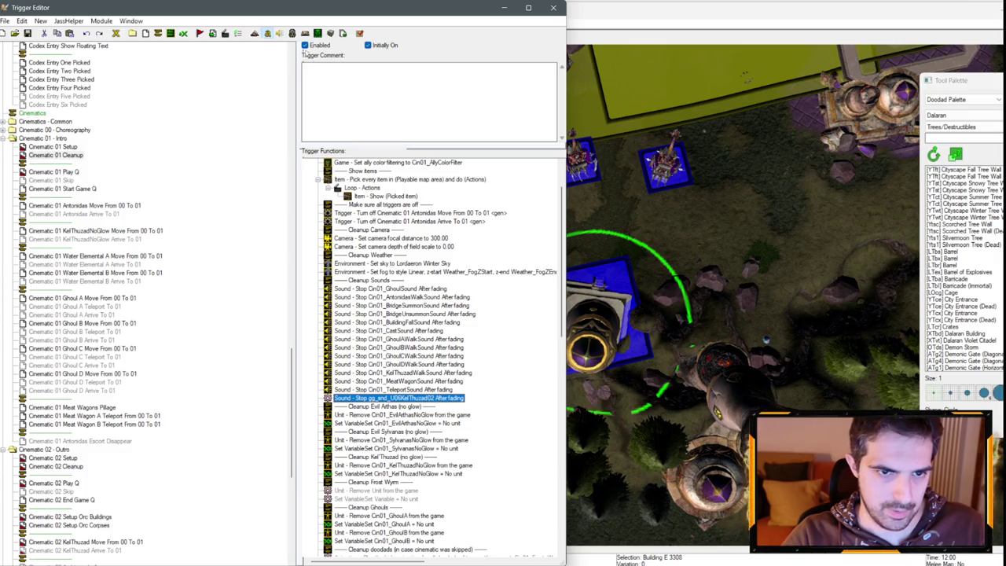
{"action": "left_click", "coordinate": [280, 36]}
{"action": "key", "text": "F4"}
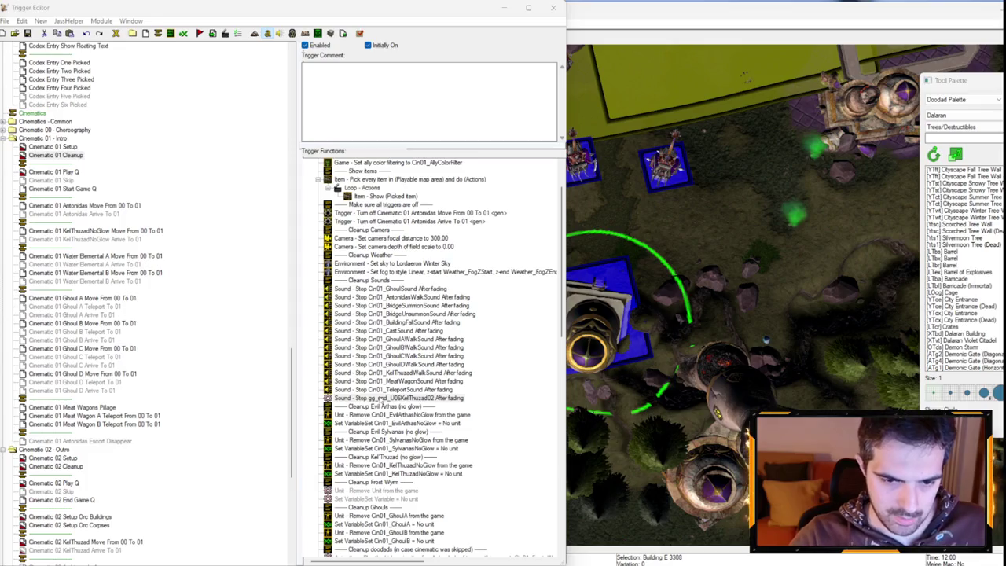
- Change the remaining Sound - Stop actions to stop U07Arthas01 and U07Arthas03
{"action": "double_click", "coordinate": [378, 399]}
{"action": "left_click", "coordinate": [220, 293]}
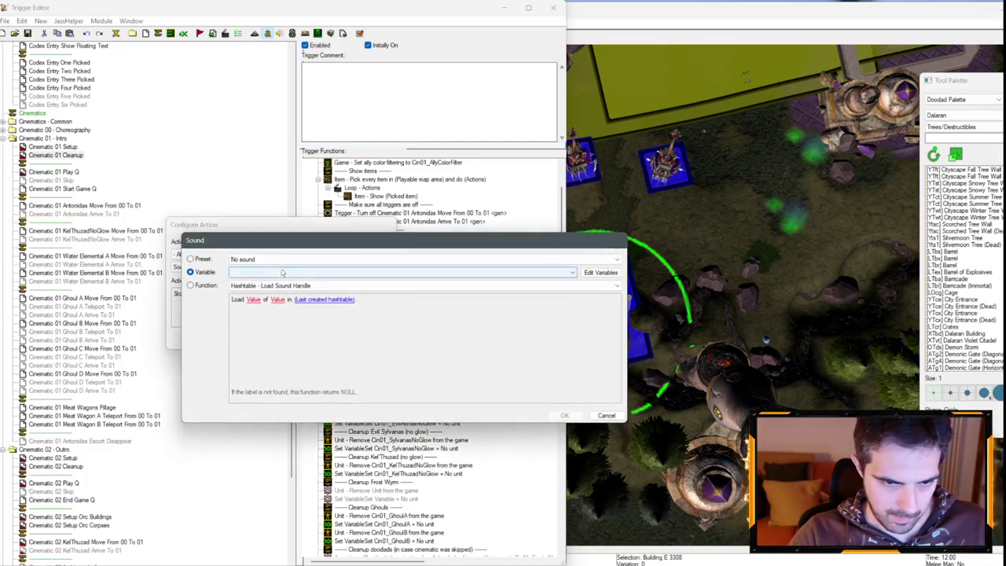
{"action": "left_click", "coordinate": [275, 272]}
{"action": "left_click", "coordinate": [263, 371]}
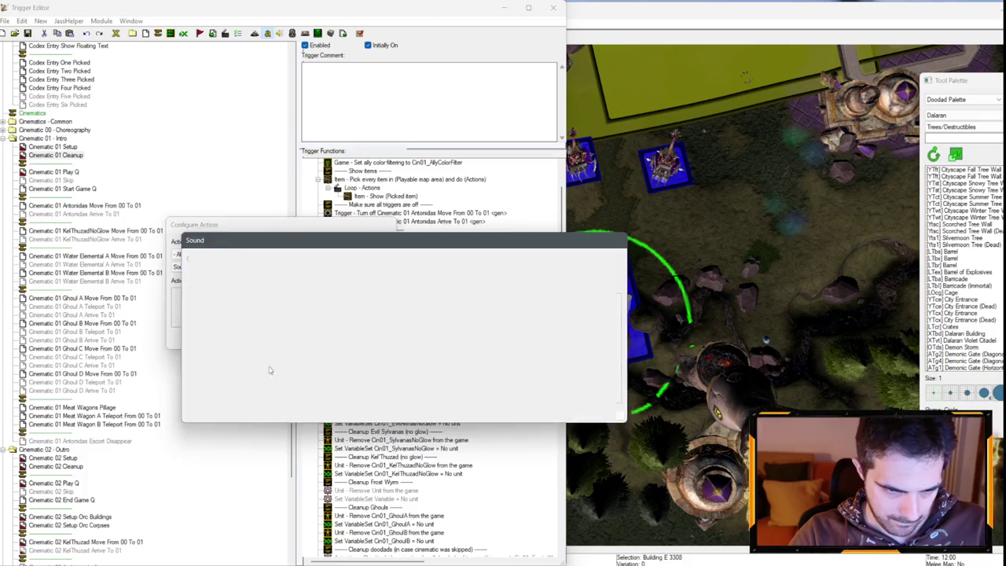
{"action": "key", "text": "Return"}
{"action": "key", "text": "Return"}
{"action": "double_click", "coordinate": [401, 406]}
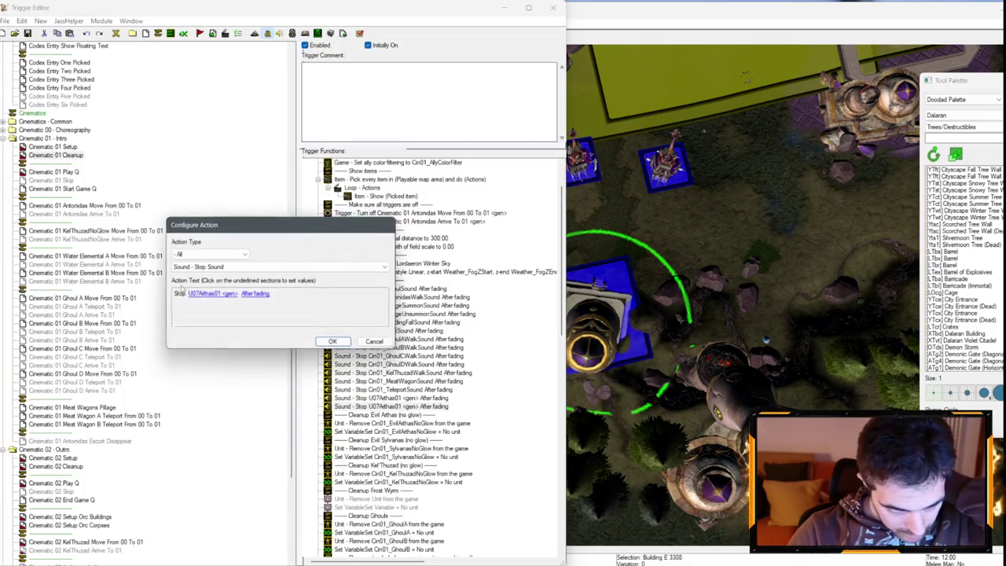
{"action": "left_click", "coordinate": [213, 293]}
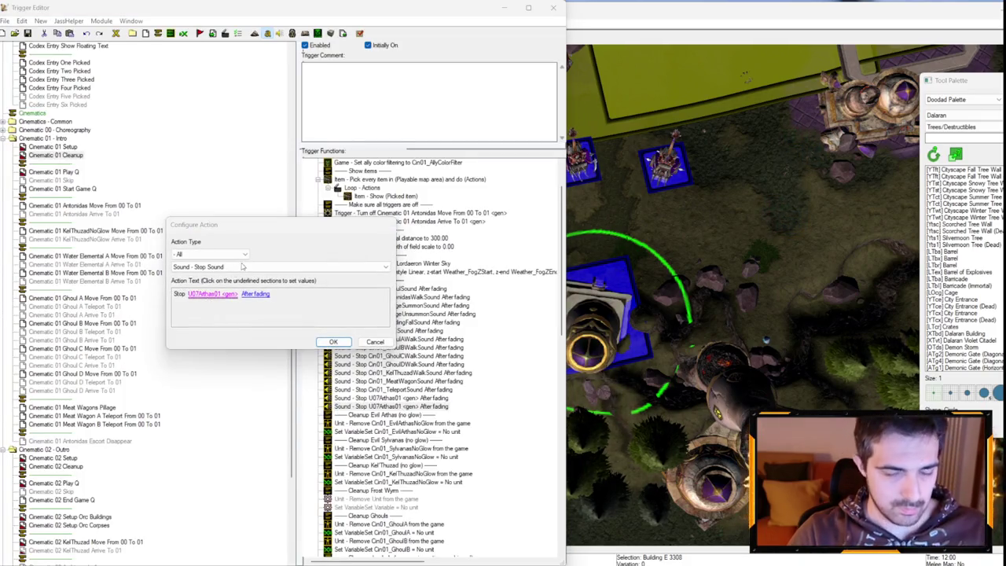
{"action": "key", "text": "Return"}
{"action": "key", "text": "Return"}
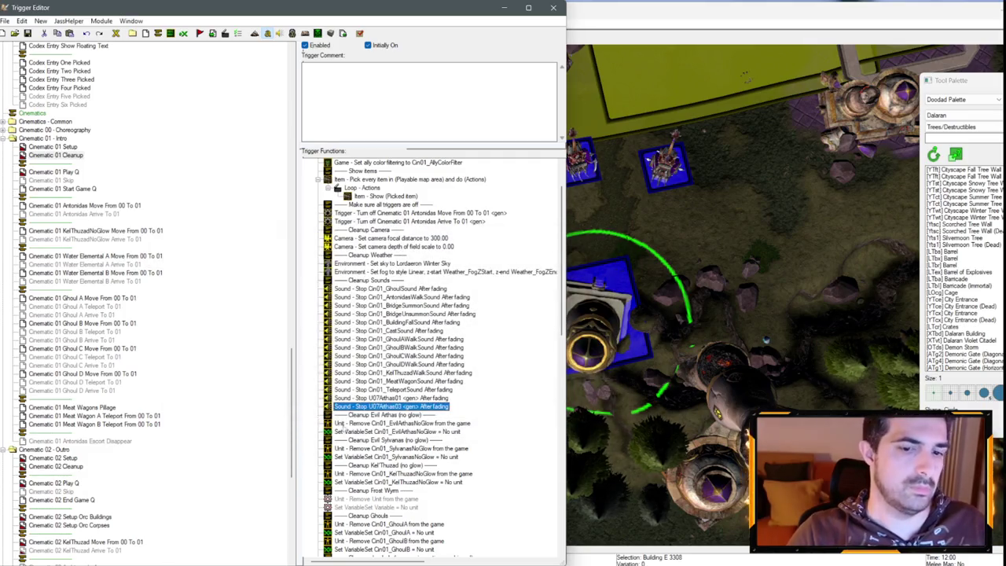
- Duplicate the Sound - Stop action and set the copy to stop U07Arthas05
{"action": "key", "text": "ctrl+c"}
{"action": "key", "text": "ctrl+v"}
{"action": "double_click", "coordinate": [395, 412]}
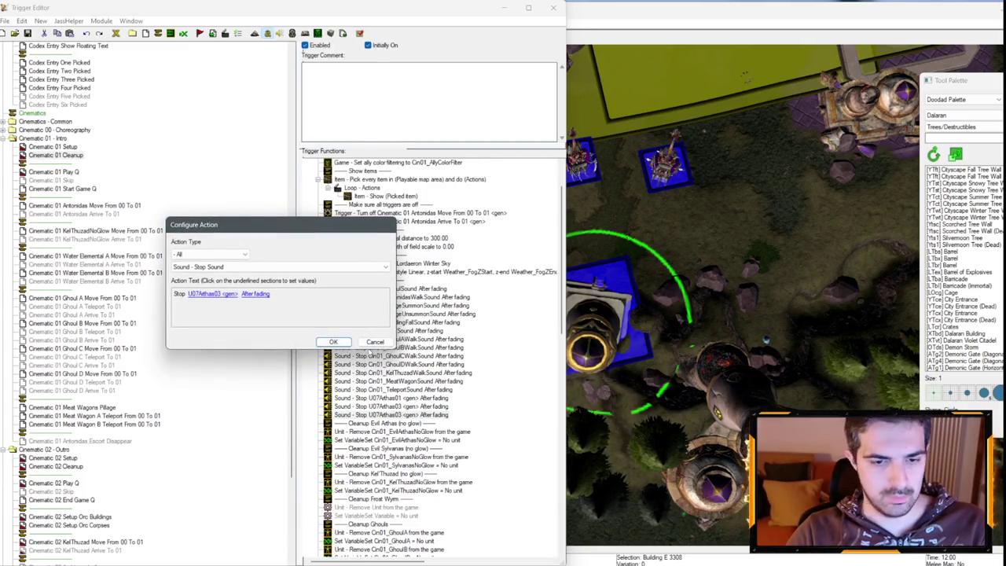
{"action": "left_click", "coordinate": [371, 342]}
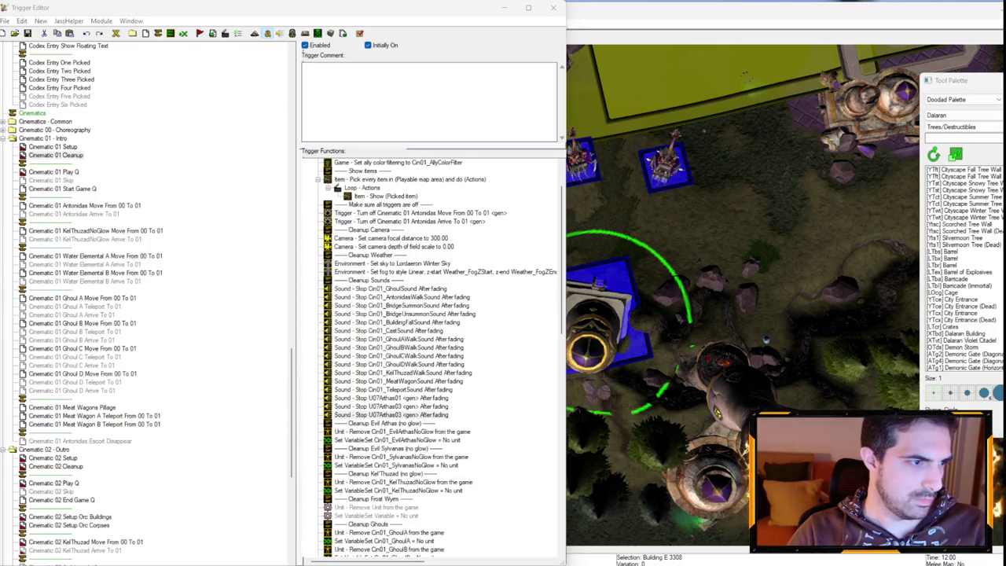
{"action": "double_click", "coordinate": [397, 414]}
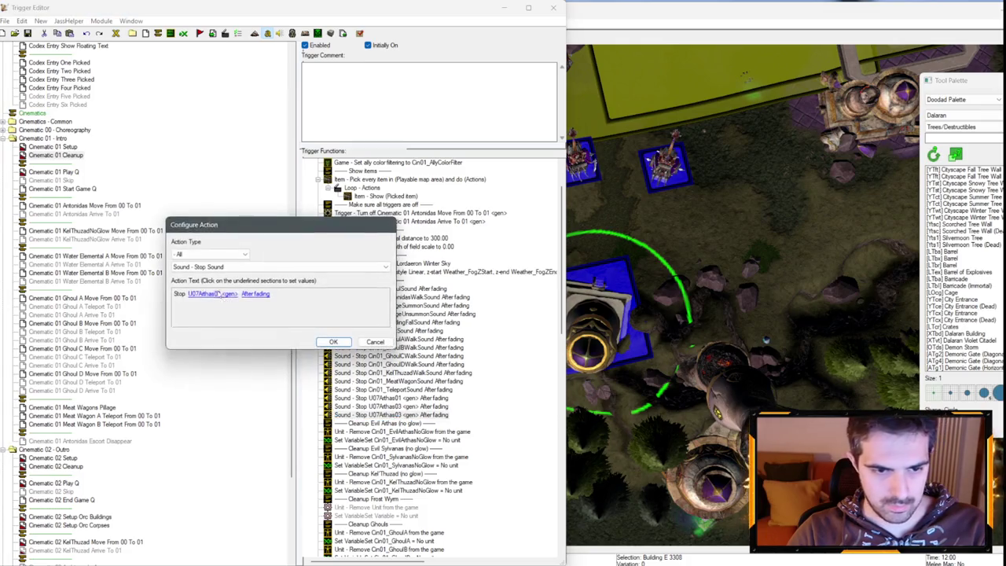
{"action": "left_click", "coordinate": [220, 295]}
{"action": "key", "text": "Return"}
{"action": "key", "text": "Return"}
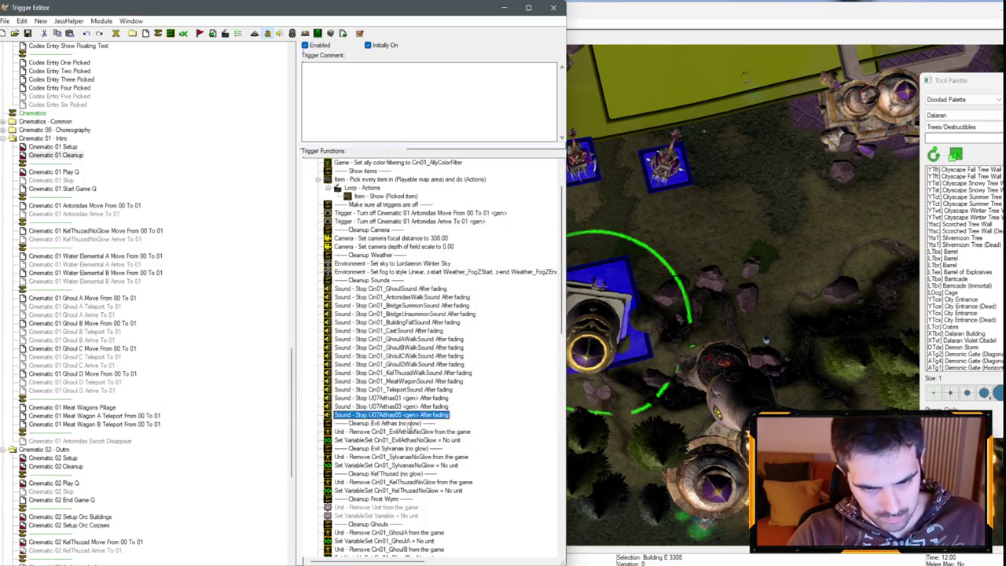
- Paste another Sound - Stop copy set to stop U07KelThuzad07
{"action": "key", "text": "ctrl+v"}
{"action": "double_click", "coordinate": [405, 423]}
{"action": "left_click", "coordinate": [222, 297]}
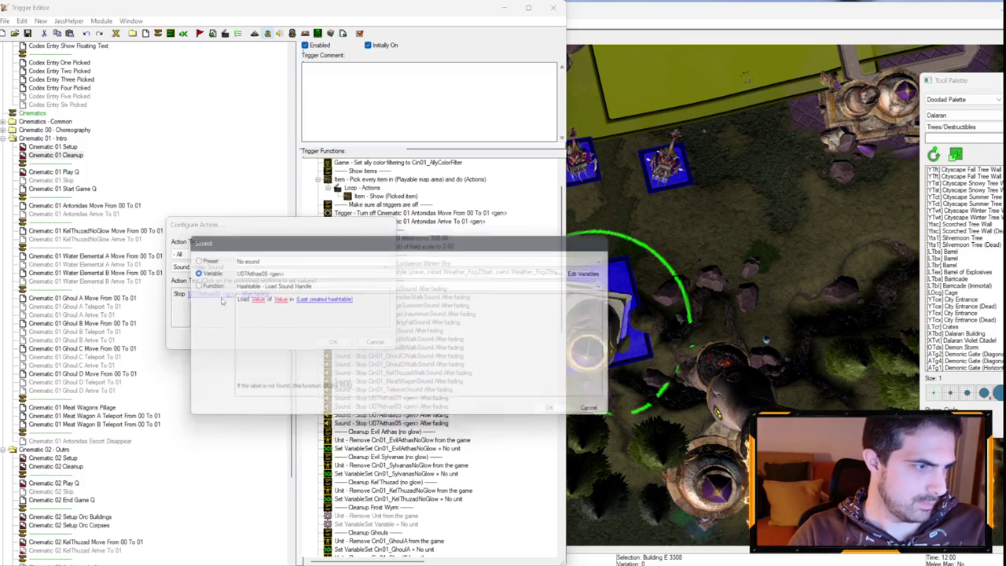
{"action": "left_click", "coordinate": [280, 272]}
{"action": "scroll", "coordinate": [283, 299], "scroll_direction": "up", "scroll_amount": 3}
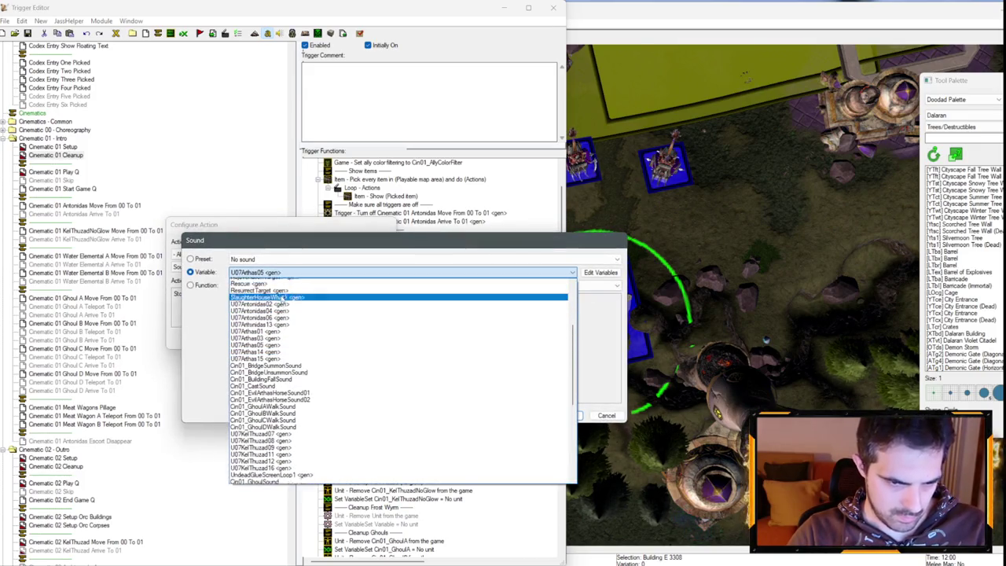
{"action": "scroll", "coordinate": [281, 300], "scroll_direction": "down", "scroll_amount": 5}
{"action": "left_click", "coordinate": [282, 331]}
{"action": "key", "text": "Return"}
{"action": "key", "text": "Return"}
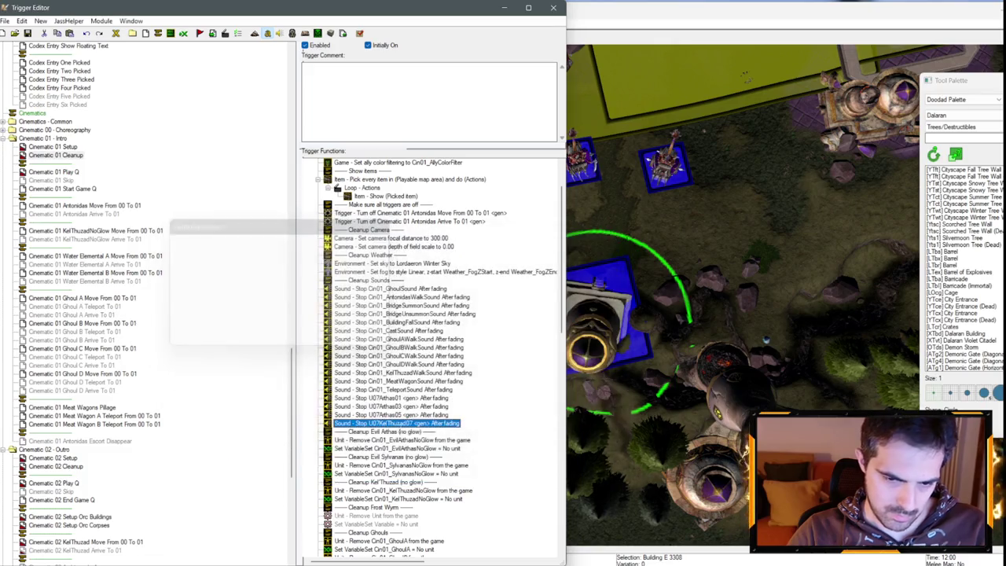
- Paste another Sound - Stop copy set to stop U07Antonidas02
{"action": "key", "text": "ctrl+v"}
{"action": "double_click", "coordinate": [419, 432]}
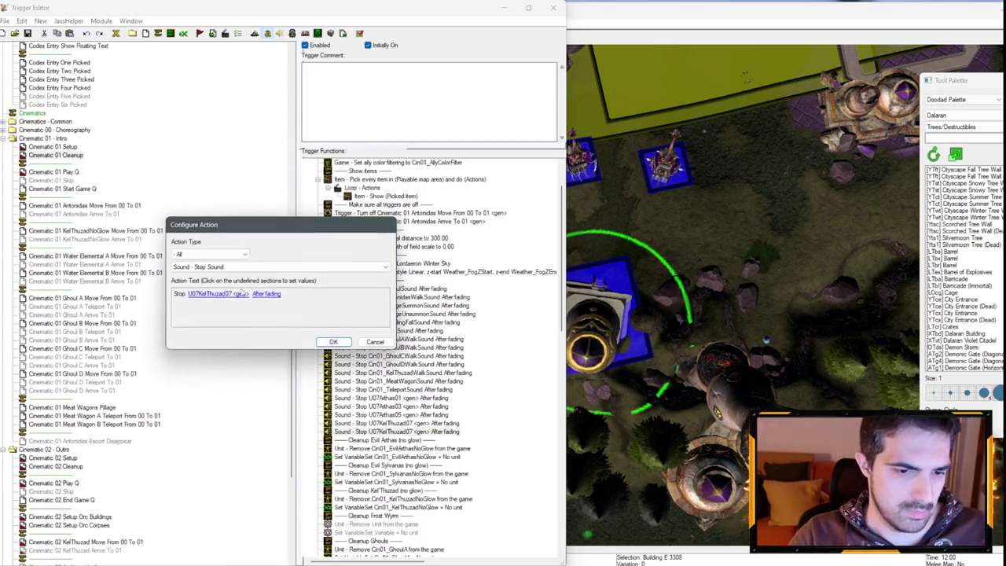
{"action": "left_click", "coordinate": [243, 294]}
{"action": "left_click", "coordinate": [265, 272]}
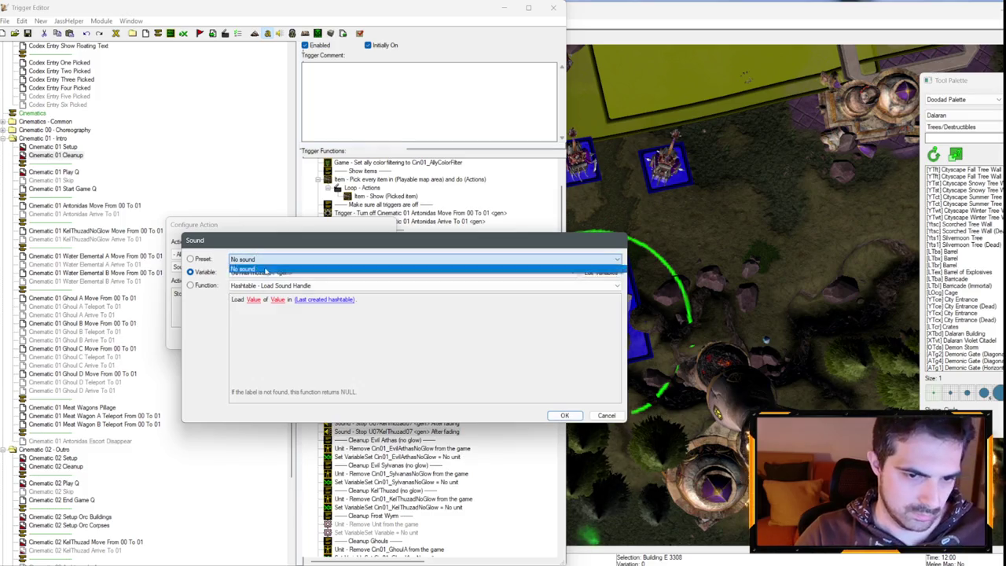
{"action": "left_click", "coordinate": [265, 272]}
{"action": "scroll", "coordinate": [267, 315], "scroll_direction": "up", "scroll_amount": 5}
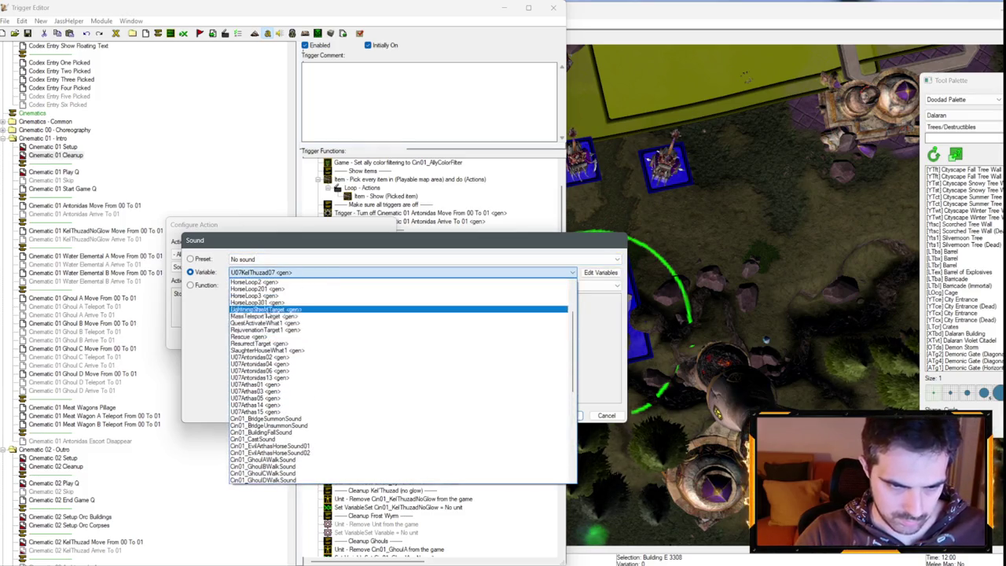
{"action": "left_click", "coordinate": [259, 357]}
{"action": "key", "text": "Return"}
{"action": "key", "text": "Return"}
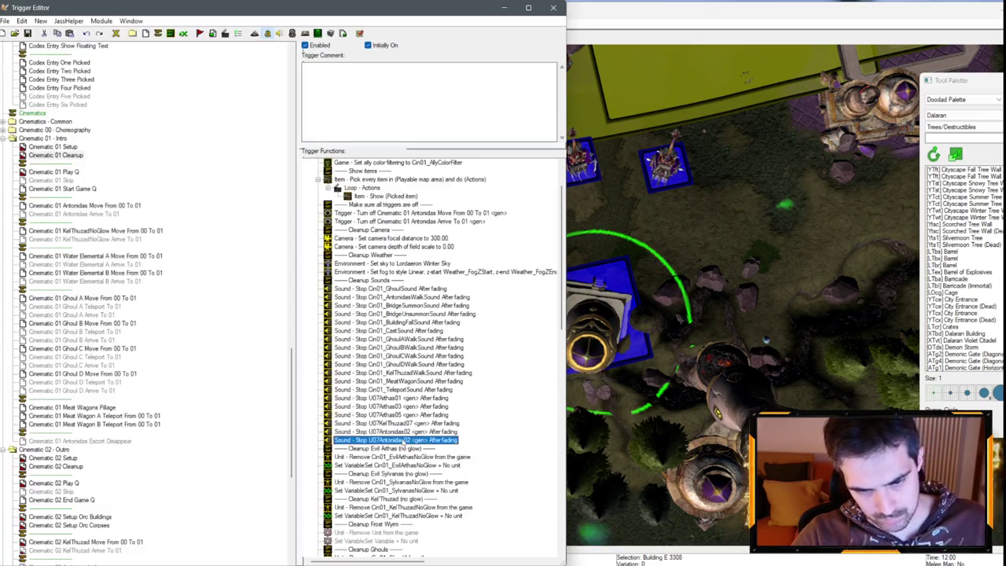
- Add Sound - Stop actions for U07Antonidas04 and U07Antonidas06
{"action": "double_click", "coordinate": [402, 442]}
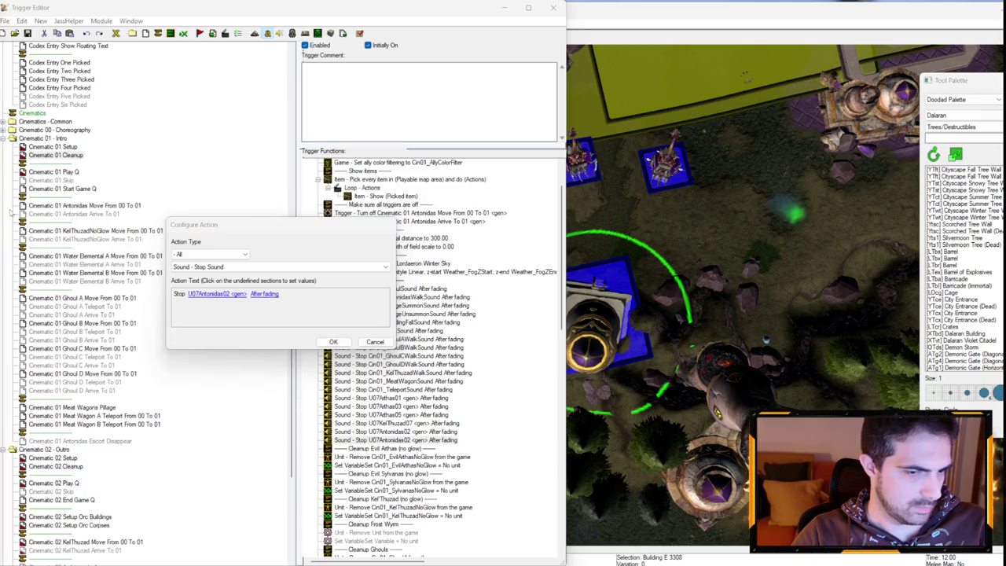
{"action": "left_click", "coordinate": [230, 294]}
{"action": "left_click", "coordinate": [264, 274]}
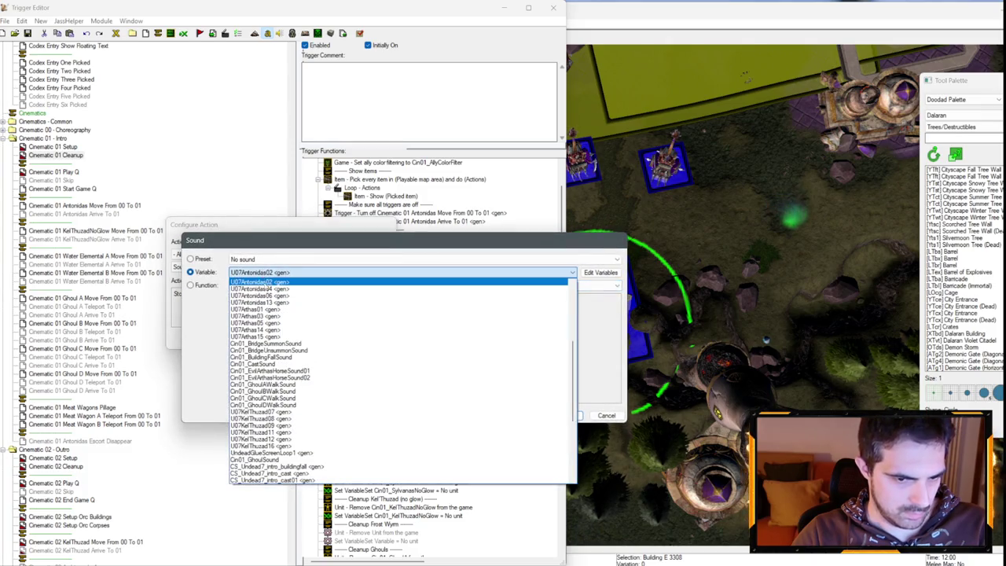
{"action": "left_click", "coordinate": [267, 294]}
{"action": "key", "text": "Return"}
{"action": "key", "text": "Return"}
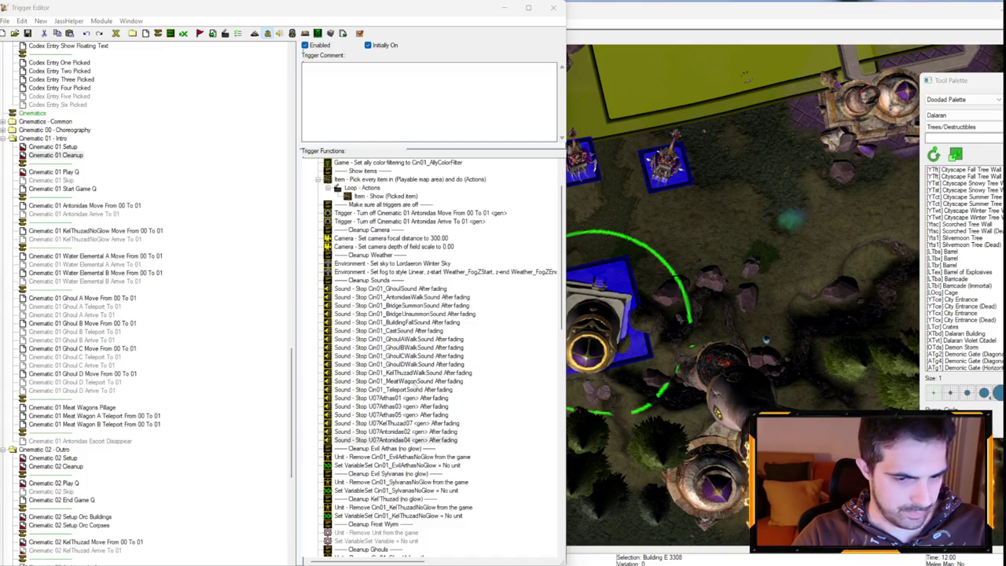
{"action": "left_click", "coordinate": [418, 448]}
{"action": "key", "text": "ctrl+v"}
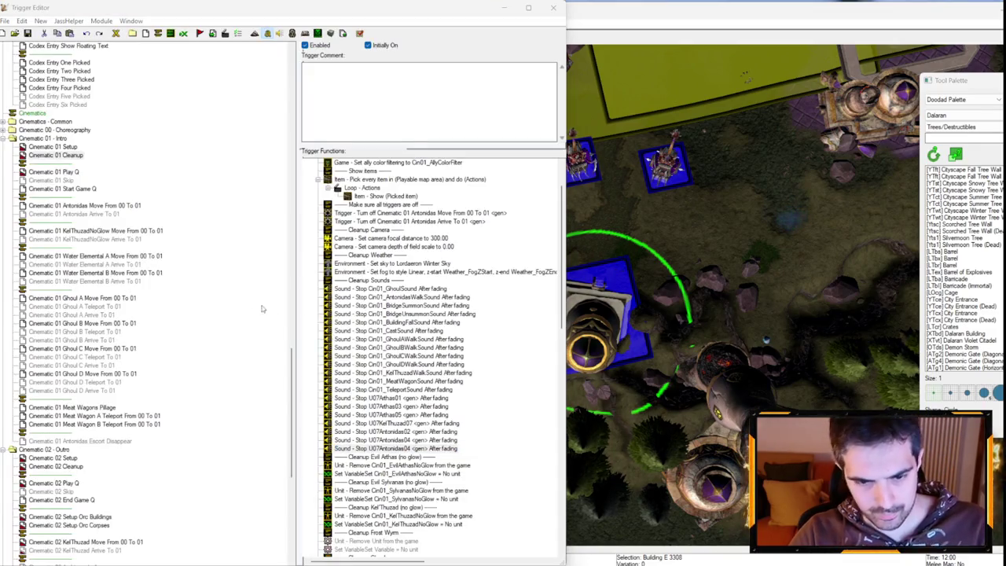
{"action": "left_click", "coordinate": [264, 294]}
{"action": "left_click", "coordinate": [264, 274]}
{"action": "left_click", "coordinate": [266, 296]}
{"action": "key", "text": "Return"}
{"action": "key", "text": "Return"}
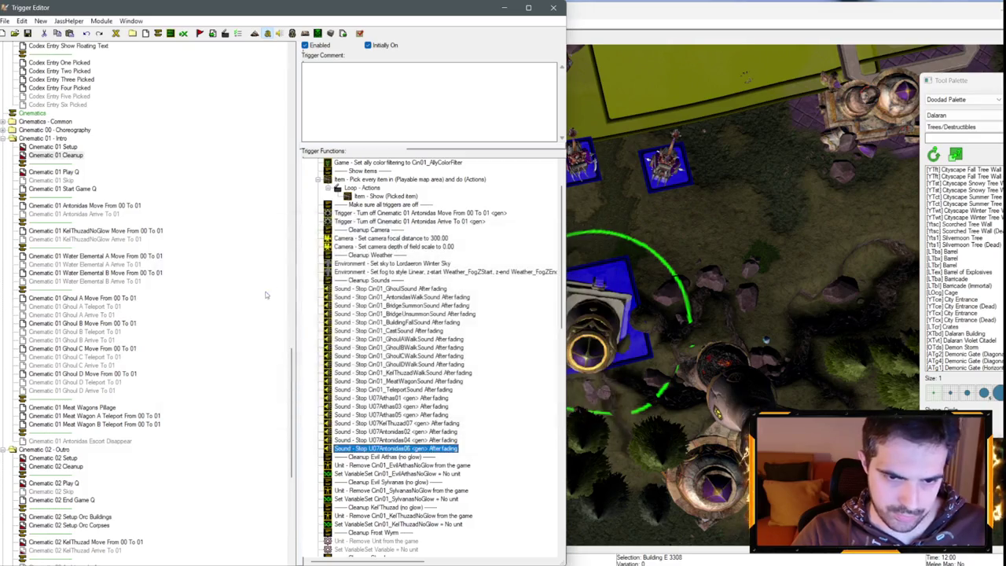
- Change the set-sky action to the Dalaran Sky preset
{"action": "scroll", "coordinate": [472, 242], "scroll_direction": "up", "scroll_amount": 2}
{"action": "left_click", "coordinate": [444, 272]}
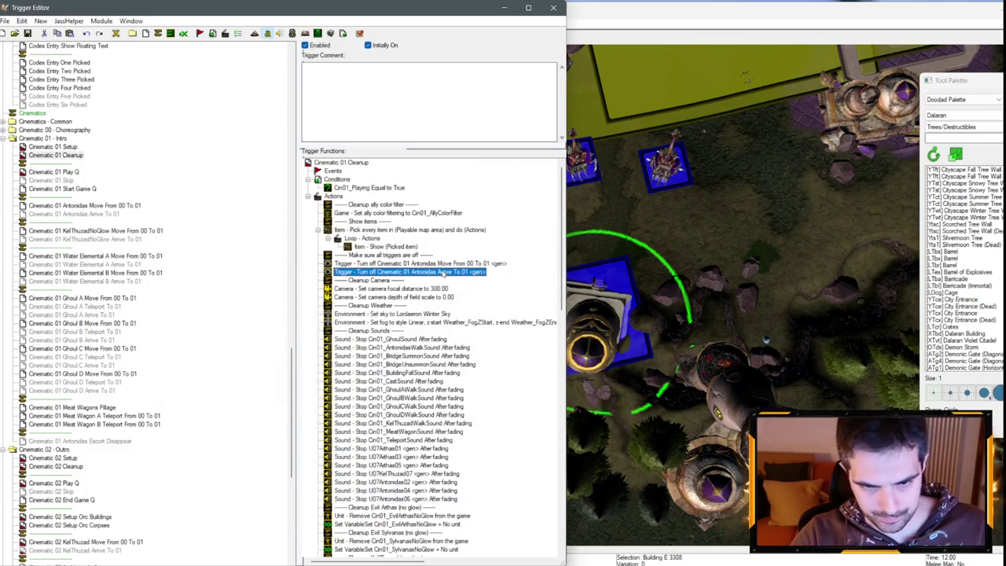
{"action": "scroll", "coordinate": [440, 283], "scroll_direction": "down", "scroll_amount": 4}
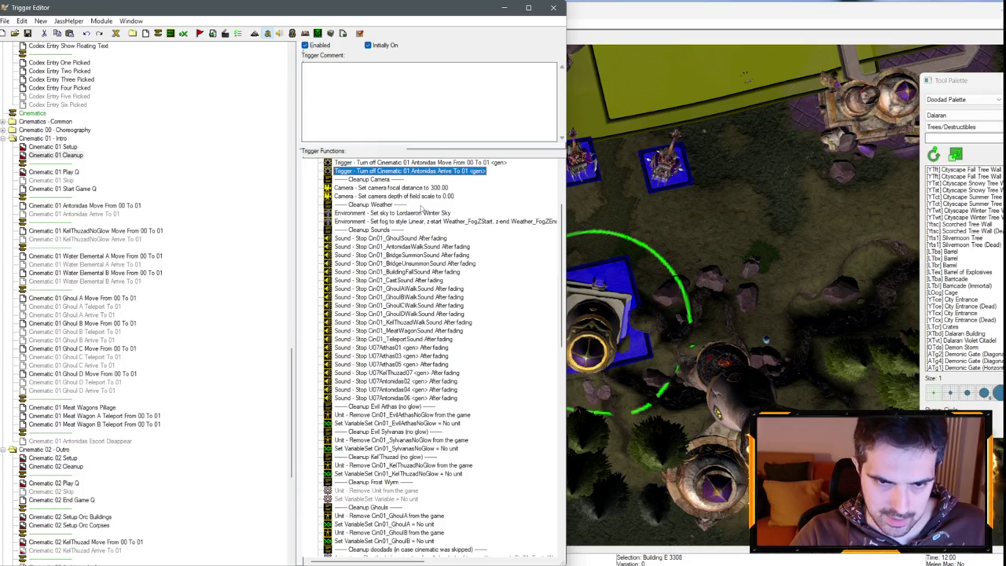
{"action": "double_click", "coordinate": [422, 211]}
{"action": "left_click", "coordinate": [236, 293]}
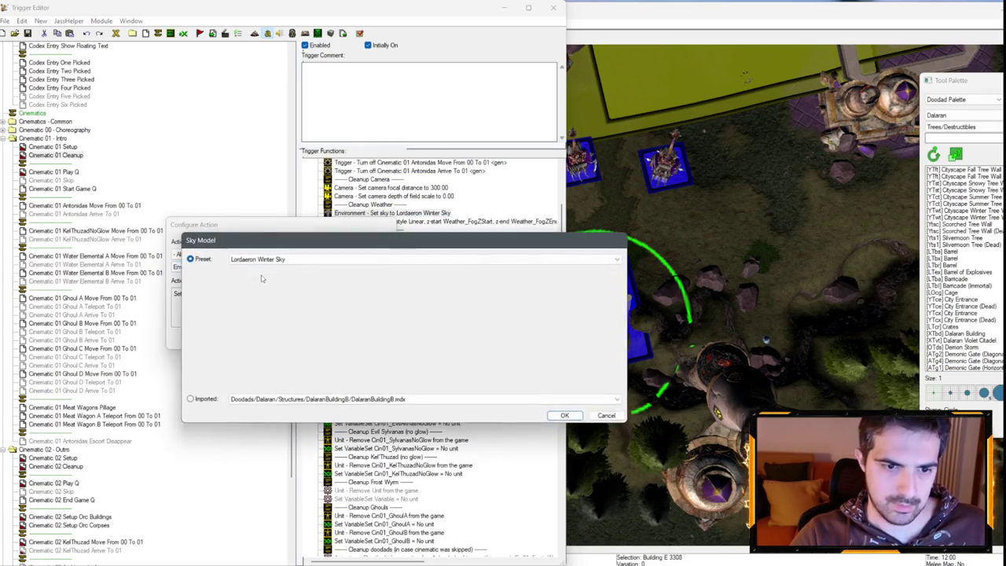
{"action": "left_click", "coordinate": [262, 260]}
{"action": "left_click", "coordinate": [268, 289]}
{"action": "key", "text": "Return"}
{"action": "key", "text": "Return"}
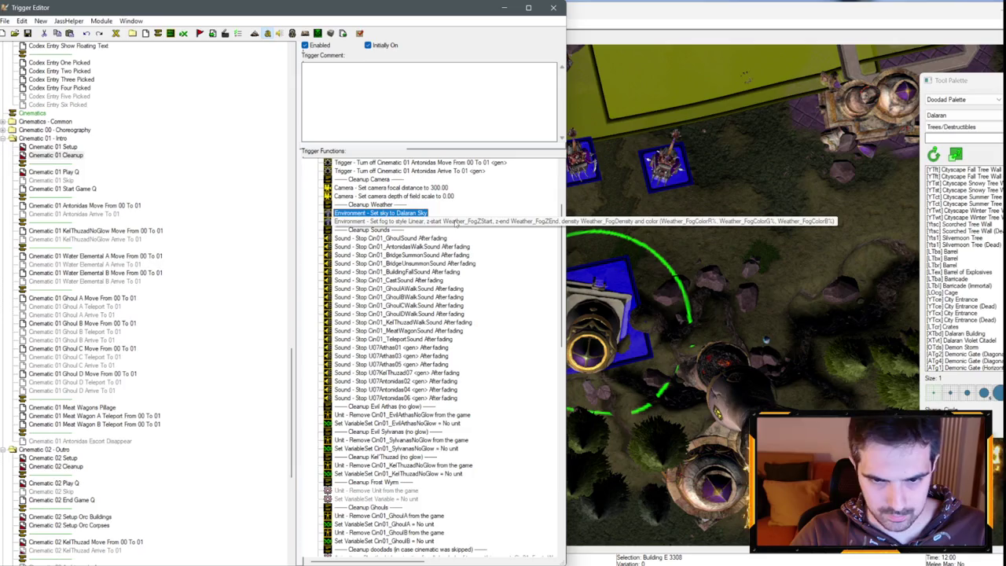
- Delete the Cleanup Frost Wyrm comment and its two actions
{"action": "scroll", "coordinate": [456, 299], "scroll_direction": "down", "scroll_amount": 4}
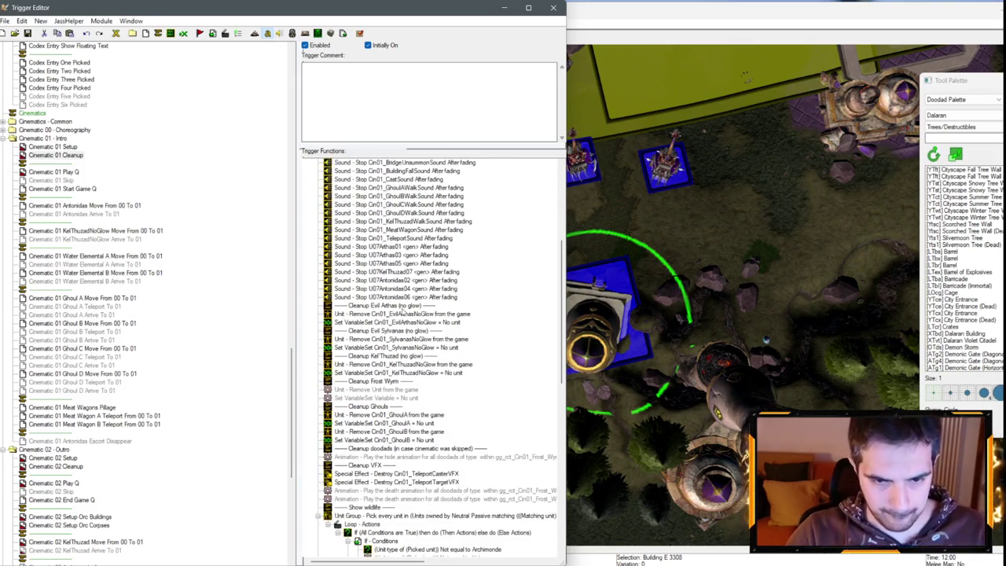
{"action": "scroll", "coordinate": [452, 318], "scroll_direction": "down", "scroll_amount": 5}
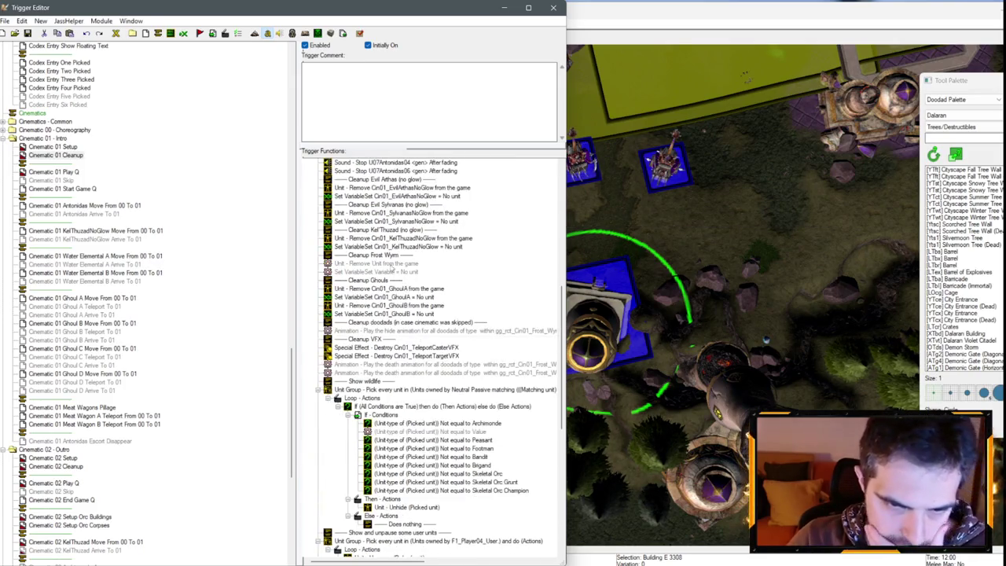
{"action": "left_click", "coordinate": [390, 257]}
{"action": "left_click", "coordinate": [397, 272], "text": "shift"}
{"action": "key", "text": "Delete"}
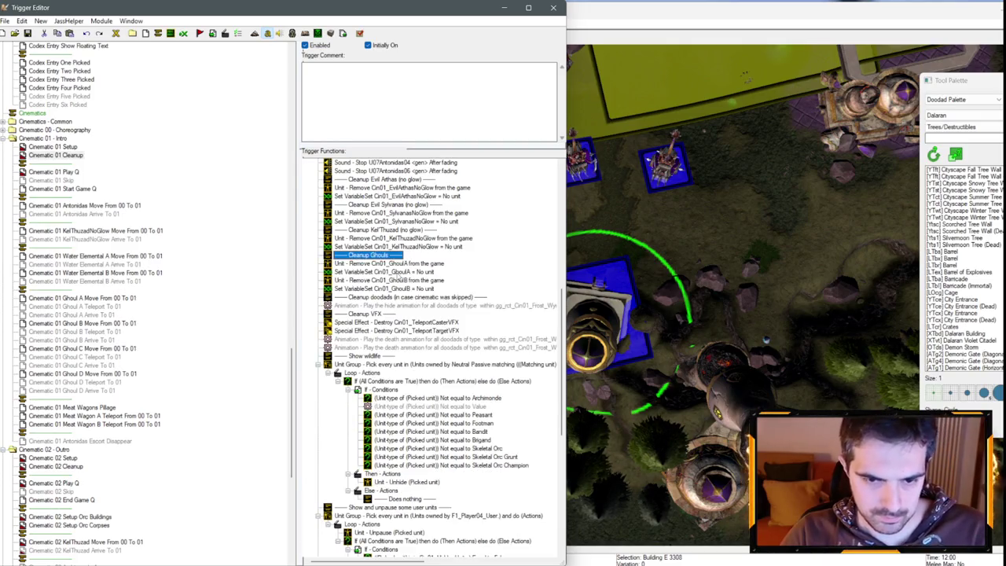
- Pick the building death animation action from Cinematic 01 Meat Wagons Pillage for reuse in Cleanup
{"action": "left_click", "coordinate": [397, 297]}
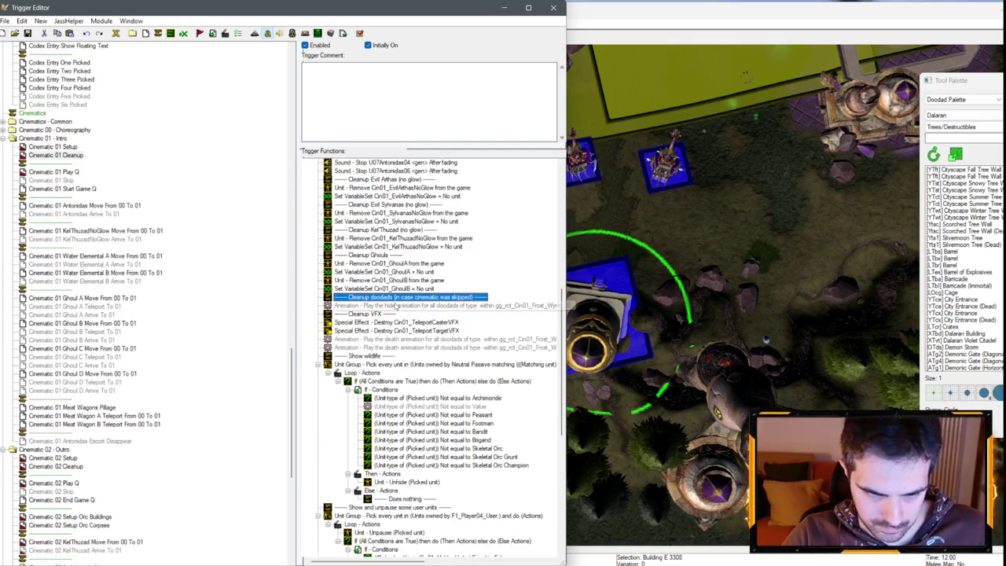
{"action": "left_click", "coordinate": [382, 306]}
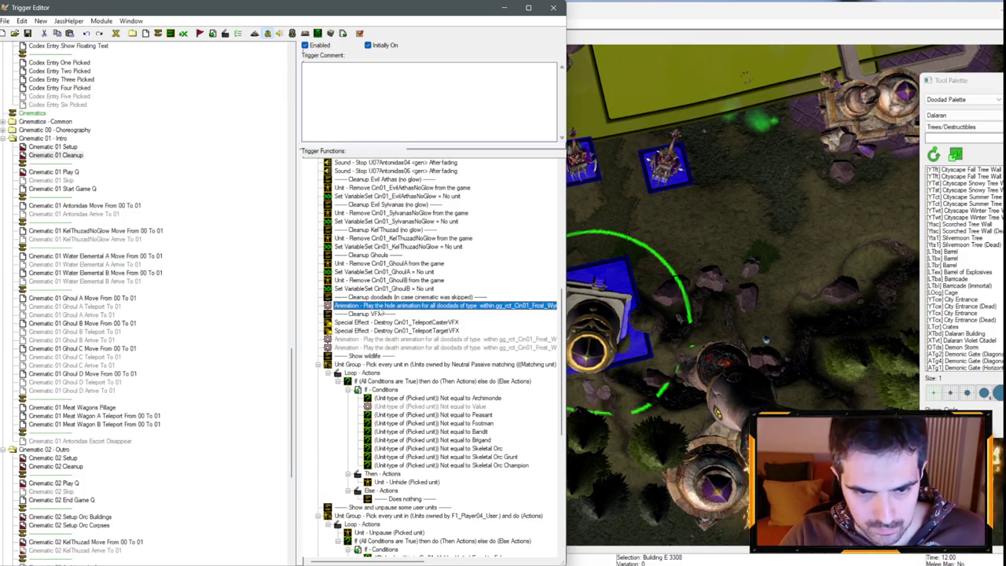
{"action": "left_click", "coordinate": [71, 148]}
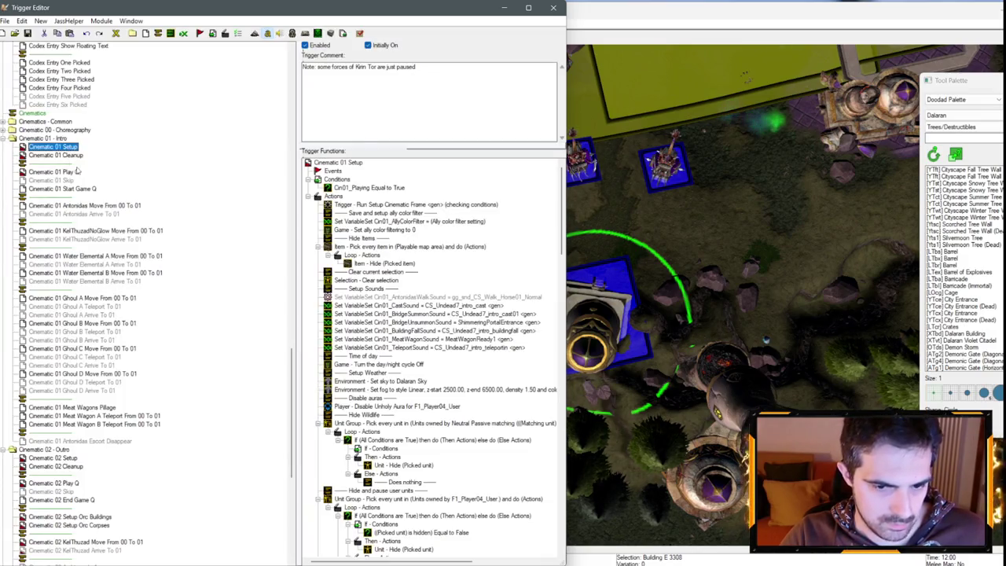
{"action": "left_click", "coordinate": [72, 407]}
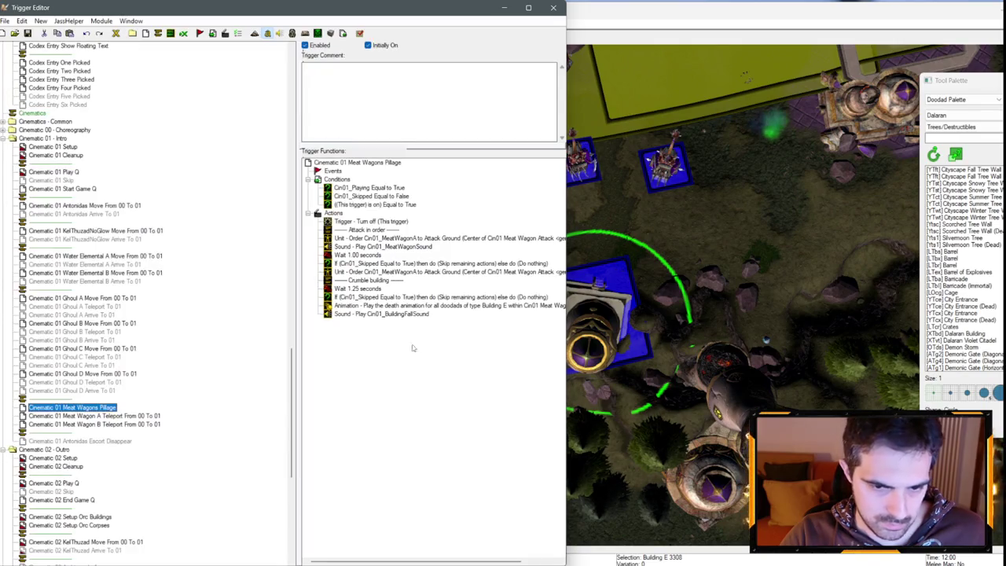
{"action": "left_click", "coordinate": [397, 306]}
{"action": "left_click", "coordinate": [55, 155]}
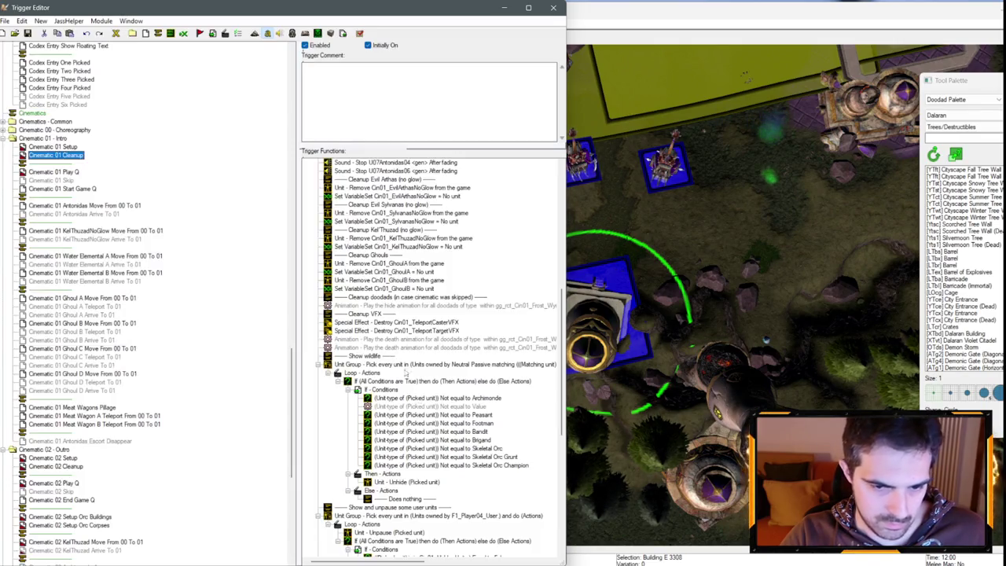
- Replace the hide animation action with the building death animation and delete both Frost Wyrm animation actions
{"action": "left_click", "coordinate": [445, 307]}
{"action": "key", "text": "Delete"}
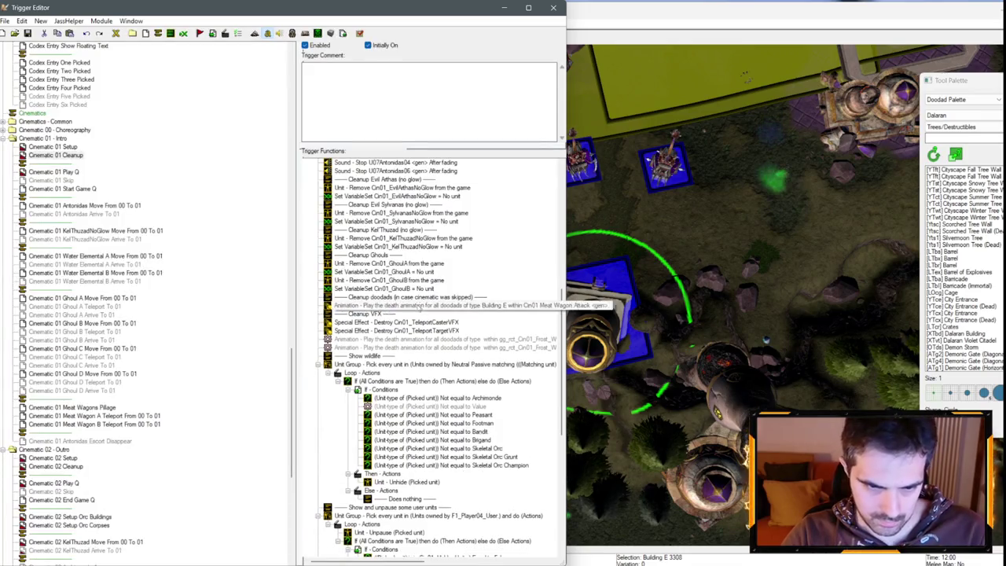
{"action": "key", "text": "ctrl+v"}
{"action": "left_click", "coordinate": [385, 339]}
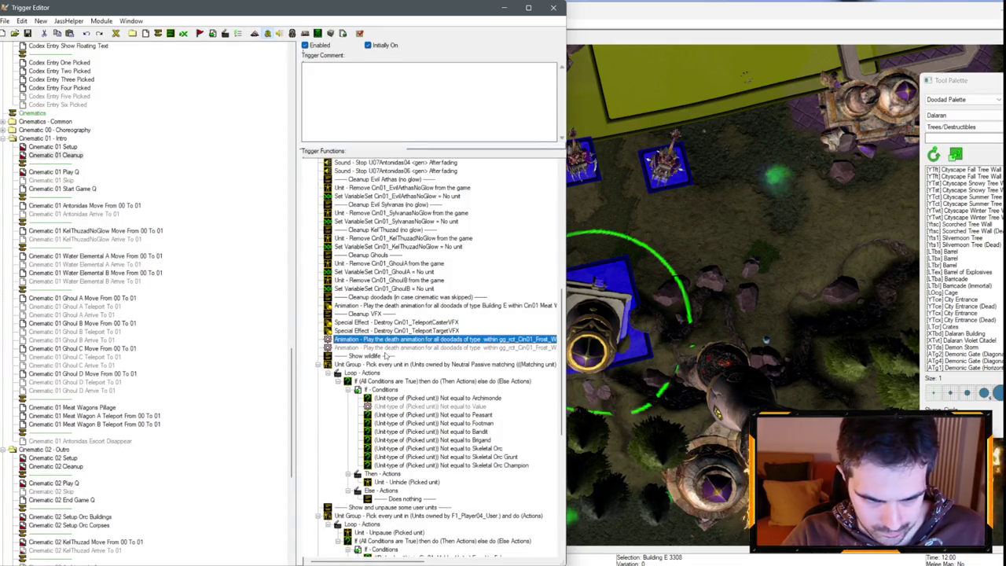
{"action": "left_click", "coordinate": [386, 347], "text": "shift"}
{"action": "key", "text": "Delete"}
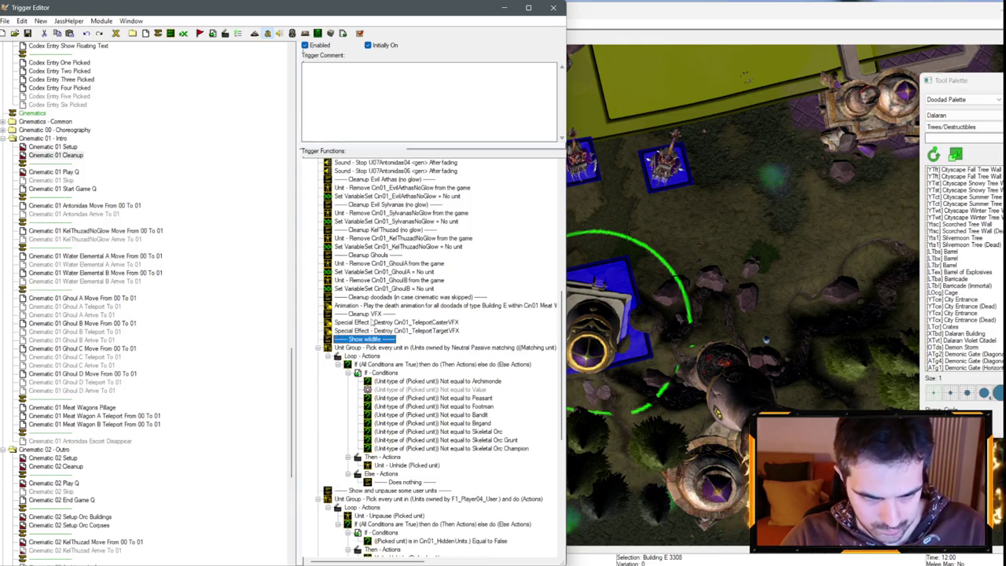
- Delete the Cin01_TeleportTargetVFX variable while keeping Cin01_TeleportCasterVFX
{"action": "left_click", "coordinate": [437, 323]}
{"action": "left_click", "coordinate": [425, 331], "text": "shift"}
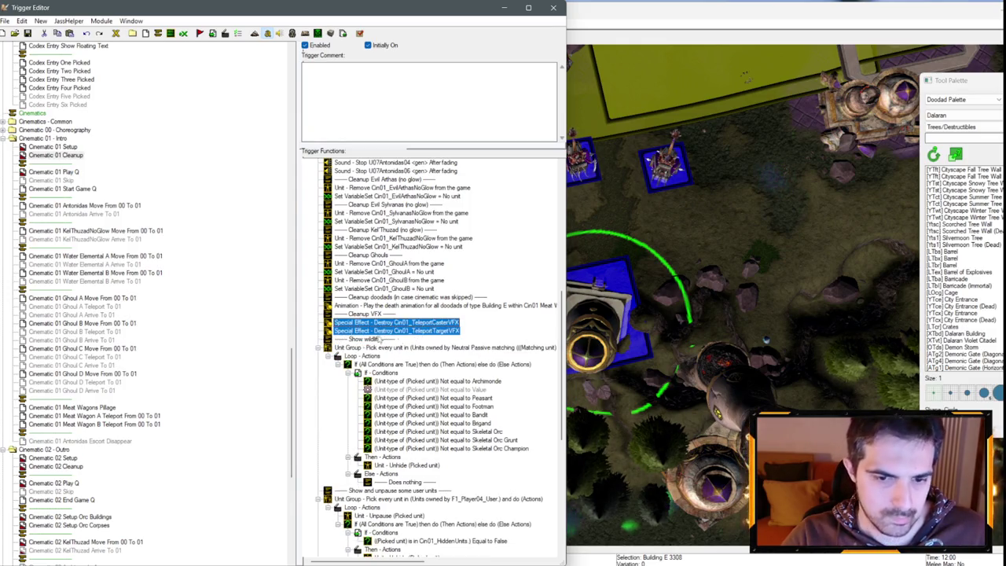
{"action": "scroll", "coordinate": [137, 282], "scroll_direction": "up", "scroll_amount": 15}
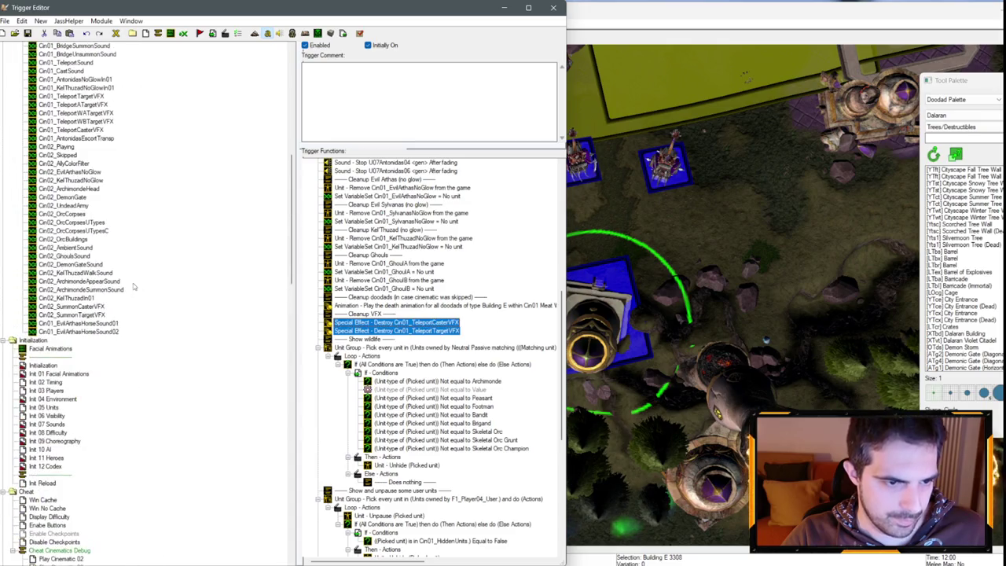
{"action": "scroll", "coordinate": [110, 291], "scroll_direction": "up", "scroll_amount": 4}
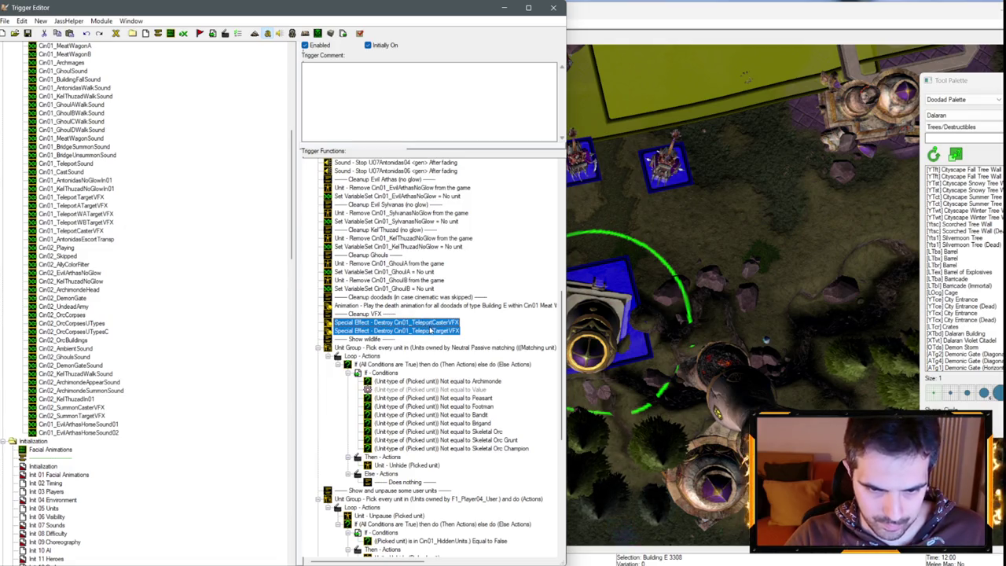
{"action": "left_click", "coordinate": [431, 331]}
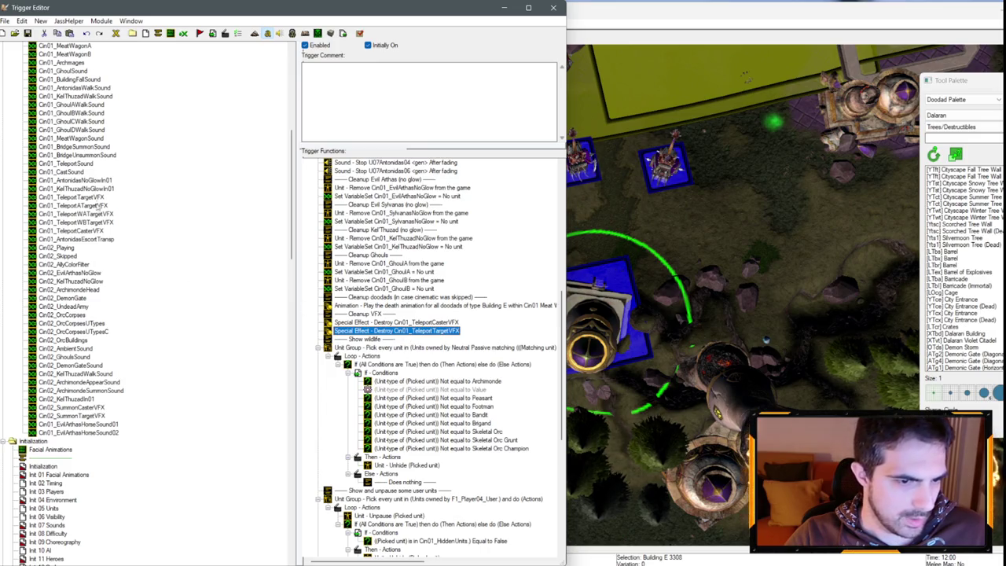
{"action": "left_click", "coordinate": [93, 234]}
{"action": "key", "text": "Delete"}
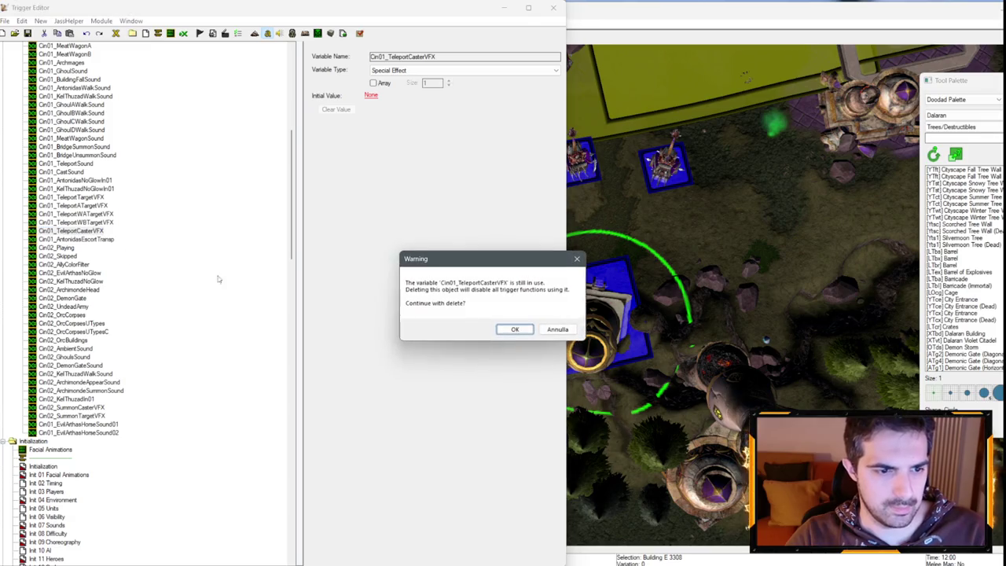
{"action": "left_click", "coordinate": [514, 329]}
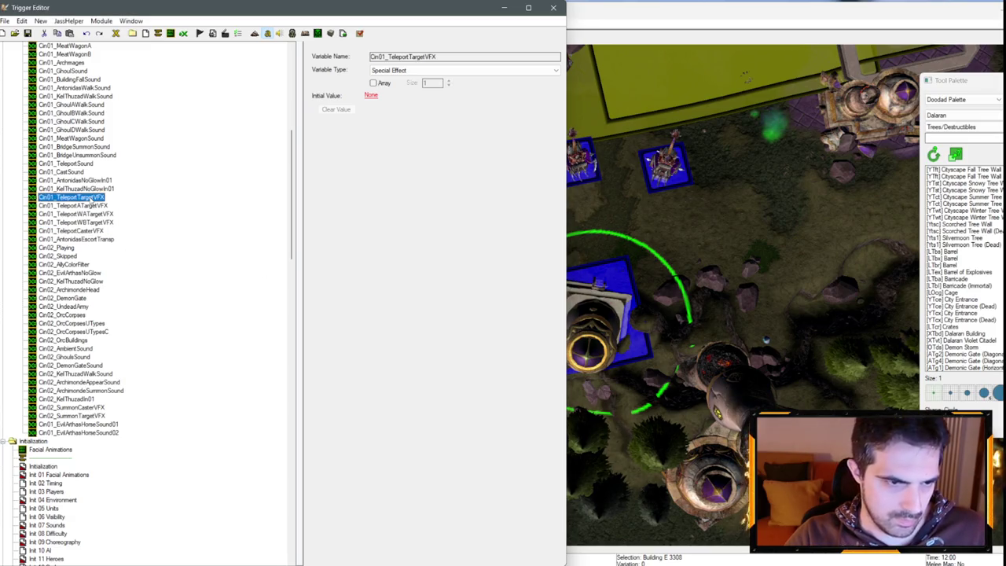
{"action": "left_click", "coordinate": [554, 328]}
- Delete Cin01_TeleportATargetVFX, then undo to restore it, and return to the trigger editor
{"action": "left_click", "coordinate": [78, 206]}
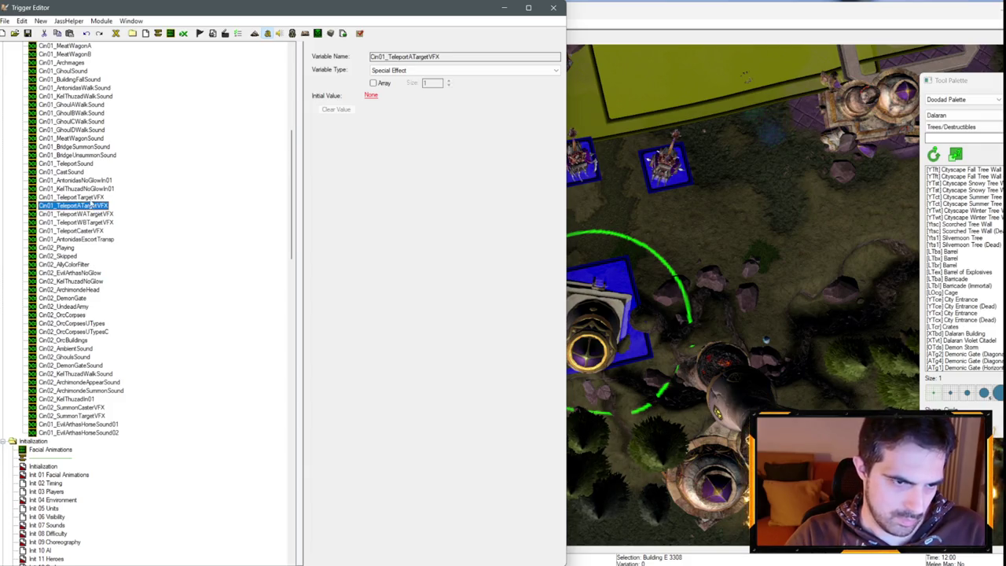
{"action": "key", "text": "Delete"}
{"action": "key", "text": "ctrl+z"}
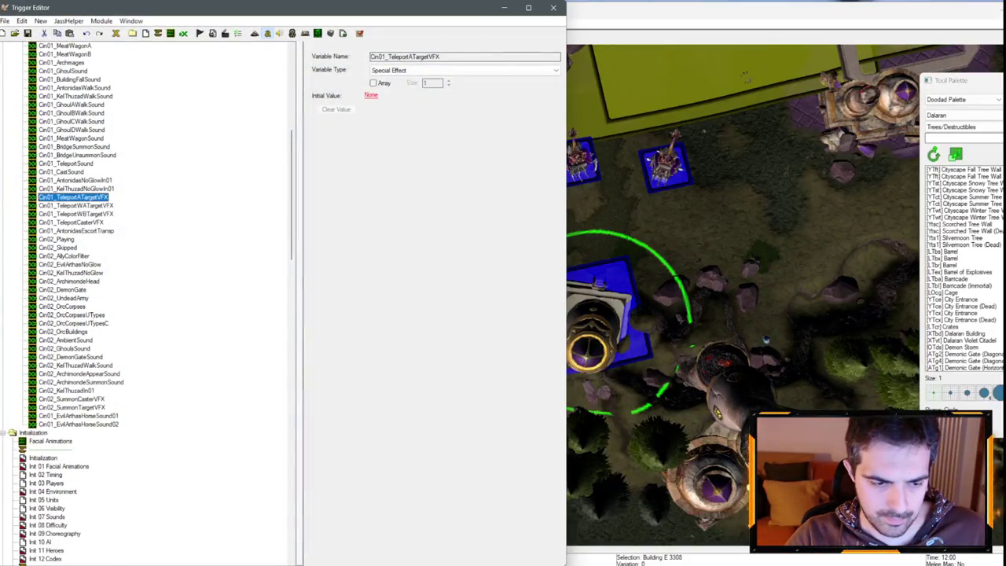
{"action": "mouse_move", "coordinate": [13, 539]}
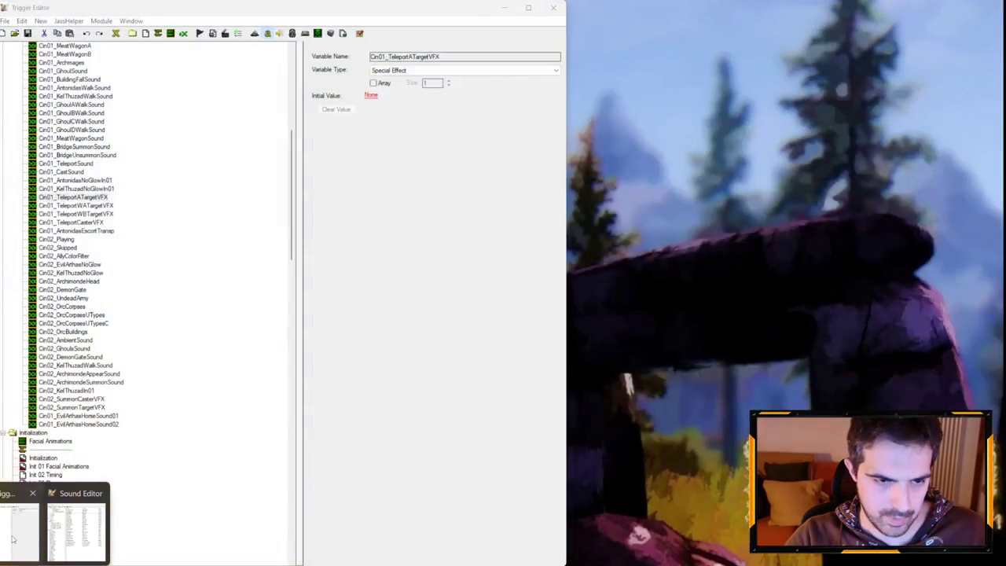
{"action": "left_click", "coordinate": [12, 540]}
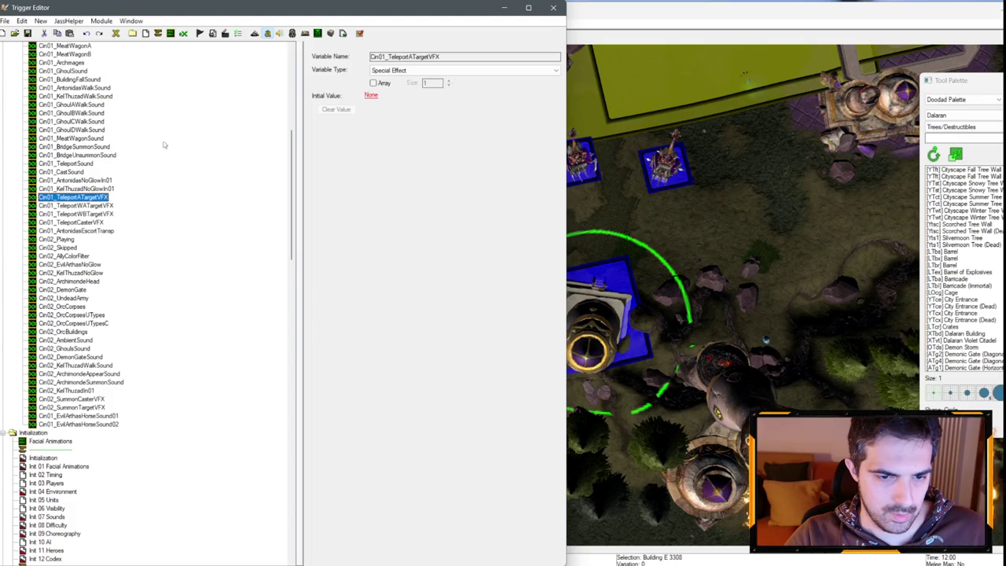
- Delete Cinematic 01 Cleanup's unit-type conditions from Archimonde down to Skeletal Orc Champion
{"action": "scroll", "coordinate": [84, 449], "scroll_direction": "down", "scroll_amount": 12}
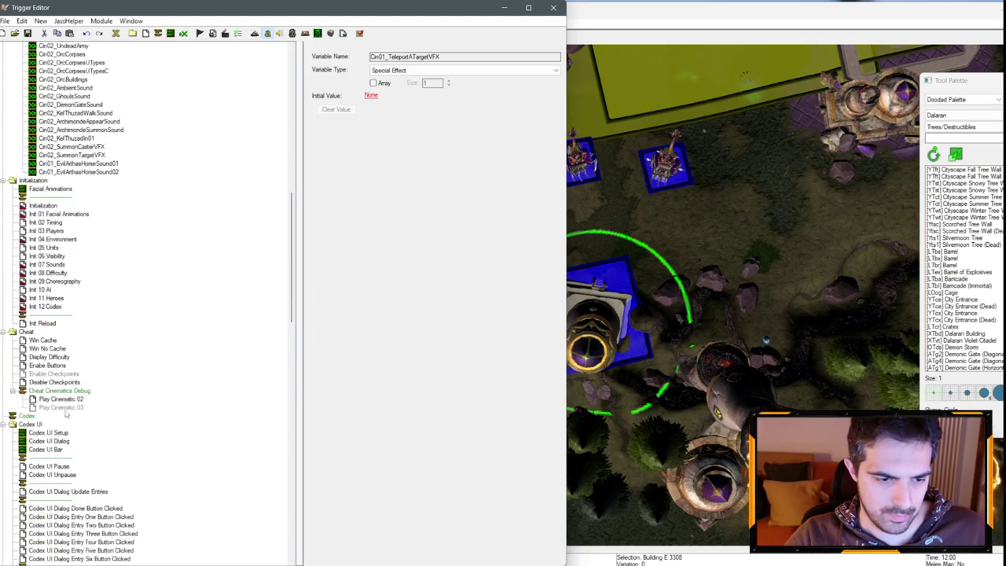
{"action": "scroll", "coordinate": [79, 336], "scroll_direction": "down", "scroll_amount": 15}
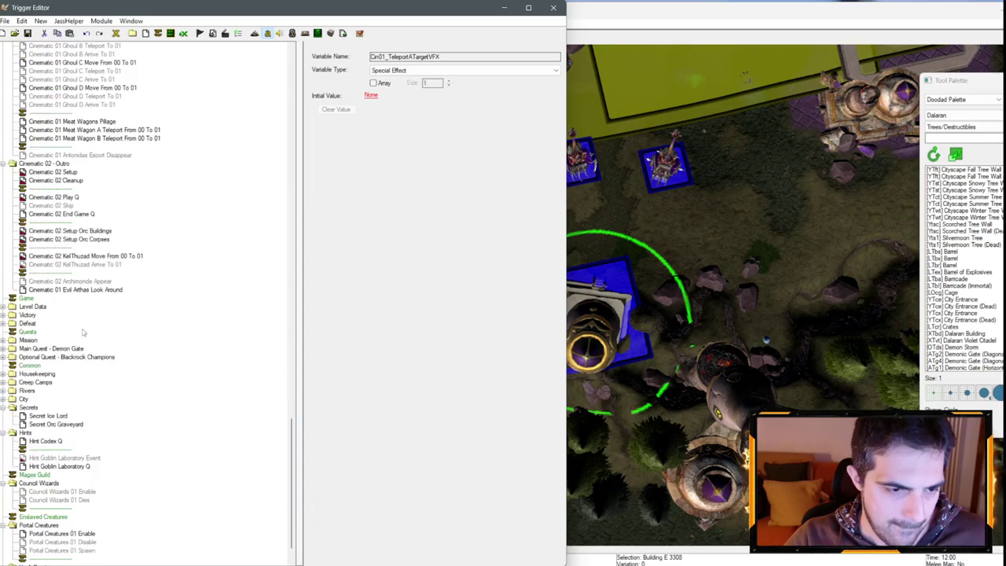
{"action": "left_click", "coordinate": [55, 181]}
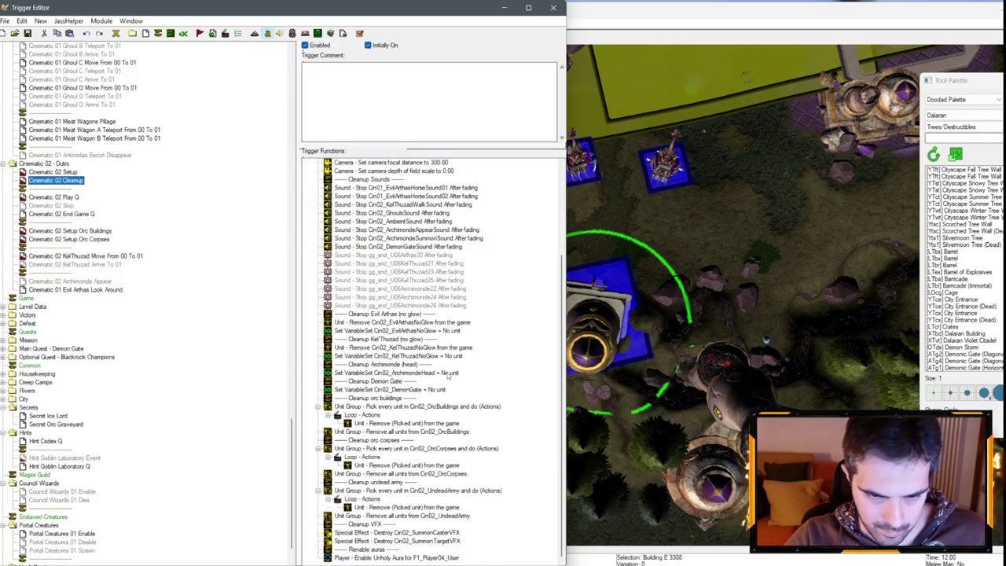
{"action": "scroll", "coordinate": [45, 187], "scroll_direction": "up", "scroll_amount": 11}
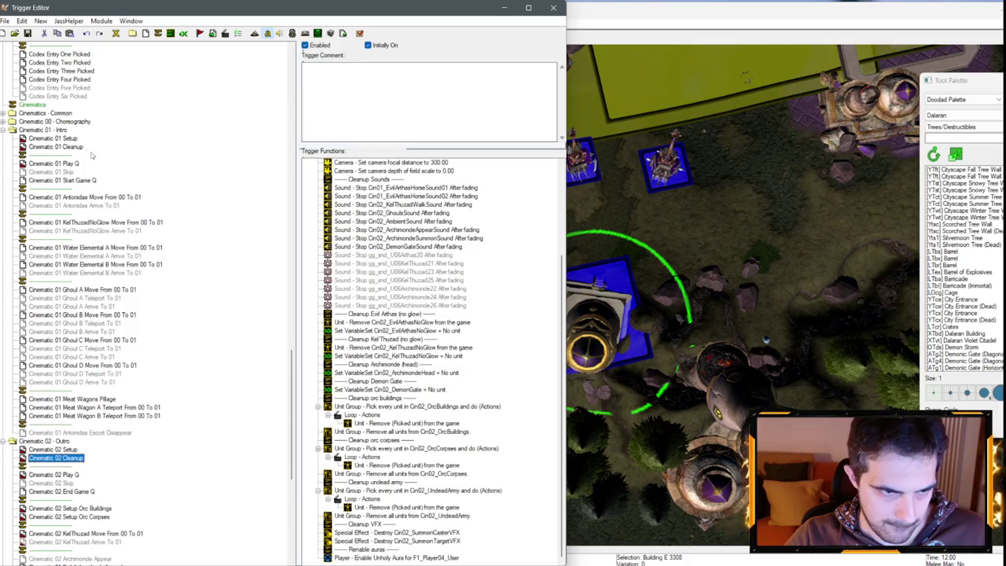
{"action": "left_click", "coordinate": [77, 148]}
{"action": "left_click", "coordinate": [464, 383]}
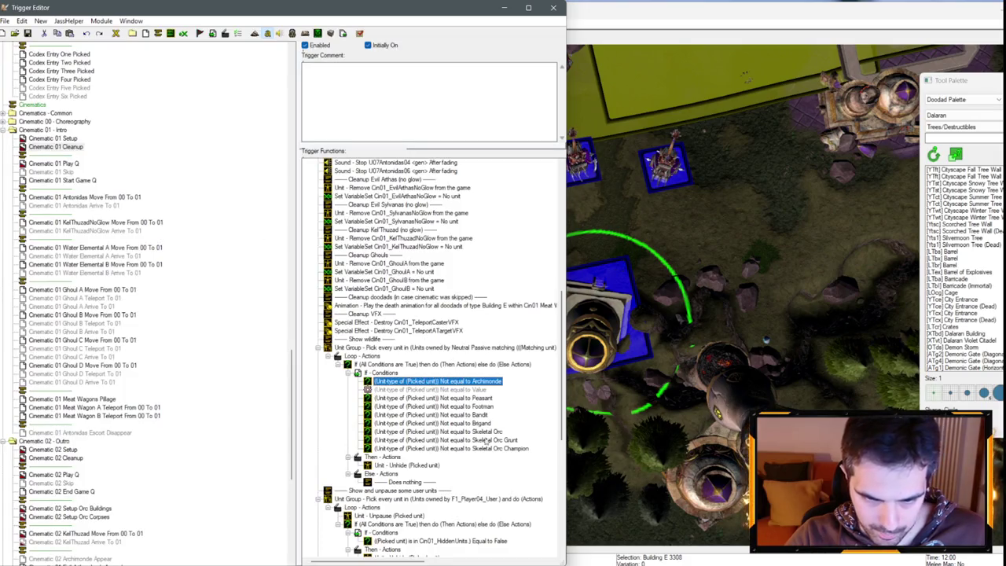
{"action": "left_click", "coordinate": [485, 449], "text": "shift"}
{"action": "key", "text": "Delete"}
- Add Destroy special effect actions for Cin01_TeleportWATargetVFX and Cin01_TeleportWBTargetVFX
{"action": "left_click", "coordinate": [442, 331]}
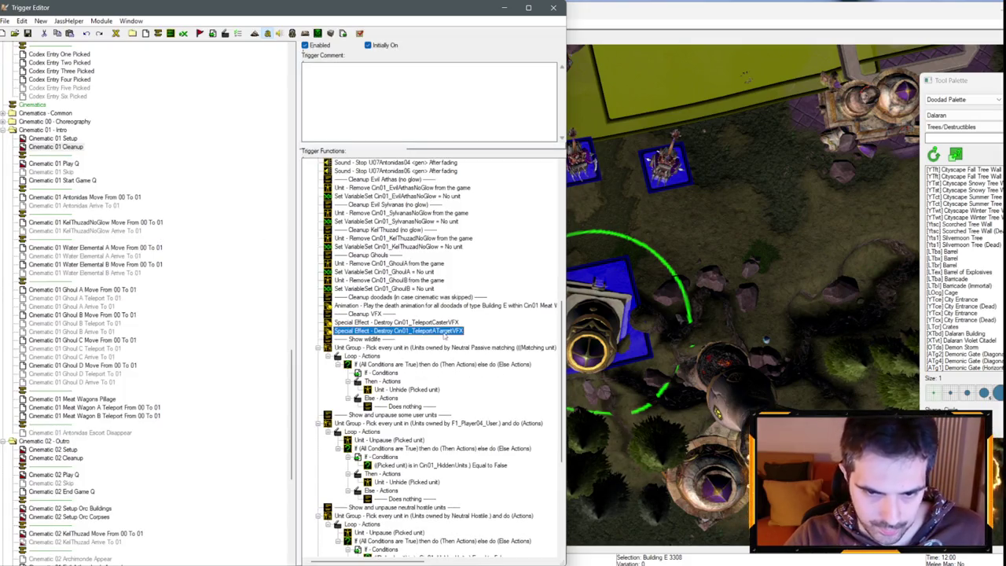
{"action": "key", "text": "ctrl+c"}
{"action": "key", "text": "ctrl+v"}
{"action": "double_click", "coordinate": [393, 338]}
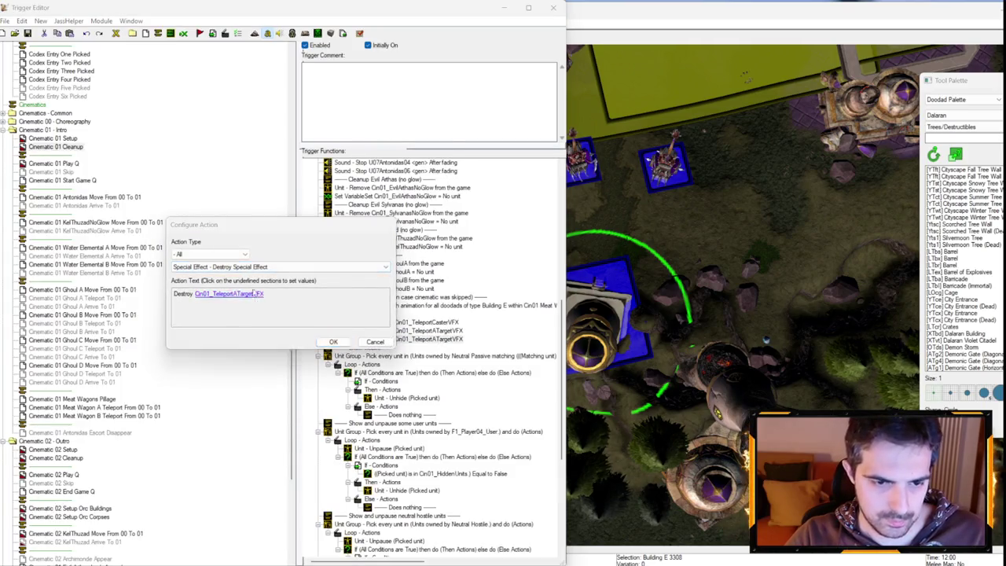
{"action": "left_click", "coordinate": [267, 294]}
{"action": "key", "text": "Down"}
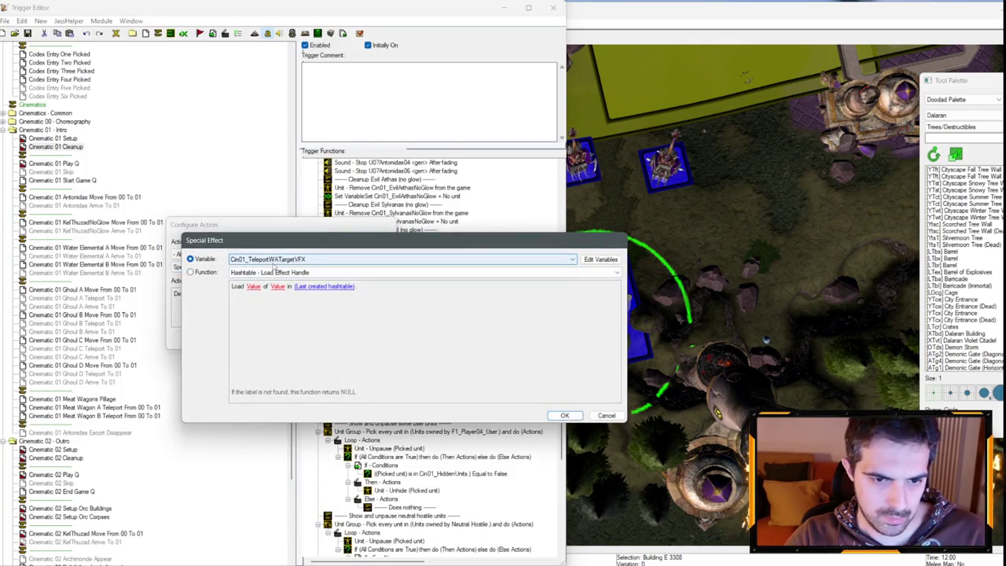
{"action": "key", "text": "Return"}
{"action": "key", "text": "Return"}
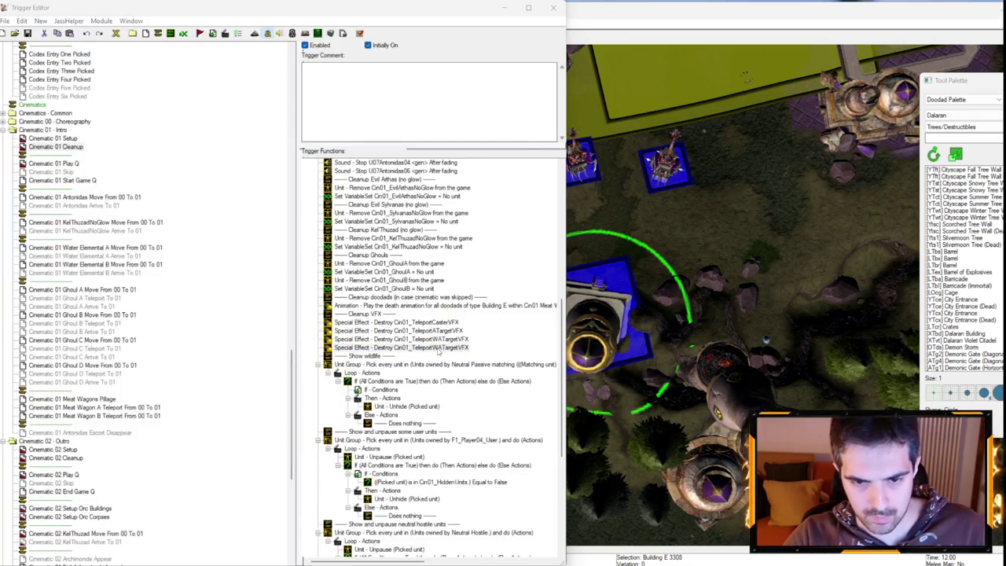
{"action": "double_click", "coordinate": [394, 347]}
{"action": "left_click", "coordinate": [236, 293]}
{"action": "key", "text": "Down"}
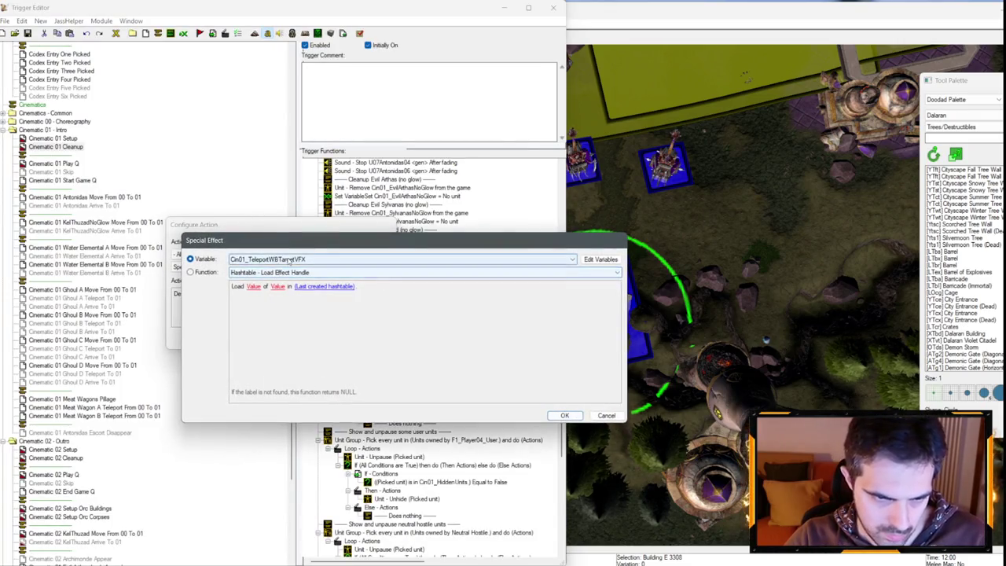
{"action": "key", "text": "Return"}
{"action": "key", "text": "Return"}
- Select the user units unpause loop, then view the Cinematic 01 Setup trigger
{"action": "scroll", "coordinate": [415, 354], "scroll_direction": "down", "scroll_amount": 6}
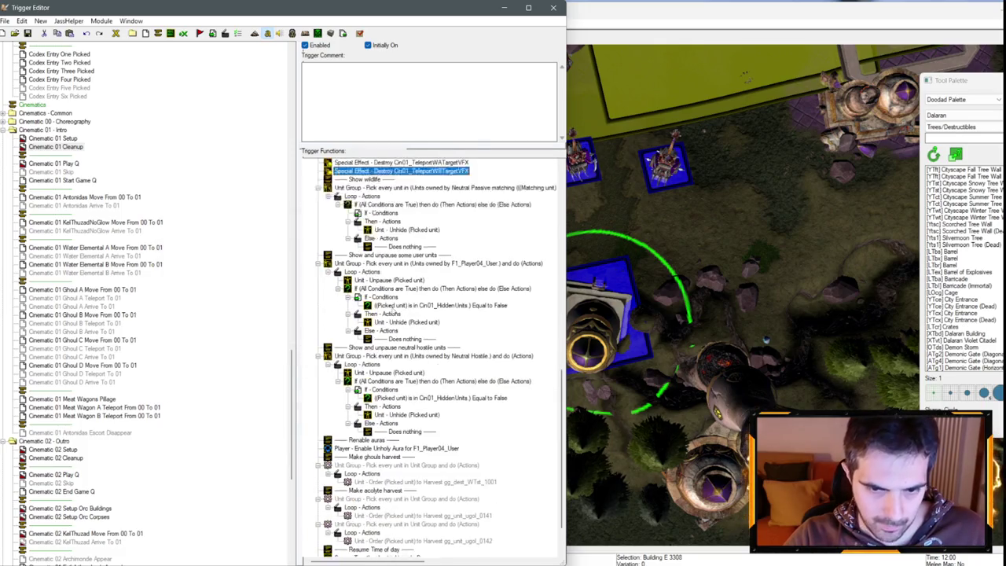
{"action": "left_click", "coordinate": [396, 290]}
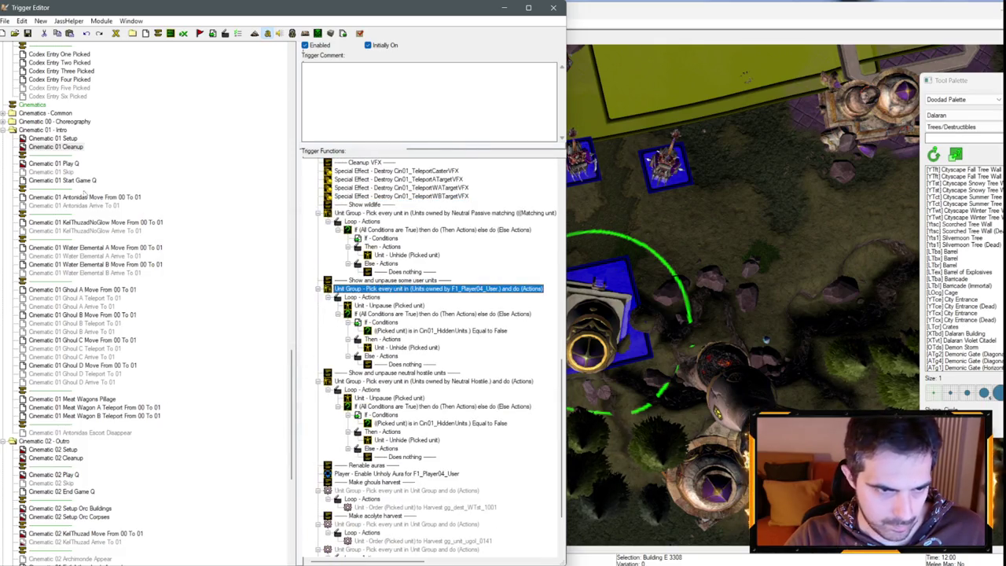
{"action": "left_click", "coordinate": [55, 138]}
{"action": "scroll", "coordinate": [435, 307], "scroll_direction": "down", "scroll_amount": 3}
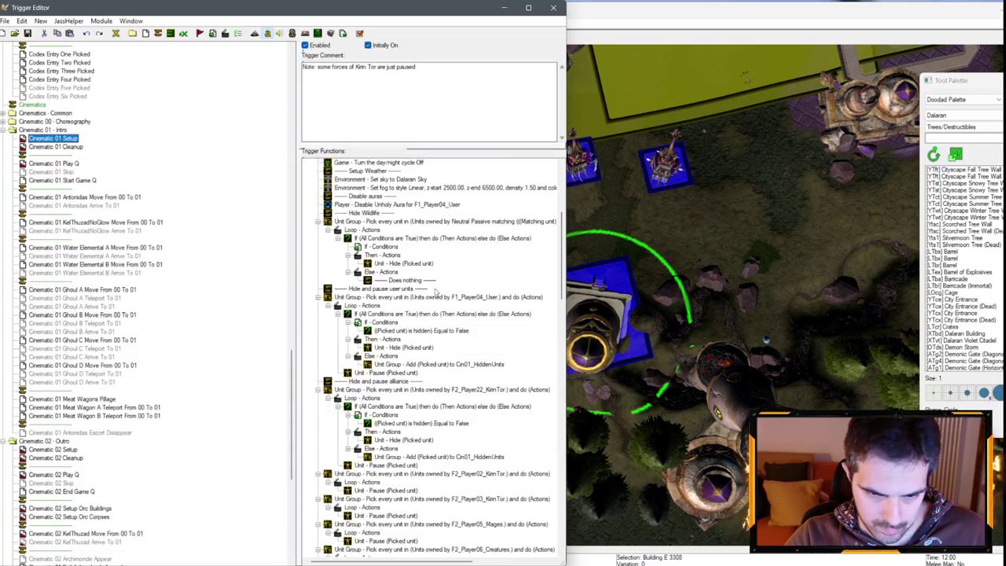
- Select the Player02, 03, 05, 06 and 15 pause loops in Cinematic 01 Setup
{"action": "scroll", "coordinate": [435, 307], "scroll_direction": "down", "scroll_amount": 2}
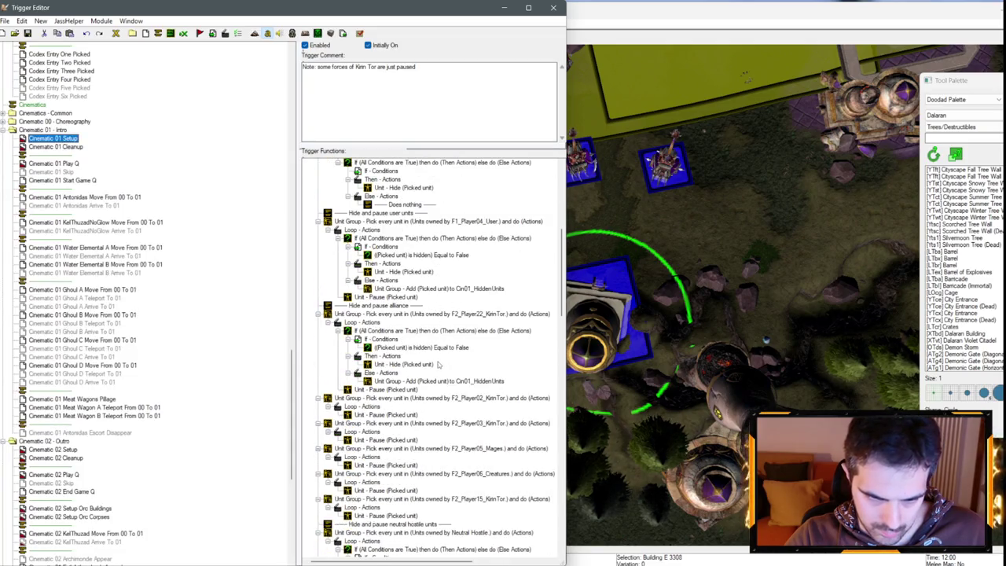
{"action": "scroll", "coordinate": [433, 354], "scroll_direction": "down", "scroll_amount": 4}
{"action": "left_click", "coordinate": [466, 298]}
{"action": "left_click", "coordinate": [474, 323], "text": "ctrl"}
{"action": "left_click", "coordinate": [472, 347], "text": "ctrl"}
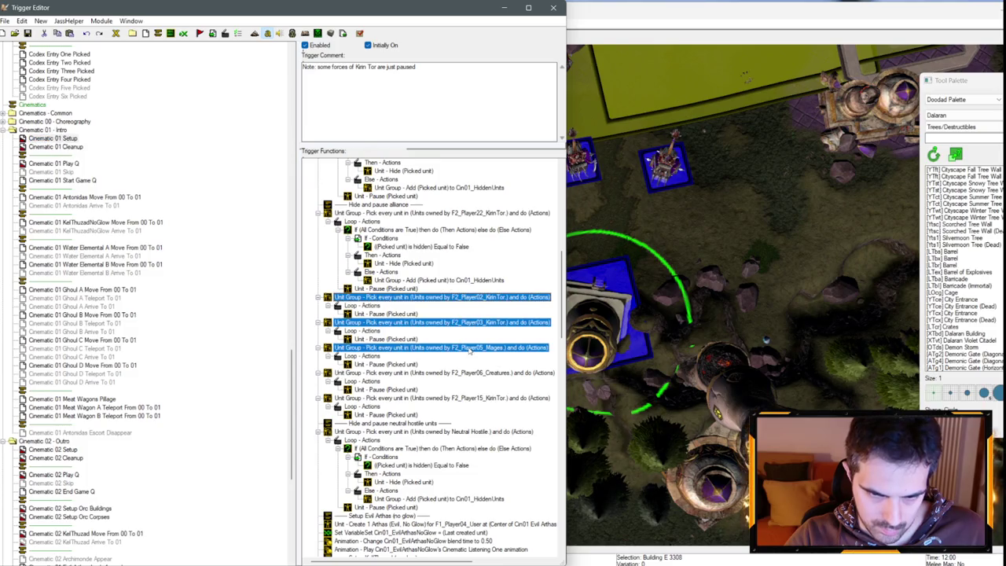
{"action": "left_click", "coordinate": [472, 373], "text": "ctrl"}
{"action": "left_click", "coordinate": [474, 398], "text": "ctrl"}
{"action": "left_click", "coordinate": [390, 205]}
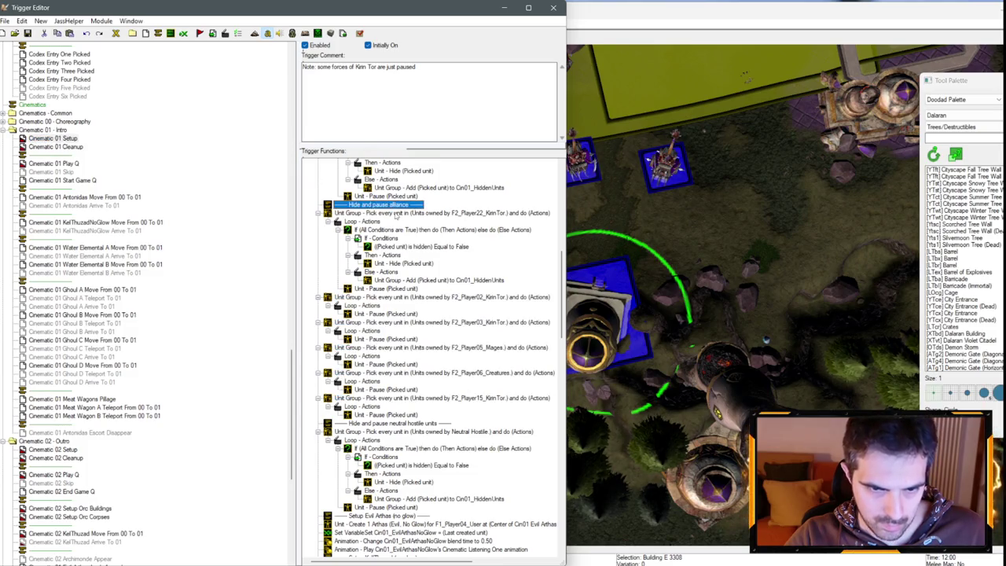
- Reselect the Player22, 02, 03, 06 and 15 loops and place them after Cleanup's user unpause block
{"action": "scroll", "coordinate": [397, 216], "scroll_direction": "up", "scroll_amount": 5}
{"action": "left_click", "coordinate": [424, 340], "text": "ctrl"}
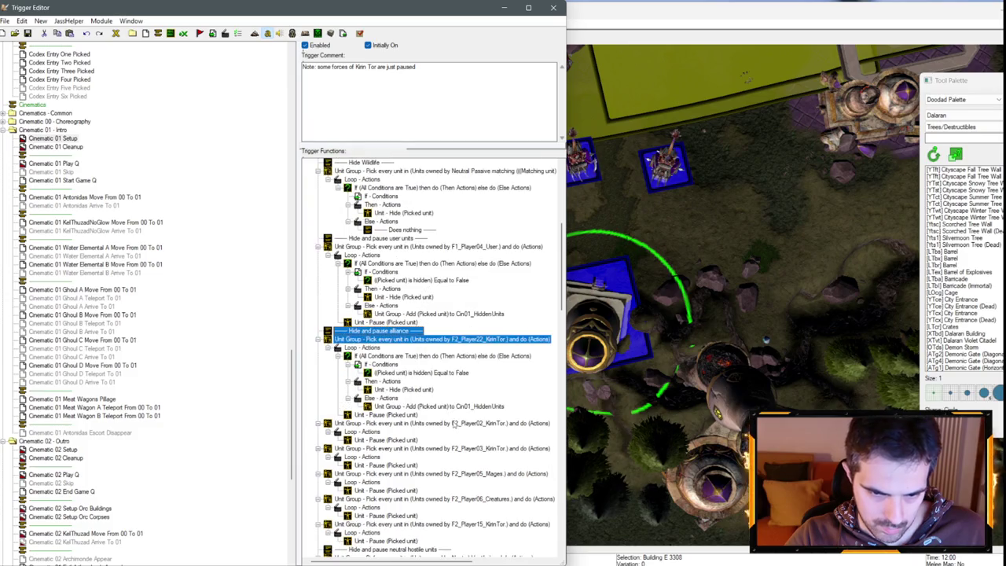
{"action": "left_click", "coordinate": [455, 424], "text": "ctrl"}
{"action": "left_click", "coordinate": [464, 448], "text": "ctrl"}
{"action": "left_click", "coordinate": [449, 499], "text": "ctrl"}
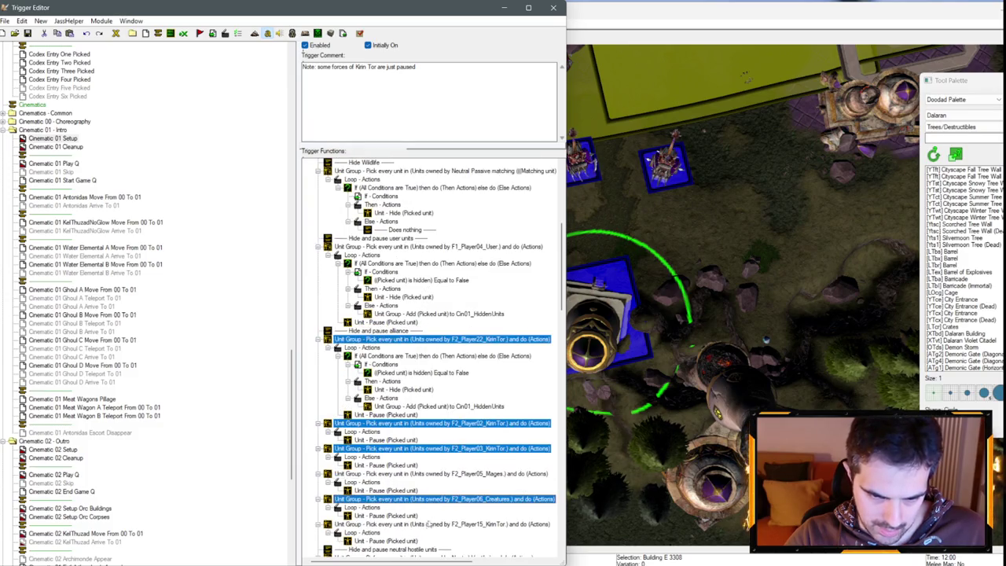
{"action": "left_click", "coordinate": [441, 524], "text": "ctrl"}
{"action": "scroll", "coordinate": [441, 517], "scroll_direction": "down", "scroll_amount": 4}
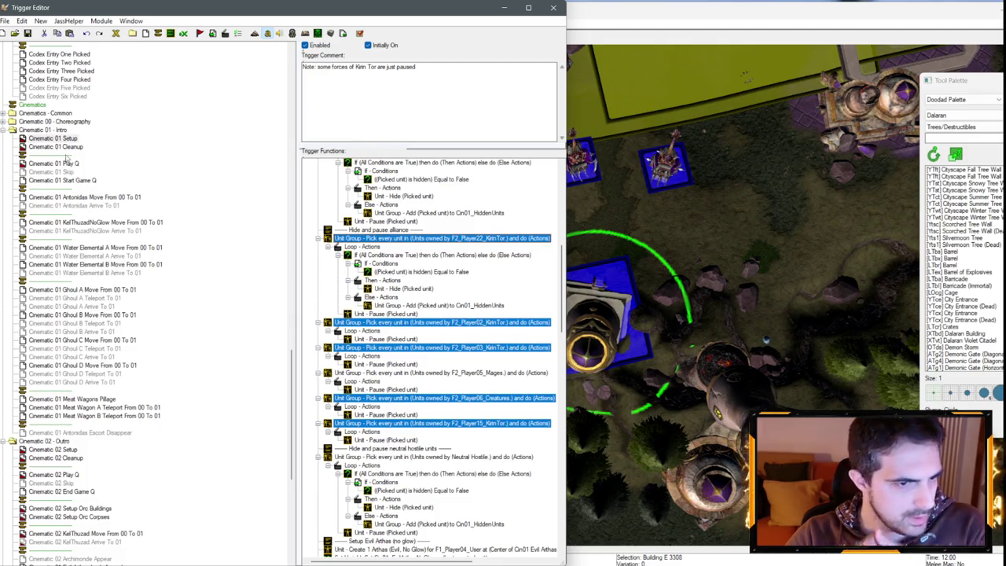
{"action": "left_click", "coordinate": [77, 147]}
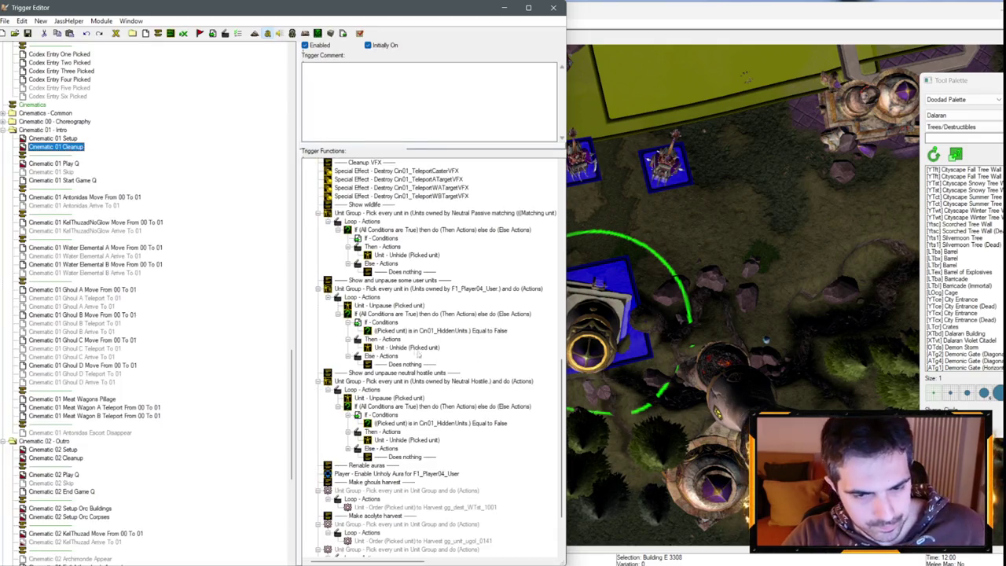
{"action": "left_click", "coordinate": [362, 288]}
- Paste the copied Unit Group actions and reword the comment to 'Show and unpause user units'
{"action": "key", "text": "ctrl+v"}
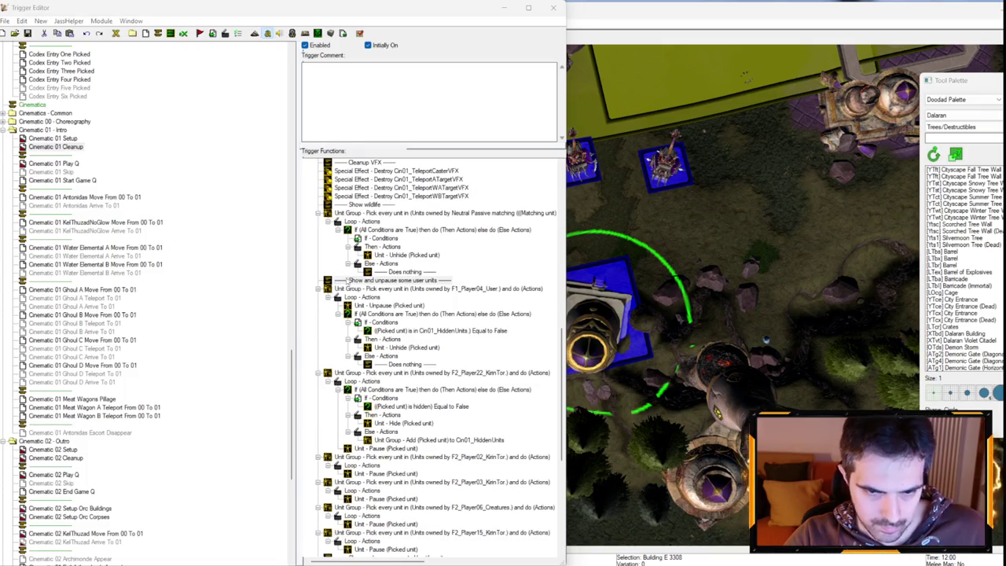
{"action": "double_click", "coordinate": [346, 279]}
{"action": "left_click", "coordinate": [265, 293]}
{"action": "double_click", "coordinate": [286, 255]}
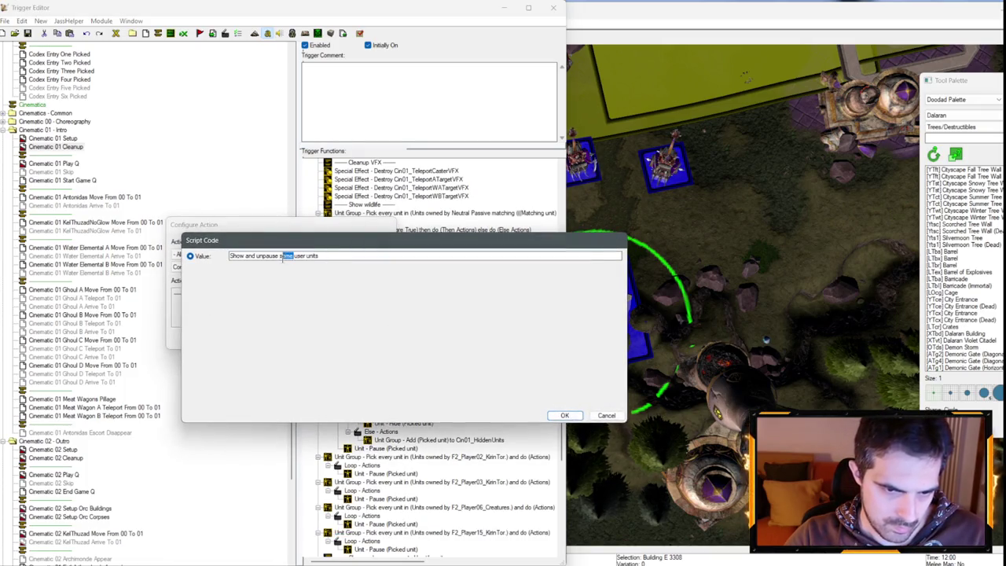
{"action": "key", "text": "BackSpace"}
{"action": "key", "text": "BackSpace"}
{"action": "key", "text": "Return"}
{"action": "key", "text": "Return"}
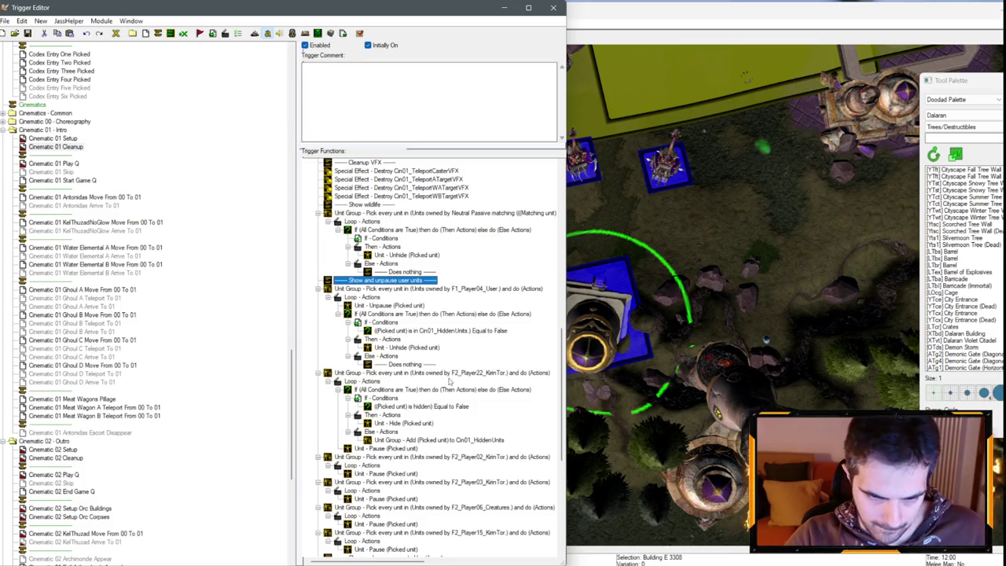
- Replace Player22's hide and Pause actions with Player04's unpause and unhide actions
{"action": "scroll", "coordinate": [450, 381], "scroll_direction": "down", "scroll_amount": 4}
{"action": "left_click", "coordinate": [477, 272]}
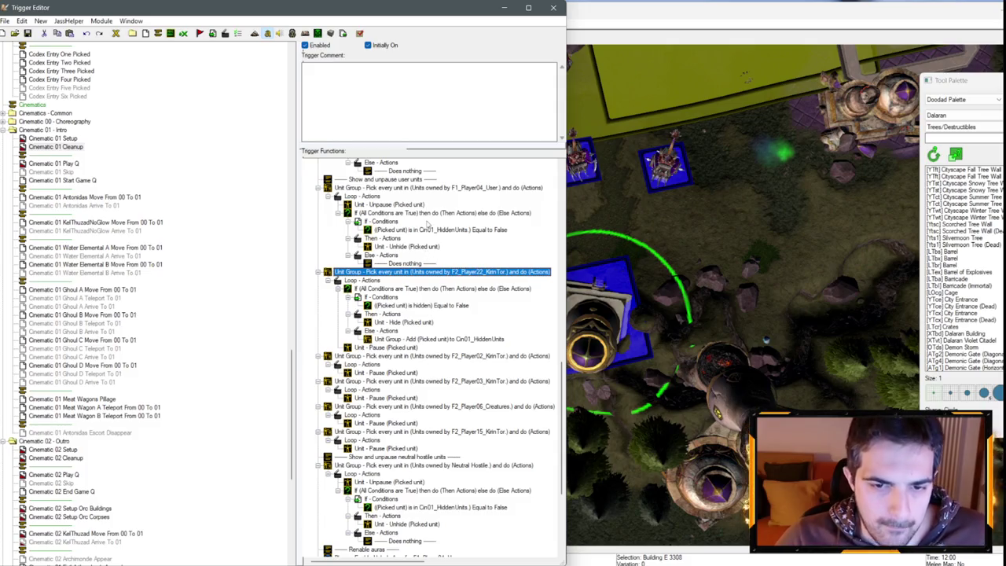
{"action": "left_click", "coordinate": [430, 215]}
{"action": "key", "text": "ctrl+c"}
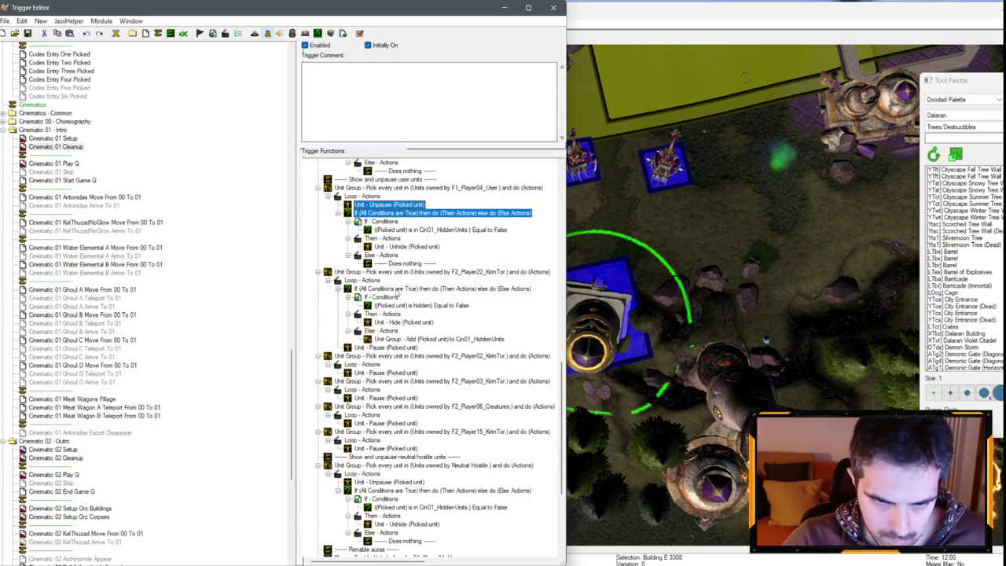
{"action": "left_click", "coordinate": [367, 280]}
{"action": "key", "text": "ctrl+v"}
{"action": "left_click", "coordinate": [399, 356]}
{"action": "key", "text": "Delete"}
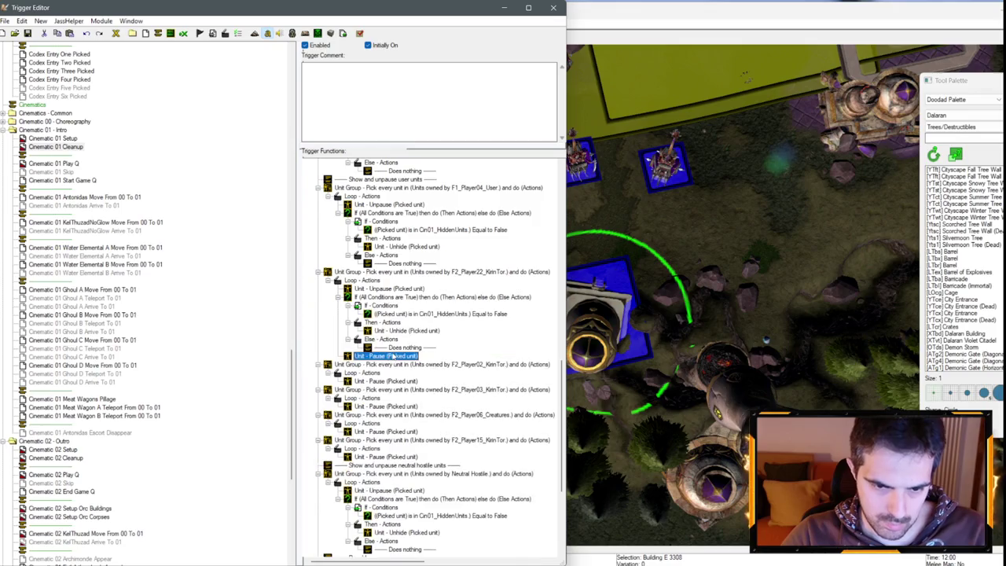
{"action": "key", "text": "Delete"}
- Swap Unit - Pause for Unit - Unpause in the Player02, Player03 and Player06 loops
{"action": "left_click", "coordinate": [385, 289]}
{"action": "key", "text": "ctrl+c"}
{"action": "left_click", "coordinate": [385, 372]}
{"action": "key", "text": "ctrl+v"}
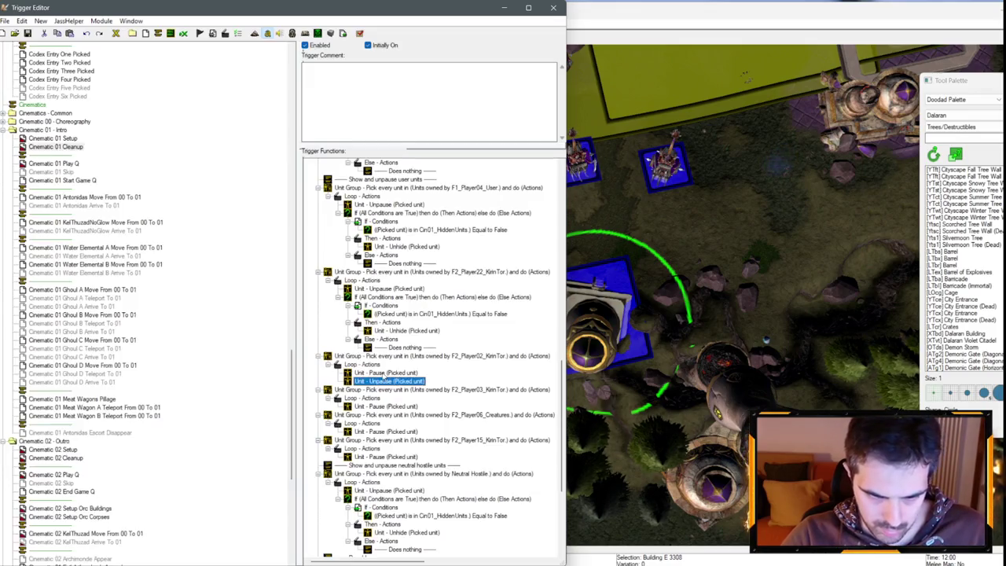
{"action": "left_click", "coordinate": [390, 381]}
{"action": "key", "text": "Delete"}
{"action": "left_click", "coordinate": [393, 398]}
{"action": "key", "text": "ctrl+v"}
{"action": "left_click", "coordinate": [389, 405]}
{"action": "key", "text": "Delete"}
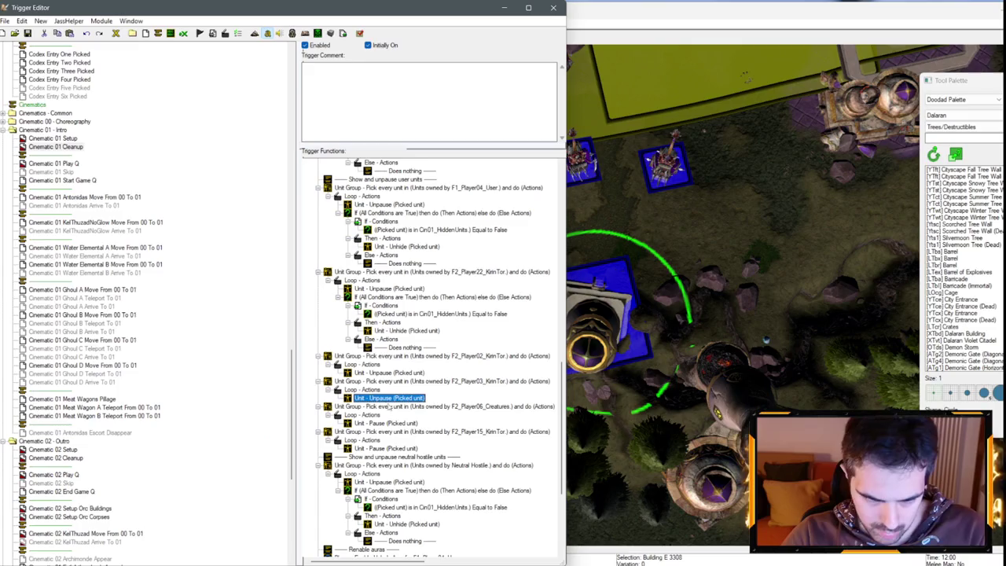
{"action": "left_click", "coordinate": [389, 423]}
{"action": "key", "text": "ctrl+v"}
{"action": "left_click", "coordinate": [388, 432]}
{"action": "key", "text": "Delete"}
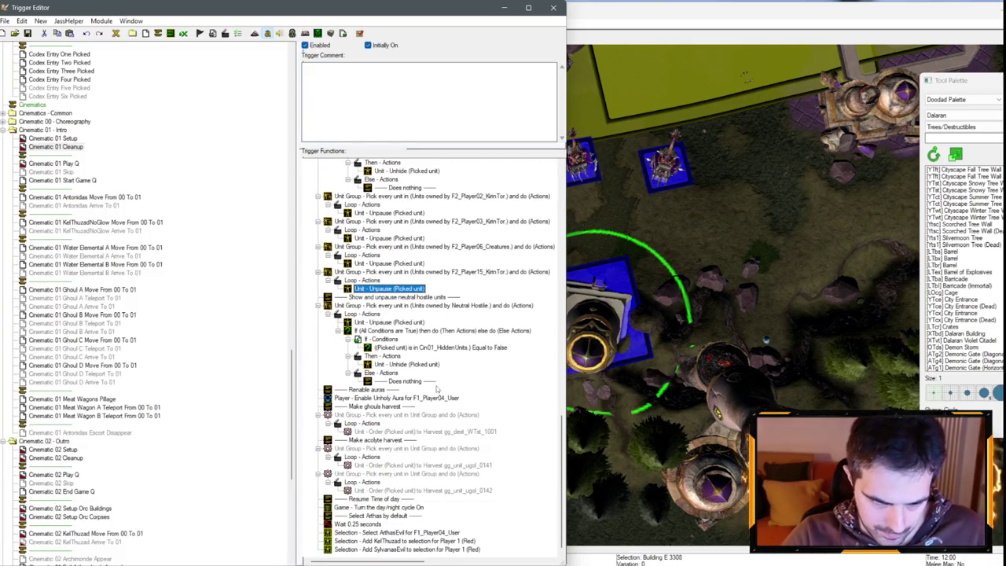
{"action": "left_click", "coordinate": [408, 406]}
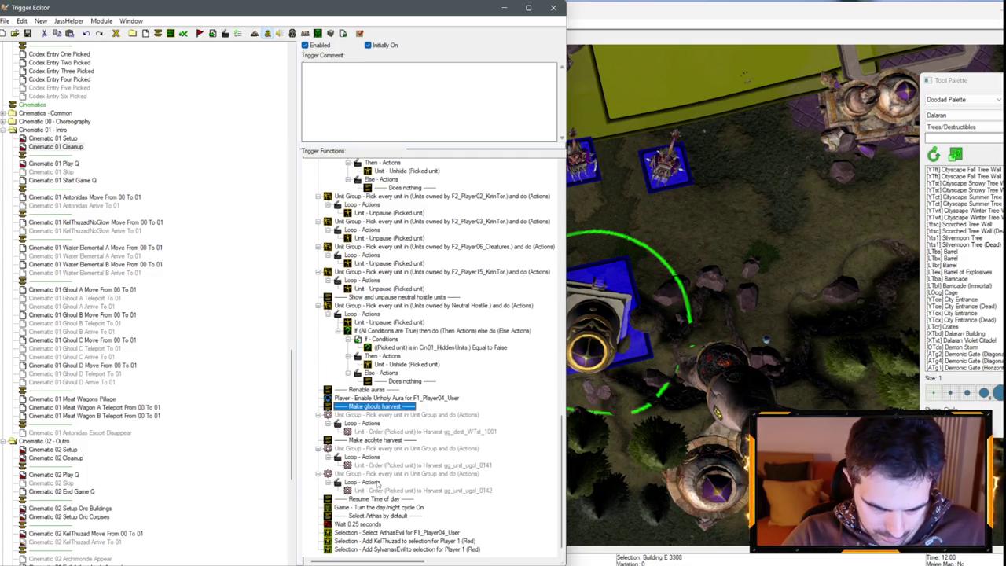
- Delete the ghoul and acolyte harvest comments and their Unit Group orders
{"action": "left_click", "coordinate": [371, 483]}
{"action": "left_click", "coordinate": [372, 414]}
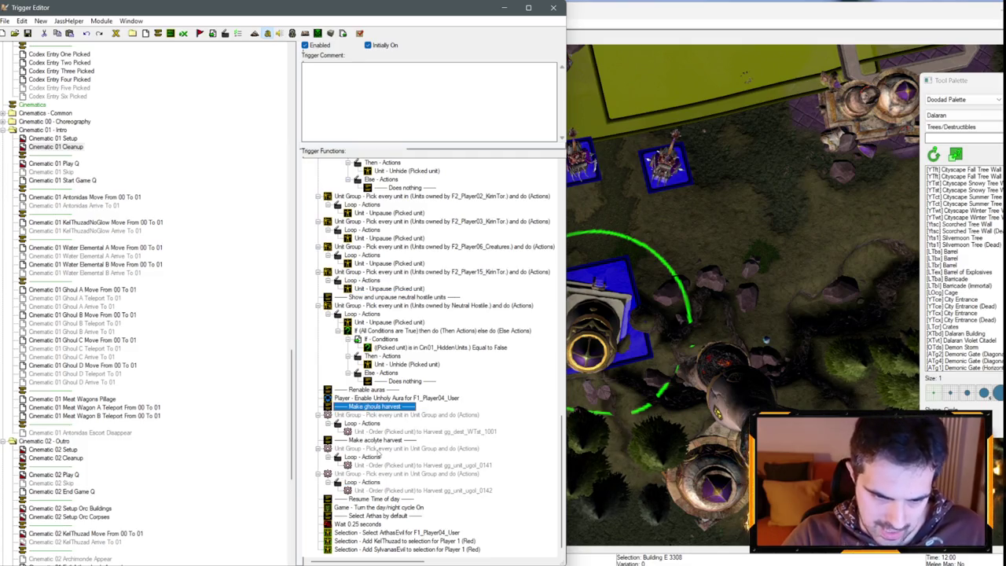
{"action": "left_click", "coordinate": [378, 448], "text": "ctrl"}
{"action": "key", "text": "Delete"}
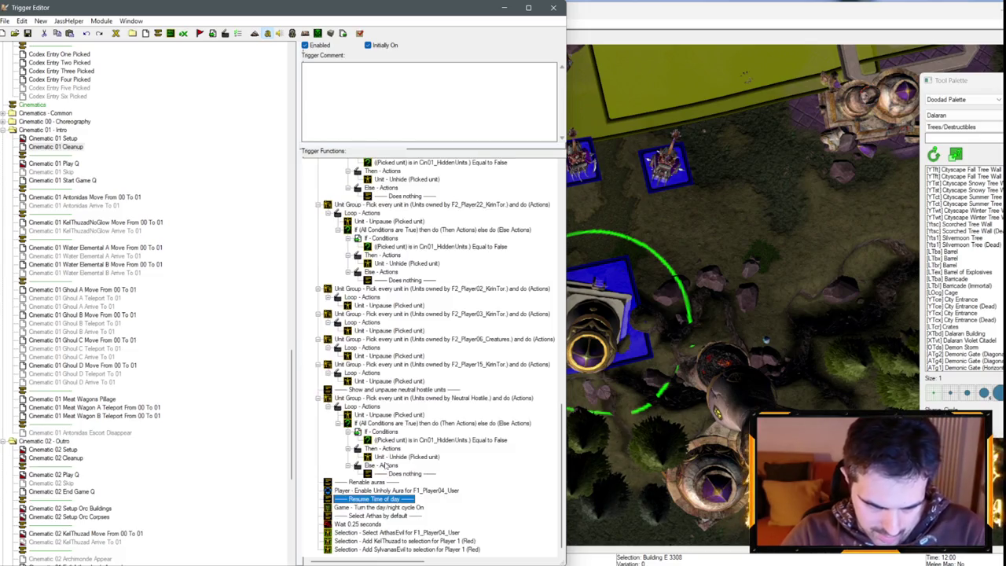
- Set the KelThuzad and Sylvanas selection actions' player to F1_Player04_User
{"action": "left_click", "coordinate": [401, 550]}
{"action": "left_click", "coordinate": [398, 541]}
{"action": "double_click", "coordinate": [402, 541]}
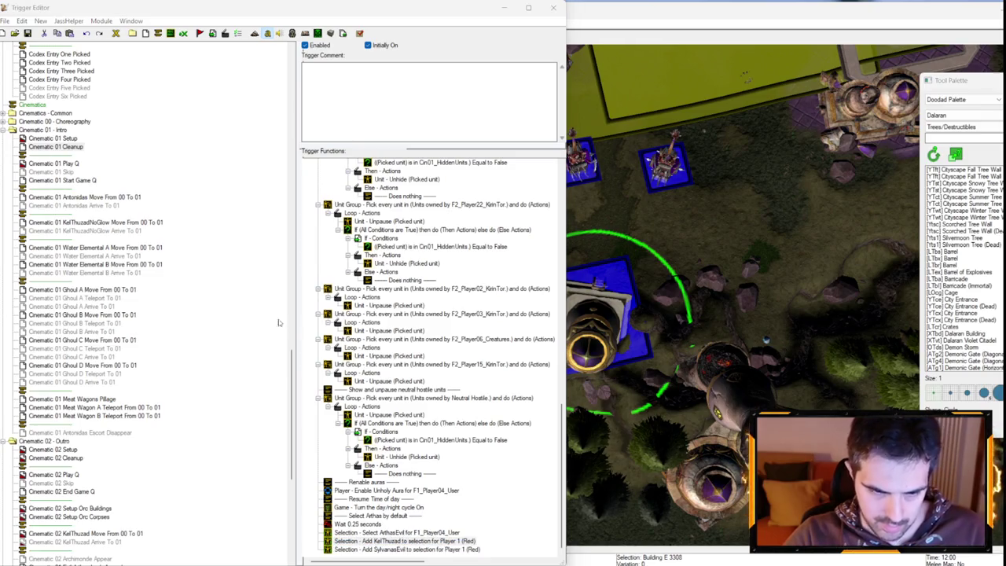
{"action": "left_click", "coordinate": [277, 292]}
{"action": "left_click", "coordinate": [190, 272]}
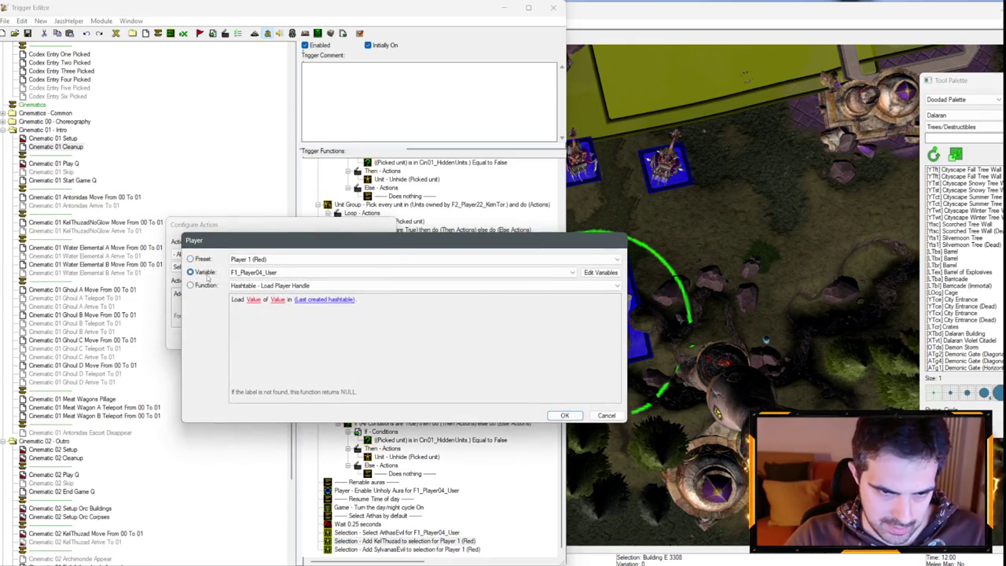
{"action": "key", "text": "Return"}
{"action": "key", "text": "Return"}
{"action": "key", "text": "Down"}
{"action": "key", "text": "Return"}
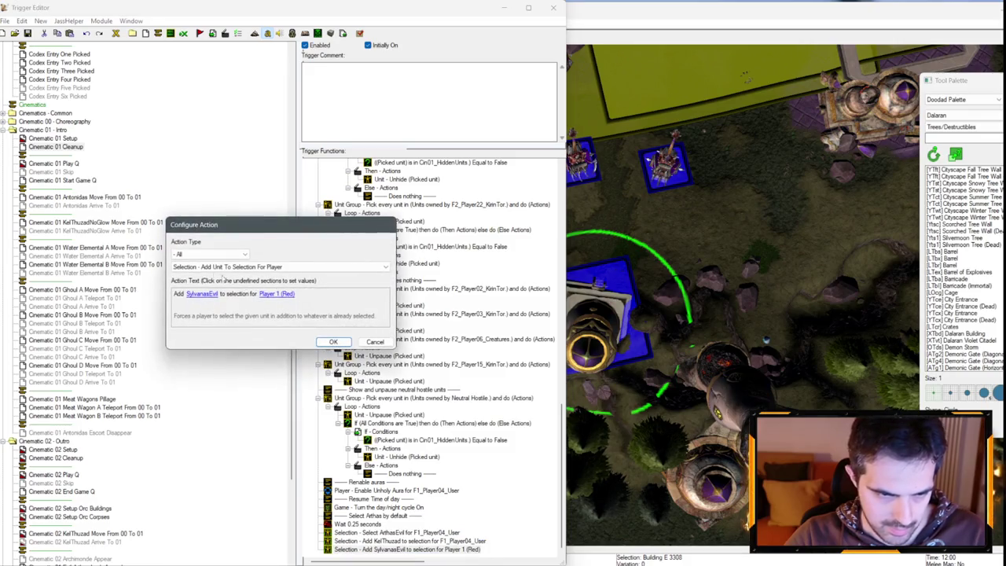
{"action": "left_click", "coordinate": [277, 292]}
{"action": "key", "text": "Return"}
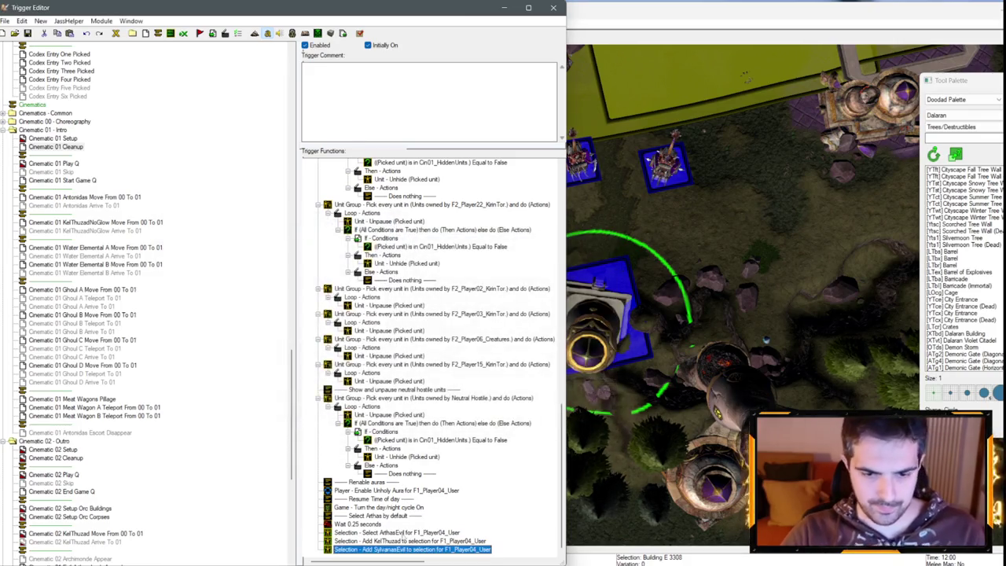
- Reword the 'Select Arthas by default' comment
{"action": "left_click", "coordinate": [398, 517]}
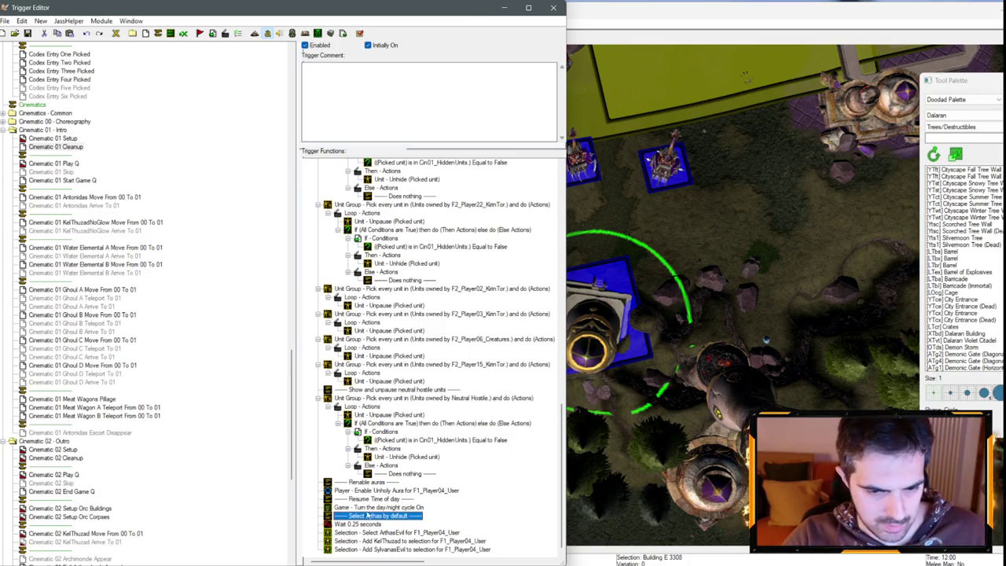
{"action": "double_click", "coordinate": [388, 515]}
{"action": "left_click", "coordinate": [366, 345]}
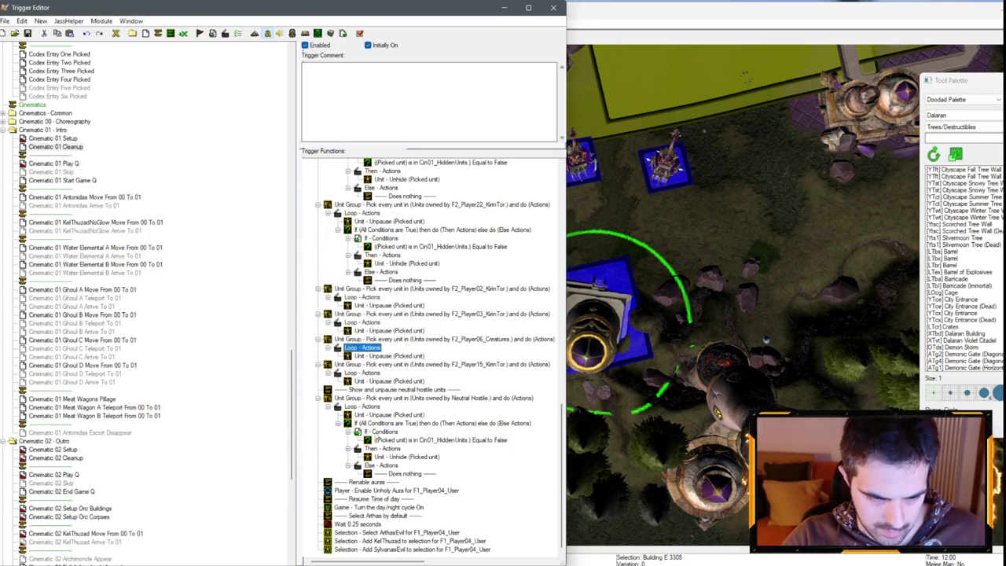
{"action": "double_click", "coordinate": [382, 516]}
{"action": "left_click", "coordinate": [252, 292]}
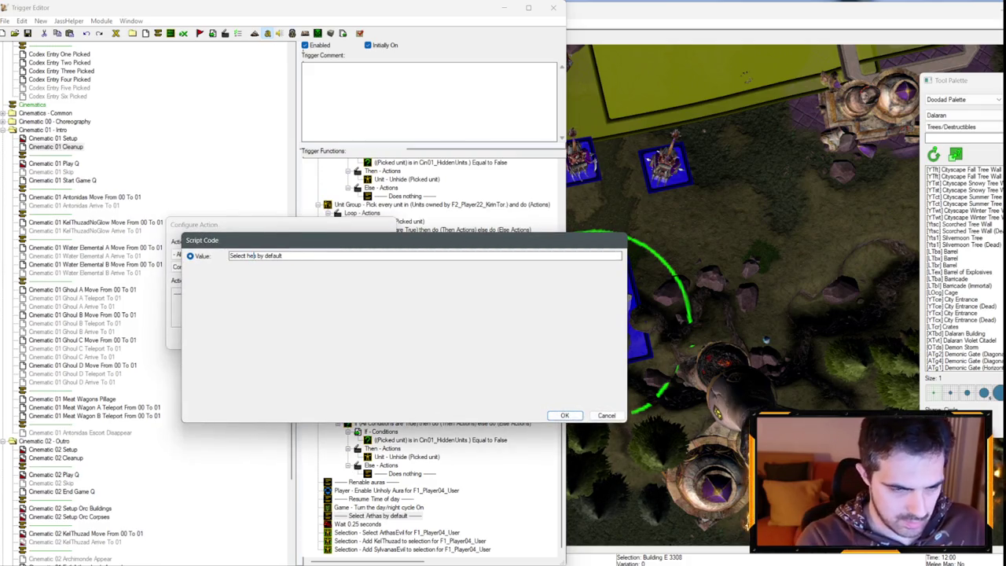
{"action": "key", "text": "Return"}
{"action": "key", "text": "Return"}
{"action": "scroll", "coordinate": [425, 263], "scroll_direction": "up", "scroll_amount": 10}
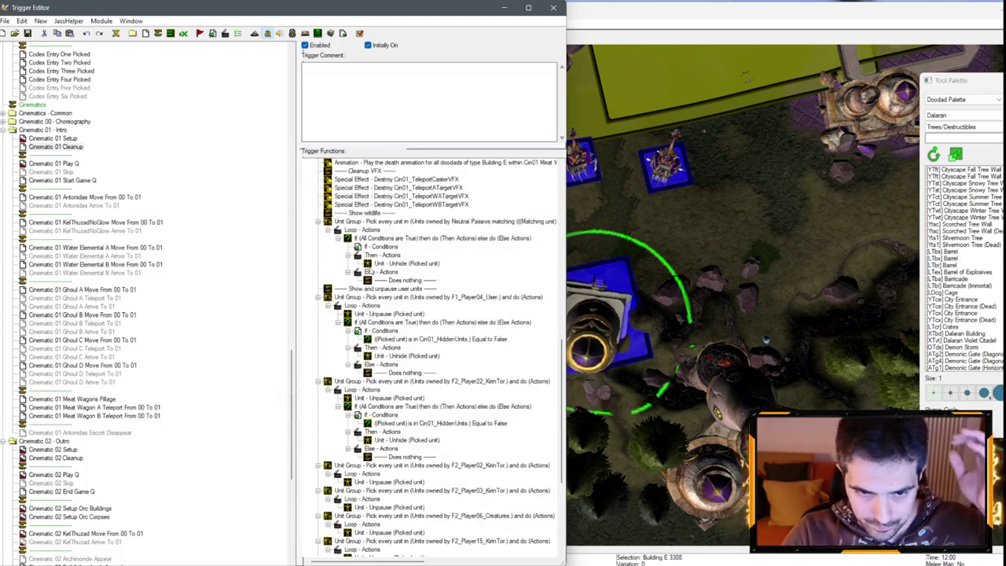
- Add a Turn Off action for Antonidas Escort Disappear, placed above the Move From action
{"action": "scroll", "coordinate": [425, 264], "scroll_direction": "up", "scroll_amount": 8}
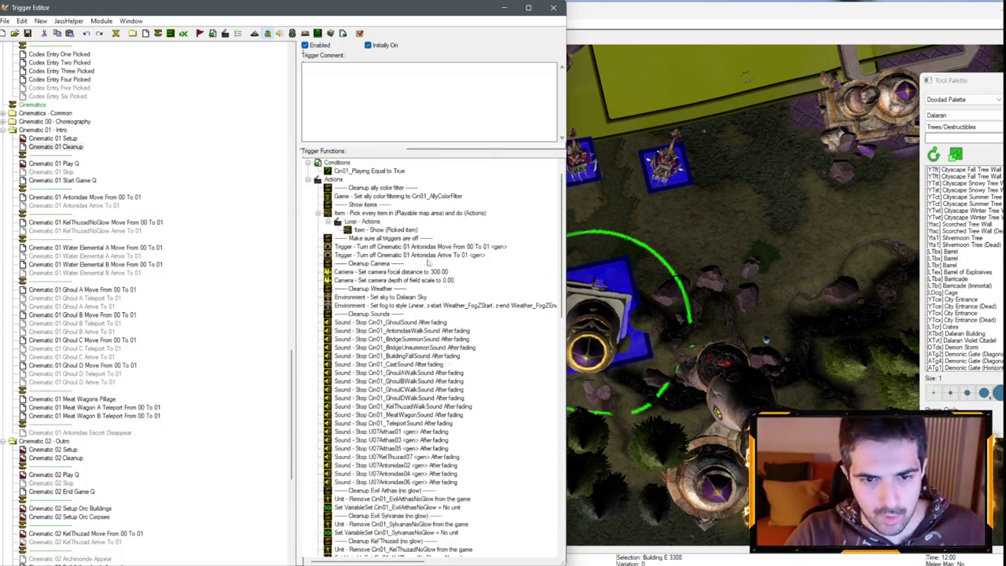
{"action": "left_click", "coordinate": [410, 272]}
{"action": "key", "text": "alt+Tab"}
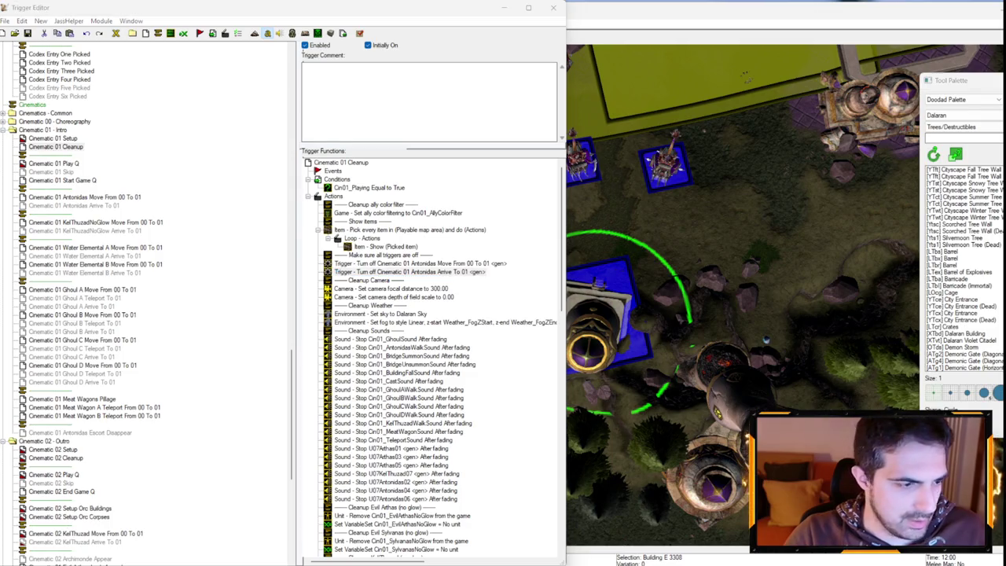
{"action": "key", "text": "alt+Tab"}
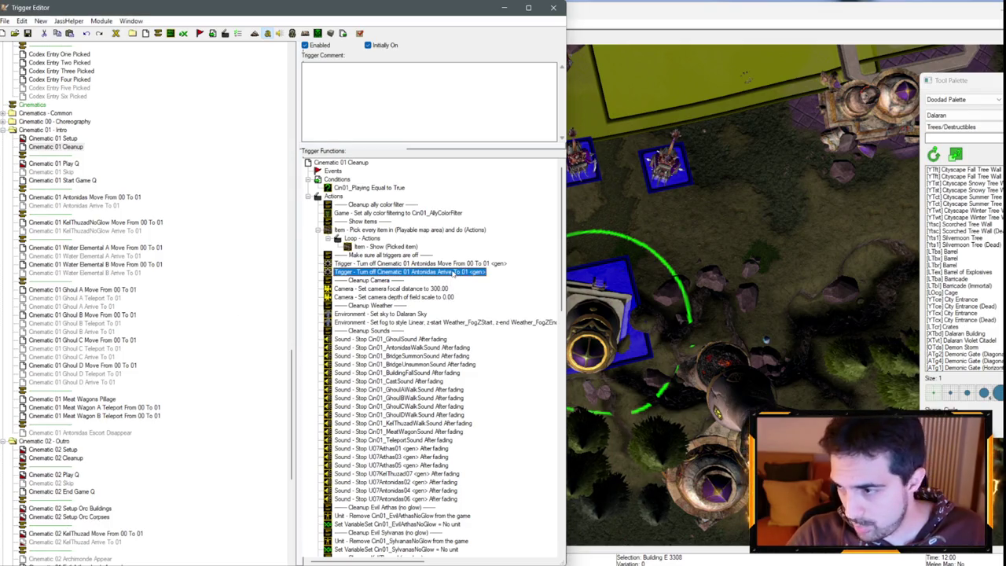
{"action": "key", "text": "ctrl+v"}
{"action": "double_click", "coordinate": [451, 281]}
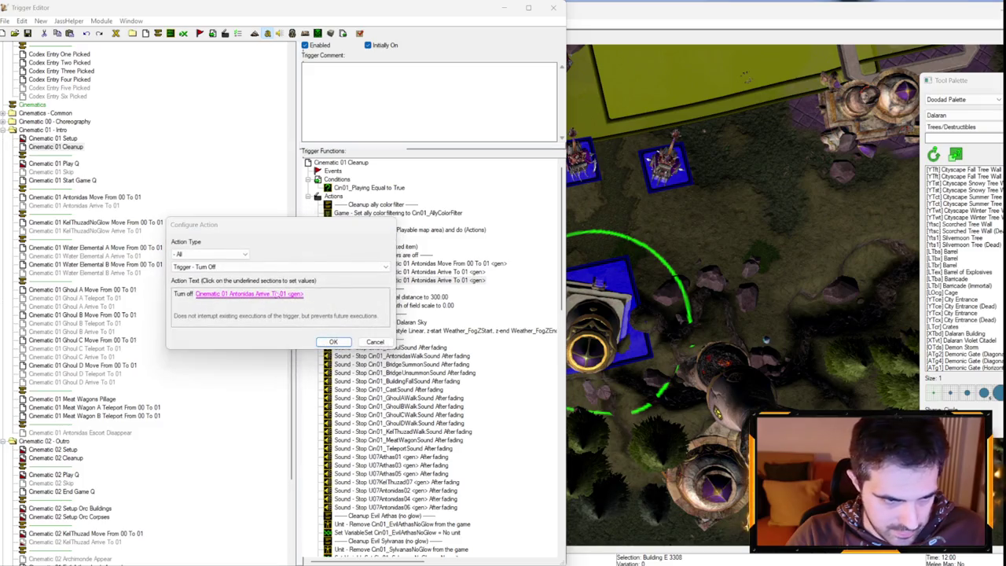
{"action": "left_click", "coordinate": [260, 294]}
{"action": "left_click", "coordinate": [302, 260]}
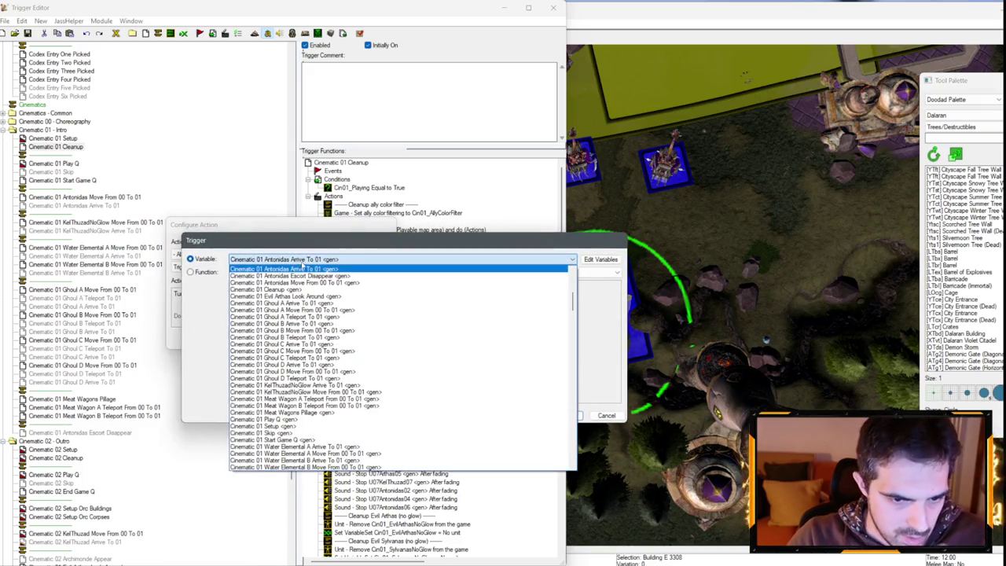
{"action": "scroll", "coordinate": [308, 297], "scroll_direction": "up", "scroll_amount": 2}
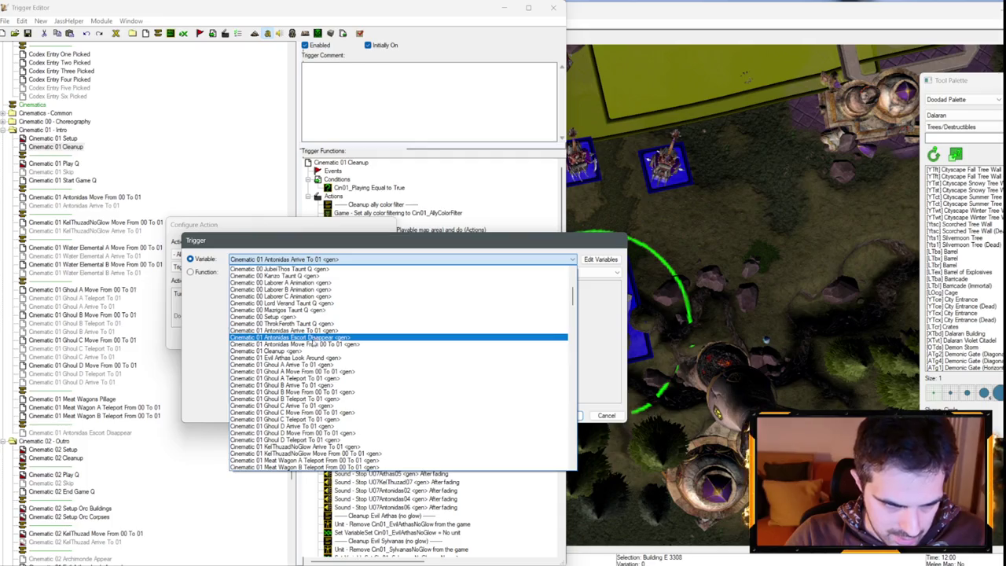
{"action": "left_click", "coordinate": [310, 336]}
{"action": "key", "text": "Return"}
{"action": "key", "text": "Return"}
{"action": "left_click_drag", "start_coordinate": [417, 280], "coordinate": [416, 262]}
- Add Turn Off actions for KelThuzadNoGlow Arrive To 01 and Antonidas Arrive To 01
{"action": "left_click", "coordinate": [409, 280]}
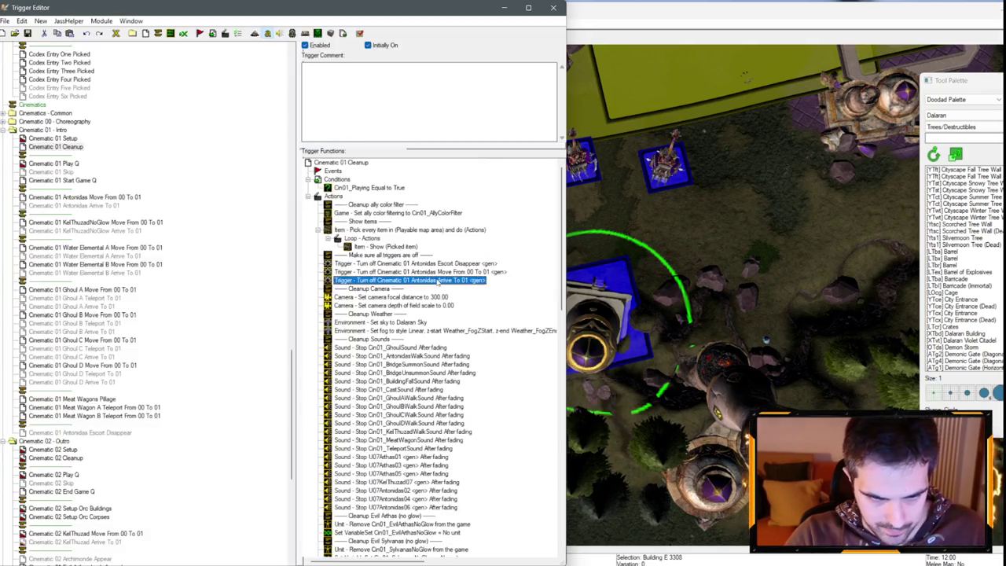
{"action": "key", "text": "ctrl+c"}
{"action": "key", "text": "ctrl+v"}
{"action": "double_click", "coordinate": [409, 288]}
{"action": "left_click", "coordinate": [280, 294]}
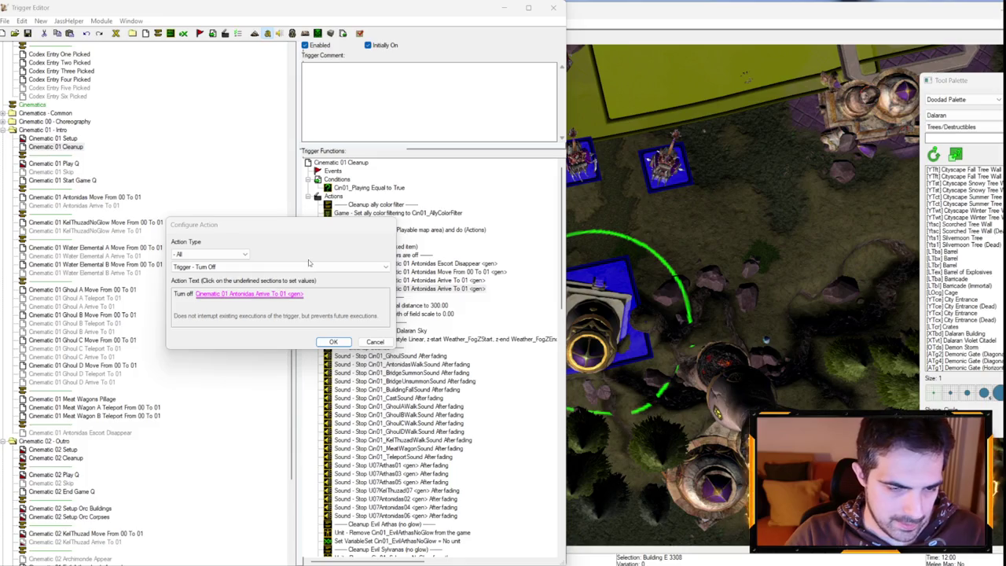
{"action": "left_click", "coordinate": [314, 259]}
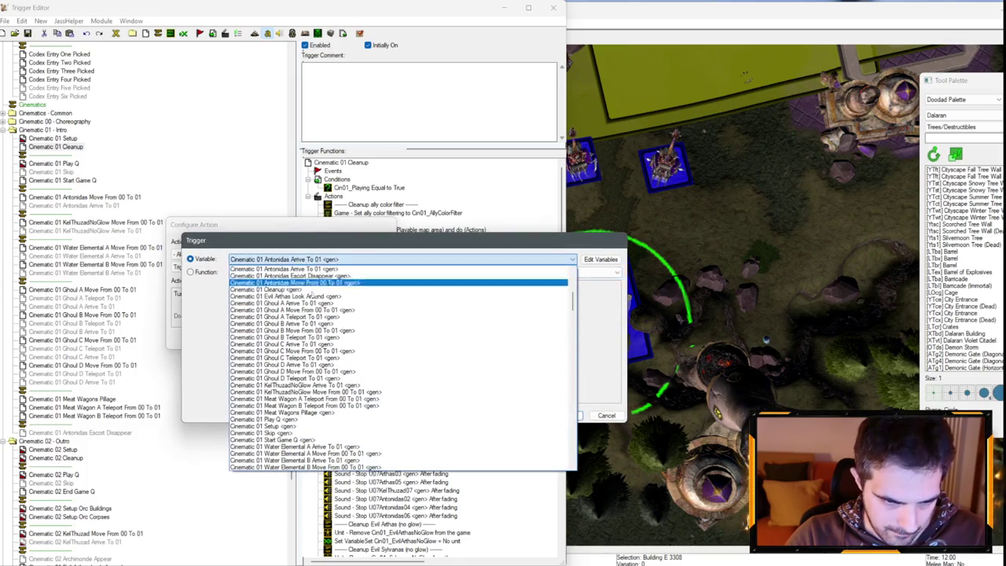
{"action": "left_click", "coordinate": [320, 385]}
{"action": "key", "text": "Return"}
{"action": "key", "text": "Return"}
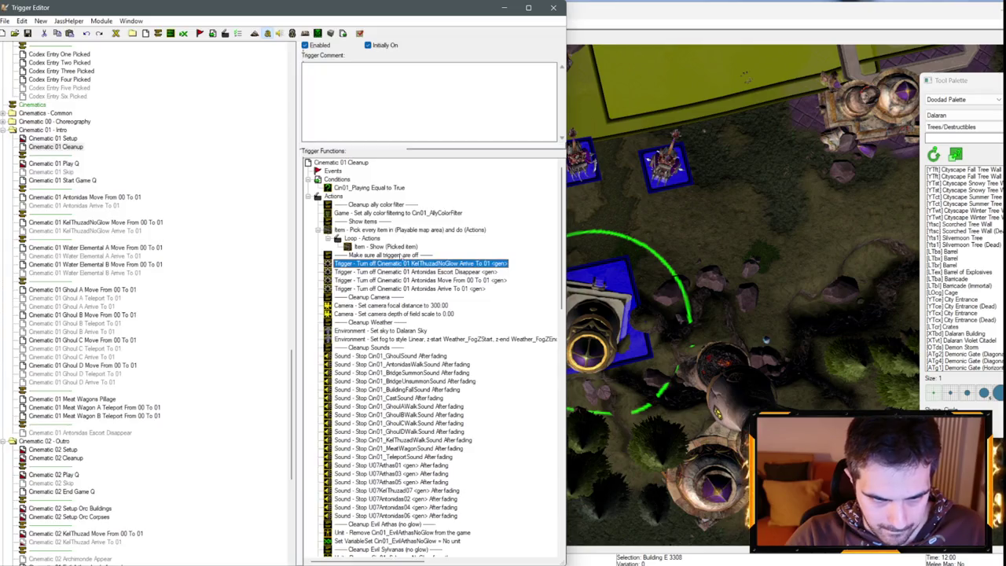
{"action": "key", "text": "ctrl+c"}
{"action": "key", "text": "ctrl+v"}
{"action": "double_click", "coordinate": [407, 271]}
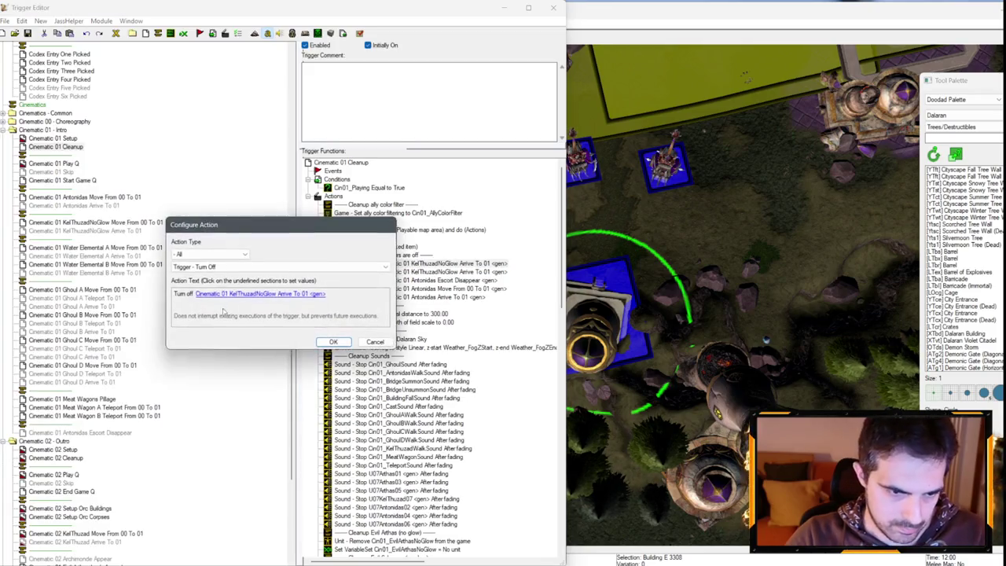
{"action": "left_click", "coordinate": [274, 292]}
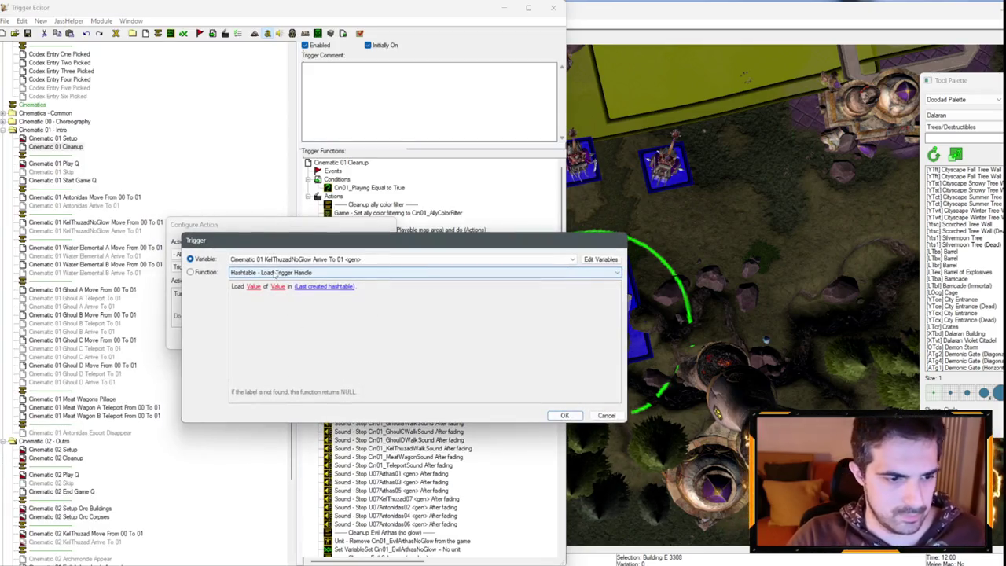
{"action": "scroll", "coordinate": [285, 265], "scroll_direction": "up", "scroll_amount": 2}
{"action": "key", "text": "Return"}
{"action": "key", "text": "Return"}
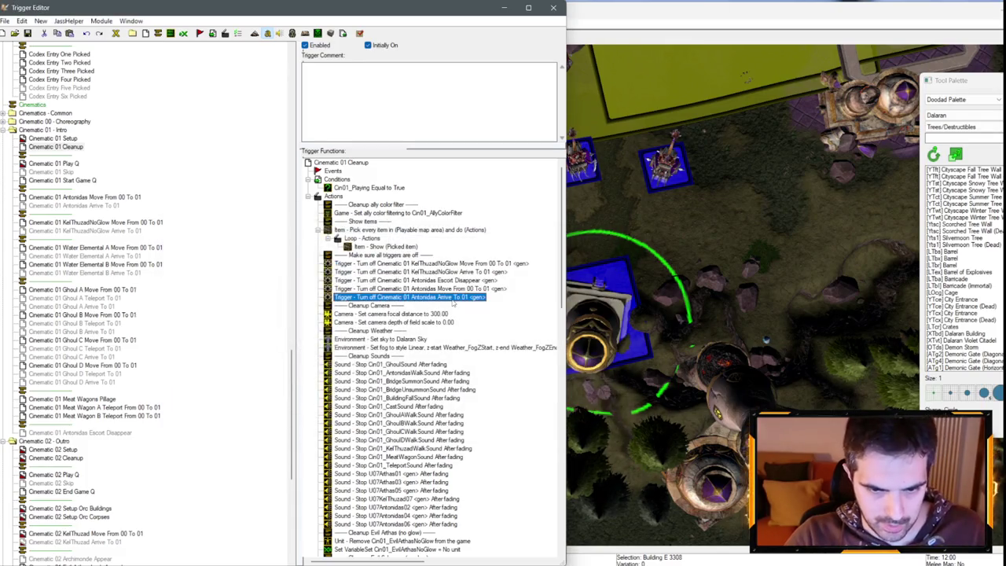
- Turn off Water Elemental A Arrive To 01 and Water Elemental A Move From 00 To 01
{"action": "double_click", "coordinate": [447, 306]}
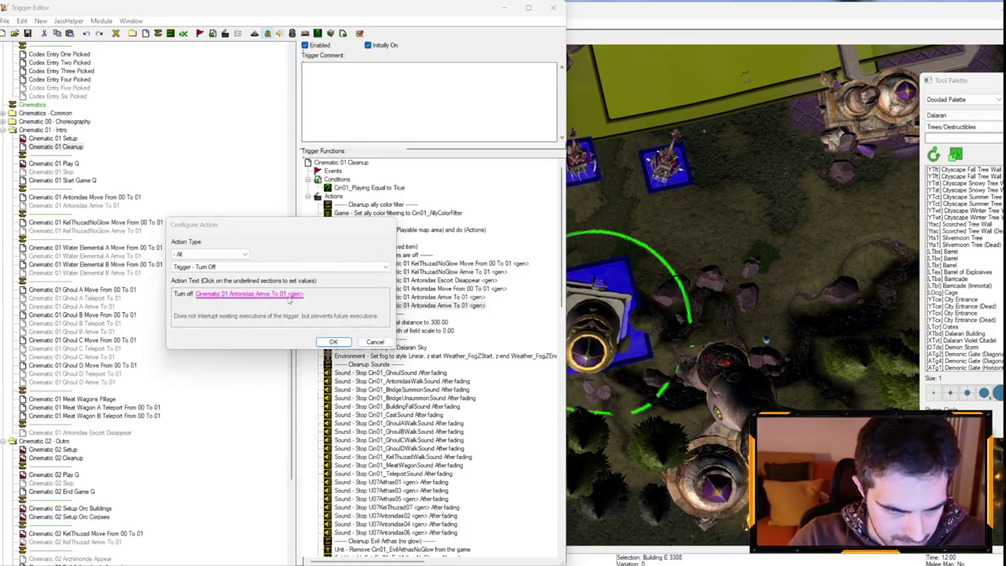
{"action": "left_click", "coordinate": [293, 293]}
{"action": "left_click", "coordinate": [316, 260]}
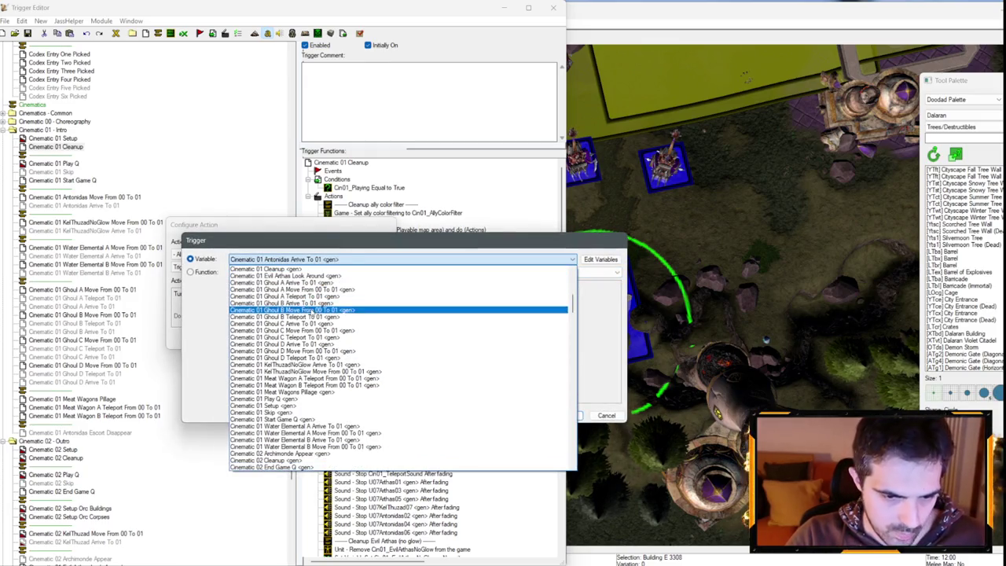
{"action": "scroll", "coordinate": [321, 393], "scroll_direction": "down", "scroll_amount": 2}
{"action": "left_click", "coordinate": [315, 405]}
{"action": "key", "text": "Return"}
{"action": "key", "text": "Return"}
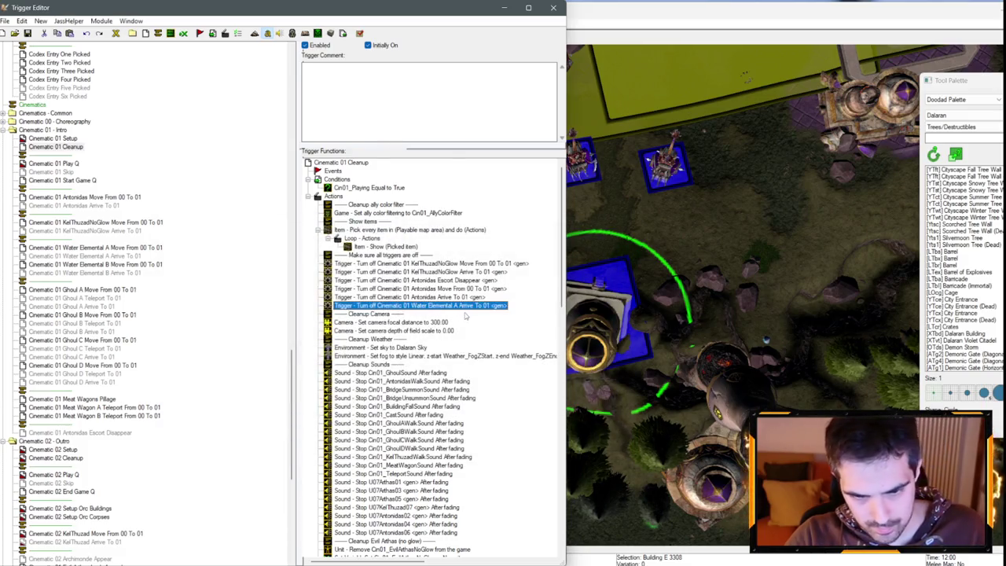
{"action": "key", "text": "ctrl+c"}
{"action": "key", "text": "ctrl+v"}
{"action": "double_click", "coordinate": [465, 314]}
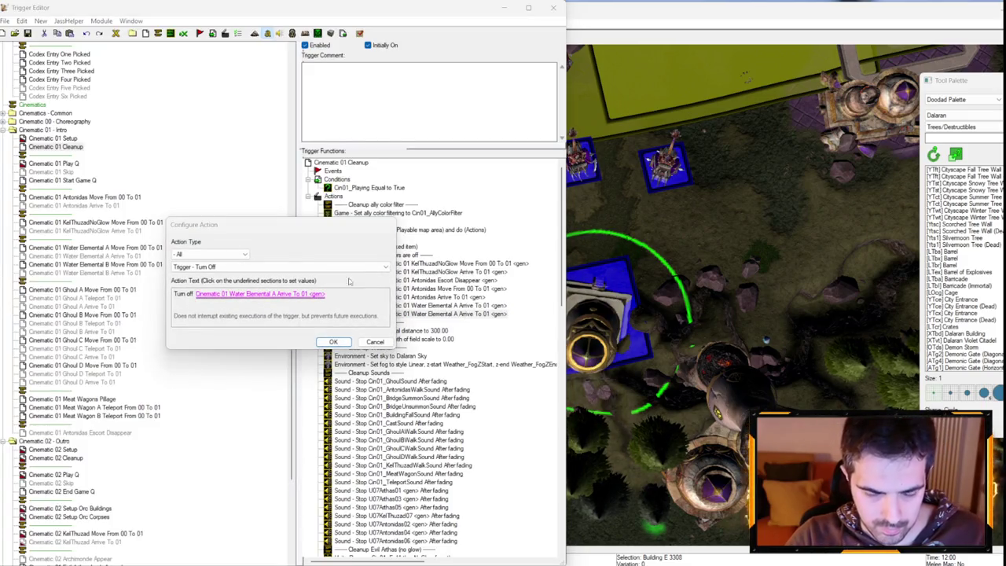
{"action": "left_click", "coordinate": [259, 293]}
{"action": "left_click", "coordinate": [393, 258]}
{"action": "key", "text": "Down"}
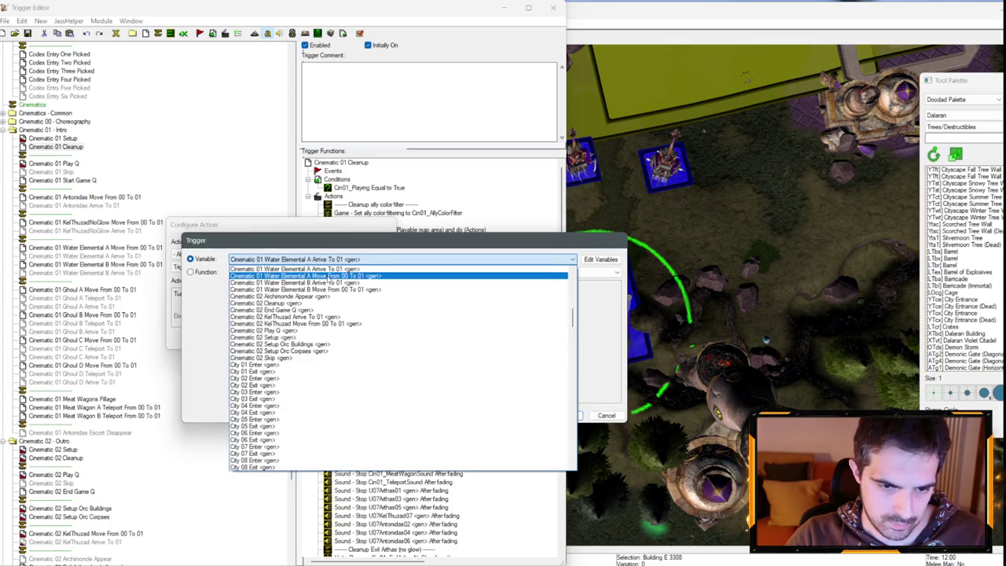
{"action": "key", "text": "Return"}
{"action": "key", "text": "Return"}
{"action": "key", "text": "Return"}
- Turn off Water Elemental B Arrive and Water Elemental B Move From 00 To 01
{"action": "key", "text": "ctrl+v"}
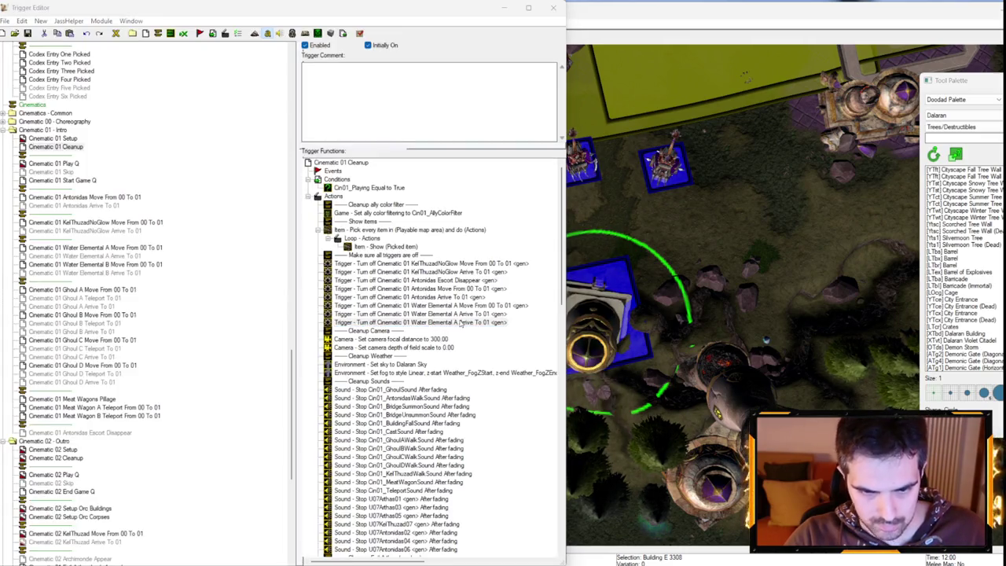
{"action": "double_click", "coordinate": [461, 324]}
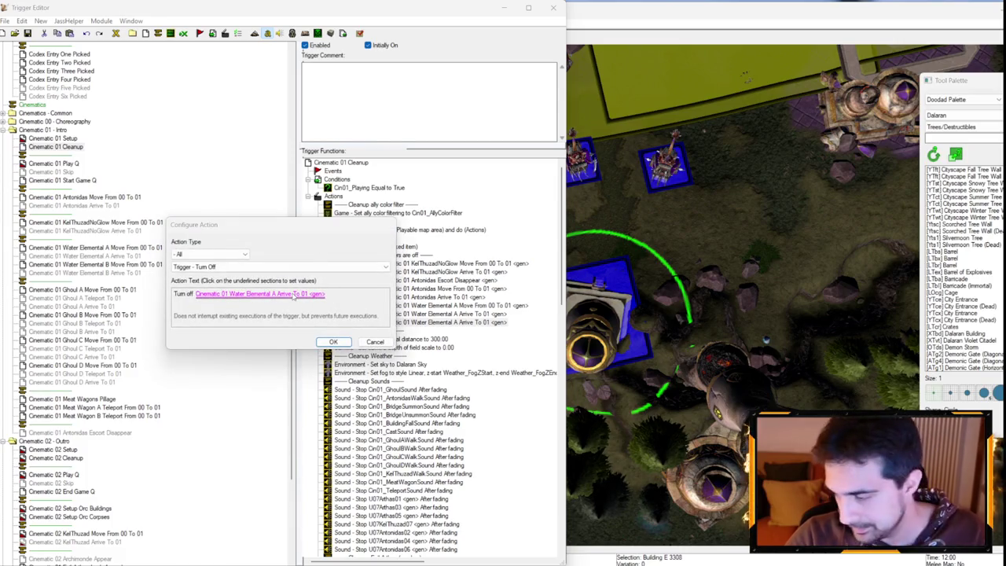
{"action": "left_click", "coordinate": [294, 294]}
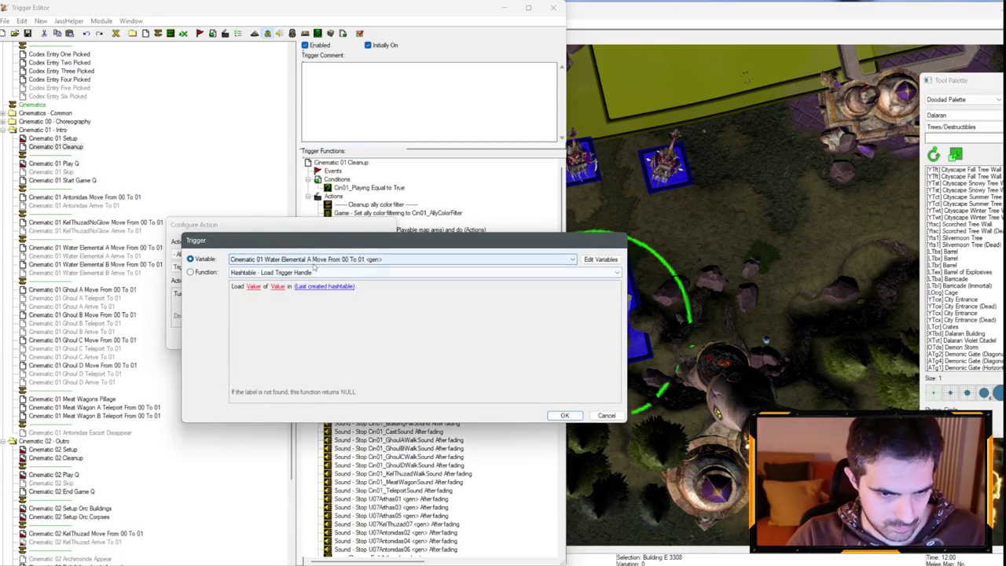
{"action": "key", "text": "Return"}
{"action": "key", "text": "Return"}
{"action": "key", "text": "ctrl+v"}
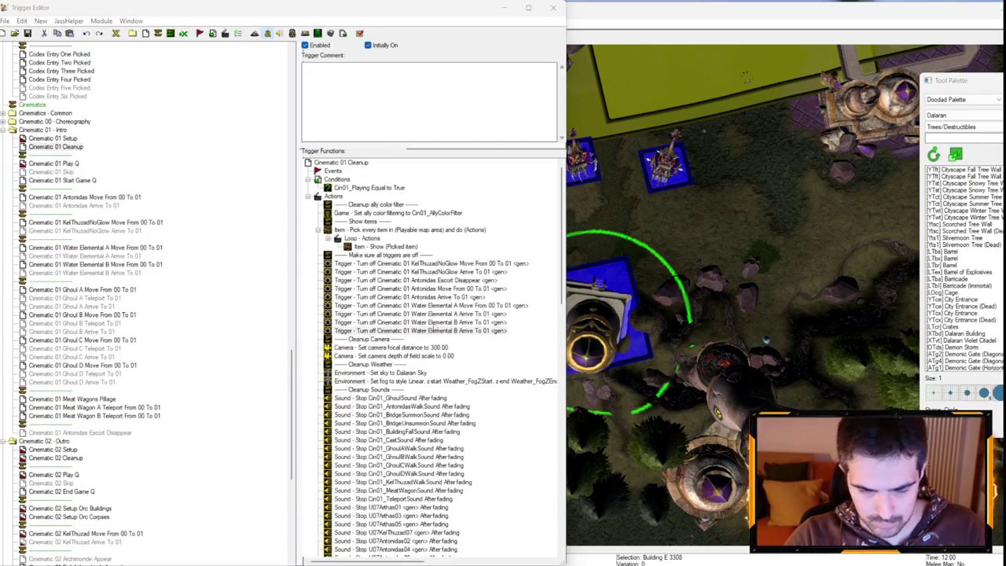
{"action": "double_click", "coordinate": [457, 331]}
{"action": "left_click", "coordinate": [290, 294]}
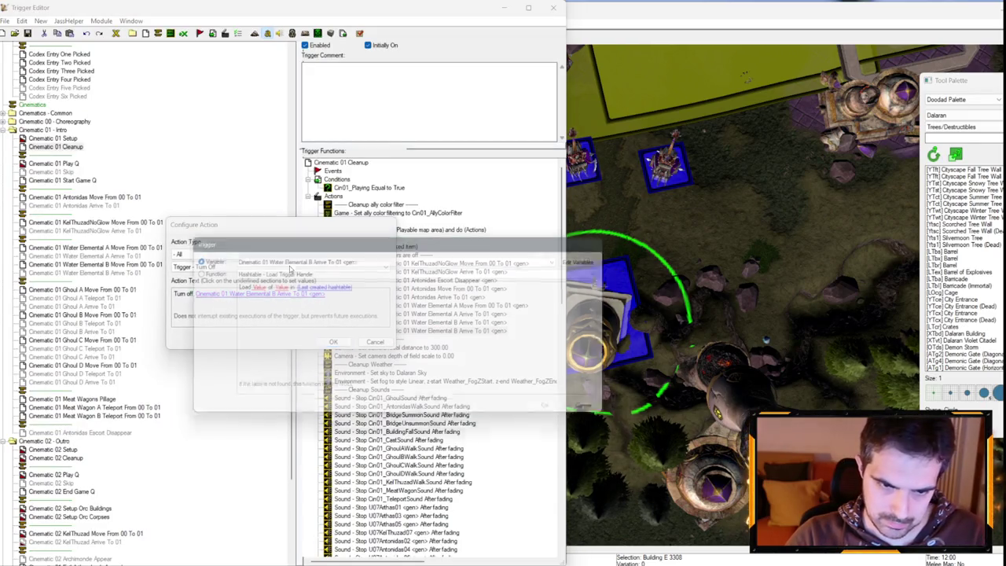
{"action": "key", "text": "Down"}
{"action": "key", "text": "Return"}
{"action": "key", "text": "Return"}
- Add a Turn Off action for Ghoul A Arrive To 01
{"action": "key", "text": "ctrl+v"}
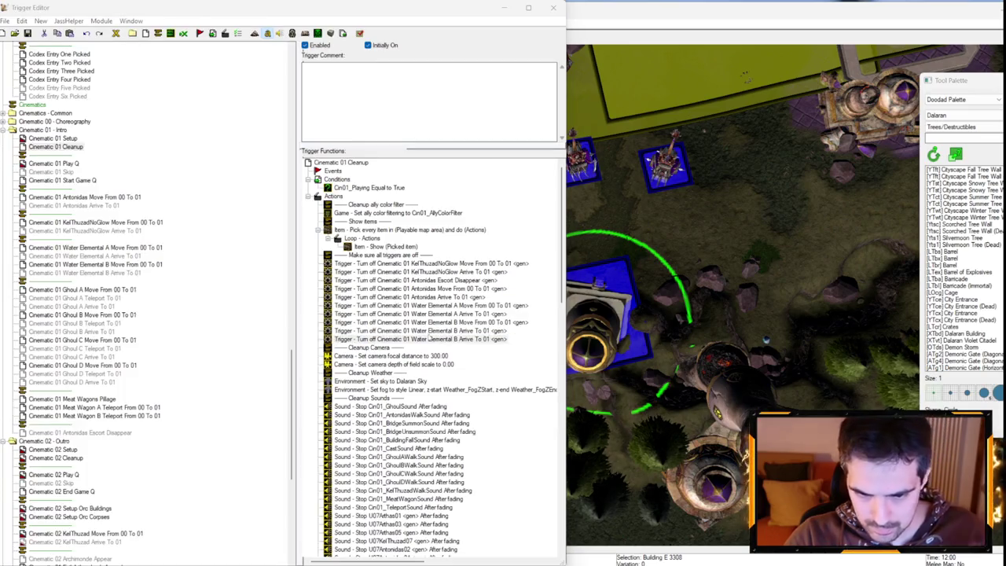
{"action": "double_click", "coordinate": [430, 339]}
{"action": "left_click", "coordinate": [289, 294]}
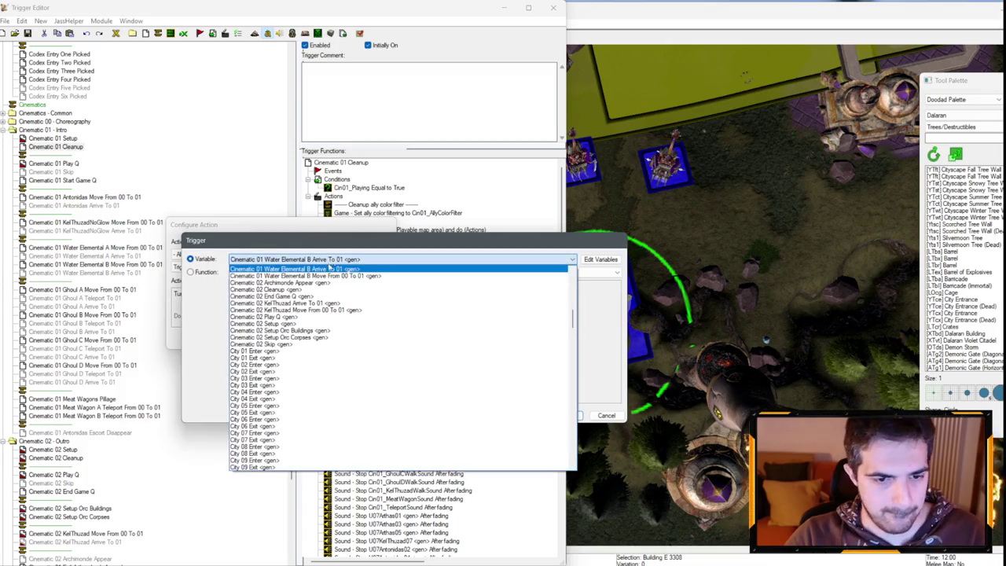
{"action": "scroll", "coordinate": [324, 298], "scroll_direction": "up", "scroll_amount": 7}
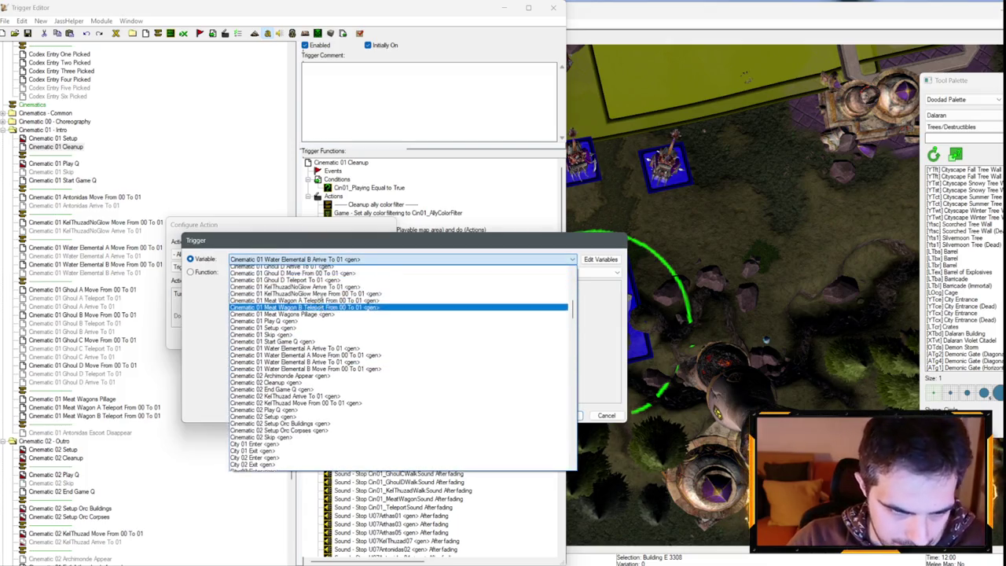
{"action": "scroll", "coordinate": [322, 310], "scroll_direction": "up", "scroll_amount": 2}
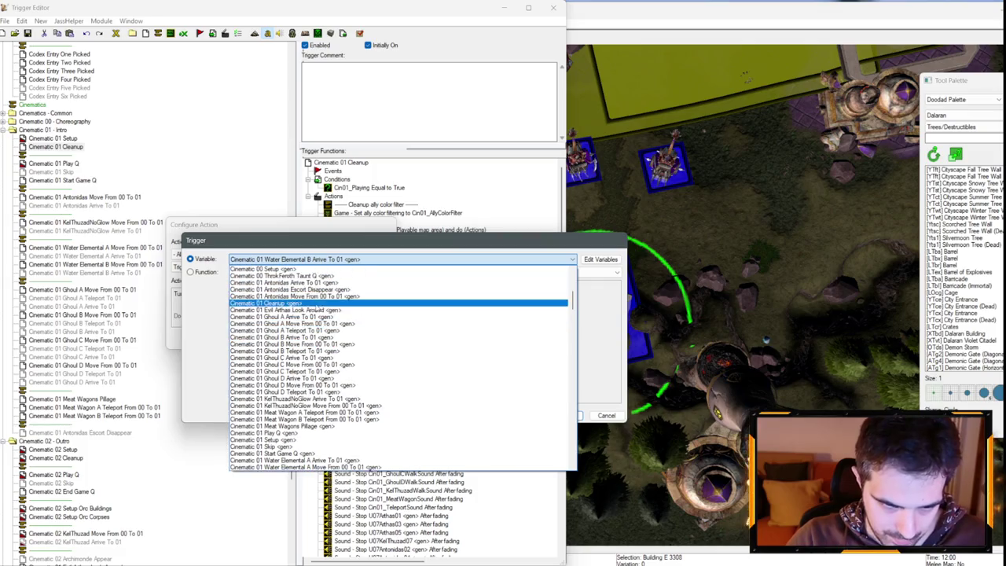
{"action": "left_click", "coordinate": [436, 336]}
{"action": "key", "text": "Return"}
{"action": "key", "text": "Return"}
{"action": "key", "text": "ctrl+c"}
{"action": "key", "text": "ctrl+v"}
{"action": "key", "text": "ctrl+v"}
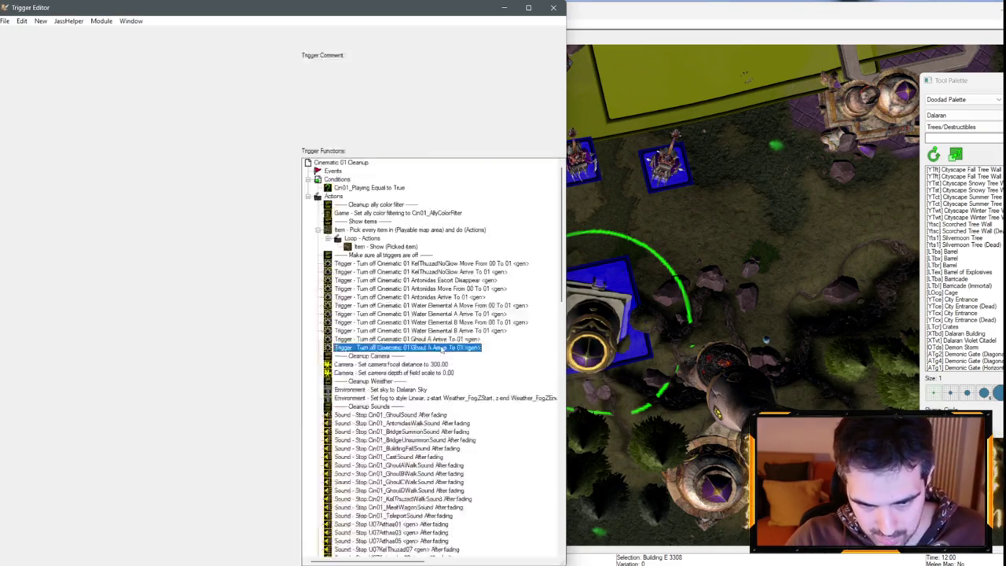
- Add Turn Off actions for Ghoul A Move From 00 To 01 and Ghoul A Teleport To 01
{"action": "double_click", "coordinate": [431, 347]}
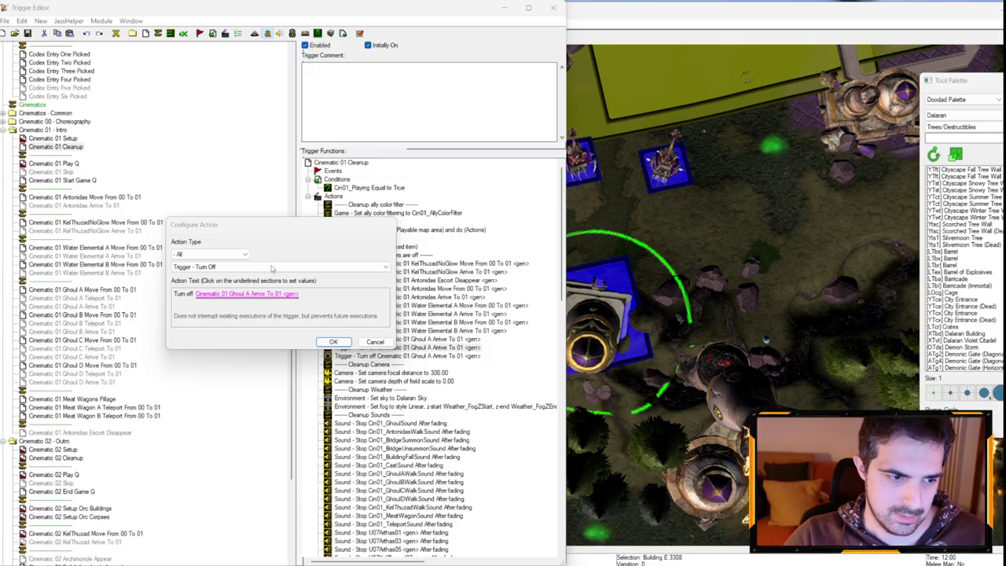
{"action": "left_click", "coordinate": [247, 293]}
{"action": "key", "text": "Down"}
{"action": "key", "text": "Return"}
{"action": "key", "text": "Return"}
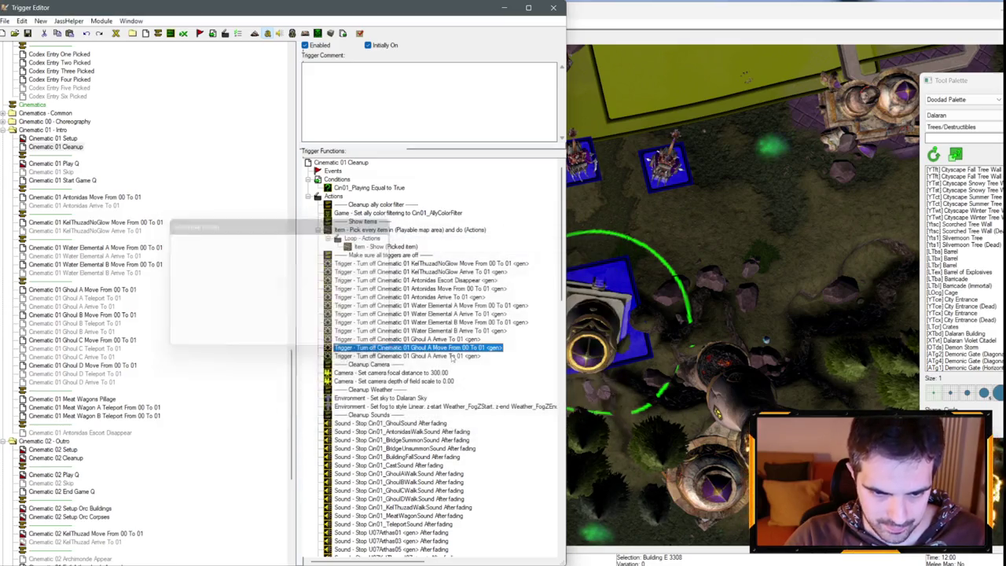
{"action": "key", "text": "Return"}
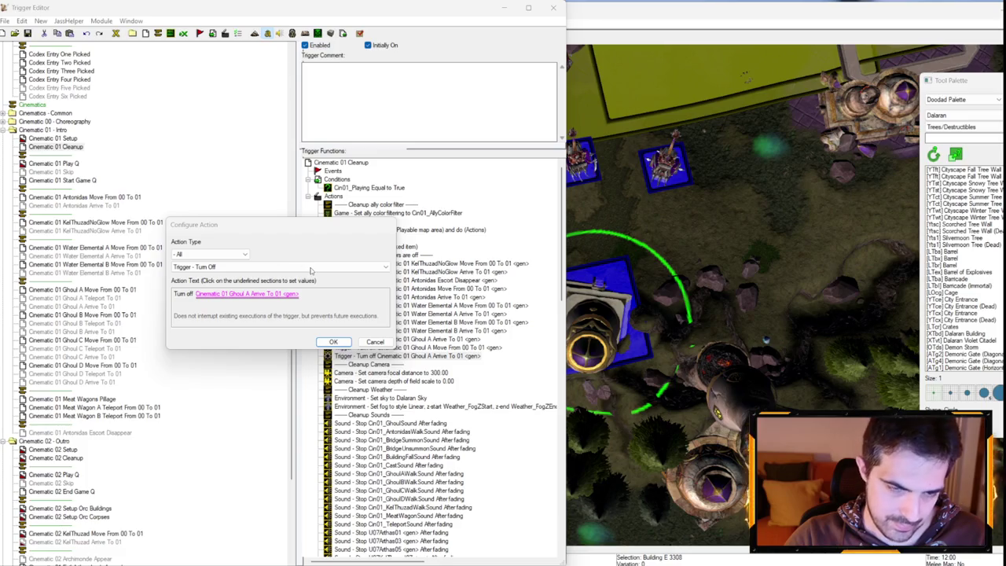
{"action": "left_click", "coordinate": [292, 294]}
{"action": "key", "text": "Down"}
{"action": "key", "text": "Down"}
{"action": "key", "text": "Return"}
{"action": "key", "text": "Return"}
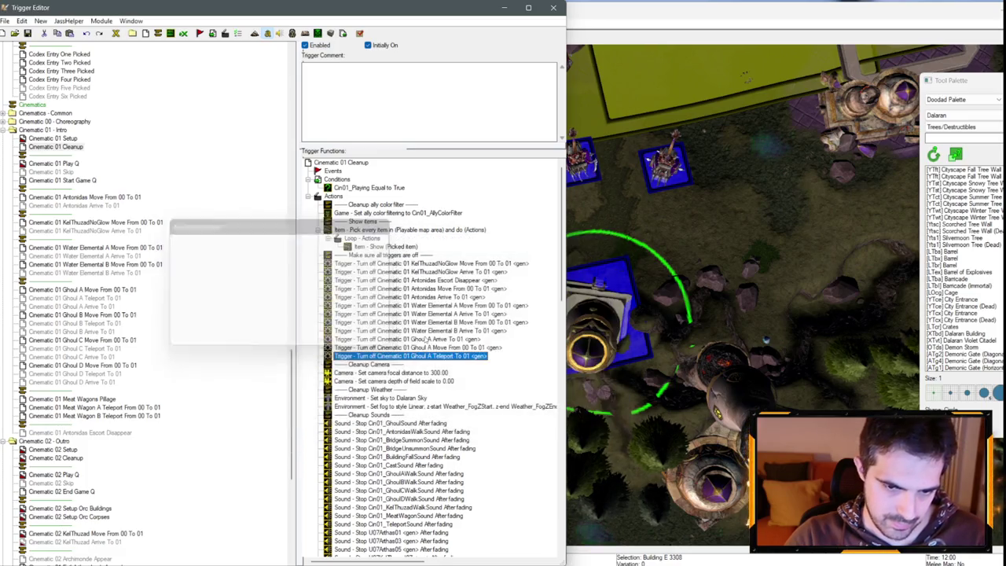
{"action": "key", "text": "shift+Up"}
{"action": "key", "text": "shift+Up"}
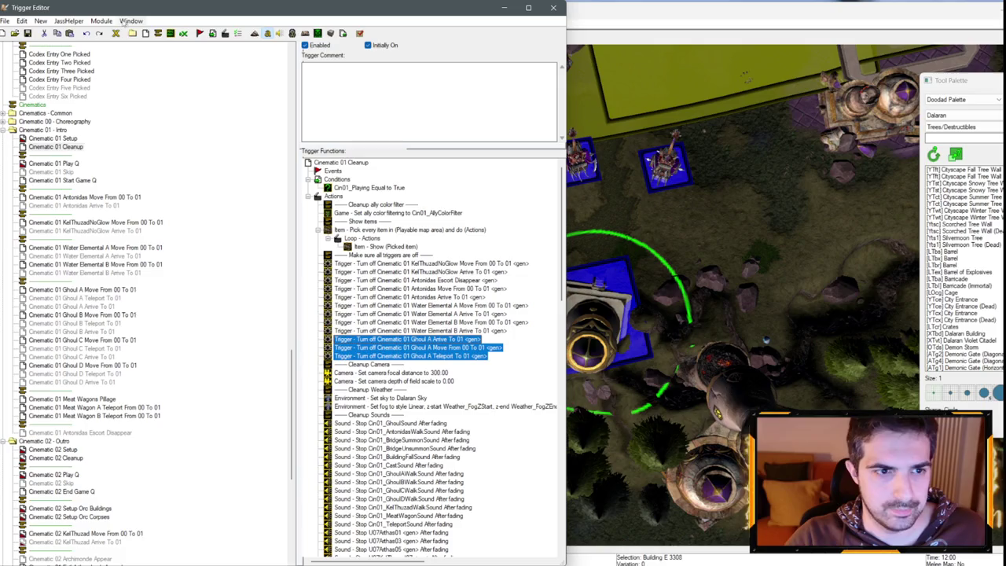
- Clear the Untitled map's Cin01 variables and Ghoul D triggers, add an empty category, return to the main map
{"action": "left_click", "coordinate": [130, 20]}
{"action": "left_click", "coordinate": [165, 48]}
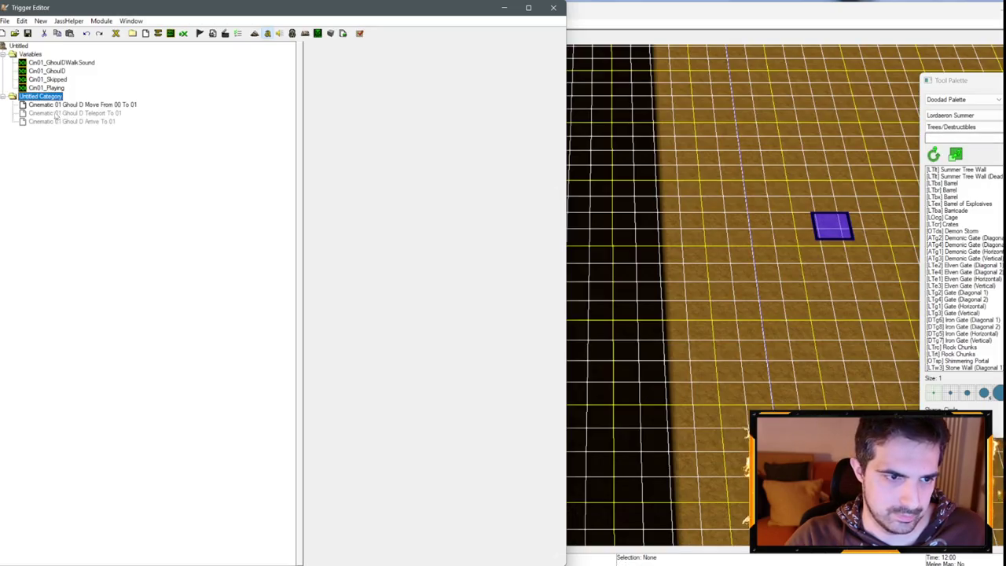
{"action": "key", "text": "Delete"}
{"action": "key", "text": "Return"}
{"action": "key", "text": "Return"}
{"action": "key", "text": "Return"}
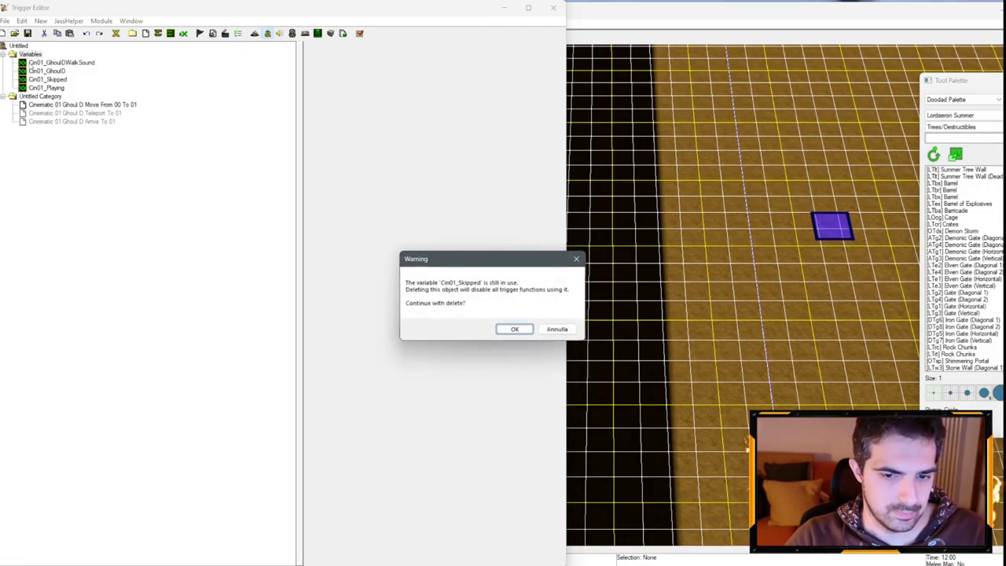
{"action": "key", "text": "Return"}
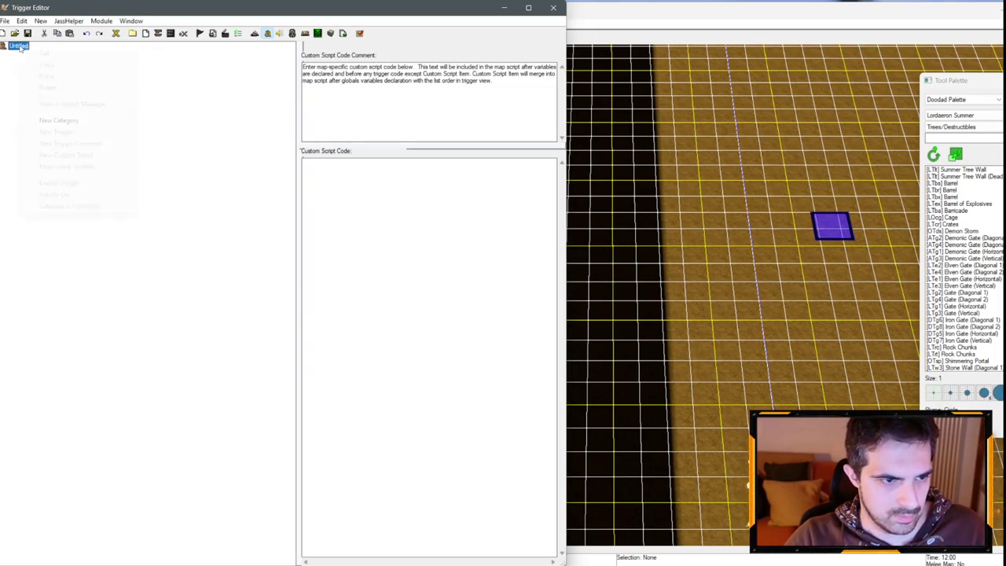
{"action": "left_click", "coordinate": [74, 121]}
{"action": "left_click", "coordinate": [125, 22]}
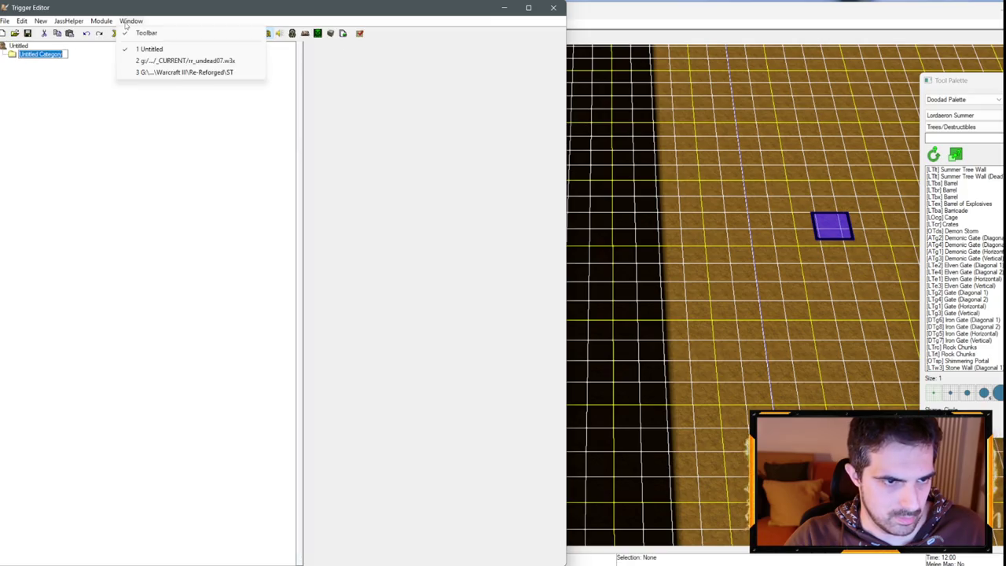
{"action": "left_click", "coordinate": [163, 72]}
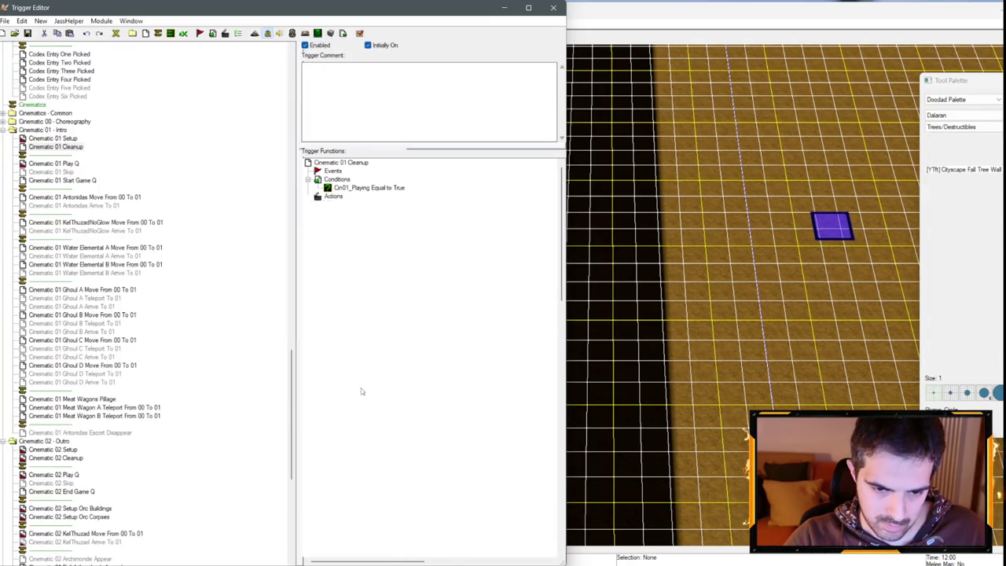
- Duplicate the three Ghoul A turn-off actions (Arrive, Move, Teleport)
{"action": "key", "text": "Up"}
{"action": "key", "text": "Up"}
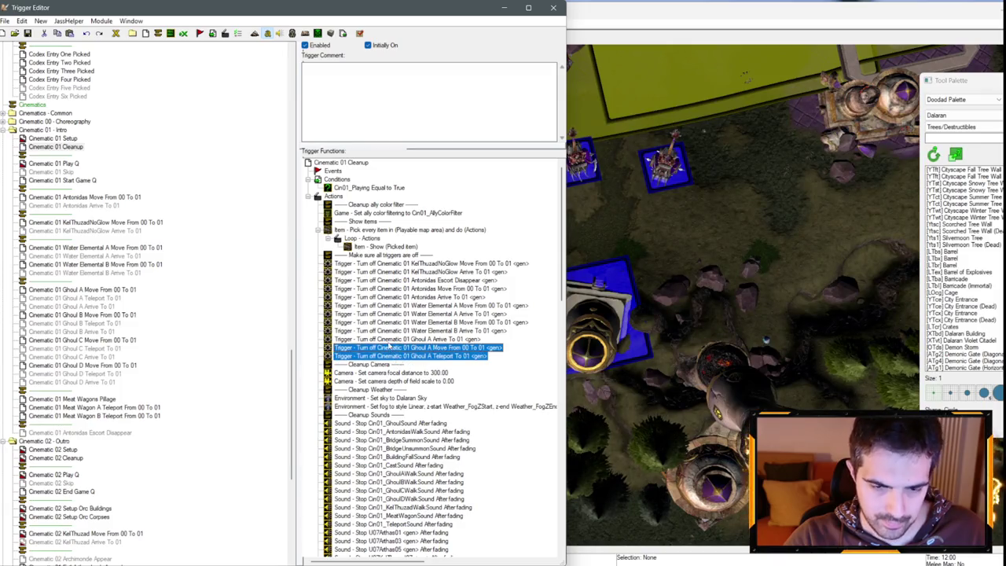
{"action": "key", "text": "Down"}
{"action": "key", "text": "Down"}
{"action": "key", "text": "Up"}
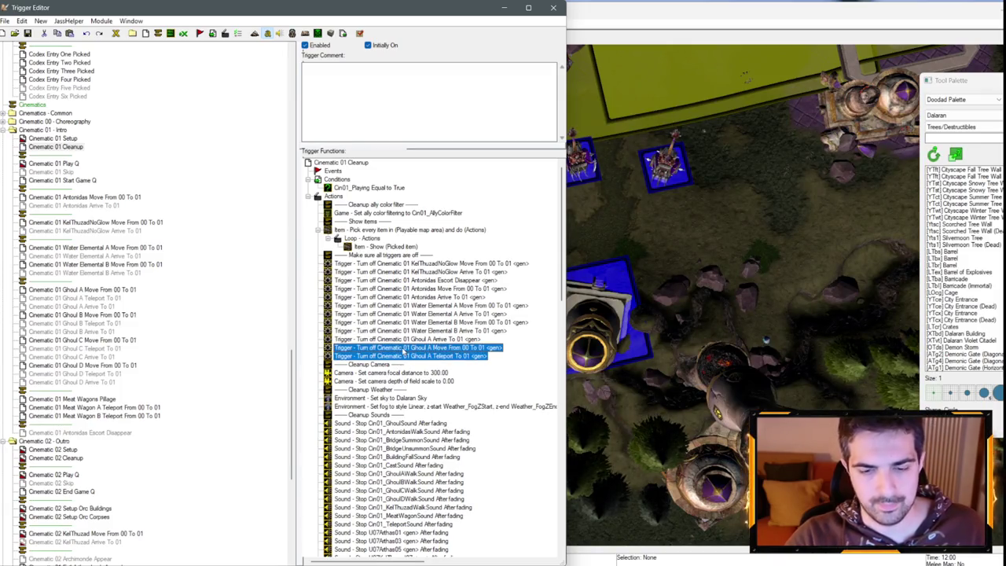
{"action": "key", "text": "Down"}
{"action": "key", "text": "Up"}
{"action": "key", "text": "Up"}
{"action": "key", "text": "Down"}
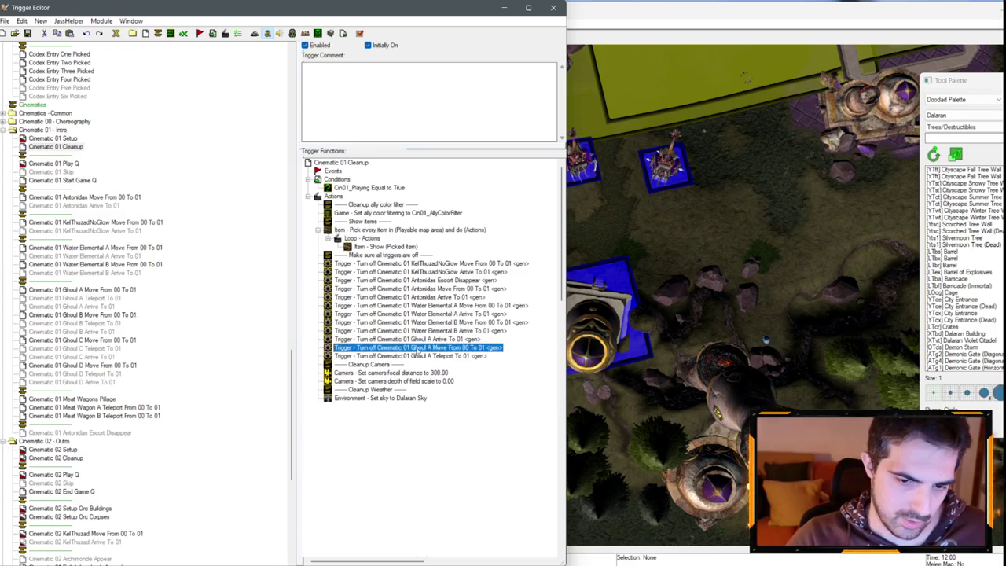
{"action": "key", "text": "Down"}
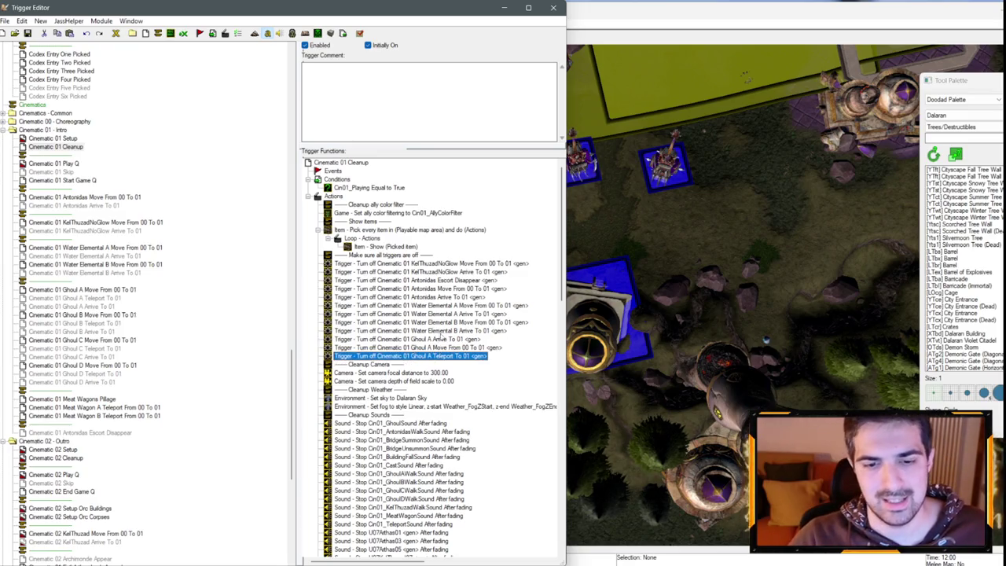
{"action": "key", "text": "Up"}
{"action": "key", "text": "Up"}
{"action": "key", "text": "Down"}
{"action": "key", "text": "Down"}
{"action": "key", "text": "Up"}
{"action": "key", "text": "Up"}
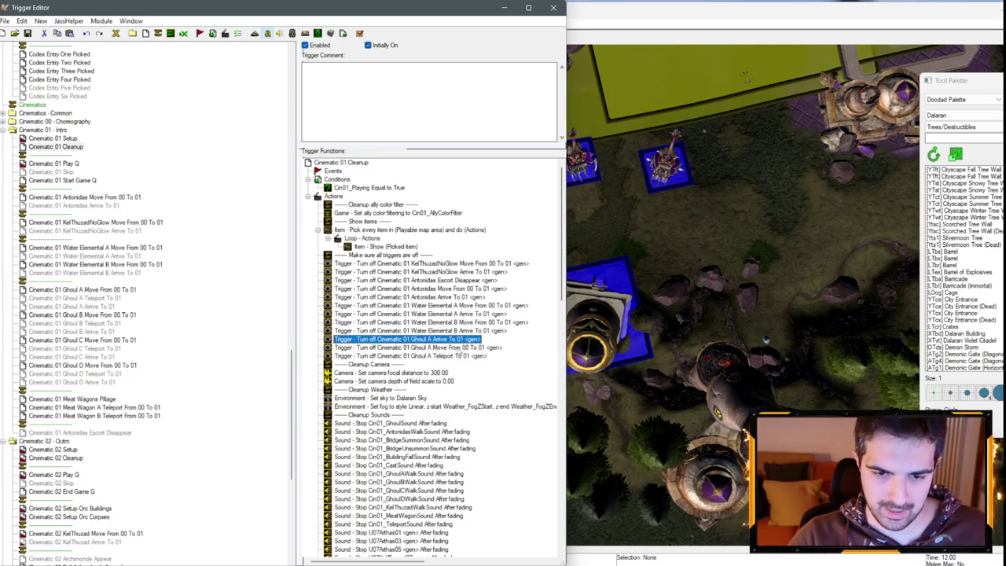
{"action": "key", "text": "shift+Down"}
{"action": "key", "text": "shift+Down"}
{"action": "key", "text": "ctrl+c"}
{"action": "key", "text": "ctrl+v"}
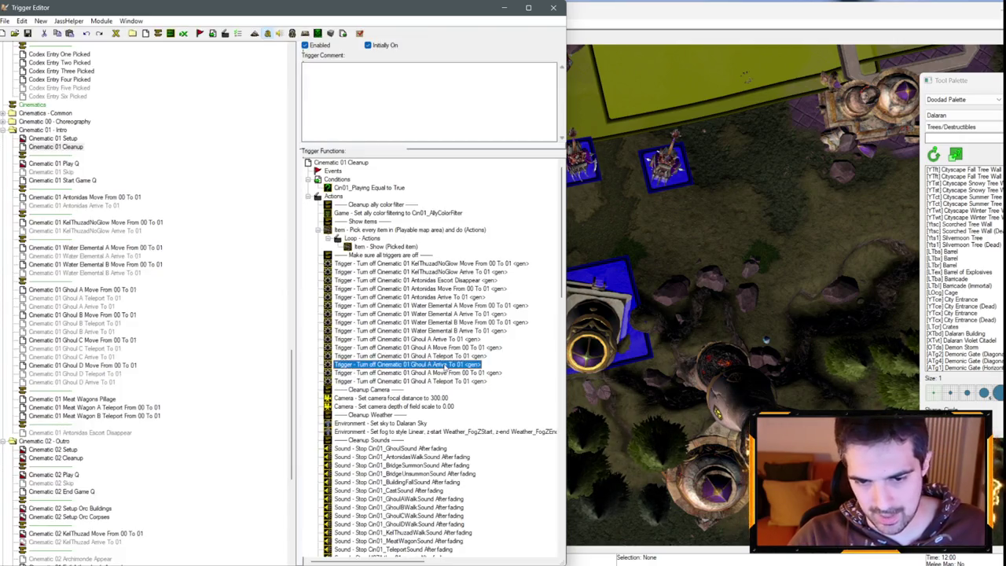
- Retarget the copies to turn off Ghoul B Arrive, Ghoul B Move and Ghoul B Teleport
{"action": "double_click", "coordinate": [445, 367]}
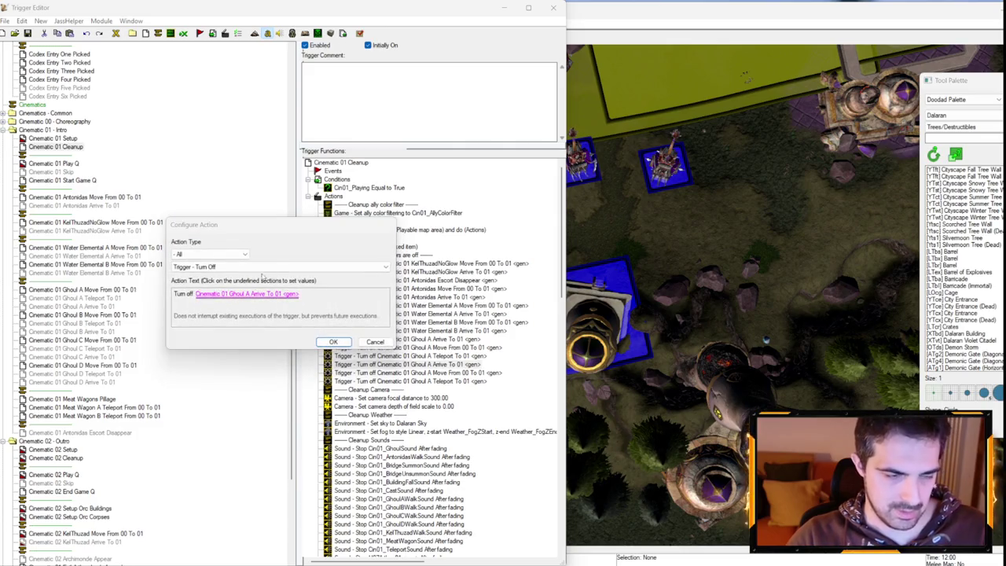
{"action": "key", "text": "Return"}
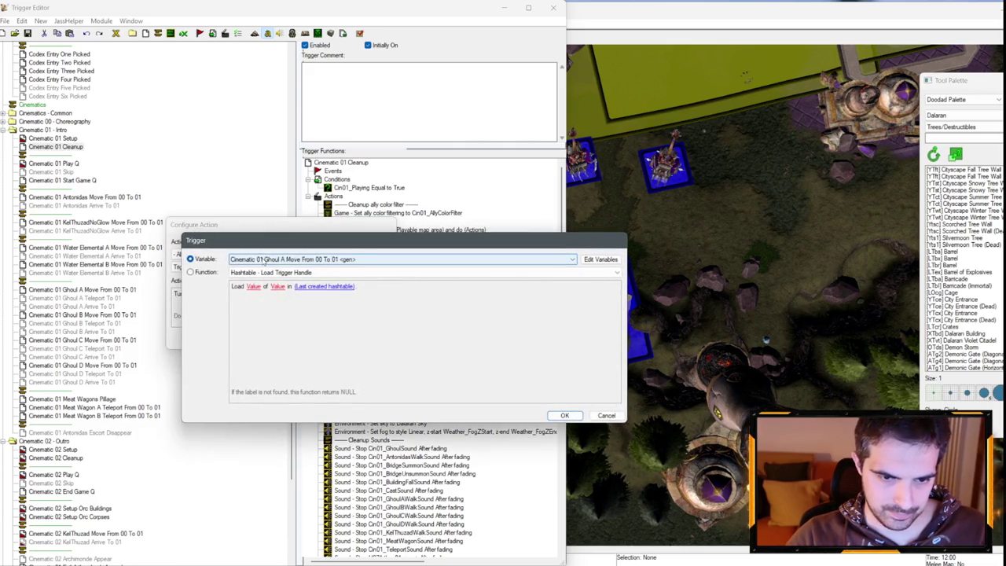
{"action": "key", "text": "Return"}
{"action": "key", "text": "Return"}
{"action": "key", "text": "Down"}
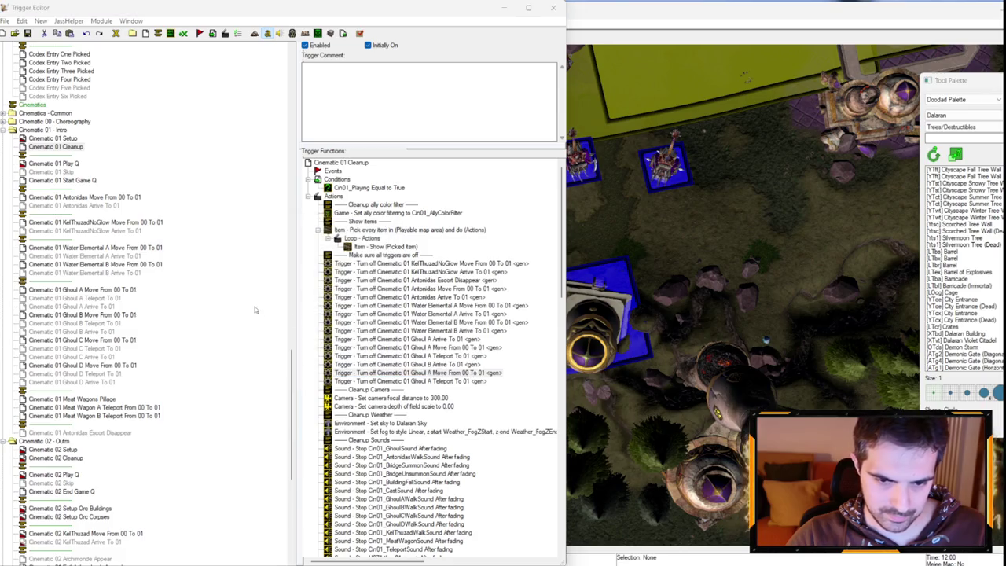
{"action": "key", "text": "Return"}
{"action": "left_click", "coordinate": [253, 296]}
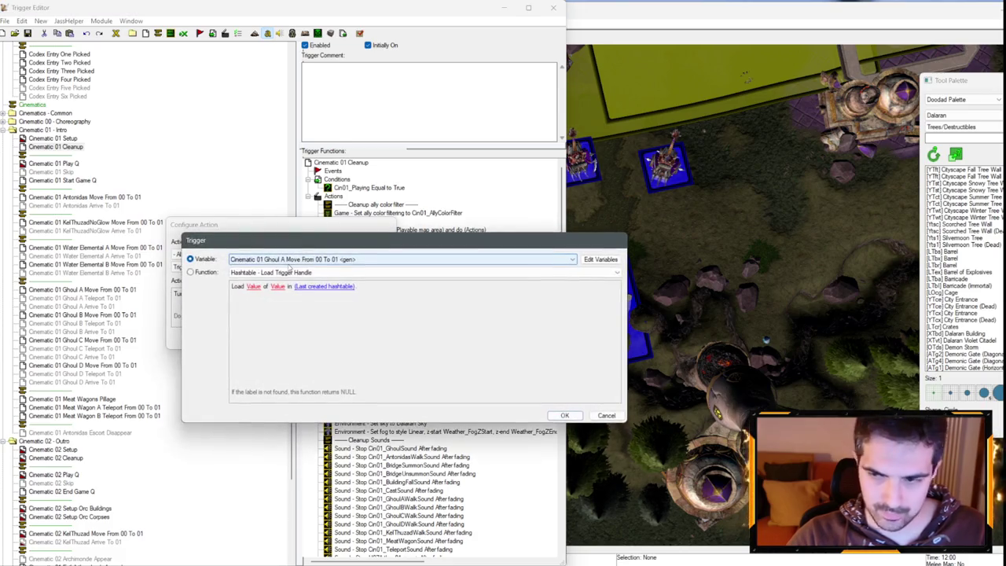
{"action": "key", "text": "Up"}
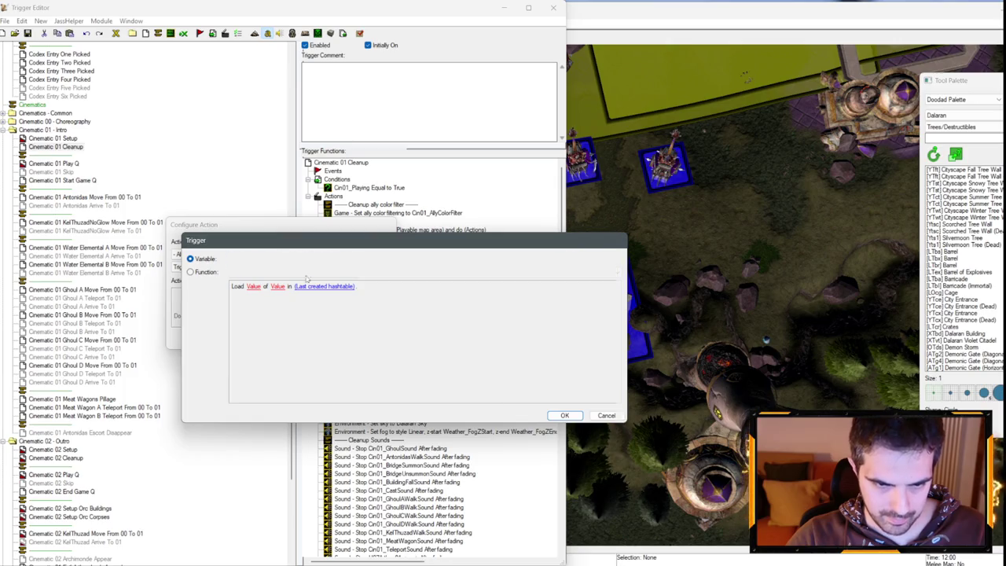
{"action": "key", "text": "Return"}
{"action": "key", "text": "Return"}
{"action": "key", "text": "Return"}
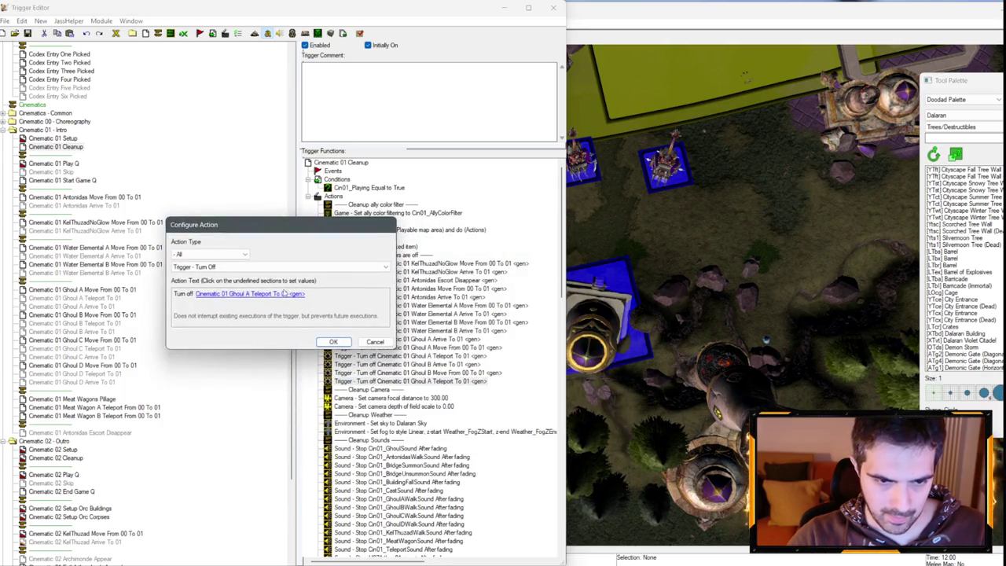
{"action": "key", "text": "Return"}
{"action": "key", "text": "Down"}
{"action": "key", "text": "Down"}
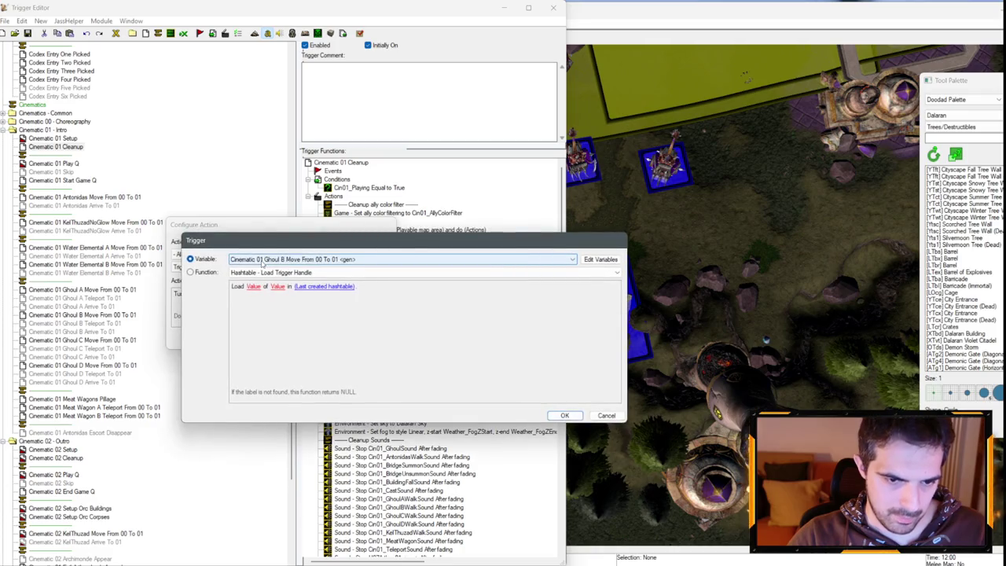
{"action": "key", "text": "Return"}
{"action": "key", "text": "Return"}
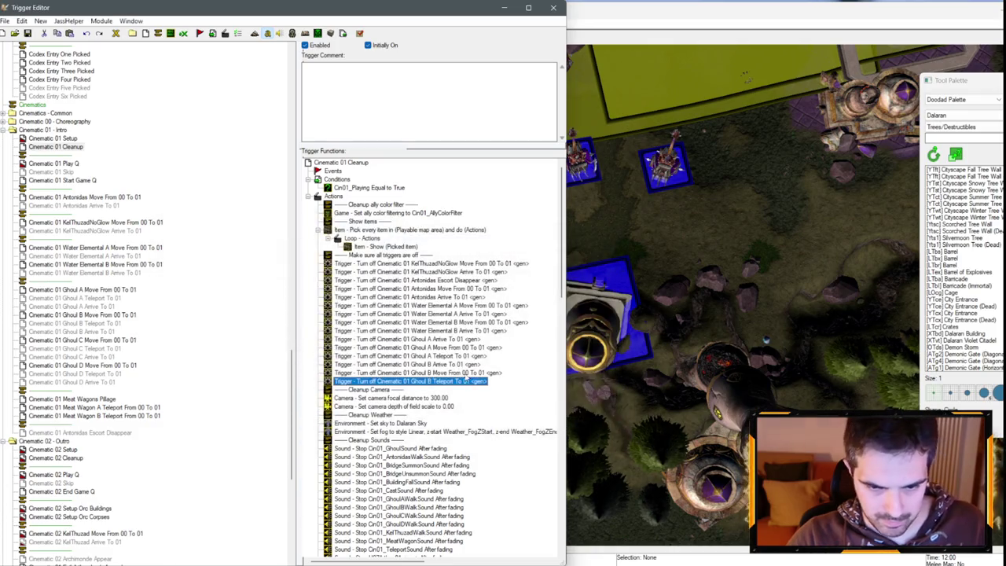
- Paste another set and retarget it to Ghoul C Arrive, Move and Teleport
{"action": "key", "text": "ctrl+v"}
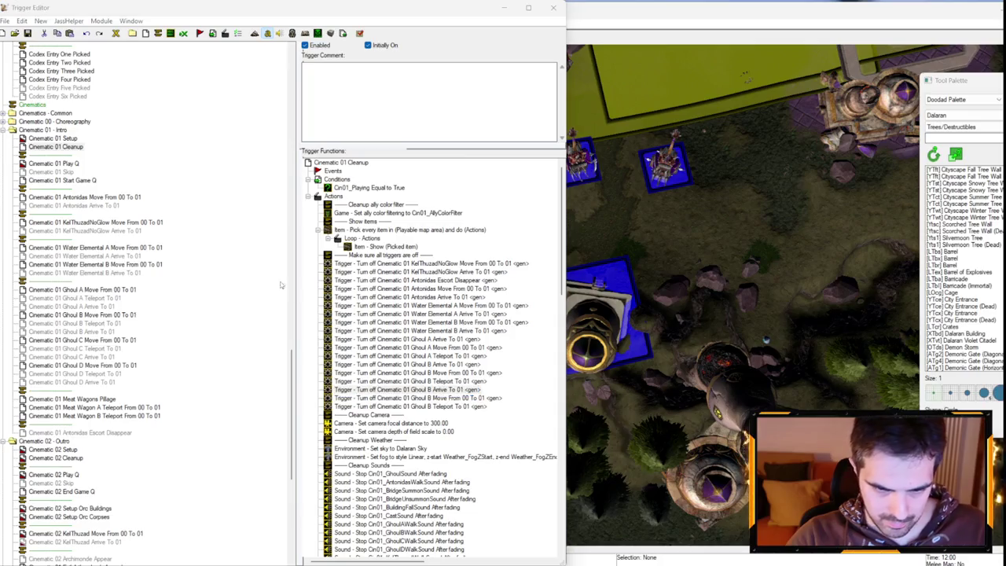
{"action": "key", "text": "Return"}
{"action": "left_click", "coordinate": [222, 294]}
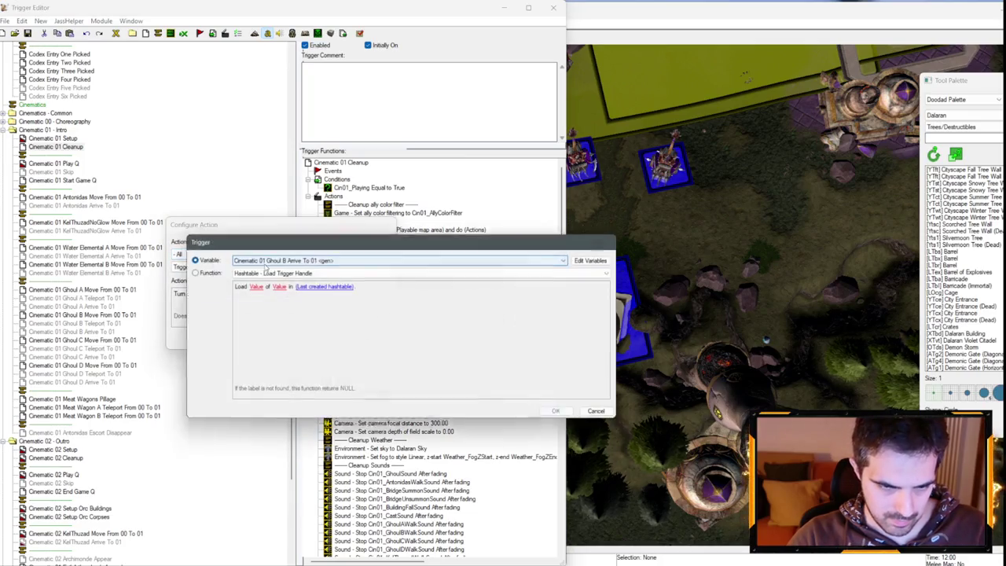
{"action": "key", "text": "Return"}
{"action": "key", "text": "Return"}
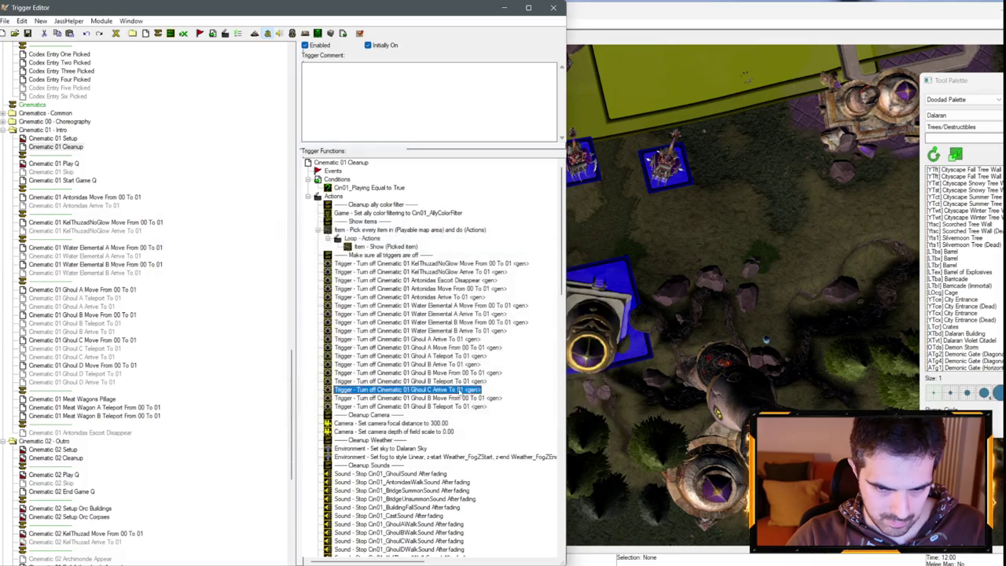
{"action": "double_click", "coordinate": [417, 397]}
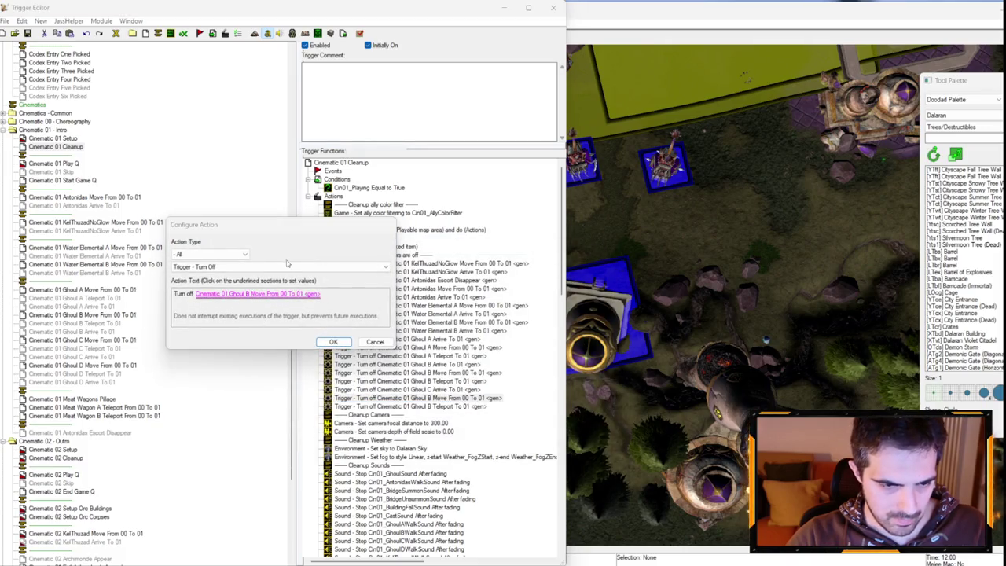
{"action": "key", "text": "Return"}
{"action": "key", "text": "Return"}
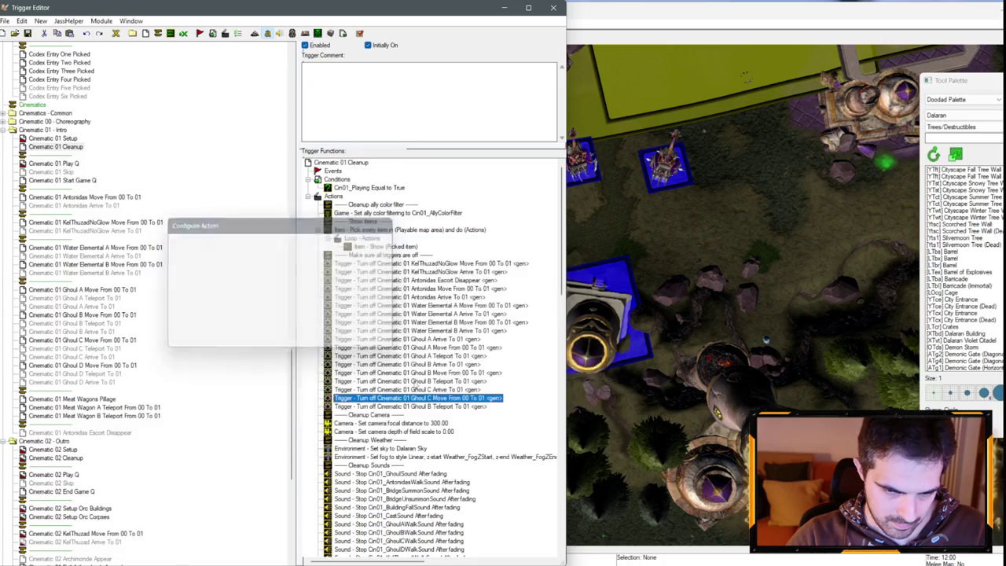
{"action": "key", "text": "Down"}
{"action": "key", "text": "Return"}
{"action": "left_click", "coordinate": [272, 294]}
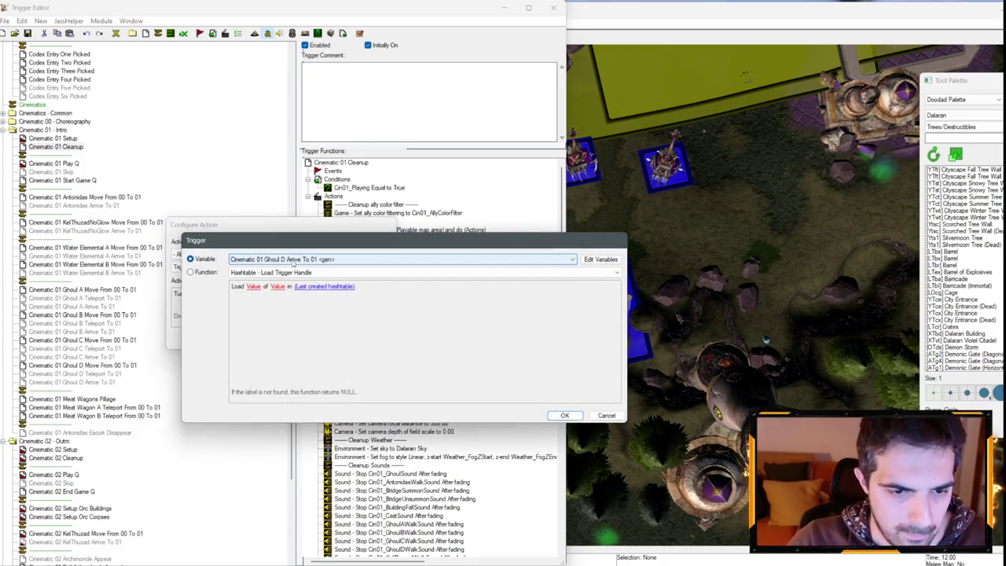
{"action": "key", "text": "Return"}
{"action": "key", "text": "Return"}
- Copy the Ghoul C turn-off actions and change the first copy to Ghoul D Arrive
{"action": "left_click", "coordinate": [465, 391], "text": "shift"}
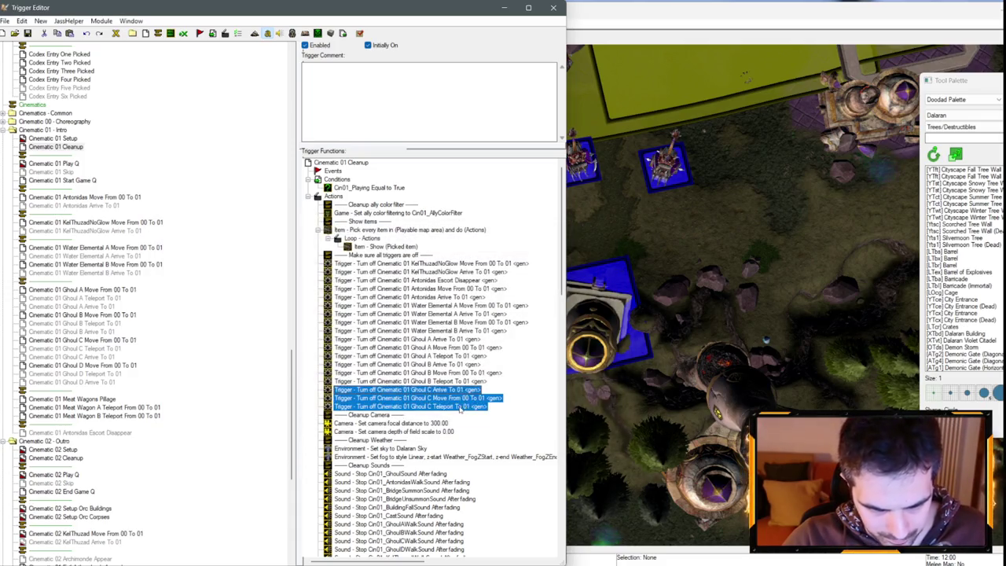
{"action": "key", "text": "ctrl+c"}
{"action": "key", "text": "ctrl+v"}
{"action": "double_click", "coordinate": [456, 415]}
{"action": "left_click", "coordinate": [226, 294]}
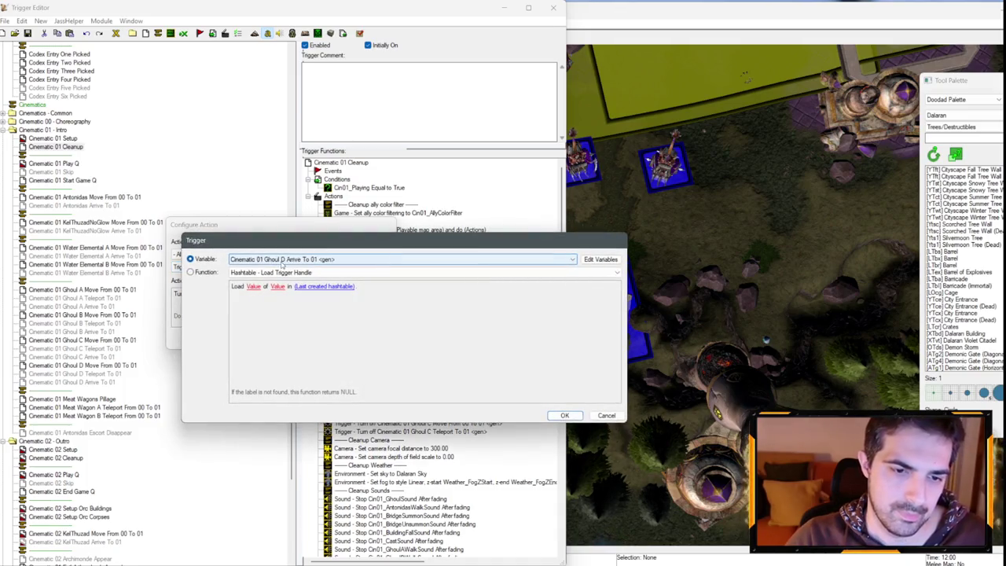
{"action": "key", "text": "Return"}
{"action": "key", "text": "Return"}
{"action": "key", "text": "Return"}
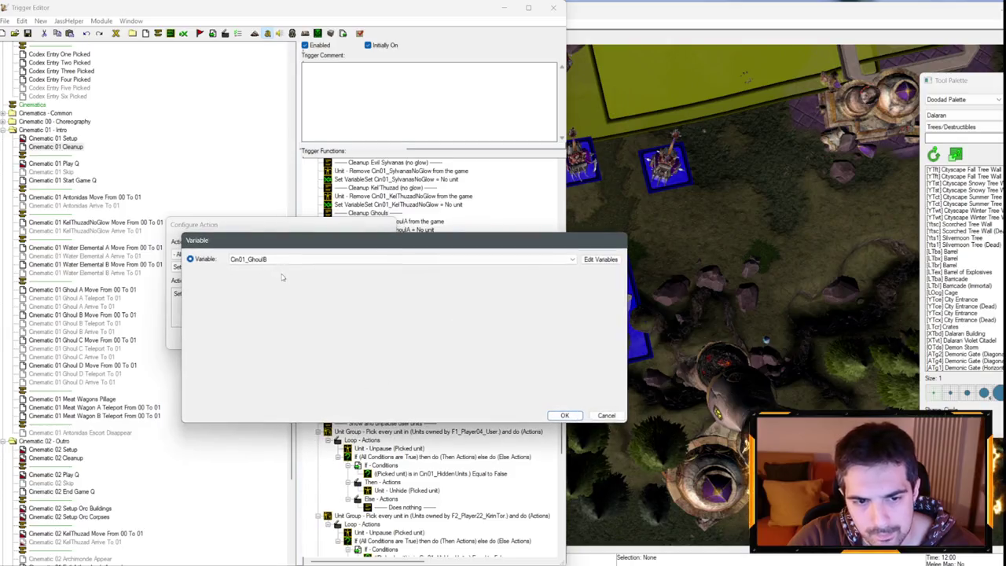
- Make the copied actions clear Cin01_GhoulD and remove Cin01_GhoulD from the game
{"action": "key", "text": "Return"}
{"action": "key", "text": "Return"}
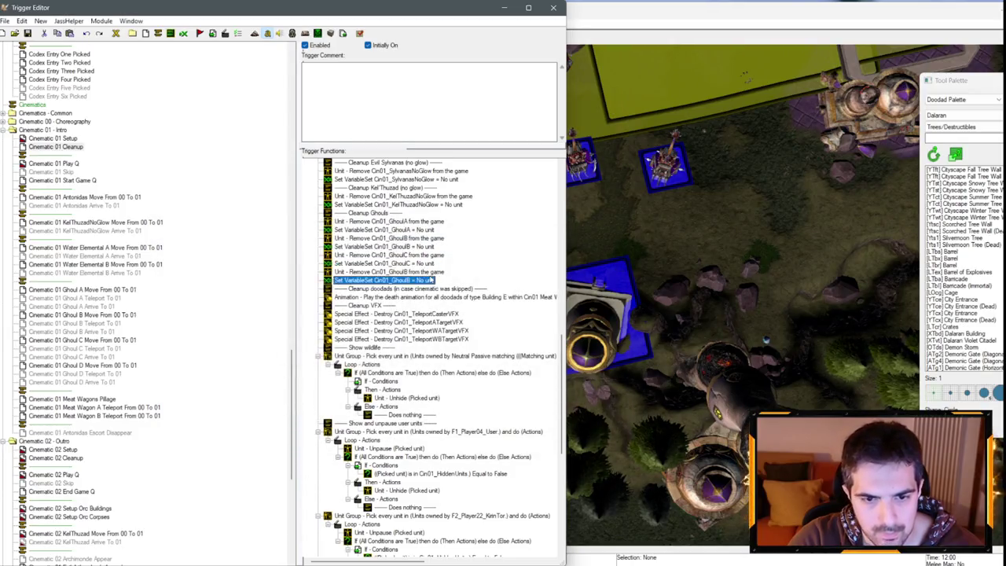
{"action": "key", "text": "Return"}
{"action": "left_click", "coordinate": [228, 294]}
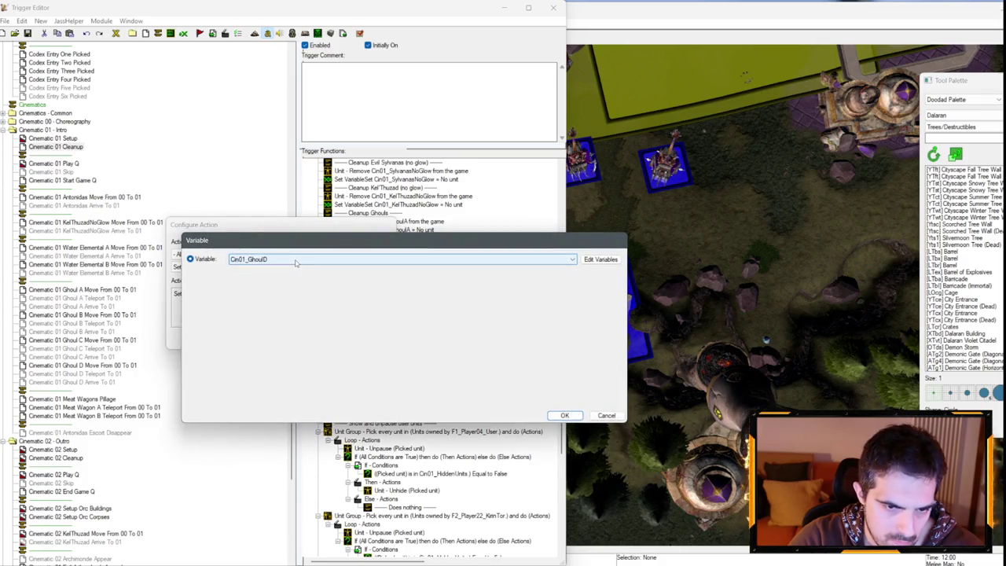
{"action": "key", "text": "Return"}
{"action": "key", "text": "Return"}
{"action": "key", "text": "Return"}
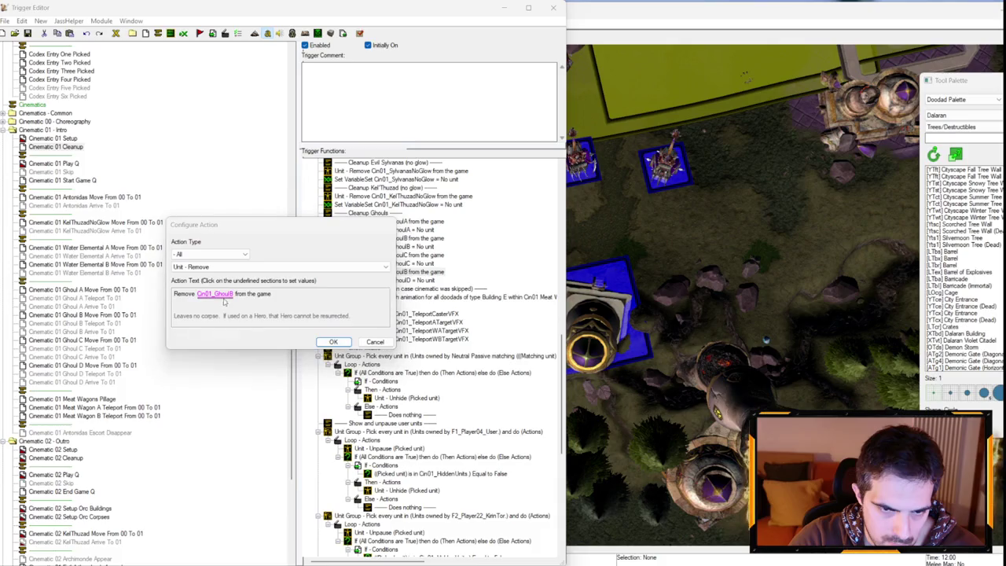
{"action": "left_click", "coordinate": [226, 297]}
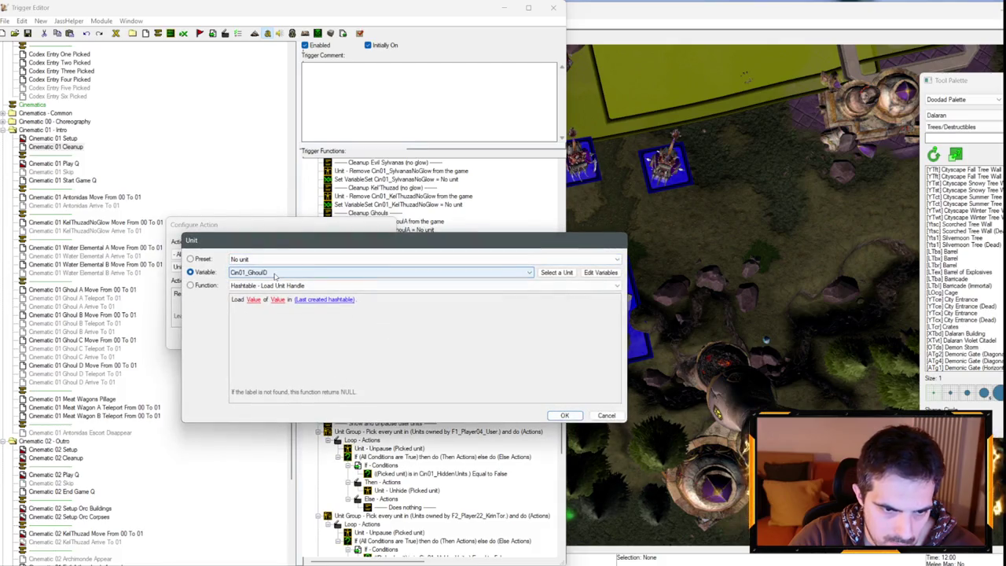
{"action": "key", "text": "Return"}
{"action": "key", "text": "Return"}
- Switch to the Cinematic 01 Setup trigger
{"action": "scroll", "coordinate": [353, 338], "scroll_direction": "up", "scroll_amount": 5}
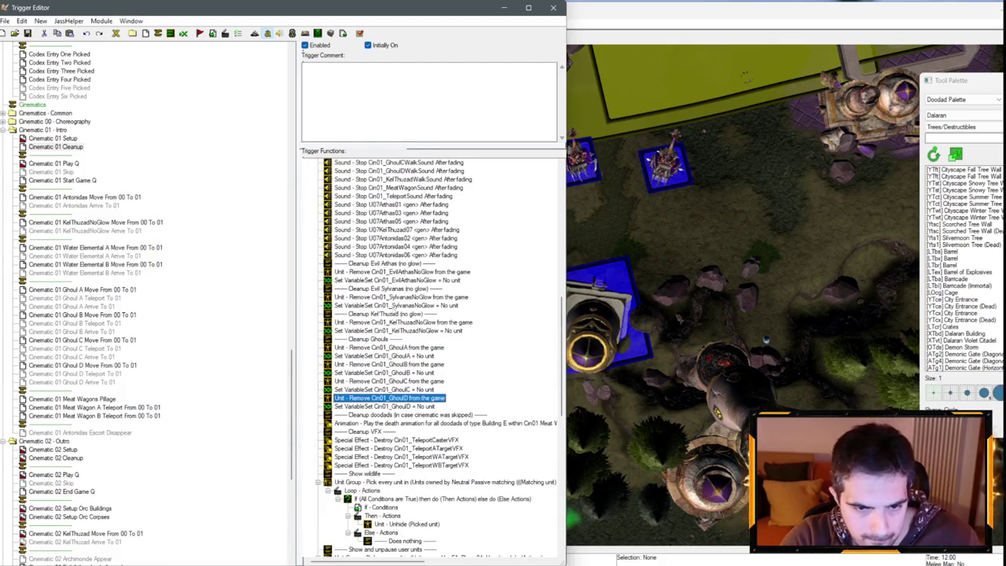
{"action": "left_click", "coordinate": [352, 340]}
{"action": "left_click", "coordinate": [53, 138]}
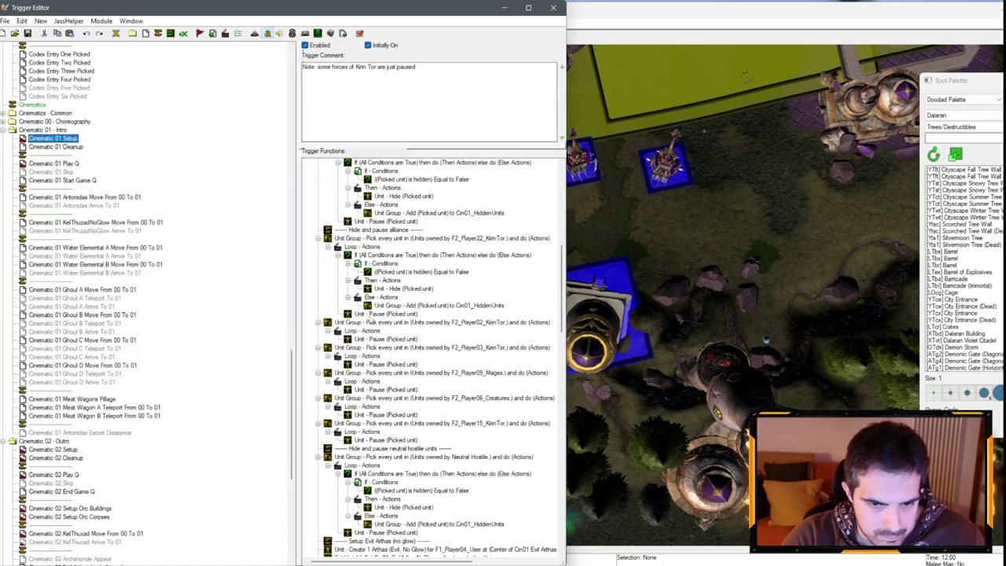
- Review Cinematic 01 Setup, selecting the Setup Antonidas and Setup Archmages (no glow) headers
{"action": "scroll", "coordinate": [393, 314], "scroll_direction": "up", "scroll_amount": 10}
{"action": "scroll", "coordinate": [399, 302], "scroll_direction": "down", "scroll_amount": 14}
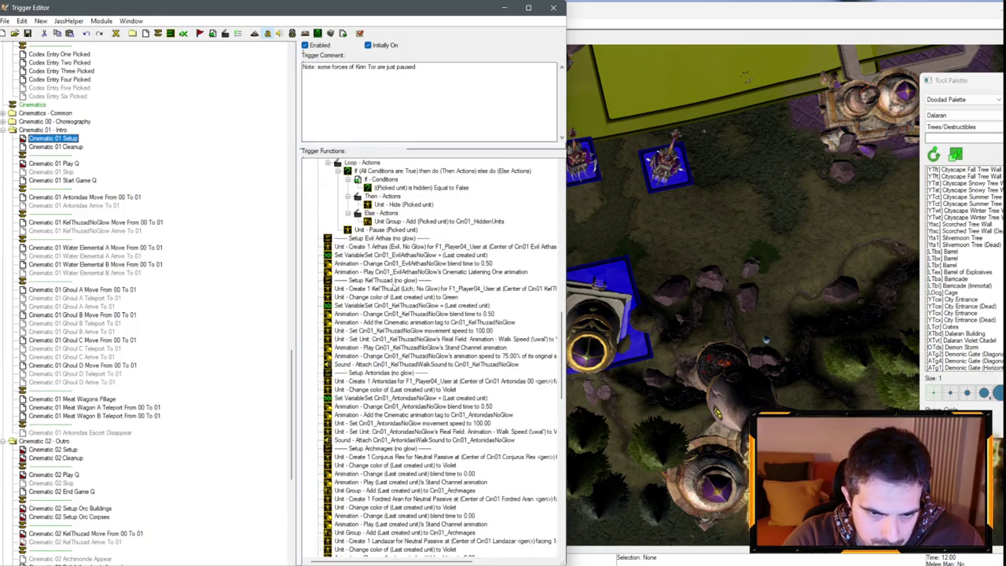
{"action": "left_click", "coordinate": [380, 373]}
{"action": "scroll", "coordinate": [379, 369], "scroll_direction": "down", "scroll_amount": 5}
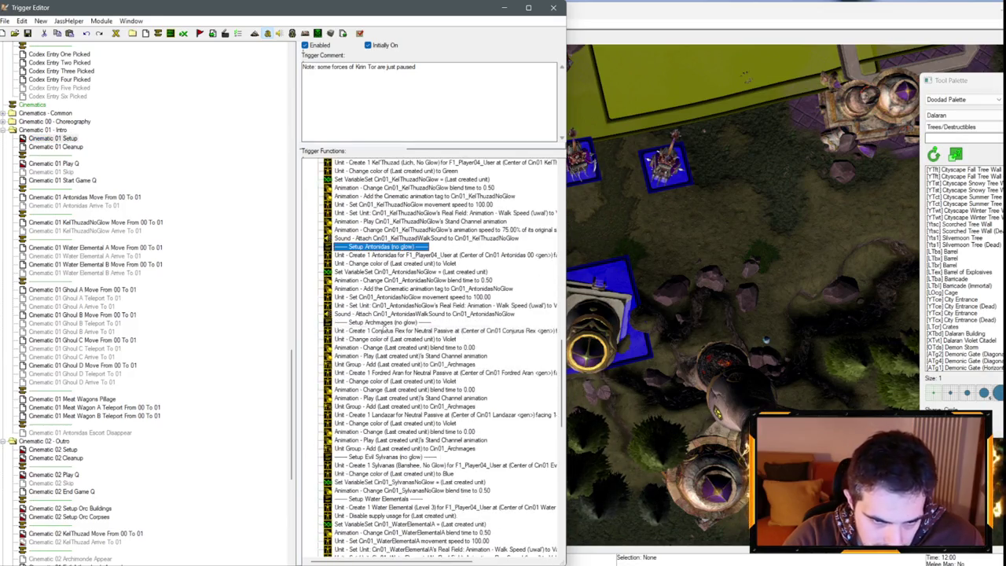
{"action": "left_click", "coordinate": [382, 325]}
{"action": "scroll", "coordinate": [435, 340], "scroll_direction": "down", "scroll_amount": 5}
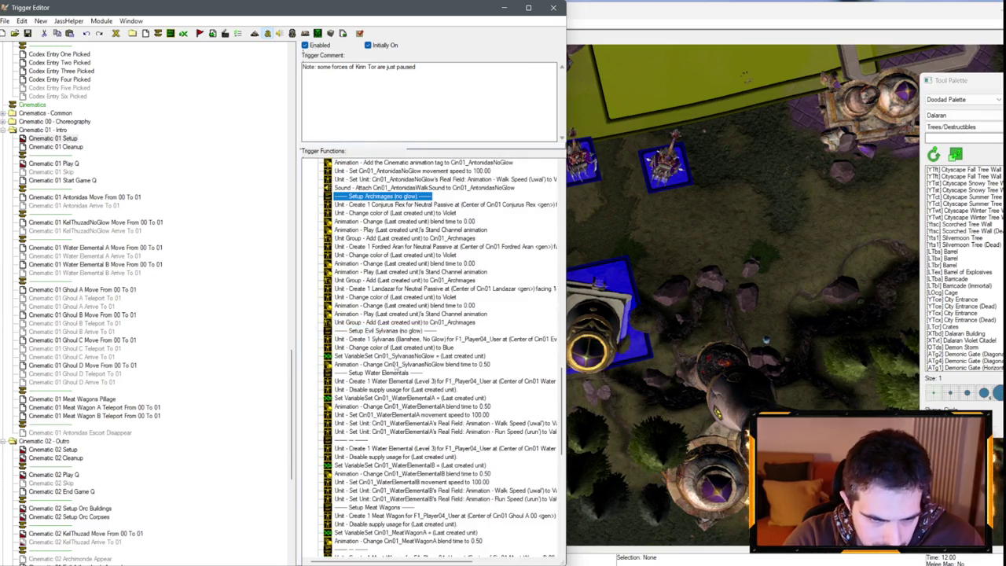
{"action": "scroll", "coordinate": [386, 393], "scroll_direction": "down", "scroll_amount": 4}
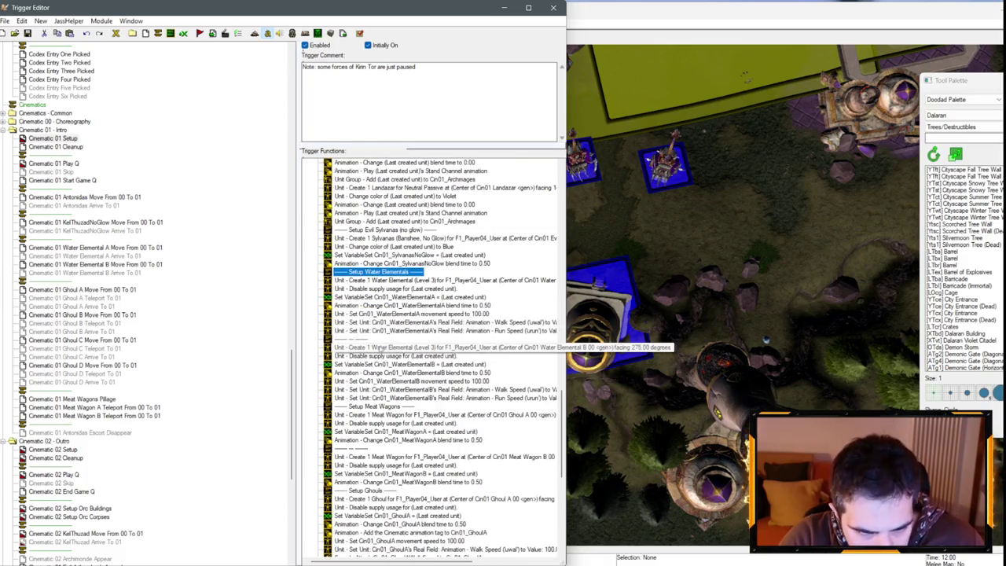
{"action": "scroll", "coordinate": [385, 410], "scroll_direction": "down", "scroll_amount": 8}
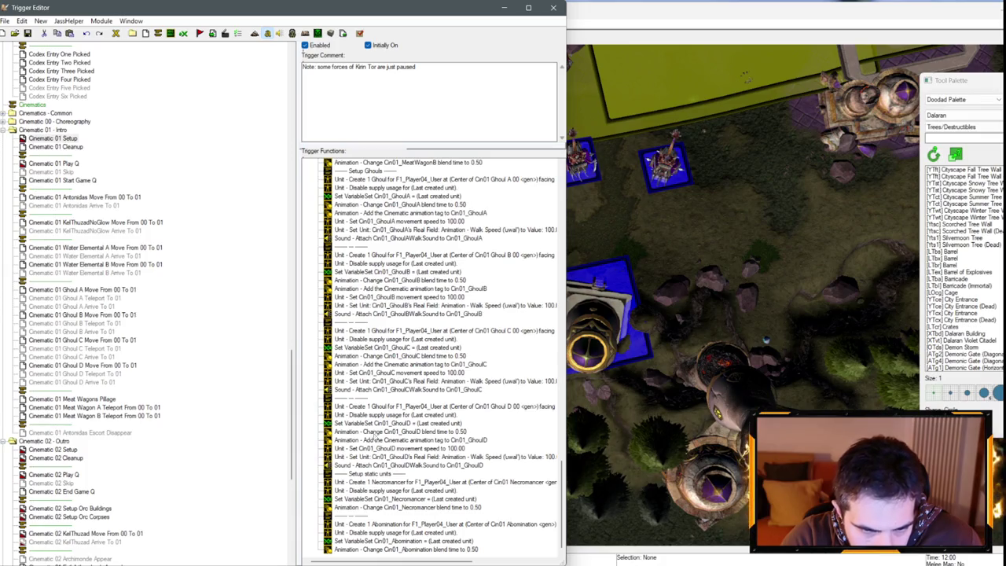
- Open Cinematic 01 Cleanup and select the Kel'Thuzad variable-clearing action as insertion point
{"action": "left_click", "coordinate": [63, 147]}
{"action": "scroll", "coordinate": [394, 290], "scroll_direction": "down", "scroll_amount": 4}
{"action": "scroll", "coordinate": [393, 290], "scroll_direction": "up", "scroll_amount": 4}
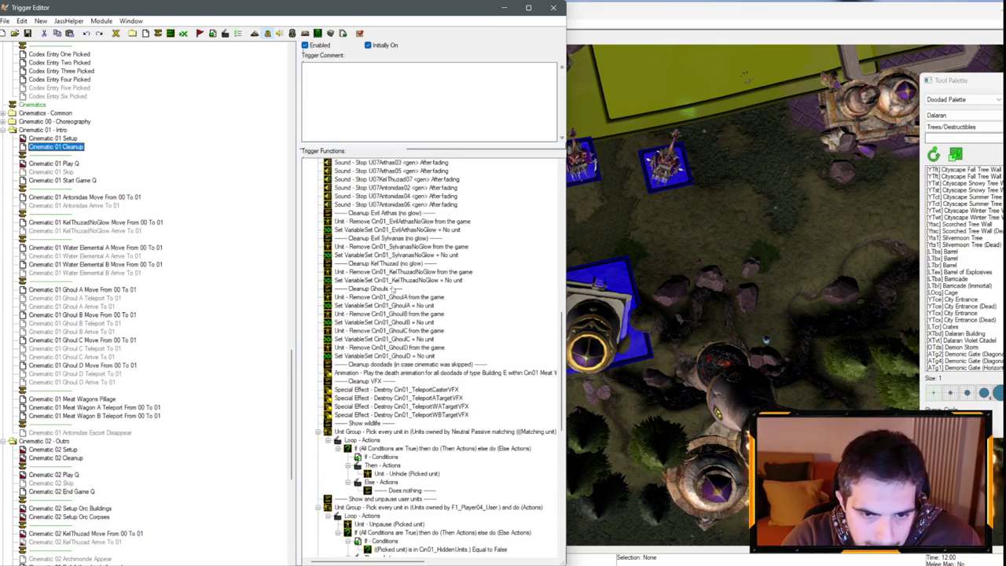
{"action": "left_click", "coordinate": [395, 280]}
- Paste the Setup comment headers, copy the Kel'Thuzad removal pair under Setup Antonidas, and save
{"action": "key", "text": "ctrl+v"}
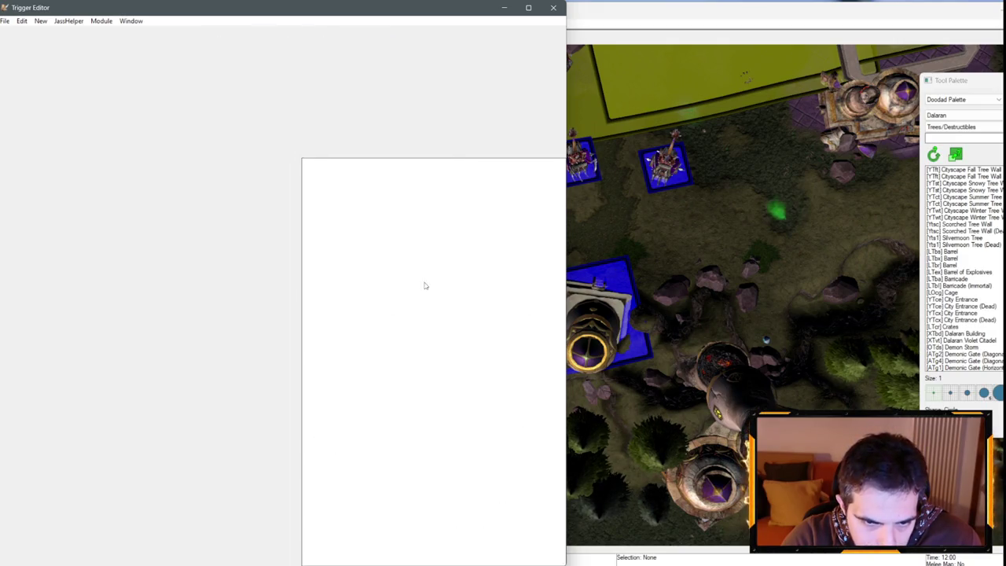
{"action": "left_click_drag", "start_coordinate": [394, 281], "coordinate": [388, 298]}
{"action": "double_click", "coordinate": [311, 285]}
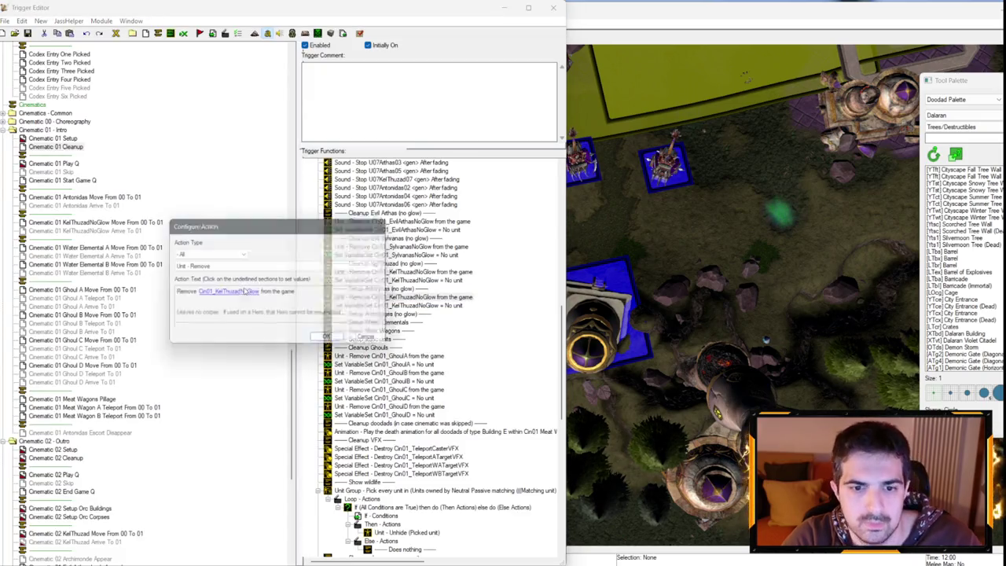
{"action": "left_click", "coordinate": [239, 297]}
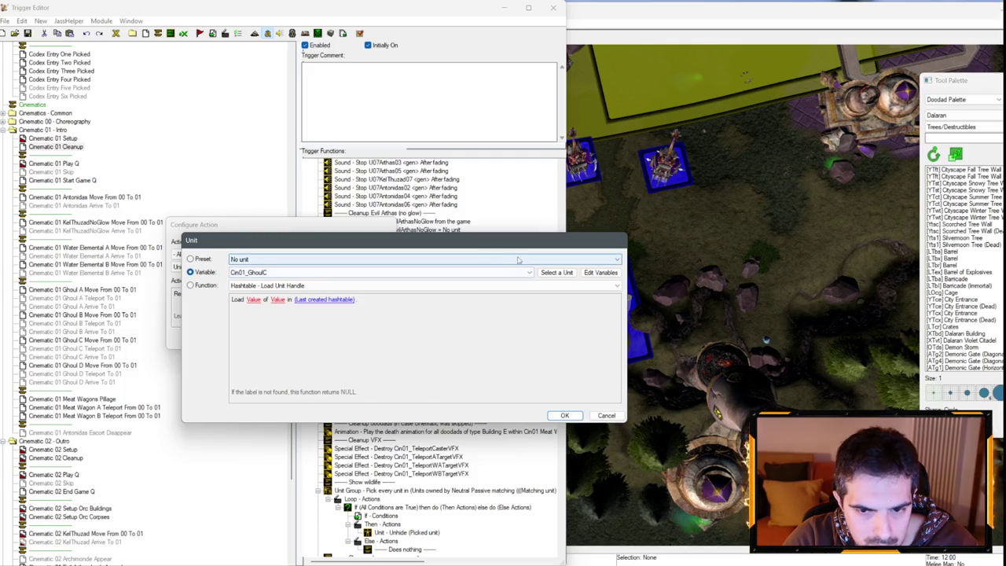
{"action": "left_click", "coordinate": [606, 415]}
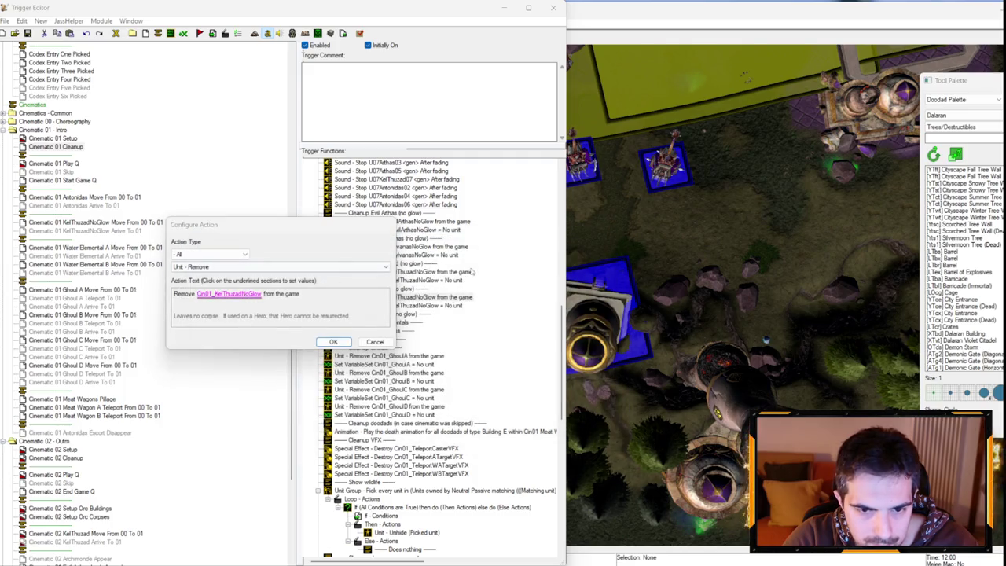
{"action": "left_click", "coordinate": [246, 294]}
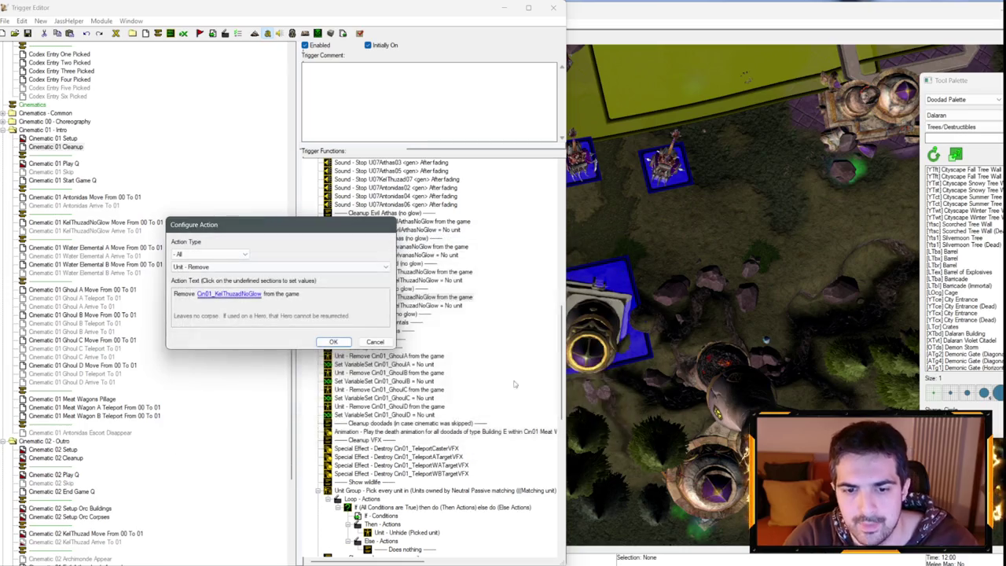
{"action": "left_click", "coordinate": [375, 342]}
{"action": "left_click", "coordinate": [27, 33]}
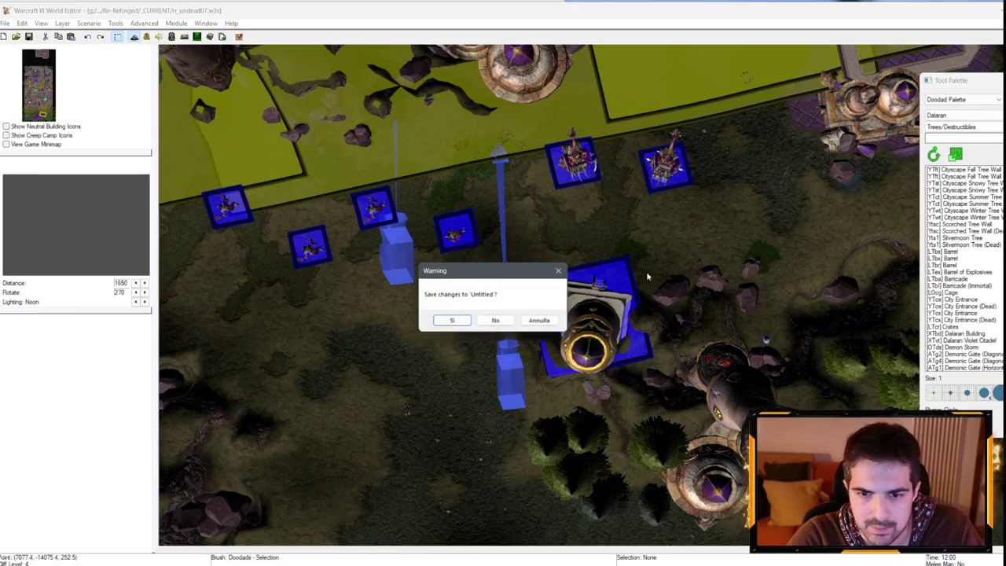
- Discard changes to Untitled, reopen rr_undead07.w3x from recent maps, and open the Trigger Editor
{"action": "left_click", "coordinate": [496, 322]}
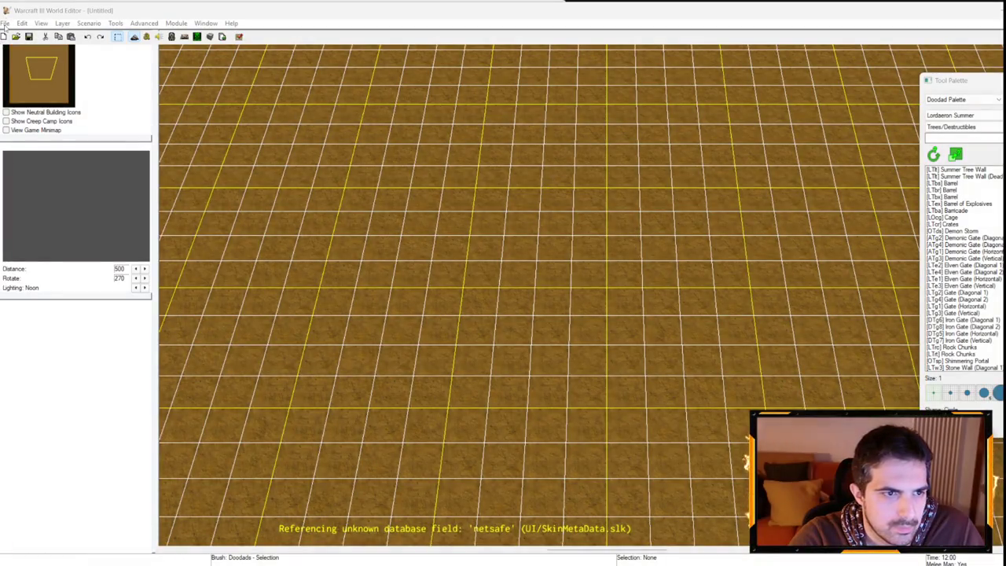
{"action": "left_click", "coordinate": [5, 24]}
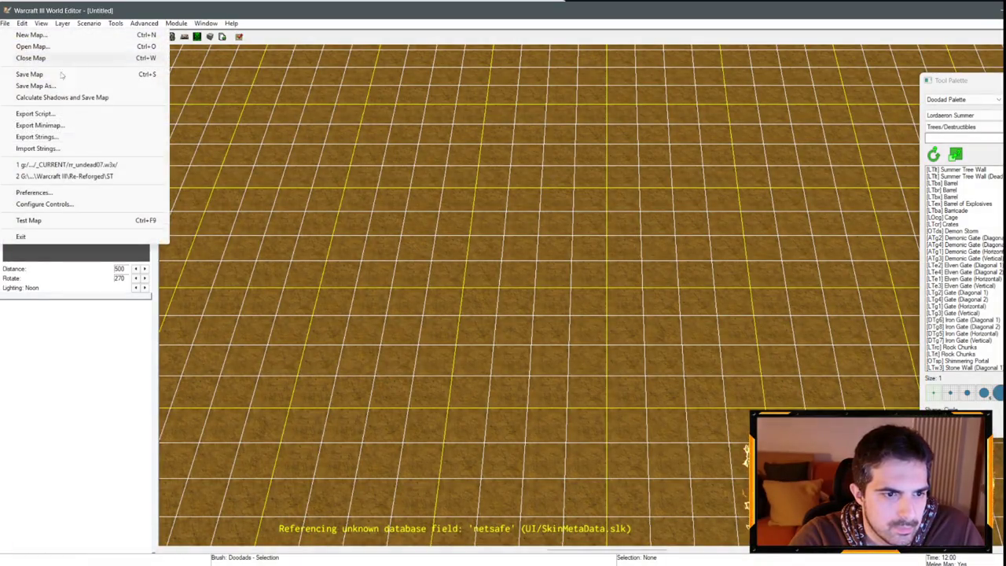
{"action": "left_click", "coordinate": [111, 164]}
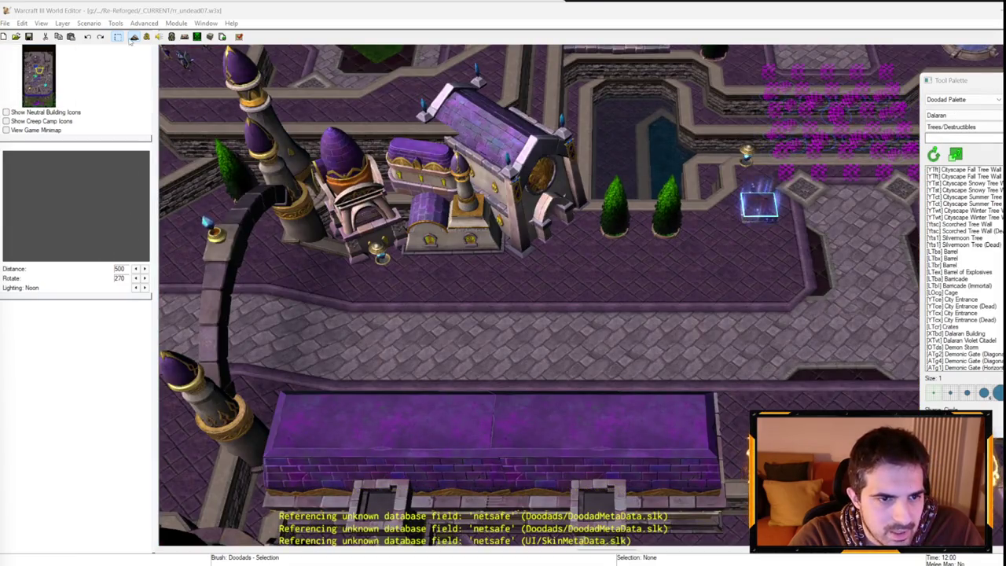
{"action": "left_click", "coordinate": [134, 37]}
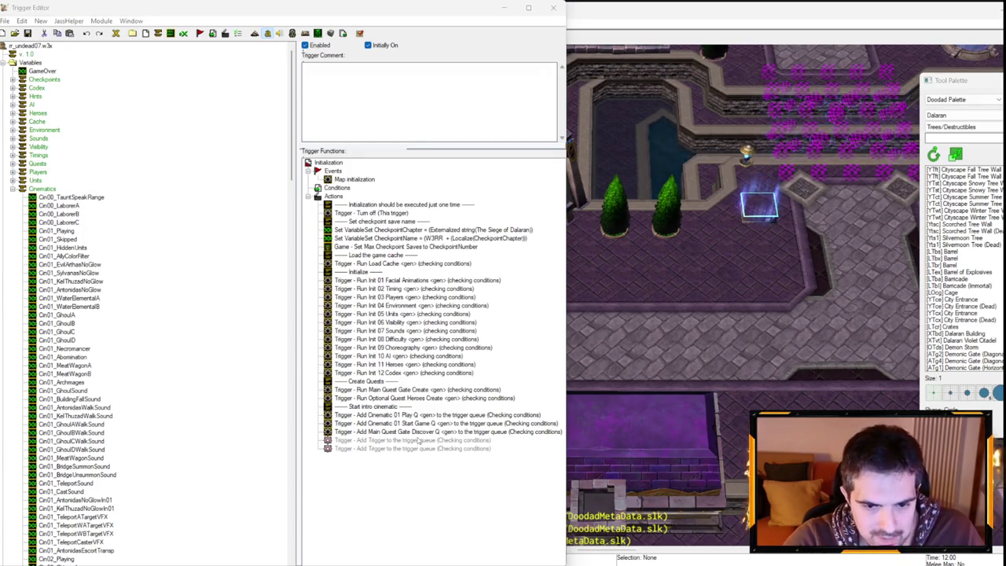
- Delete the two disabled trigger-queue actions from the initialization trigger
{"action": "left_click_drag", "start_coordinate": [419, 442], "coordinate": [415, 451]}
{"action": "key", "text": "Delete"}
{"action": "scroll", "coordinate": [176, 393], "scroll_direction": "down", "scroll_amount": 20}
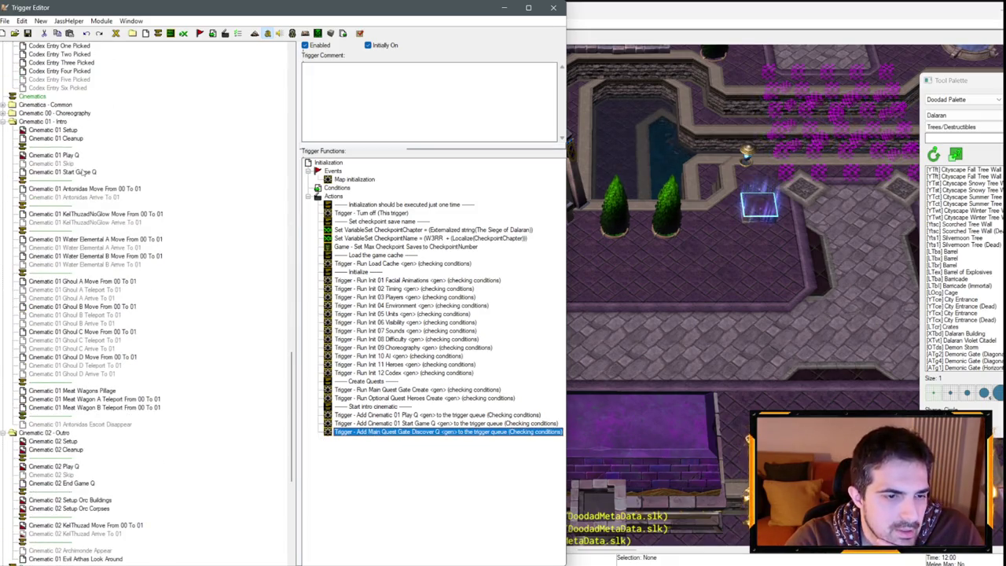
{"action": "scroll", "coordinate": [403, 234], "scroll_direction": "down", "scroll_amount": 10}
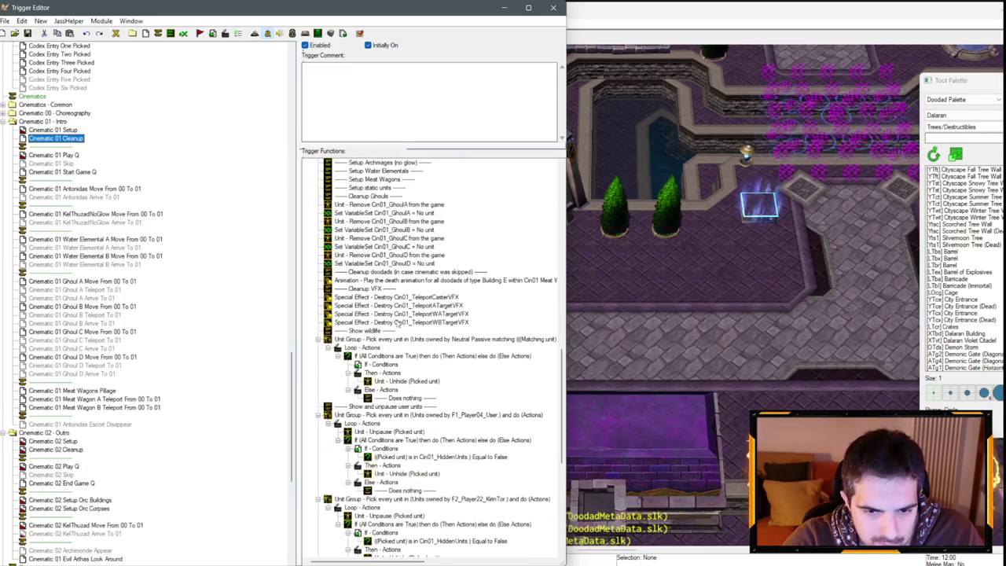
- Make the copied Remove and Set Variable actions under Setup Antonidas use Cin01_AntonidasNoGlow
{"action": "double_click", "coordinate": [400, 222]}
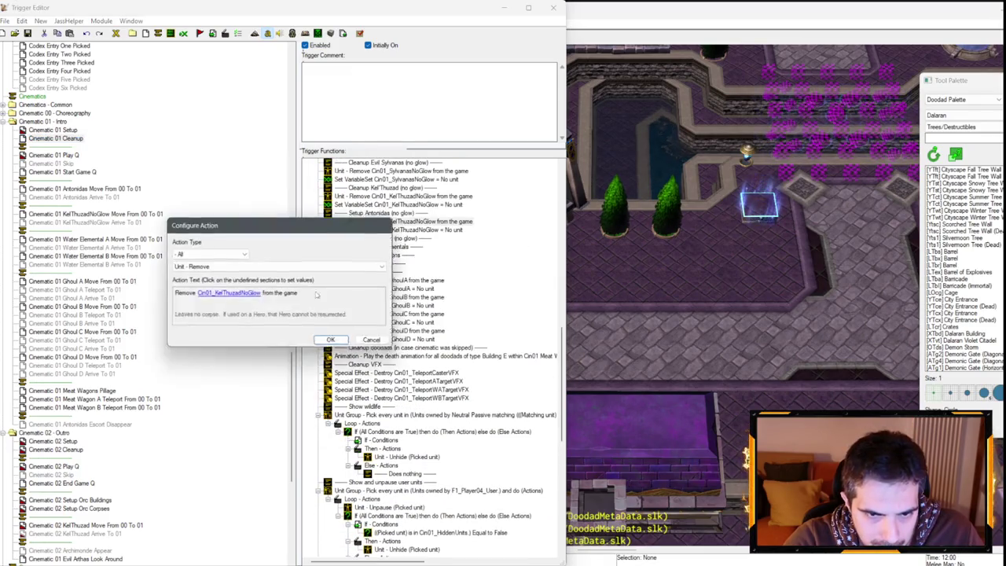
{"action": "left_click", "coordinate": [247, 293]}
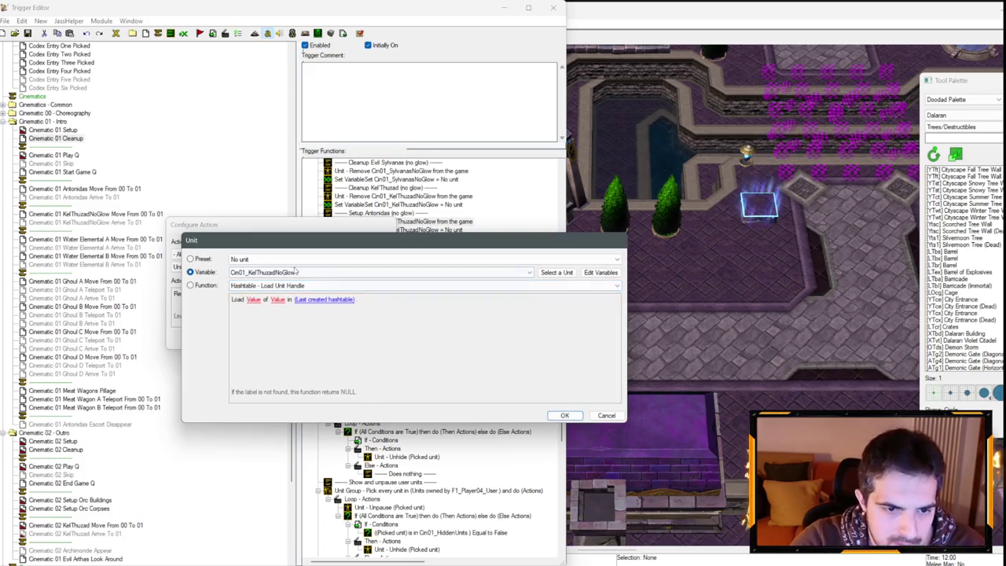
{"action": "left_click", "coordinate": [276, 272]}
{"action": "left_click", "coordinate": [259, 322]}
{"action": "key", "text": "Return"}
{"action": "key", "text": "Return"}
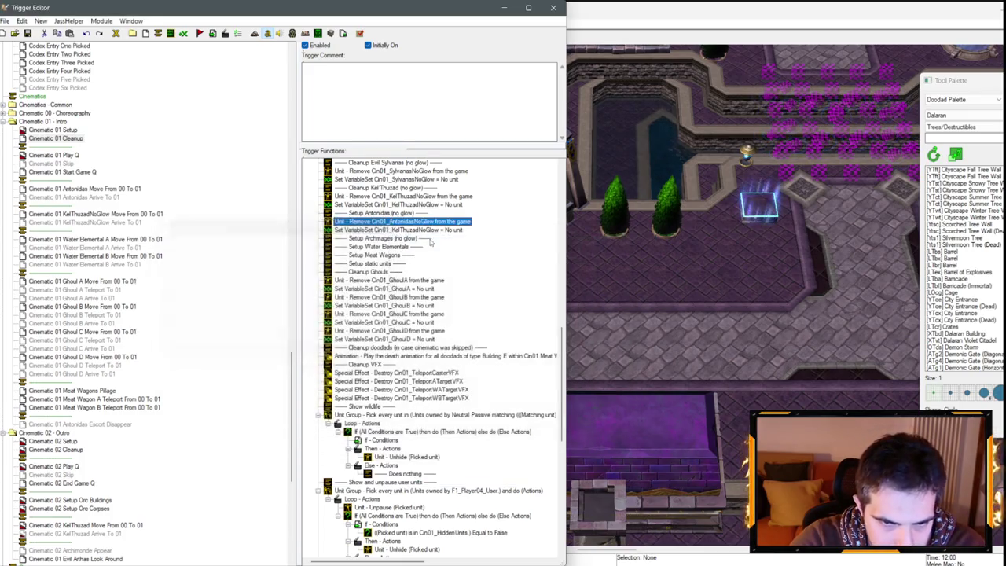
{"action": "double_click", "coordinate": [401, 229]}
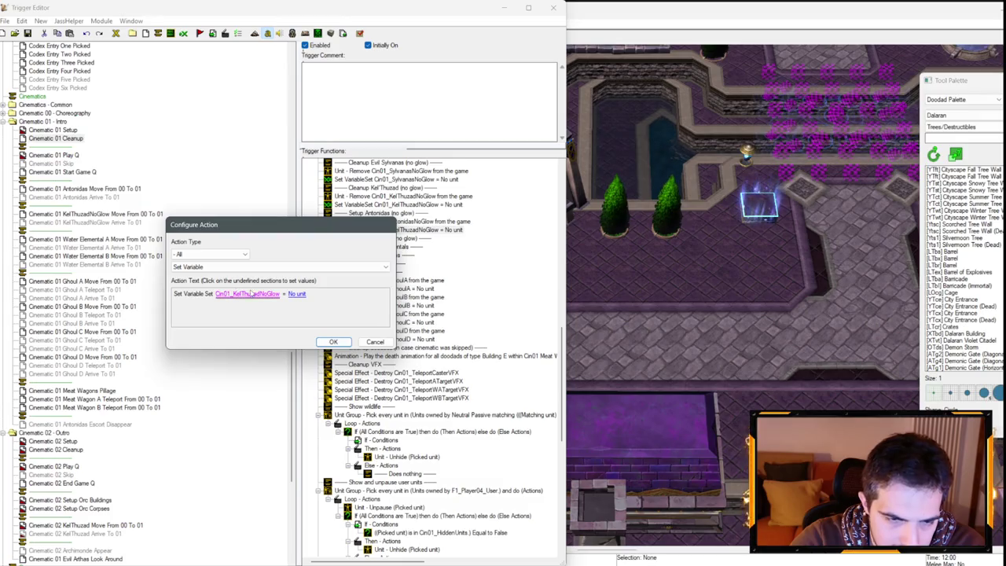
{"action": "left_click", "coordinate": [251, 293]}
{"action": "left_click", "coordinate": [272, 260]}
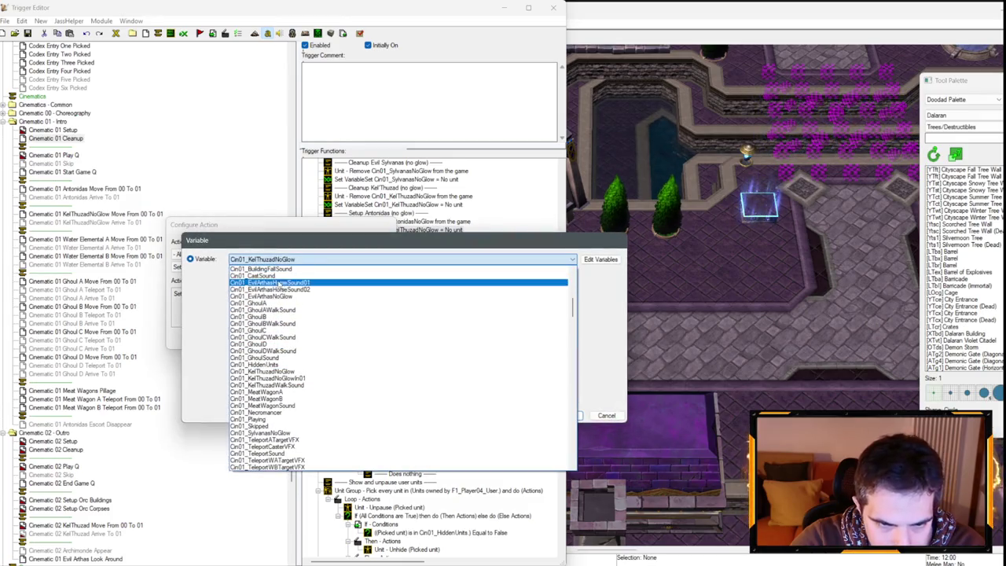
{"action": "scroll", "coordinate": [287, 283], "scroll_direction": "up", "scroll_amount": 2}
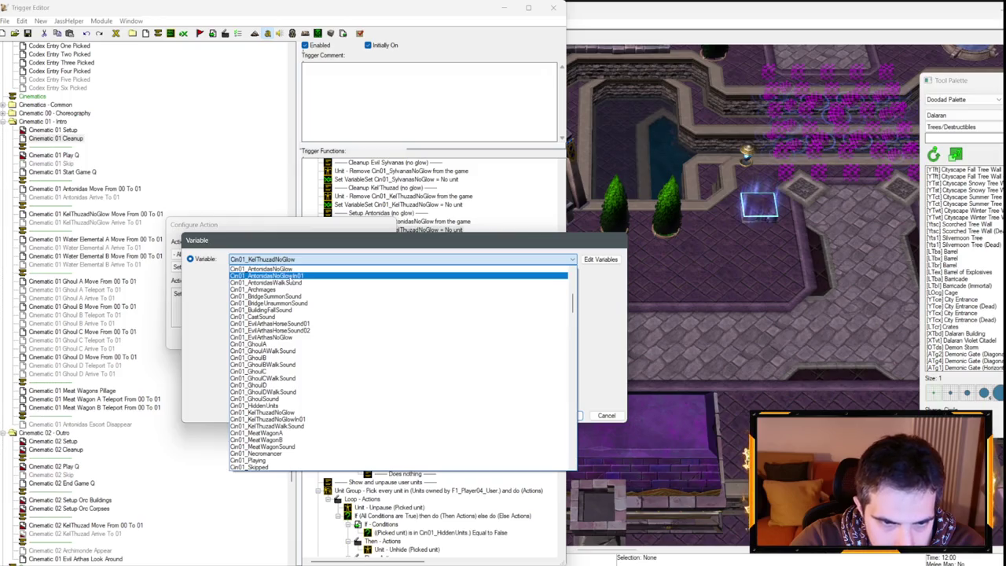
{"action": "left_click", "coordinate": [291, 269]}
{"action": "key", "text": "Return"}
{"action": "key", "text": "Return"}
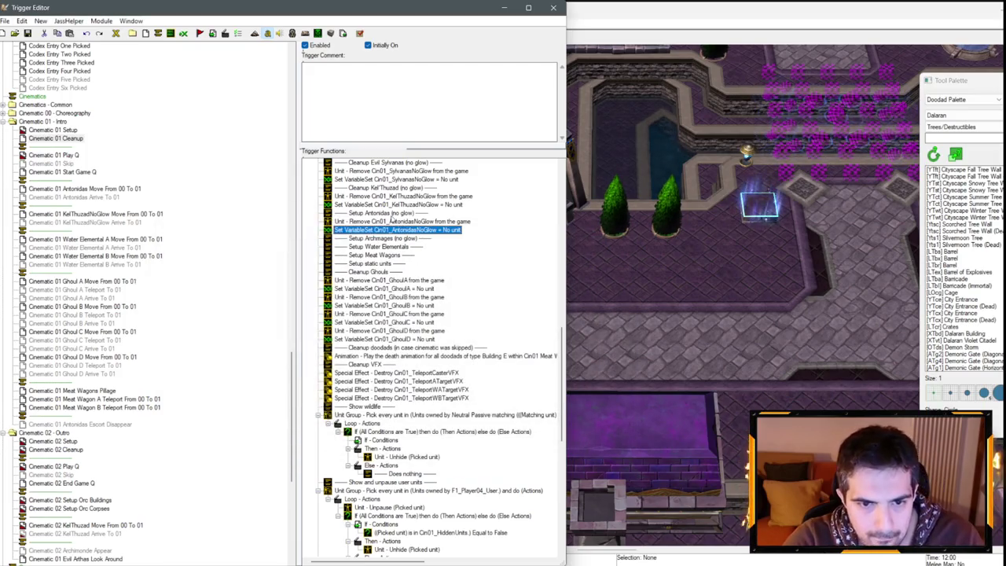
{"action": "right_click", "coordinate": [397, 246]}
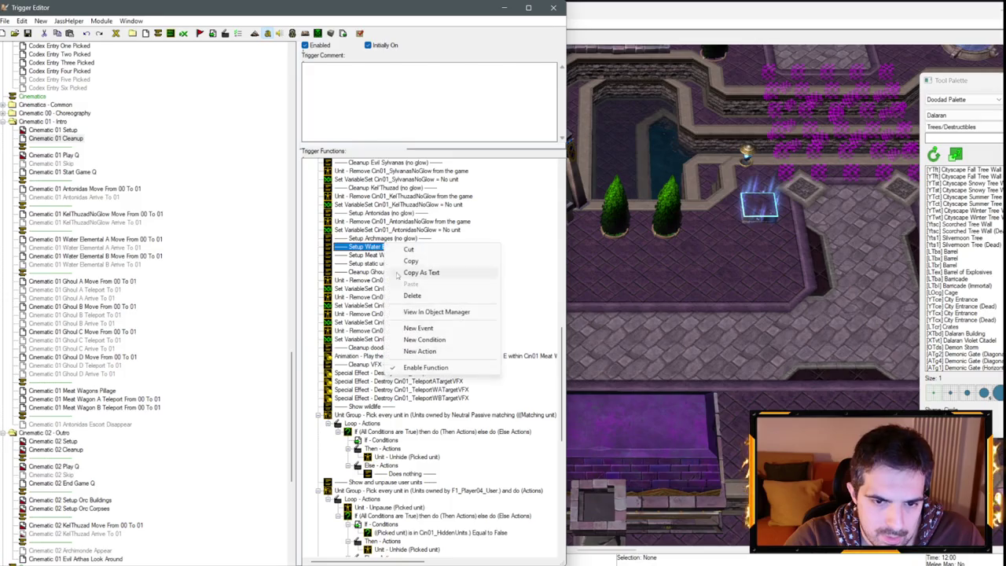
- Add a Pick every unit in Cin01_Archmages loop action to the cleanup
{"action": "key", "text": "Escape"}
{"action": "right_click", "coordinate": [397, 246]}
{"action": "left_click", "coordinate": [419, 350]}
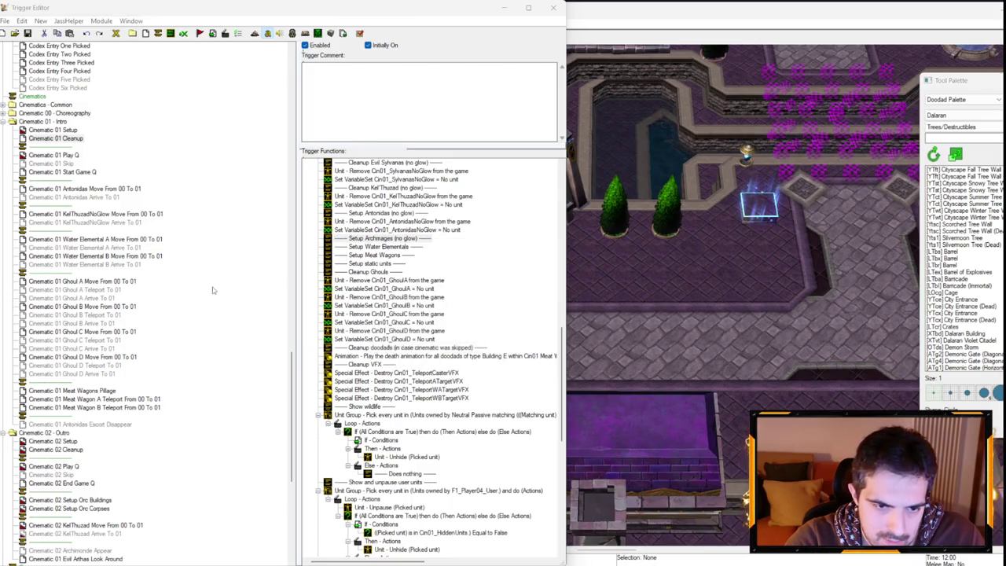
{"action": "left_click", "coordinate": [209, 254]}
{"action": "left_click", "coordinate": [204, 450]}
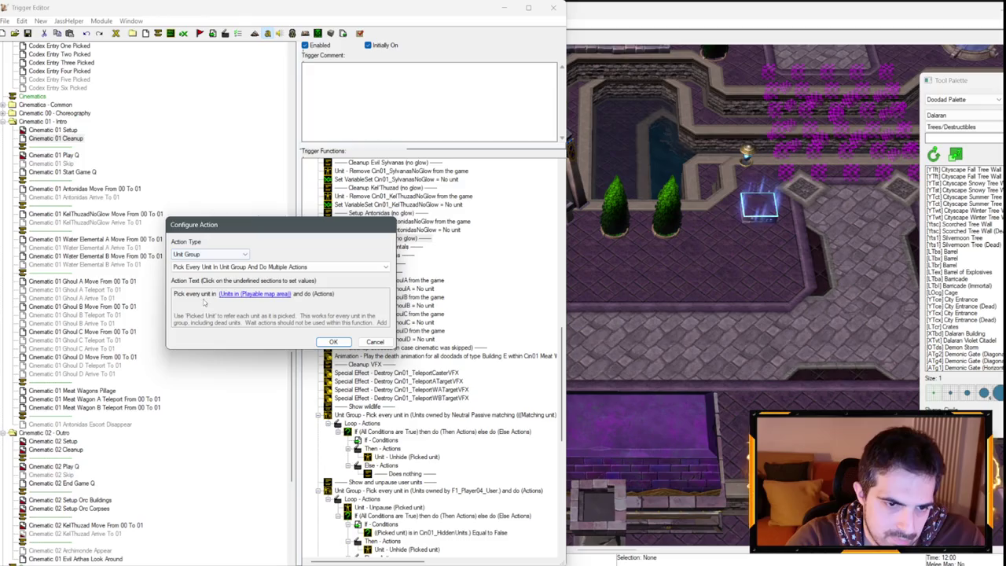
{"action": "left_click", "coordinate": [250, 294]}
{"action": "key", "text": "Return"}
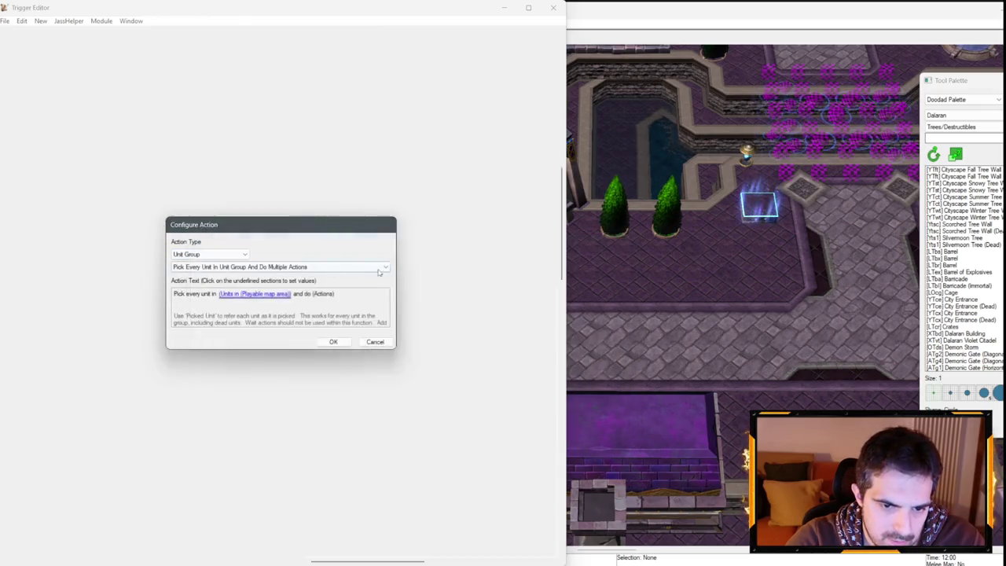
{"action": "key", "text": "Return"}
{"action": "right_click", "coordinate": [387, 256]}
{"action": "left_click", "coordinate": [397, 247]}
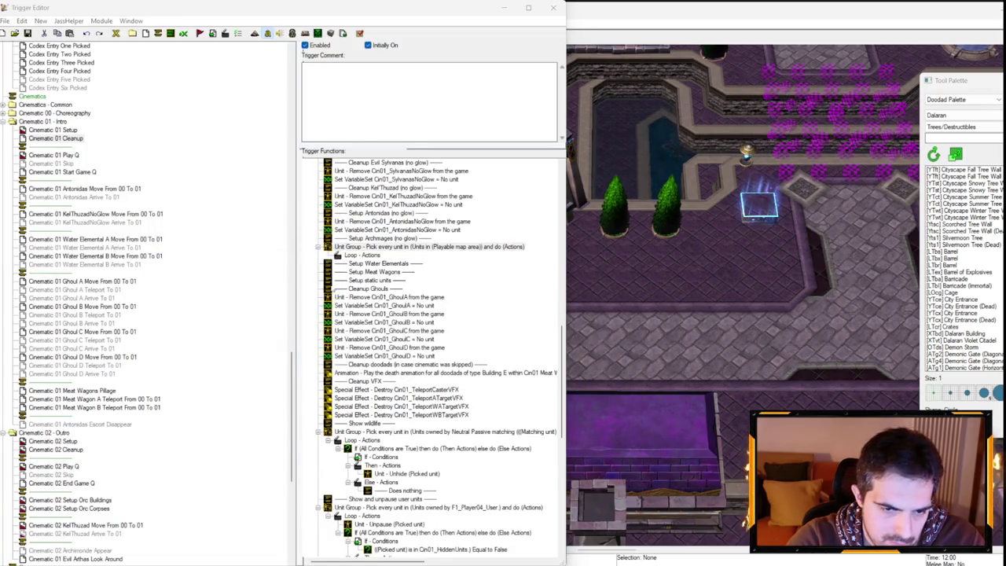
{"action": "double_click", "coordinate": [397, 247]}
{"action": "left_click", "coordinate": [253, 293]}
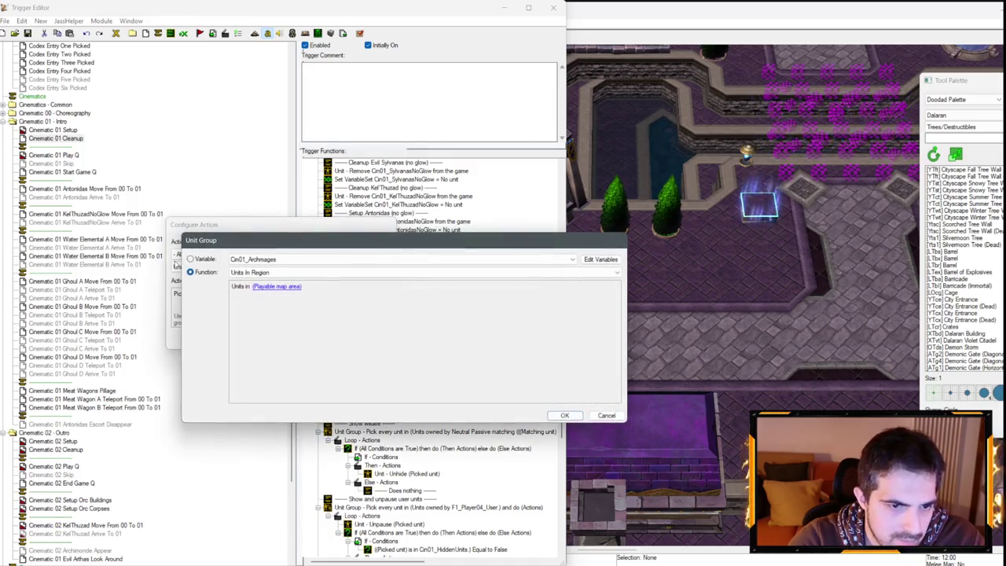
{"action": "key", "text": "Return"}
{"action": "key", "text": "Return"}
- Put a Unit - Remove (Picked unit) action inside the loop
{"action": "right_click", "coordinate": [376, 257]}
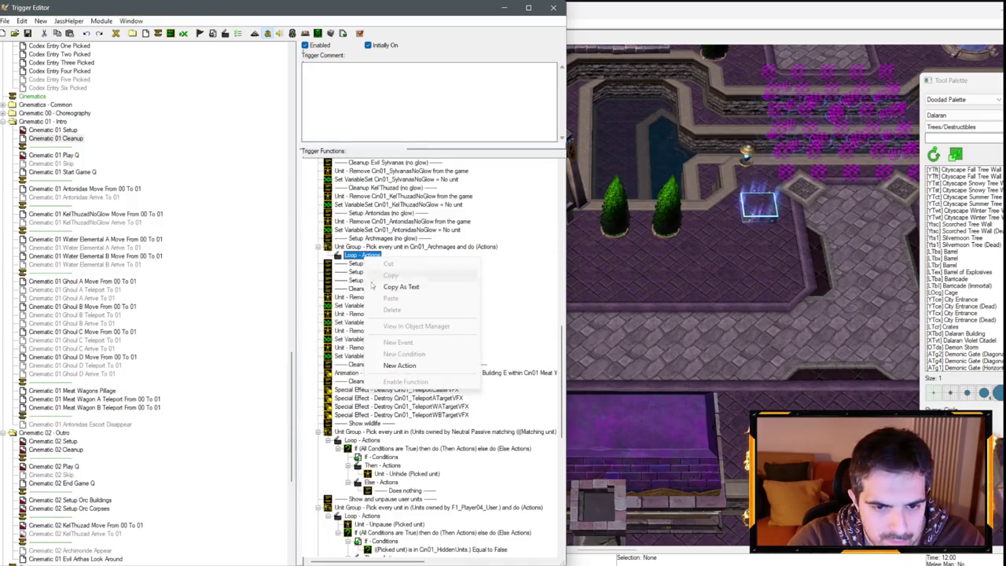
{"action": "left_click", "coordinate": [351, 298]}
{"action": "key", "text": "ctrl+v"}
{"action": "double_click", "coordinate": [377, 264]}
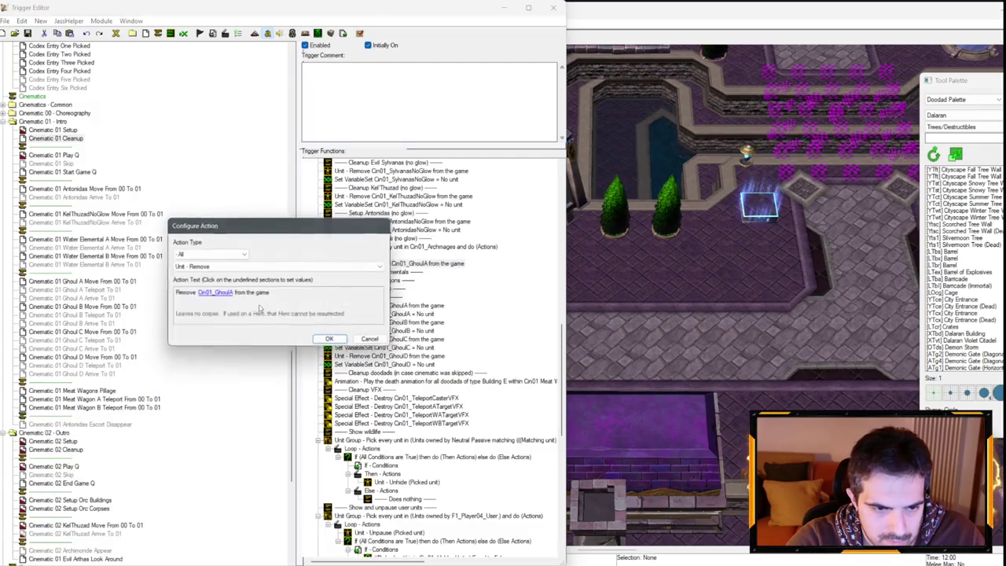
{"action": "left_click", "coordinate": [227, 295]}
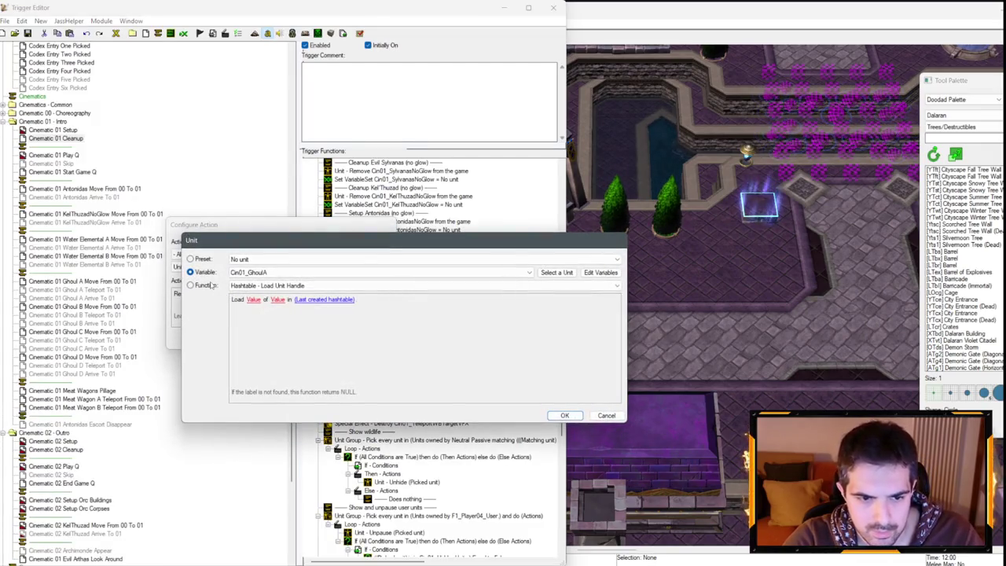
{"action": "key", "text": "Return"}
{"action": "key", "text": "Return"}
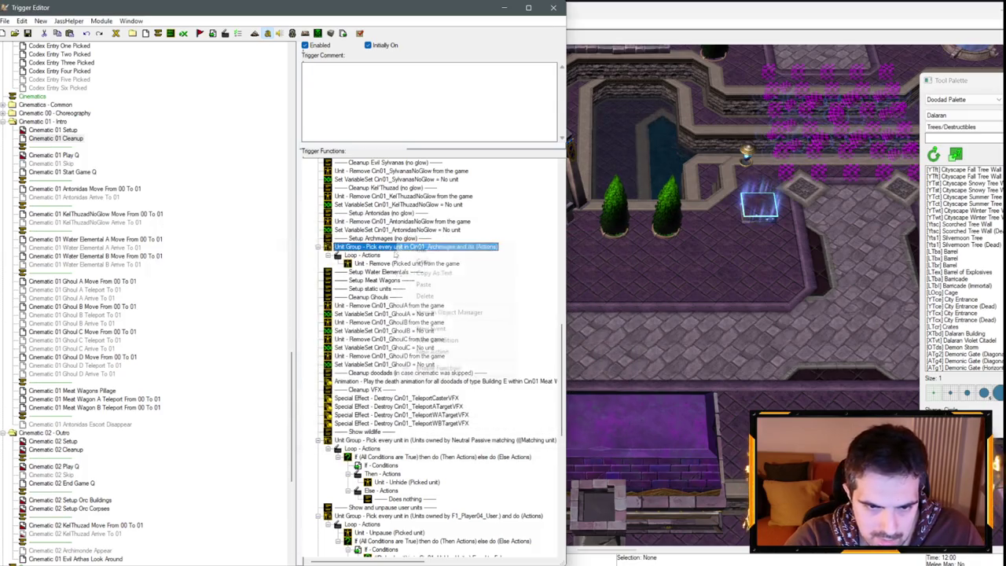
- Add a Unit Group - Clear Cin01_Archmages action after the loop
{"action": "right_click", "coordinate": [410, 248]}
{"action": "left_click", "coordinate": [441, 283]}
{"action": "left_click", "coordinate": [209, 254]}
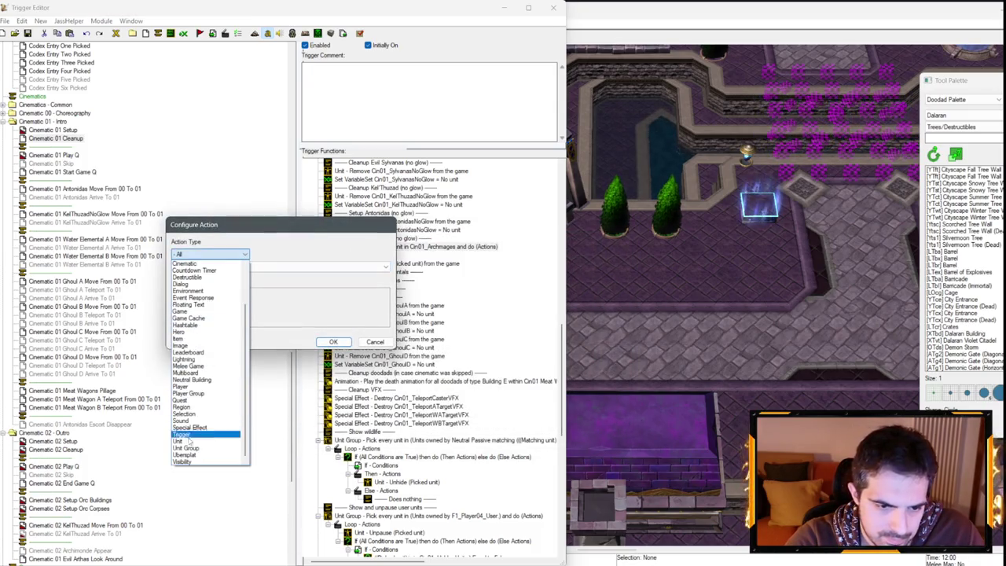
{"action": "left_click", "coordinate": [189, 436]}
{"action": "left_click", "coordinate": [236, 268]}
{"action": "left_click", "coordinate": [186, 321]}
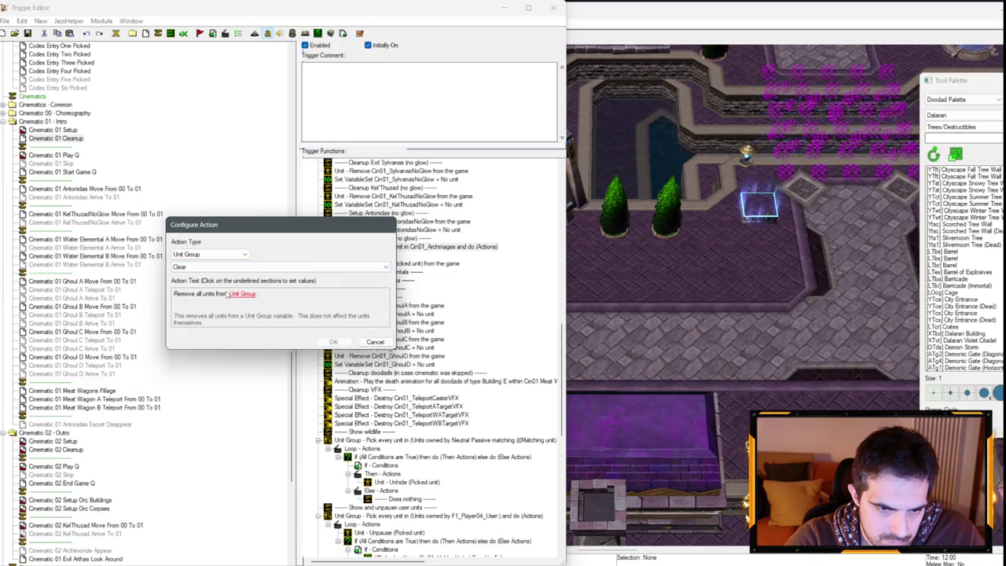
{"action": "left_click", "coordinate": [245, 293]}
{"action": "key", "text": "Return"}
{"action": "key", "text": "Return"}
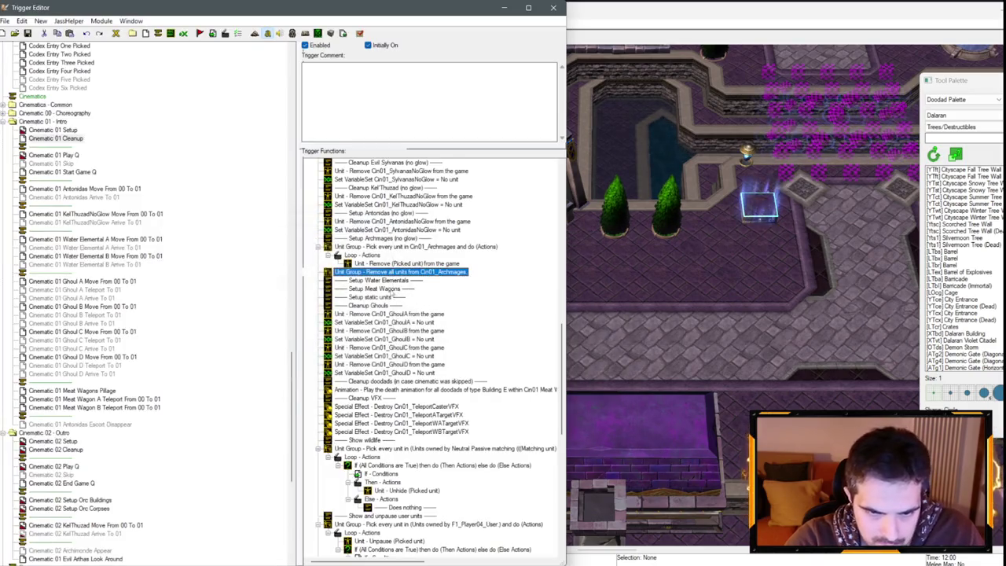
{"action": "left_click", "coordinate": [377, 281]}
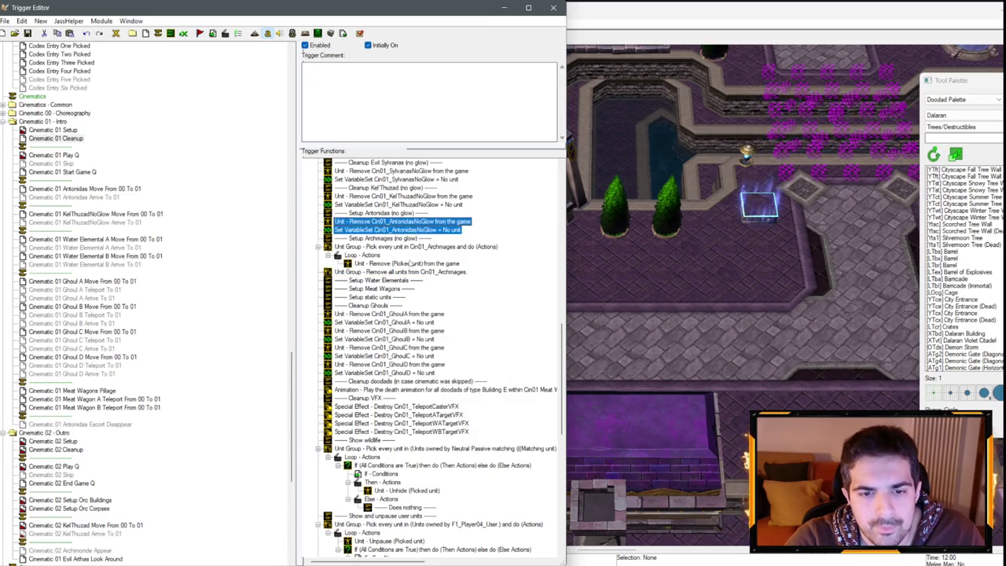
- Paste the remove and reset lines under Setup Water Elementals, resetting Cin01_WaterElementalA
{"action": "left_click", "coordinate": [378, 280]}
{"action": "key", "text": "ctrl+v"}
{"action": "double_click", "coordinate": [393, 289]}
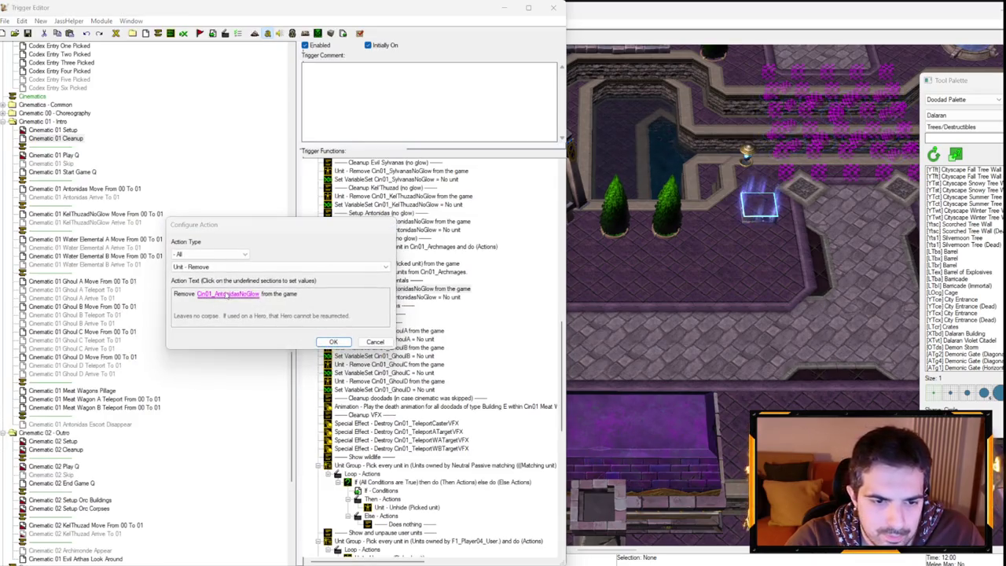
{"action": "left_click", "coordinate": [227, 294]}
{"action": "left_click", "coordinate": [267, 272]}
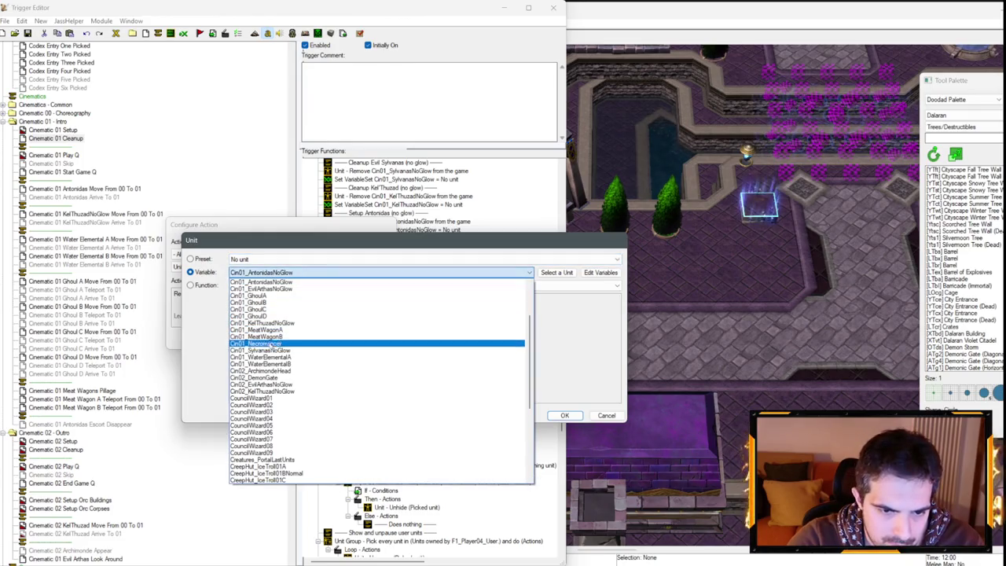
{"action": "key", "text": "Escape"}
{"action": "key", "text": "Escape"}
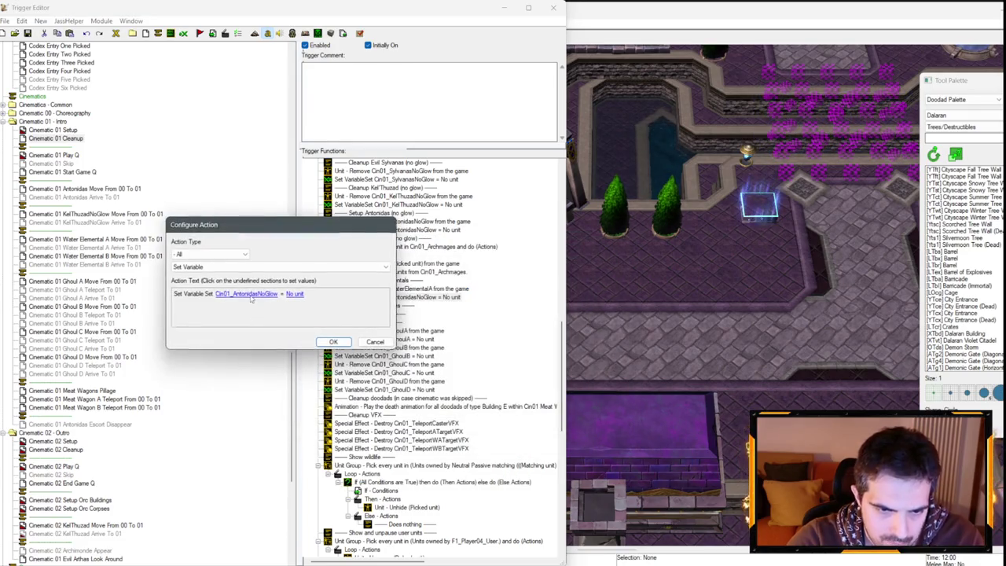
{"action": "left_click", "coordinate": [248, 294]}
{"action": "left_click", "coordinate": [268, 259]}
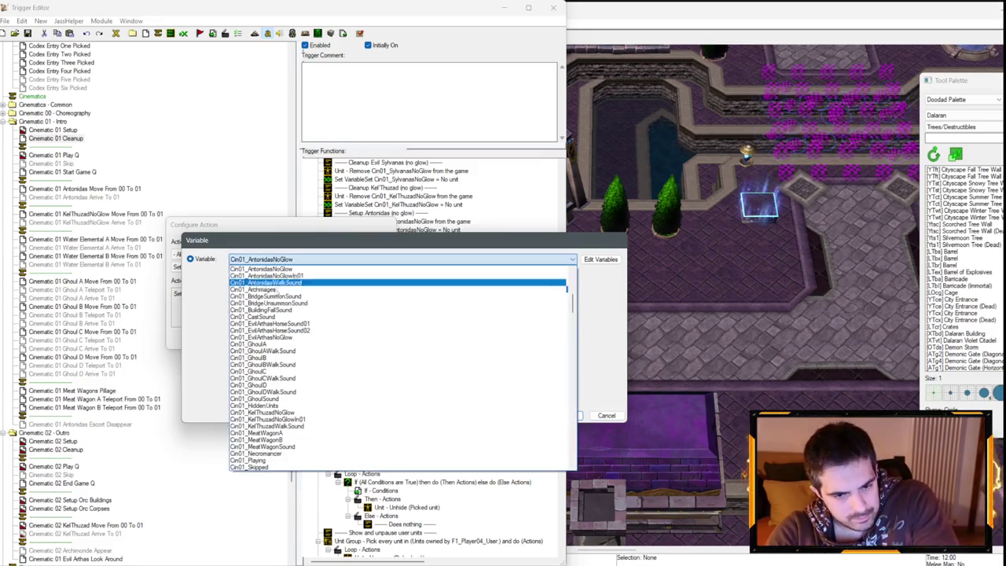
{"action": "scroll", "coordinate": [292, 291], "scroll_direction": "up", "scroll_amount": 1}
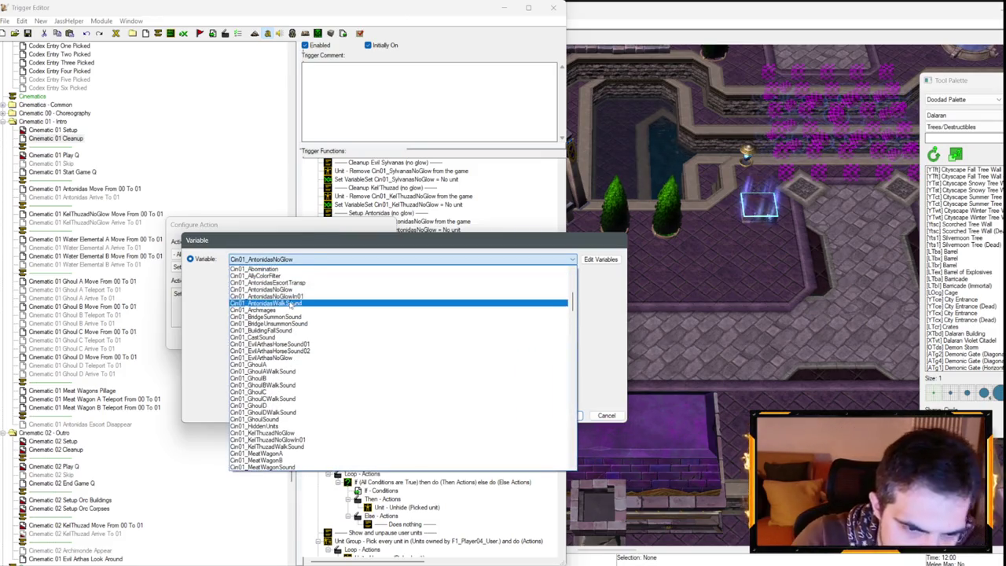
{"action": "scroll", "coordinate": [295, 314], "scroll_direction": "down", "scroll_amount": 5}
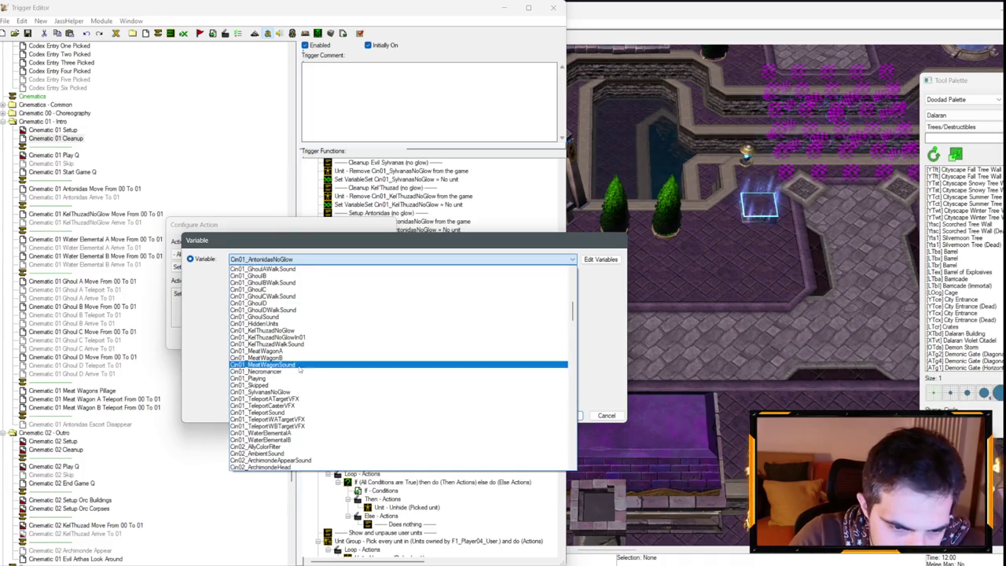
{"action": "left_click", "coordinate": [263, 433]}
{"action": "key", "text": "Return"}
{"action": "key", "text": "Return"}
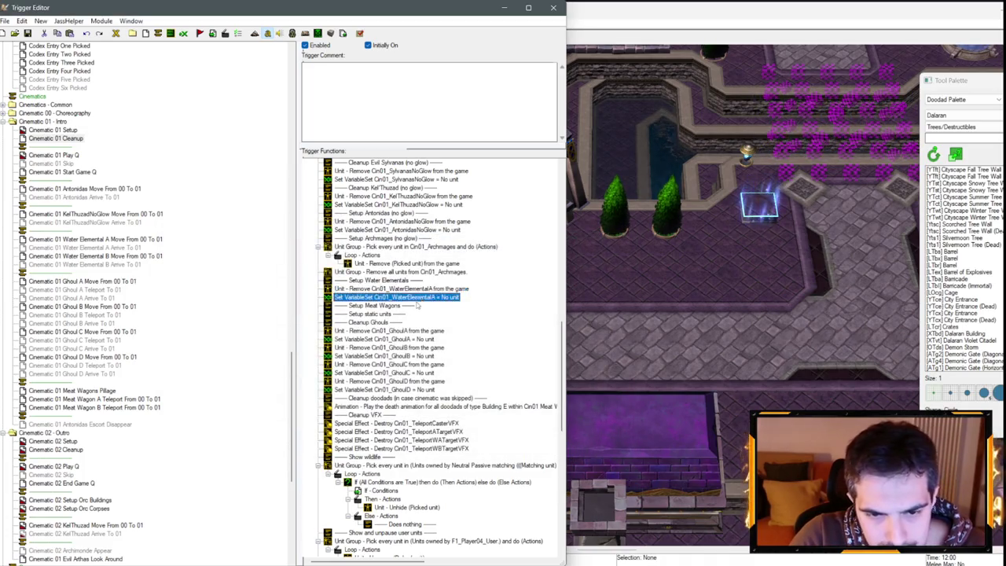
- Duplicate those lines and switch both the removed unit and the reset variable to Cin01_WaterElementalB
{"action": "key", "text": "ctrl+v"}
{"action": "double_click", "coordinate": [417, 306]}
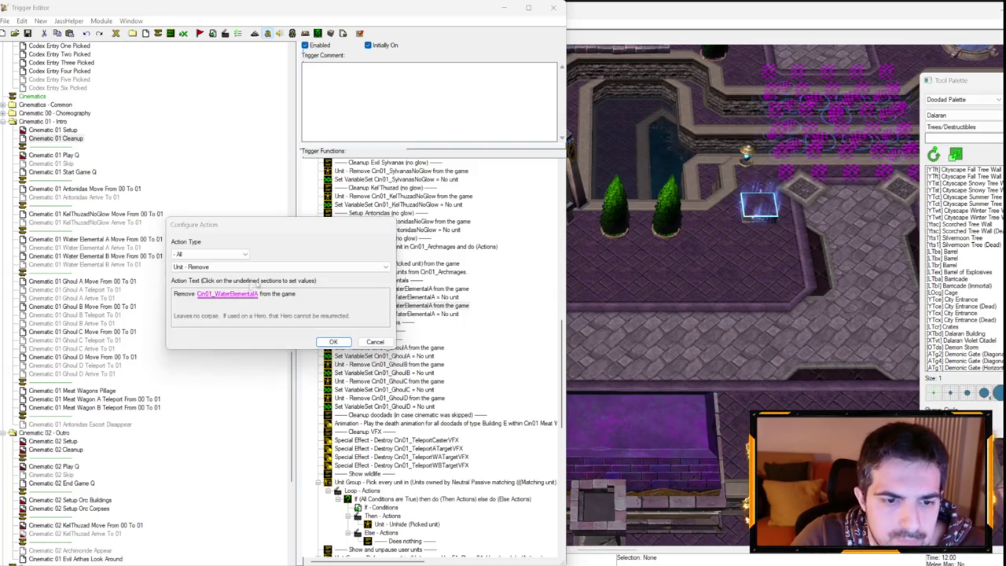
{"action": "left_click", "coordinate": [254, 293]}
{"action": "key", "text": "Return"}
{"action": "key", "text": "Return"}
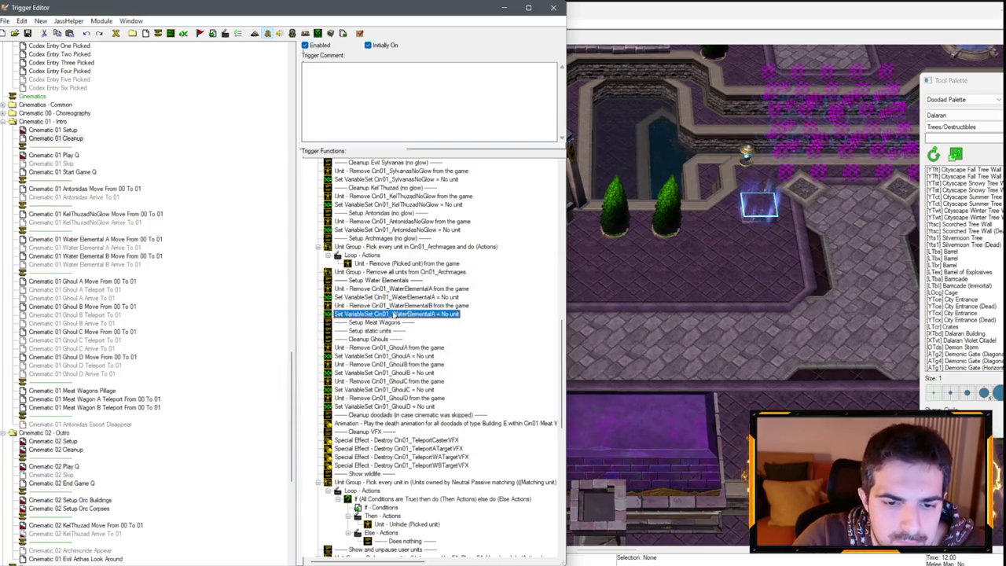
{"action": "double_click", "coordinate": [416, 314]}
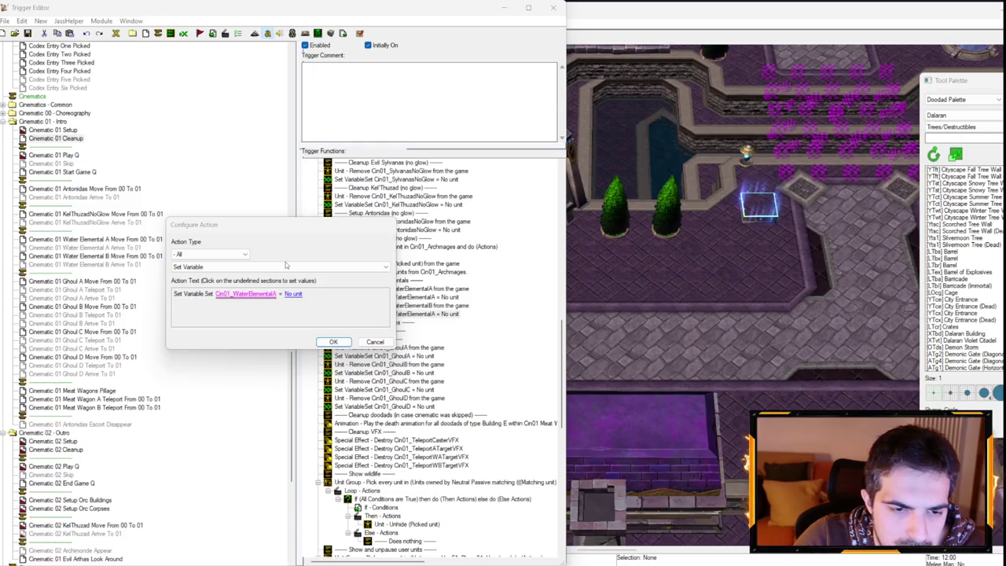
{"action": "left_click", "coordinate": [245, 293]}
{"action": "key", "text": "Down"}
{"action": "key", "text": "Return"}
{"action": "key", "text": "Return"}
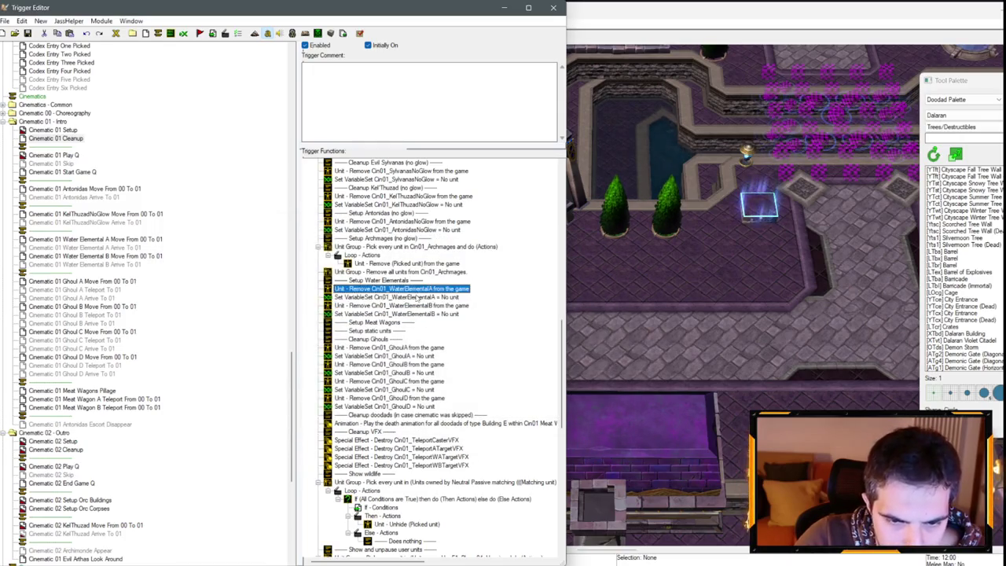
- Paste the lines under Setup Meat Wagons, removing and resetting Cin01_MeatWagonA
{"action": "key", "text": "ctrl+v"}
{"action": "double_click", "coordinate": [377, 330]}
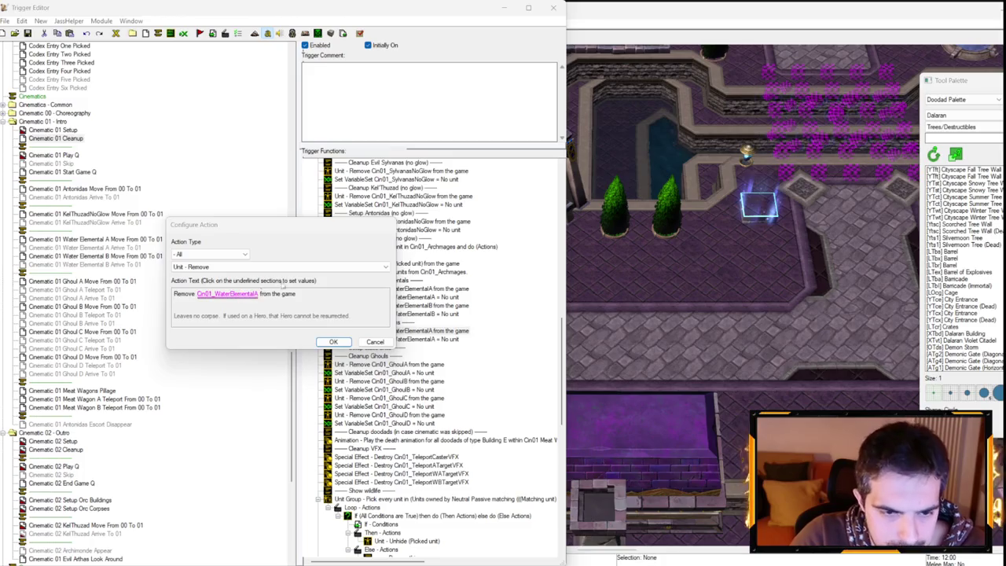
{"action": "left_click", "coordinate": [213, 293]}
{"action": "left_click", "coordinate": [300, 270]}
{"action": "scroll", "coordinate": [279, 314], "scroll_direction": "up", "scroll_amount": 3}
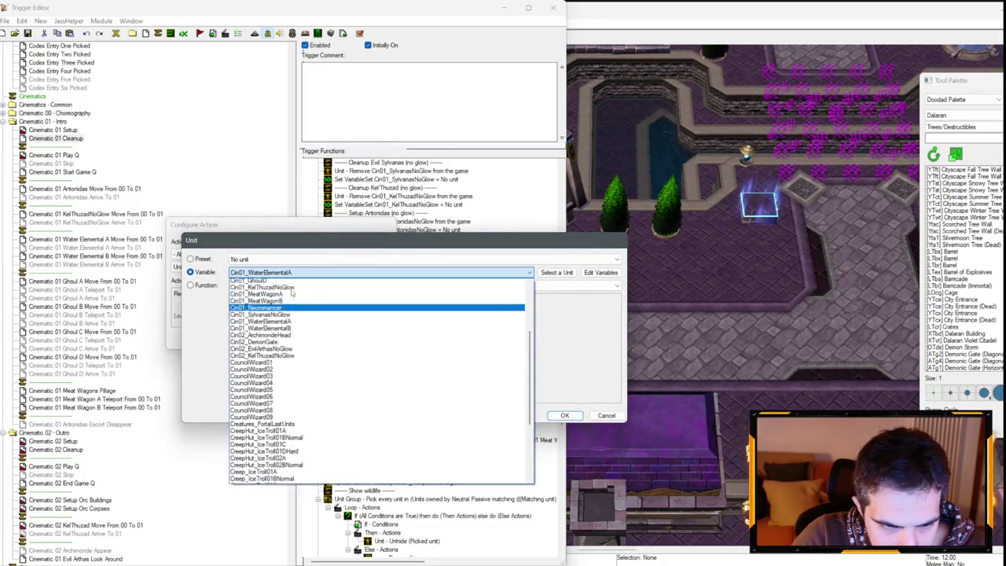
{"action": "left_click", "coordinate": [260, 316]}
{"action": "key", "text": "Return"}
{"action": "key", "text": "Return"}
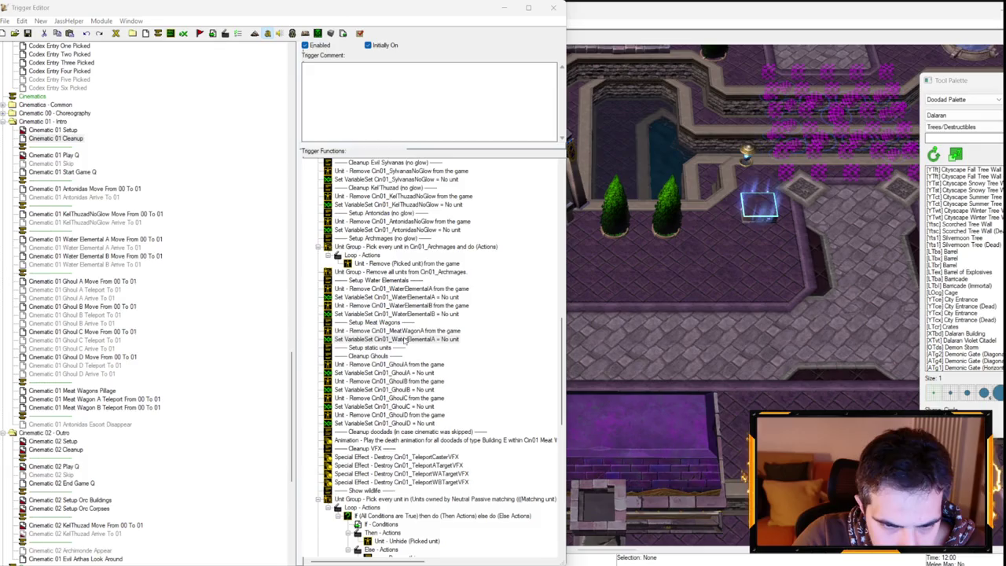
{"action": "key", "text": "Return"}
{"action": "left_click", "coordinate": [245, 293]}
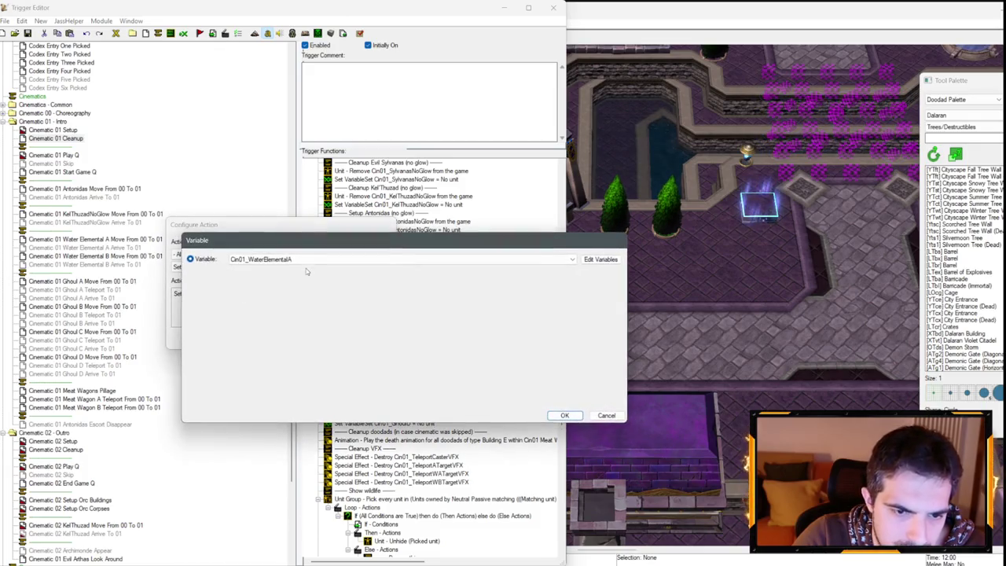
{"action": "left_click", "coordinate": [312, 259]}
{"action": "scroll", "coordinate": [293, 284], "scroll_direction": "up", "scroll_amount": 3}
{"action": "scroll", "coordinate": [293, 284], "scroll_direction": "up", "scroll_amount": 2}
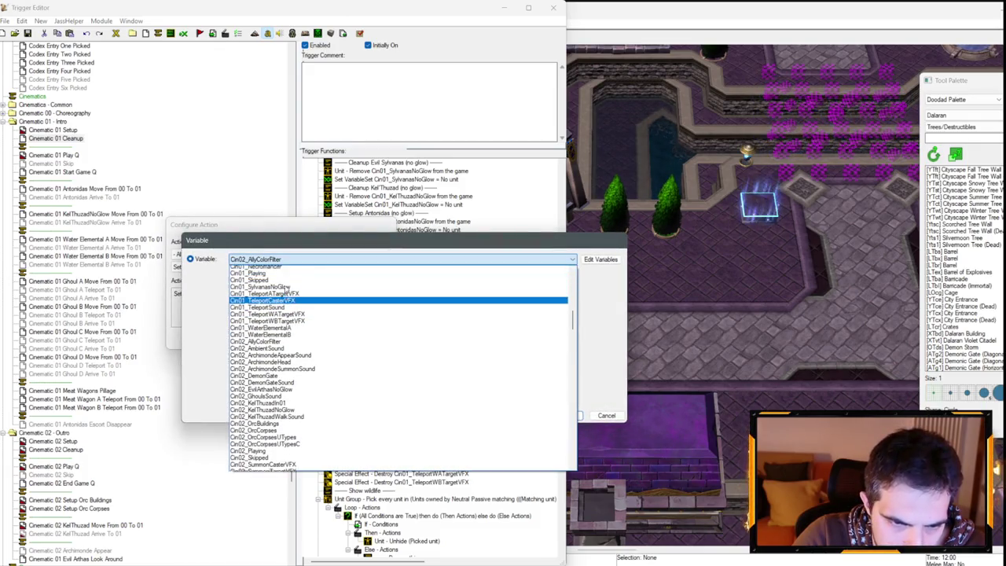
{"action": "left_click", "coordinate": [290, 330]}
{"action": "key", "text": "Return"}
{"action": "key", "text": "Return"}
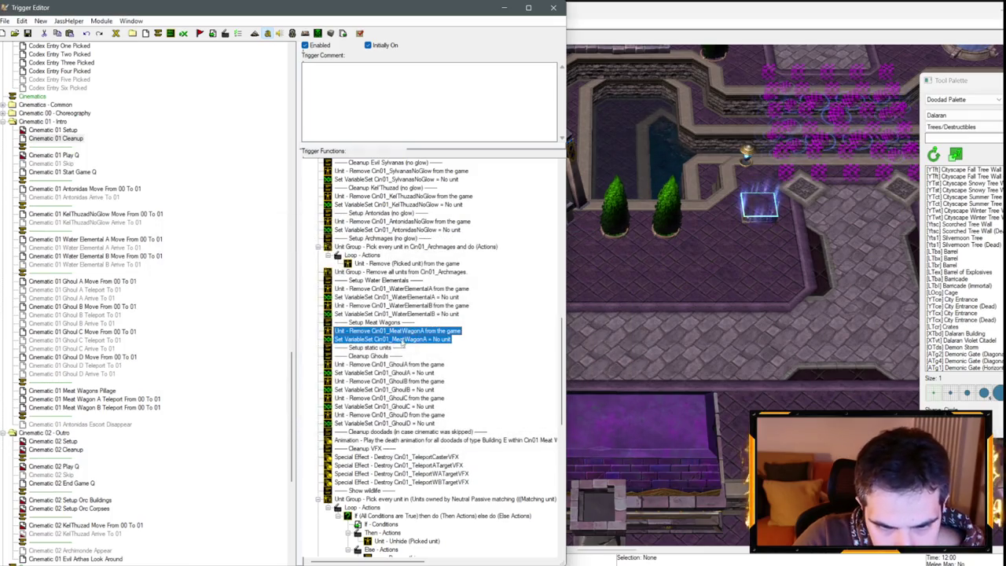
- Duplicate the meat wagon lines so they remove and reset Cin01_MeatWagonB
{"action": "key", "text": "ctrl+c"}
{"action": "key", "text": "ctrl+v"}
{"action": "key", "text": "Return"}
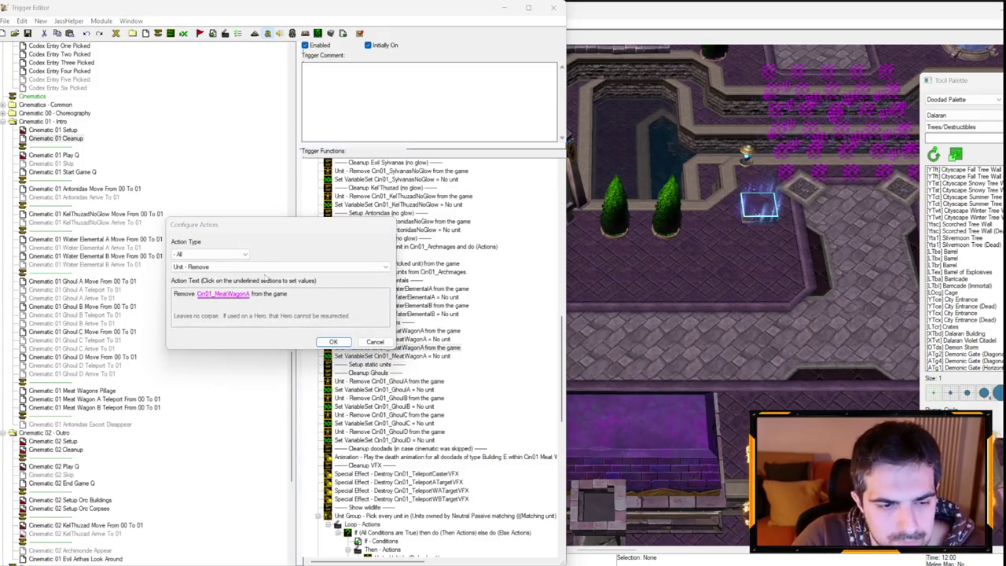
{"action": "left_click", "coordinate": [224, 293]}
{"action": "key", "text": "Down"}
{"action": "key", "text": "Return"}
{"action": "key", "text": "Return"}
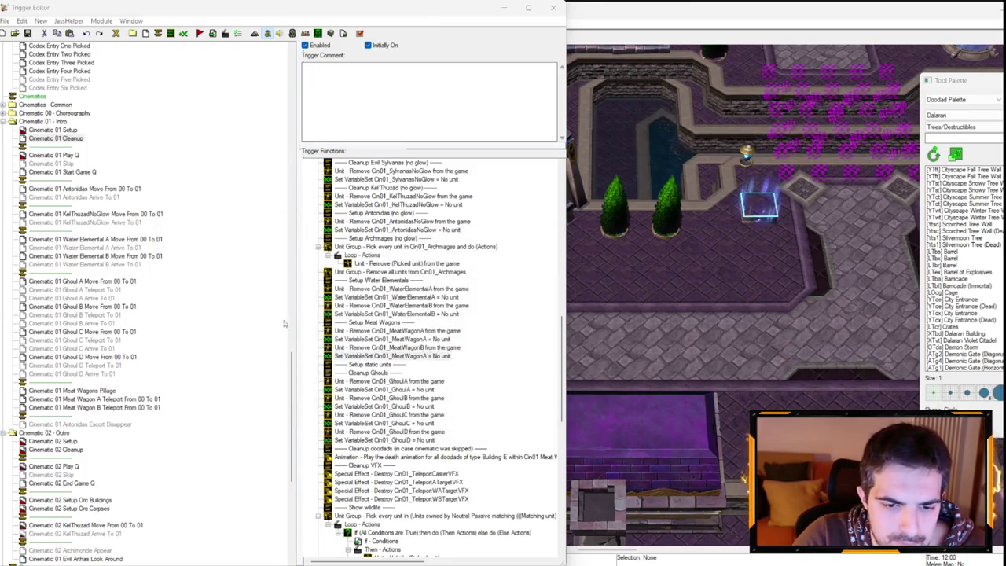
{"action": "key", "text": "Return"}
{"action": "left_click", "coordinate": [248, 296]}
{"action": "key", "text": "Down"}
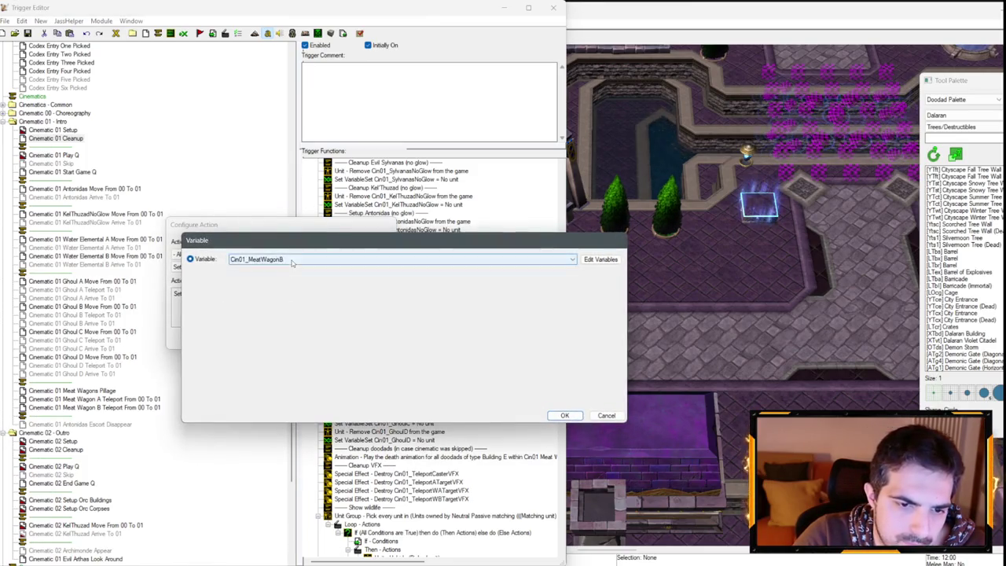
{"action": "key", "text": "Return"}
{"action": "key", "text": "Return"}
- Paste the meat wagon lines under Setup static units and move that block below the Ghoul lines
{"action": "left_click", "coordinate": [380, 366]}
{"action": "key", "text": "ctrl+v"}
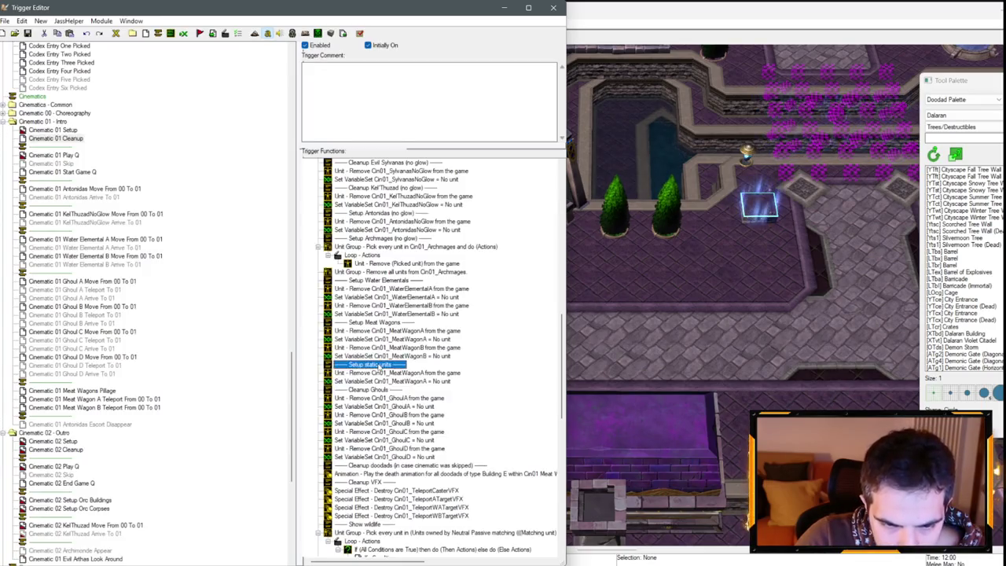
{"action": "left_click", "coordinate": [385, 382], "text": "shift"}
{"action": "left_click_drag", "start_coordinate": [384, 382], "coordinate": [387, 453]}
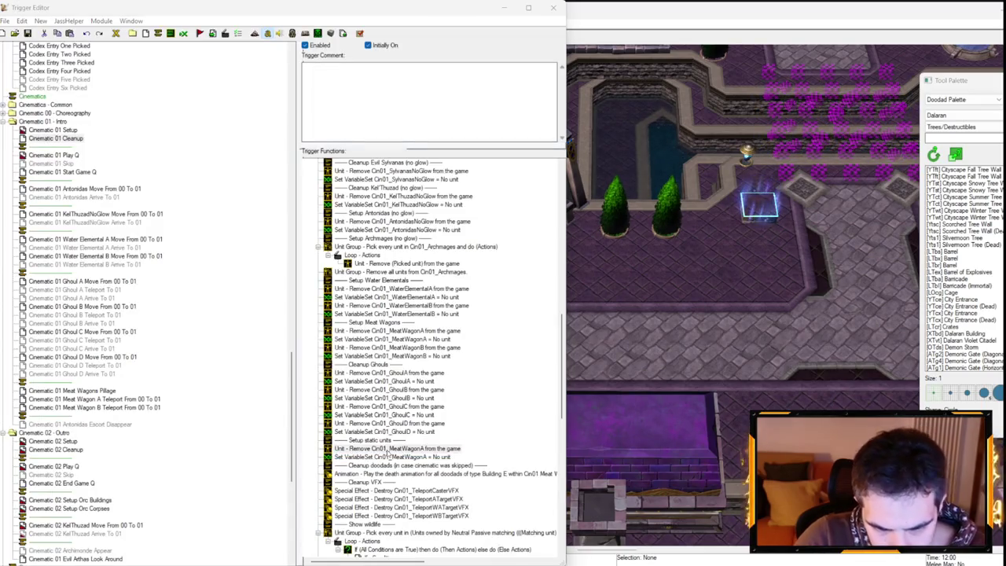
- Change the static block's remove and reset lines from Cin01_MeatWagonA to Cin01_Necromancer
{"action": "key", "text": "Return"}
{"action": "left_click", "coordinate": [224, 299]}
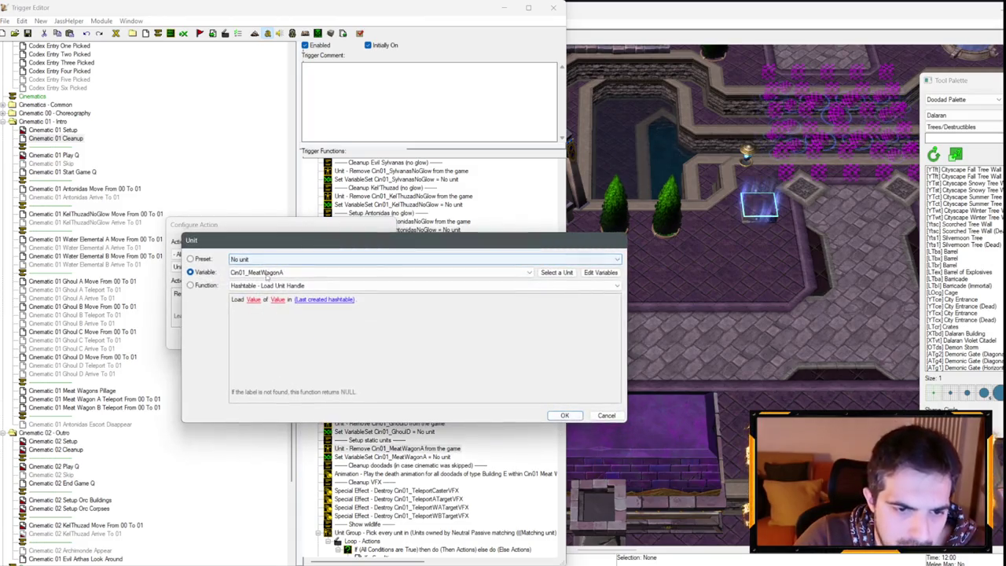
{"action": "left_click", "coordinate": [259, 272]}
{"action": "scroll", "coordinate": [275, 314], "scroll_direction": "up", "scroll_amount": 5}
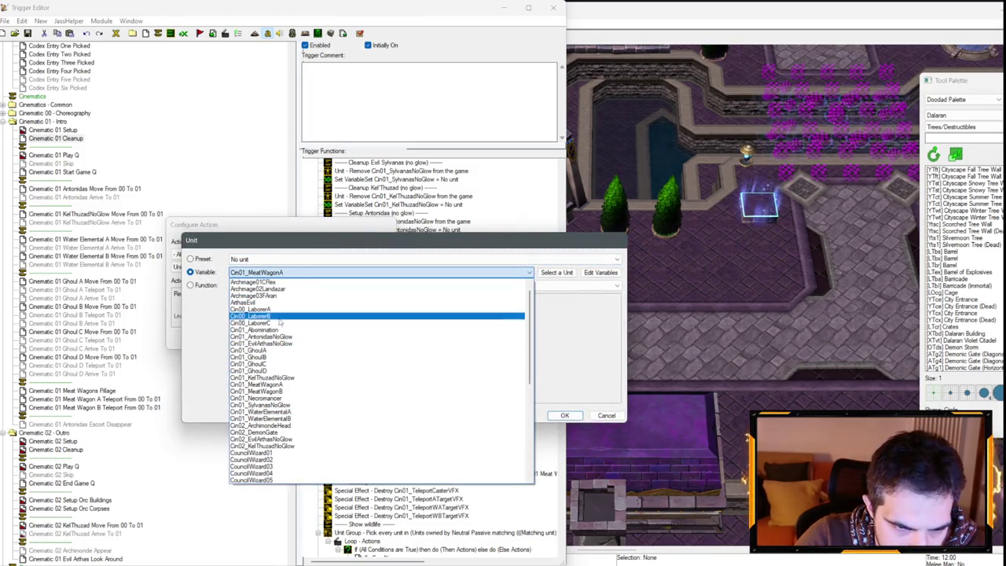
{"action": "left_click", "coordinate": [267, 397]}
{"action": "key", "text": "Return"}
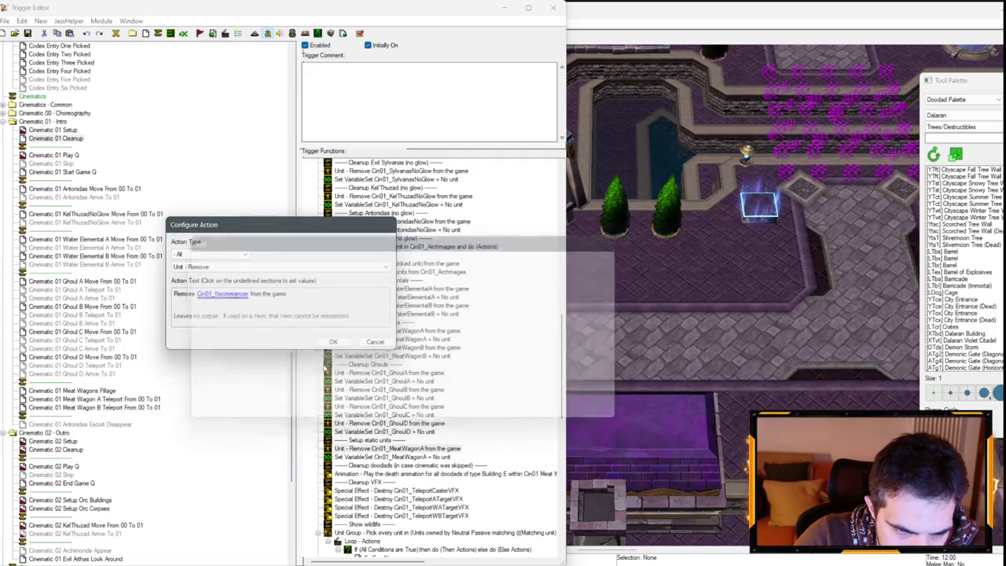
{"action": "key", "text": "Return"}
{"action": "double_click", "coordinate": [377, 458]}
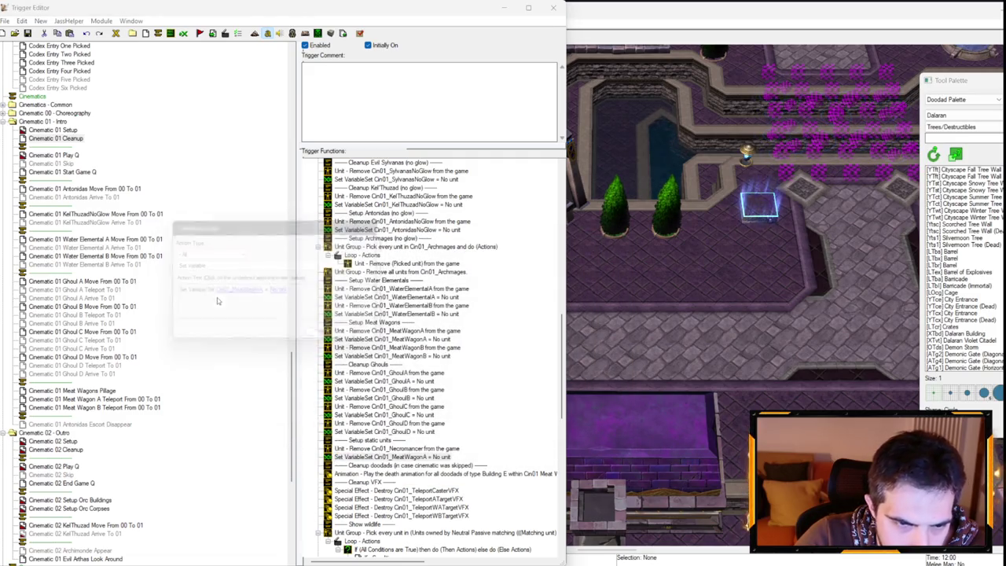
{"action": "left_click", "coordinate": [242, 293]}
{"action": "left_click", "coordinate": [271, 259]}
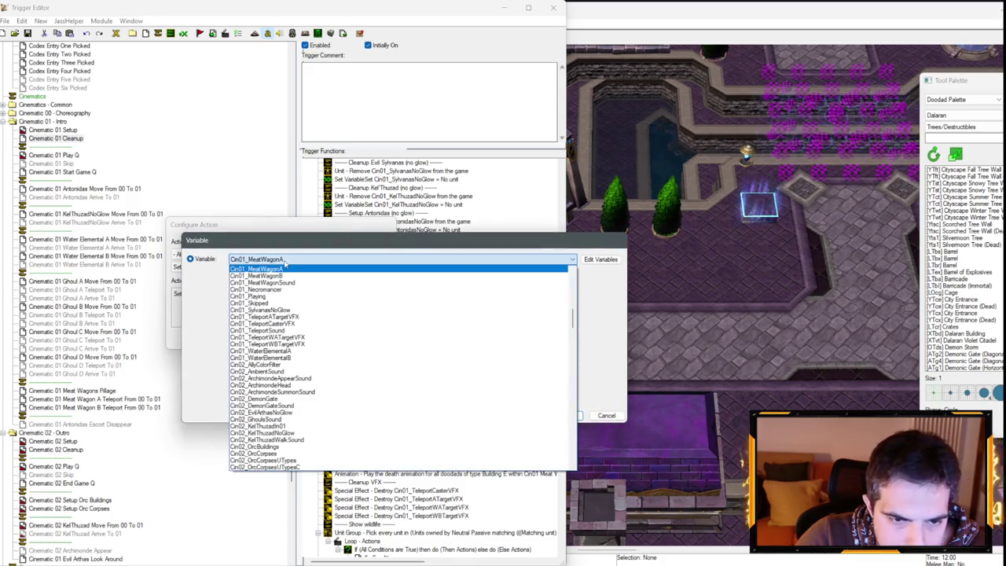
{"action": "scroll", "coordinate": [349, 354], "scroll_direction": "up", "scroll_amount": 1}
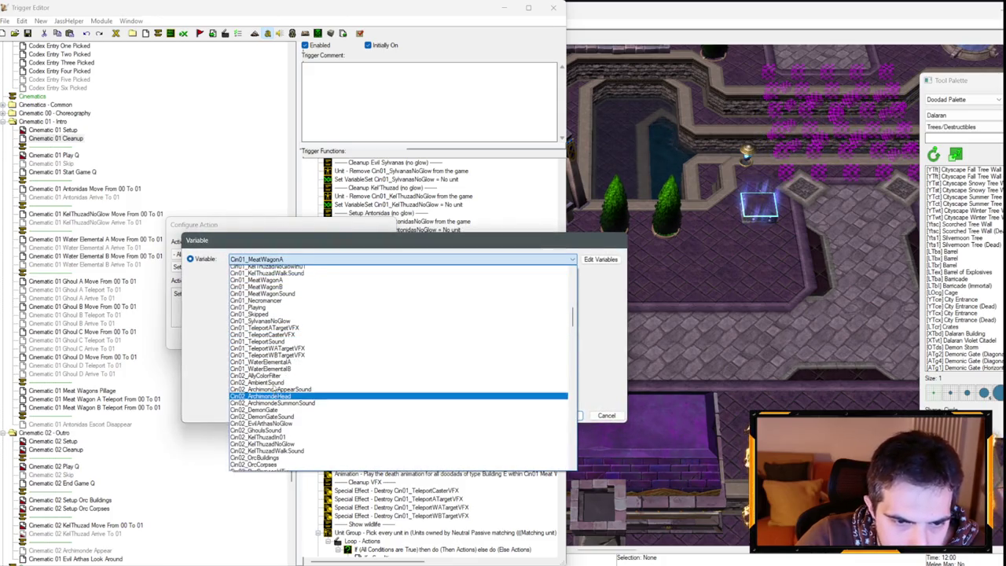
{"action": "left_click", "coordinate": [349, 309]}
{"action": "key", "text": "Return"}
{"action": "key", "text": "Return"}
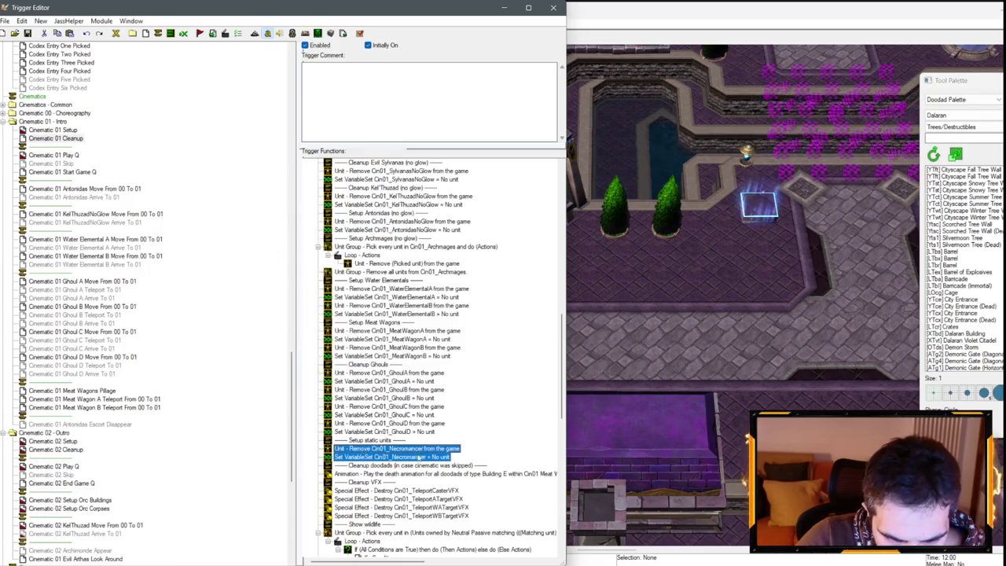
- Paste the two Necromancer lines and make the first one remove Cin01_Abomination
{"action": "key", "text": "ctrl+v"}
{"action": "double_click", "coordinate": [397, 465]}
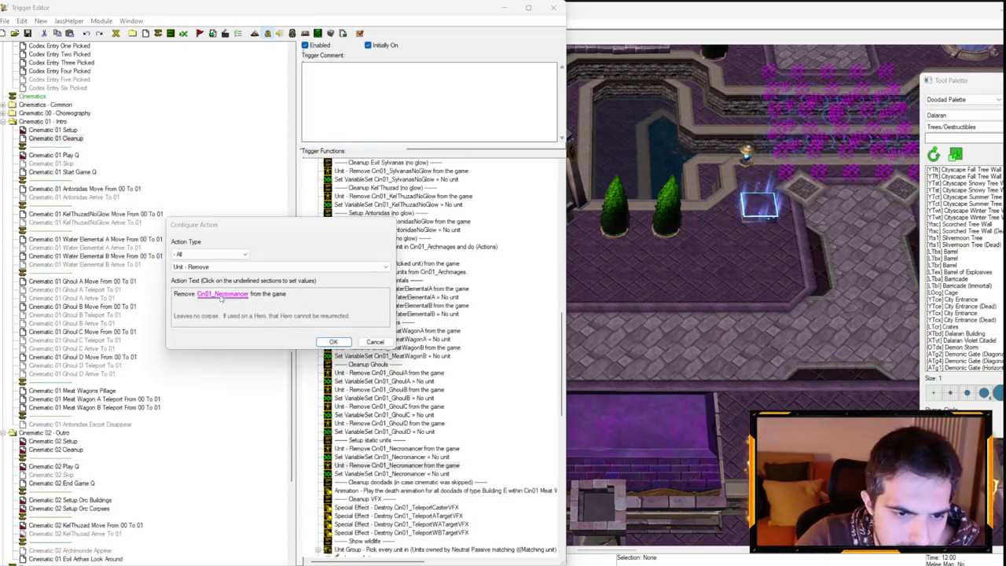
{"action": "left_click", "coordinate": [235, 293]}
{"action": "left_click", "coordinate": [285, 272]}
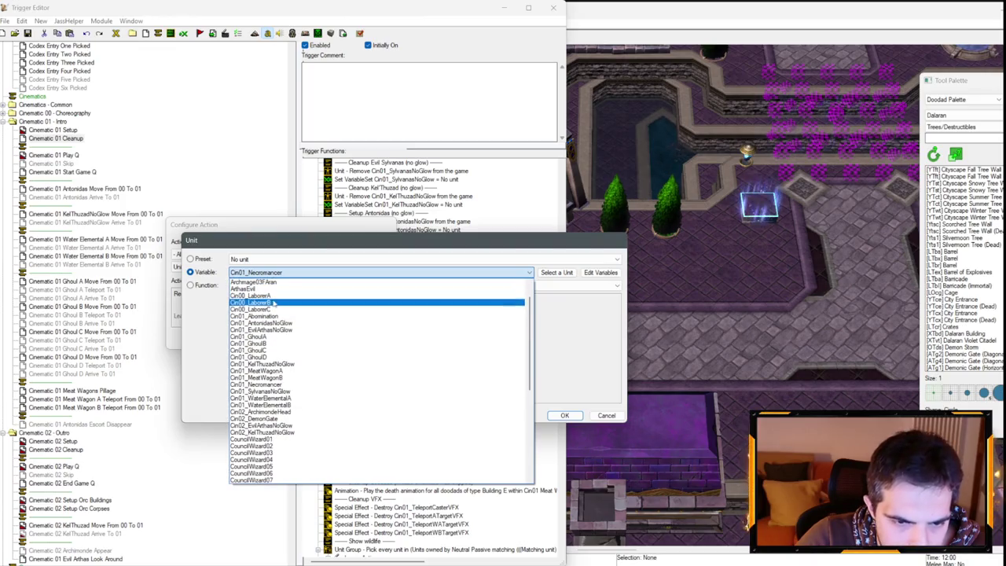
{"action": "left_click", "coordinate": [274, 305]}
{"action": "key", "text": "Return"}
{"action": "key", "text": "Down"}
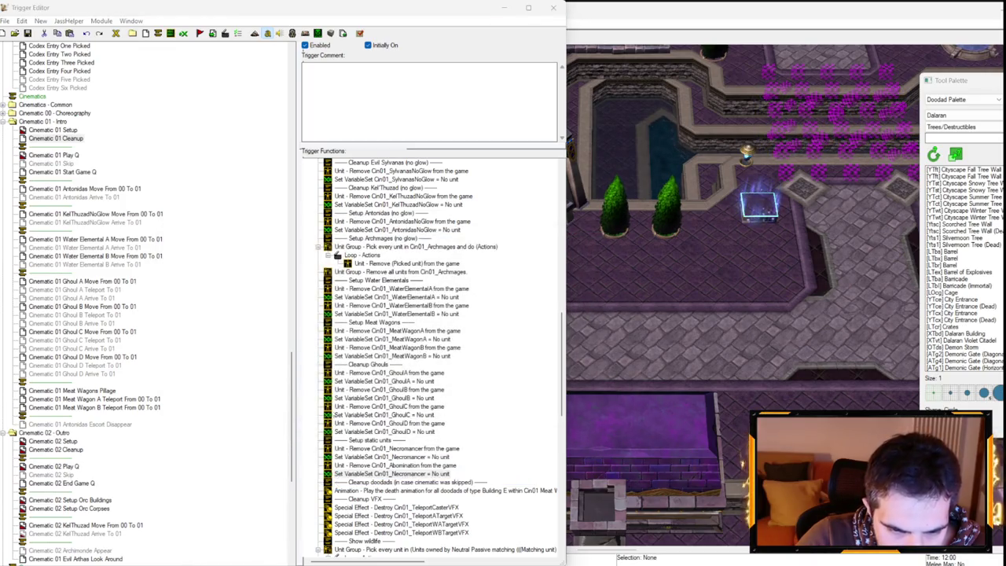
- Set the pasted reset line to clear Cin01_Abomination to no unit
{"action": "key", "text": "Return"}
{"action": "left_click", "coordinate": [226, 295]}
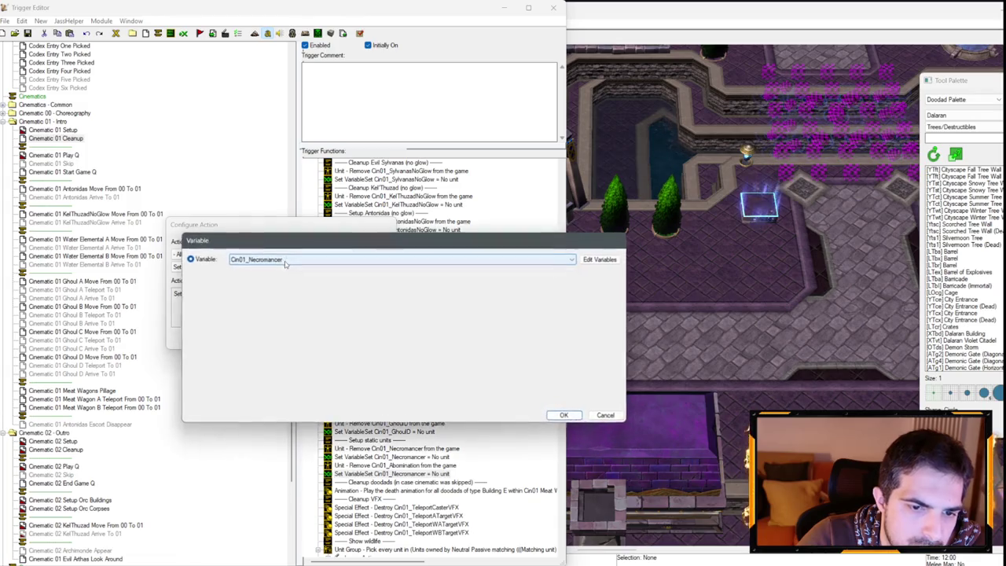
{"action": "left_click", "coordinate": [291, 259]}
{"action": "scroll", "coordinate": [266, 293], "scroll_direction": "up", "scroll_amount": 5}
{"action": "scroll", "coordinate": [267, 291], "scroll_direction": "up", "scroll_amount": 3}
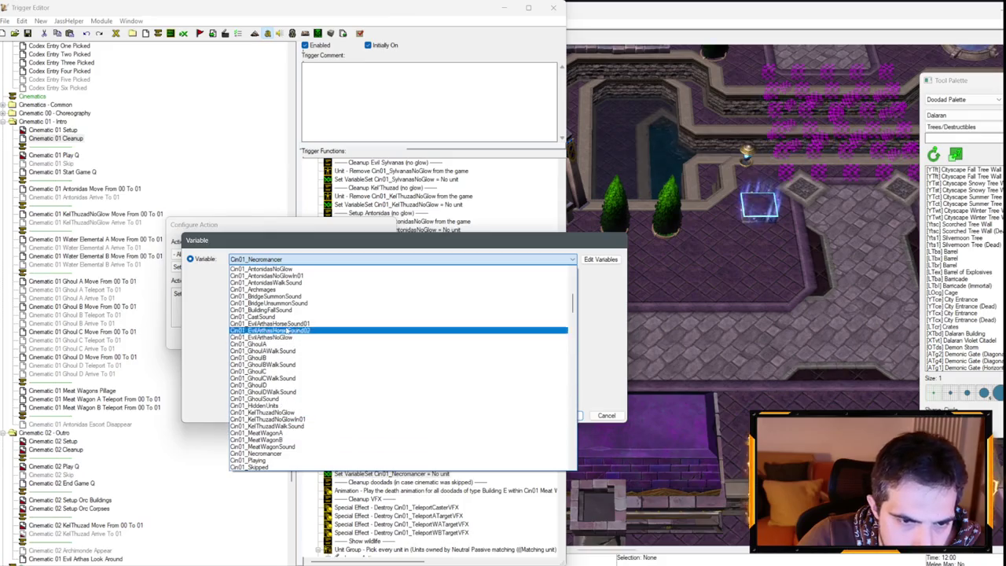
{"action": "scroll", "coordinate": [285, 355], "scroll_direction": "up", "scroll_amount": 3}
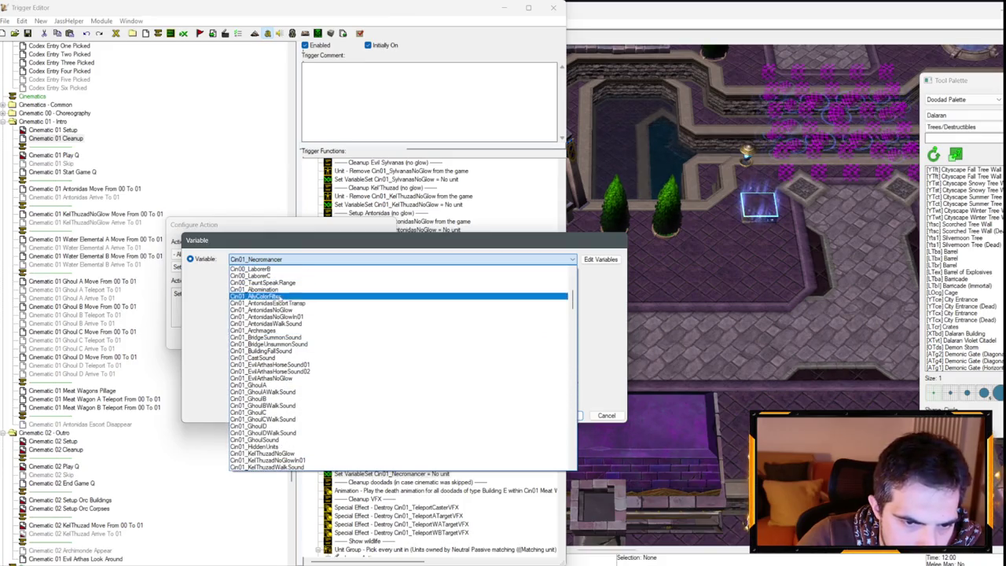
{"action": "left_click", "coordinate": [268, 292]}
{"action": "key", "text": "Return"}
{"action": "key", "text": "Return"}
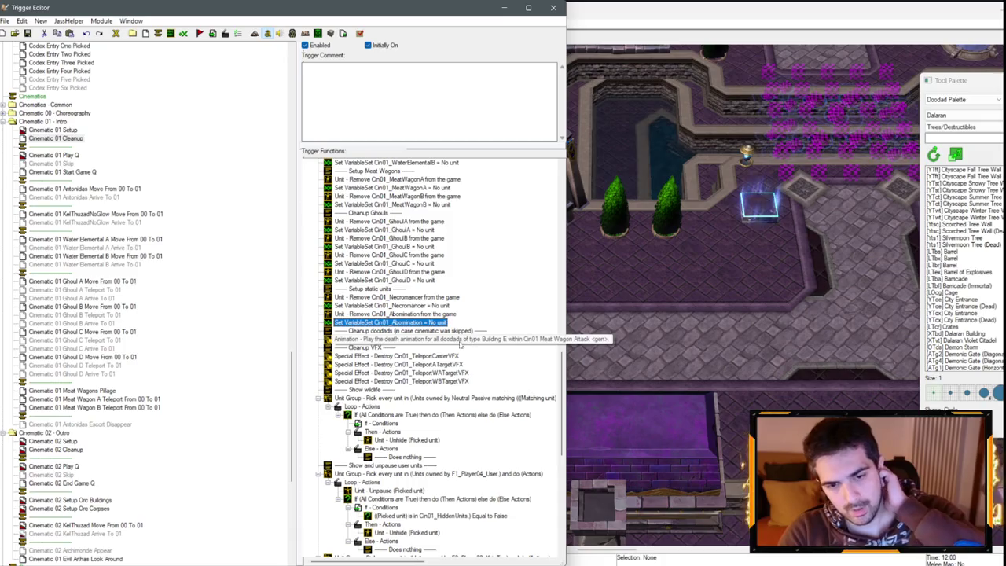
- Check the Cleanup doodads comment, then rename the static units and Meat Wagons headers to Cleanup
{"action": "double_click", "coordinate": [376, 331]}
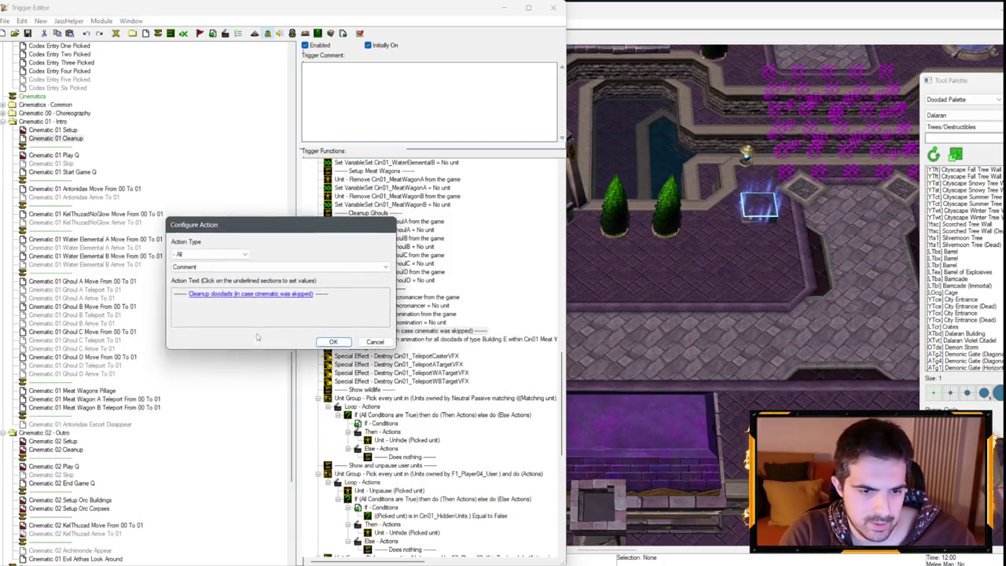
{"action": "left_click", "coordinate": [236, 298]}
{"action": "left_click", "coordinate": [606, 415]}
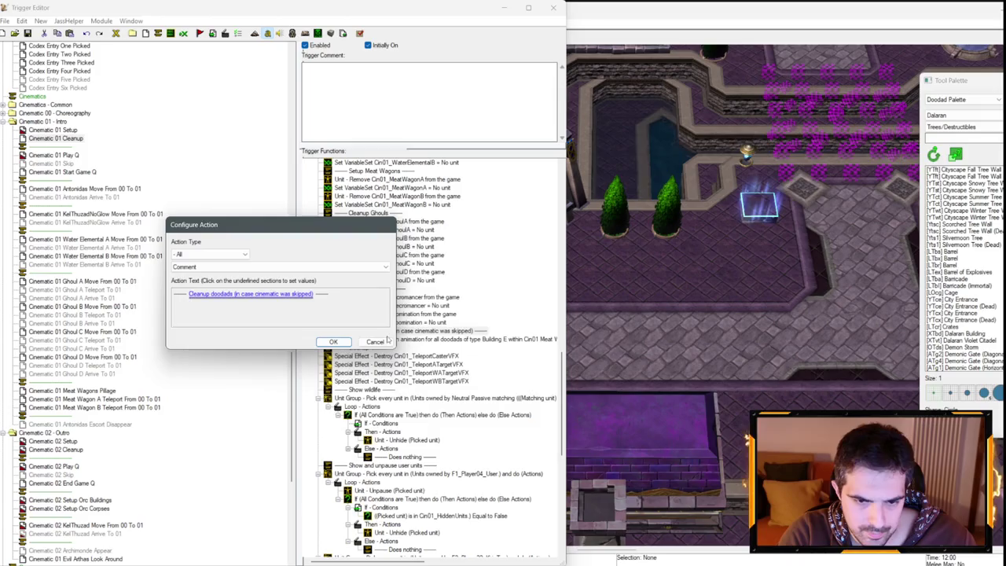
{"action": "key", "text": "Return"}
{"action": "double_click", "coordinate": [370, 289]}
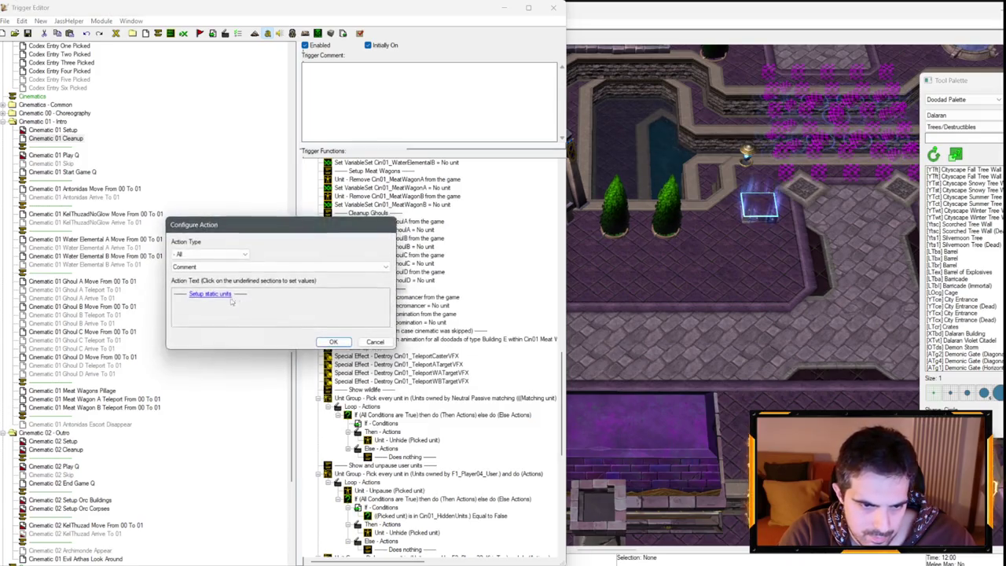
{"action": "left_click", "coordinate": [236, 298]}
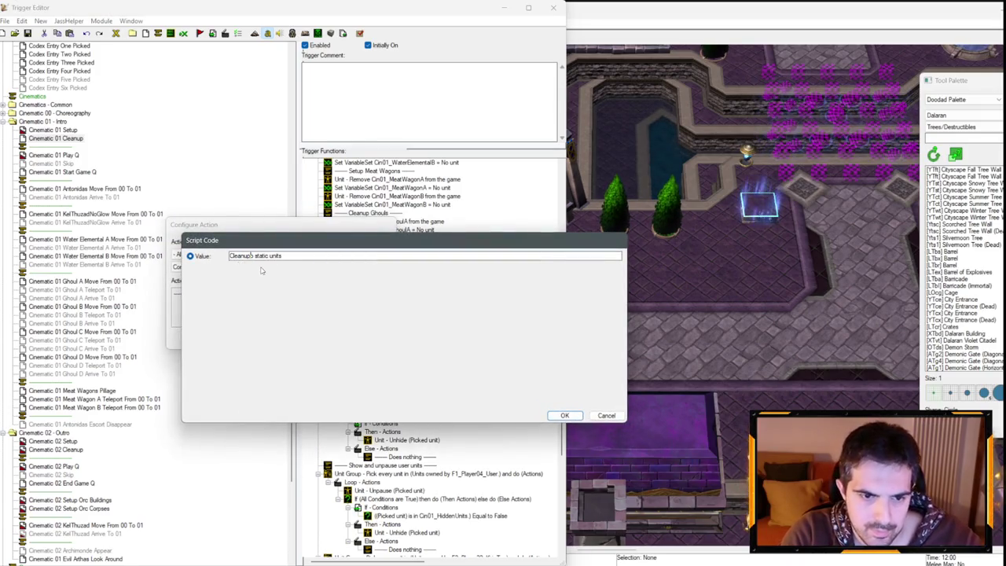
{"action": "key", "text": "Return"}
{"action": "key", "text": "Return"}
{"action": "double_click", "coordinate": [368, 273]}
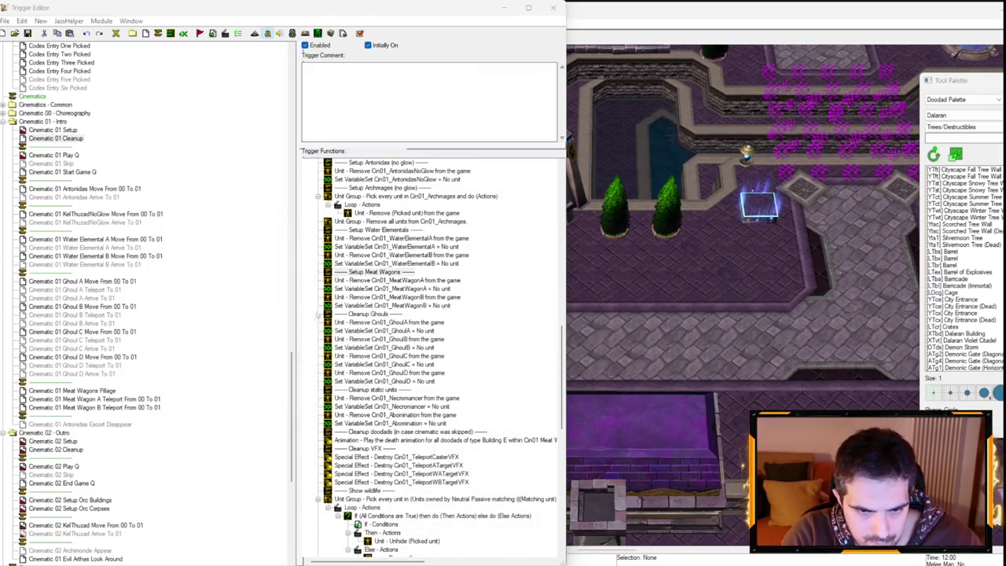
{"action": "left_click", "coordinate": [236, 298]}
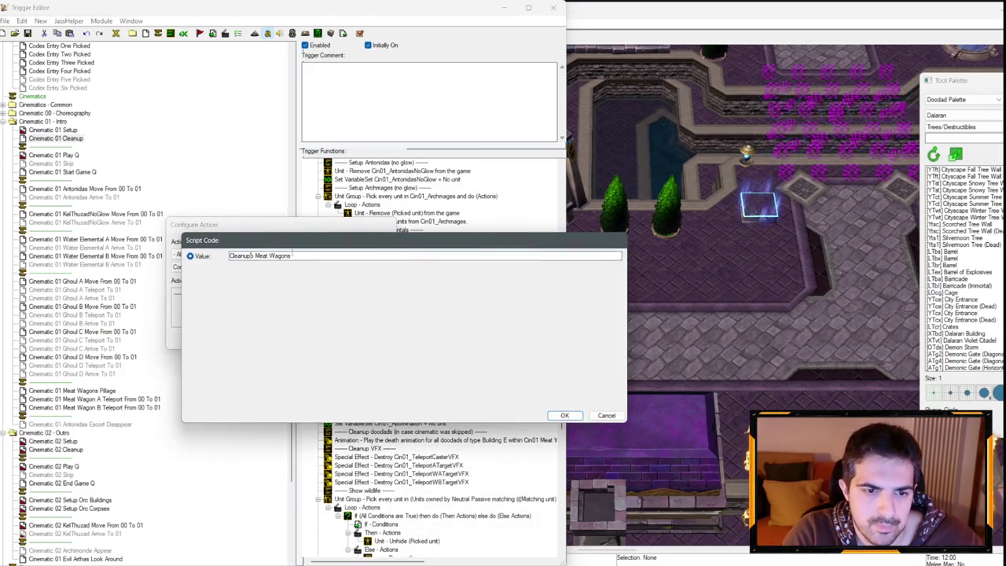
{"action": "key", "text": "Return"}
{"action": "key", "text": "Return"}
- Rename the Water Elementals, Archmages (no glow) and Antonidas (no glow) headers from Setup to Cleanup
{"action": "double_click", "coordinate": [370, 229]}
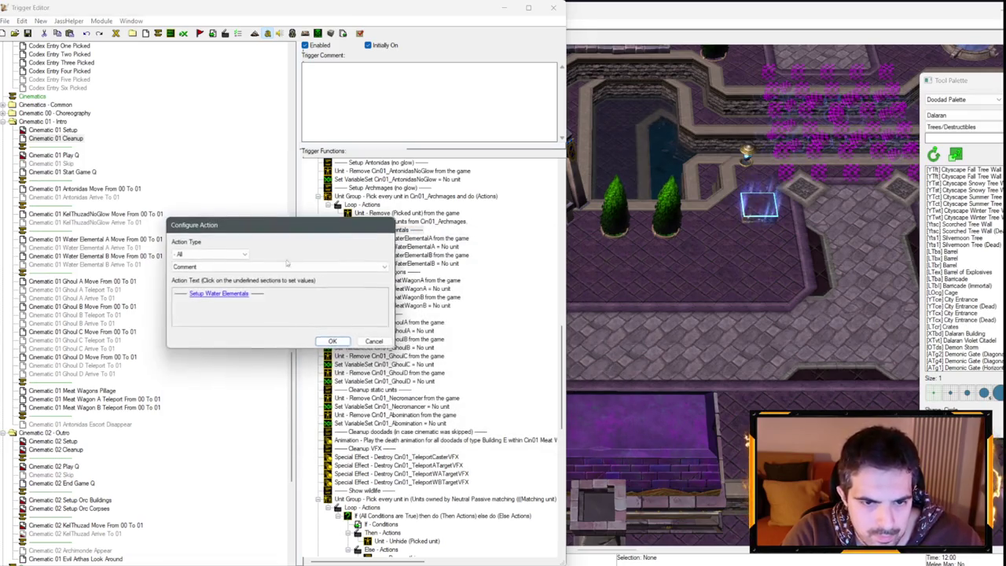
{"action": "left_click", "coordinate": [229, 293]}
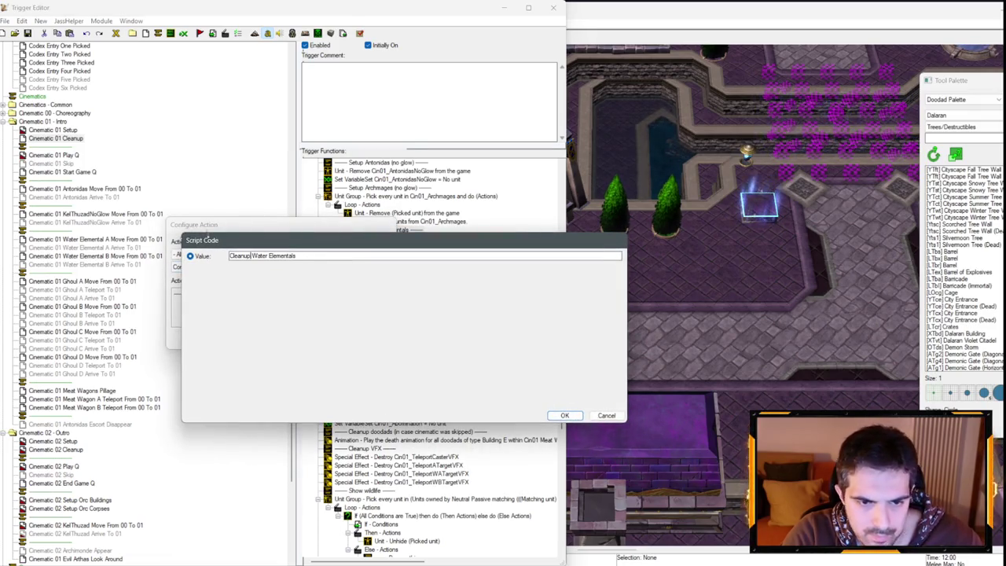
{"action": "key", "text": "Return"}
{"action": "key", "text": "Return"}
{"action": "double_click", "coordinate": [377, 187]}
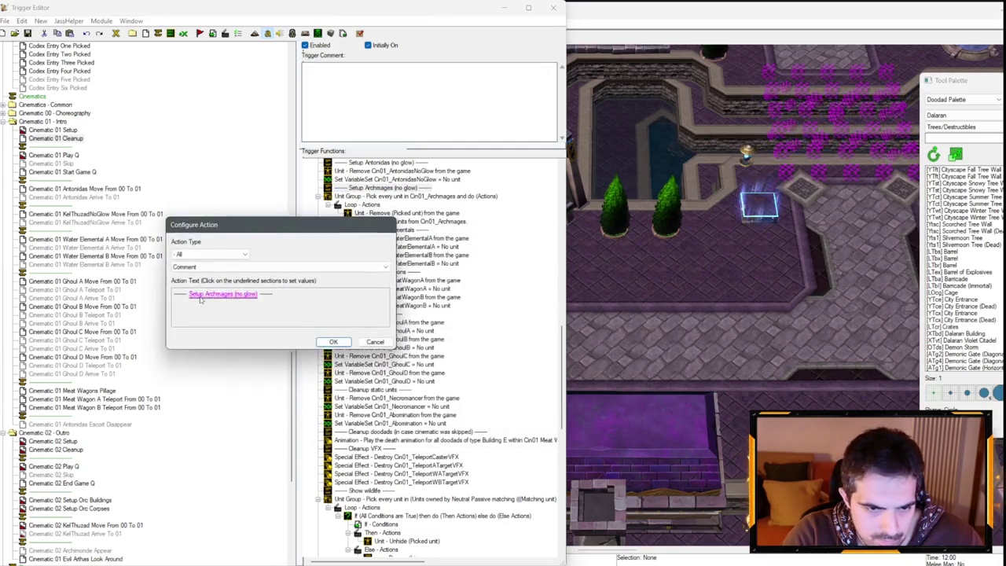
{"action": "left_click", "coordinate": [229, 297]}
{"action": "key", "text": "Return"}
{"action": "key", "text": "Return"}
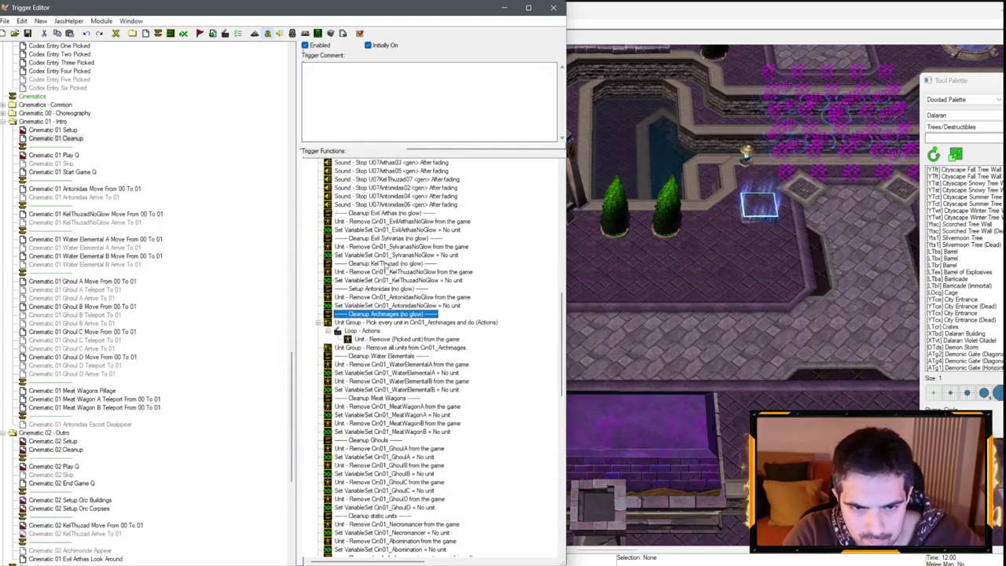
{"action": "double_click", "coordinate": [362, 289]}
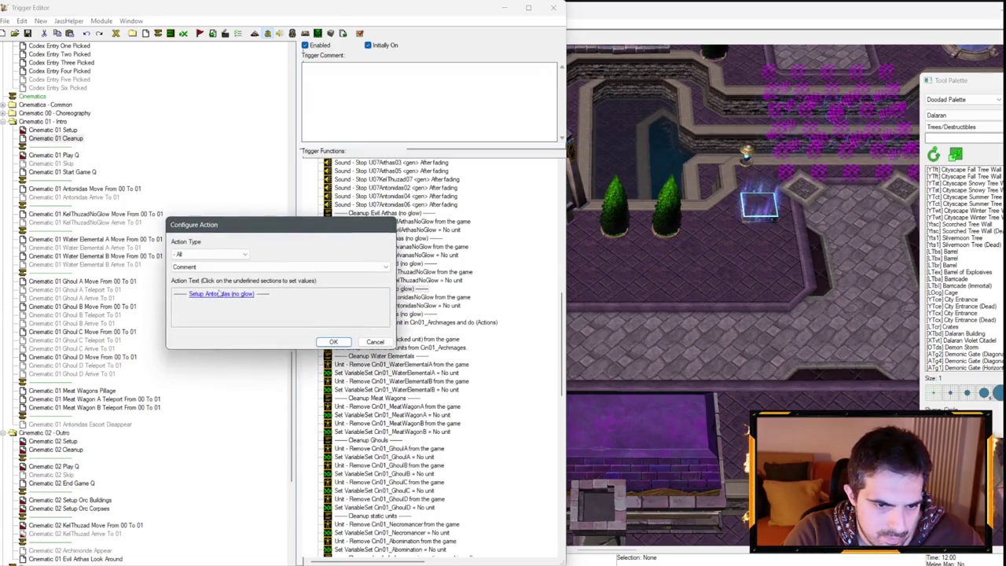
{"action": "left_click", "coordinate": [221, 295]}
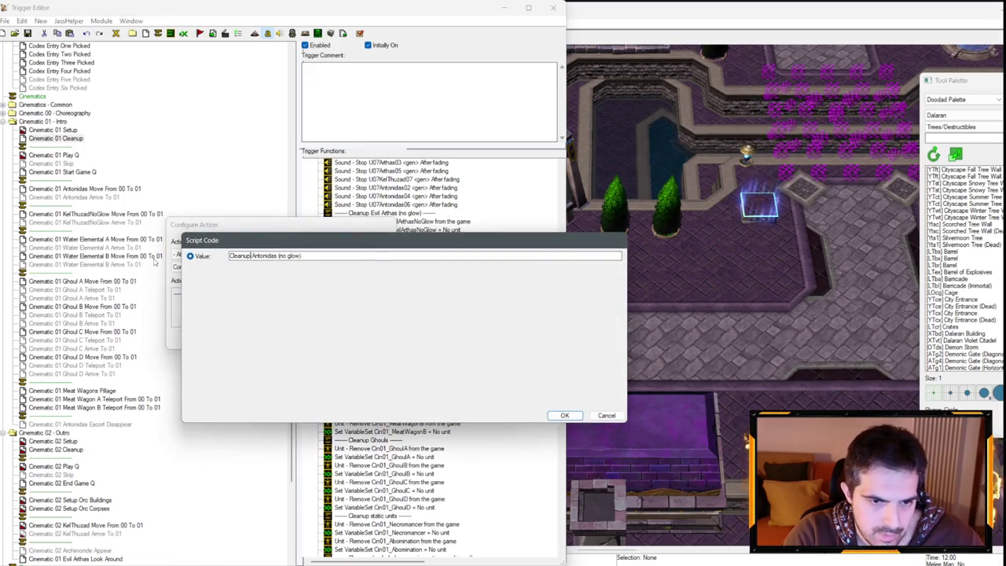
{"action": "key", "text": "Return"}
{"action": "key", "text": "Return"}
{"action": "left_click", "coordinate": [55, 129]}
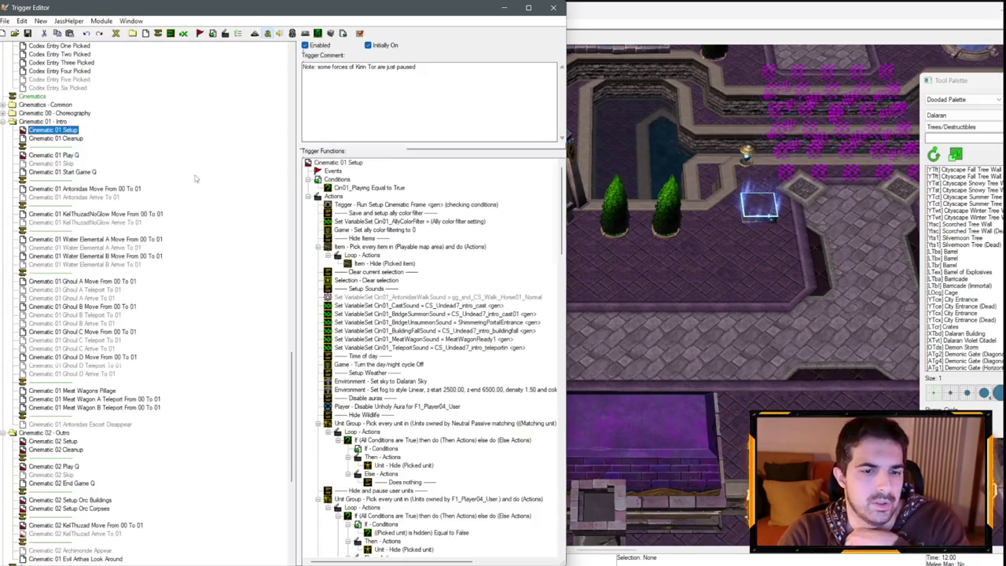
- Close the Trigger Editor and open Scenario > Map Options
{"action": "left_click", "coordinate": [607, 295]}
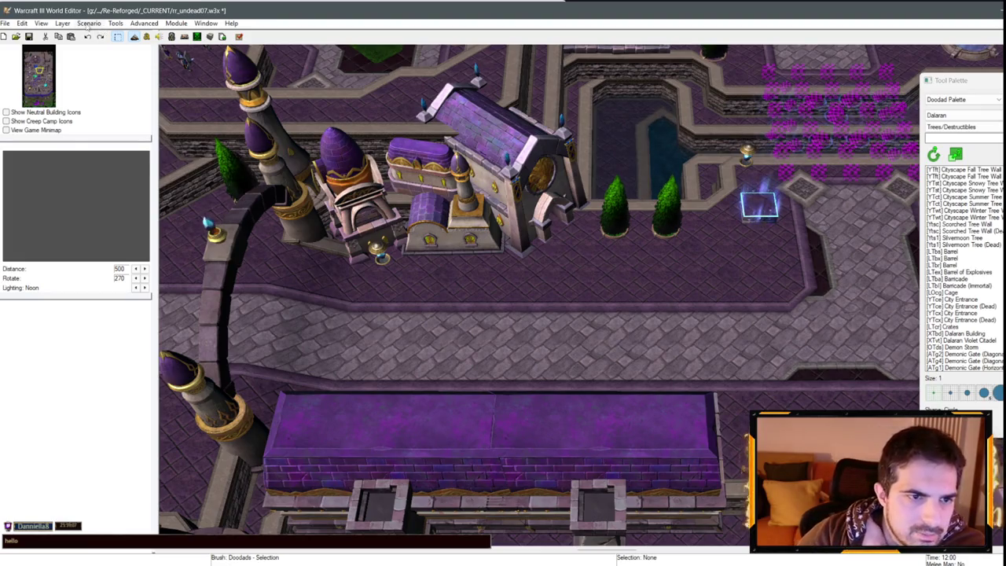
{"action": "left_click", "coordinate": [89, 23]}
{"action": "left_click", "coordinate": [181, 48]}
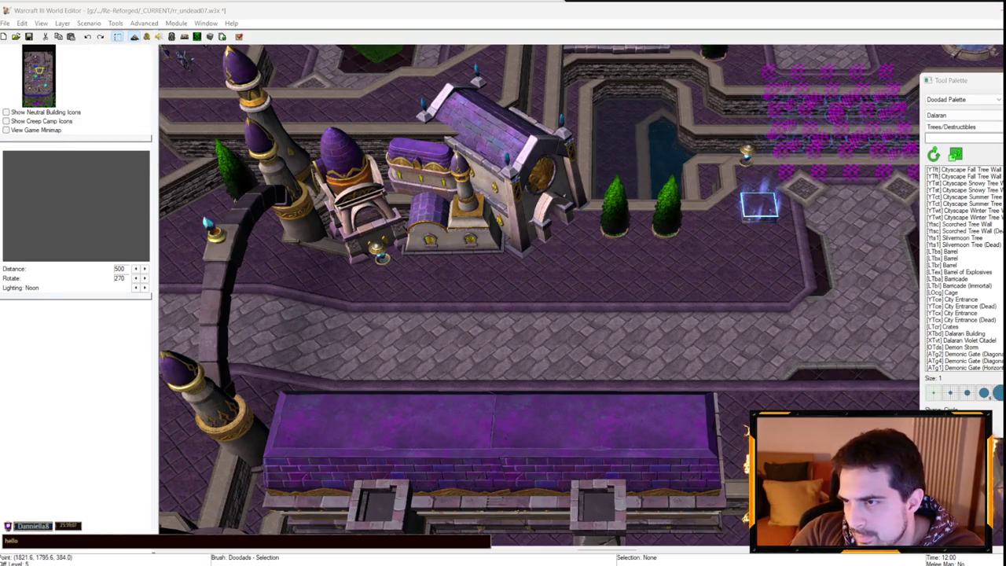
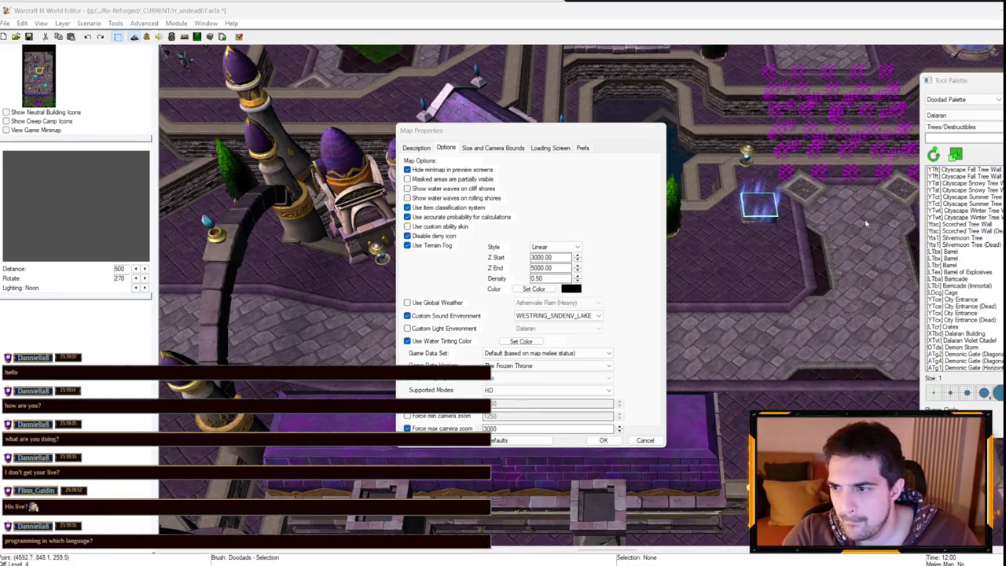
- Try the Orange preset as the terrain fog colour
{"action": "left_click", "coordinate": [533, 289]}
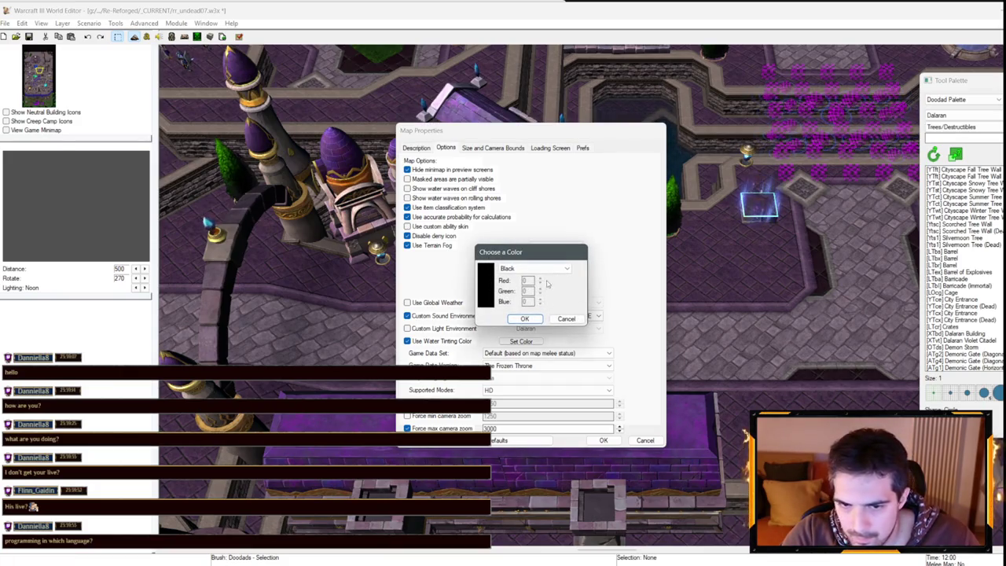
{"action": "left_click", "coordinate": [540, 271]}
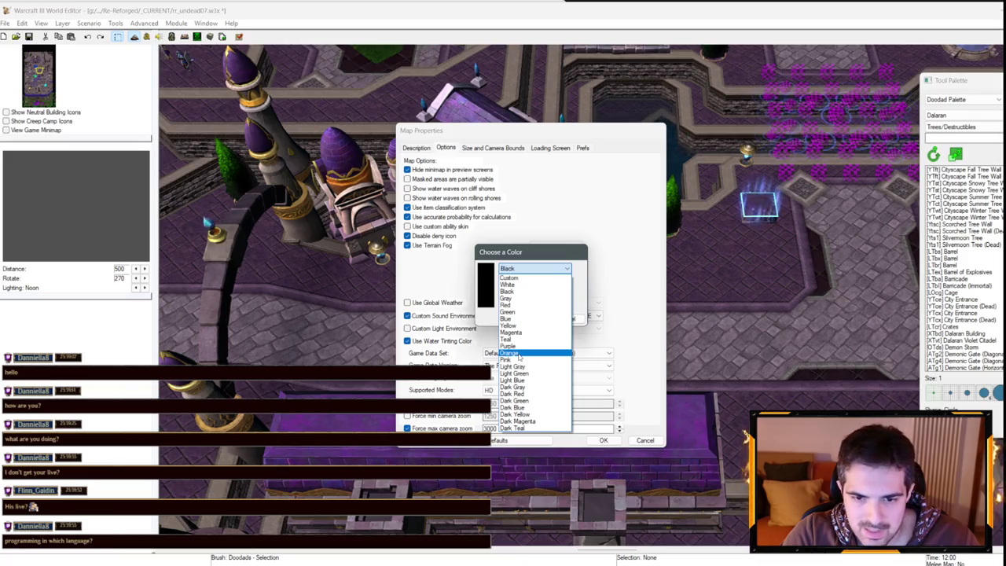
{"action": "left_click", "coordinate": [518, 355]}
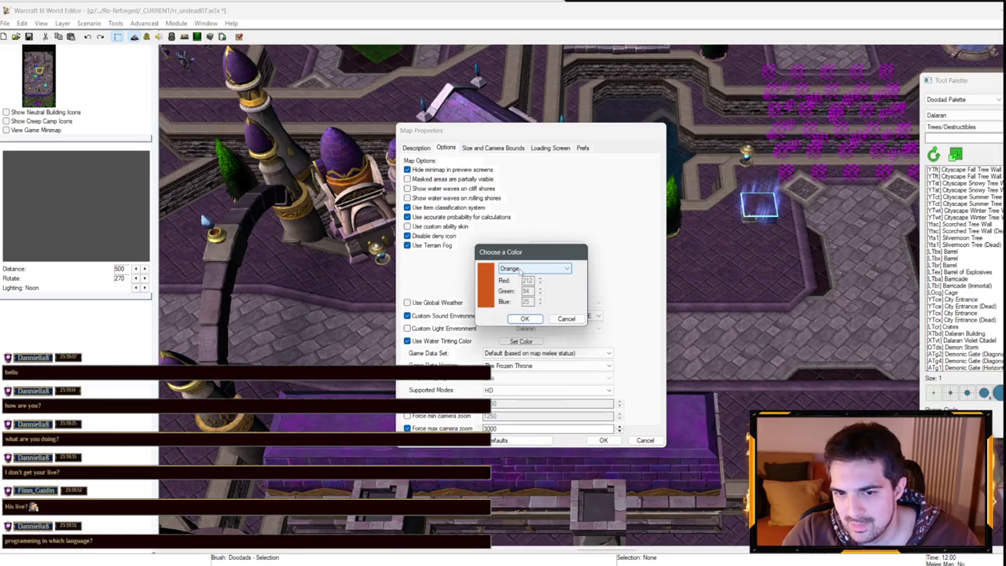
- Set a custom fog colour of Red 230, Green 165, Blue 13
{"action": "left_click", "coordinate": [520, 269]}
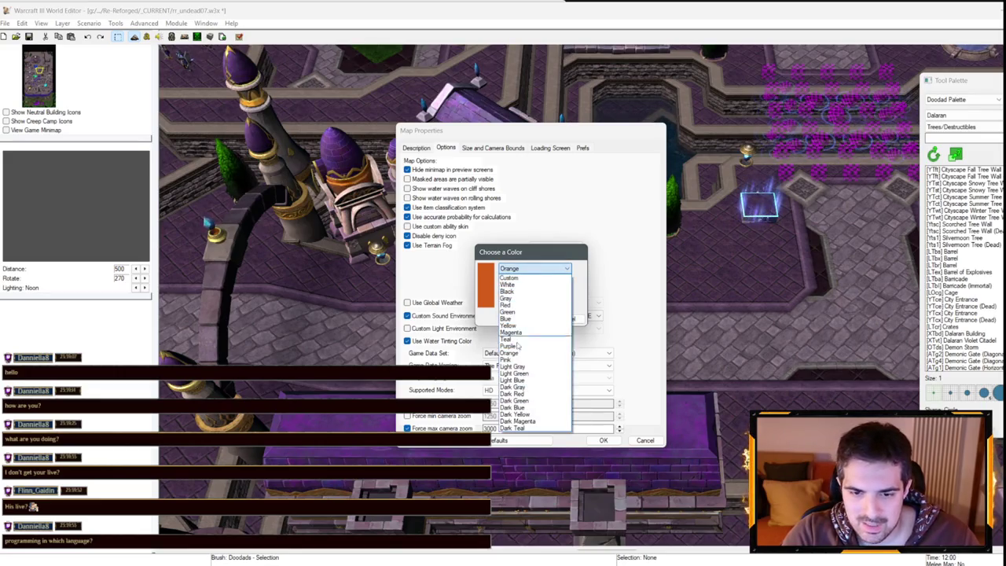
{"action": "left_click", "coordinate": [520, 279]}
{"action": "double_click", "coordinate": [528, 280]}
{"action": "type", "text": "23"}
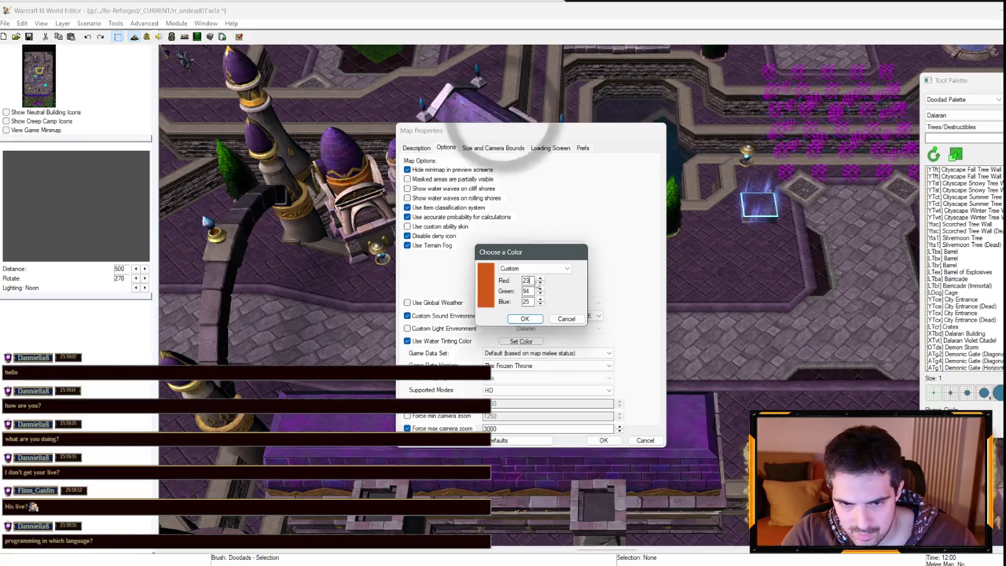
{"action": "type", "text": "0"}
{"action": "key", "text": "Tab"}
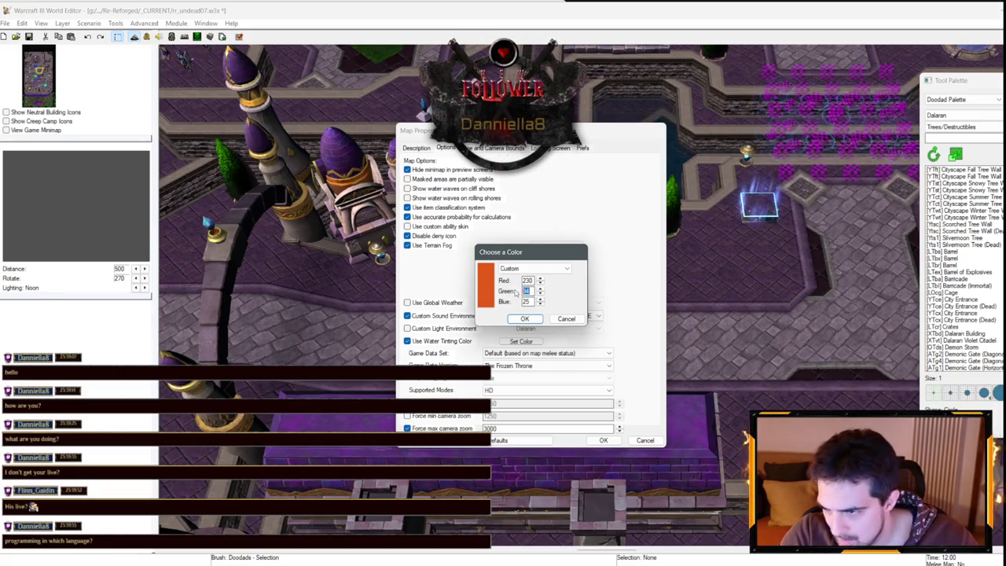
{"action": "type", "text": "165"}
{"action": "key", "text": "Tab"}
{"action": "type", "text": "13"}
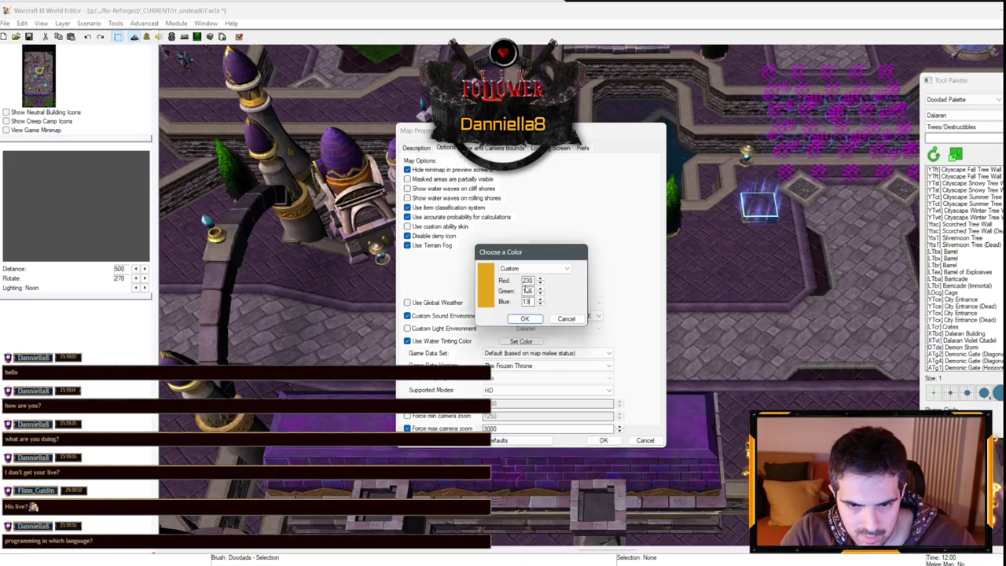
{"action": "key", "text": "Return"}
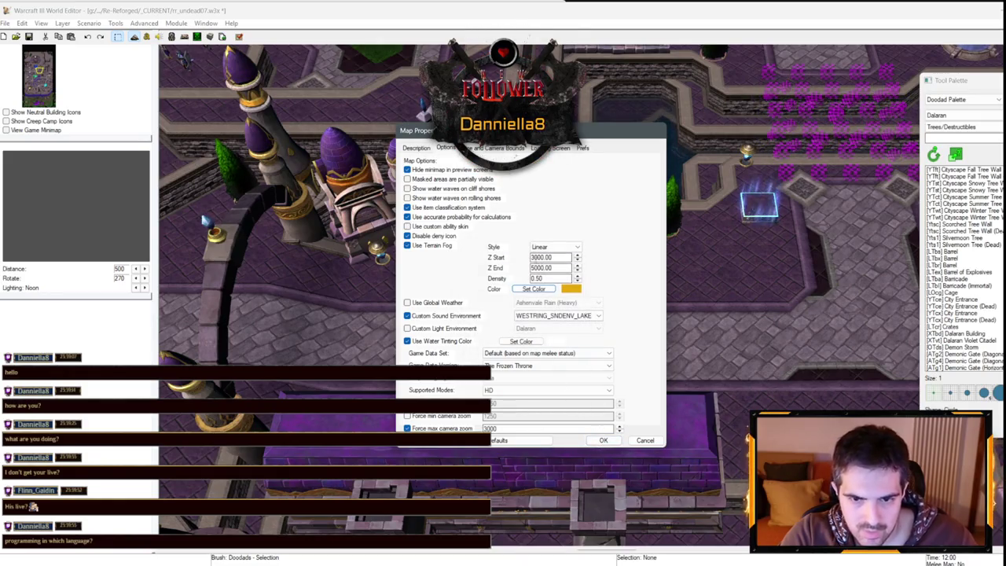
{"action": "left_click", "coordinate": [534, 258]}
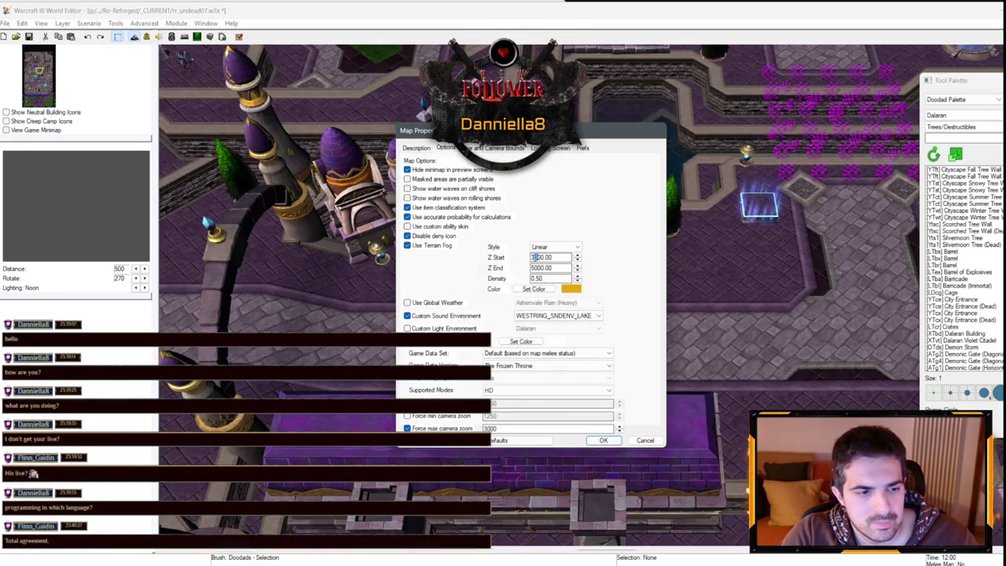
- Give the terrain fog Z Start 3500, Z End 7500 and density 0.75, then apply
{"action": "type", "text": "1"}
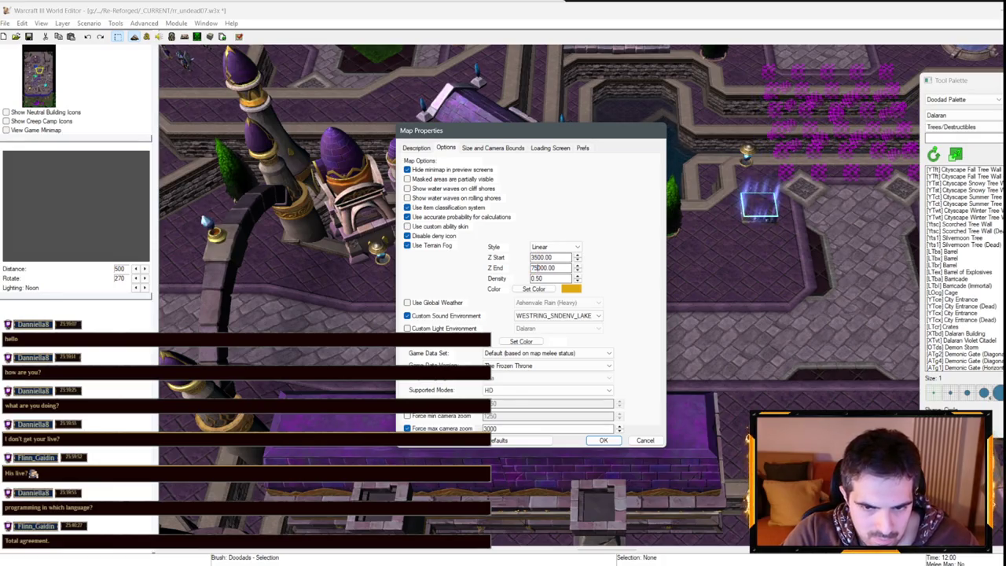
{"action": "left_click", "coordinate": [539, 279]}
{"action": "type", "text": "0.75"}
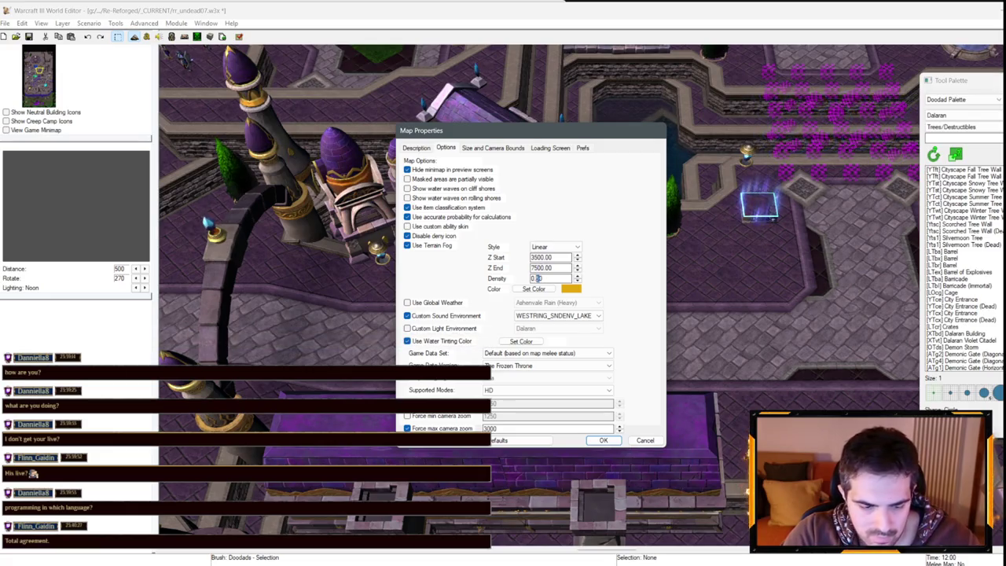
{"action": "left_click", "coordinate": [602, 441]}
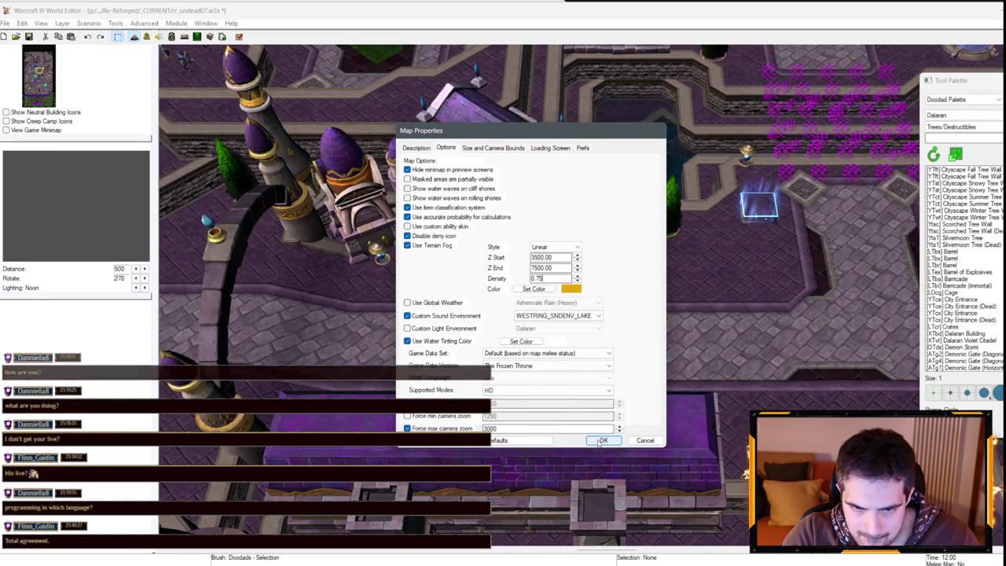
{"action": "key", "text": "Up"}
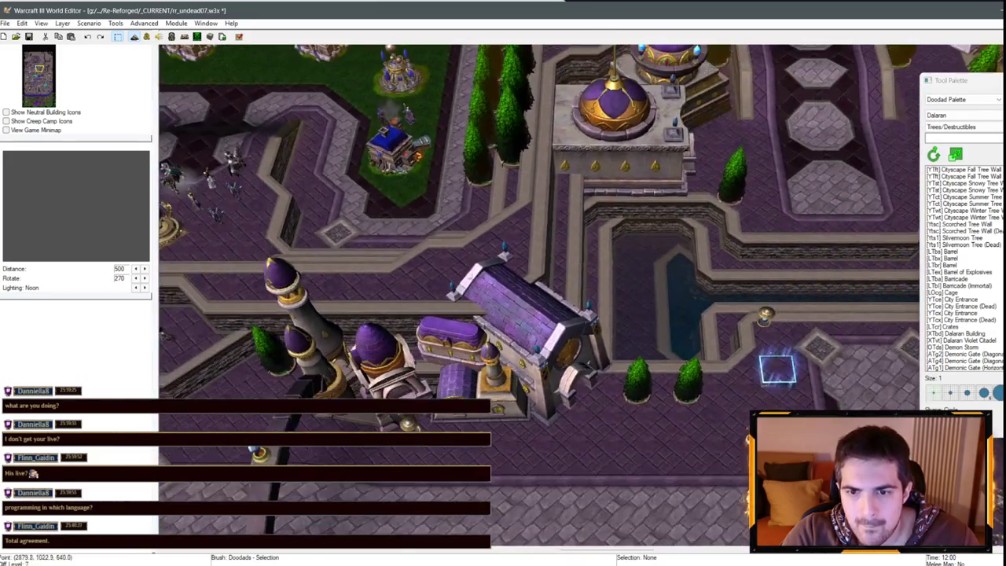
- Set Sky Display to Dalaran Sky in Map Preferences, with Time of Day left at Fixed - Noon
{"action": "key", "text": "Up"}
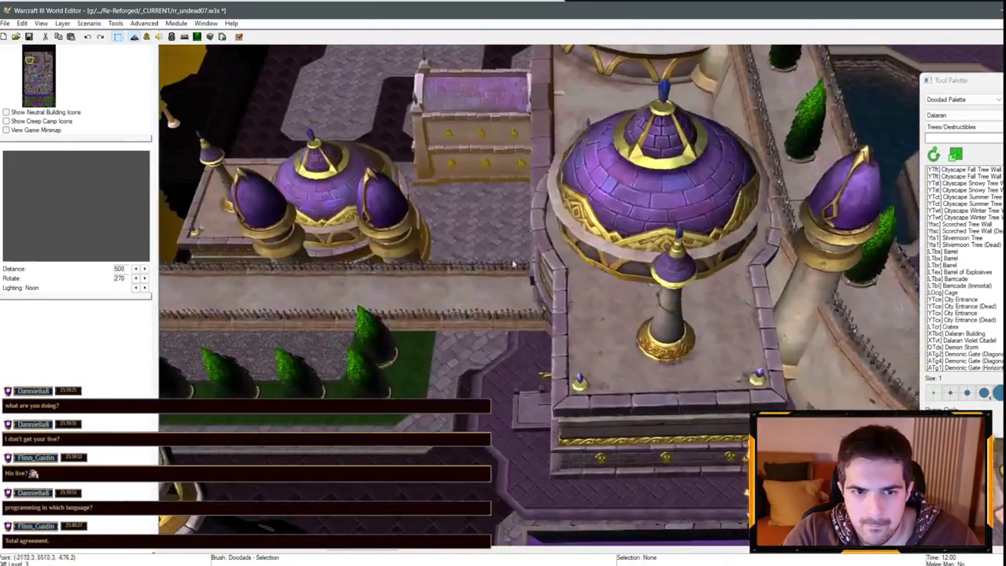
{"action": "scroll", "coordinate": [421, 359], "scroll_direction": "down", "scroll_amount": 10}
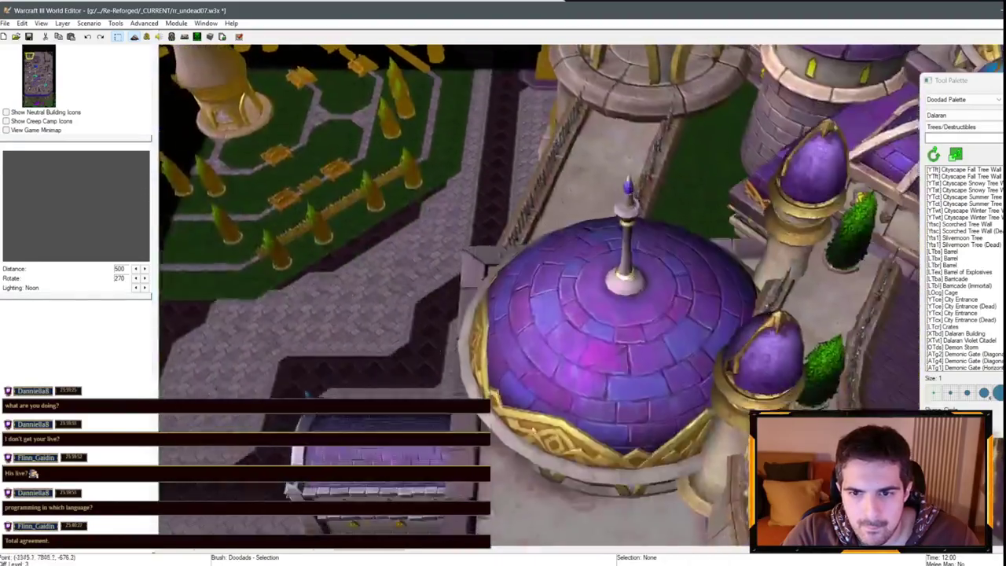
{"action": "scroll", "coordinate": [488, 135], "scroll_direction": "up", "scroll_amount": 10}
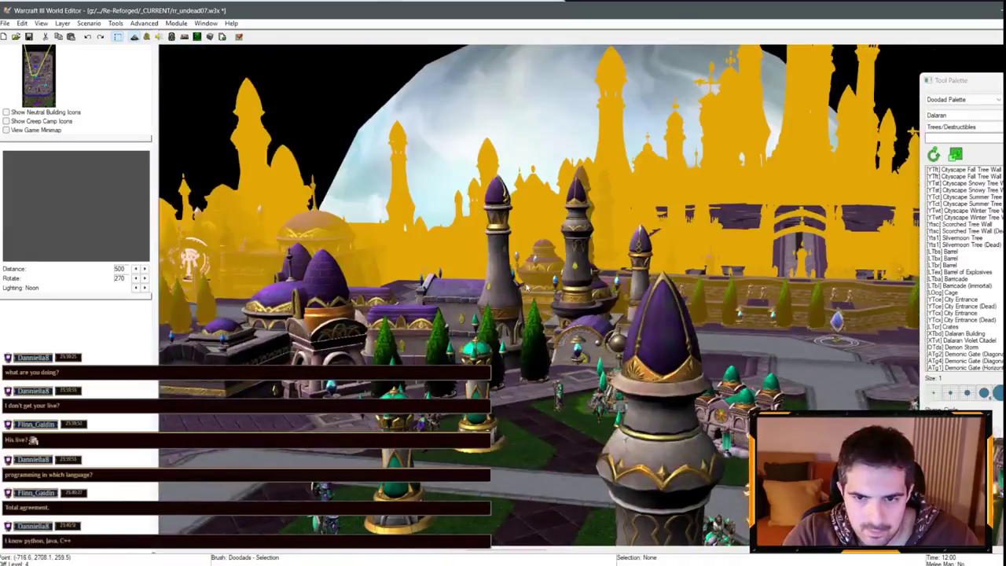
{"action": "scroll", "coordinate": [527, 288], "scroll_direction": "up", "scroll_amount": 5}
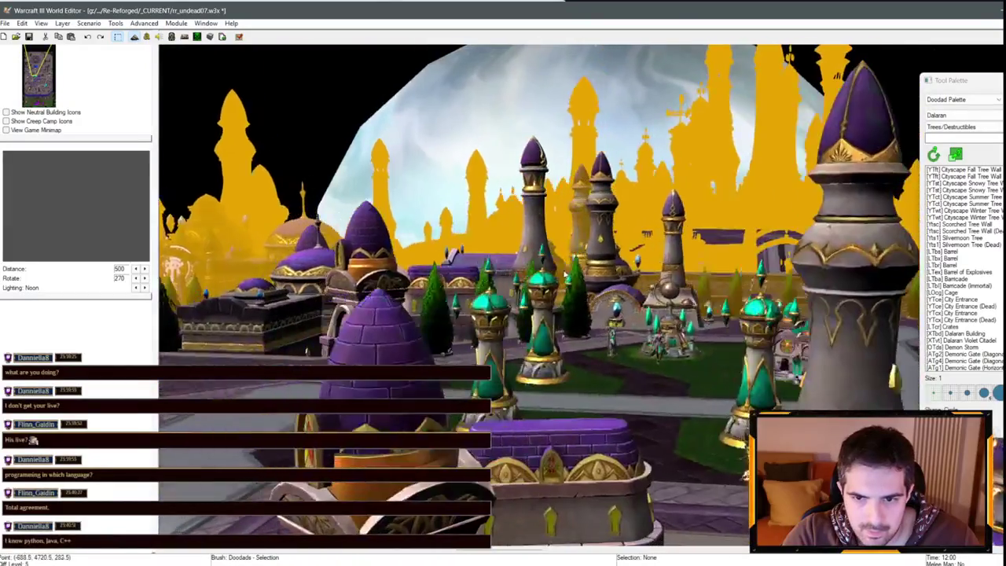
{"action": "left_click", "coordinate": [89, 23]}
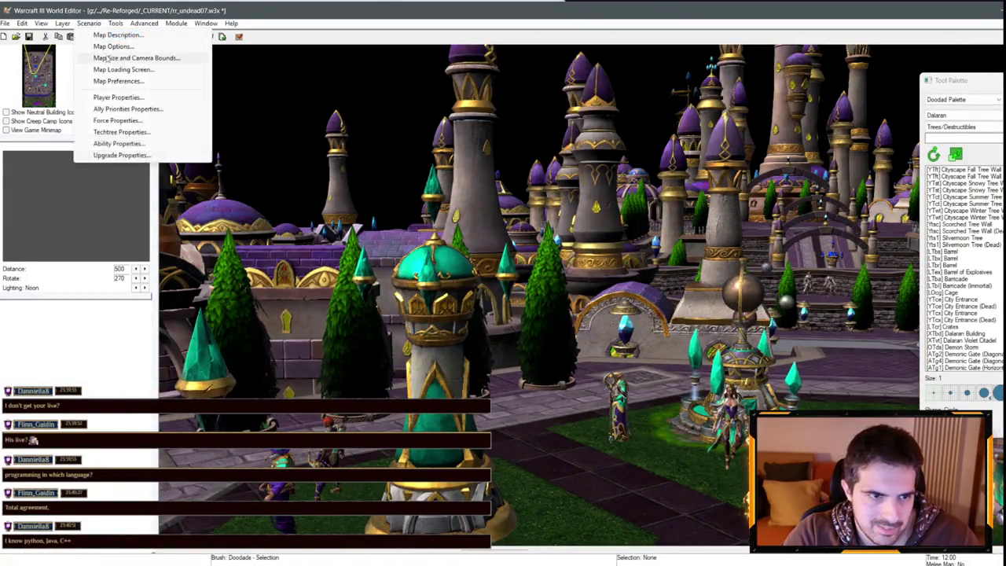
{"action": "left_click", "coordinate": [118, 81]}
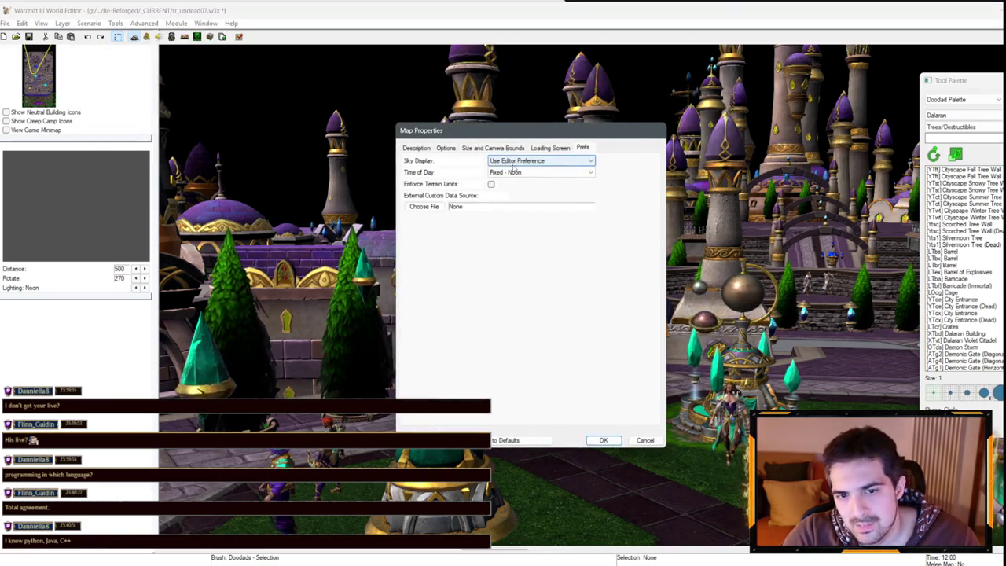
{"action": "left_click", "coordinate": [513, 172]}
{"action": "left_click", "coordinate": [513, 172]}
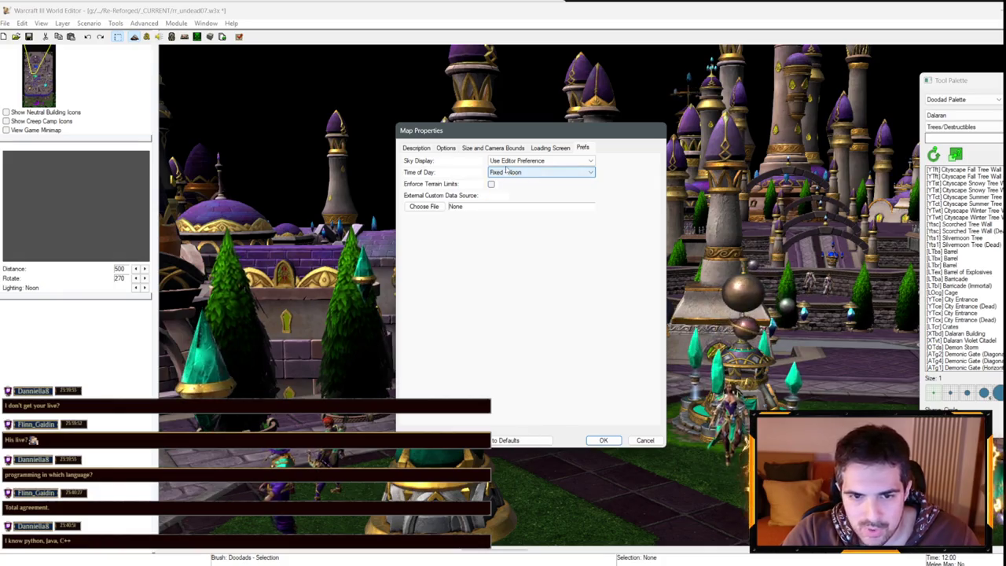
{"action": "left_click", "coordinate": [511, 161]}
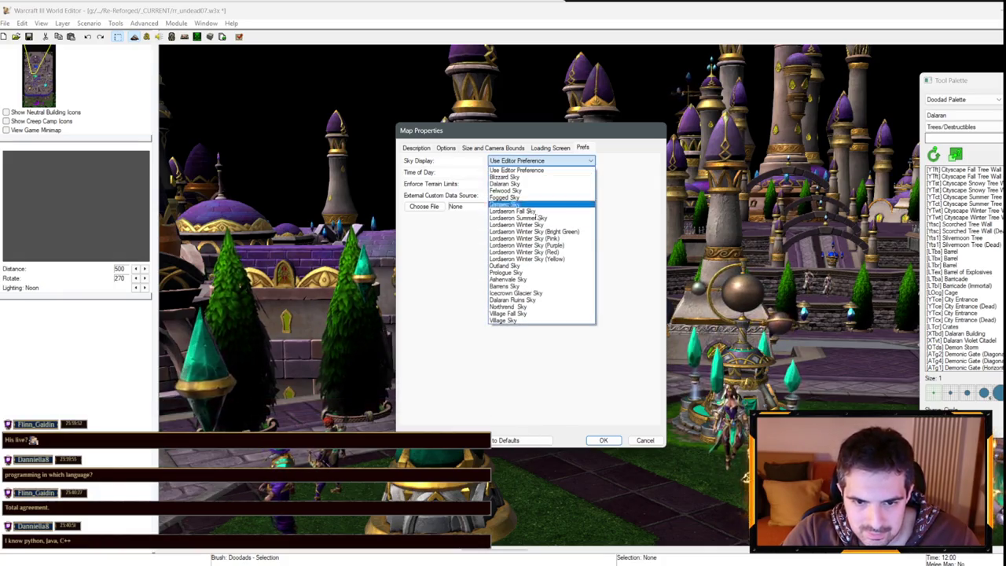
{"action": "left_click", "coordinate": [527, 184]}
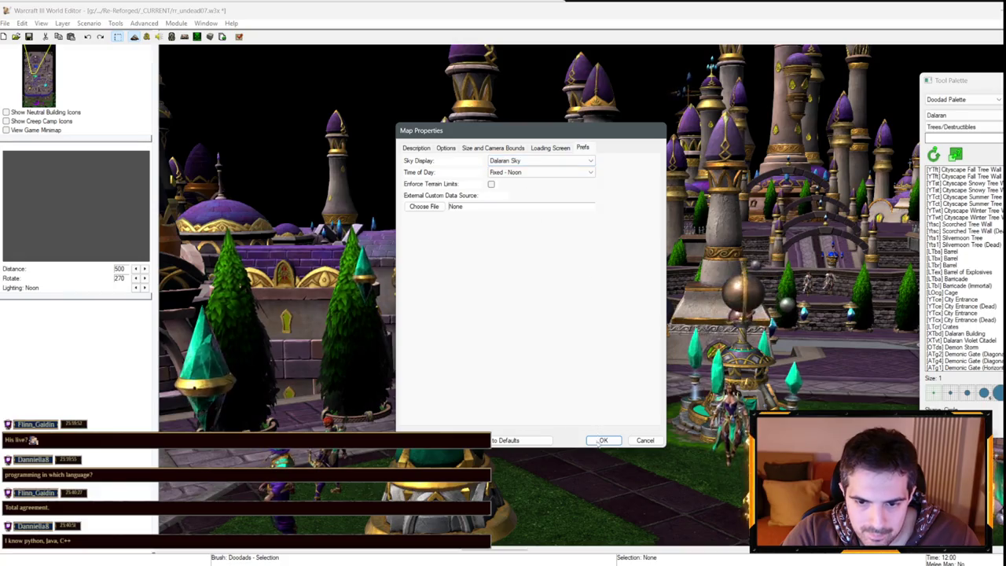
{"action": "key", "text": "Return"}
{"action": "key", "text": "Up"}
{"action": "key", "text": "Up"}
{"action": "key", "text": "Up"}
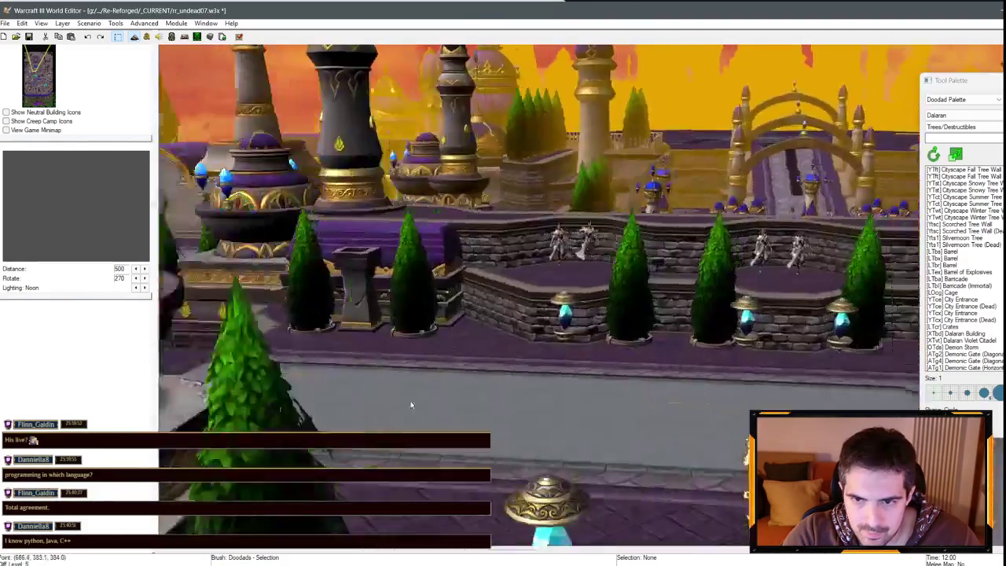
- Switch the terrain fog to the Orange preset (Red 212, Green 84, Blue 25) in Map Options
{"action": "key", "text": "Up"}
{"action": "key", "text": "Up"}
{"action": "key", "text": "Up"}
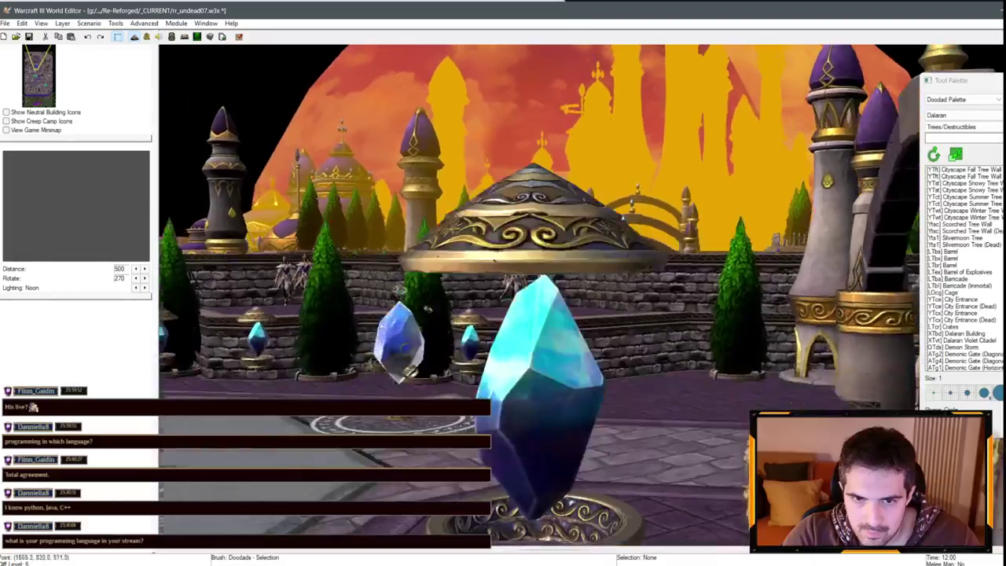
{"action": "key", "text": "Up"}
{"action": "key", "text": "Up"}
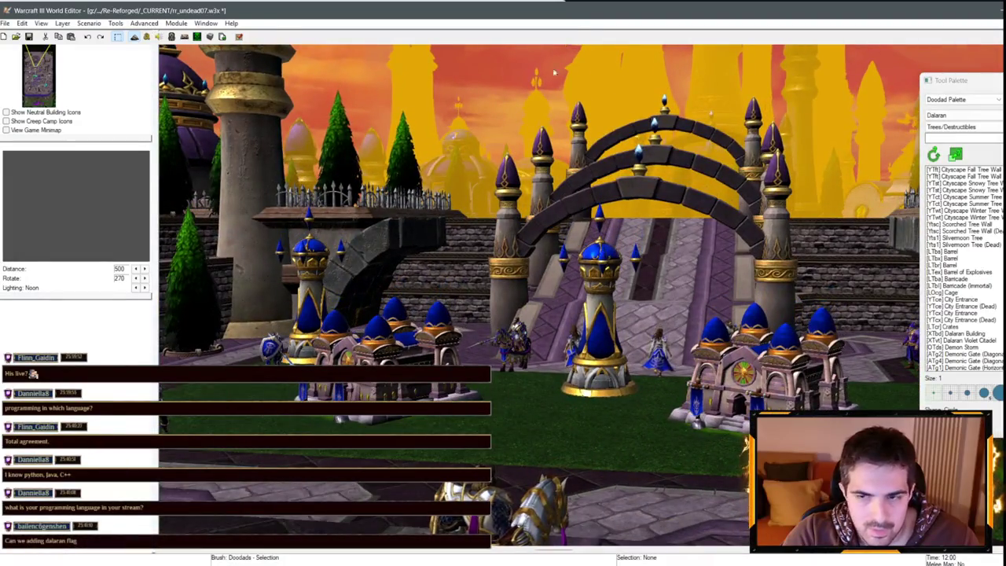
{"action": "left_click", "coordinate": [89, 23]}
{"action": "left_click", "coordinate": [102, 46]}
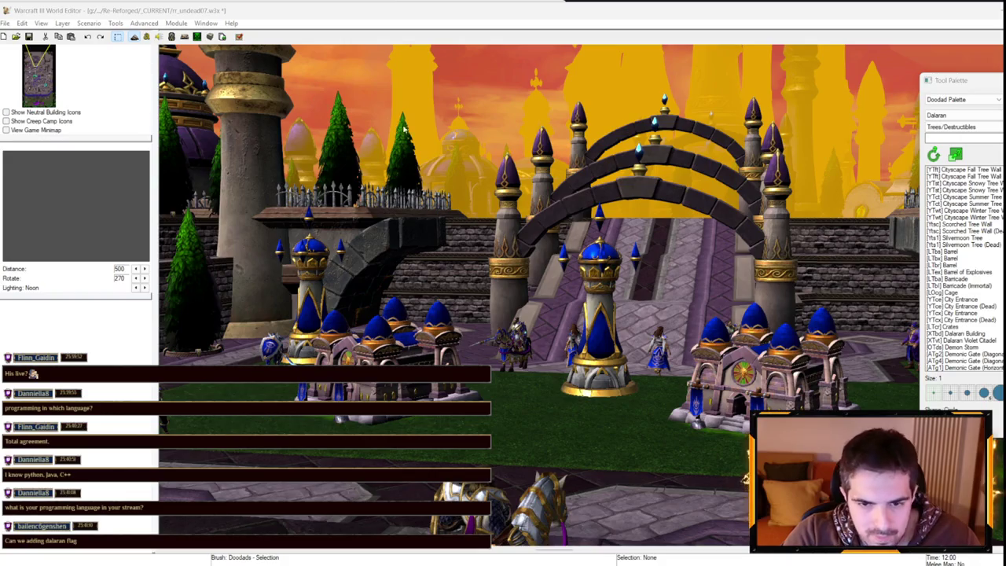
{"action": "left_click", "coordinate": [534, 289]}
{"action": "left_click", "coordinate": [534, 268]}
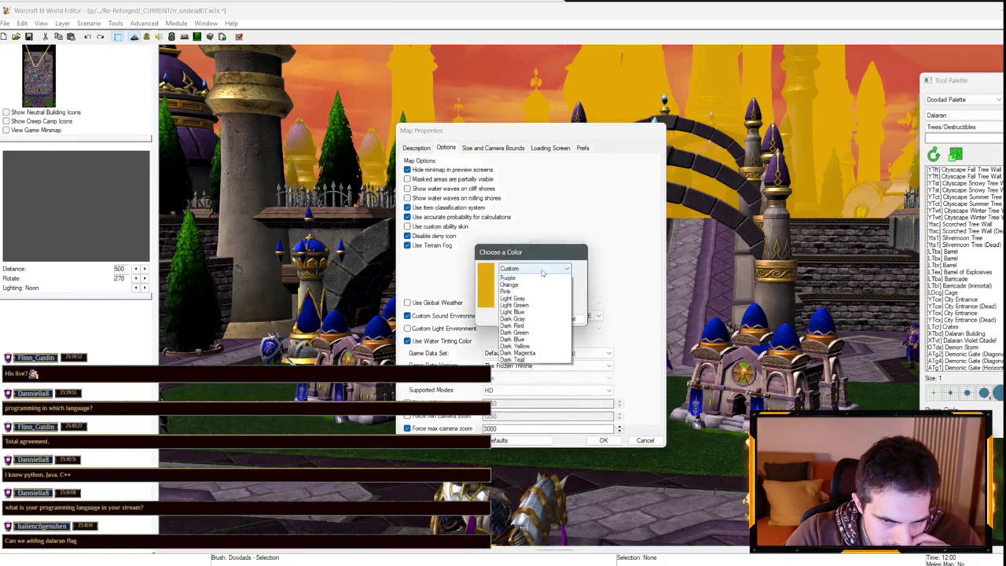
{"action": "left_click", "coordinate": [511, 353]}
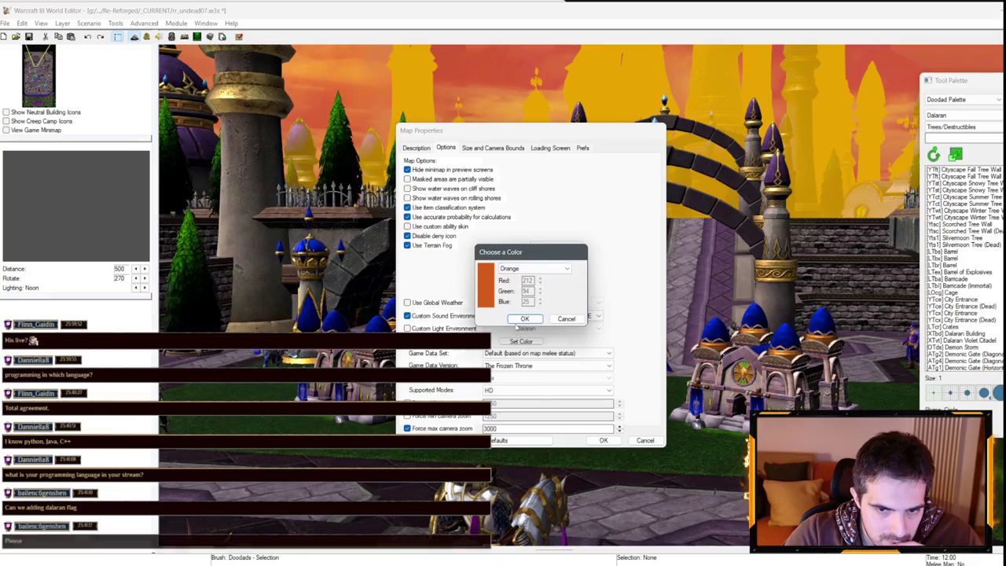
{"action": "left_click", "coordinate": [527, 317]}
{"action": "left_click", "coordinate": [603, 441]}
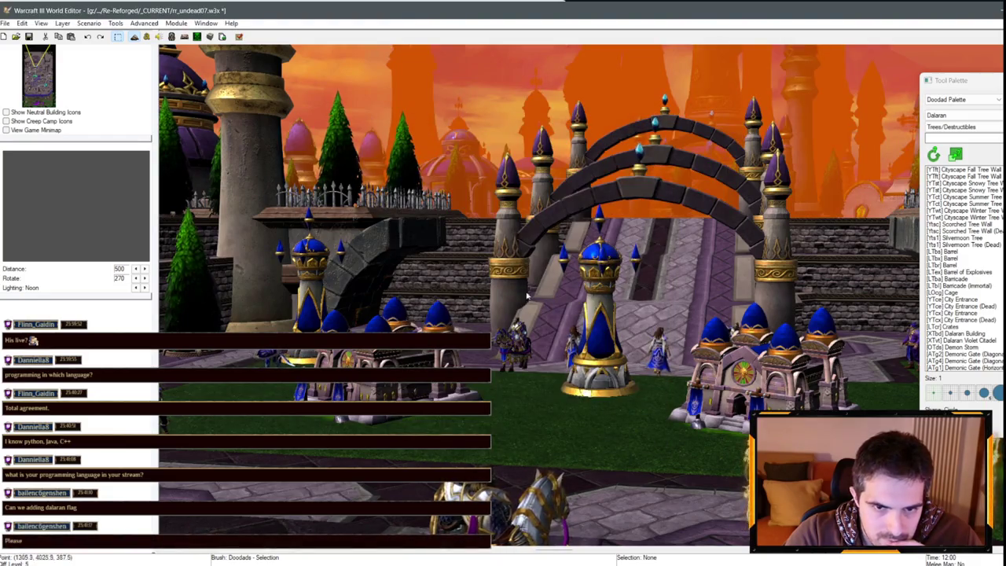
{"action": "scroll", "coordinate": [507, 310], "scroll_direction": "up", "scroll_amount": 5}
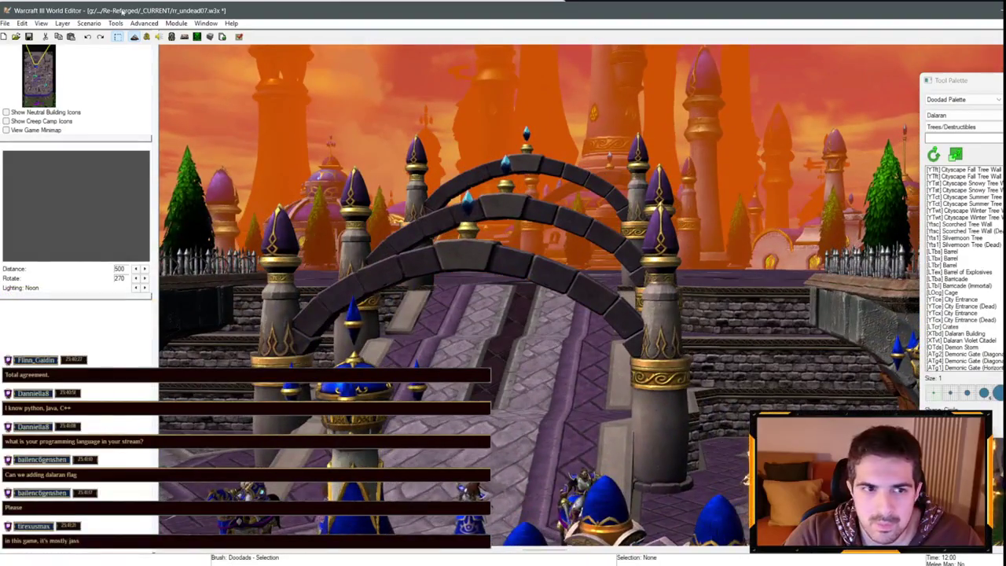
- Make the fog a custom lighter orange with Red raised to 232 and the green value edited
{"action": "left_click", "coordinate": [89, 23]}
{"action": "left_click", "coordinate": [173, 72]}
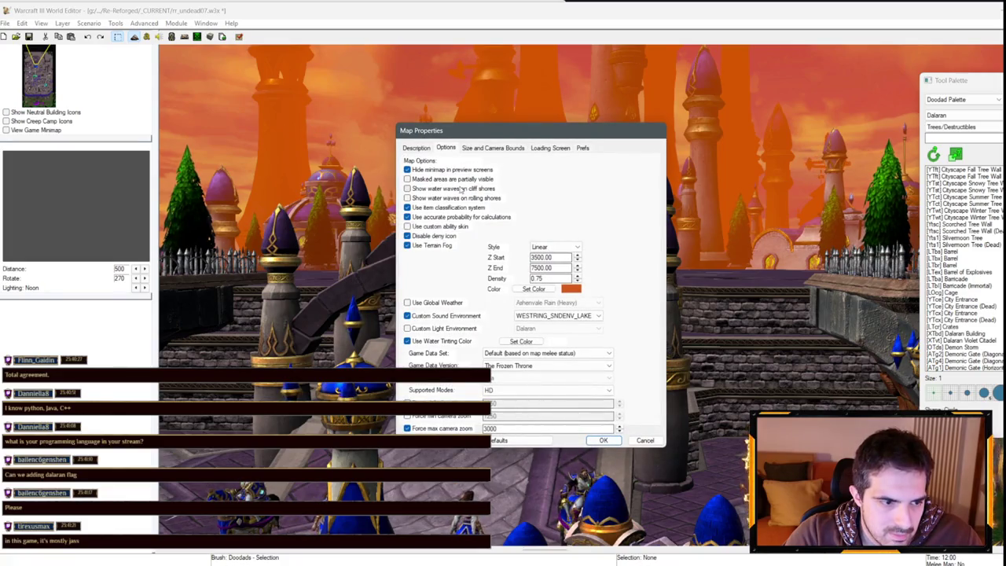
{"action": "left_click", "coordinate": [535, 289]}
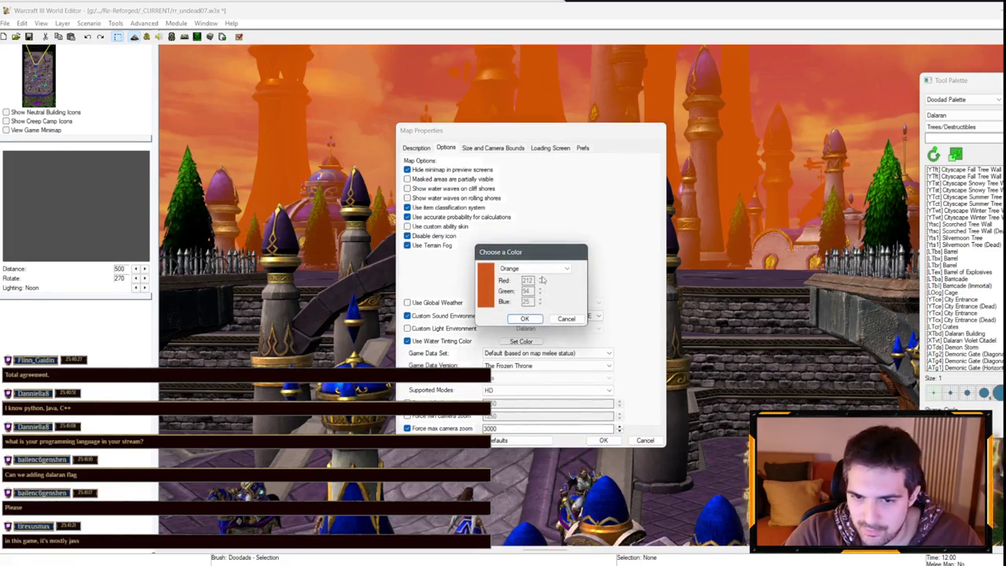
{"action": "left_click", "coordinate": [533, 271]}
{"action": "scroll", "coordinate": [527, 278], "scroll_direction": "up", "scroll_amount": 1}
{"action": "left_click", "coordinate": [526, 276]}
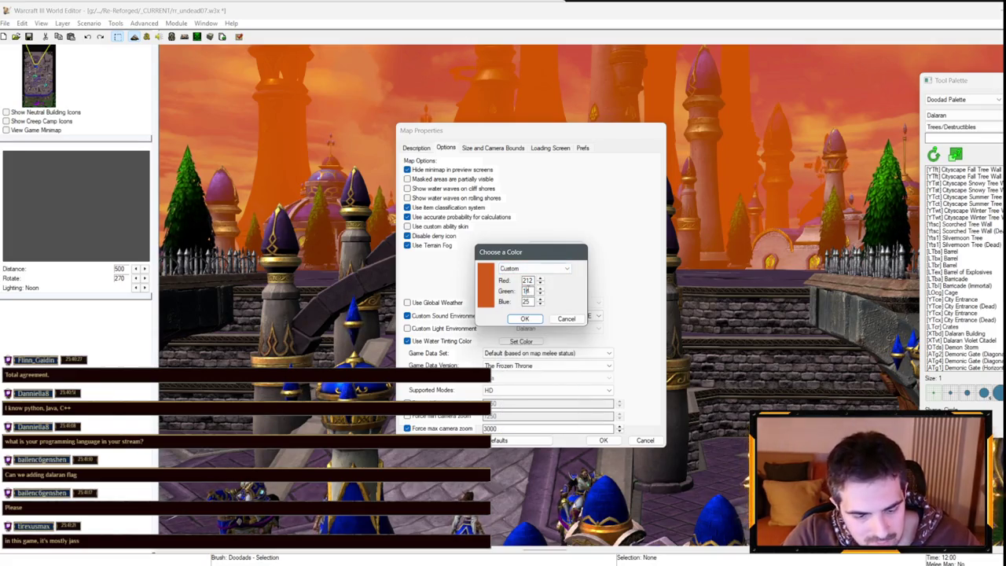
{"action": "type", "text": "0"}
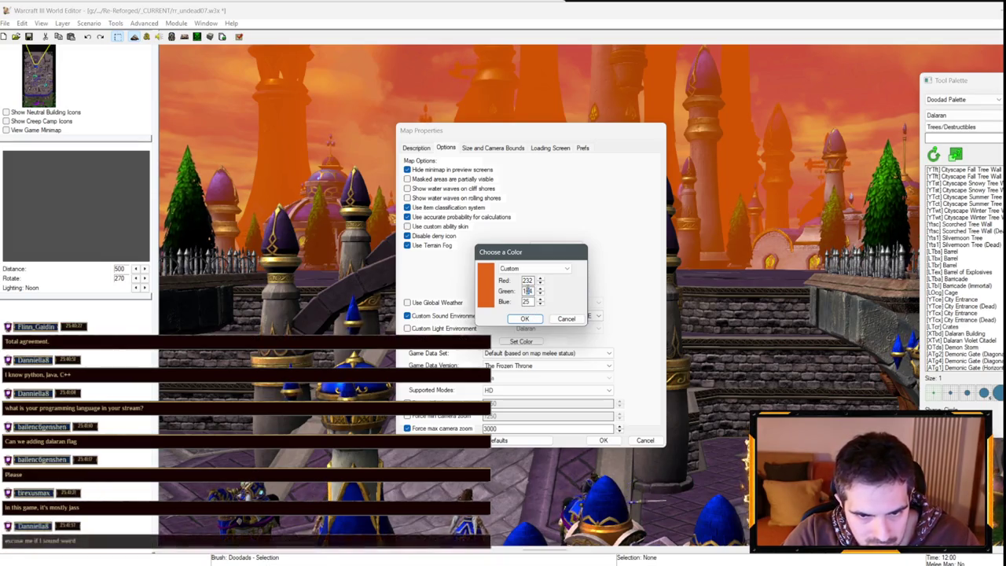
{"action": "key", "text": "BackSpace"}
{"action": "type", "text": "3"}
{"action": "key", "text": "Return"}
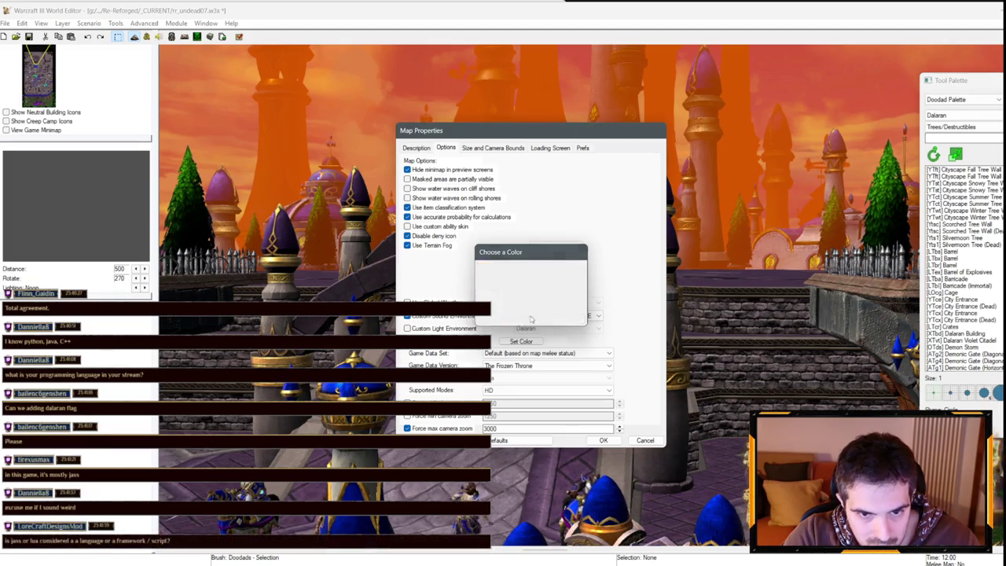
{"action": "left_click", "coordinate": [603, 440]}
{"action": "scroll", "coordinate": [496, 275], "scroll_direction": "up", "scroll_amount": 5}
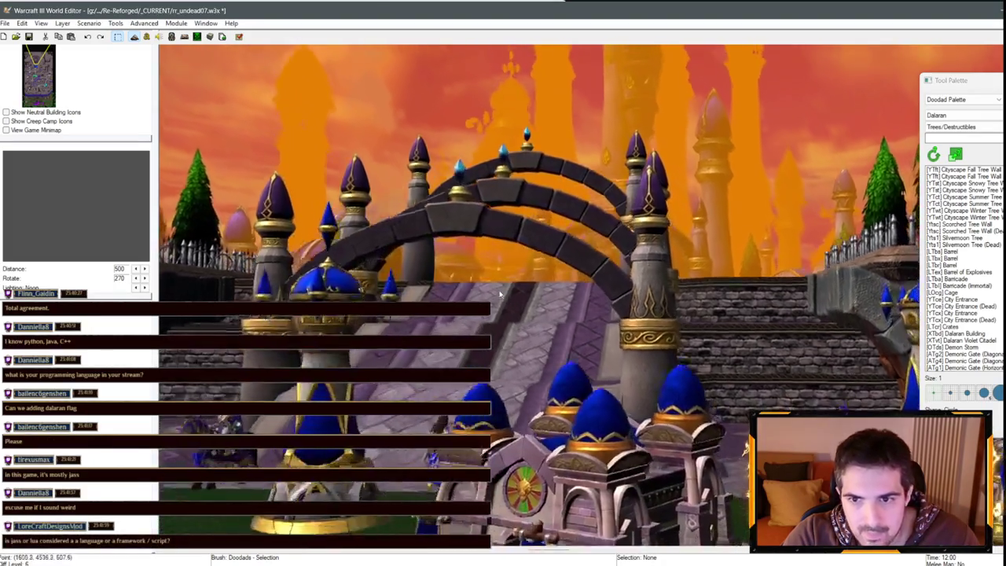
{"action": "scroll", "coordinate": [496, 274], "scroll_direction": "up", "scroll_amount": 5}
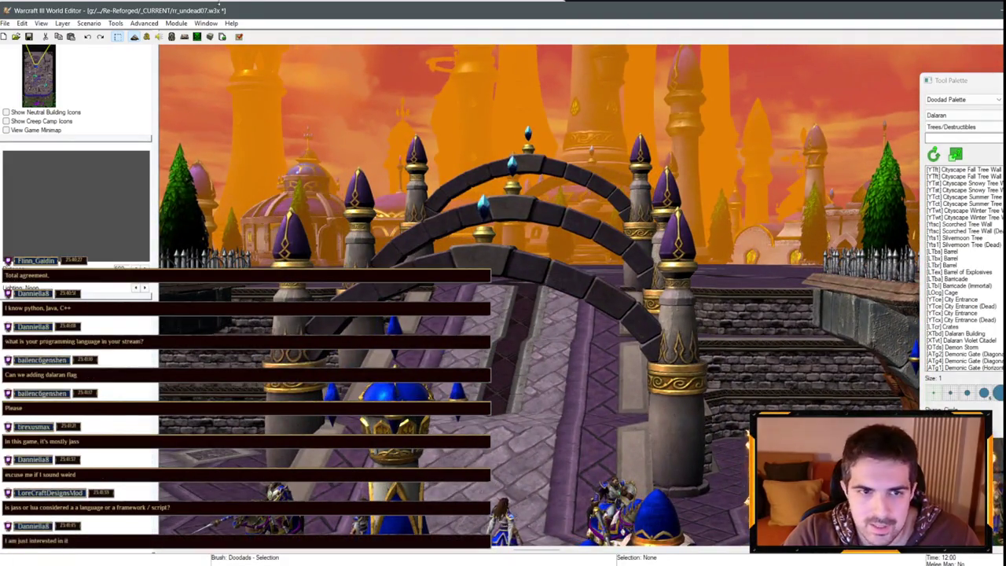
- Edit the fog colour's Red value in Map Options and preview the result
{"action": "left_click", "coordinate": [99, 26]}
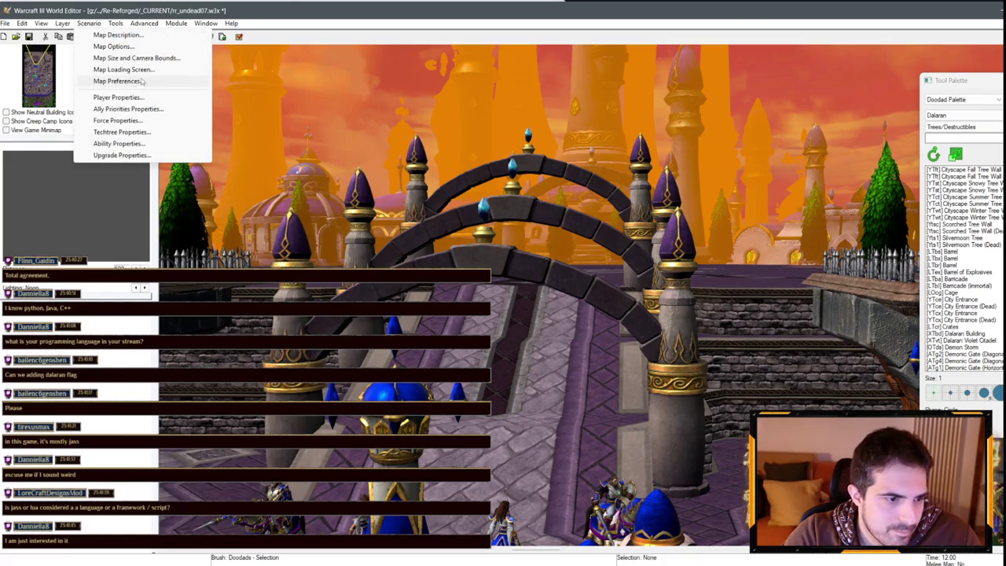
{"action": "left_click", "coordinate": [101, 50]}
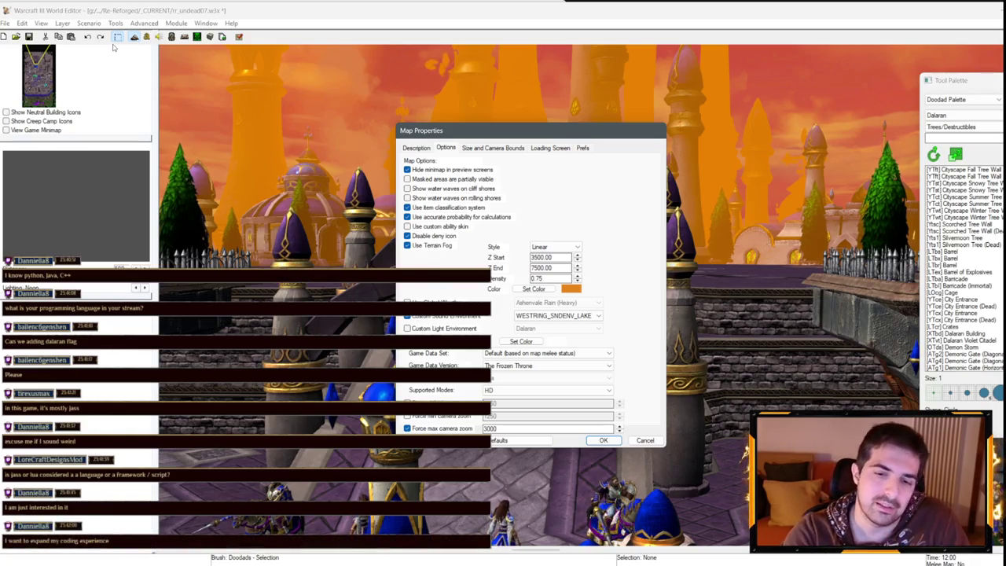
{"action": "left_click", "coordinate": [534, 290]}
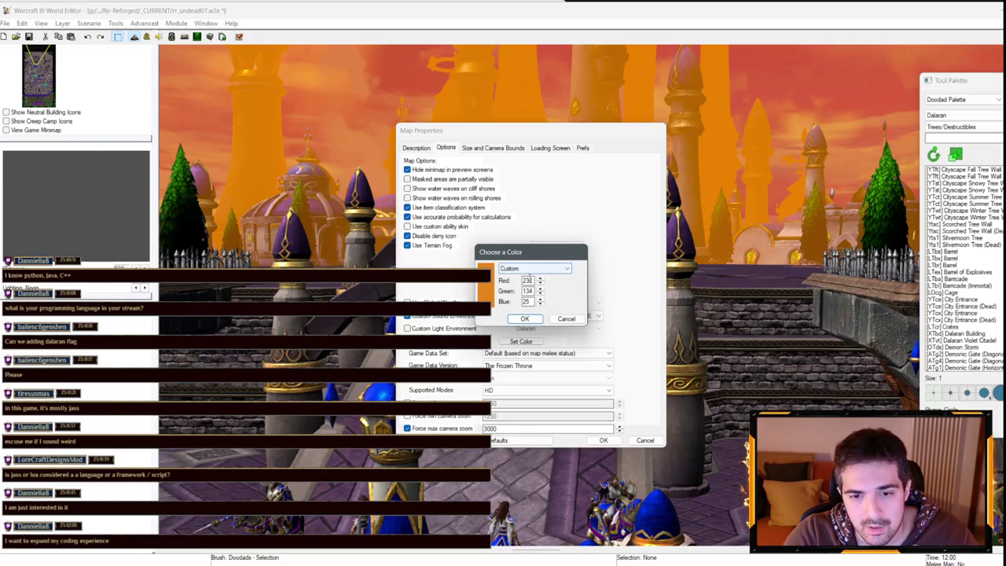
{"action": "double_click", "coordinate": [527, 280]}
{"action": "type", "text": "24"}
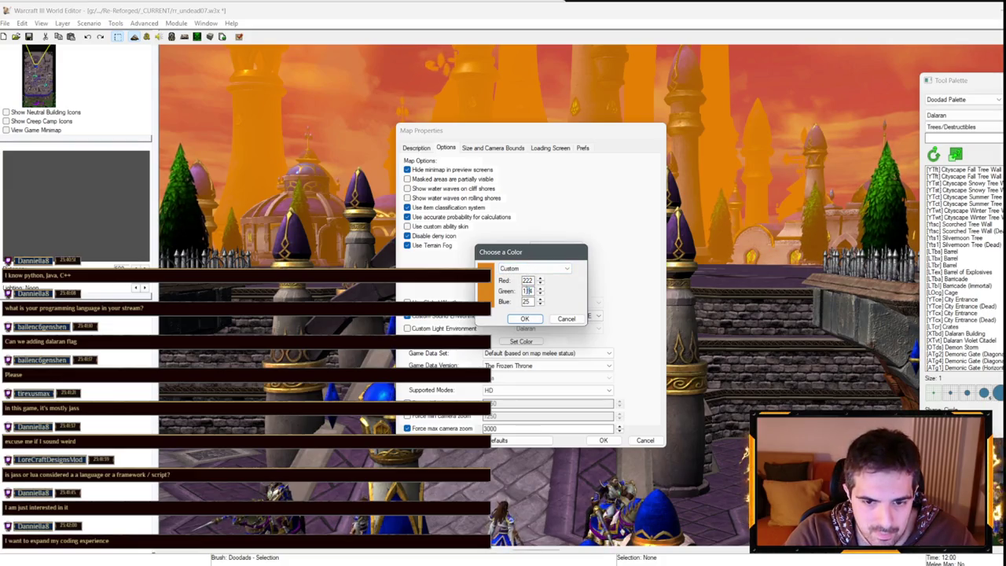
{"action": "left_click", "coordinate": [525, 318]}
{"action": "left_click", "coordinate": [604, 441]}
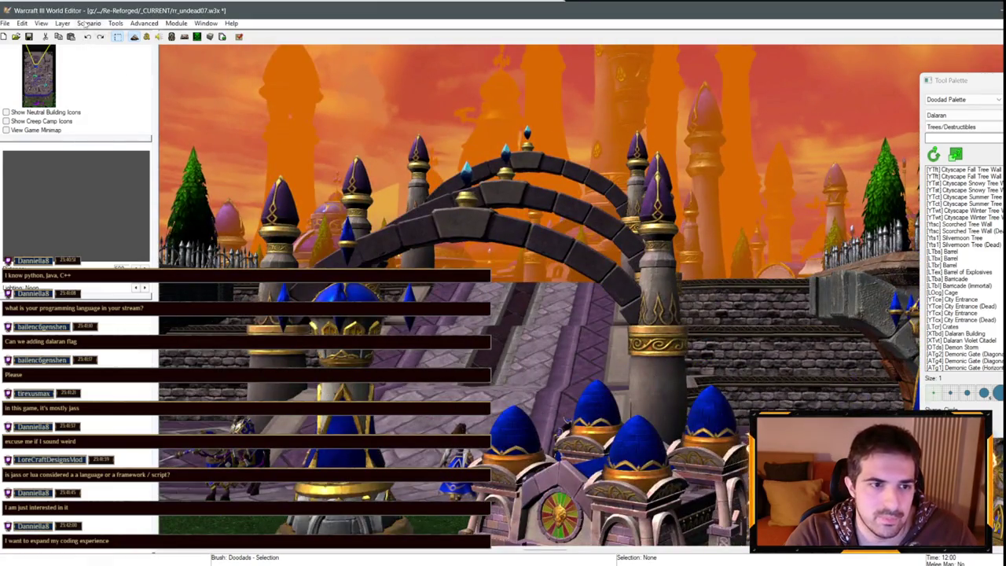
- Confirm the fog colour as Red 222, Green 114, Blue 25 and apply Map Options
{"action": "left_click", "coordinate": [89, 22]}
{"action": "left_click", "coordinate": [117, 48]}
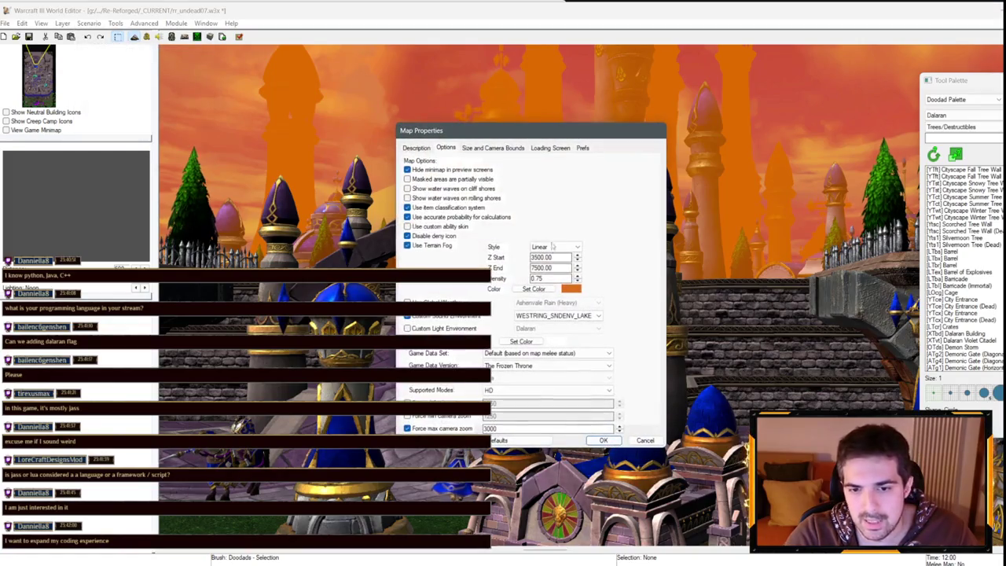
{"action": "left_click", "coordinate": [522, 341]}
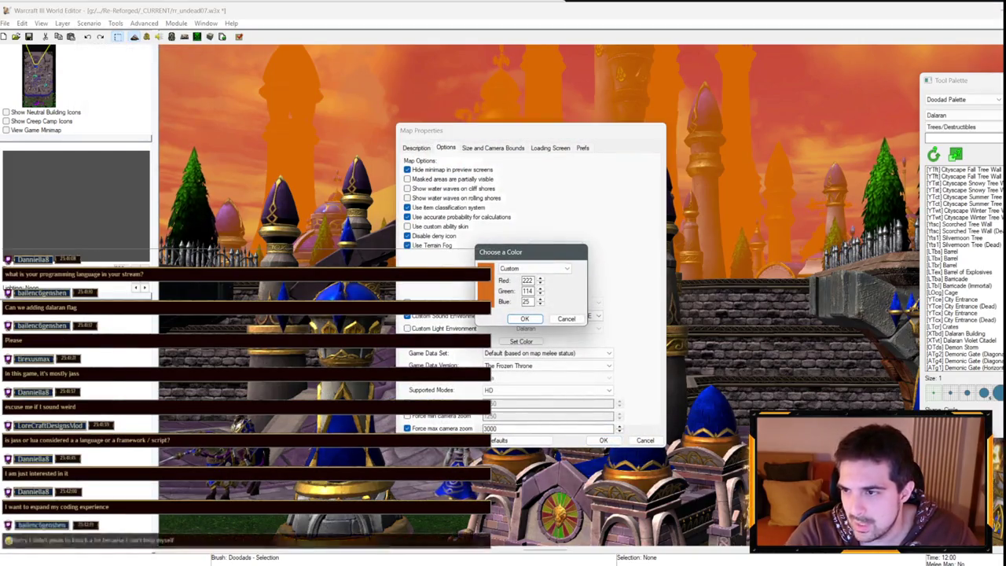
{"action": "key", "text": "Return"}
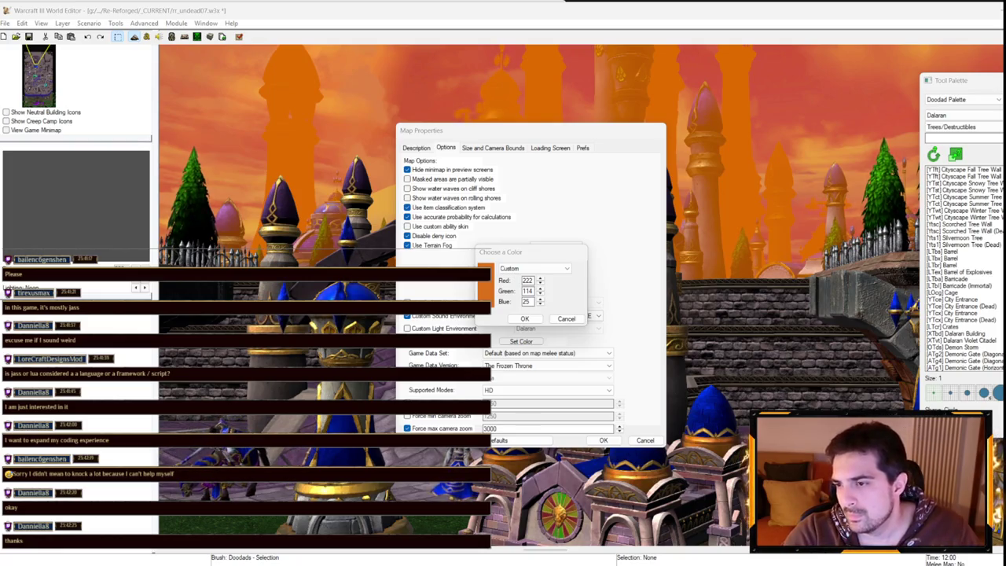
{"action": "left_click", "coordinate": [566, 317]}
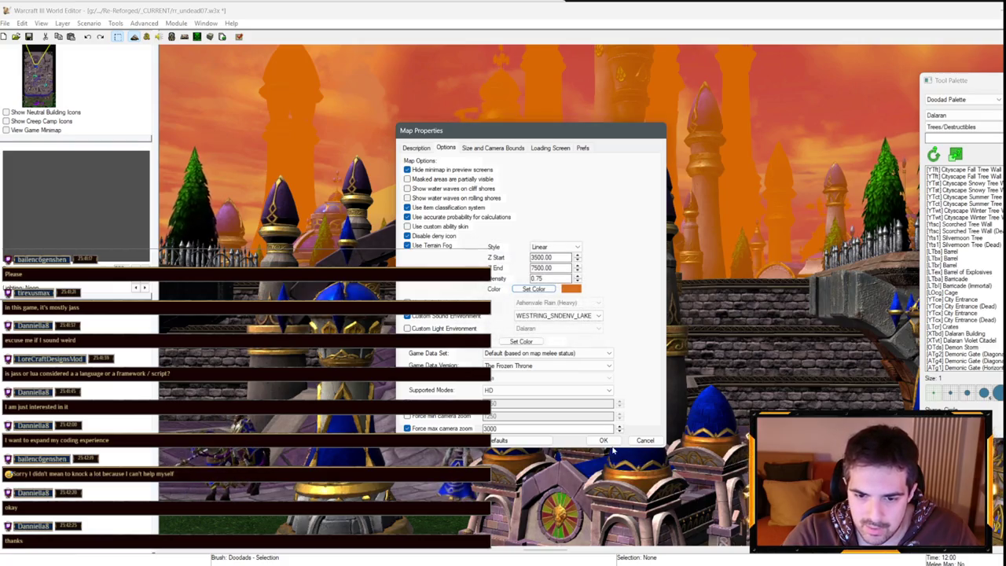
{"action": "left_click", "coordinate": [541, 293]}
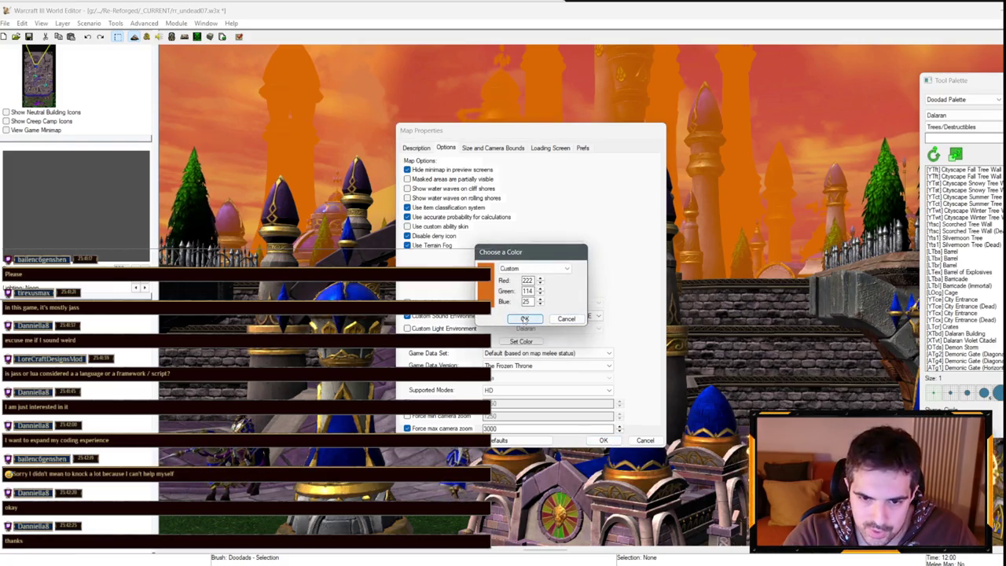
{"action": "left_click", "coordinate": [524, 319]}
{"action": "key", "text": "Return"}
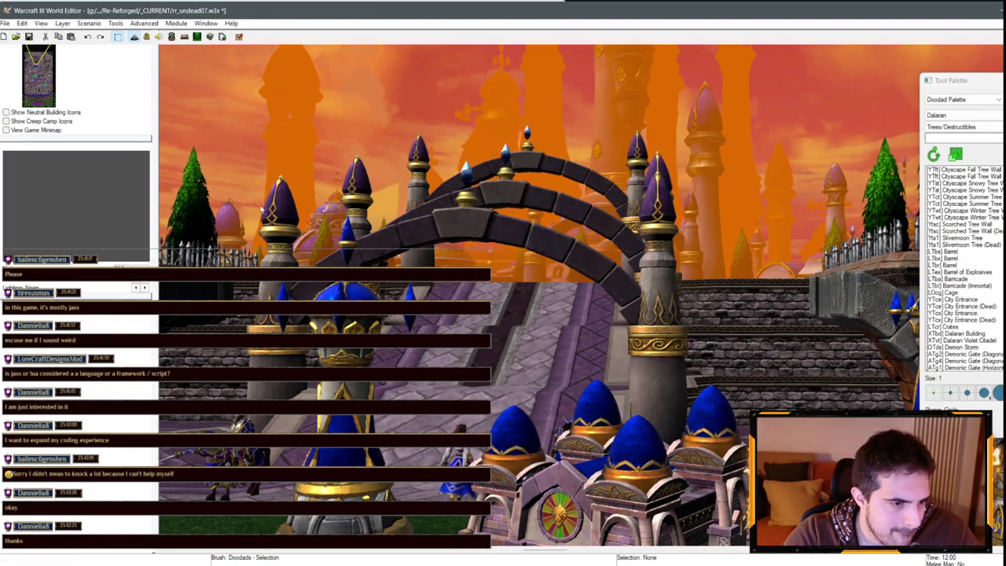
- Inspect the Set fog action in Cinematic 01 Setup (Linear, Z 2500–6500, density 1.50) in the Trigger Editor
{"action": "left_click", "coordinate": [142, 39]}
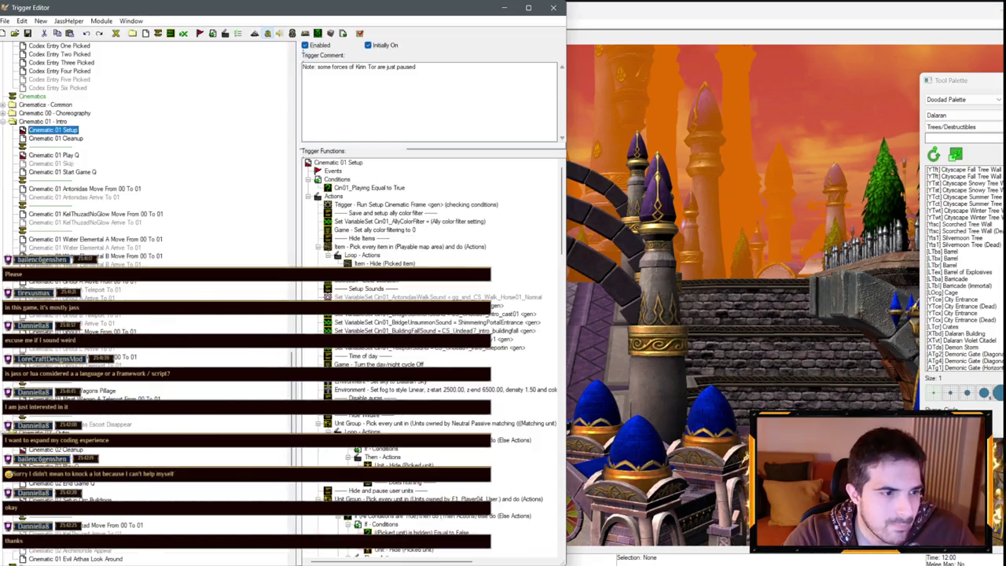
{"action": "scroll", "coordinate": [464, 339], "scroll_direction": "down", "scroll_amount": 2}
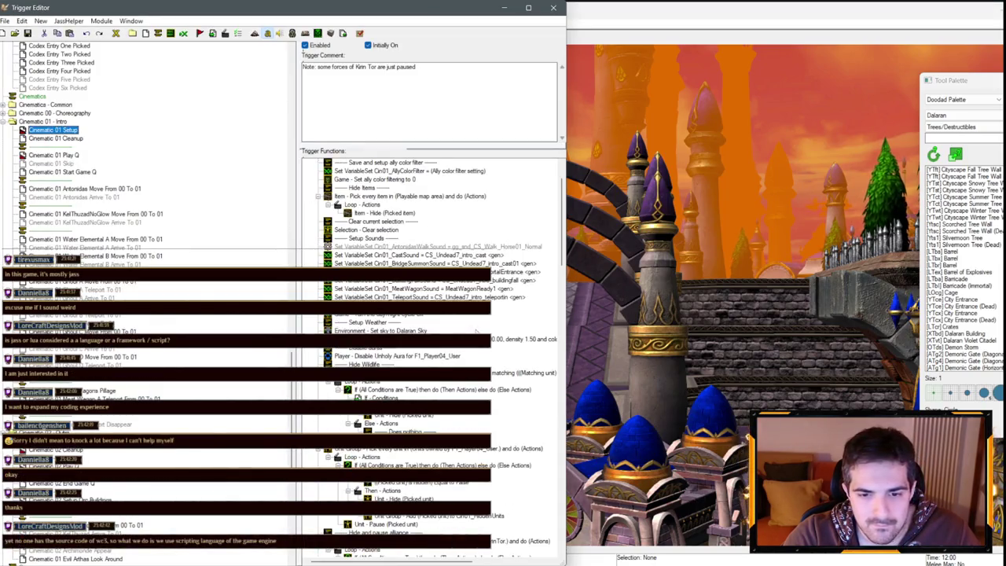
{"action": "double_click", "coordinate": [464, 339]}
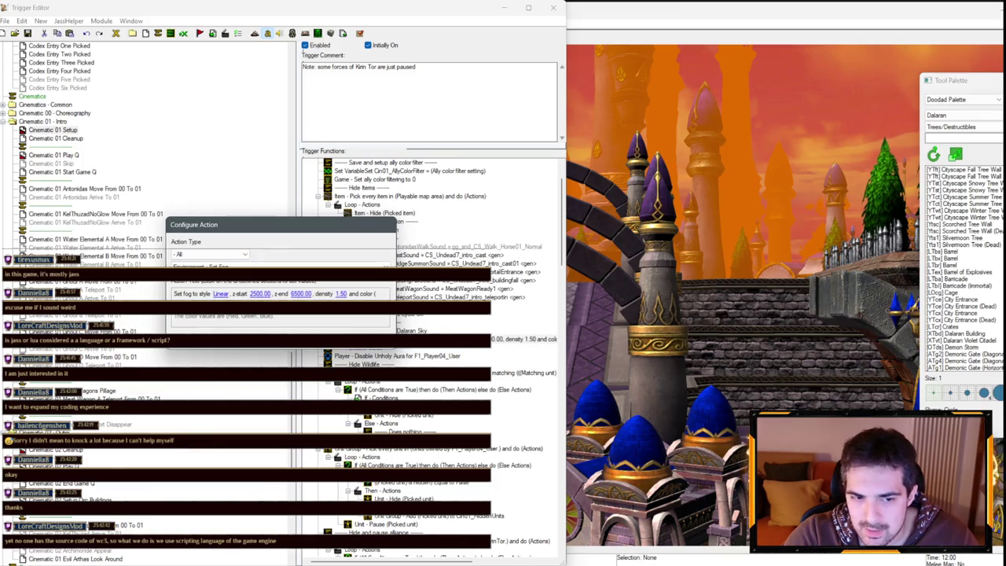
{"action": "left_click", "coordinate": [260, 293]}
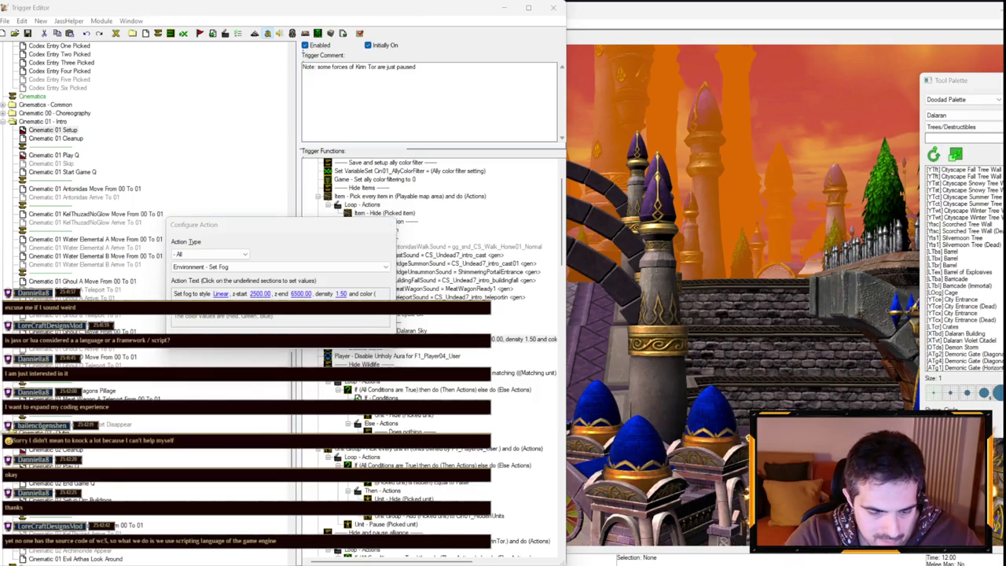
{"action": "key", "text": "Return"}
{"action": "key", "text": "Return"}
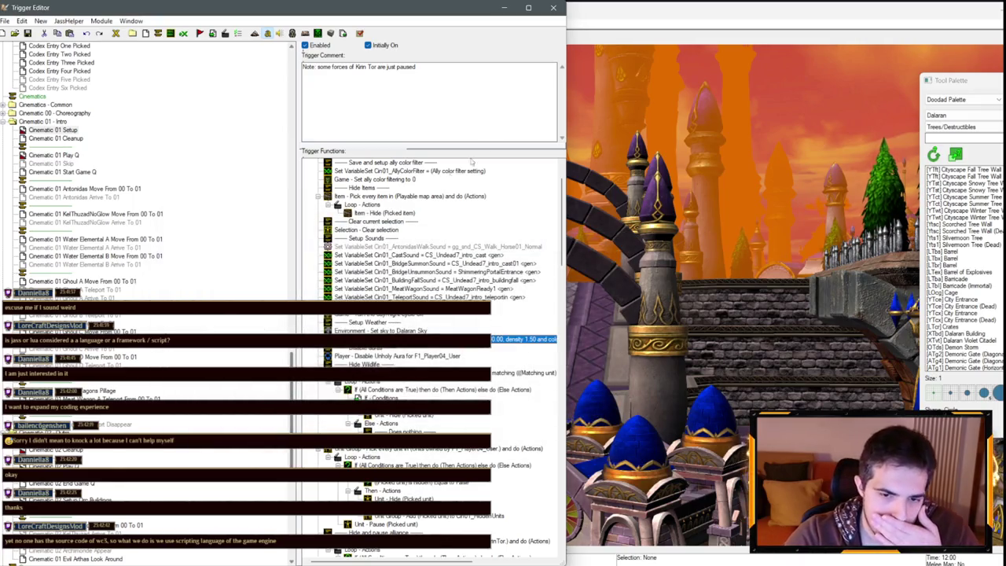
{"action": "left_click", "coordinate": [54, 129]}
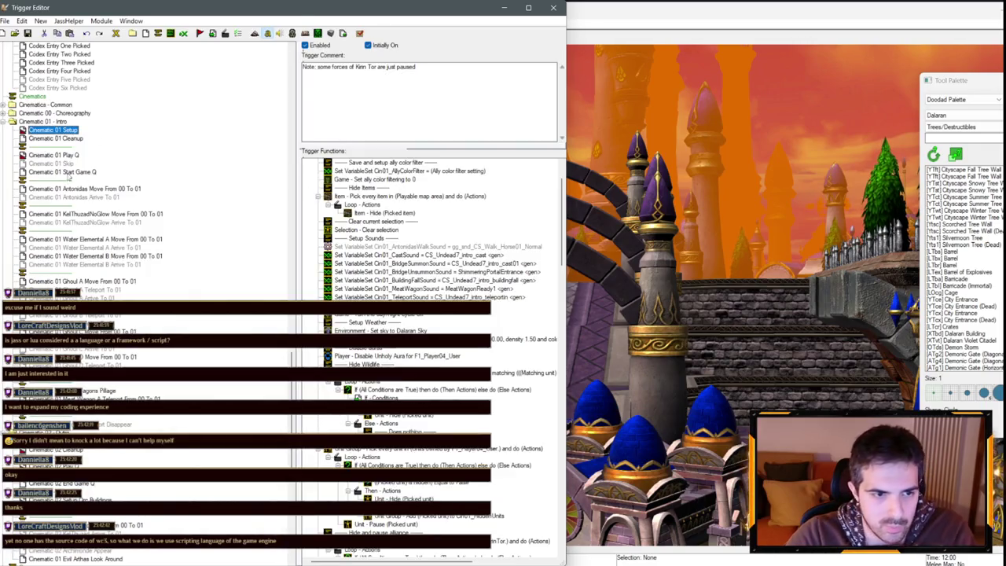
- Check which cameras the Cin01 A 01 and eased camera actions in Cinematic 01 Play Q use
{"action": "left_click", "coordinate": [69, 155]}
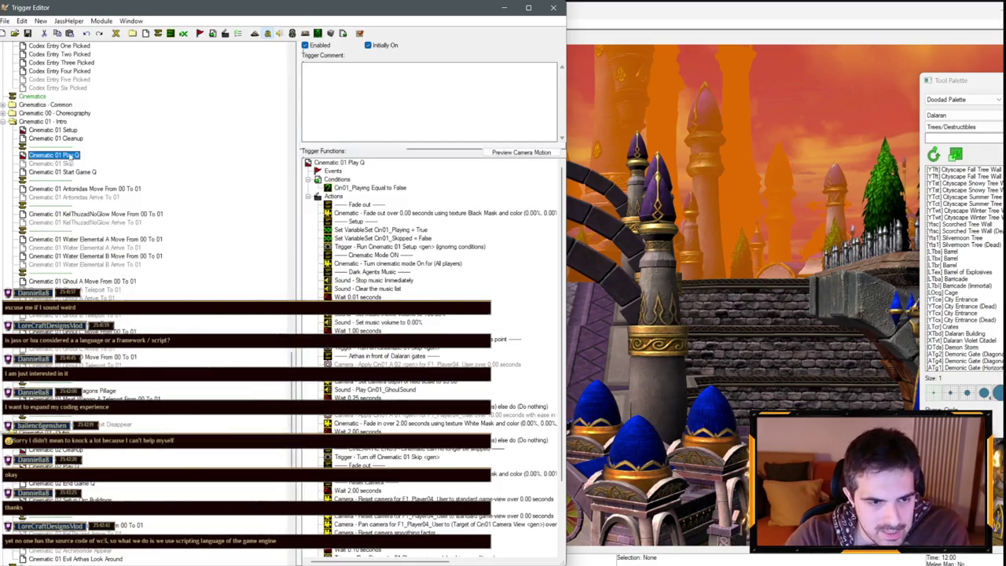
{"action": "scroll", "coordinate": [78, 153], "scroll_direction": "up", "scroll_amount": 6}
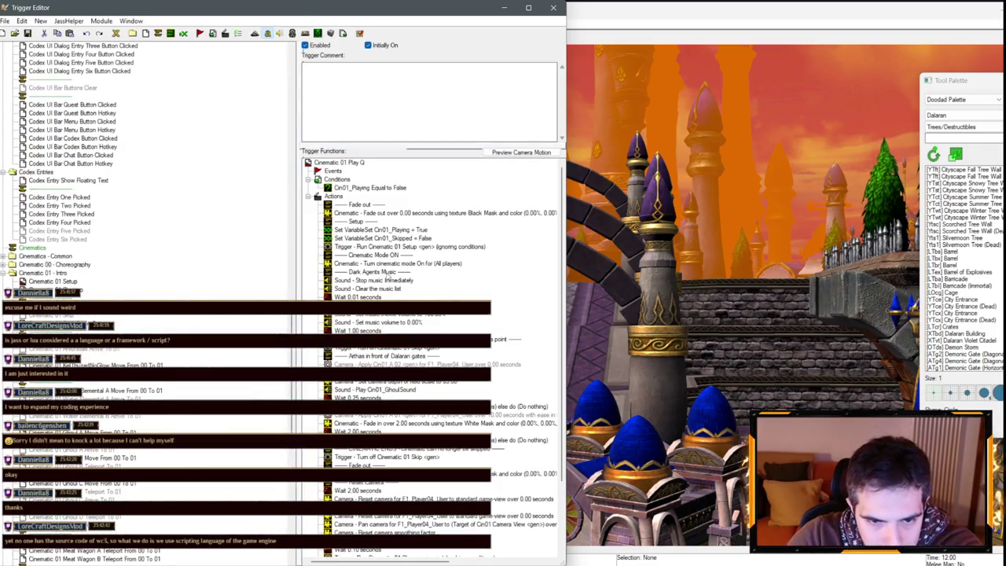
{"action": "left_click", "coordinate": [386, 273]}
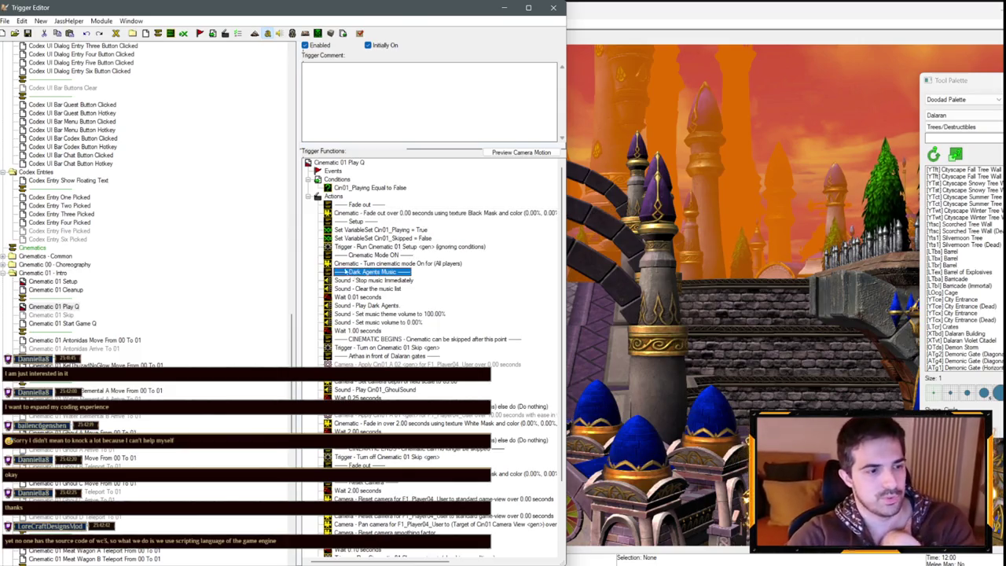
{"action": "left_click", "coordinate": [397, 365]}
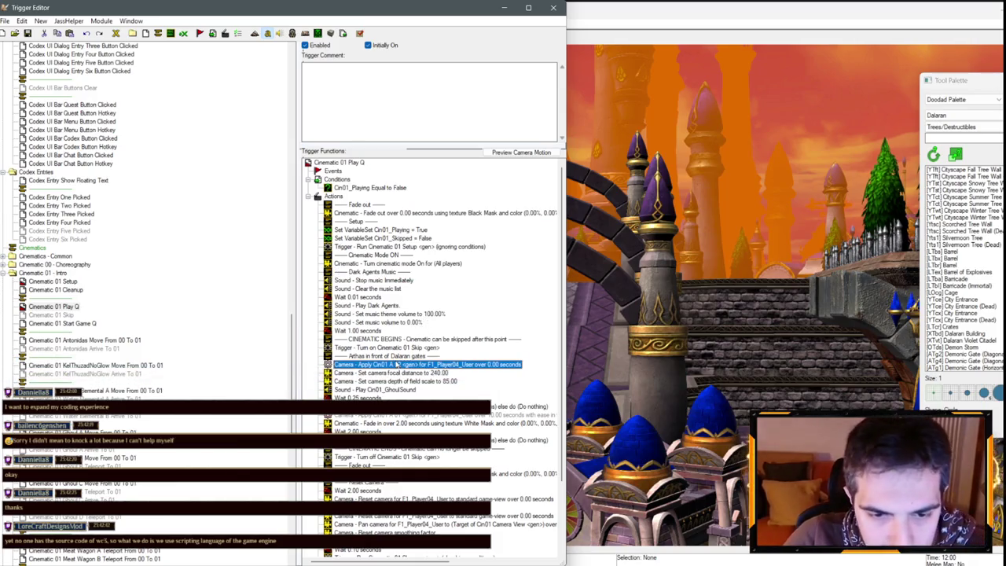
{"action": "double_click", "coordinate": [398, 365]}
{"action": "left_click", "coordinate": [212, 293]}
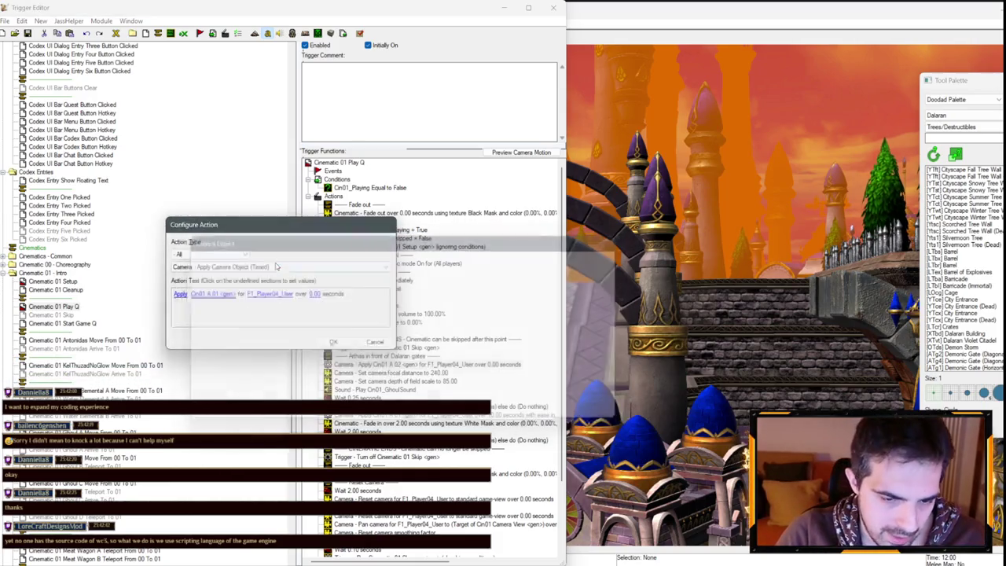
{"action": "double_click", "coordinate": [393, 415]}
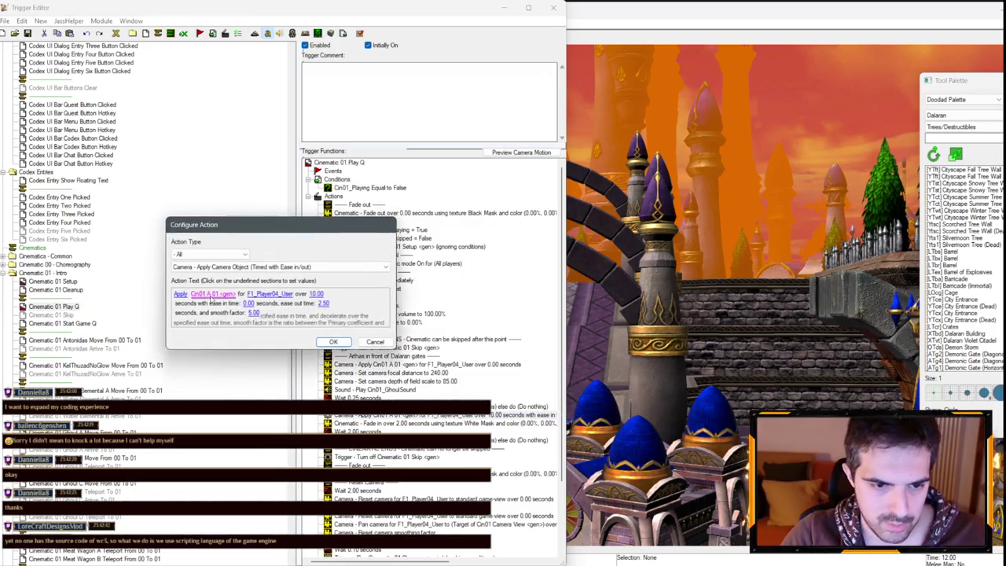
{"action": "left_click", "coordinate": [211, 294]}
{"action": "key", "text": "Escape"}
{"action": "key", "text": "Escape"}
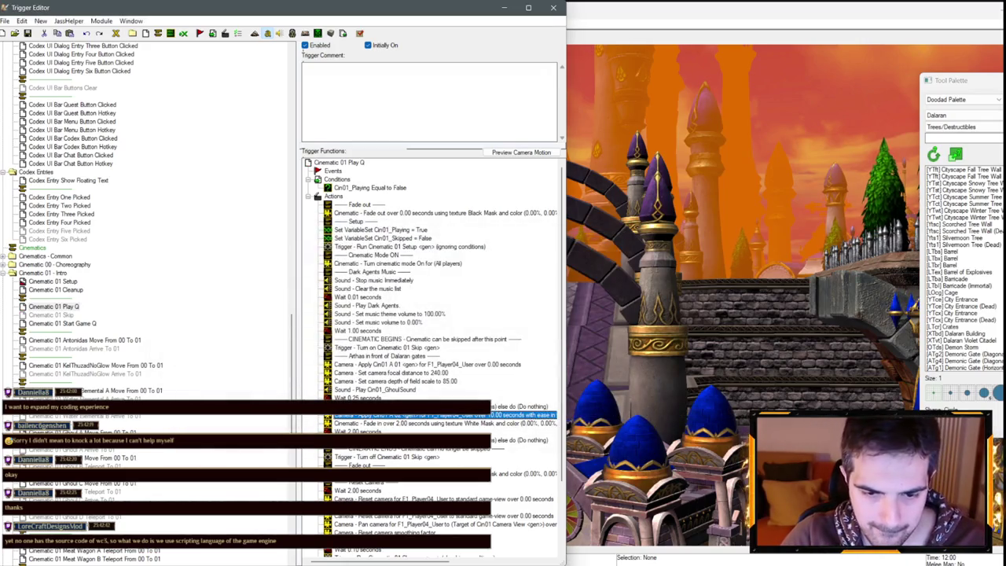
- Change the Cin01 A 02 eased camera move duration from 10.00 to 14 seconds
{"action": "scroll", "coordinate": [440, 361], "scroll_direction": "down", "scroll_amount": 3}
{"action": "double_click", "coordinate": [510, 344]}
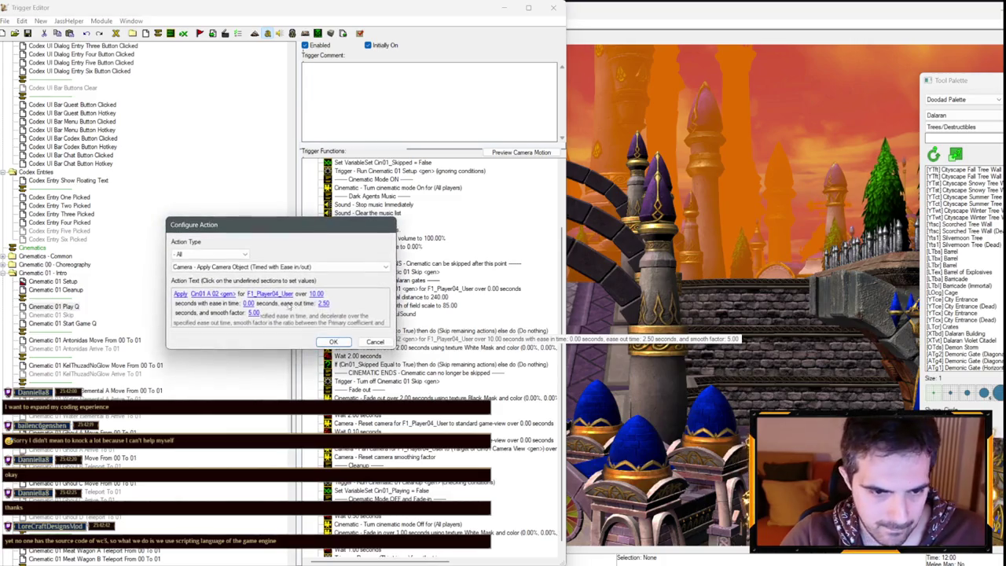
{"action": "left_click", "coordinate": [316, 303]}
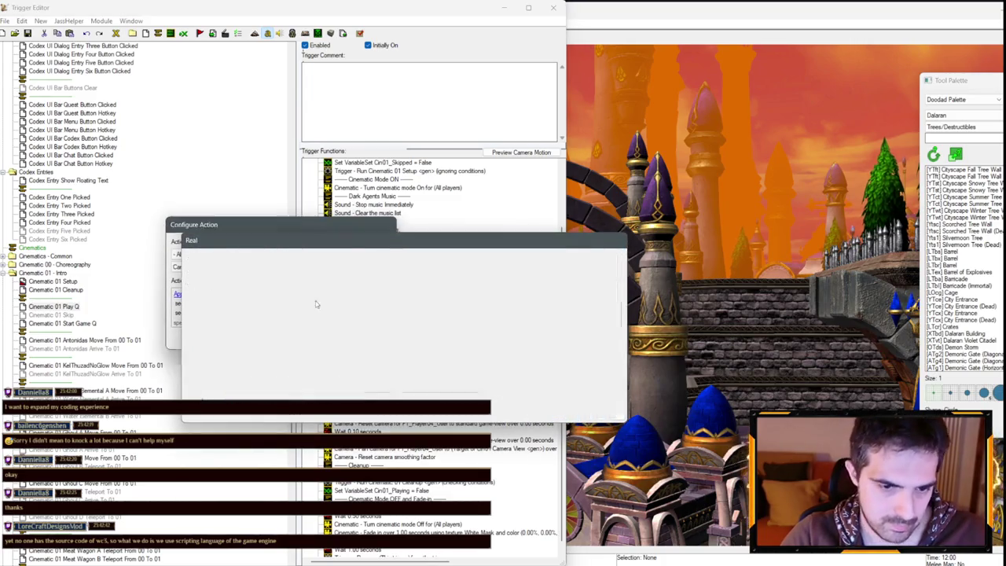
{"action": "left_click", "coordinate": [333, 341]}
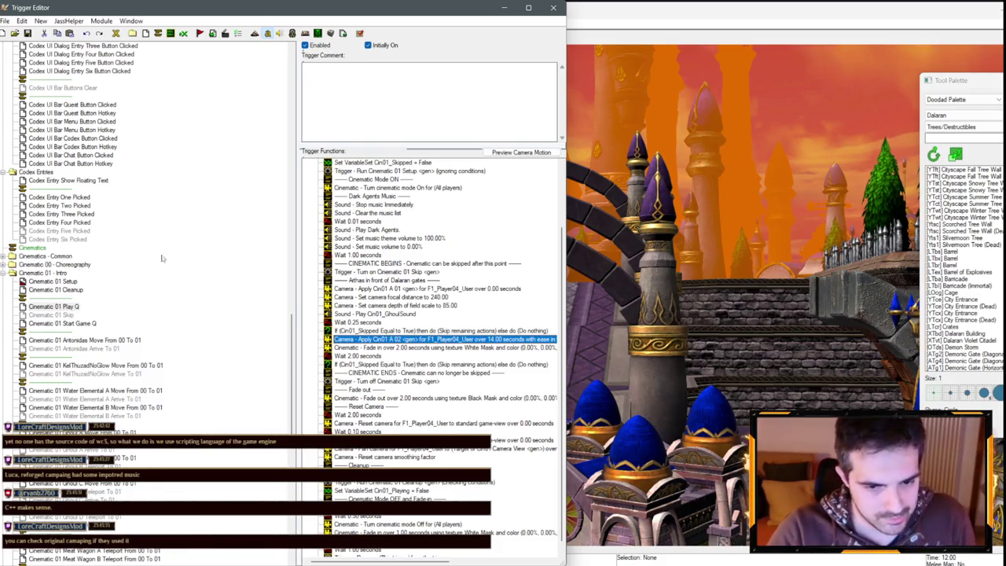
- After the depth of field action, add Run Cinematic 01 Ghoul A Move From 00 To 01, checking conditions
{"action": "left_click", "coordinate": [412, 347]}
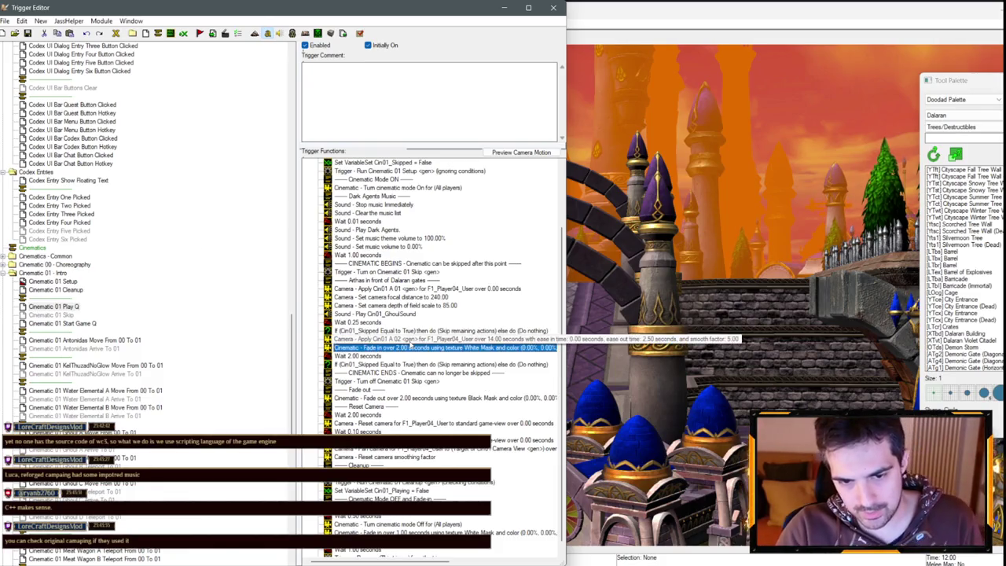
{"action": "left_click", "coordinate": [401, 314]}
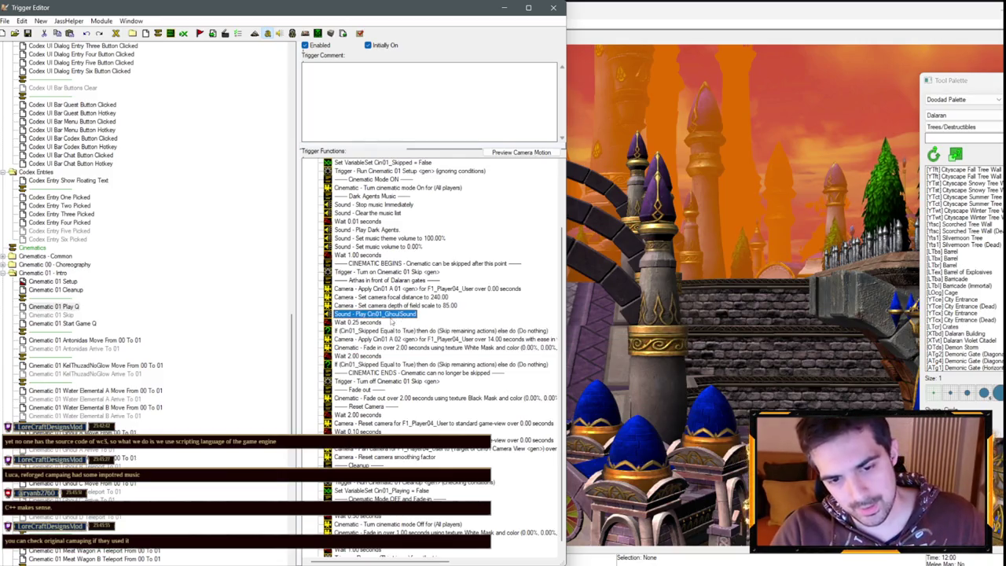
{"action": "right_click", "coordinate": [386, 305]}
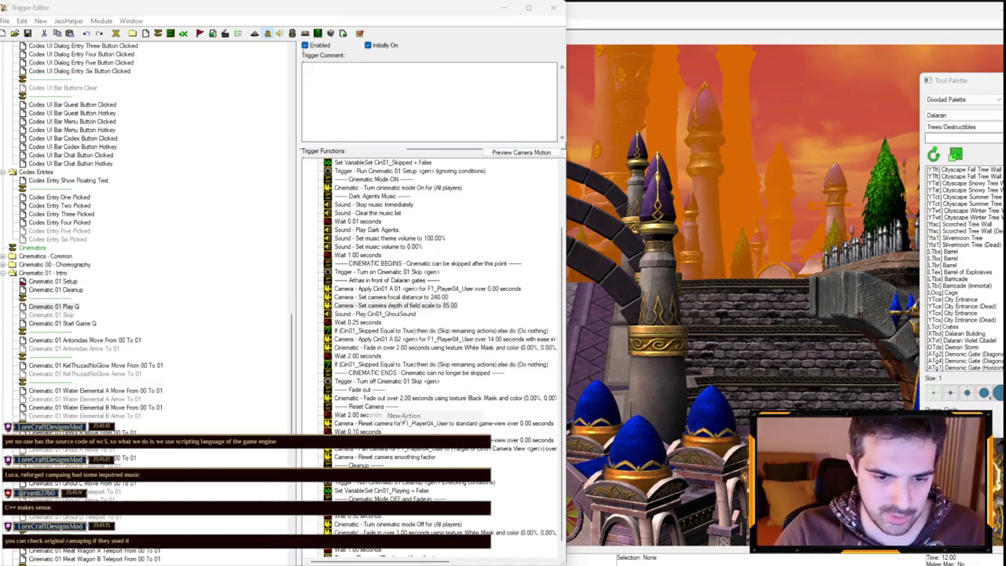
{"action": "left_click", "coordinate": [403, 415]}
{"action": "left_click", "coordinate": [210, 254]}
{"action": "left_click", "coordinate": [192, 441]}
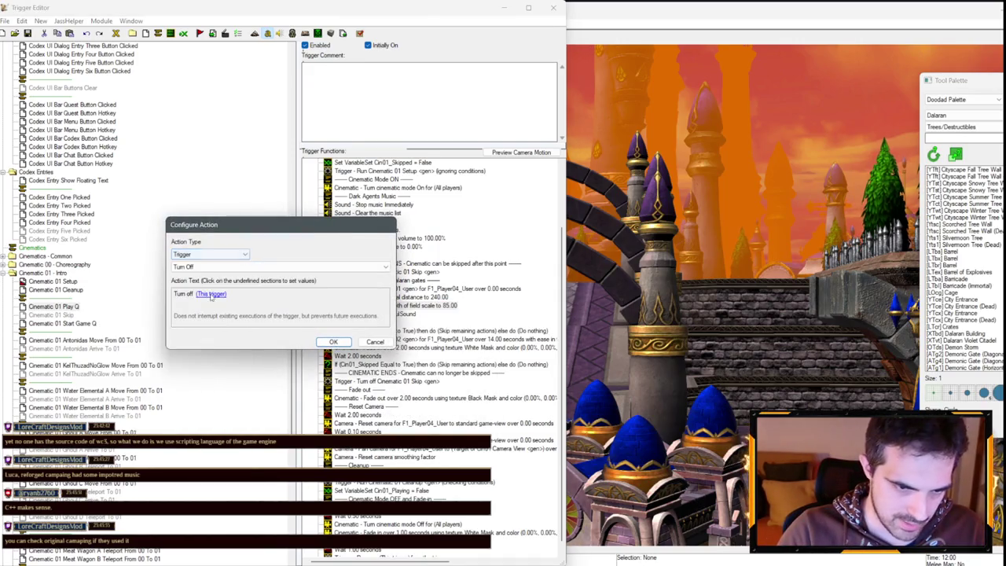
{"action": "left_click", "coordinate": [383, 267]}
{"action": "left_click", "coordinate": [206, 291]}
{"action": "left_click", "coordinate": [196, 294]}
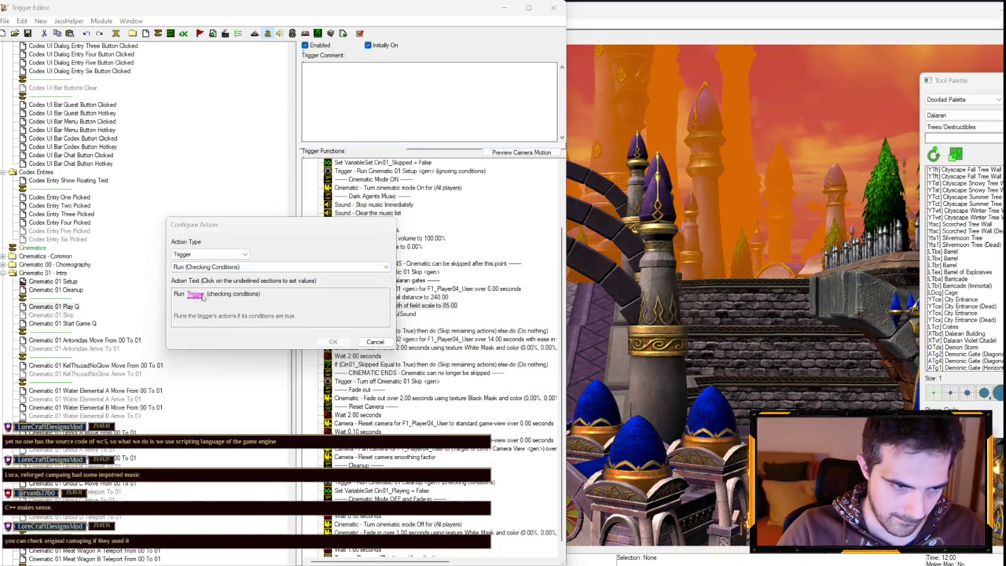
{"action": "left_click", "coordinate": [295, 259]}
{"action": "scroll", "coordinate": [295, 322], "scroll_direction": "down", "scroll_amount": 5}
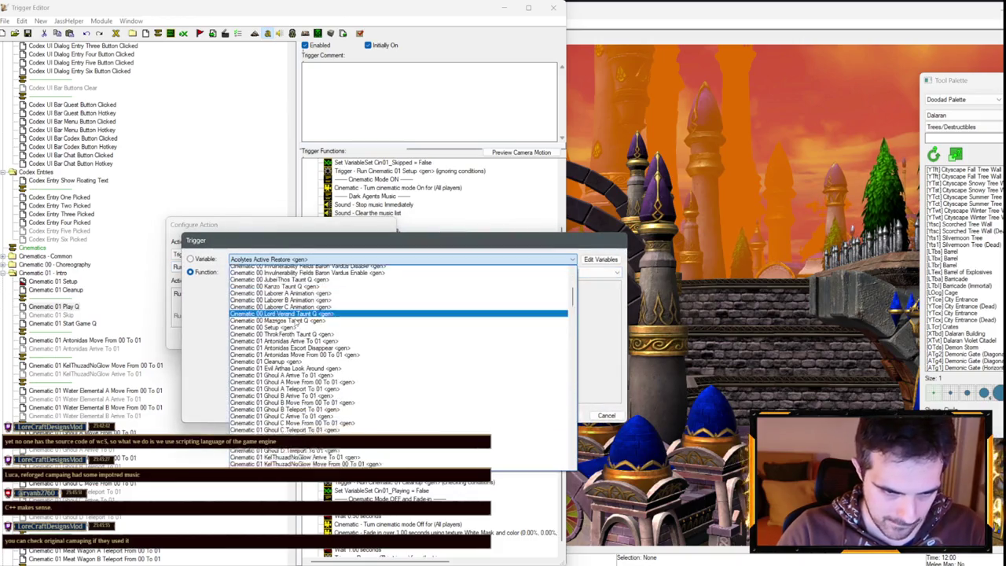
{"action": "scroll", "coordinate": [306, 338], "scroll_direction": "down", "scroll_amount": 2}
{"action": "left_click", "coordinate": [314, 362]}
{"action": "key", "text": "Return"}
{"action": "key", "text": "Return"}
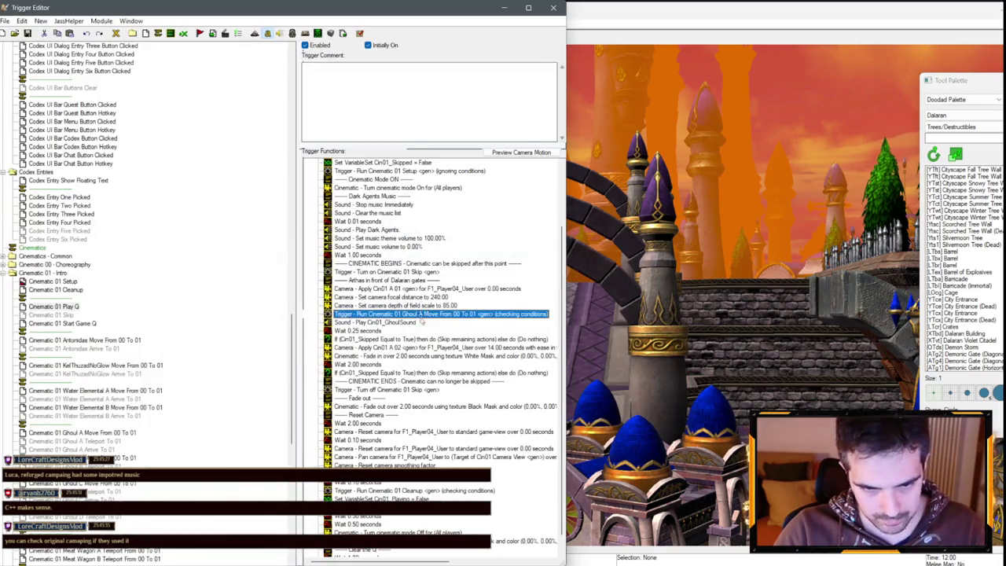
- Paste copies of the Ghoul A run action and retarget the second copy to Ghoul B Move
{"action": "key", "text": "ctrl+c"}
{"action": "key", "text": "ctrl+v"}
{"action": "key", "text": "ctrl+v"}
{"action": "key", "text": "ctrl+v"}
{"action": "double_click", "coordinate": [422, 331]}
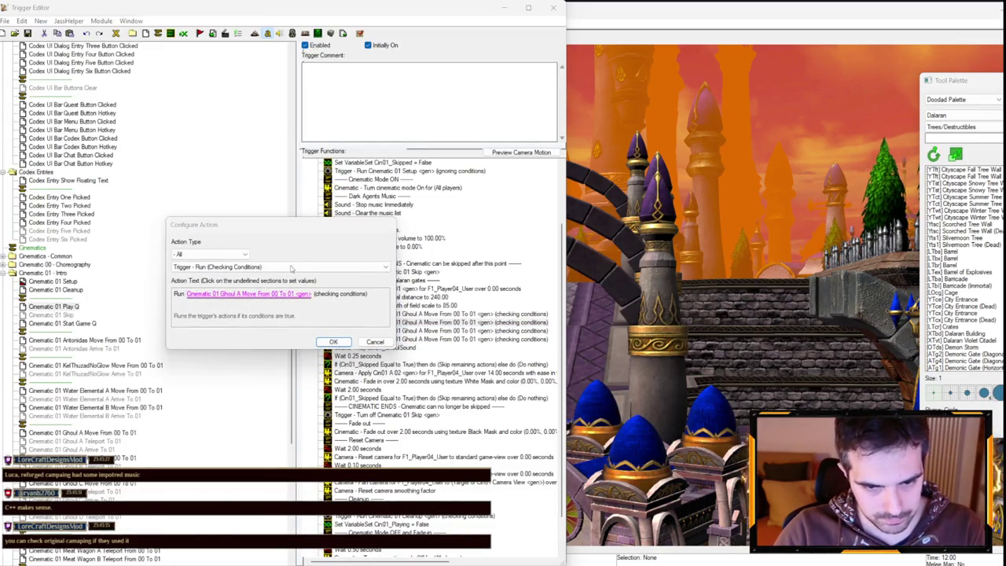
{"action": "key", "text": "Return"}
{"action": "scroll", "coordinate": [277, 263], "scroll_direction": "down", "scroll_amount": 3}
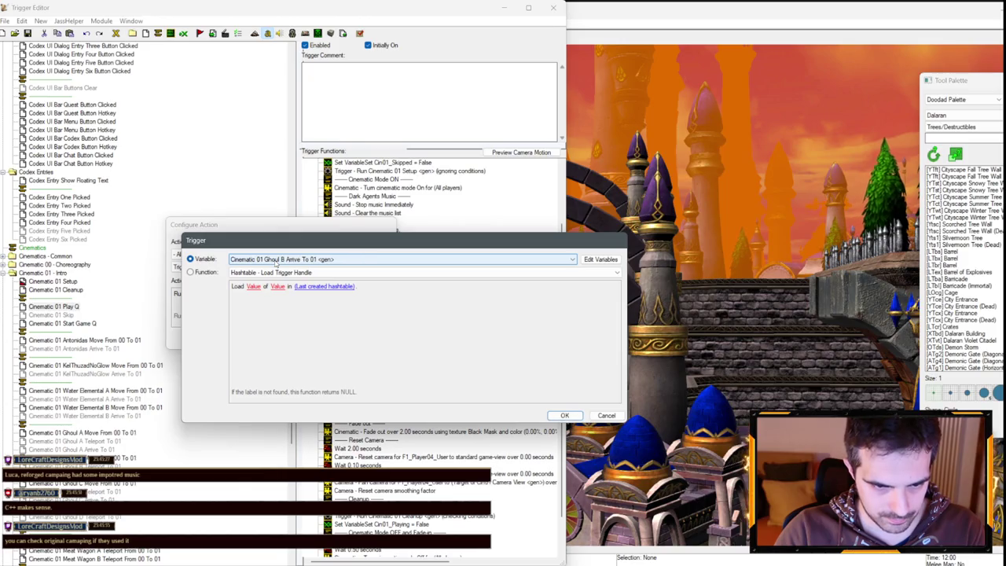
{"action": "key", "text": "Return"}
{"action": "key", "text": "Return"}
- Retarget the remaining copies to run Ghoul C Move and Ghoul D Move
{"action": "key", "text": "Down"}
{"action": "key", "text": "Return"}
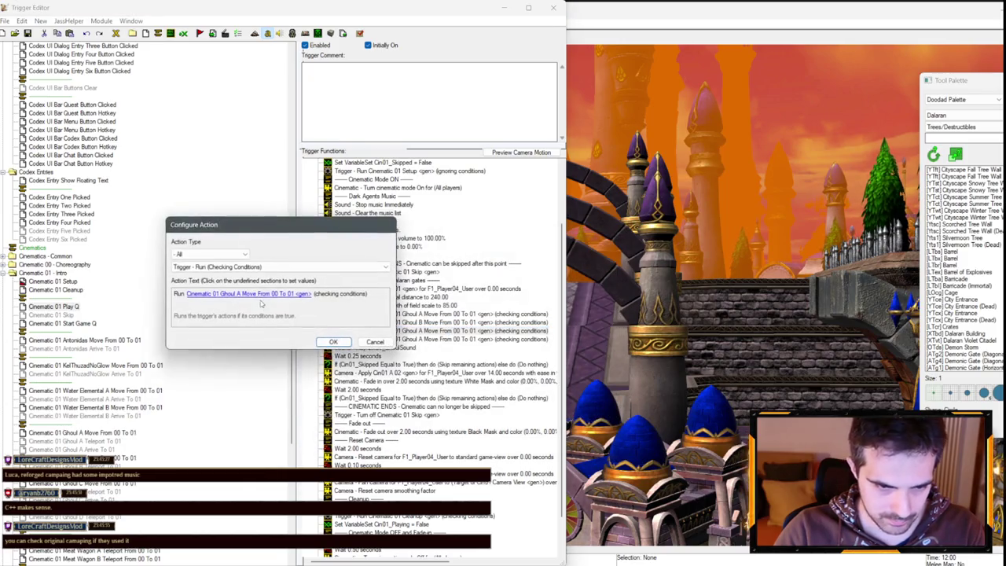
{"action": "key", "text": "Return"}
{"action": "scroll", "coordinate": [288, 261], "scroll_direction": "down", "scroll_amount": 1}
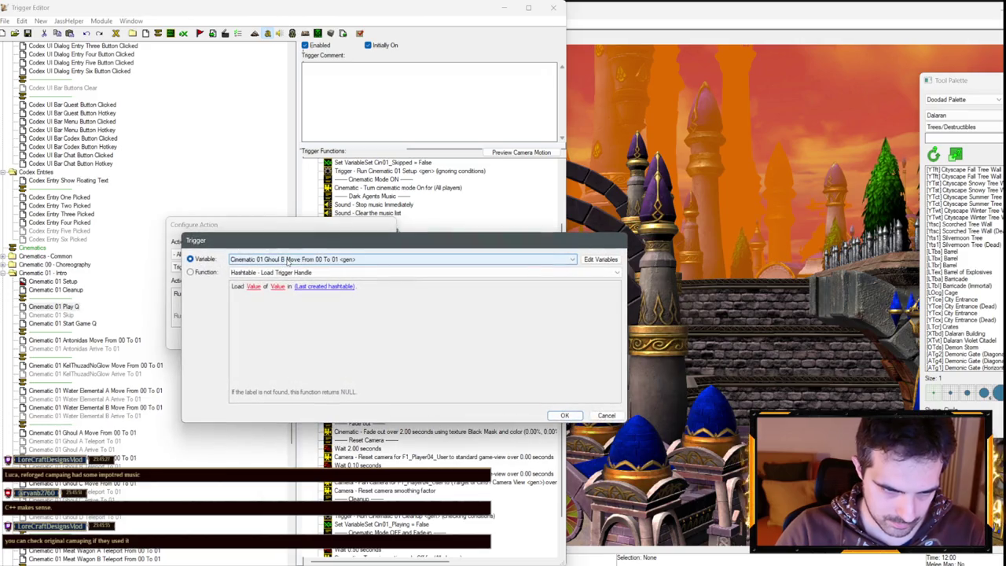
{"action": "key", "text": "Return"}
{"action": "key", "text": "Return"}
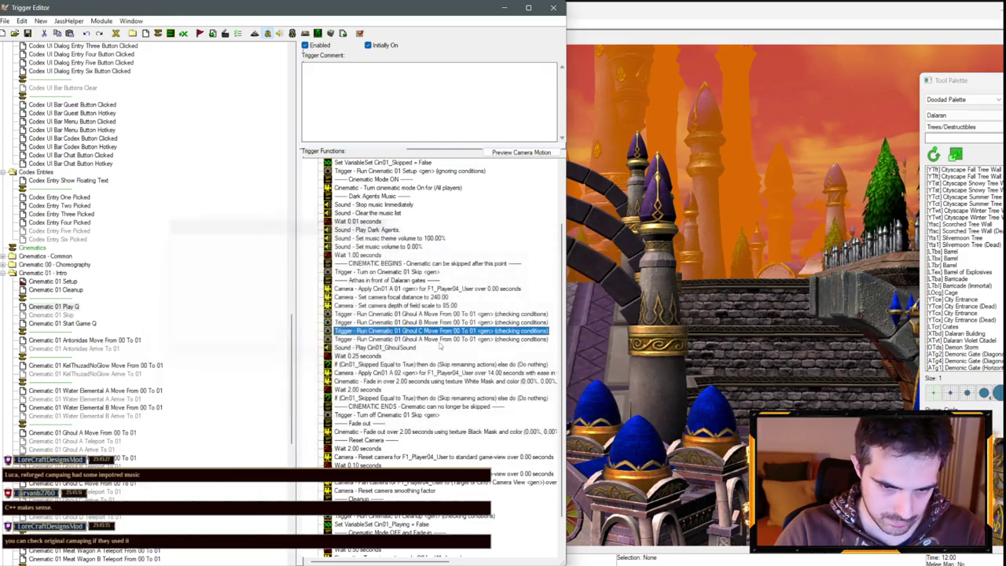
{"action": "key", "text": "Down"}
{"action": "key", "text": "Return"}
{"action": "left_click", "coordinate": [231, 295]}
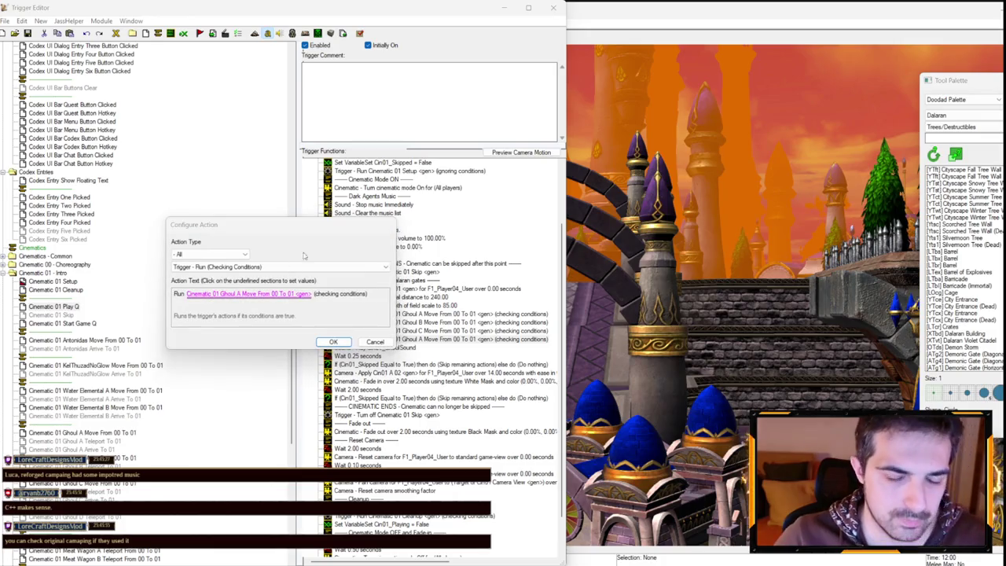
{"action": "scroll", "coordinate": [310, 264], "scroll_direction": "down", "scroll_amount": 5}
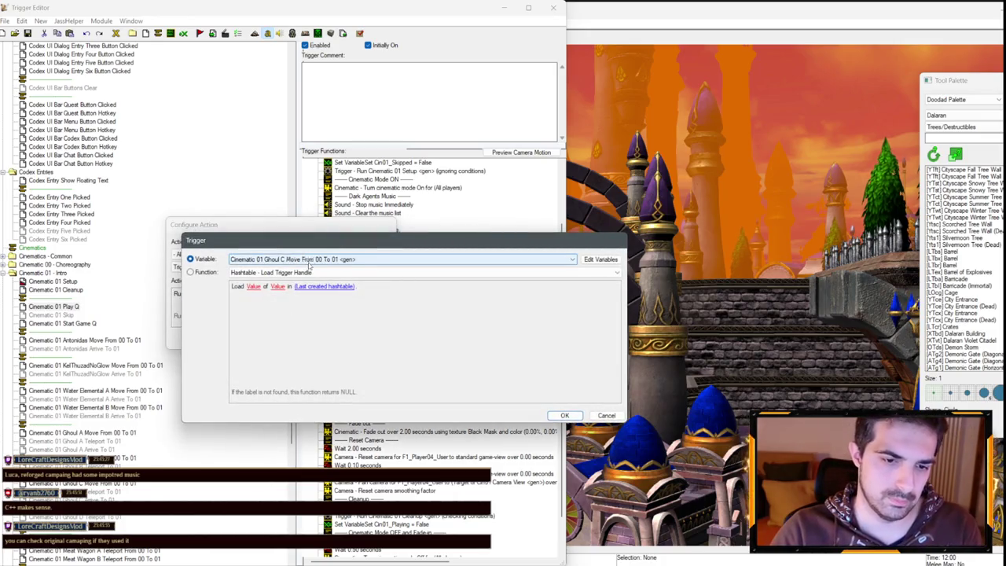
{"action": "scroll", "coordinate": [309, 264], "scroll_direction": "down", "scroll_amount": 1}
{"action": "key", "text": "Return"}
{"action": "key", "text": "Return"}
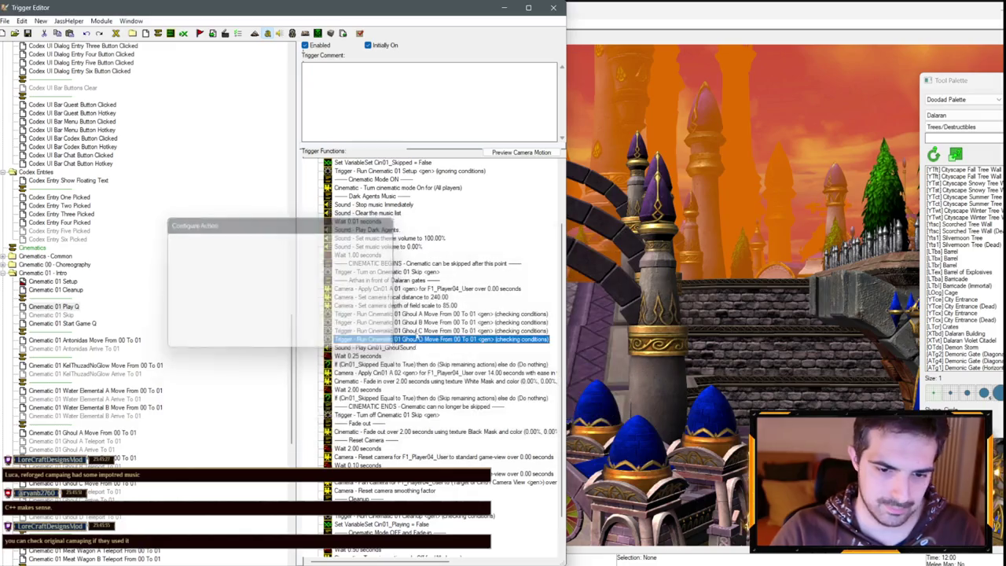
- Copy the 0.25-second wait below Ghoul A Move and shorten it to 0.05 seconds
{"action": "left_click", "coordinate": [377, 355]}
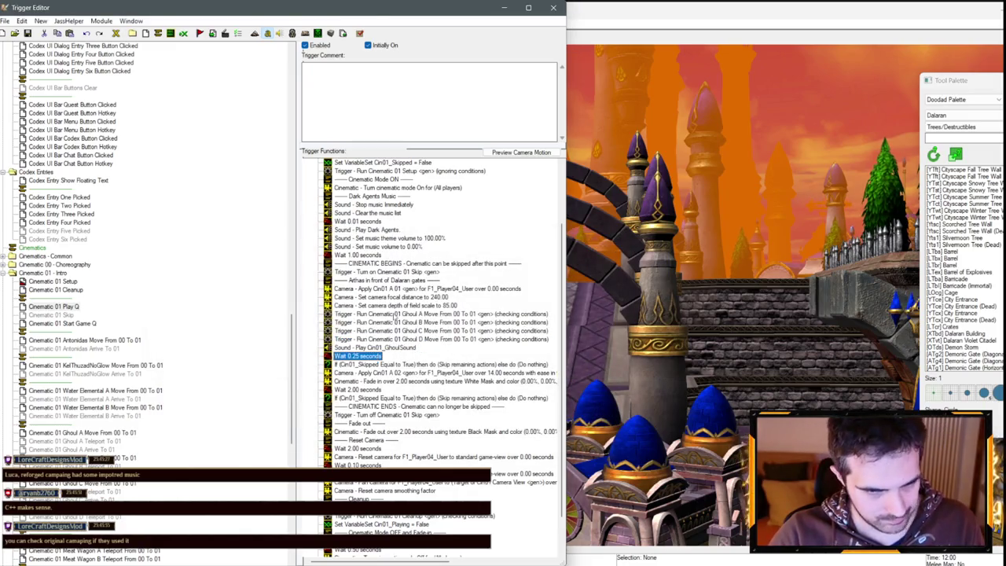
{"action": "key", "text": "ctrl+c"}
{"action": "left_click", "coordinate": [393, 315]}
{"action": "key", "text": "ctrl+v"}
{"action": "double_click", "coordinate": [371, 324]}
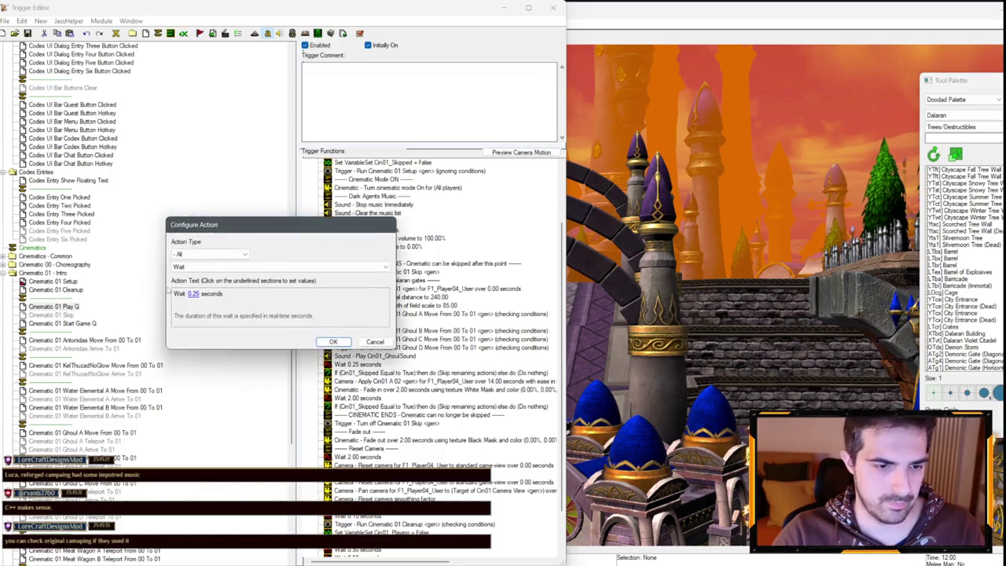
{"action": "left_click", "coordinate": [194, 297]}
{"action": "type", "text": "0.05"}
{"action": "key", "text": "Return"}
{"action": "key", "text": "Return"}
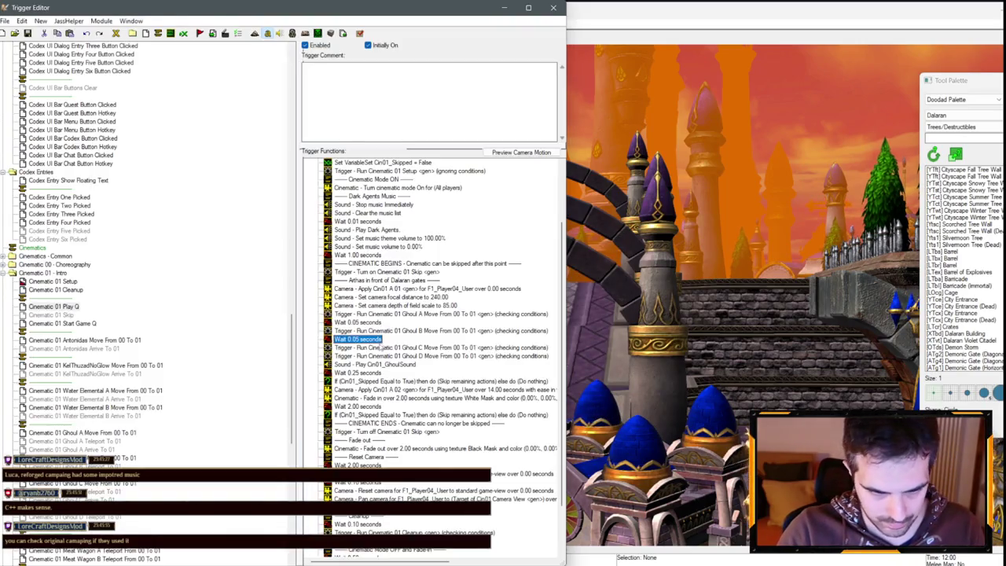
- Insert 0.05-second waits after Ghoul B Move and Ghoul C Move, changing the remaining 0.25 wait to 0.05
{"action": "key", "text": "ctrl+c"}
{"action": "left_click", "coordinate": [380, 346]}
{"action": "key", "text": "ctrl+v"}
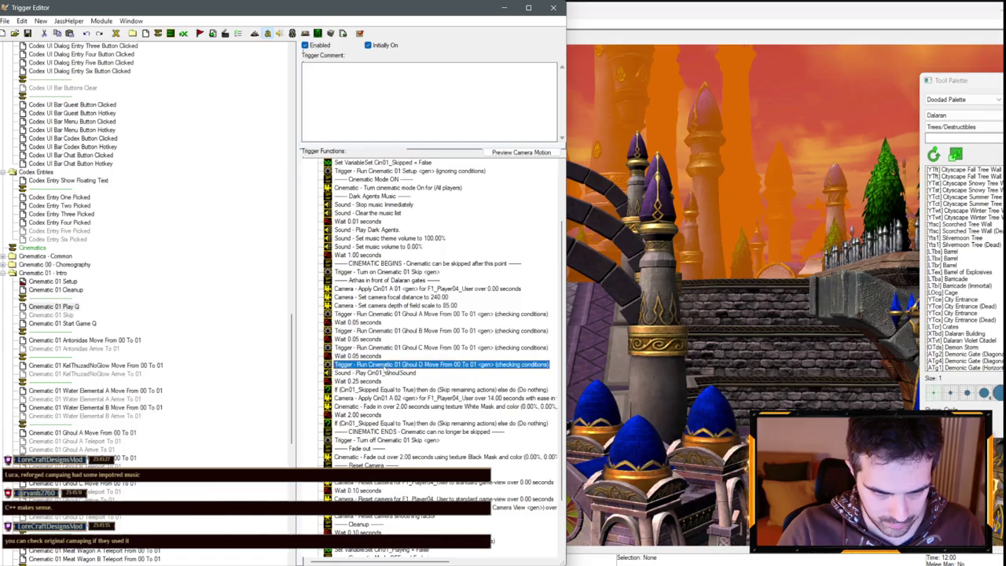
{"action": "left_click", "coordinate": [381, 364]}
{"action": "key", "text": "ctrl+v"}
{"action": "double_click", "coordinate": [365, 390]}
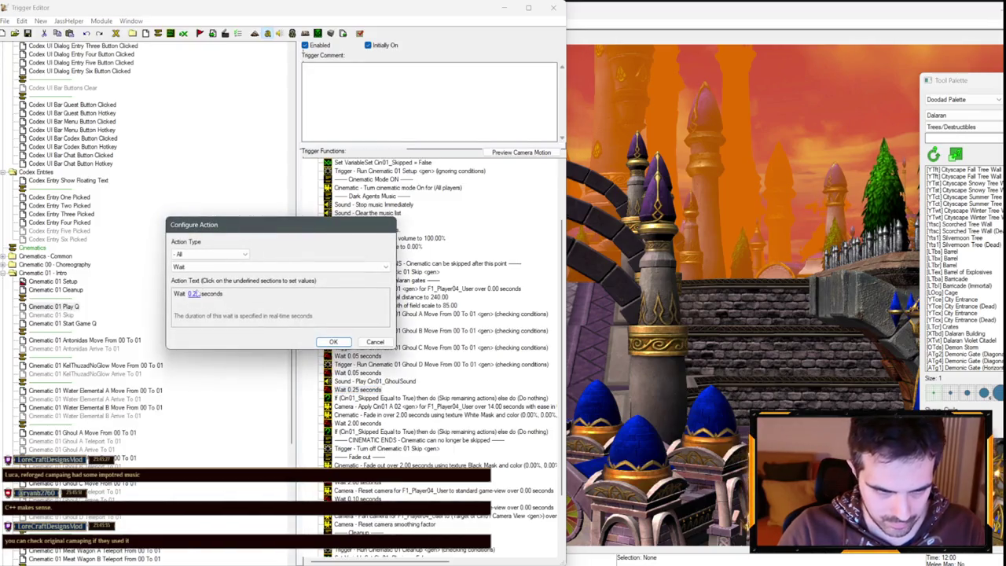
{"action": "left_click", "coordinate": [193, 295]}
{"action": "type", "text": "0.05"}
{"action": "key", "text": "Return"}
{"action": "key", "text": "Return"}
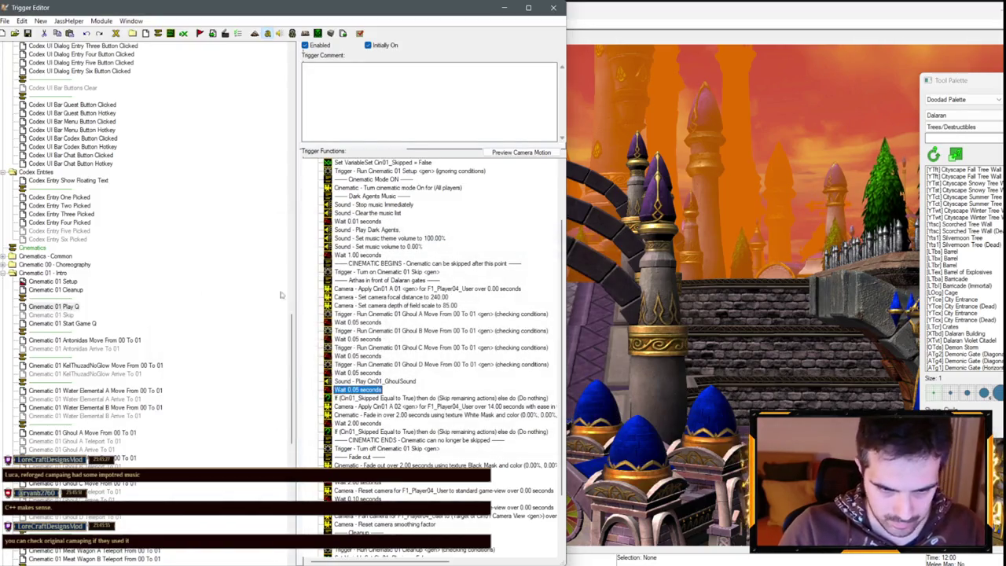
- Add the skip check after each ghoul wait and after the two-second fade-in wait
{"action": "left_click", "coordinate": [356, 399]}
{"action": "key", "text": "ctrl+c"}
{"action": "left_click", "coordinate": [358, 373]}
{"action": "key", "text": "ctrl+v"}
{"action": "left_click", "coordinate": [358, 356]}
{"action": "key", "text": "ctrl+v"}
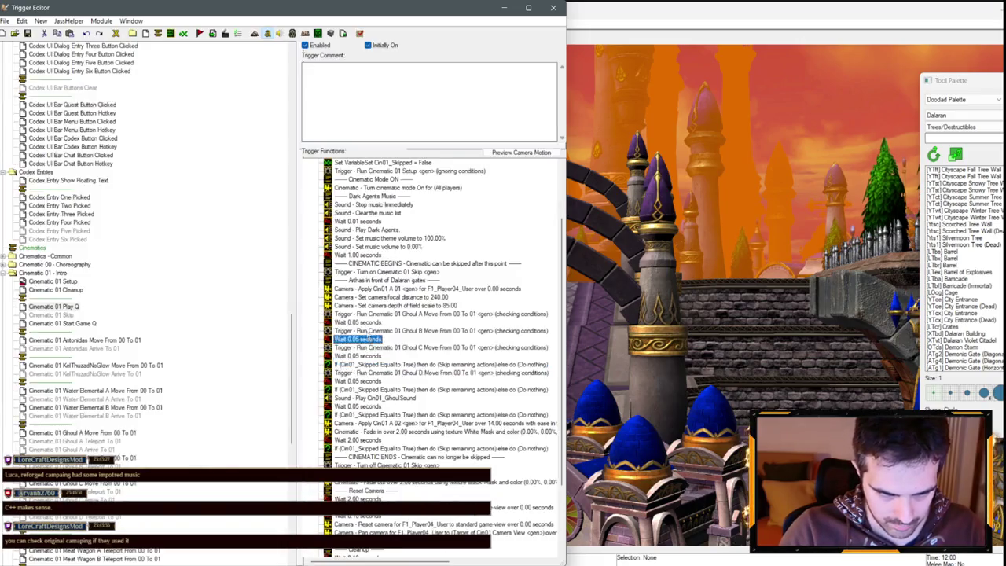
{"action": "left_click", "coordinate": [358, 322]}
{"action": "key", "text": "ctrl+v"}
{"action": "scroll", "coordinate": [406, 360], "scroll_direction": "down", "scroll_amount": 4}
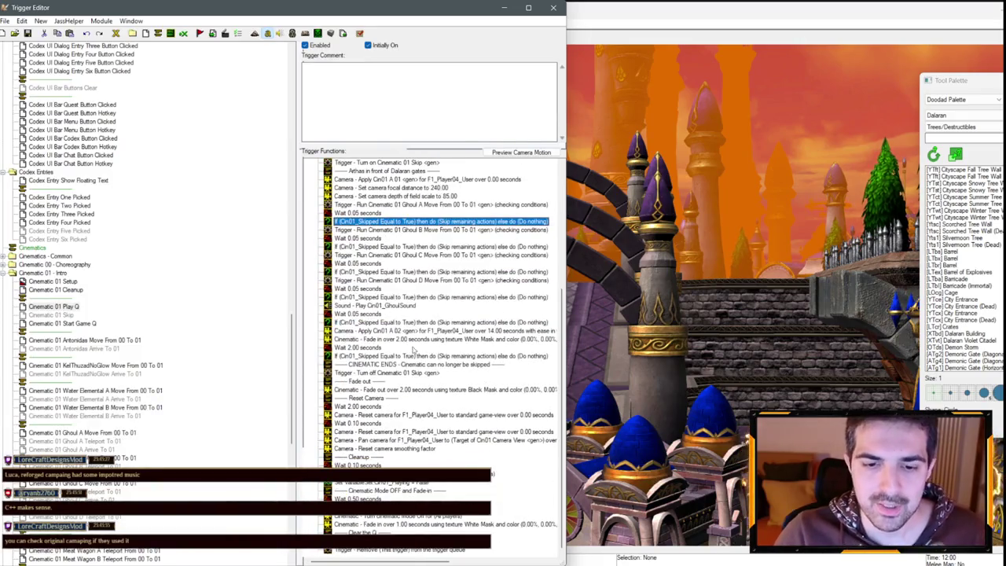
{"action": "left_click", "coordinate": [384, 347]}
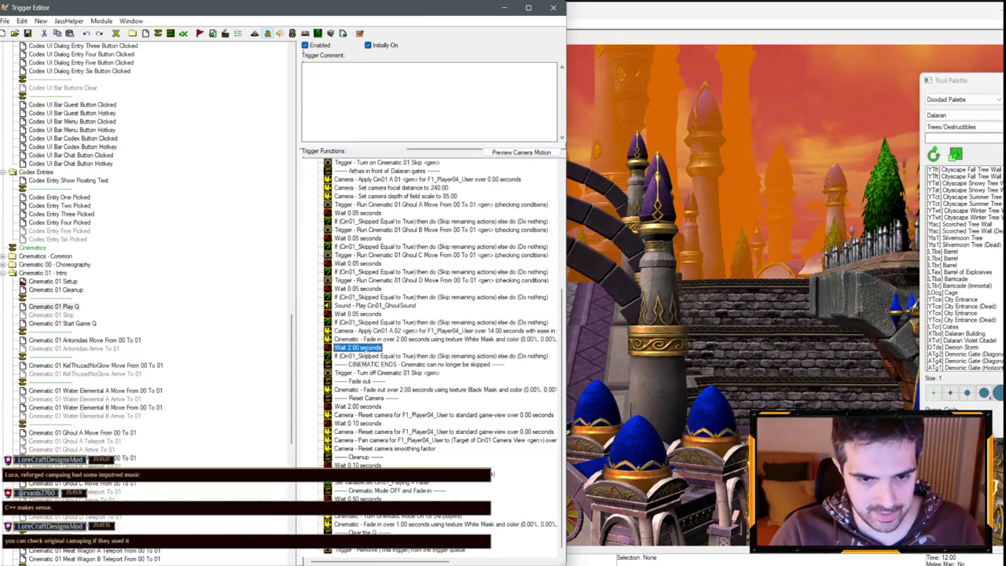
{"action": "key", "text": "ctrl+v"}
- Lengthen the wait after the fade-in from 2 to 3 seconds
{"action": "double_click", "coordinate": [365, 350]}
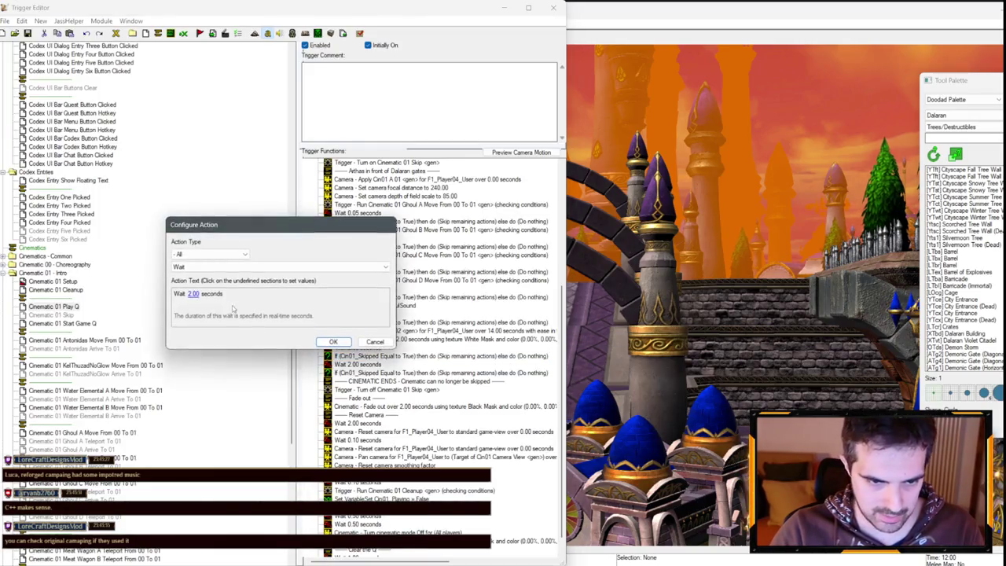
{"action": "left_click", "coordinate": [192, 294]}
{"action": "type", "text": "3"}
{"action": "key", "text": "Return"}
{"action": "key", "text": "Return"}
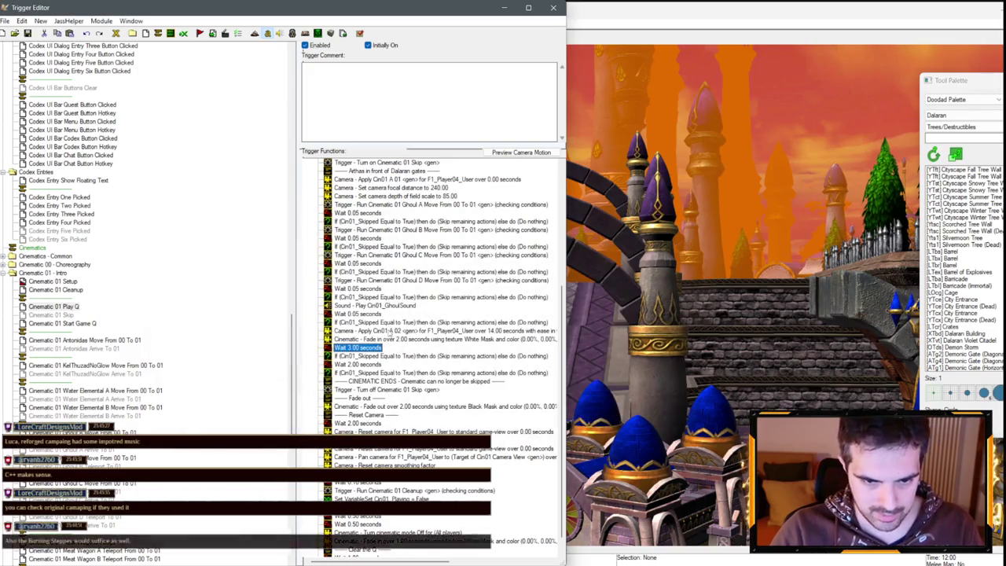
- After the skip check, add Run Cinematic 01 Meat Wagons Pillage, checking conditions
{"action": "right_click", "coordinate": [377, 357]}
{"action": "left_click", "coordinate": [411, 463]}
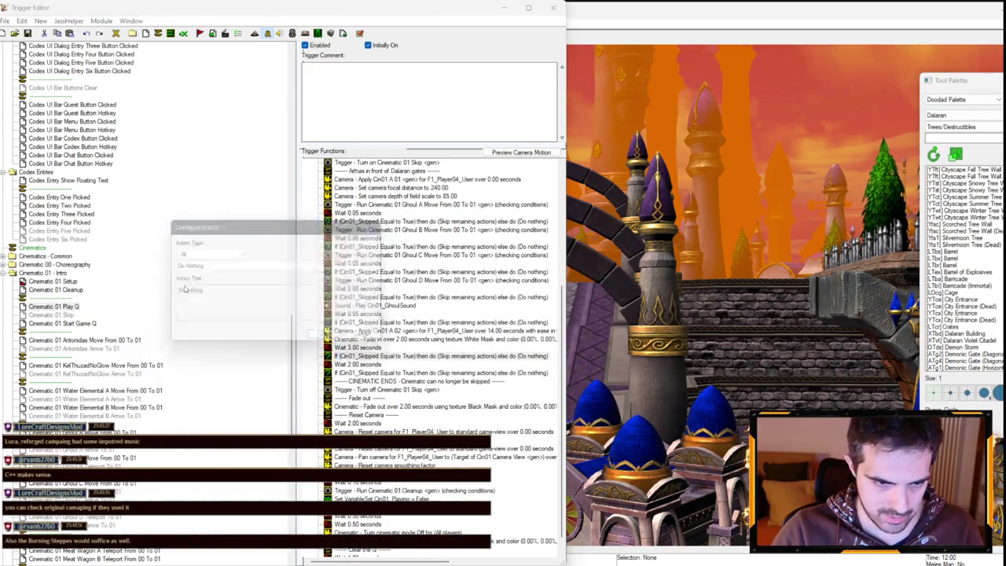
{"action": "left_click", "coordinate": [208, 254]}
{"action": "left_click", "coordinate": [204, 431]}
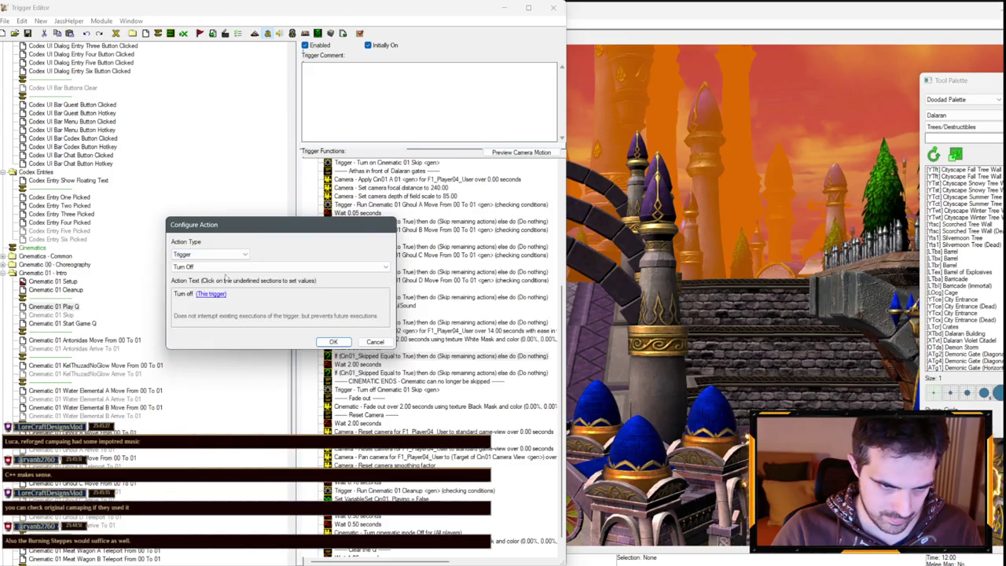
{"action": "left_click", "coordinate": [228, 267]}
{"action": "left_click", "coordinate": [208, 277]}
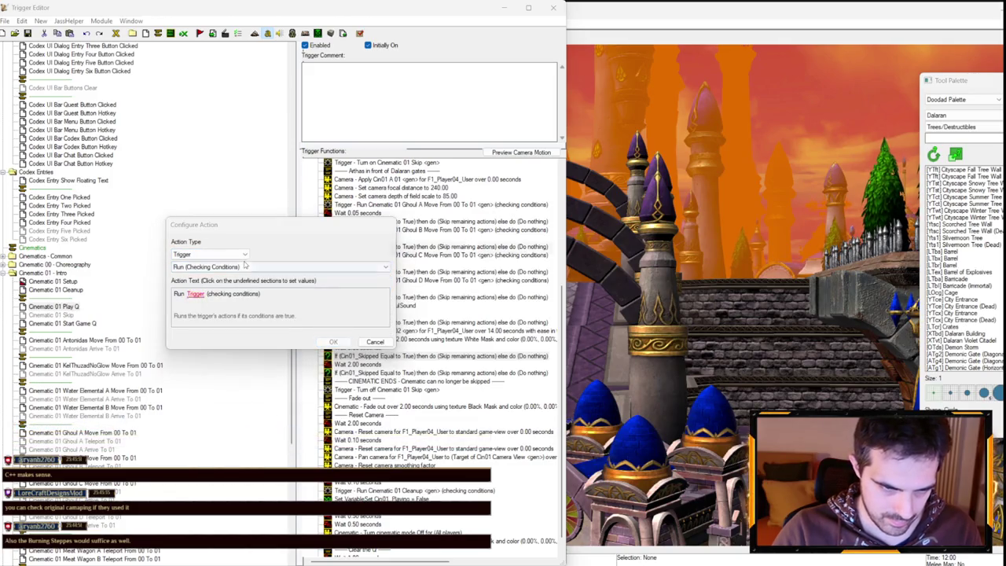
{"action": "left_click", "coordinate": [195, 293]}
{"action": "left_click", "coordinate": [393, 259]}
{"action": "scroll", "coordinate": [301, 309], "scroll_direction": "down", "scroll_amount": 10}
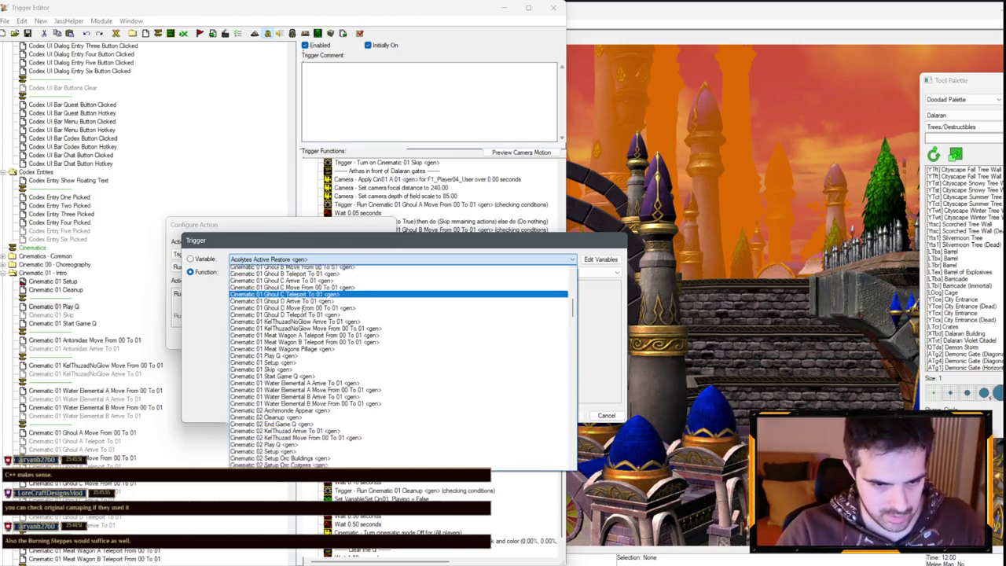
{"action": "left_click", "coordinate": [302, 348]}
{"action": "key", "text": "Return"}
{"action": "key", "text": "Return"}
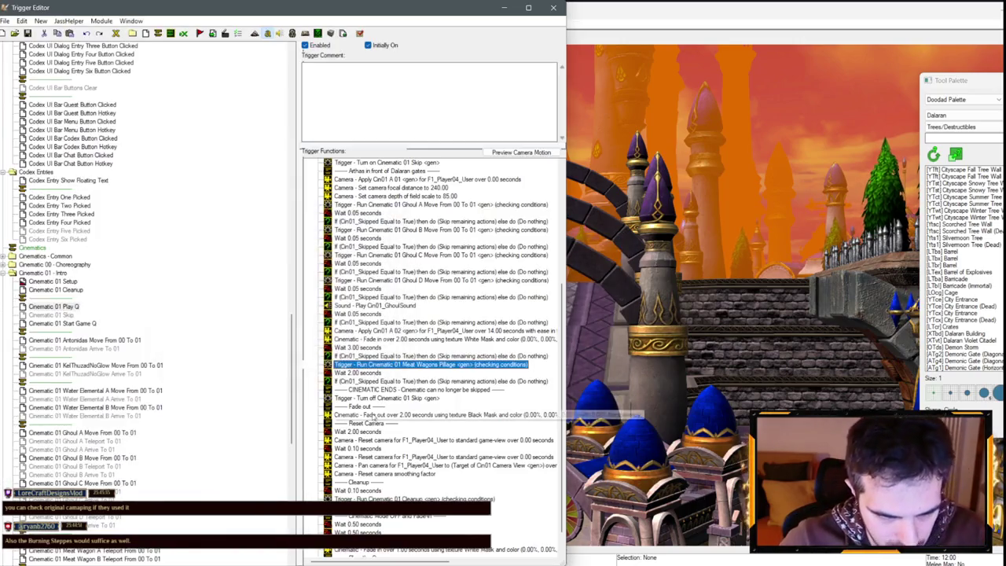
- Duplicate the two-second wait and skip-check pair below it
{"action": "left_click", "coordinate": [357, 373]}
{"action": "left_click", "coordinate": [364, 382]}
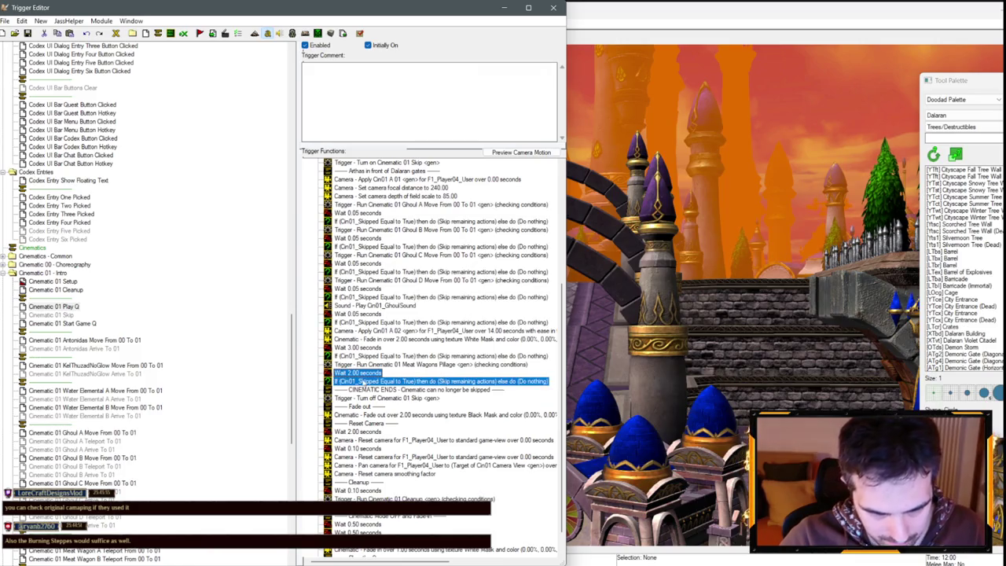
{"action": "key", "text": "ctrl+v"}
- Set the new wait's duration to 4.5 seconds
{"action": "double_click", "coordinate": [357, 389]}
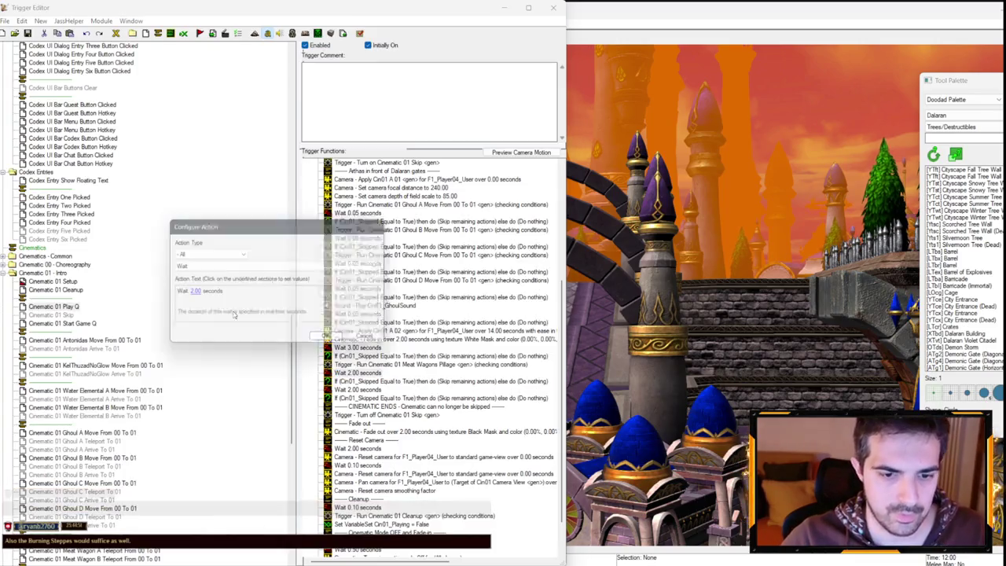
{"action": "left_click", "coordinate": [195, 293]}
{"action": "type", "text": "4.5"}
{"action": "key", "text": "Return"}
{"action": "key", "text": "Return"}
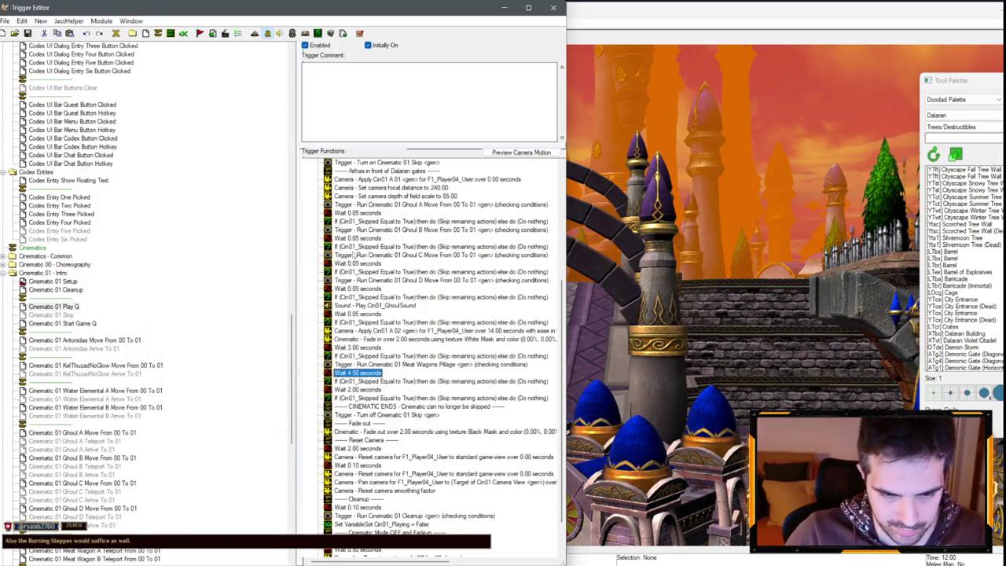
- Paste a fade filter after the skip check and make it a 0.5-second fade-out
{"action": "scroll", "coordinate": [391, 199], "scroll_direction": "up", "scroll_amount": 8}
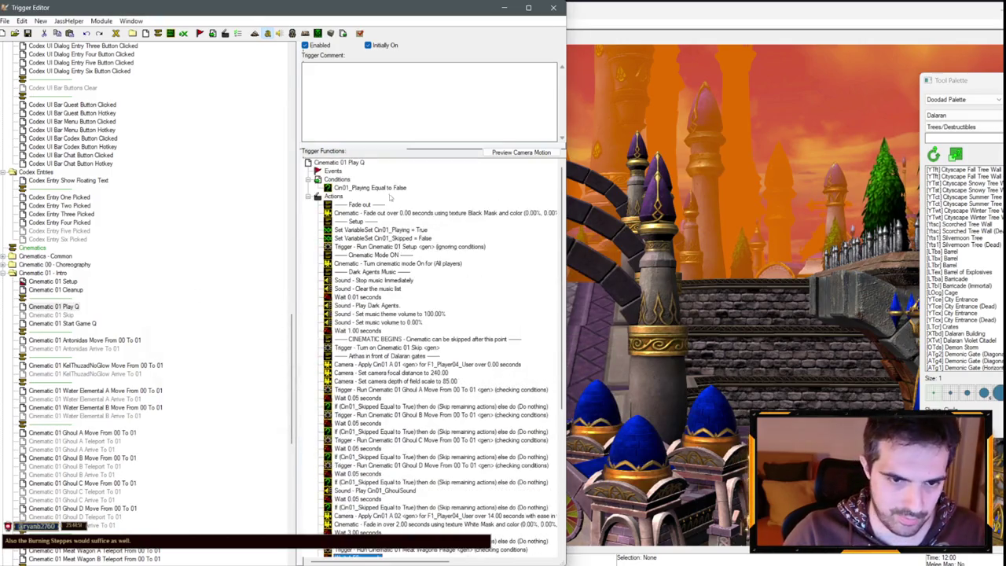
{"action": "scroll", "coordinate": [445, 343], "scroll_direction": "down", "scroll_amount": 9}
{"action": "left_click", "coordinate": [393, 341]}
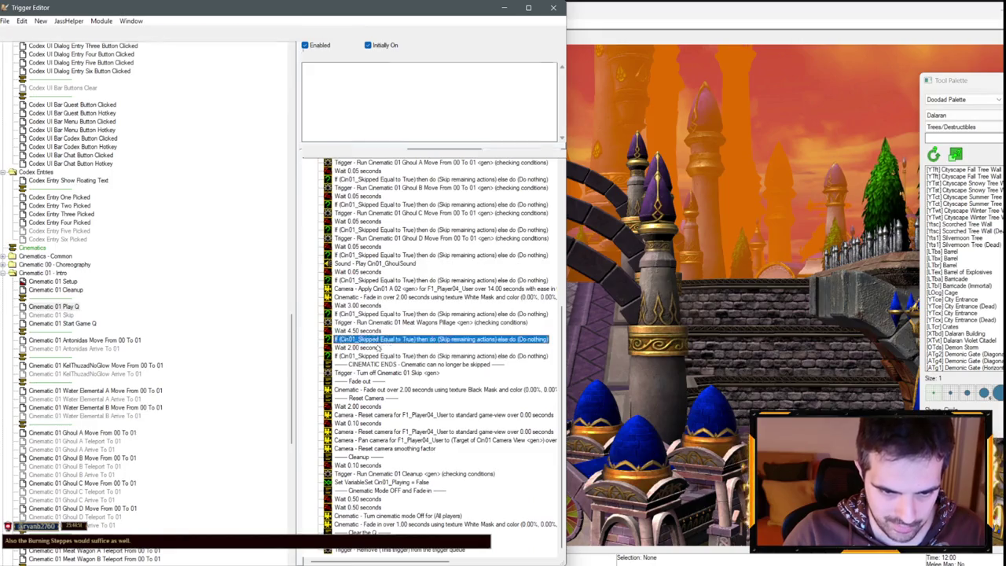
{"action": "key", "text": "ctrl+v"}
{"action": "double_click", "coordinate": [365, 347]}
{"action": "left_click", "coordinate": [217, 293]}
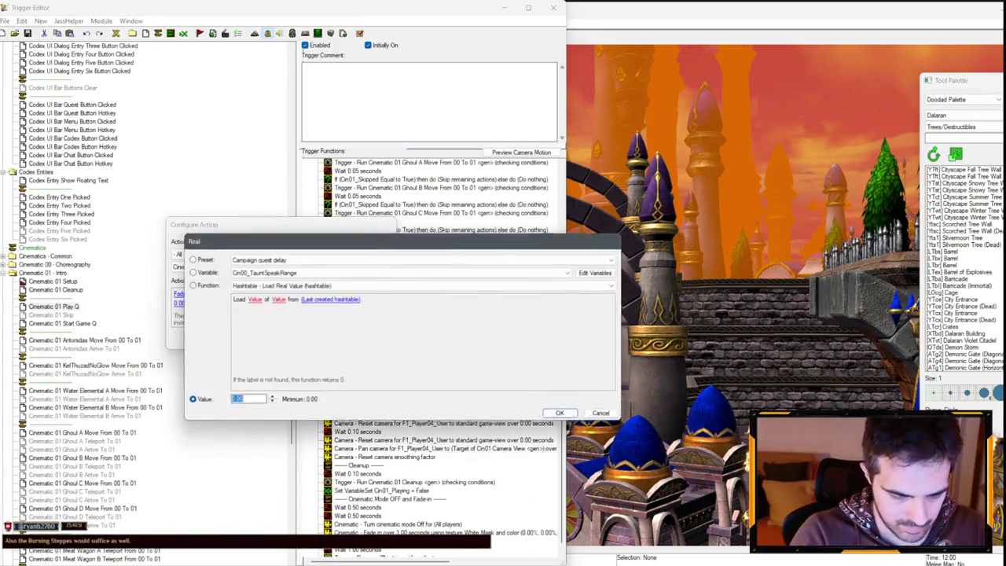
{"action": "type", "text": "0.5"}
{"action": "key", "text": "Return"}
{"action": "key", "text": "Return"}
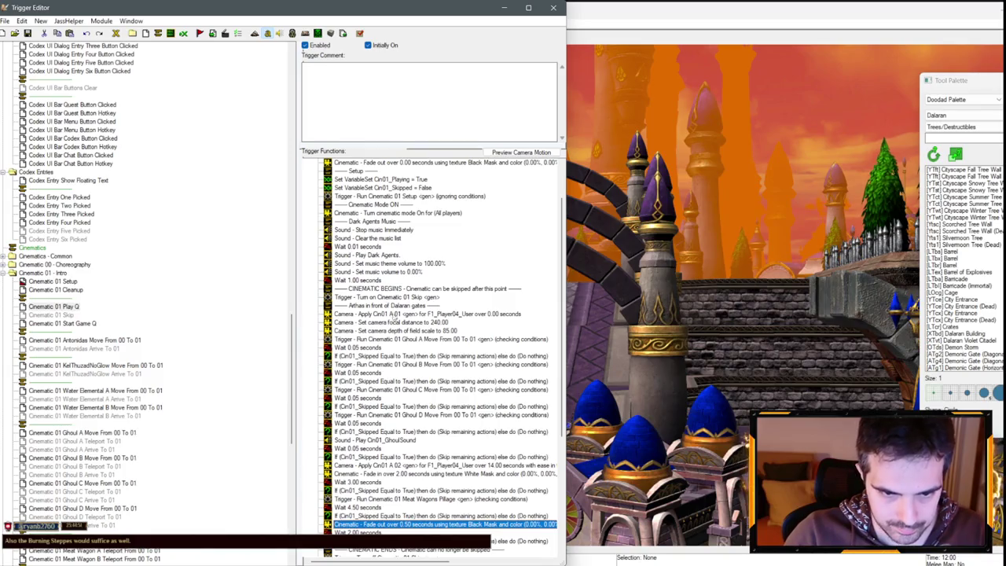
- Set the opening camera's focal distance to 600 and depth of field scale to 55
{"action": "double_click", "coordinate": [391, 322]}
{"action": "left_click", "coordinate": [256, 296]}
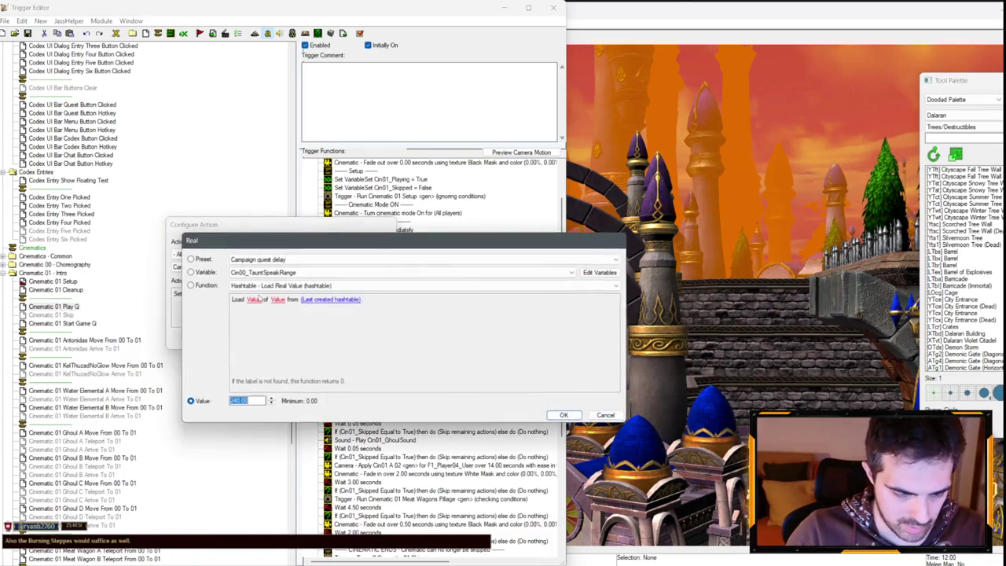
{"action": "type", "text": "600"}
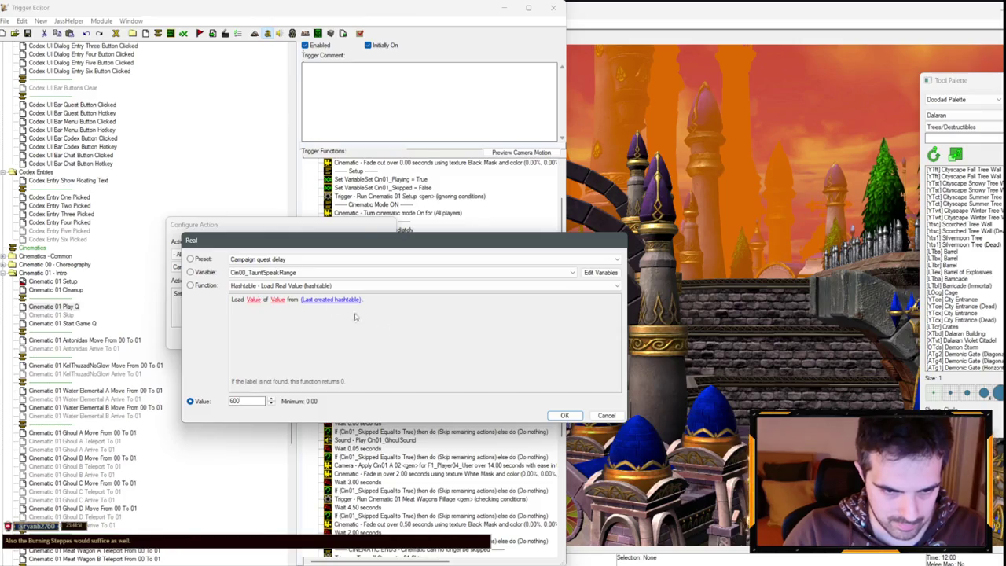
{"action": "key", "text": "Return"}
{"action": "key", "text": "Return"}
{"action": "double_click", "coordinate": [428, 331]}
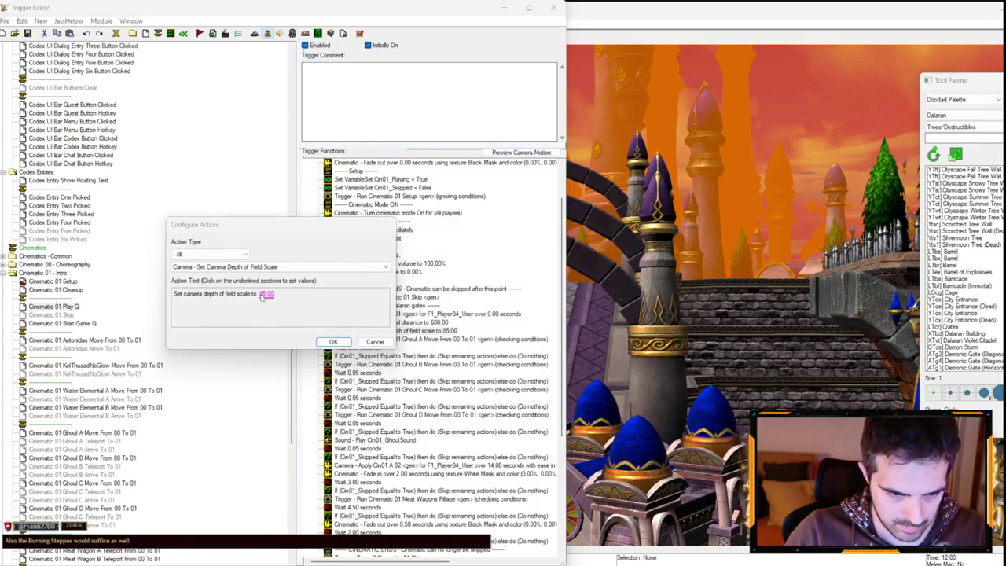
{"action": "left_click", "coordinate": [265, 294]}
{"action": "type", "text": "56"}
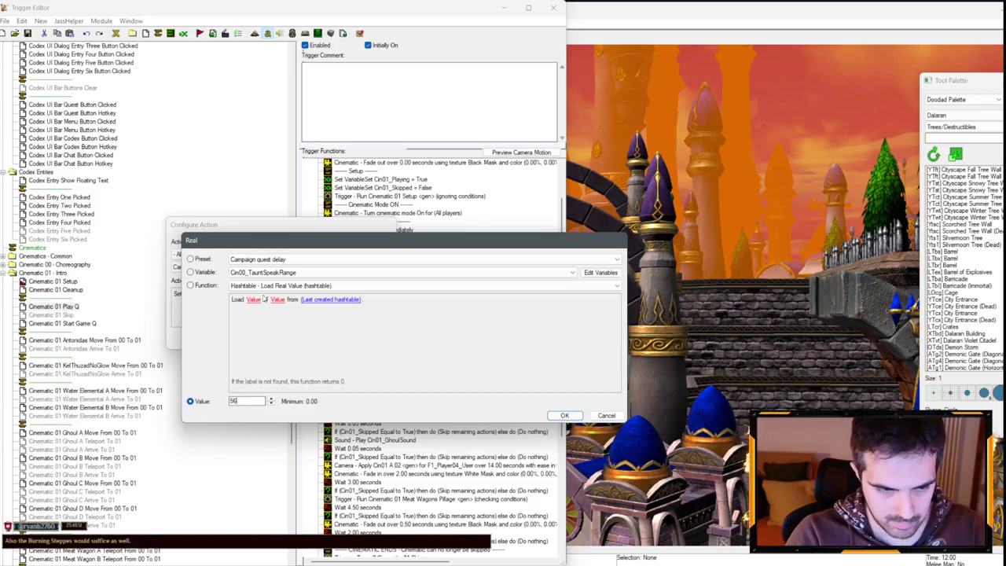
{"action": "key", "text": "Return"}
{"action": "key", "text": "Return"}
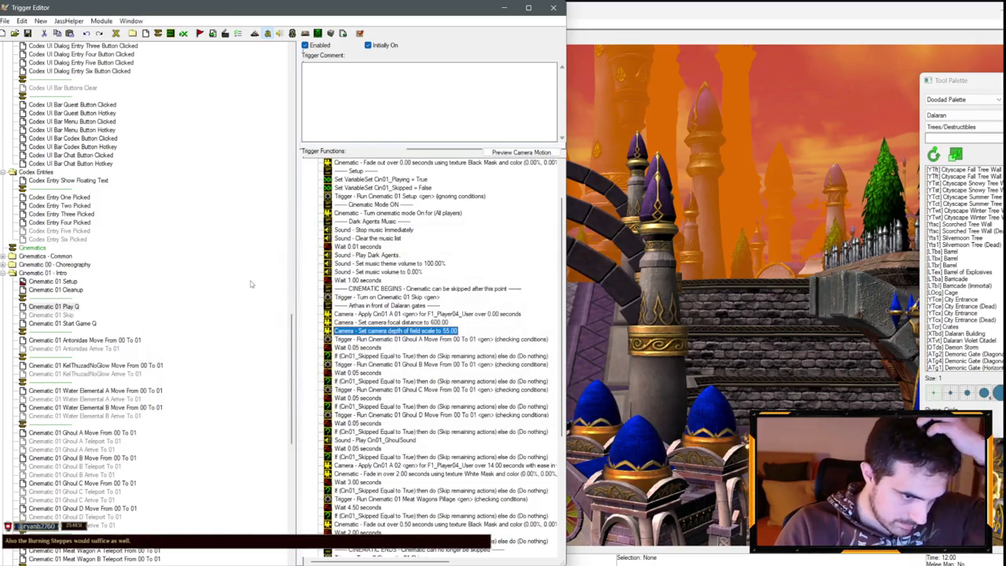
{"action": "scroll", "coordinate": [454, 316], "scroll_direction": "down", "scroll_amount": 1}
{"action": "scroll", "coordinate": [432, 307], "scroll_direction": "down", "scroll_amount": 2}
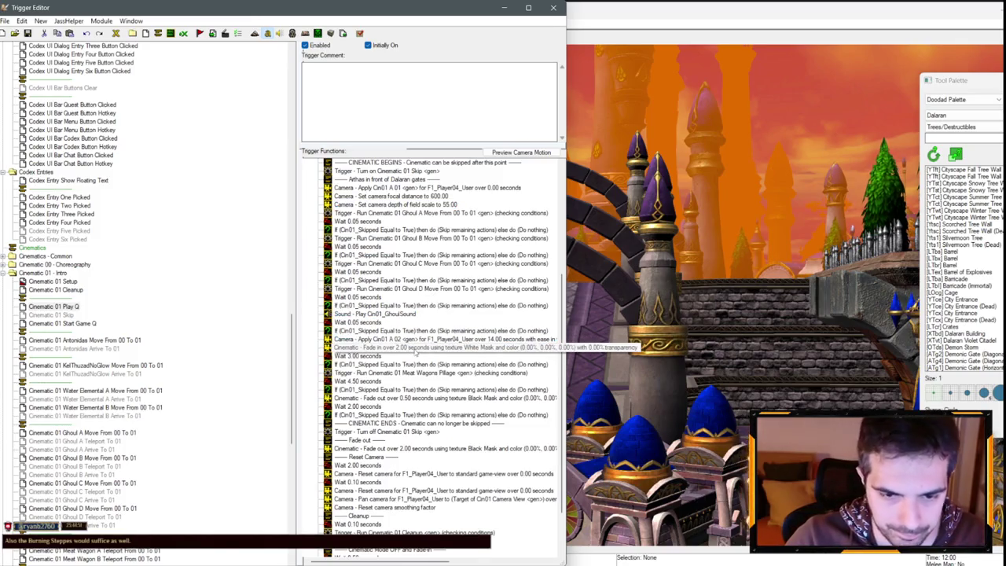
- Duplicate the two-second wait and skip-check pair, then set the new wait to 0.6 seconds
{"action": "left_click", "coordinate": [415, 348]}
{"action": "left_click", "coordinate": [450, 382]}
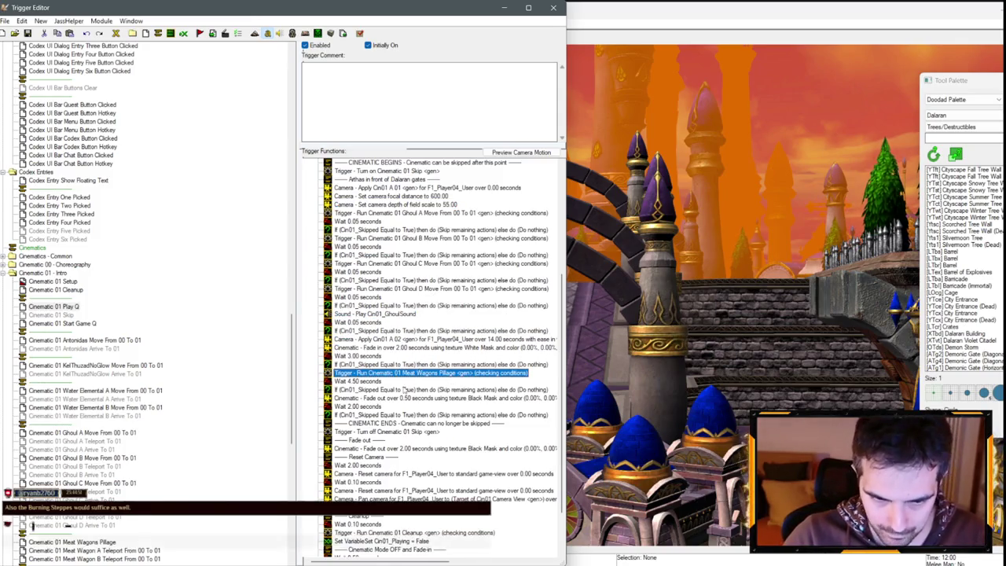
{"action": "left_click", "coordinate": [369, 406]}
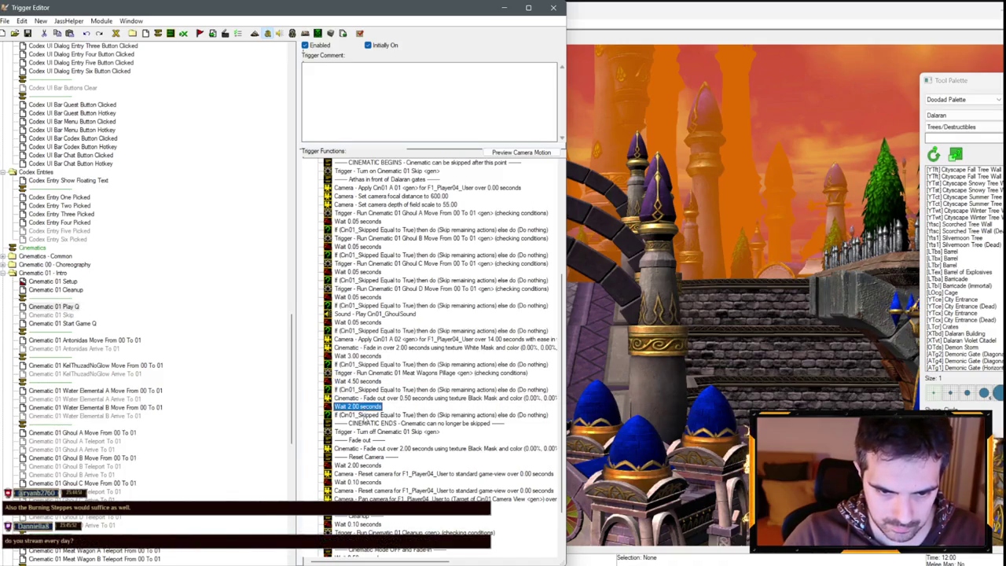
{"action": "left_click", "coordinate": [369, 415], "text": "shift"}
{"action": "key", "text": "ctrl+c"}
{"action": "key", "text": "ctrl+v"}
{"action": "key", "text": "Return"}
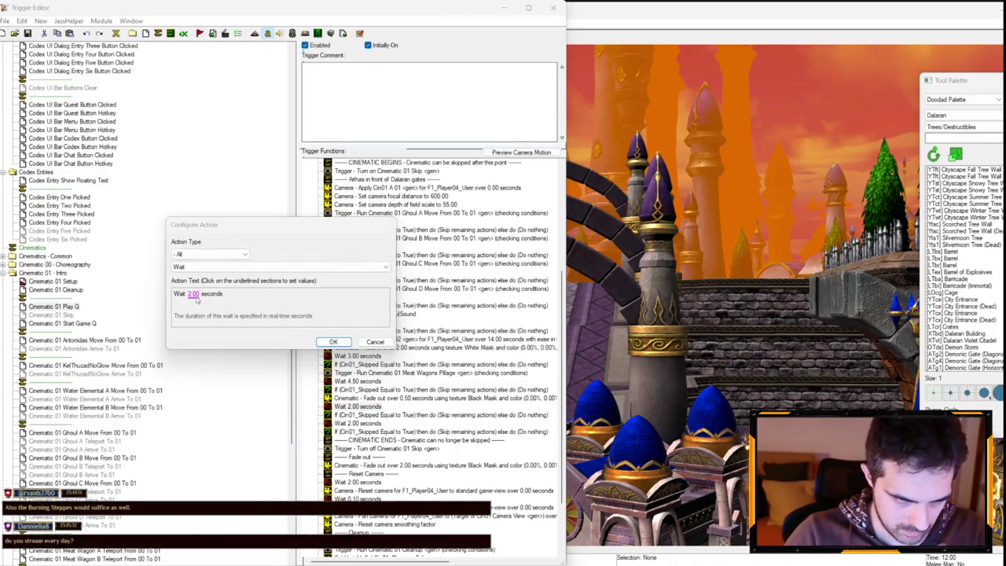
{"action": "left_click", "coordinate": [198, 296]}
{"action": "type", "text": "0.6"}
{"action": "key", "text": "Return"}
{"action": "key", "text": "Return"}
- Paste the three camera actions after the 0.6-second wait and apply camera Cin01 B
{"action": "scroll", "coordinate": [431, 320], "scroll_direction": "up", "scroll_amount": 3}
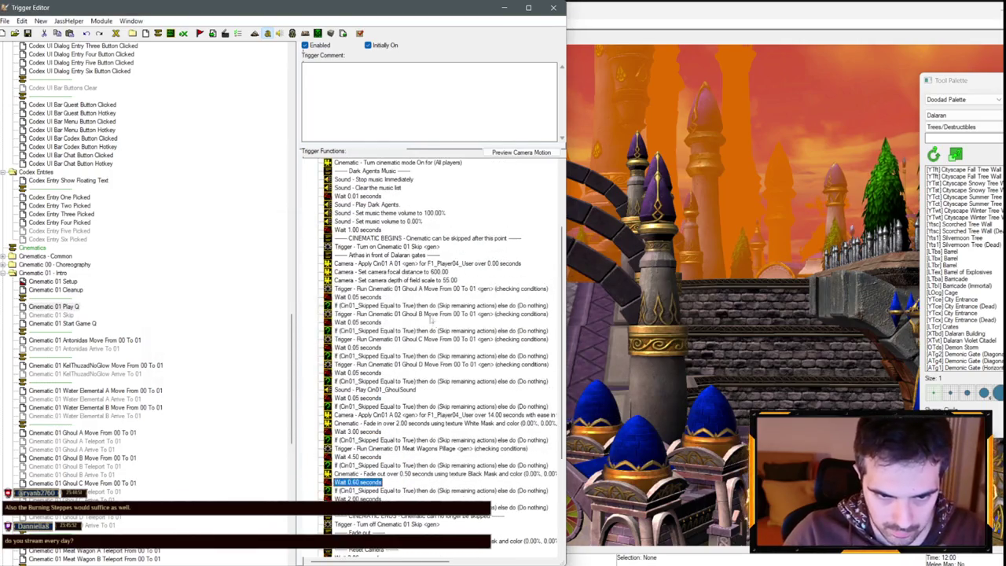
{"action": "left_click", "coordinate": [401, 265]}
{"action": "scroll", "coordinate": [402, 264], "scroll_direction": "down", "scroll_amount": 1}
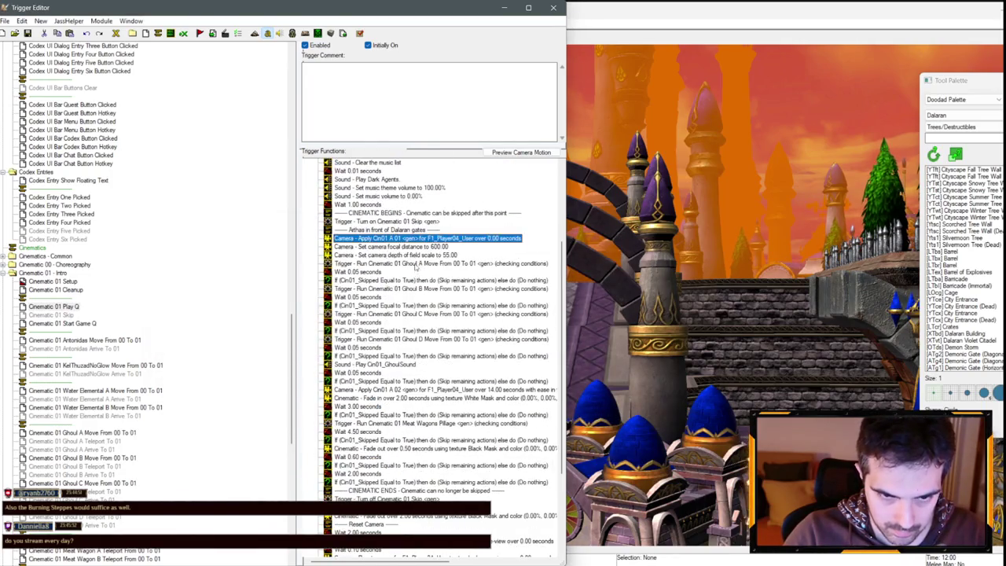
{"action": "left_click", "coordinate": [423, 257], "text": "shift"}
{"action": "scroll", "coordinate": [404, 363], "scroll_direction": "down", "scroll_amount": 3}
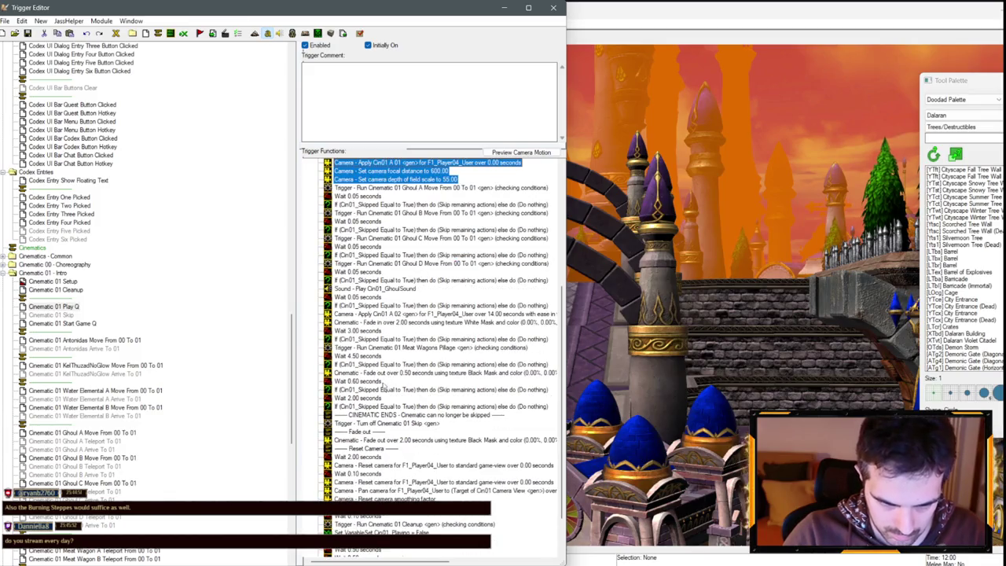
{"action": "left_click", "coordinate": [383, 383]}
{"action": "key", "text": "ctrl+v"}
{"action": "double_click", "coordinate": [376, 399]}
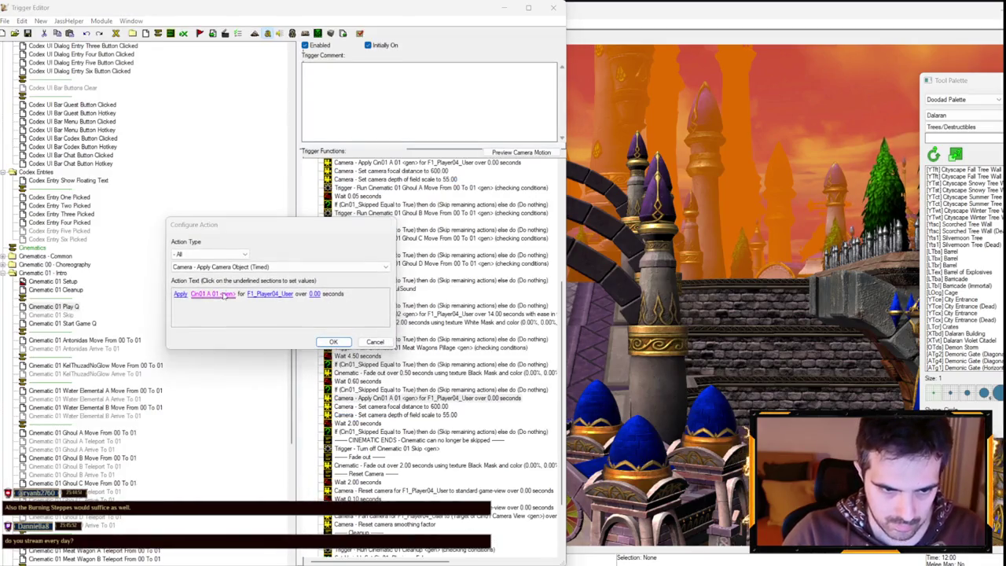
{"action": "left_click", "coordinate": [226, 295]}
{"action": "double_click", "coordinate": [244, 283]}
{"action": "left_click", "coordinate": [333, 341]}
{"action": "left_click", "coordinate": [388, 407]}
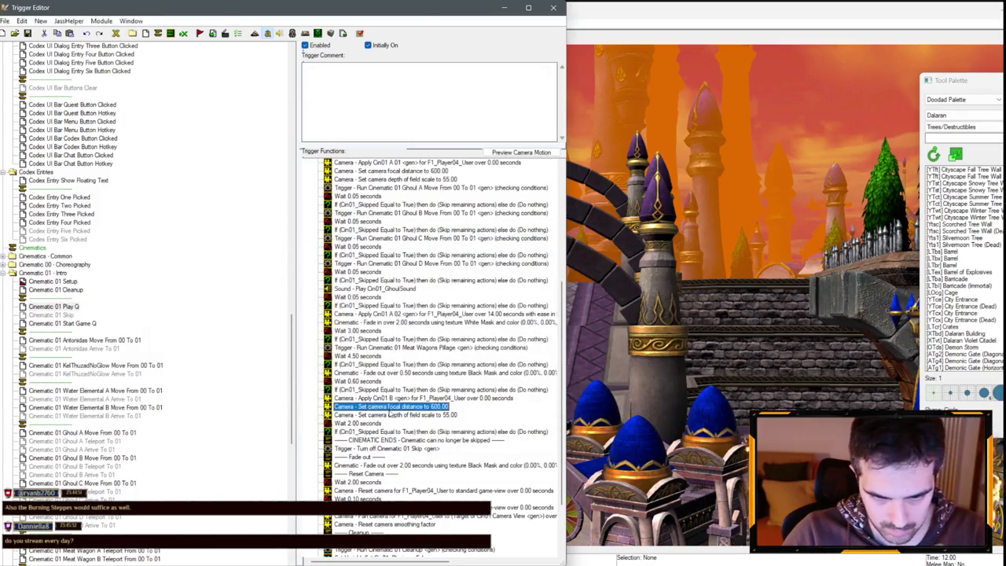
- Change the pasted focal distance from 600 to 200 and depth of field to 85
{"action": "double_click", "coordinate": [390, 412]}
{"action": "left_click", "coordinate": [256, 296]}
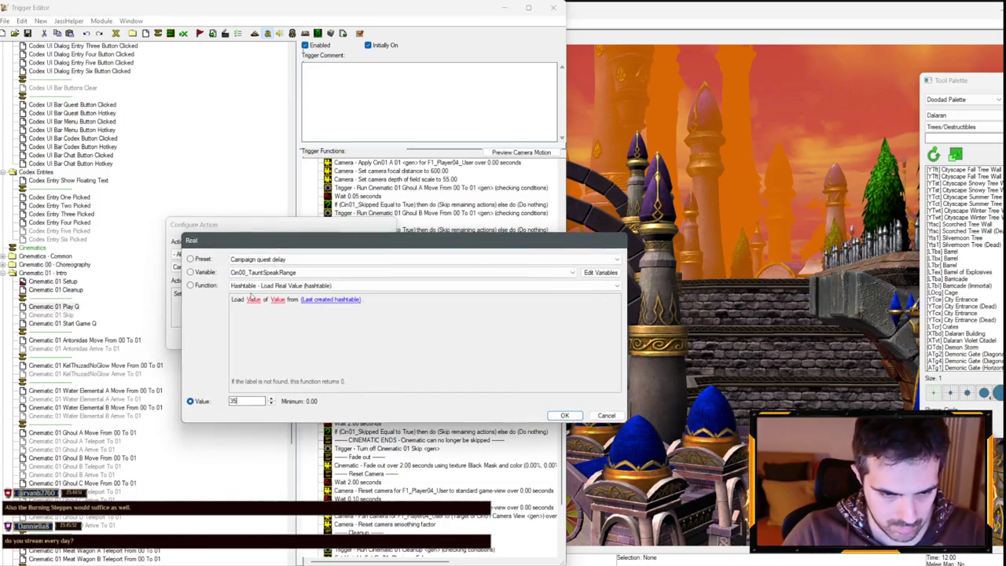
{"action": "double_click", "coordinate": [236, 401]}
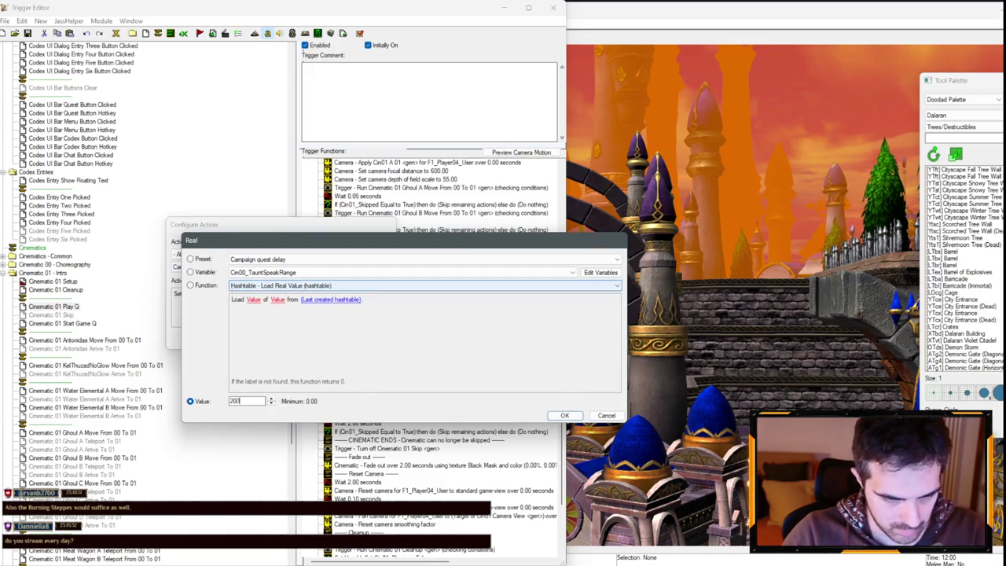
{"action": "type", "text": "200"}
{"action": "key", "text": "Return"}
{"action": "key", "text": "Return"}
{"action": "double_click", "coordinate": [437, 415]}
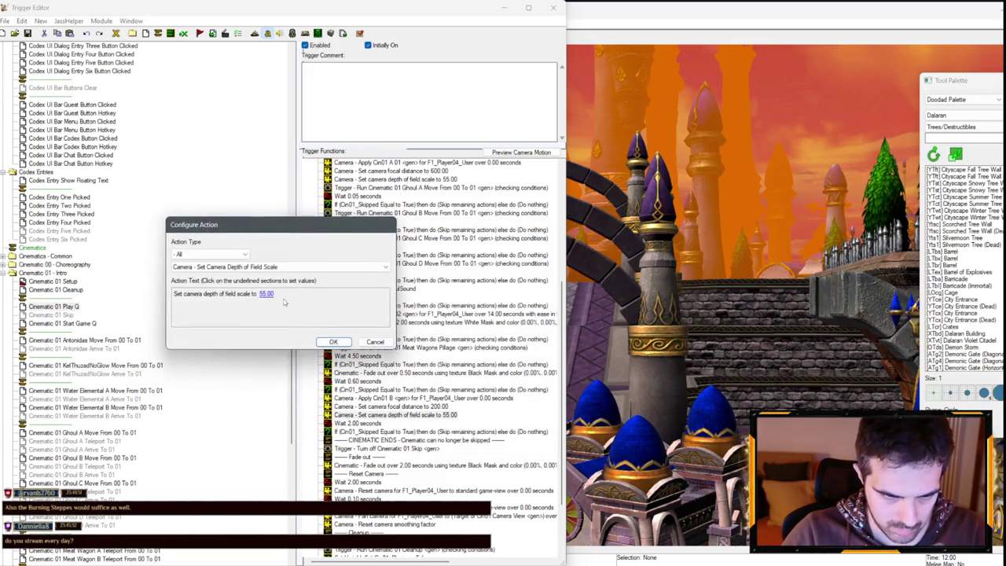
{"action": "left_click", "coordinate": [266, 294]}
{"action": "type", "text": "85"}
{"action": "key", "text": "Return"}
{"action": "key", "text": "Return"}
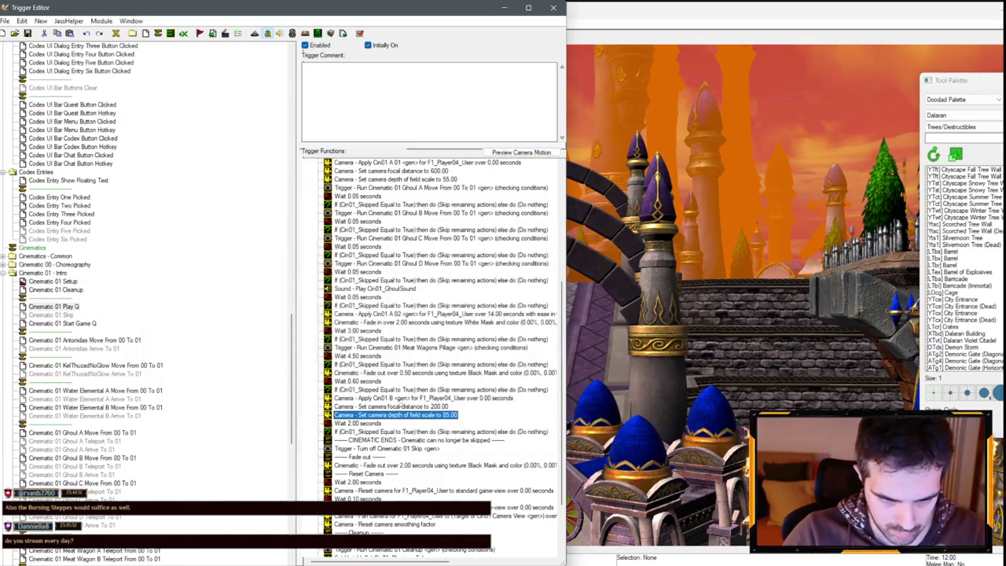
- Copy the white fade-in after the depth of field action and add a 0.25-second wait with skip check
{"action": "left_click", "coordinate": [389, 322]}
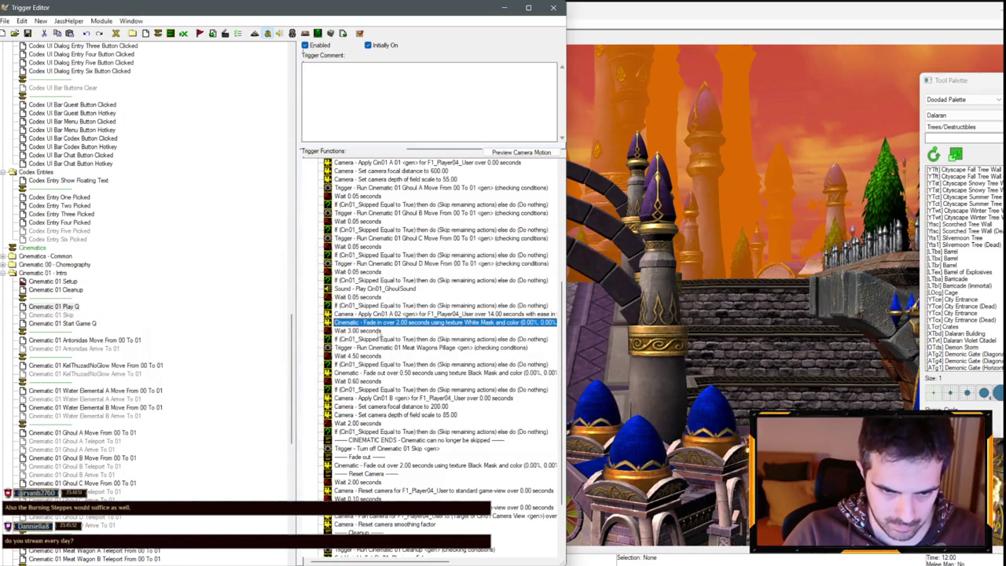
{"action": "left_click", "coordinate": [410, 417]}
{"action": "key", "text": "ctrl+v"}
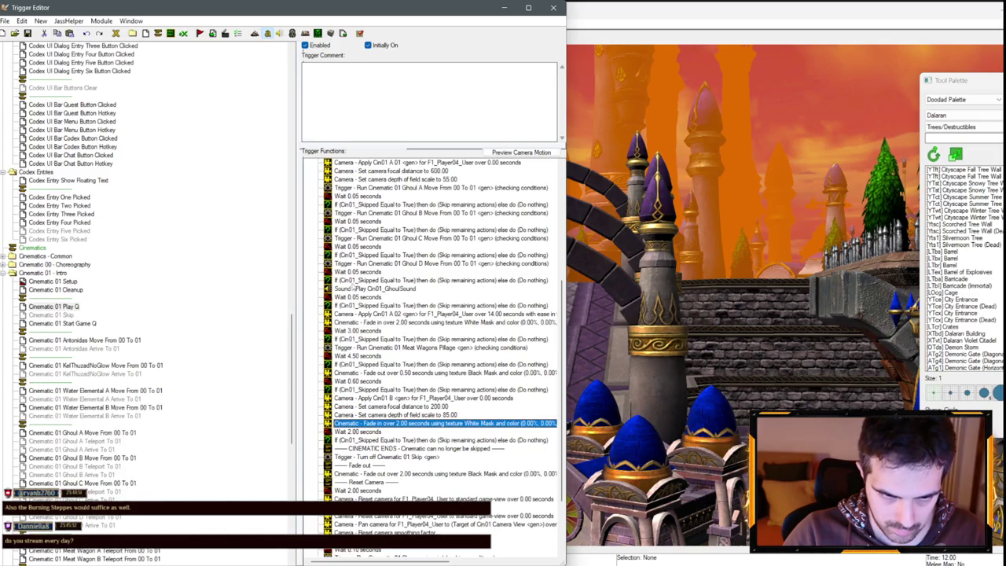
{"action": "left_click", "coordinate": [358, 297]}
{"action": "left_click", "coordinate": [401, 426]}
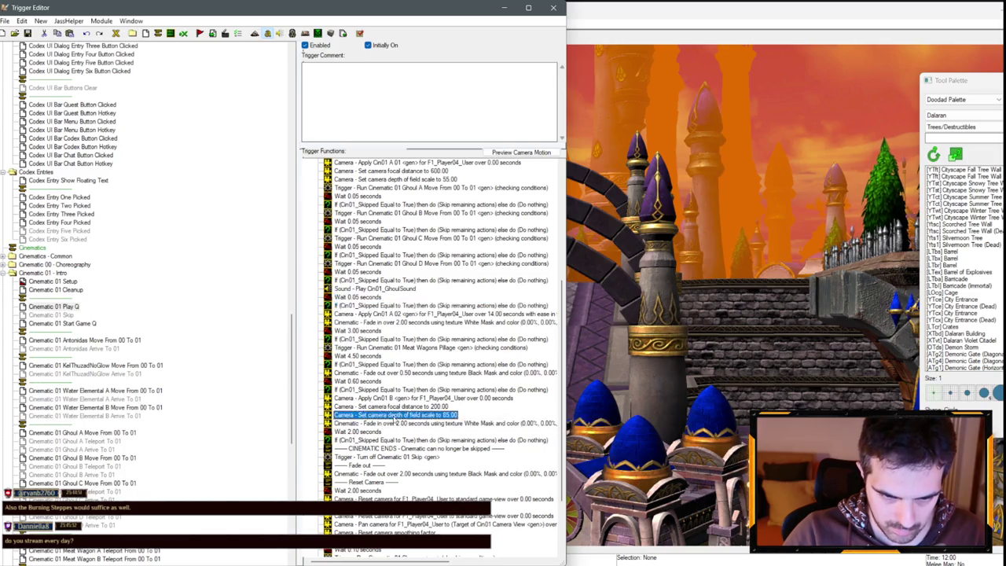
{"action": "key", "text": "ctrl+v"}
{"action": "double_click", "coordinate": [401, 426]}
{"action": "left_click", "coordinate": [194, 294]}
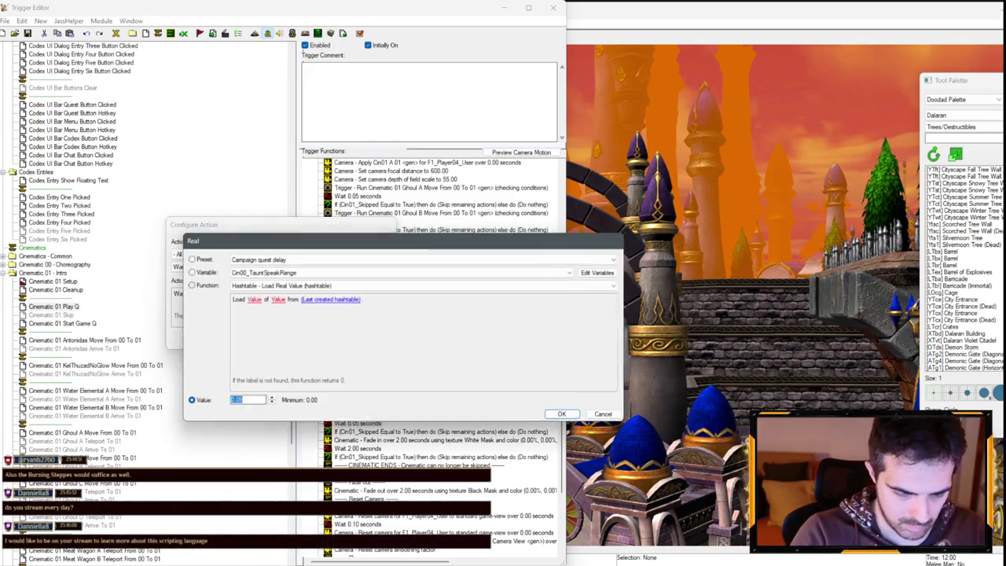
{"action": "type", "text": "0.25"}
{"action": "key", "text": "Return"}
{"action": "key", "text": "Return"}
- Set the copied fade-in's duration to 1 second
{"action": "double_click", "coordinate": [417, 441]}
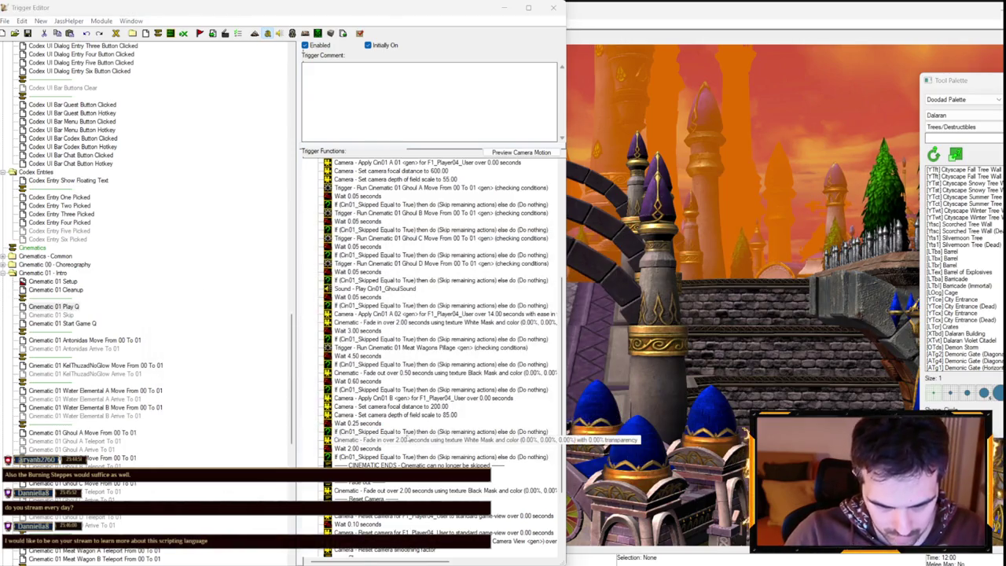
{"action": "left_click", "coordinate": [213, 294]}
{"action": "type", "text": "1"}
{"action": "key", "text": "Return"}
{"action": "key", "text": "Return"}
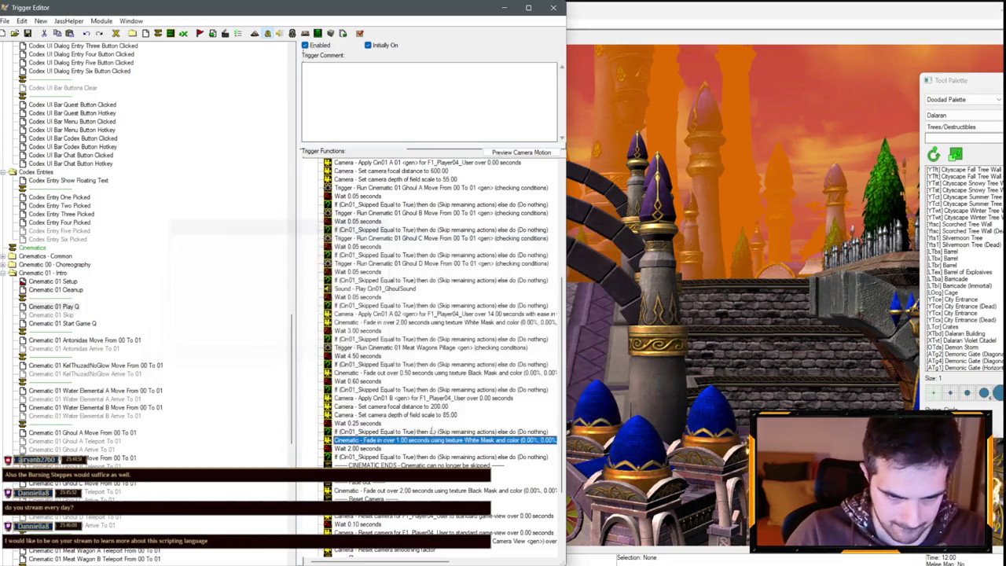
{"action": "scroll", "coordinate": [409, 390], "scroll_direction": "up", "scroll_amount": 2}
{"action": "scroll", "coordinate": [71, 271], "scroll_direction": "down", "scroll_amount": 9}
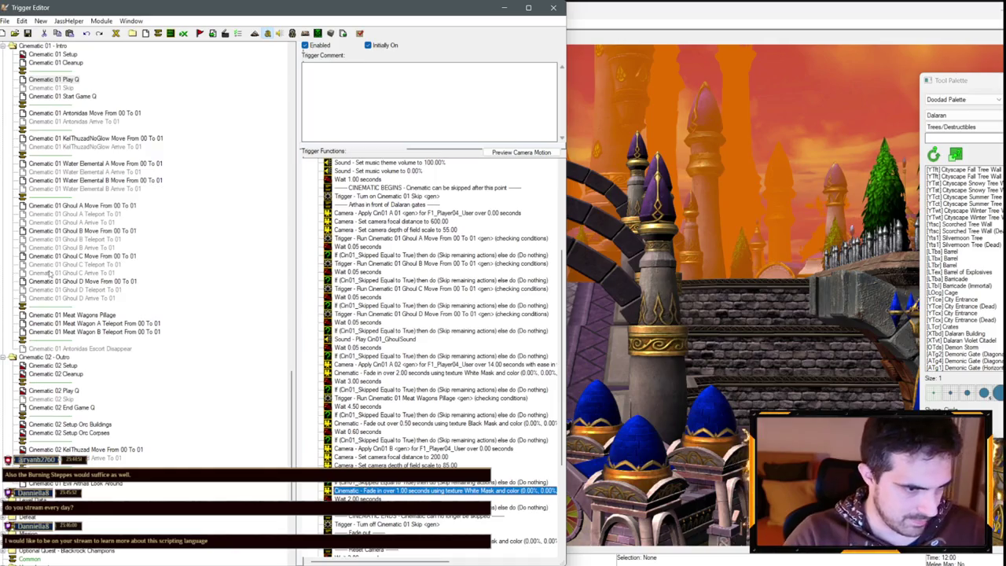
{"action": "scroll", "coordinate": [83, 265], "scroll_direction": "up", "scroll_amount": 10}
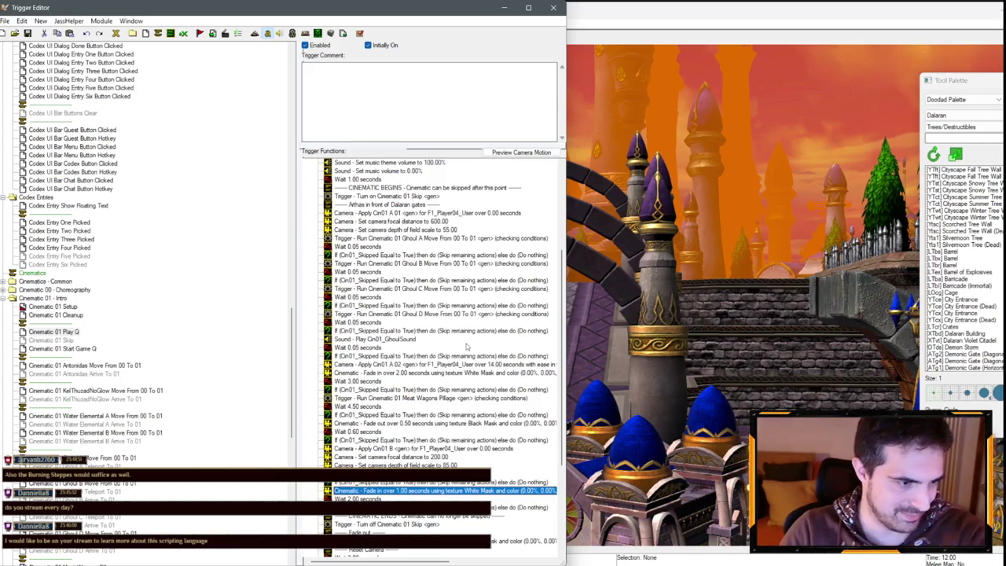
{"action": "scroll", "coordinate": [65, 294], "scroll_direction": "down", "scroll_amount": 3}
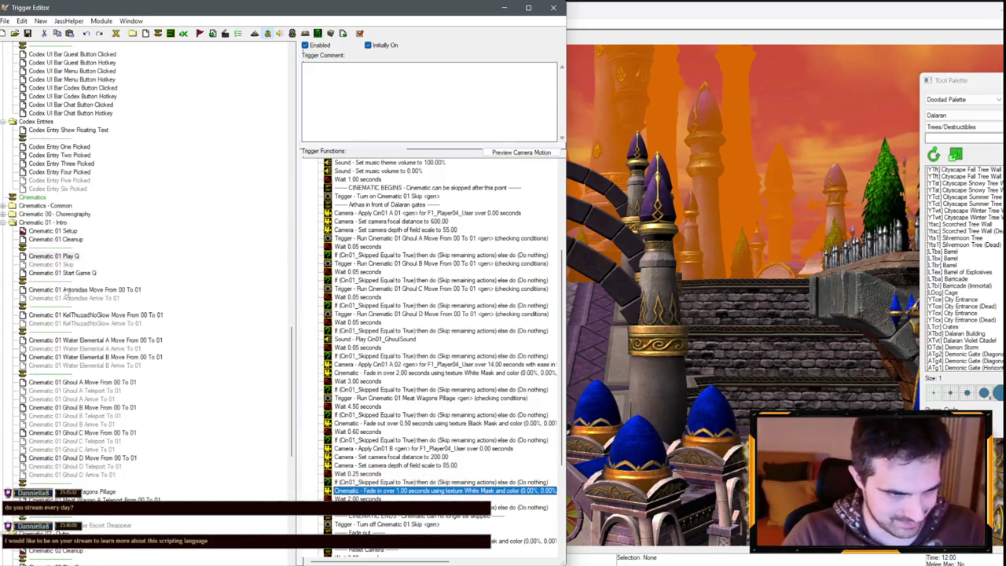
{"action": "scroll", "coordinate": [89, 332], "scroll_direction": "down", "scroll_amount": 6}
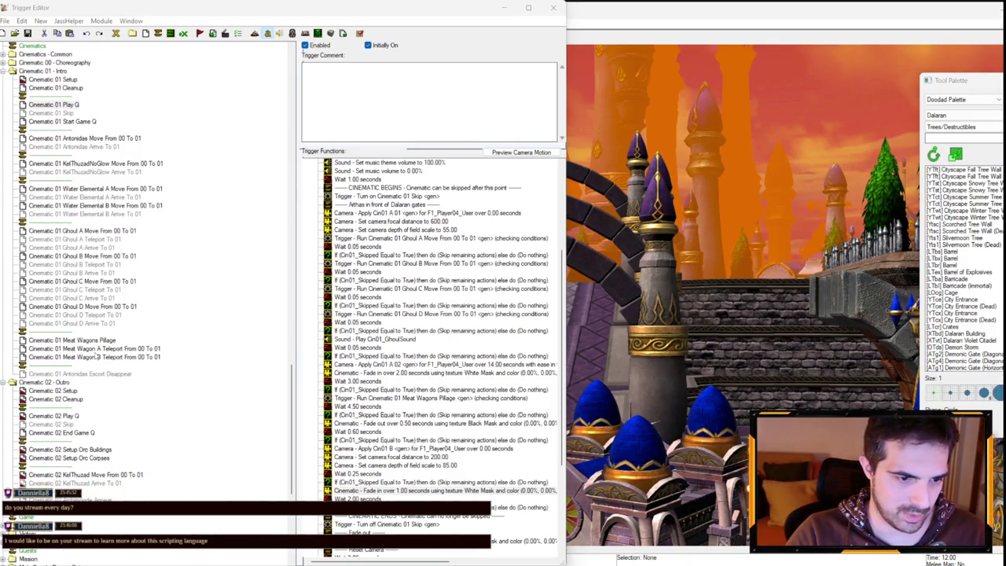
{"action": "scroll", "coordinate": [89, 366], "scroll_direction": "down", "scroll_amount": 6}
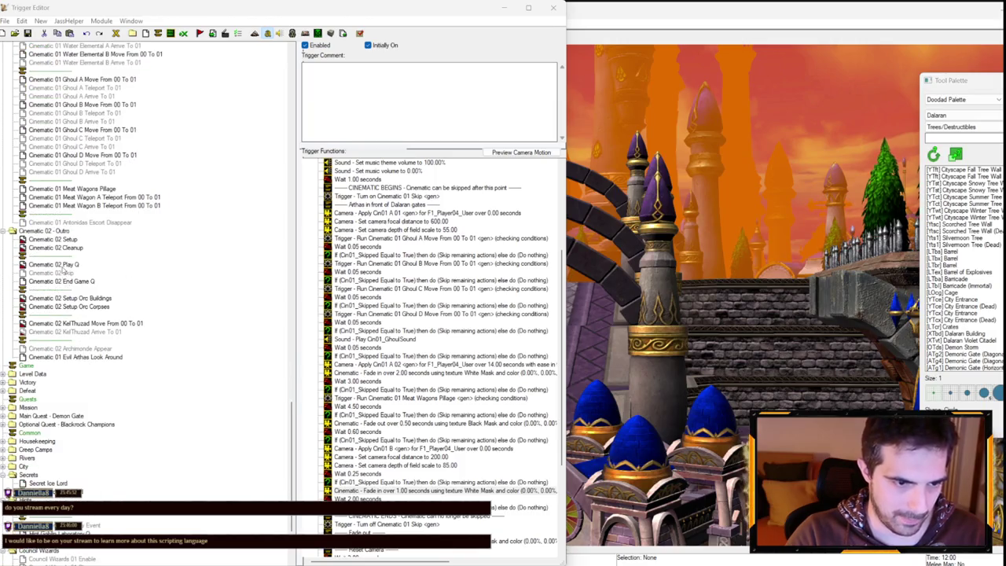
- In Cinematic 02 Play Q, select the Line U06 KelThuzad 21 comment, dialogue and wait actions
{"action": "left_click", "coordinate": [62, 265]}
{"action": "scroll", "coordinate": [445, 346], "scroll_direction": "down", "scroll_amount": 8}
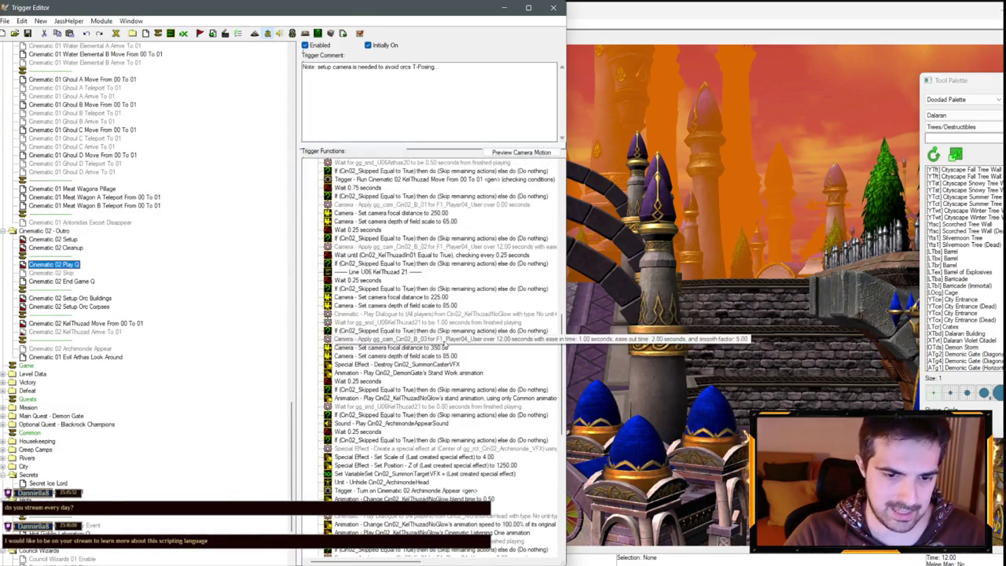
{"action": "left_click", "coordinate": [375, 272]}
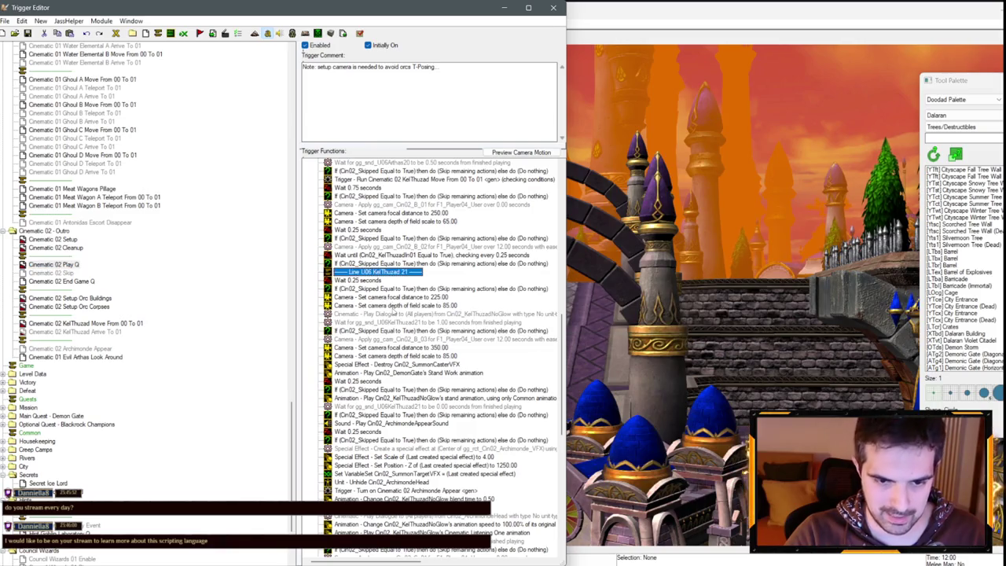
{"action": "left_click", "coordinate": [390, 313]}
{"action": "left_click", "coordinate": [385, 322], "text": "shift"}
{"action": "scroll", "coordinate": [165, 225], "scroll_direction": "up", "scroll_amount": 5}
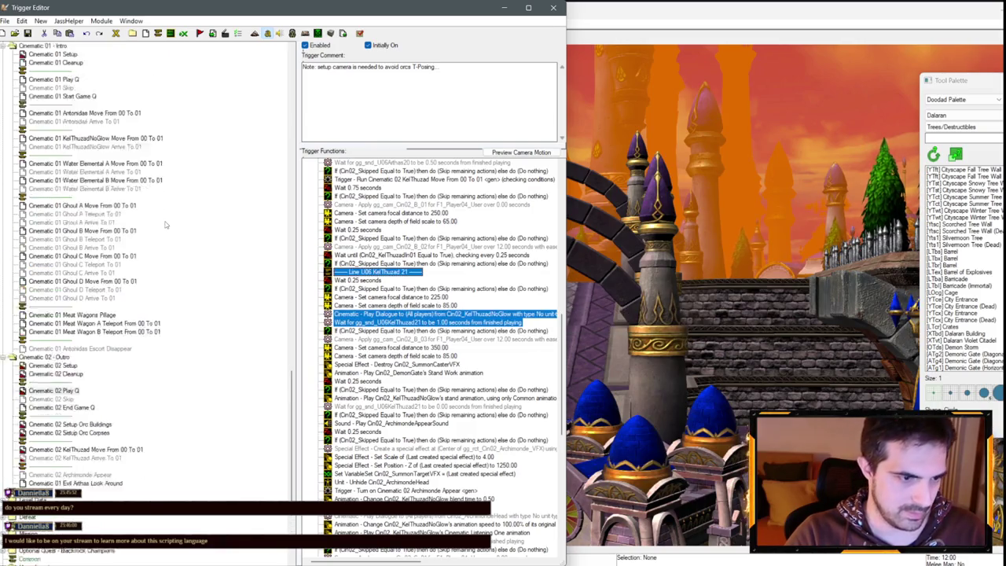
{"action": "scroll", "coordinate": [165, 225], "scroll_direction": "up", "scroll_amount": 6}
{"action": "left_click", "coordinate": [71, 231]}
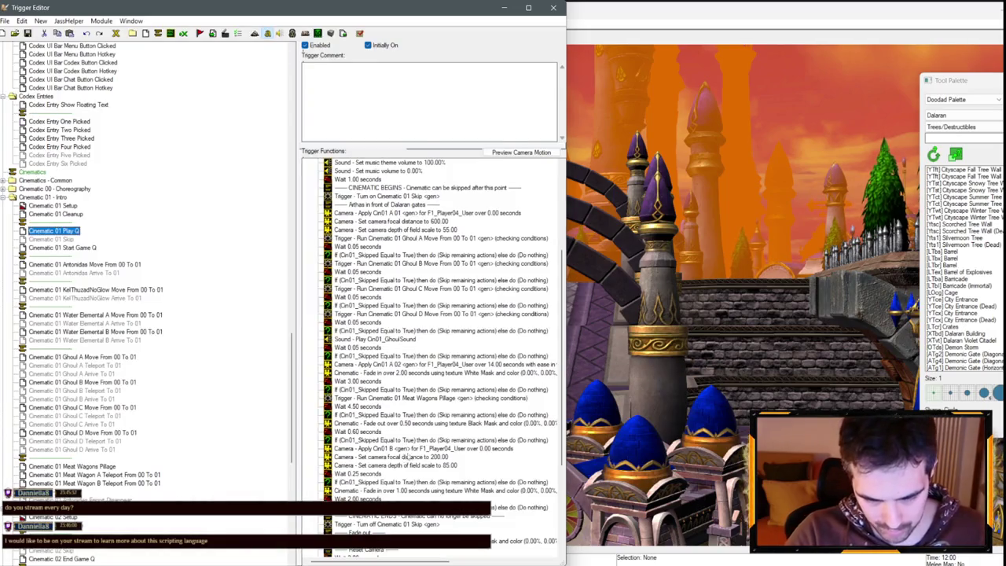
- Paste the dialogue actions after Cinematic 01's fade-in and add a 0.25-second wait with skip check
{"action": "scroll", "coordinate": [408, 456], "scroll_direction": "down", "scroll_amount": 5}
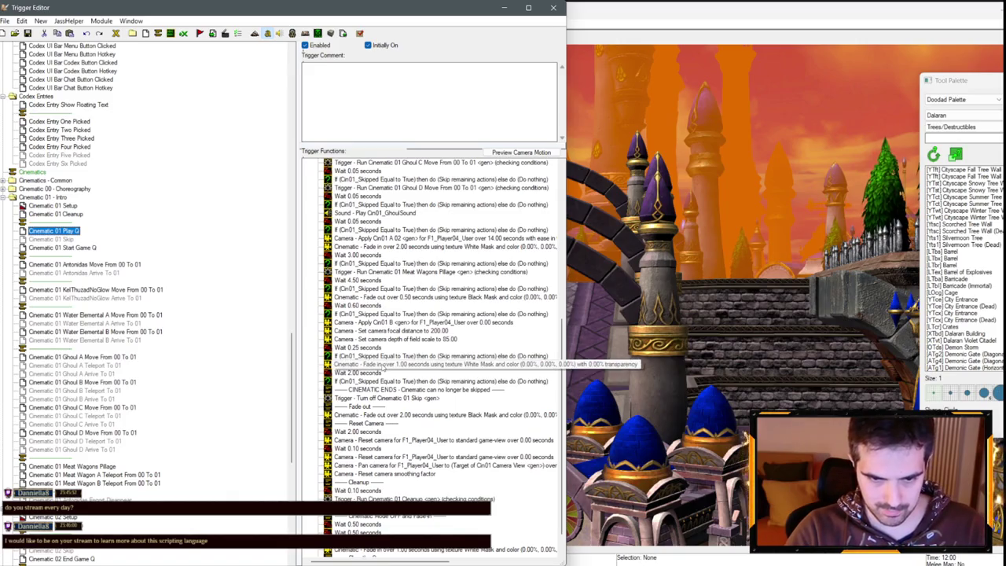
{"action": "left_click", "coordinate": [384, 364]}
{"action": "key", "text": "ctrl+v"}
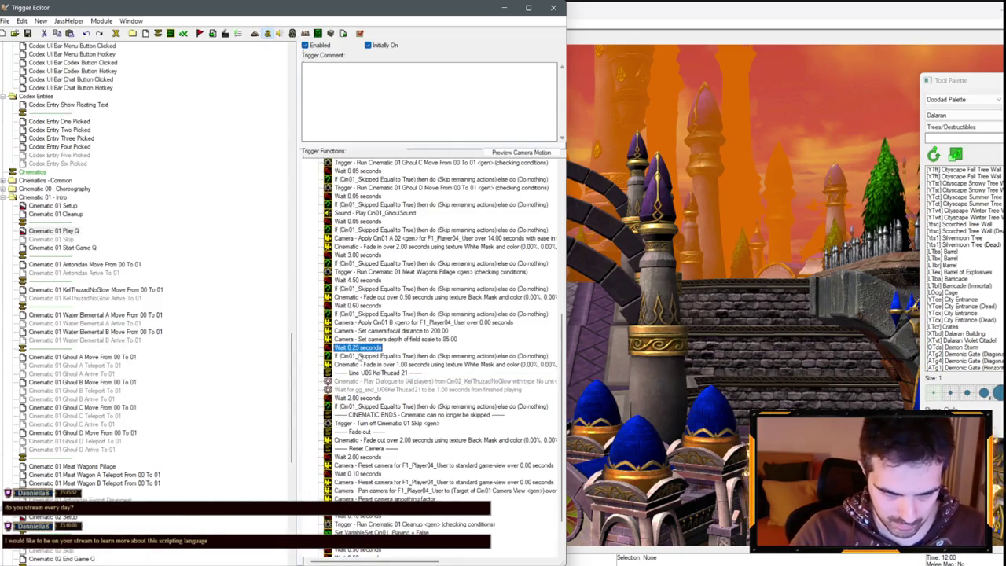
{"action": "left_click", "coordinate": [361, 357]}
{"action": "left_click", "coordinate": [371, 372]}
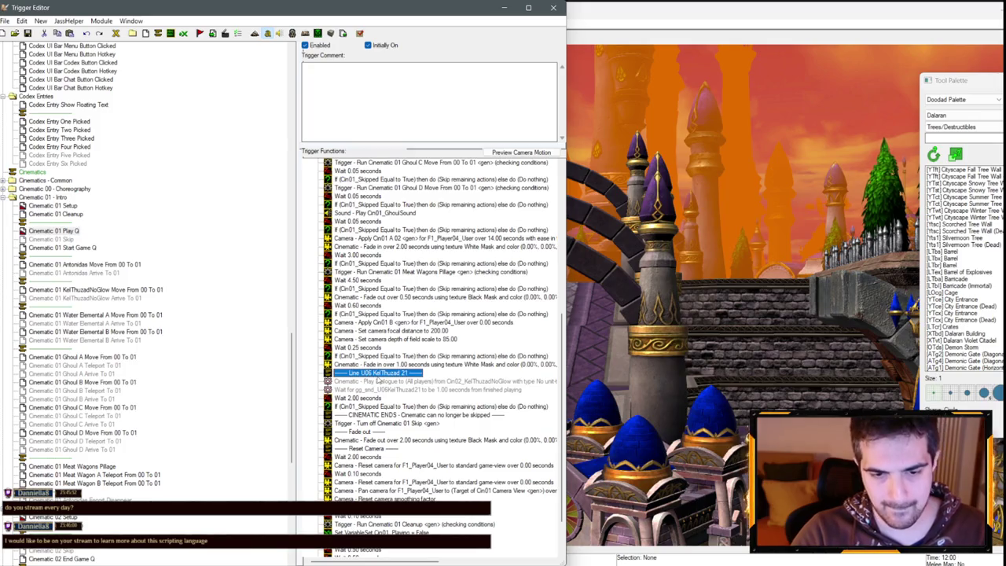
{"action": "key", "text": "ctrl+v"}
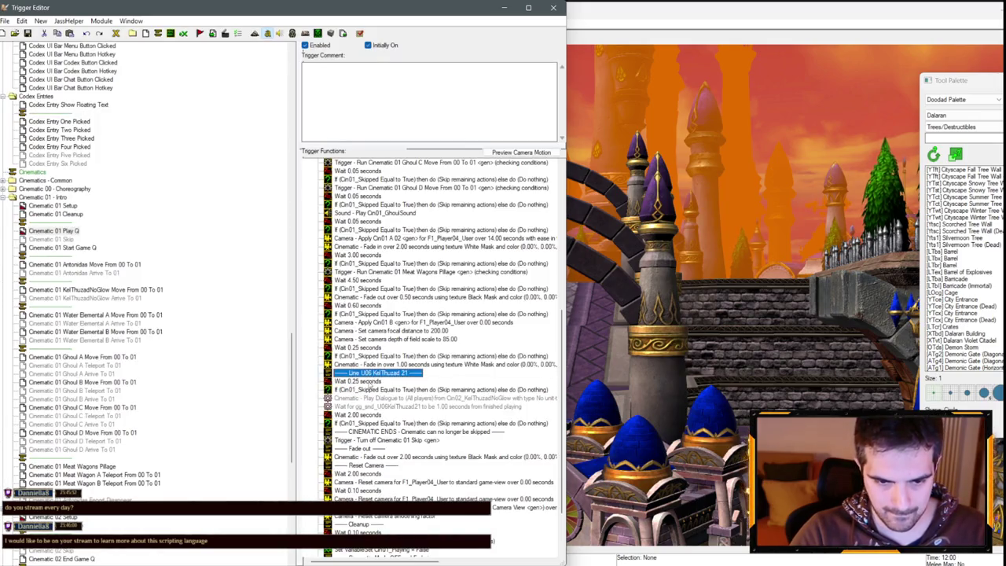
{"action": "double_click", "coordinate": [366, 375]}
{"action": "key", "text": "Escape"}
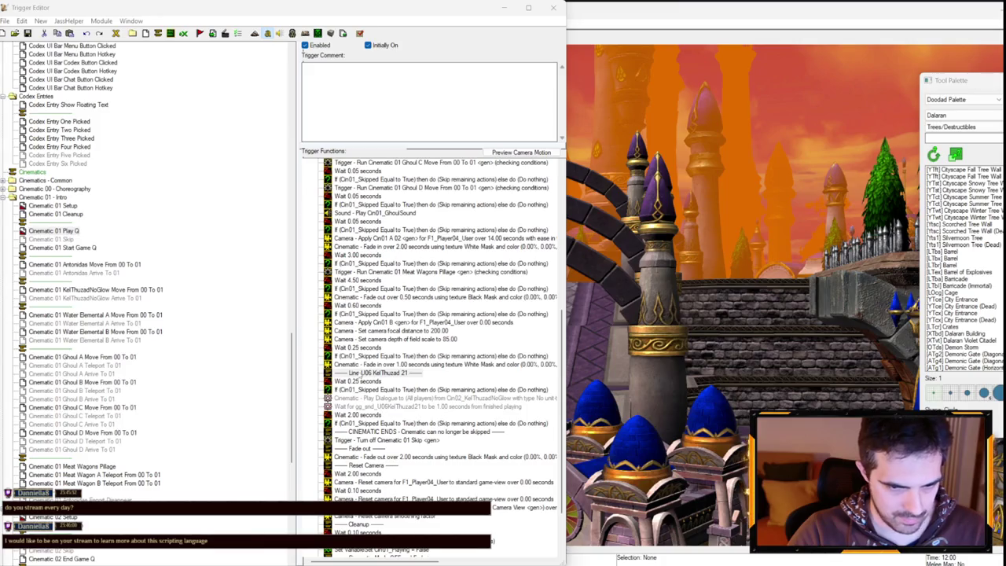
- Rename the dialogue comment's line name to U07Arthas01
{"action": "double_click", "coordinate": [390, 374]}
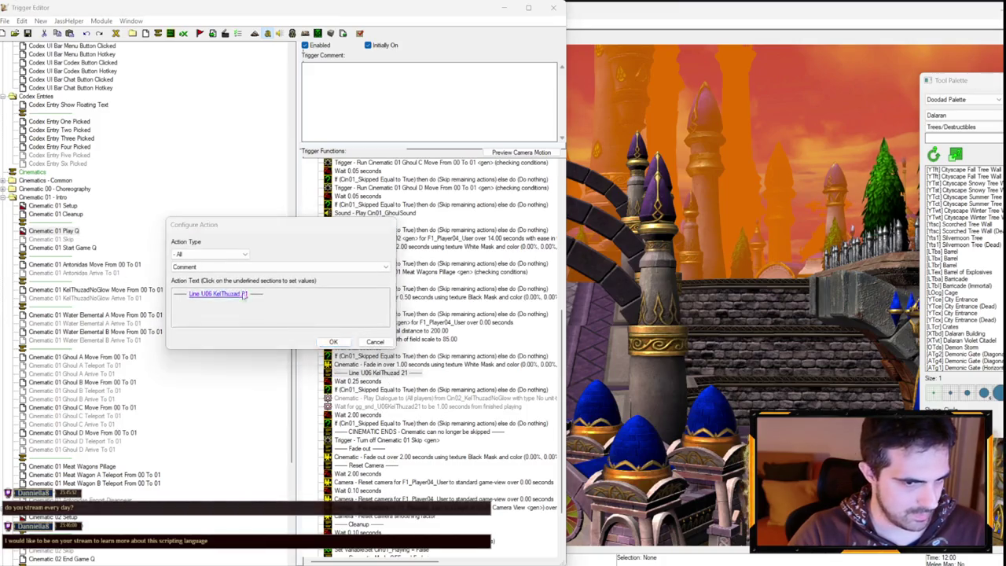
{"action": "left_click", "coordinate": [243, 294]}
{"action": "left_click_drag", "start_coordinate": [241, 256], "coordinate": [284, 256]}
{"action": "type", "text": "U07Arthas01"}
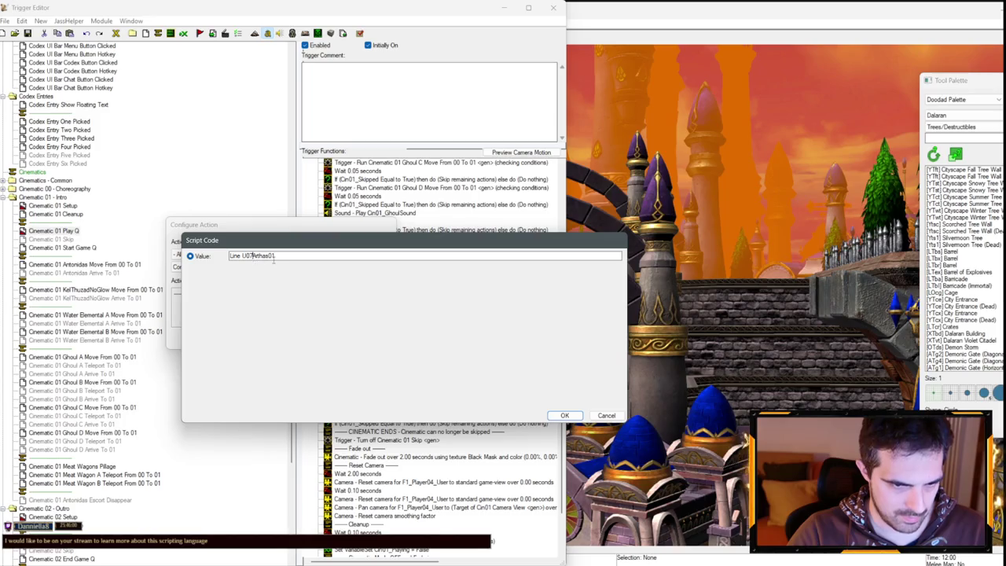
{"action": "key", "text": "Return"}
{"action": "key", "text": "Return"}
- Make the Play Dialogue action use the new speaker unit and the U07Arthas01 sound
{"action": "double_click", "coordinate": [406, 397]}
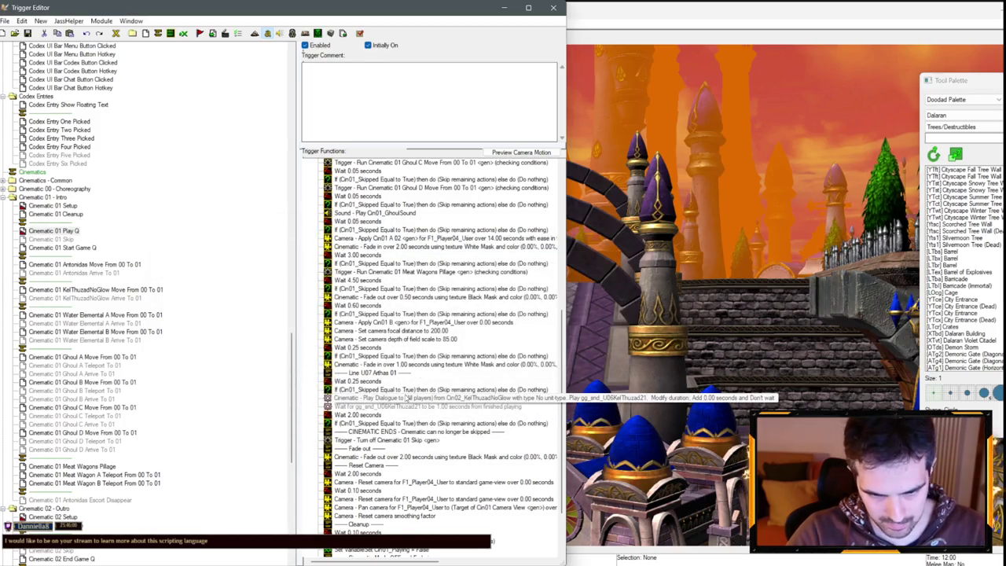
{"action": "left_click", "coordinate": [287, 294]}
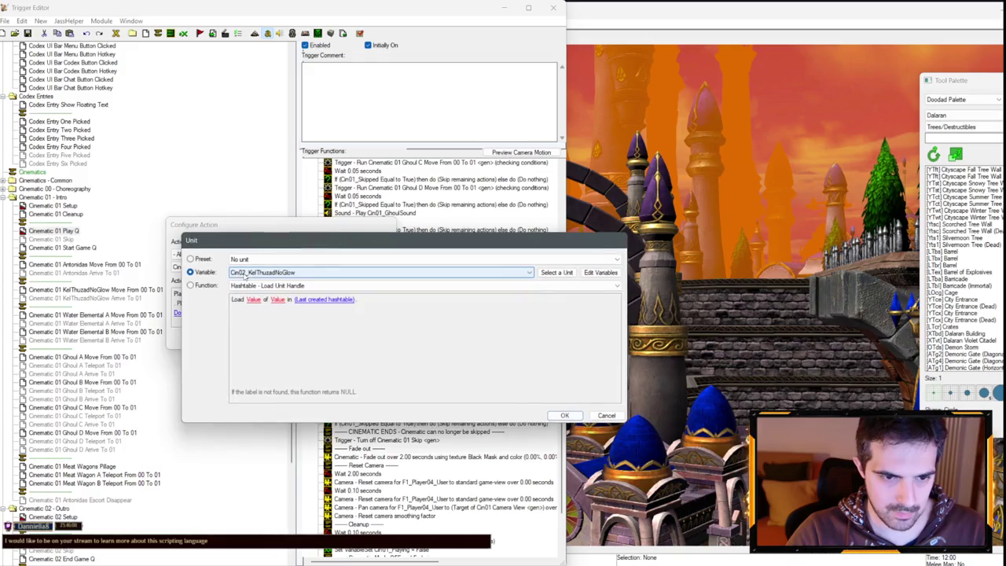
{"action": "left_click", "coordinate": [267, 272]}
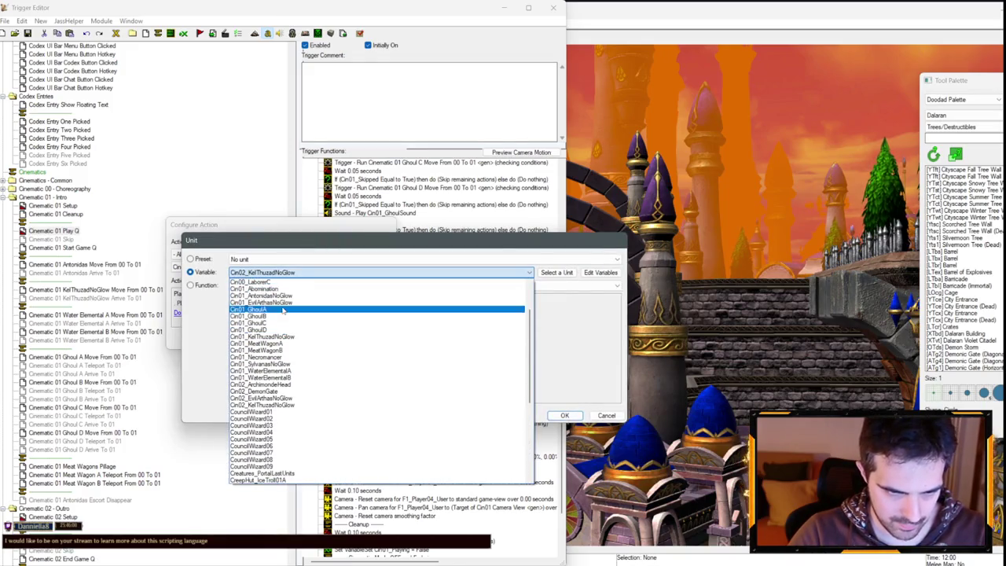
{"action": "left_click", "coordinate": [285, 306]}
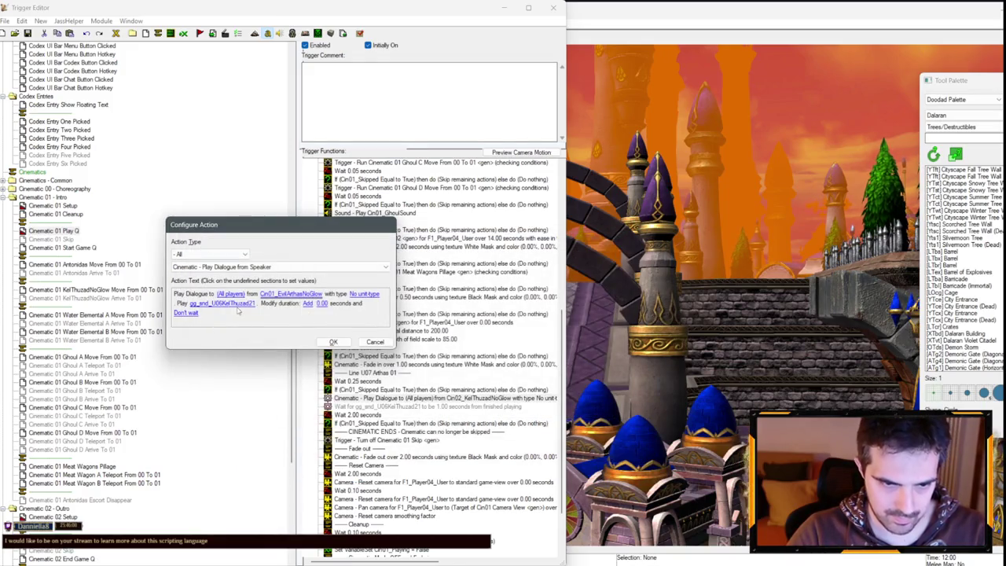
{"action": "left_click", "coordinate": [230, 294]}
{"action": "key", "text": "Escape"}
{"action": "left_click", "coordinate": [224, 303]}
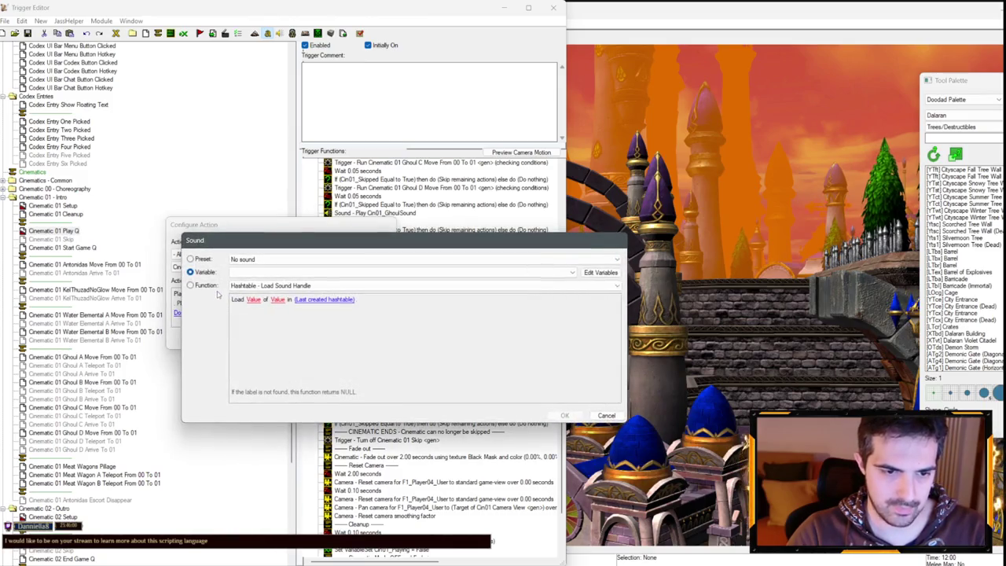
{"action": "left_click", "coordinate": [254, 273]}
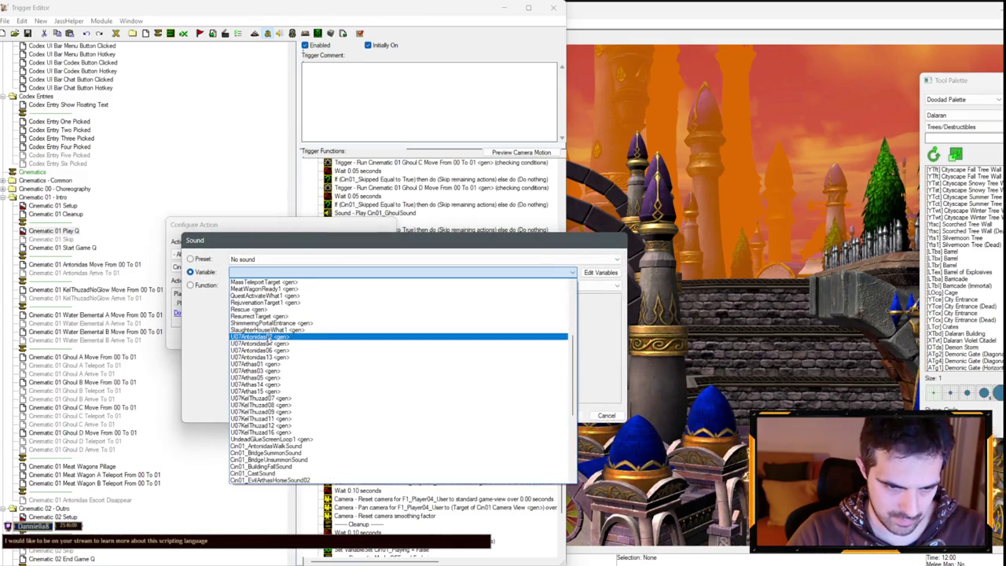
{"action": "left_click", "coordinate": [260, 364]}
{"action": "key", "text": "Return"}
{"action": "key", "text": "Return"}
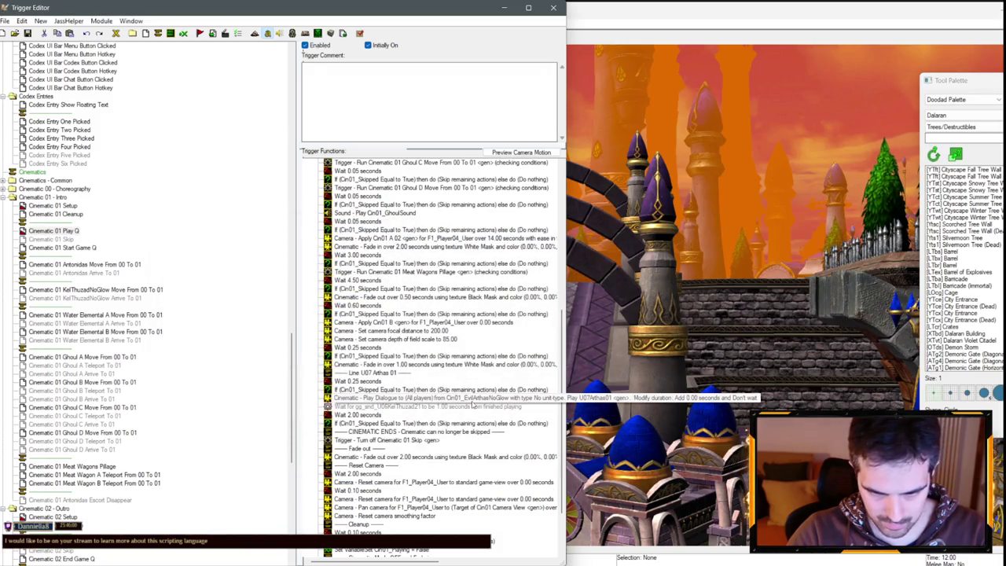
- Set the wait-for-sound action to wait on U07Arthas01 with a 0 offset
{"action": "double_click", "coordinate": [473, 405]}
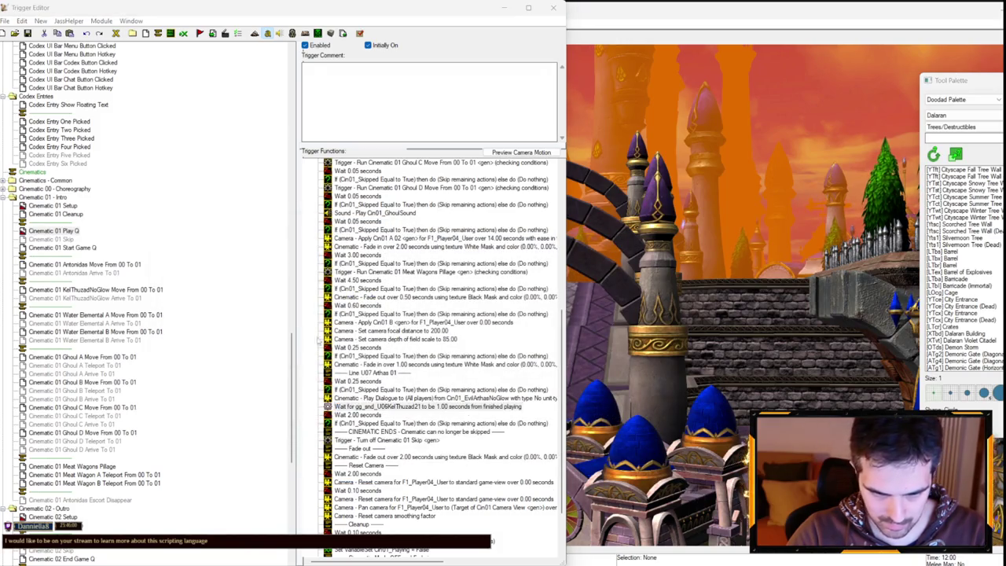
{"action": "left_click", "coordinate": [235, 293]}
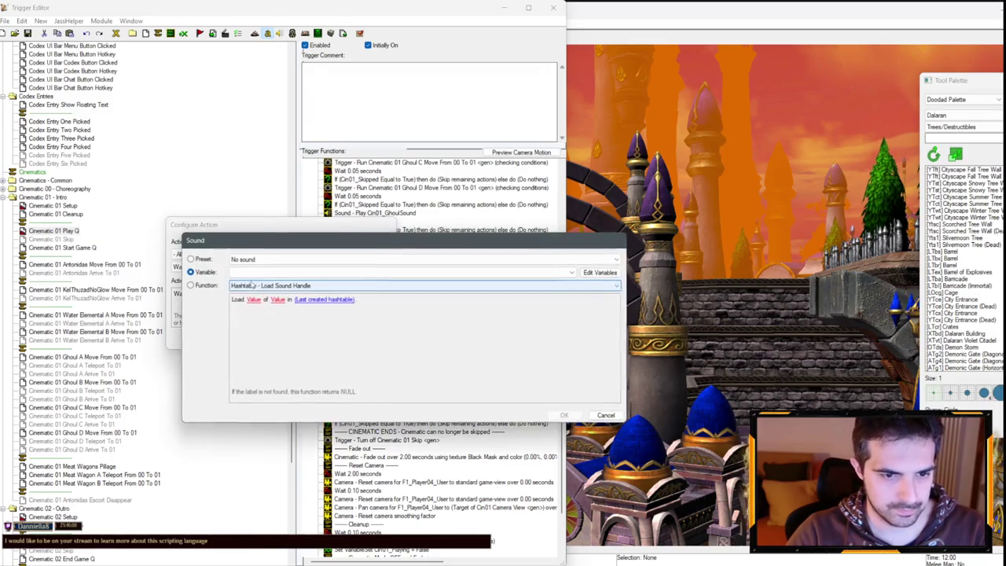
{"action": "left_click", "coordinate": [253, 273]}
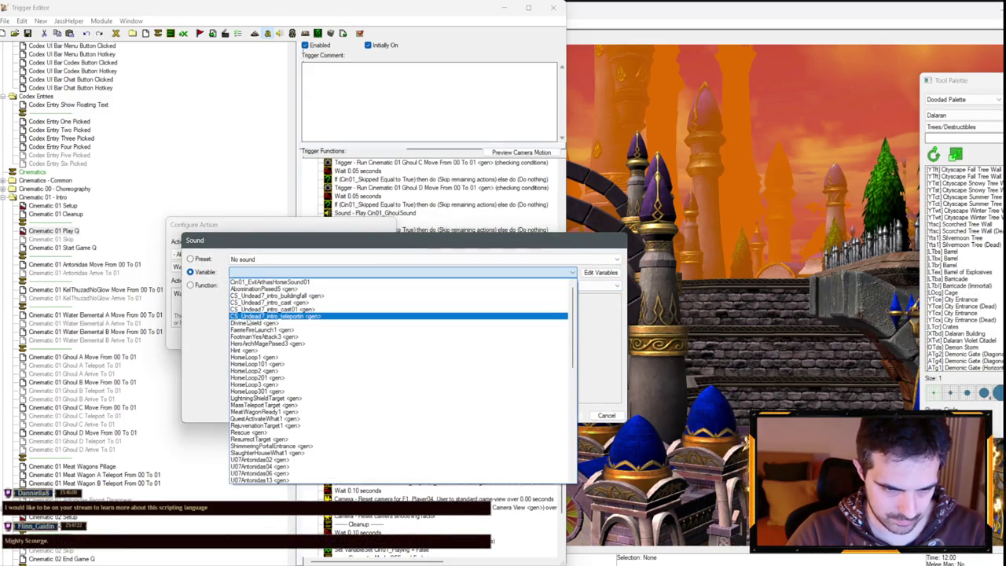
{"action": "scroll", "coordinate": [262, 322], "scroll_direction": "down", "scroll_amount": 3}
{"action": "scroll", "coordinate": [262, 323], "scroll_direction": "down", "scroll_amount": 2}
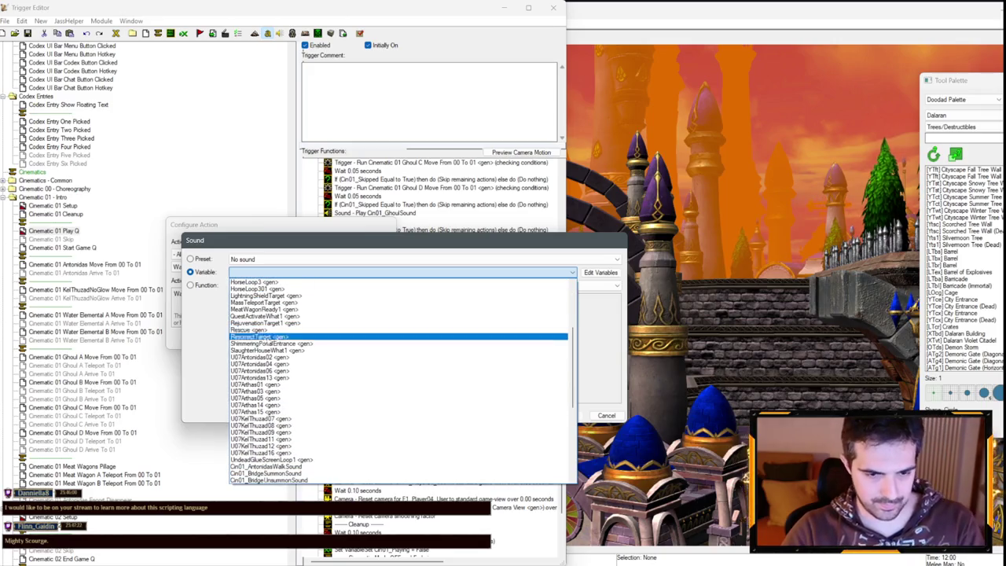
{"action": "left_click", "coordinate": [273, 386]}
{"action": "key", "text": "Return"}
{"action": "key", "text": "Return"}
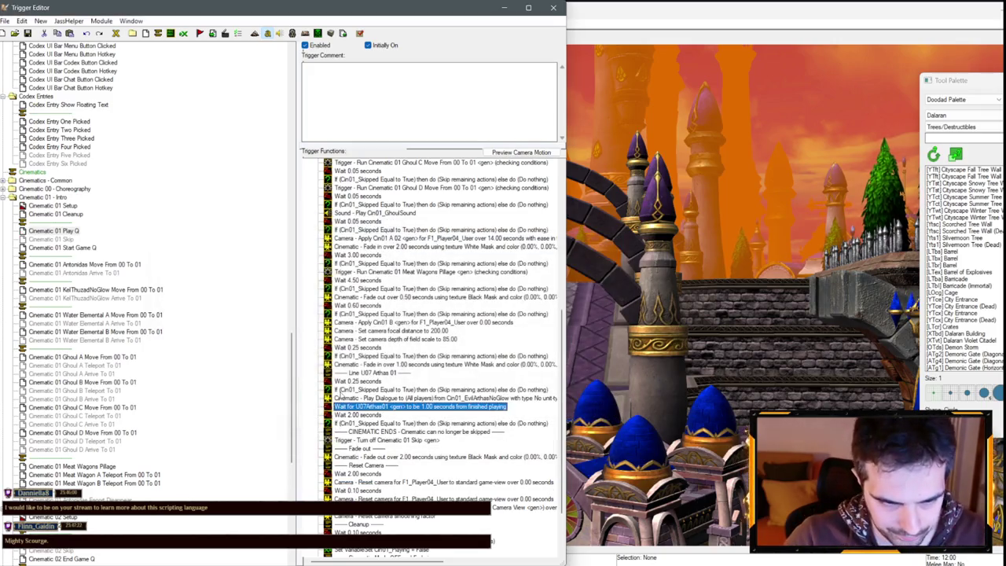
{"action": "type", "text": "0"}
{"action": "key", "text": "Return"}
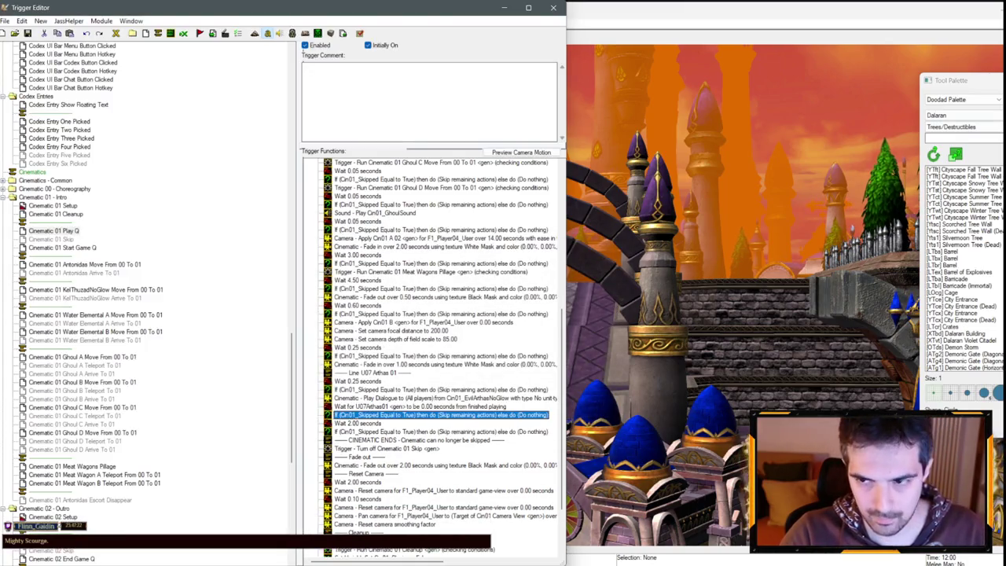
{"action": "left_click", "coordinate": [977, 99]}
- From the Camera Palette, compare the Cin01 B and Cin01 C 01 views, finishing on Cin01 C 02
{"action": "left_click", "coordinate": [977, 99]}
{"action": "left_click", "coordinate": [951, 132]}
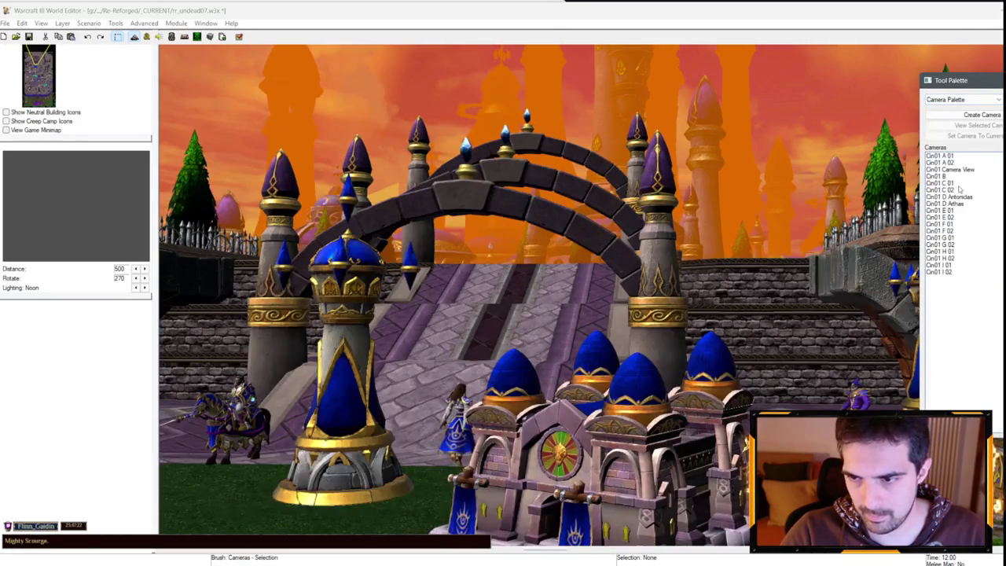
{"action": "double_click", "coordinate": [940, 183]}
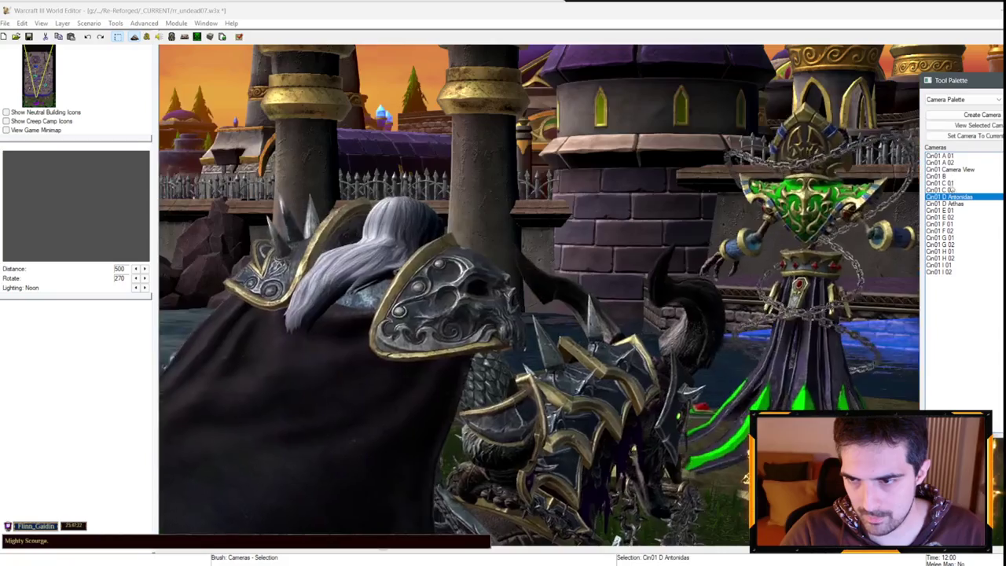
{"action": "double_click", "coordinate": [939, 176]}
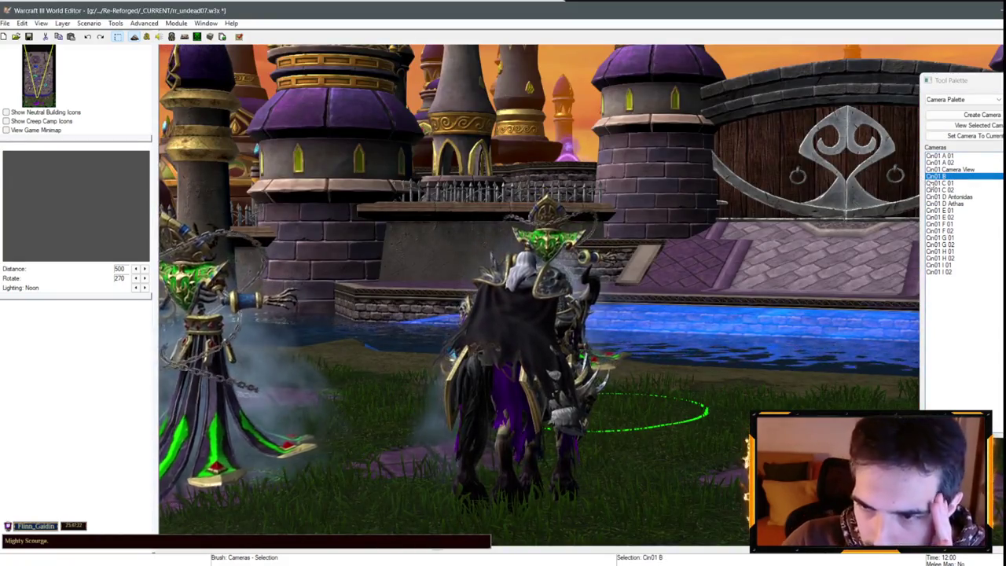
{"action": "double_click", "coordinate": [940, 182]}
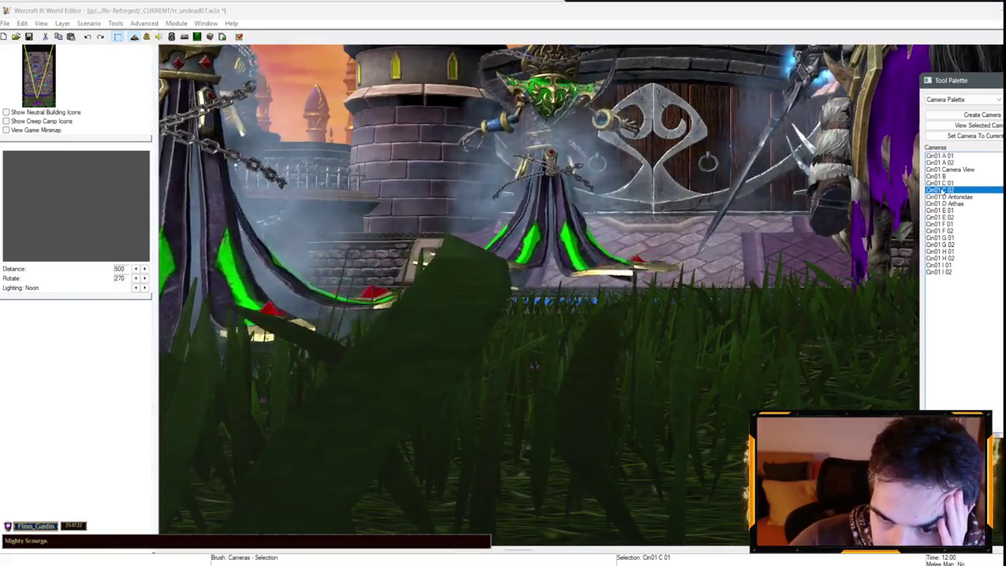
{"action": "double_click", "coordinate": [939, 177]}
{"action": "double_click", "coordinate": [940, 182]}
{"action": "double_click", "coordinate": [940, 176]}
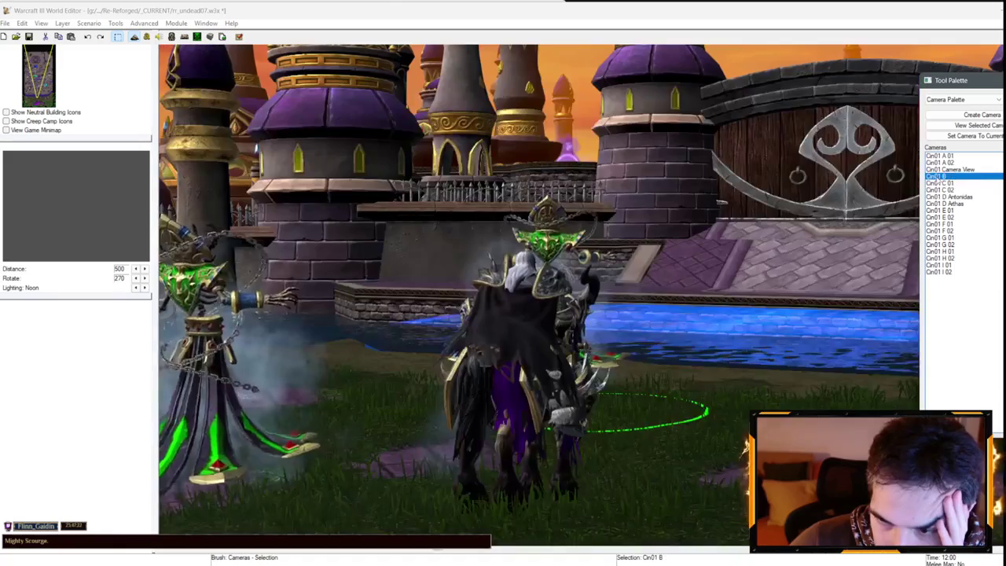
{"action": "double_click", "coordinate": [940, 182]}
{"action": "double_click", "coordinate": [940, 190]}
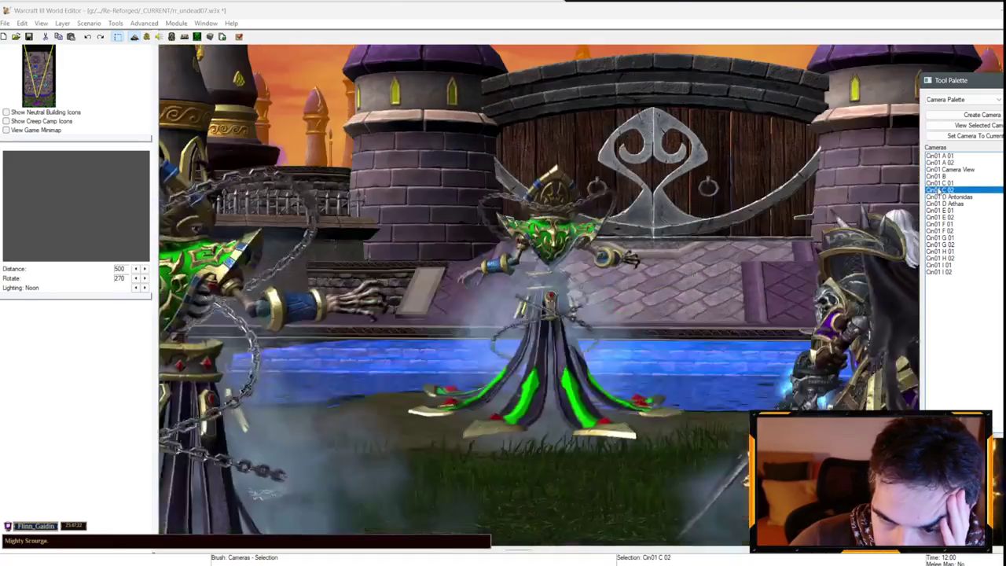
{"action": "left_click", "coordinate": [147, 38]}
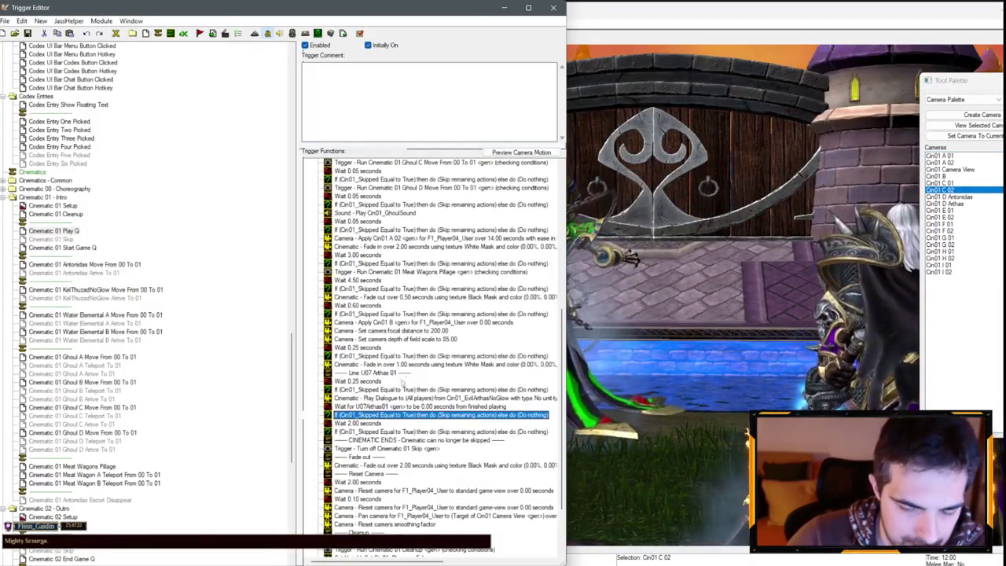
- Duplicate the Cin01_AntonidasEscortTransp variable and rename the copy Cin01_Gate
{"action": "scroll", "coordinate": [91, 305], "scroll_direction": "up", "scroll_amount": 20}
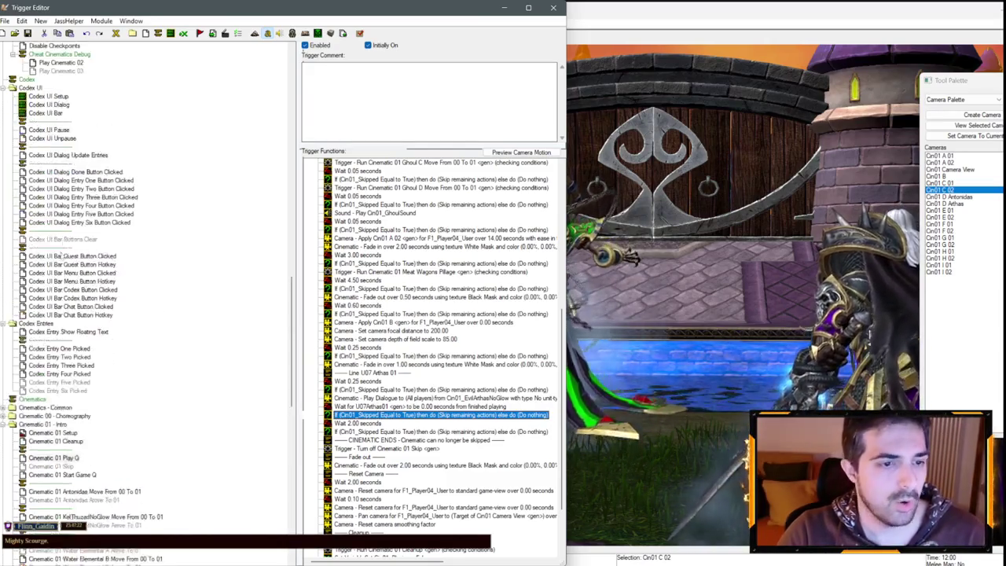
{"action": "scroll", "coordinate": [91, 305], "scroll_direction": "up", "scroll_amount": 10}
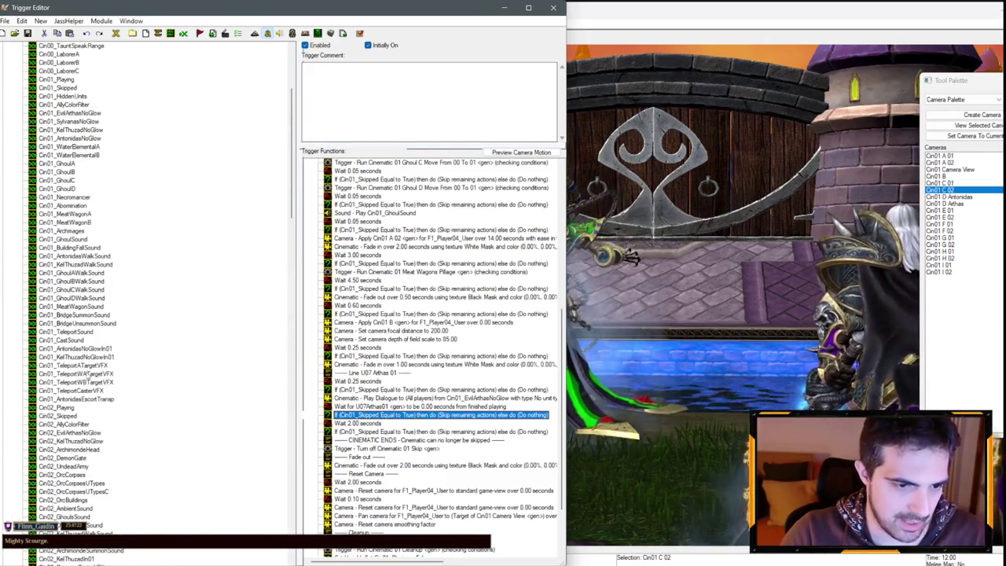
{"action": "left_click", "coordinate": [87, 399]}
{"action": "key", "text": "ctrl+c"}
{"action": "key", "text": "ctrl+v"}
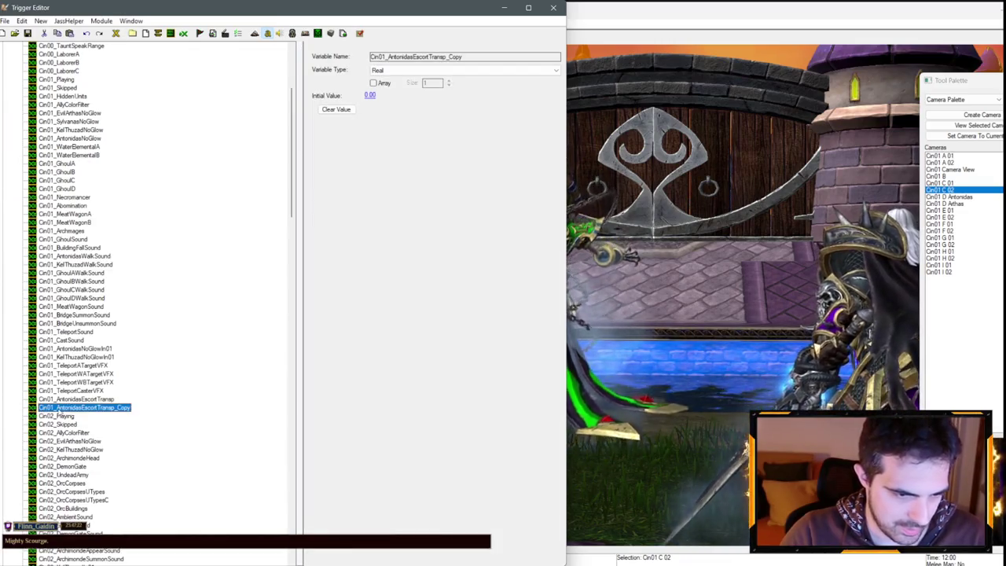
{"action": "type", "text": "Gate"}
{"action": "key", "text": "Return"}
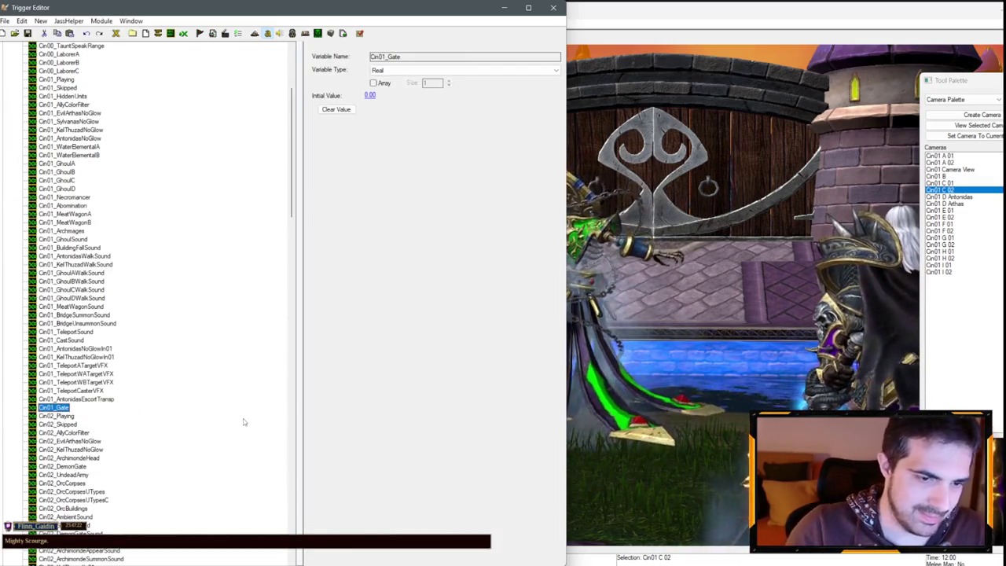
- Set Cin01_Gate's variable type to Destructible
{"action": "left_click", "coordinate": [464, 70]}
{"action": "scroll", "coordinate": [440, 157], "scroll_direction": "up", "scroll_amount": 5}
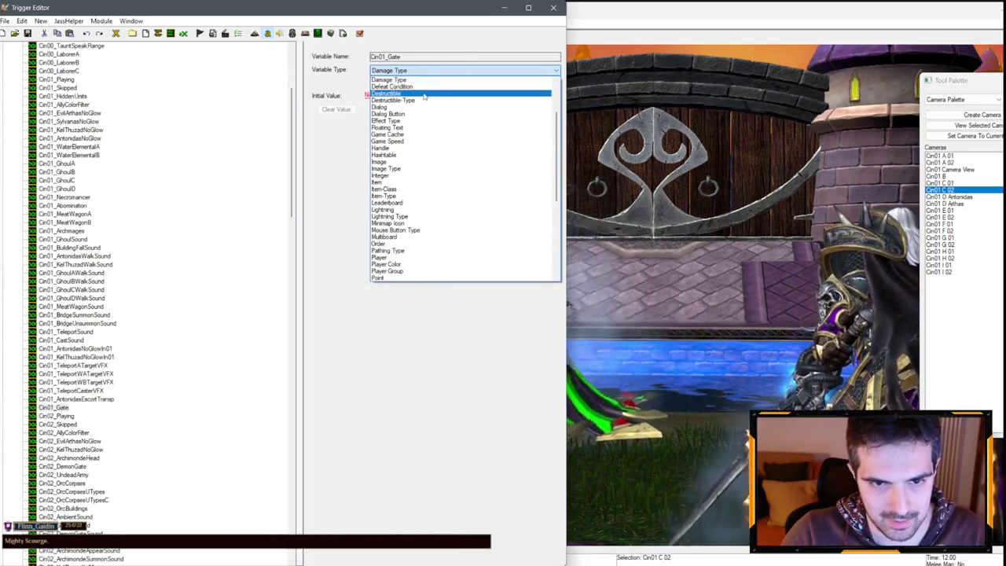
{"action": "left_click", "coordinate": [440, 88]}
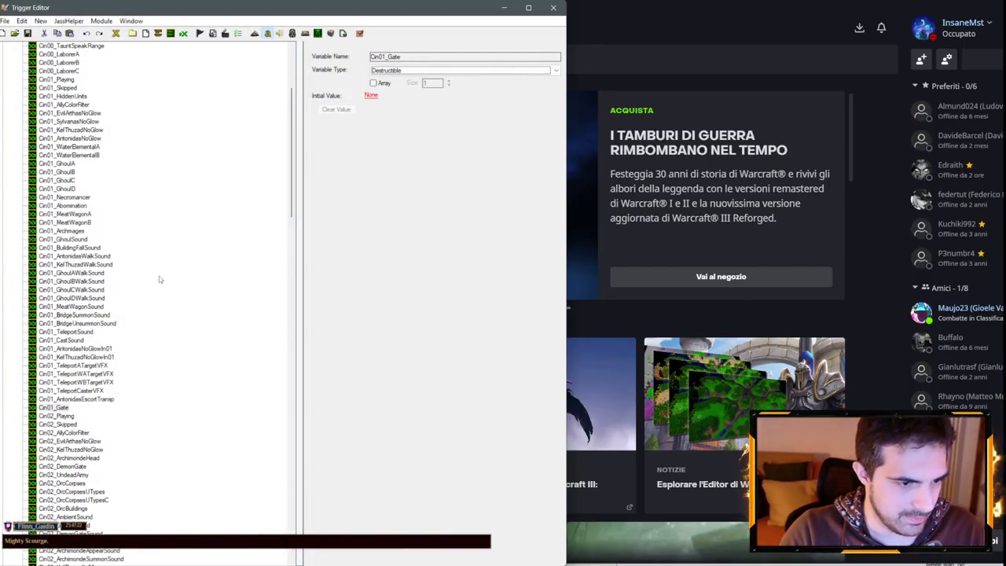
{"action": "scroll", "coordinate": [159, 279], "scroll_direction": "down", "scroll_amount": 20}
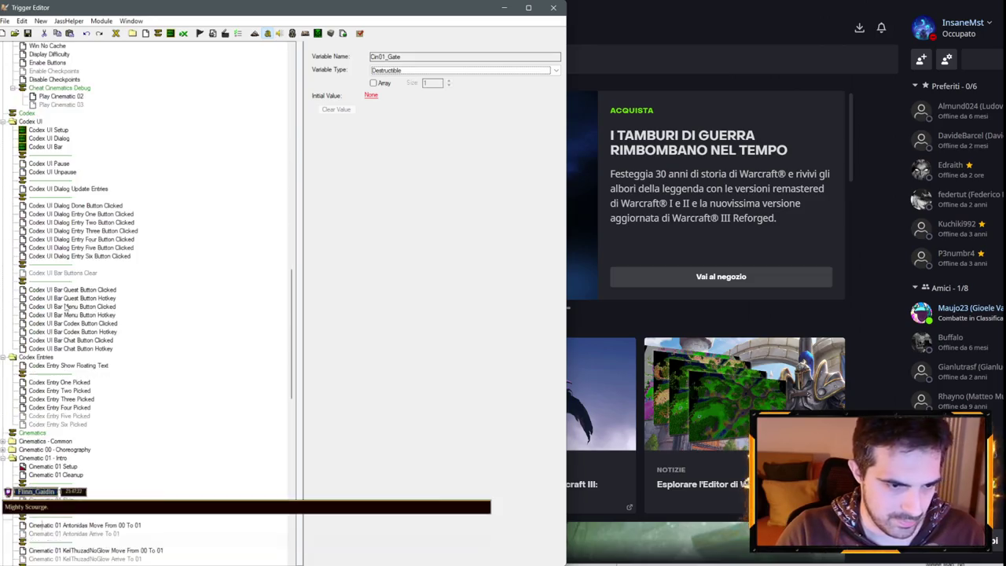
{"action": "scroll", "coordinate": [66, 306], "scroll_direction": "down", "scroll_amount": 7}
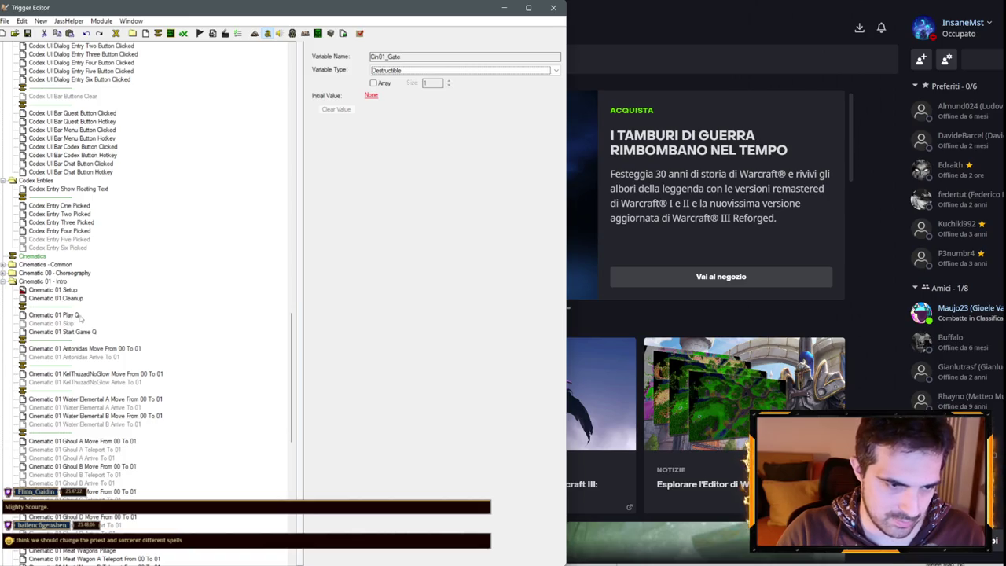
{"action": "left_click", "coordinate": [55, 315]}
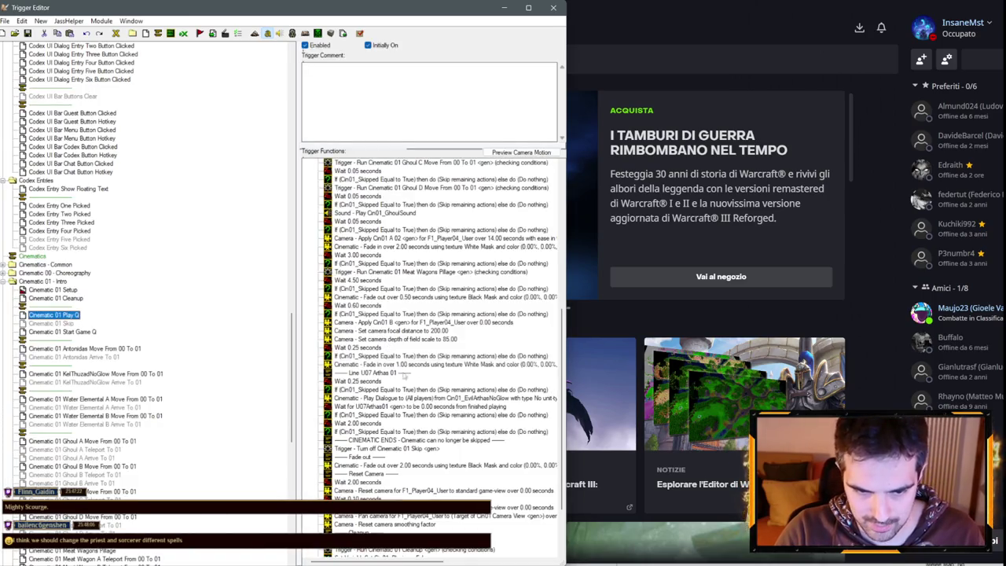
- Duplicate the 0.25-second wait and its skip check after the Arthas line's skip check
{"action": "left_click", "coordinate": [395, 416]}
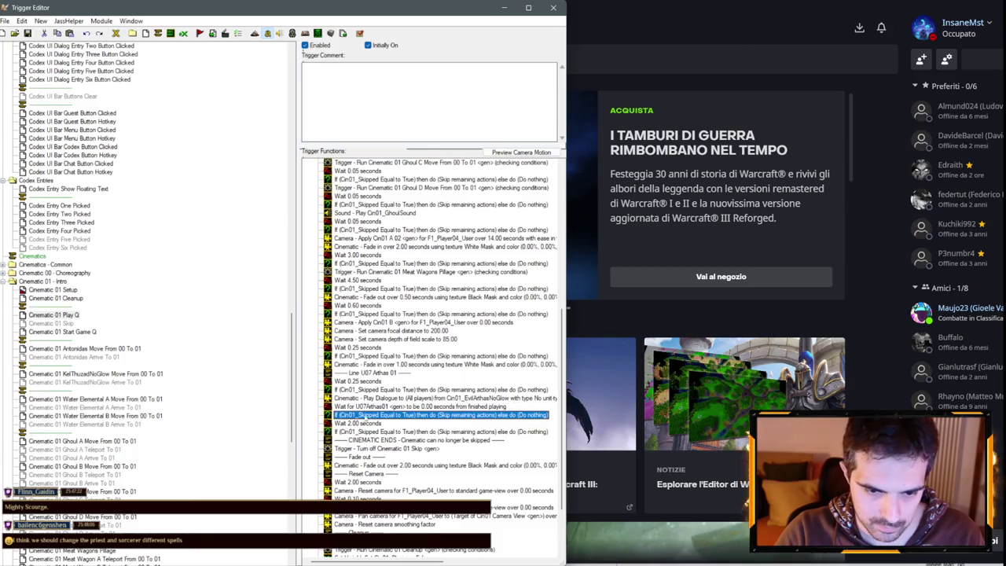
{"action": "left_click", "coordinate": [358, 423]}
{"action": "left_click", "coordinate": [357, 380]}
{"action": "left_click", "coordinate": [362, 389], "text": "shift"}
{"action": "key", "text": "ctrl+c"}
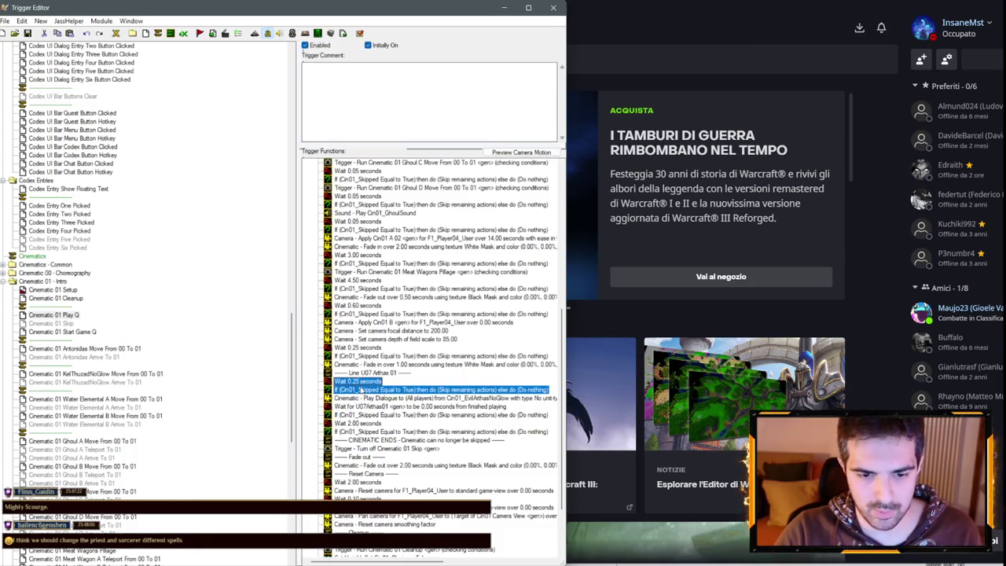
{"action": "left_click", "coordinate": [375, 417]}
{"action": "key", "text": "ctrl+v"}
- Copy the focal distance and depth of field camera settings below the new skip check
{"action": "left_click", "coordinate": [388, 415]}
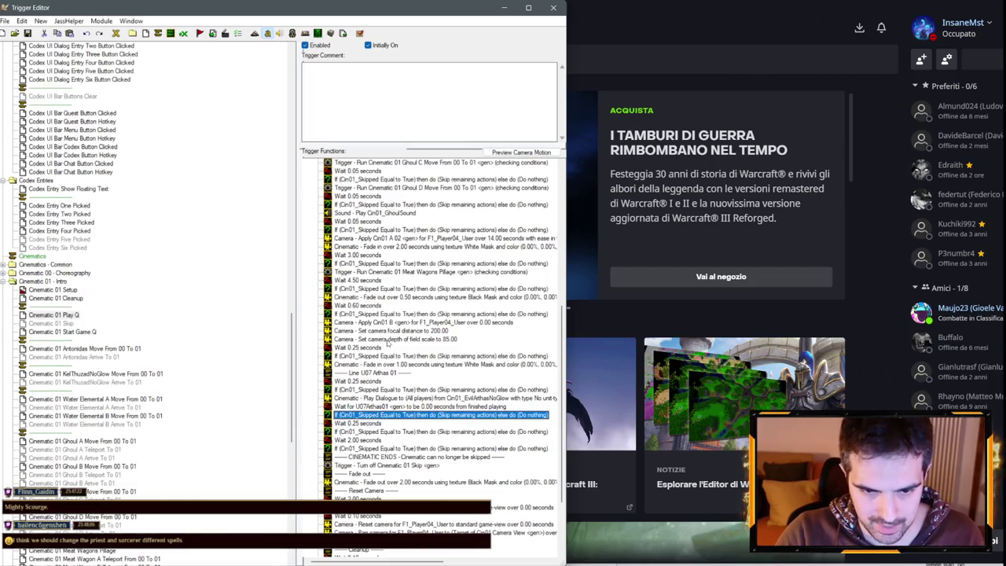
{"action": "left_click", "coordinate": [369, 331]}
{"action": "left_click", "coordinate": [417, 340], "text": "shift"}
{"action": "key", "text": "ctrl+c"}
{"action": "left_click", "coordinate": [379, 414]}
{"action": "key", "text": "ctrl+v"}
- Set the pasted camera focal distance to 800 and depth of field to 75
{"action": "double_click", "coordinate": [379, 424]}
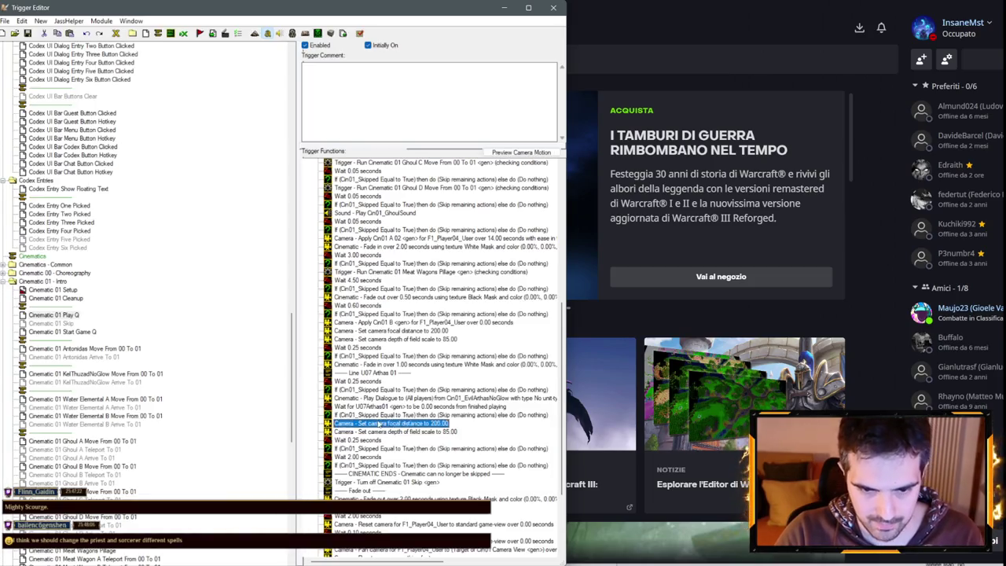
{"action": "left_click", "coordinate": [256, 294]}
{"action": "type", "text": "800"}
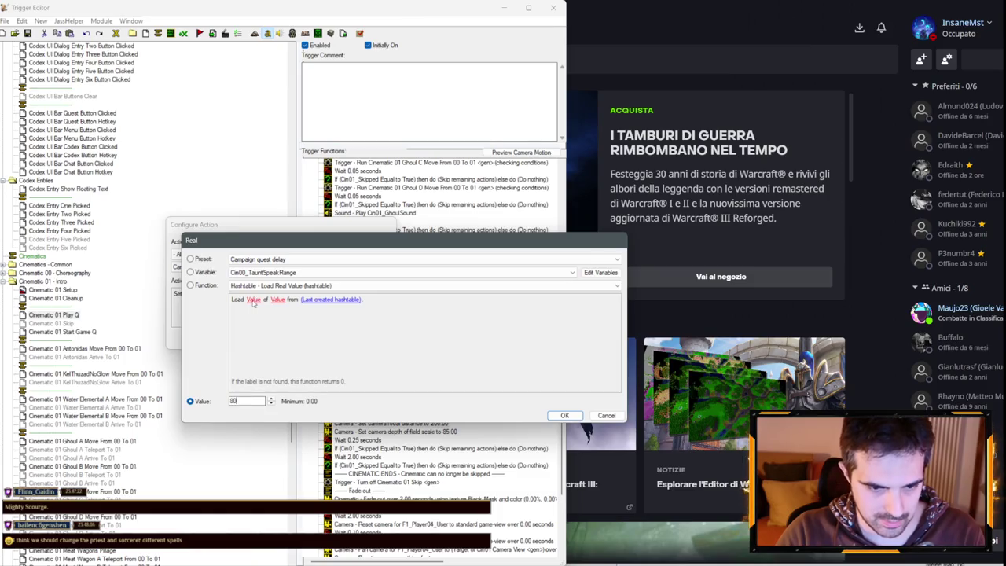
{"action": "key", "text": "Return"}
{"action": "key", "text": "Return"}
{"action": "double_click", "coordinate": [436, 432]}
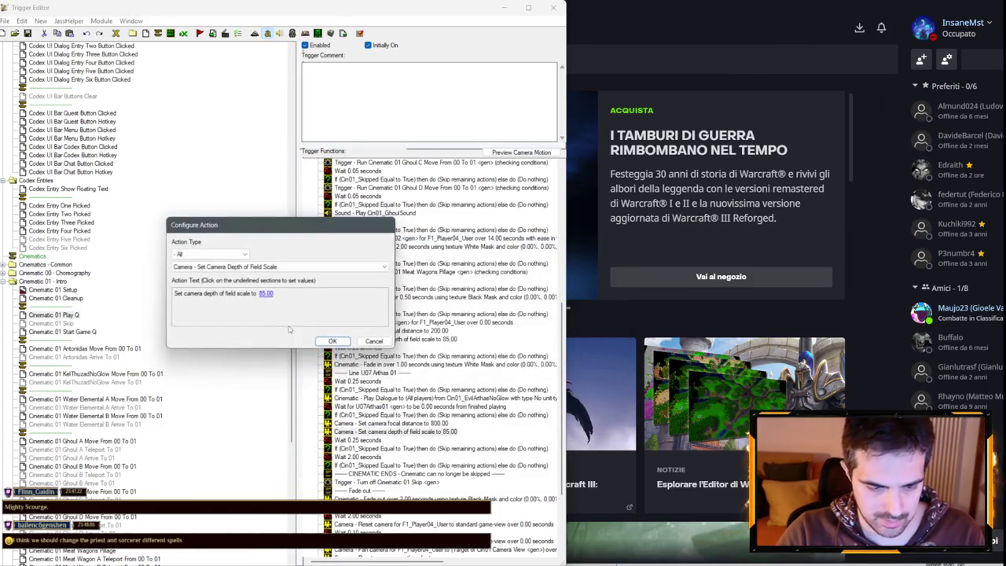
{"action": "left_click", "coordinate": [266, 297]}
{"action": "type", "text": "5"}
{"action": "key", "text": "Return"}
{"action": "key", "text": "Return"}
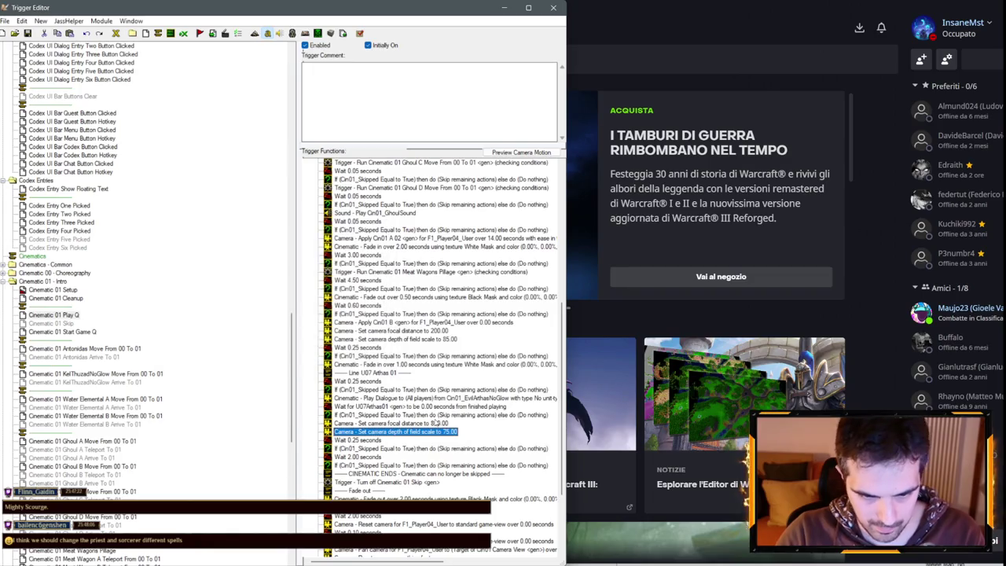
- Lengthen the wait after the camera settings to 1.5 seconds
{"action": "left_click", "coordinate": [357, 449]}
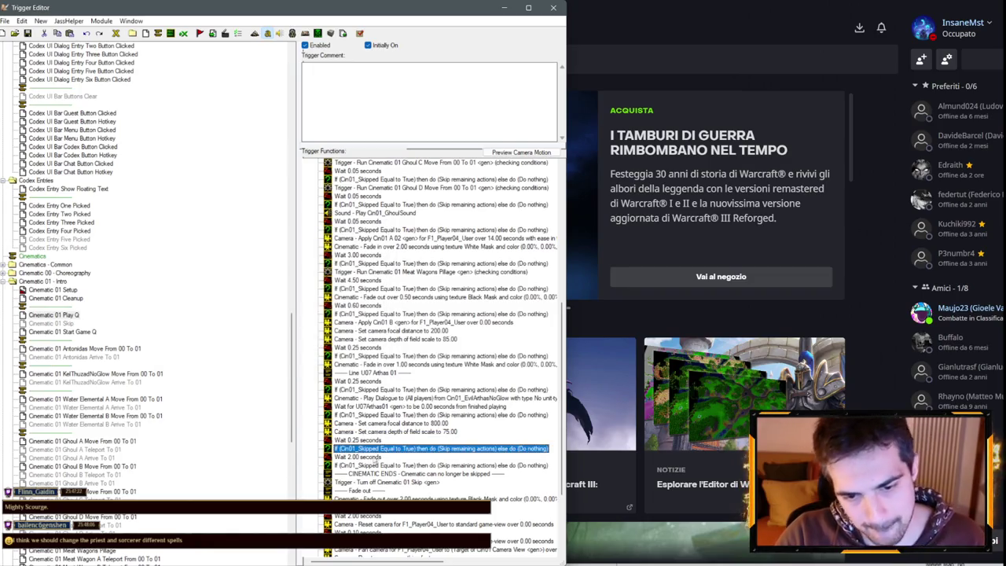
{"action": "double_click", "coordinate": [362, 441]}
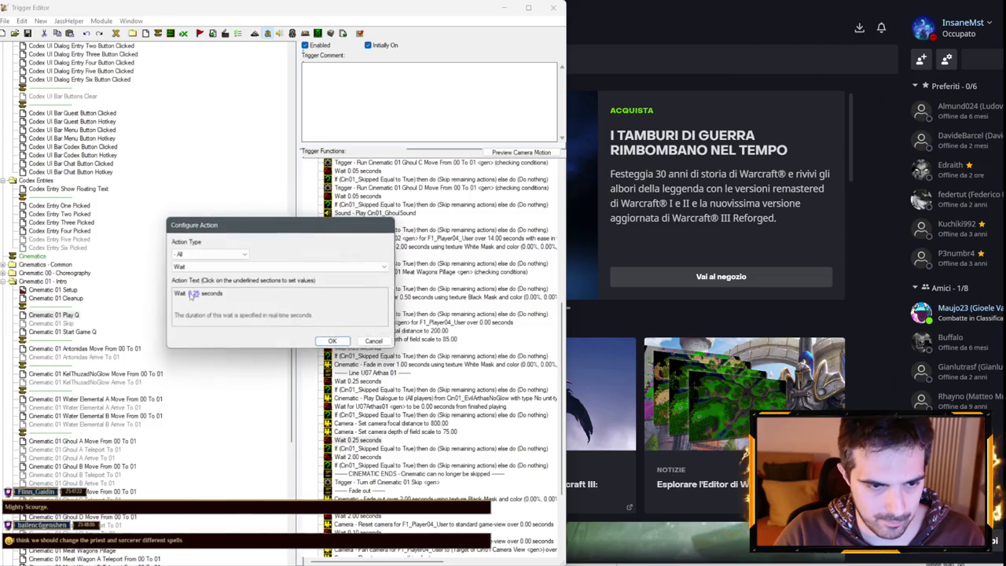
{"action": "left_click", "coordinate": [191, 294]}
{"action": "type", "text": "1.5"}
{"action": "key", "text": "Return"}
{"action": "key", "text": "Return"}
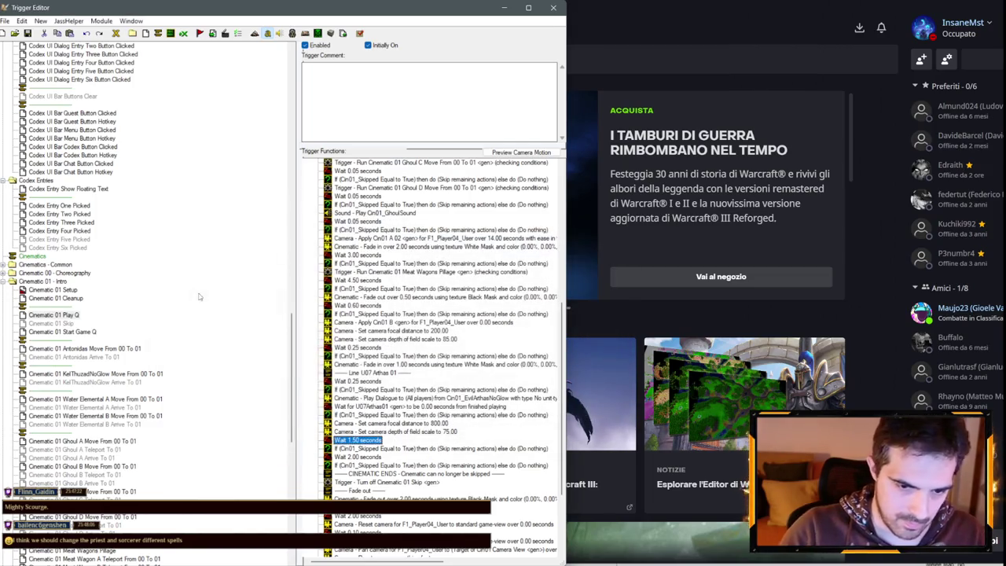
- Add a Destructible Open/Close/Destroy Gate action that opens Cin01_Gate after the skip check
{"action": "right_click", "coordinate": [384, 450]}
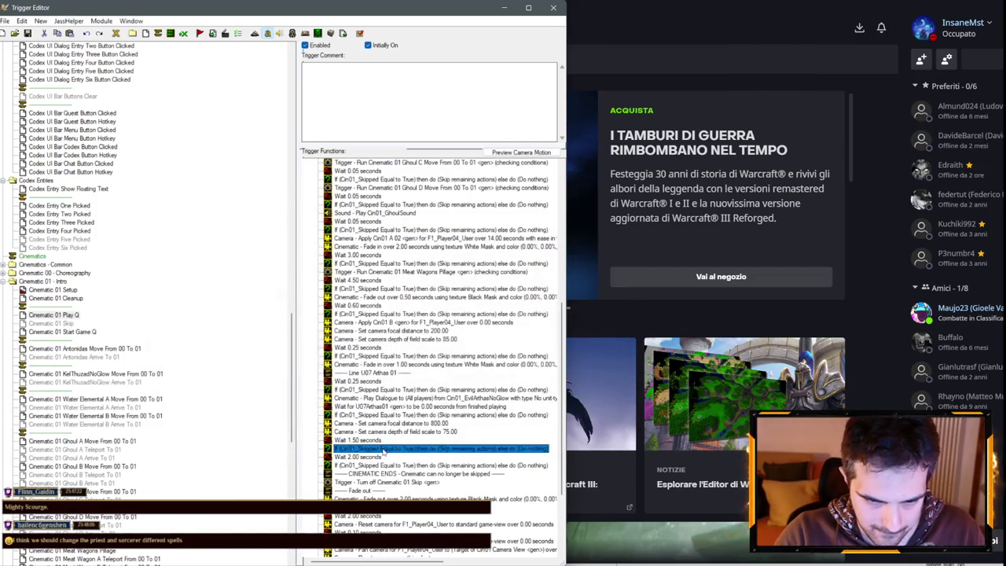
{"action": "left_click", "coordinate": [385, 388]}
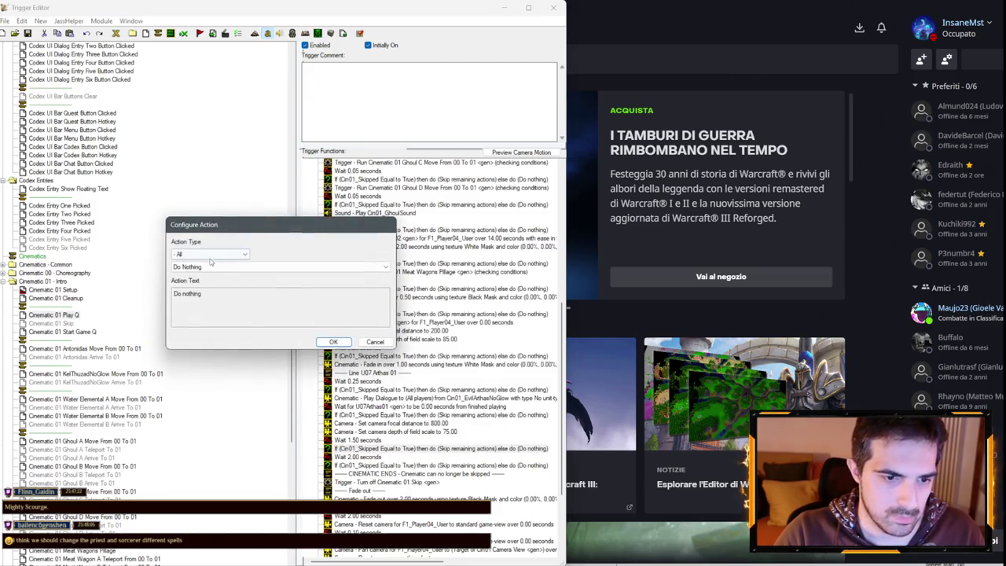
{"action": "left_click", "coordinate": [211, 254]}
{"action": "left_click", "coordinate": [189, 325]}
{"action": "left_click", "coordinate": [209, 268]}
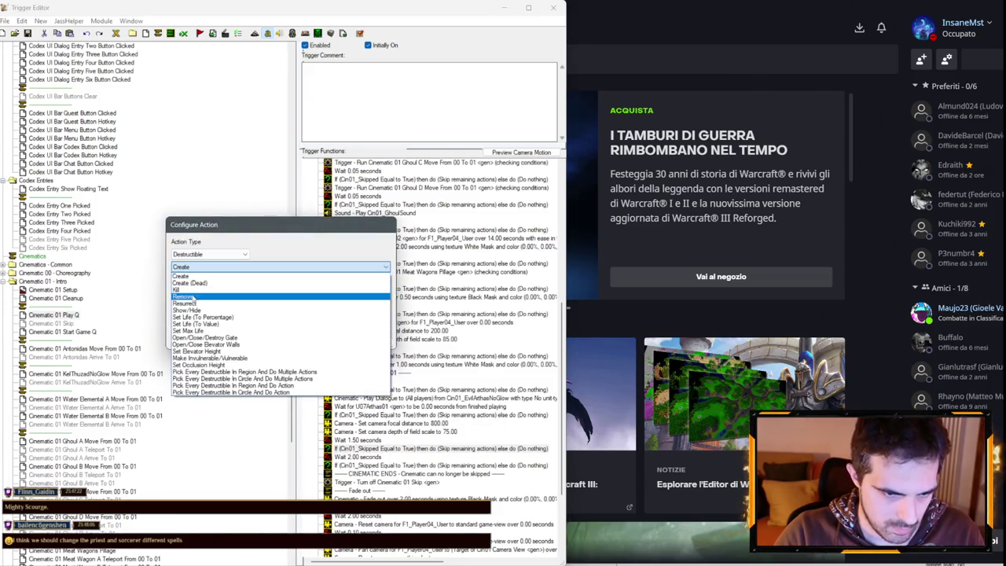
{"action": "left_click", "coordinate": [206, 338]}
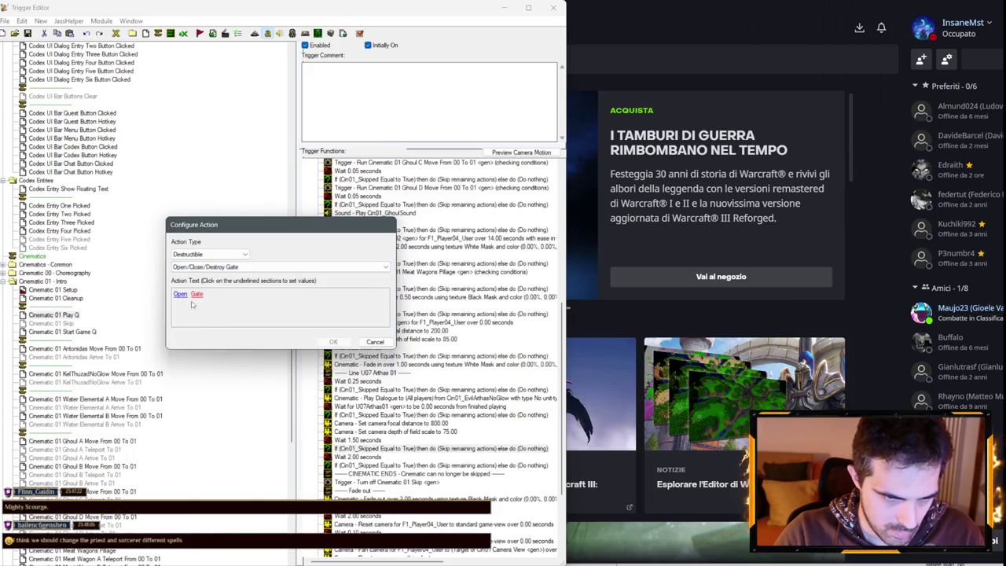
{"action": "left_click", "coordinate": [194, 297]}
{"action": "left_click", "coordinate": [241, 275]}
{"action": "left_click", "coordinate": [240, 277]}
{"action": "key", "text": "Return"}
{"action": "key", "text": "Return"}
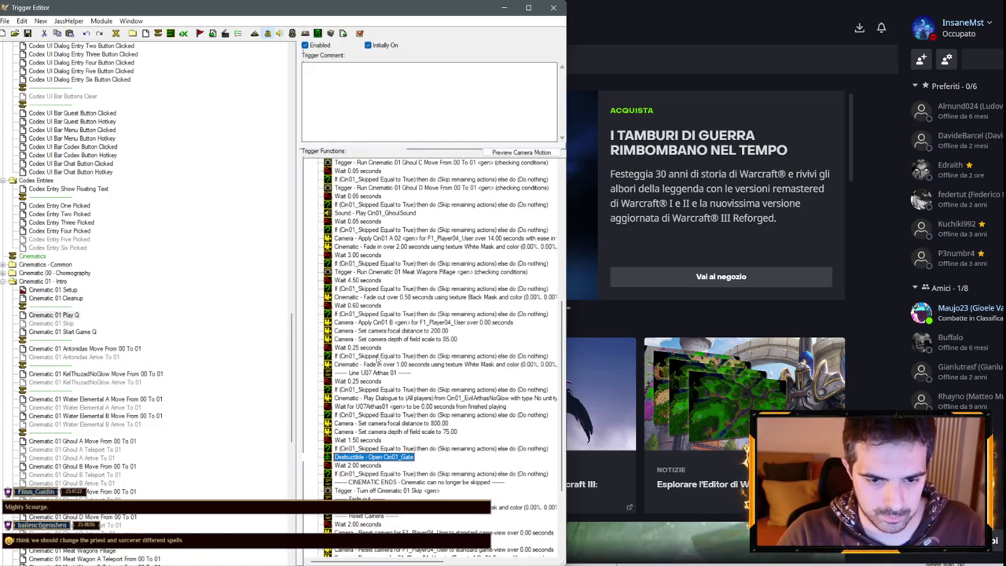
{"action": "left_click", "coordinate": [380, 324]}
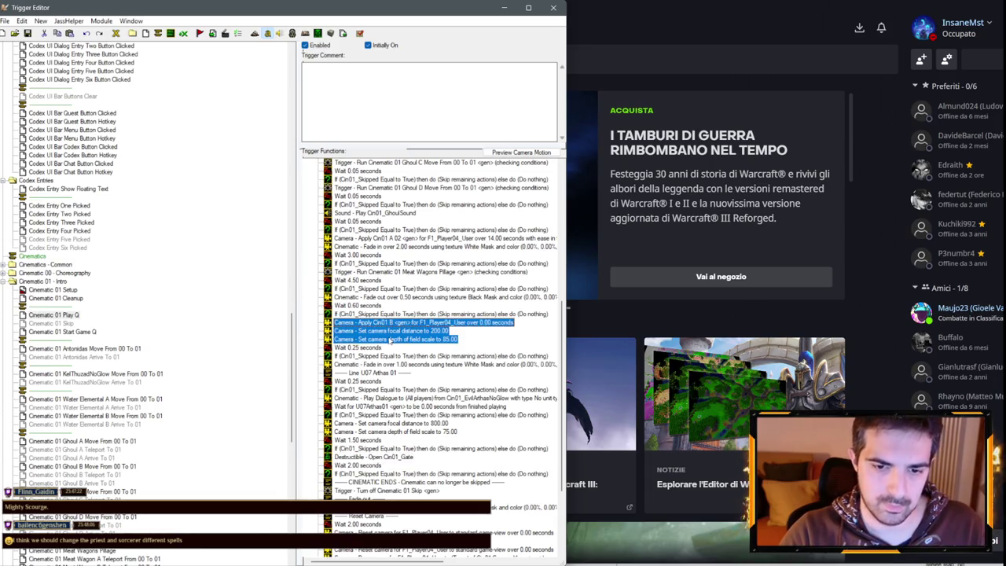
- Paste the three Cin01 B camera actions after the gate and switch the camera to Cin01 C 01
{"action": "left_click", "coordinate": [439, 339], "text": "shift"}
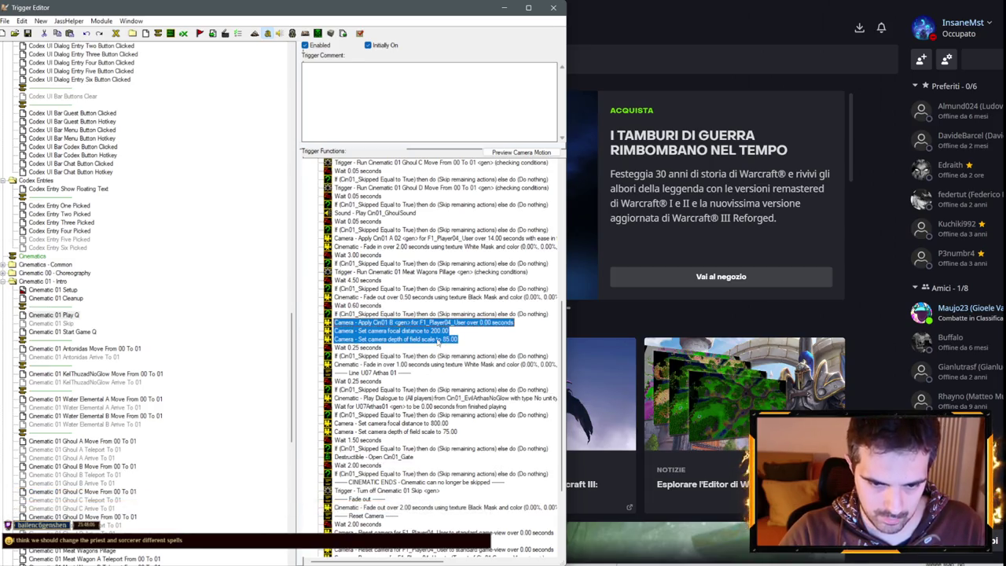
{"action": "left_click", "coordinate": [382, 457]}
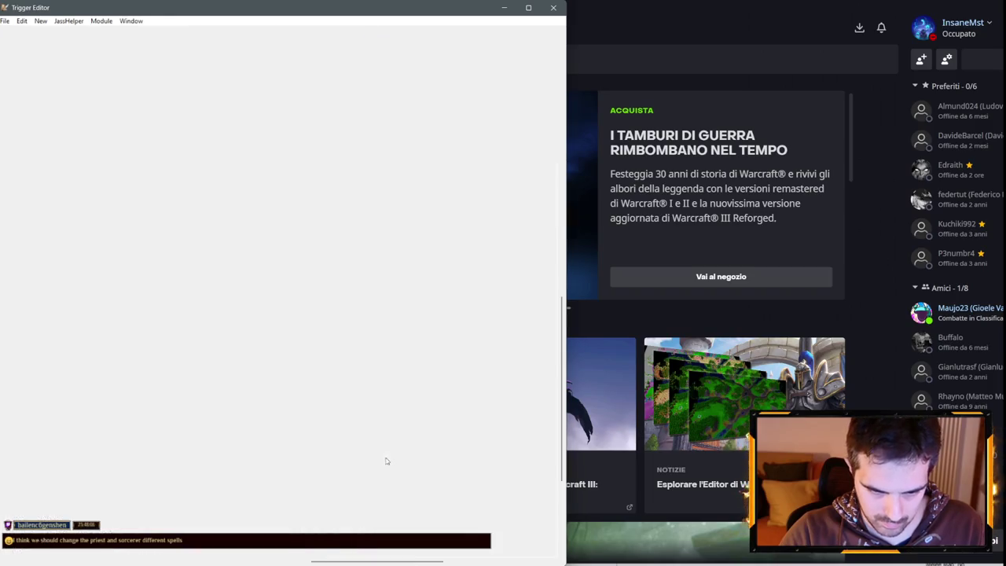
{"action": "key", "text": "ctrl+v"}
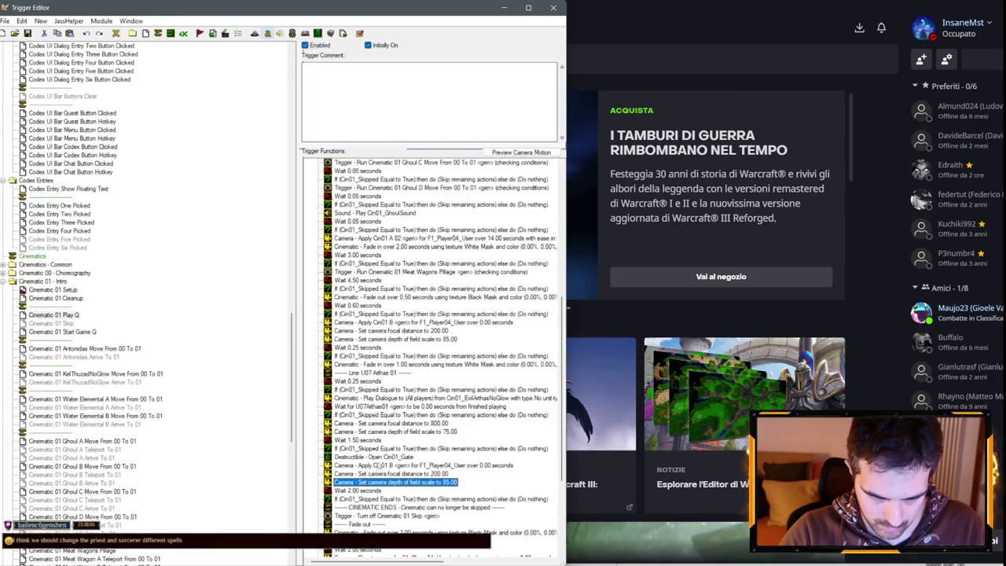
{"action": "double_click", "coordinate": [379, 465]}
{"action": "left_click", "coordinate": [209, 292]}
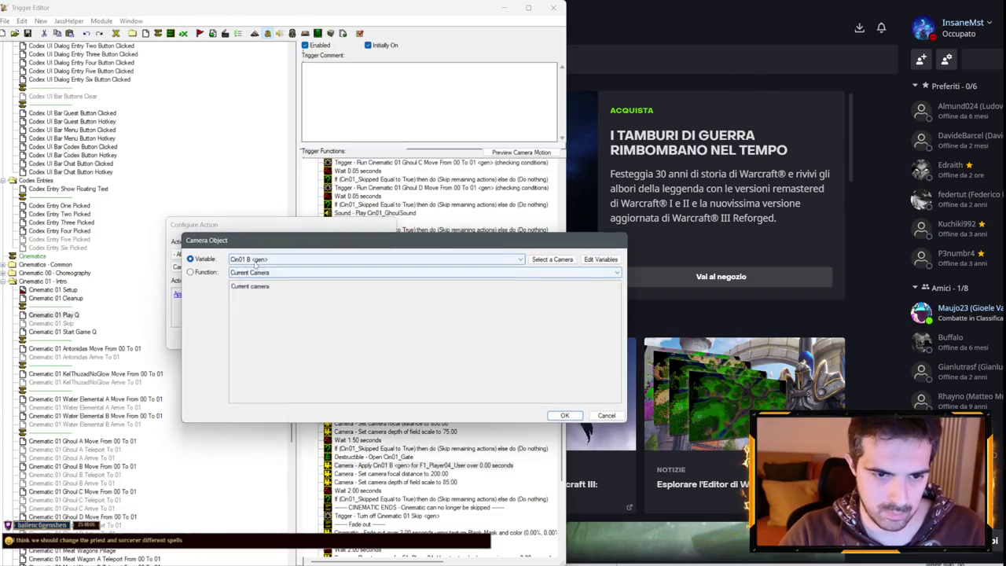
{"action": "left_click", "coordinate": [256, 264]}
{"action": "left_click", "coordinate": [259, 290]}
{"action": "key", "text": "Return"}
{"action": "key", "text": "Return"}
- Change the pasted focal distance to 450
{"action": "left_click", "coordinate": [425, 476]}
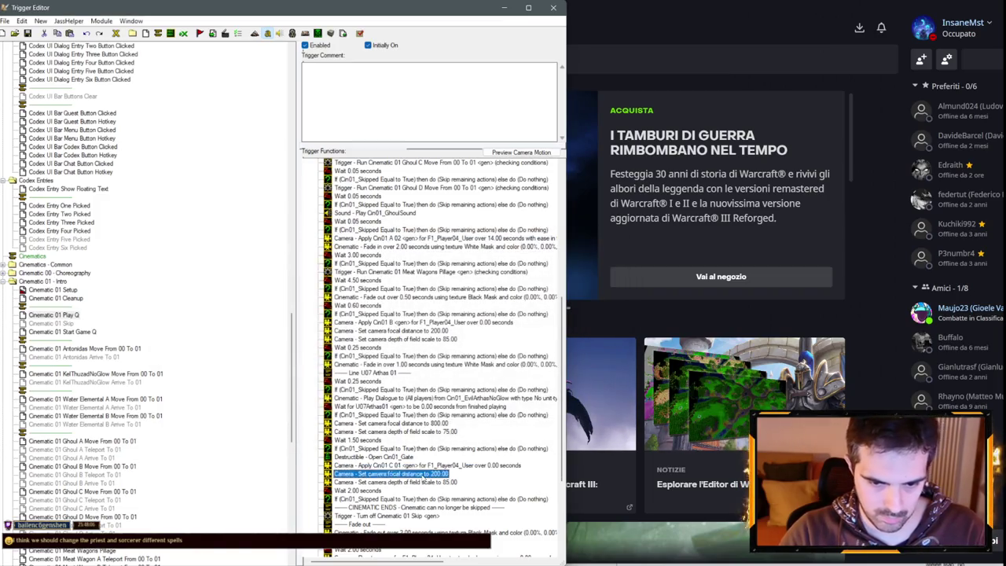
{"action": "double_click", "coordinate": [425, 476]}
{"action": "left_click", "coordinate": [252, 296]}
{"action": "type", "text": "45"}
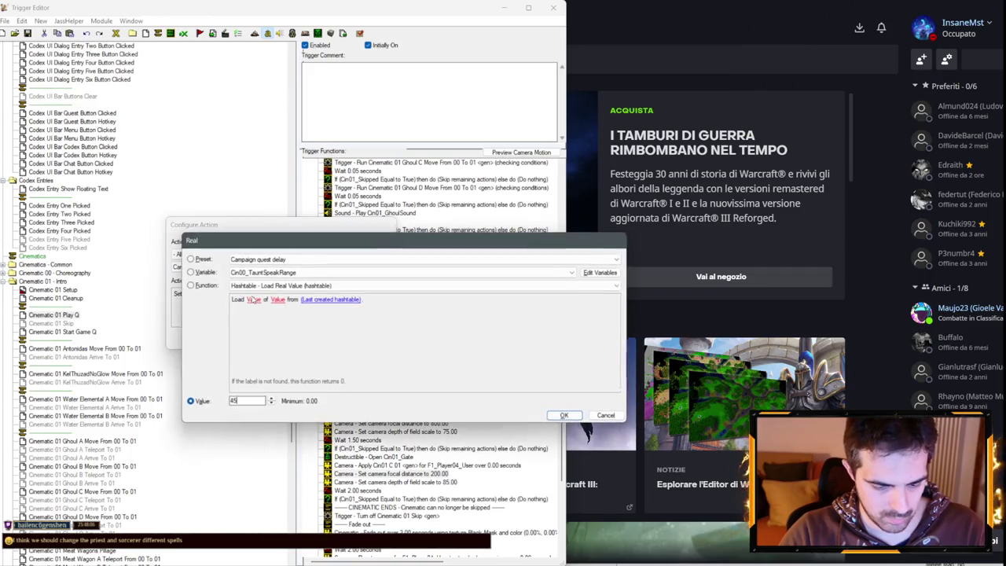
{"action": "type", "text": "0"}
{"action": "key", "text": "Return"}
{"action": "key", "text": "Return"}
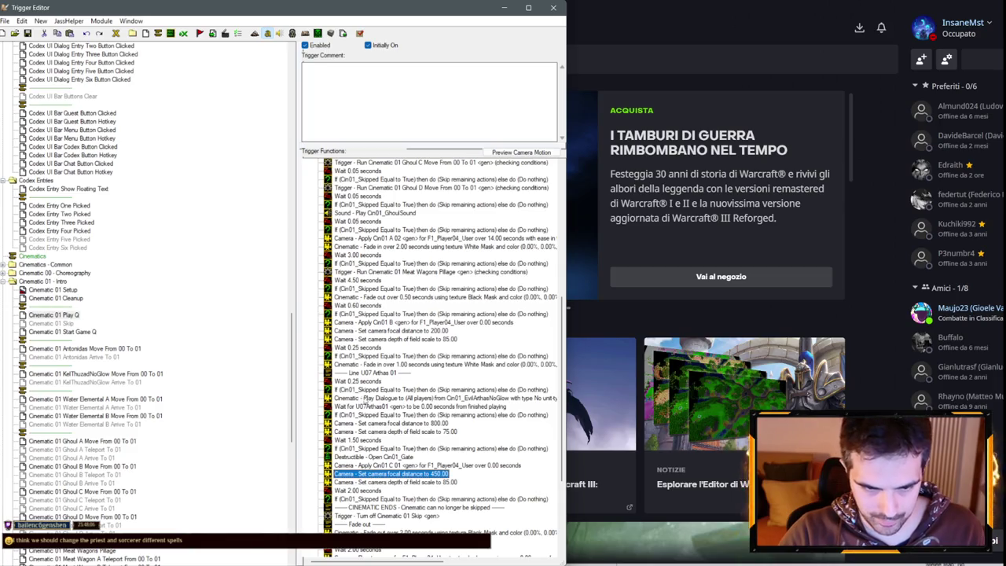
- Paste a copy of the 0.25-second wait and skip check below the new camera settings
{"action": "left_click", "coordinate": [361, 381]}
{"action": "left_click", "coordinate": [370, 389], "text": "shift"}
{"action": "key", "text": "ctrl+c"}
{"action": "left_click", "coordinate": [424, 482]}
{"action": "key", "text": "ctrl+v"}
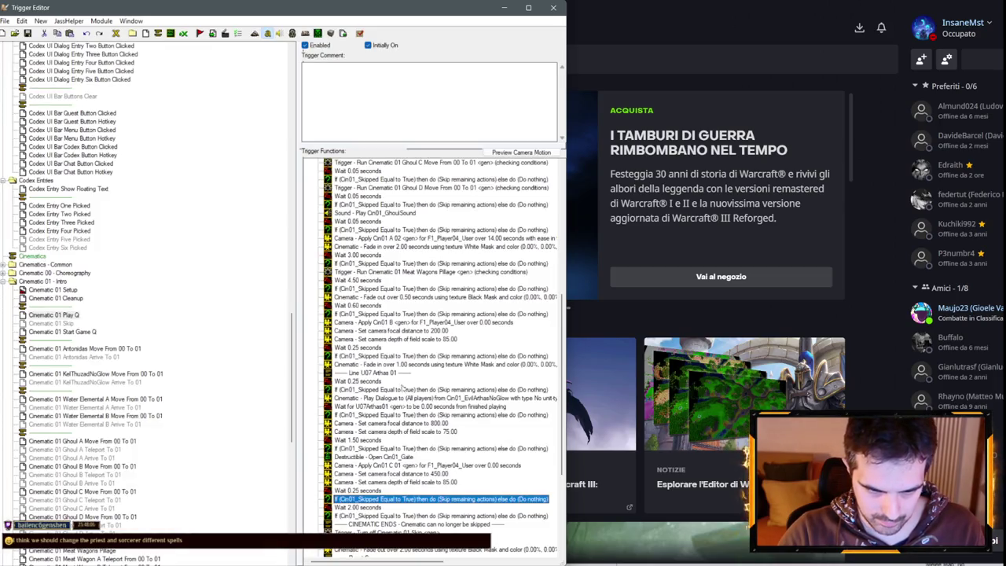
{"action": "scroll", "coordinate": [405, 369], "scroll_direction": "up", "scroll_amount": 5}
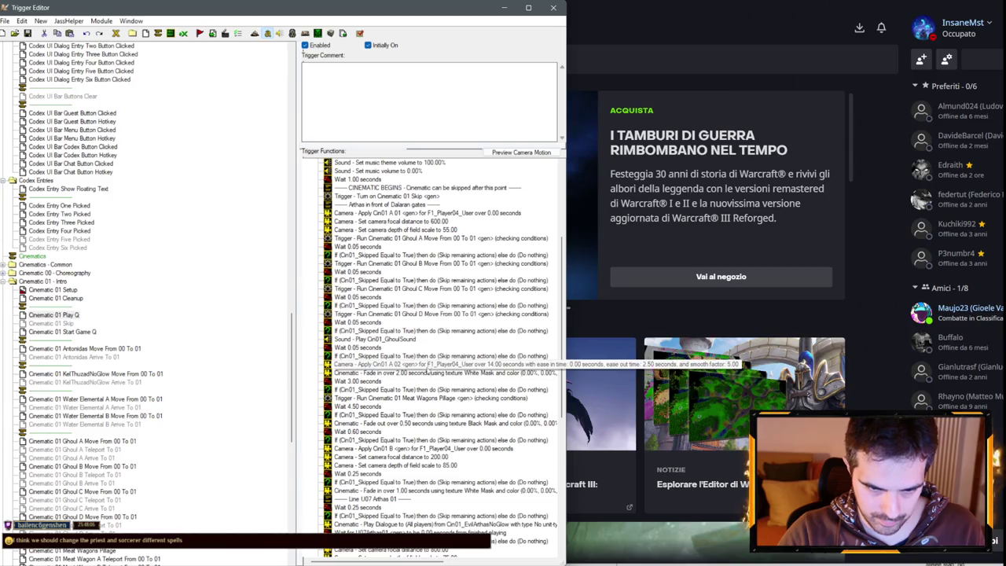
- Copy the Cin01 A 02 camera move after the newest skip check and retarget it to Cin01 C 02
{"action": "left_click", "coordinate": [429, 365]}
{"action": "scroll", "coordinate": [416, 416], "scroll_direction": "down", "scroll_amount": 5}
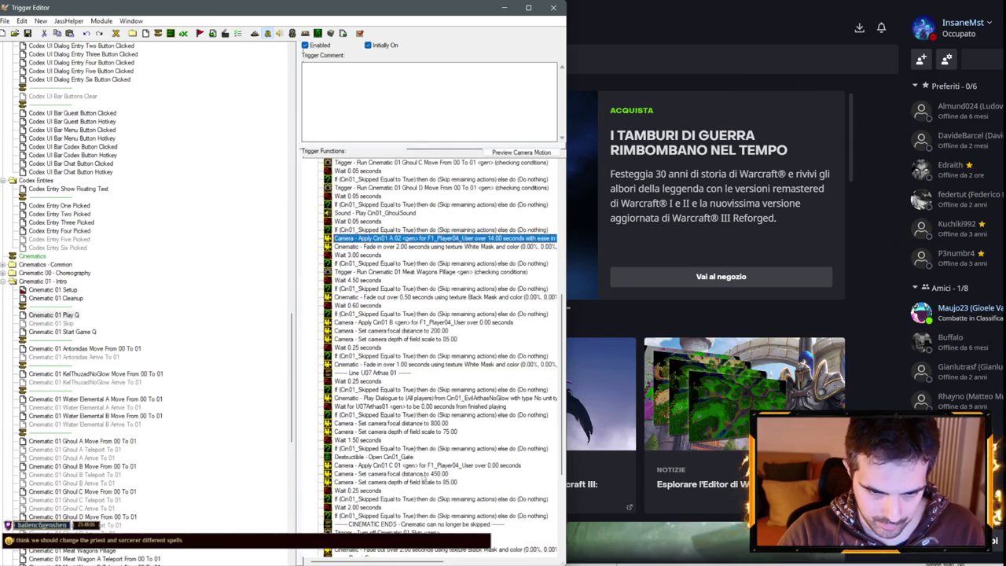
{"action": "key", "text": "ctrl+c"}
{"action": "left_click", "coordinate": [425, 482]}
{"action": "left_click", "coordinate": [389, 500]}
{"action": "key", "text": "ctrl+v"}
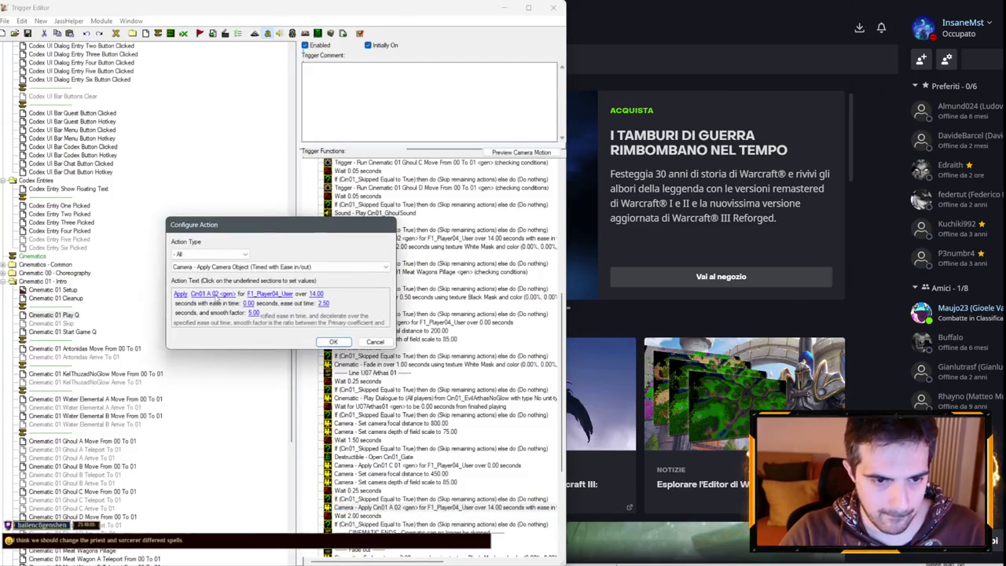
{"action": "left_click", "coordinate": [210, 297]}
{"action": "left_click", "coordinate": [235, 258]}
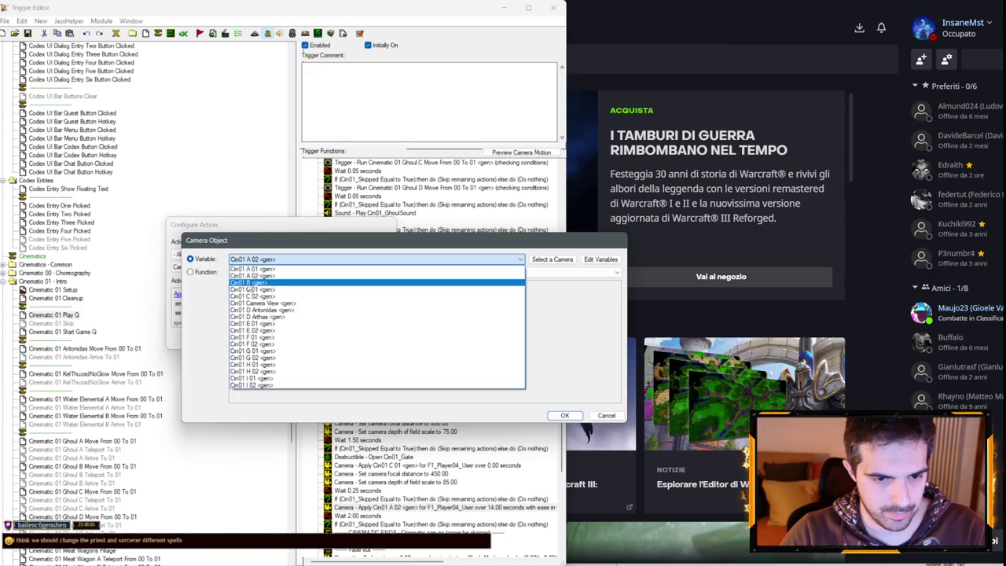
{"action": "left_click", "coordinate": [251, 289]}
{"action": "key", "text": "Return"}
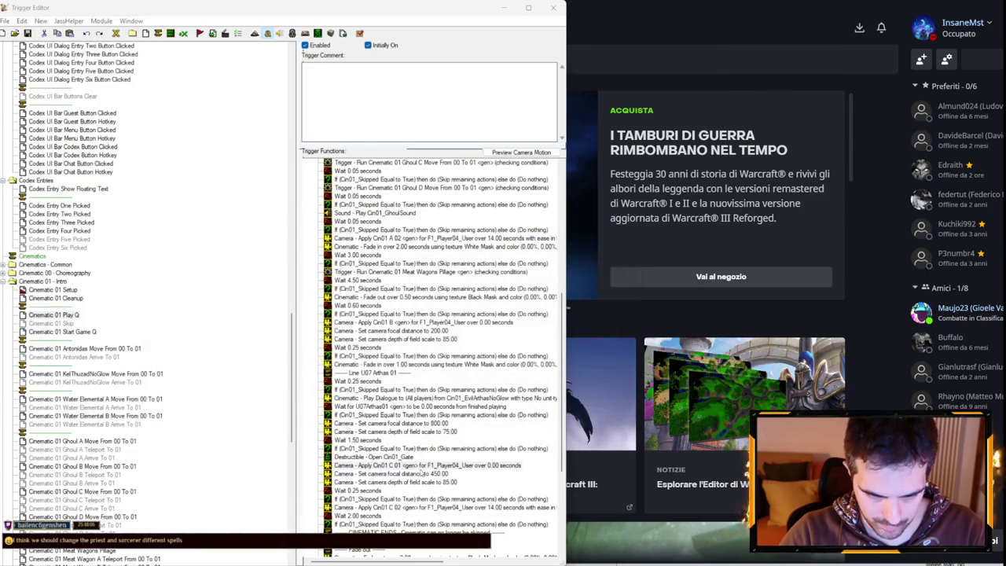
- Give the Cin01 C 02 camera pan a 25-second duration and 1-second ease-in, and edit its ease-out
{"action": "double_click", "coordinate": [377, 507]}
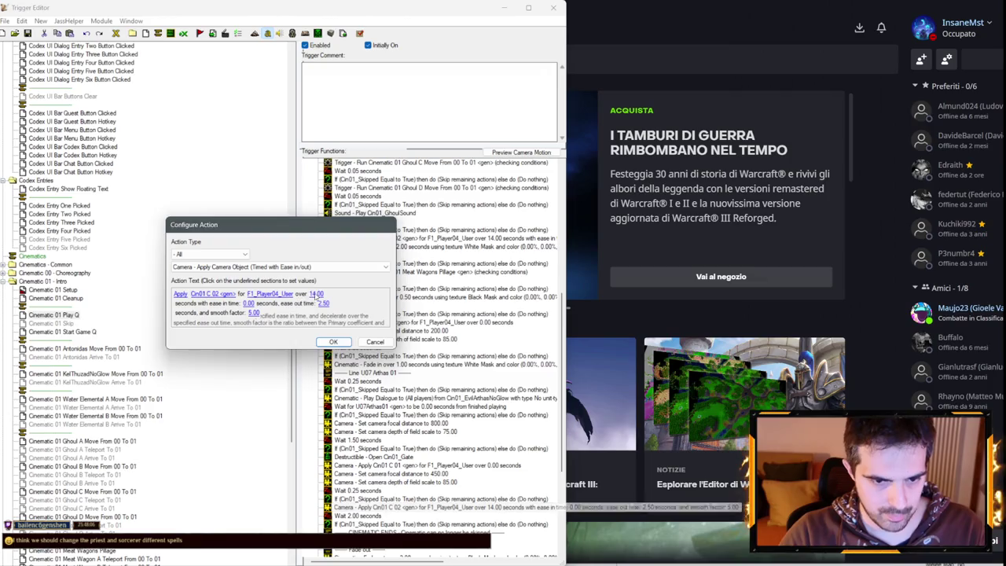
{"action": "left_click", "coordinate": [316, 301]}
{"action": "key", "text": "Return"}
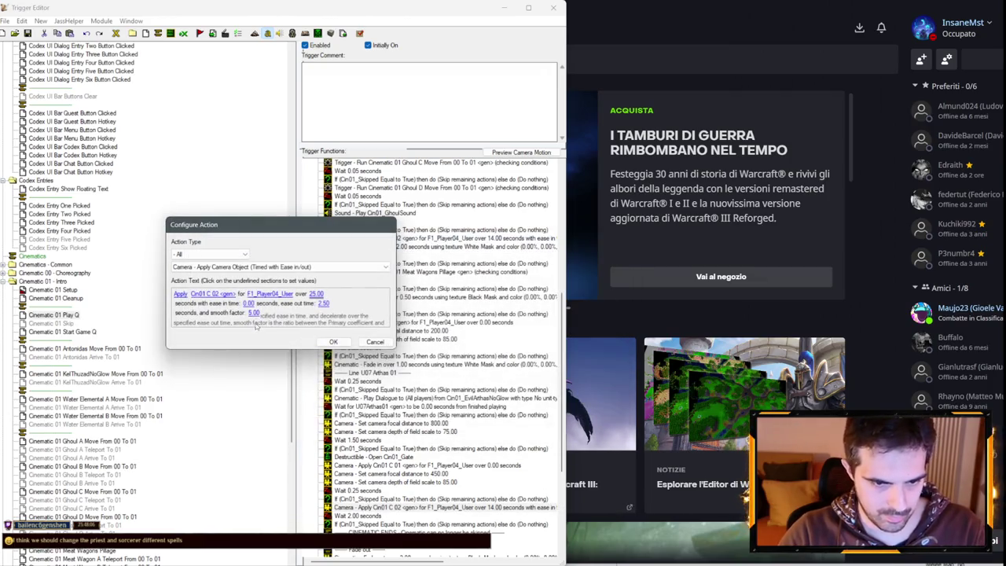
{"action": "left_click", "coordinate": [249, 303]}
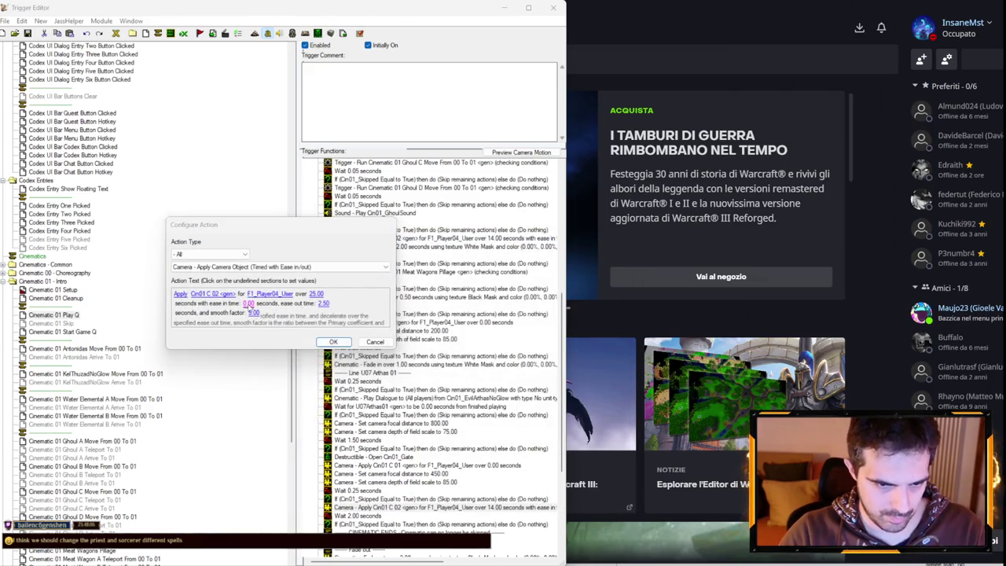
{"action": "type", "text": "1"}
{"action": "key", "text": "Return"}
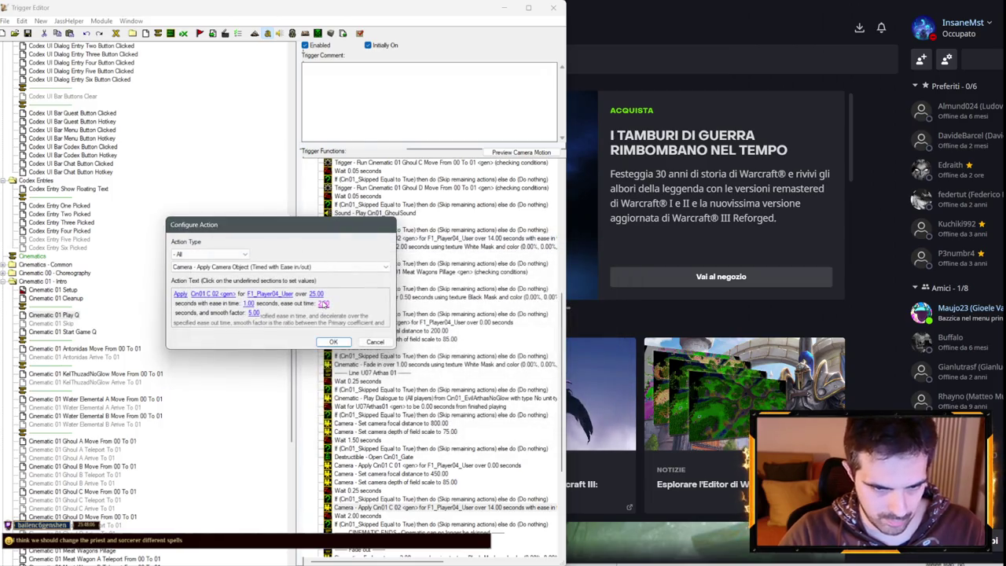
{"action": "left_click", "coordinate": [324, 306]}
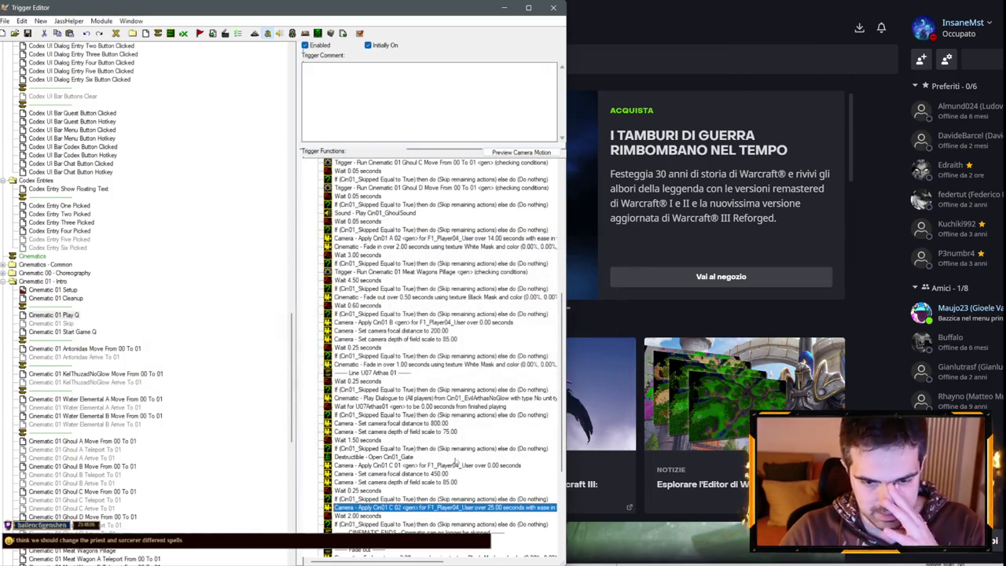
- Shorten the 1.50-second wait to 1.00 and add a second wait of 0.10 seconds
{"action": "double_click", "coordinate": [364, 445]}
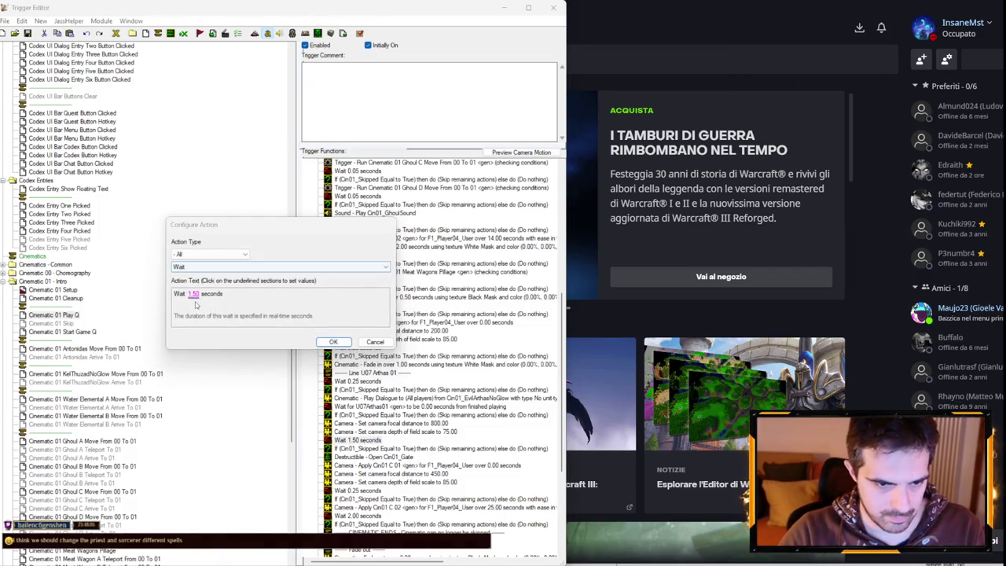
{"action": "left_click", "coordinate": [198, 270]}
{"action": "key", "text": "Return"}
{"action": "key", "text": "Return"}
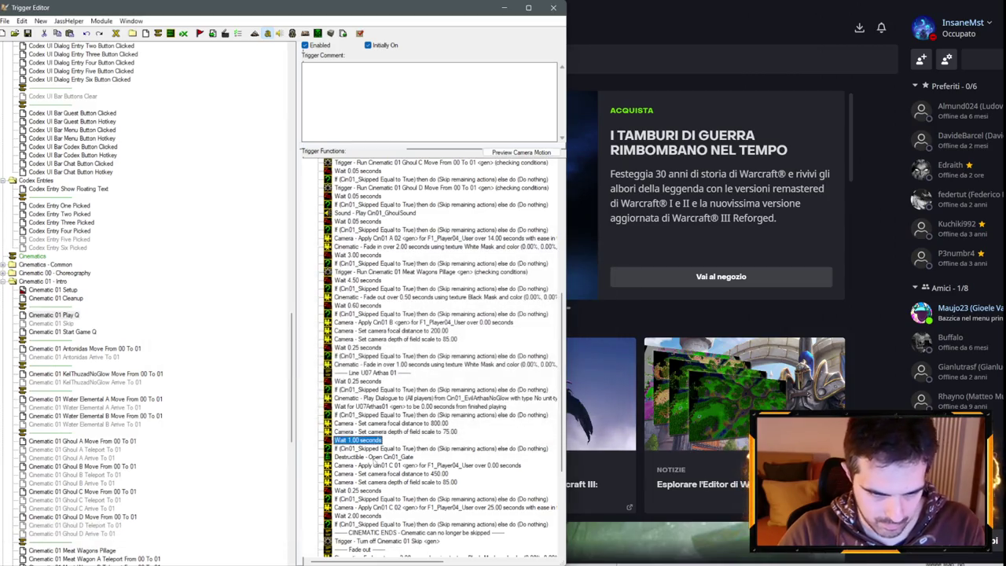
{"action": "key", "text": "ctrl+r"}
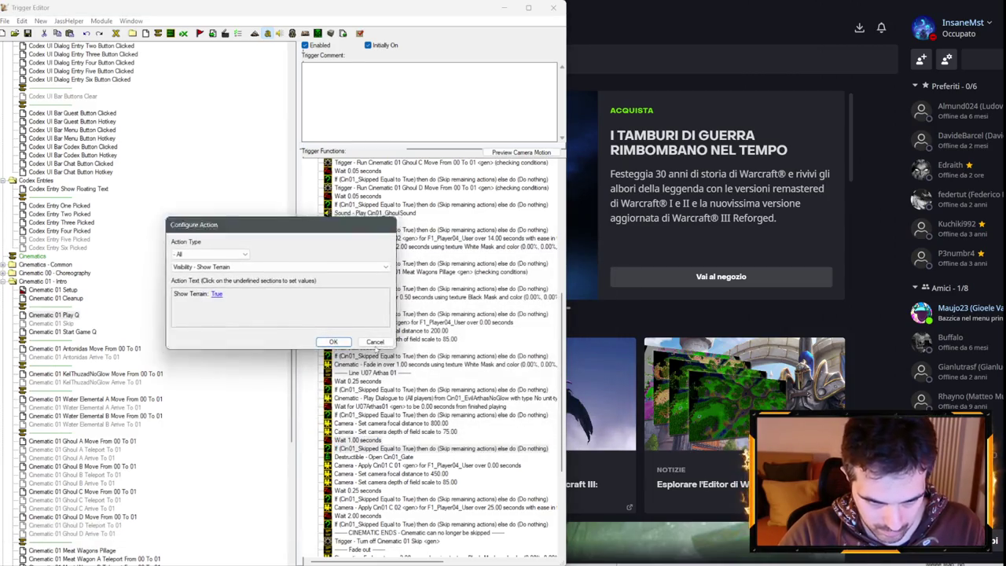
{"action": "key", "text": "Return"}
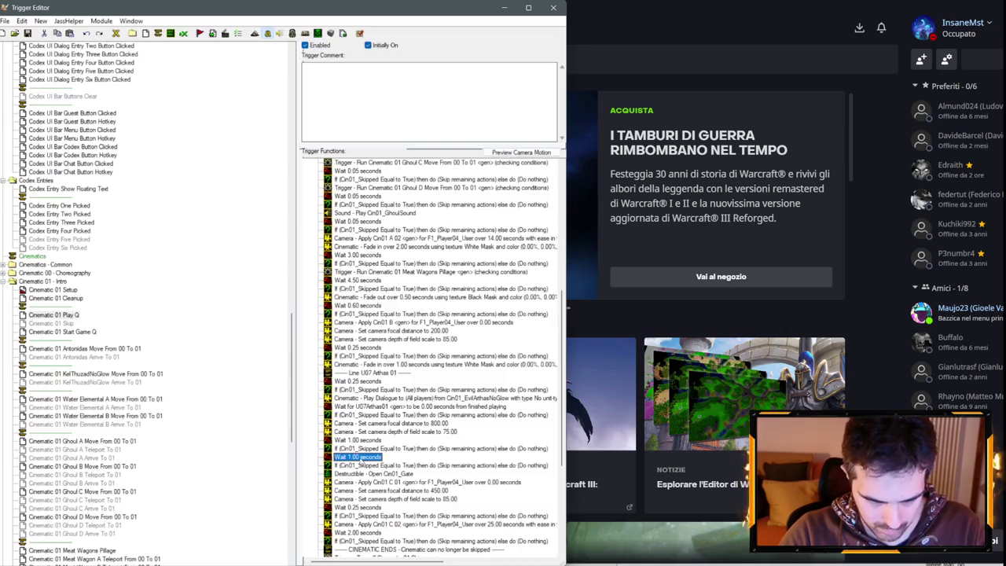
{"action": "key", "text": "ctrl+r"}
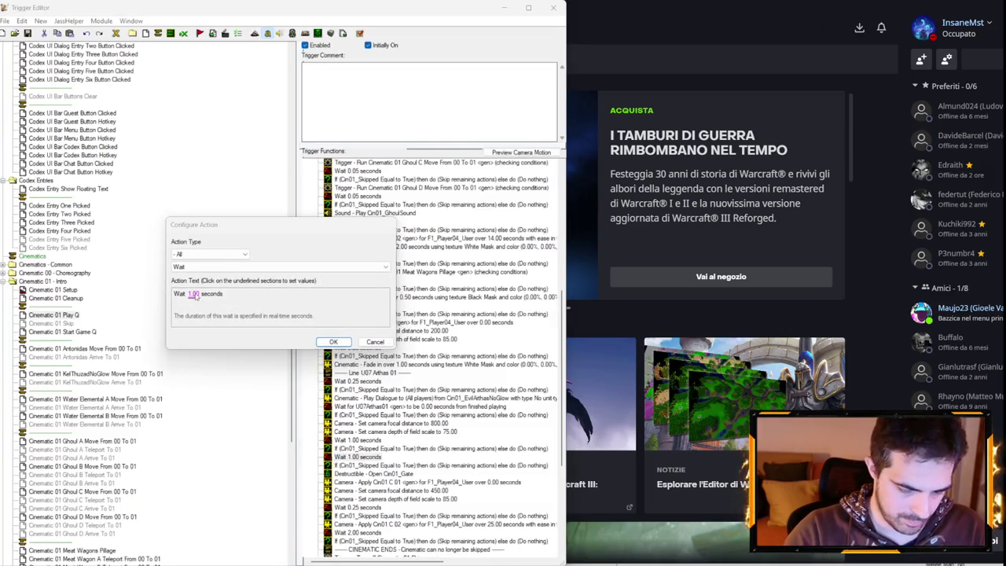
{"action": "left_click", "coordinate": [194, 294]}
{"action": "type", "text": "1"}
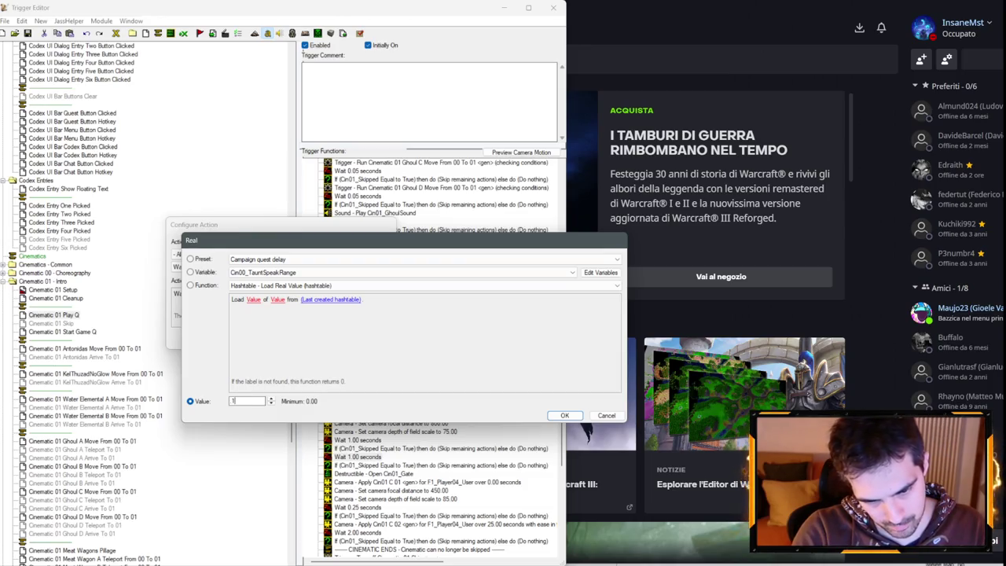
{"action": "key", "text": "Return"}
{"action": "key", "text": "Return"}
- Insert a new action after the skip-check row
{"action": "left_click", "coordinate": [393, 448]}
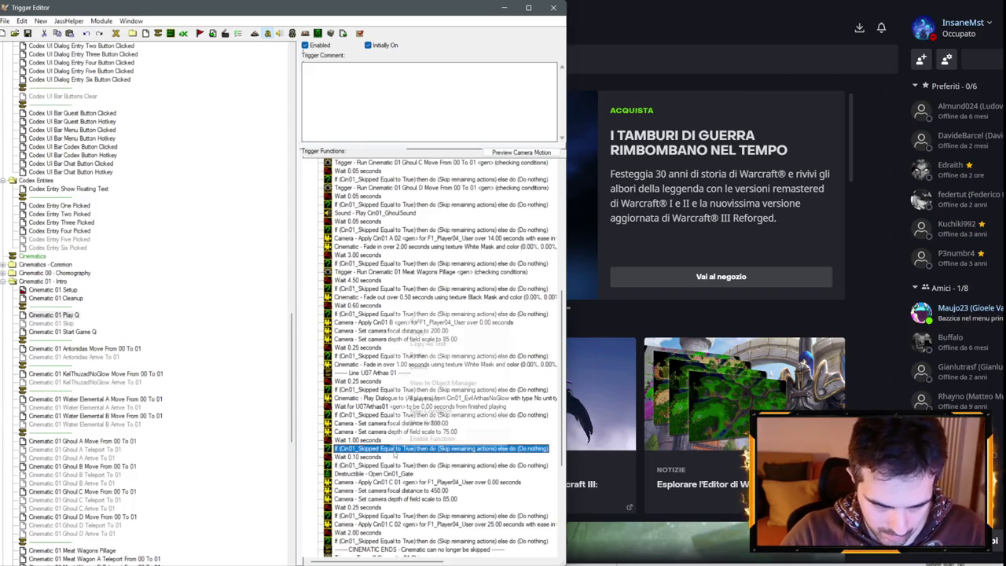
{"action": "right_click", "coordinate": [393, 448]}
{"action": "left_click", "coordinate": [425, 377]}
{"action": "left_click", "coordinate": [206, 254]}
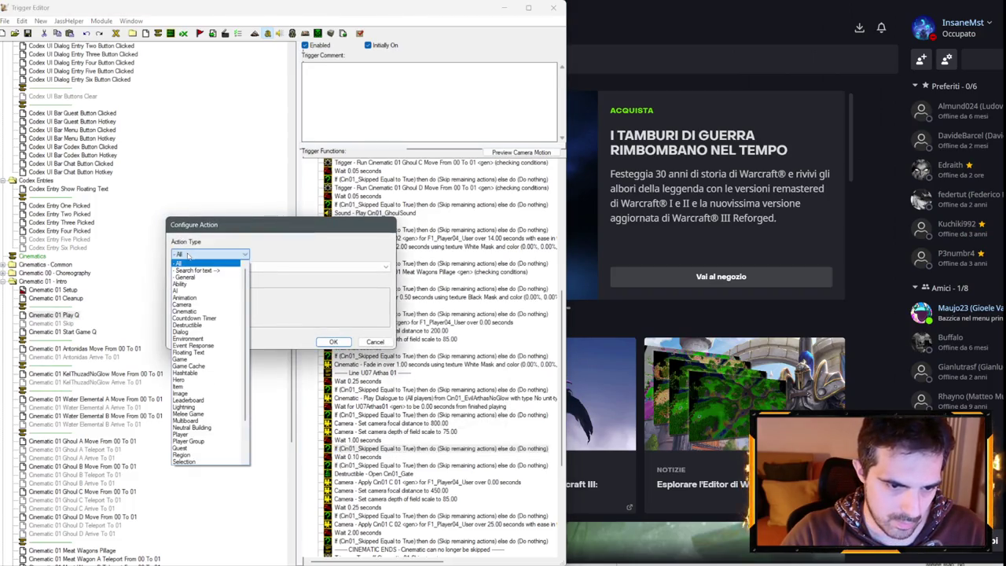
- Add a Trigger - Run (Checking Conditions) action for Antonidas Move From 00 To 01
{"action": "scroll", "coordinate": [203, 424], "scroll_direction": "down", "scroll_amount": 3}
{"action": "left_click", "coordinate": [203, 441]}
{"action": "left_click", "coordinate": [236, 266]}
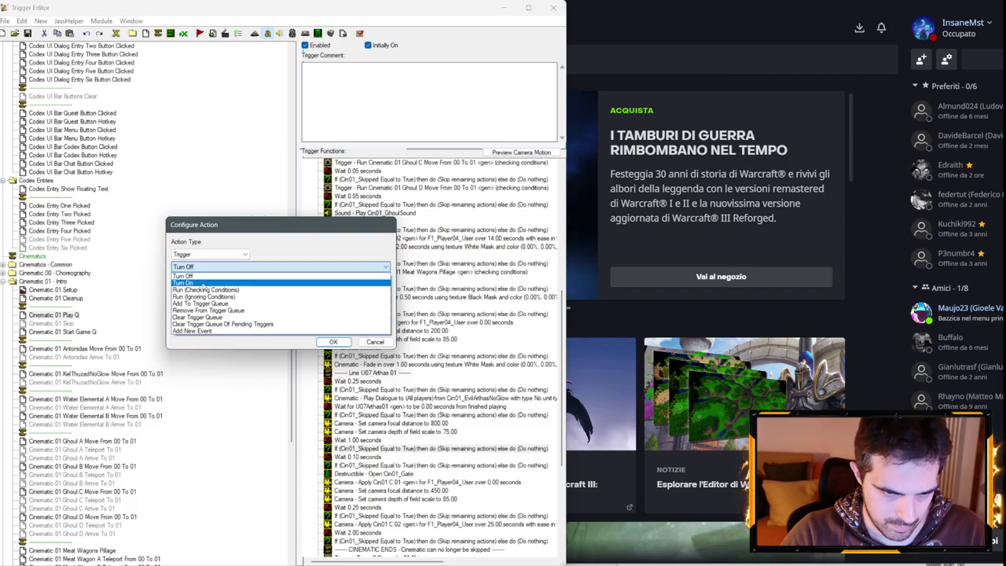
{"action": "left_click", "coordinate": [238, 280]}
{"action": "left_click", "coordinate": [194, 293]}
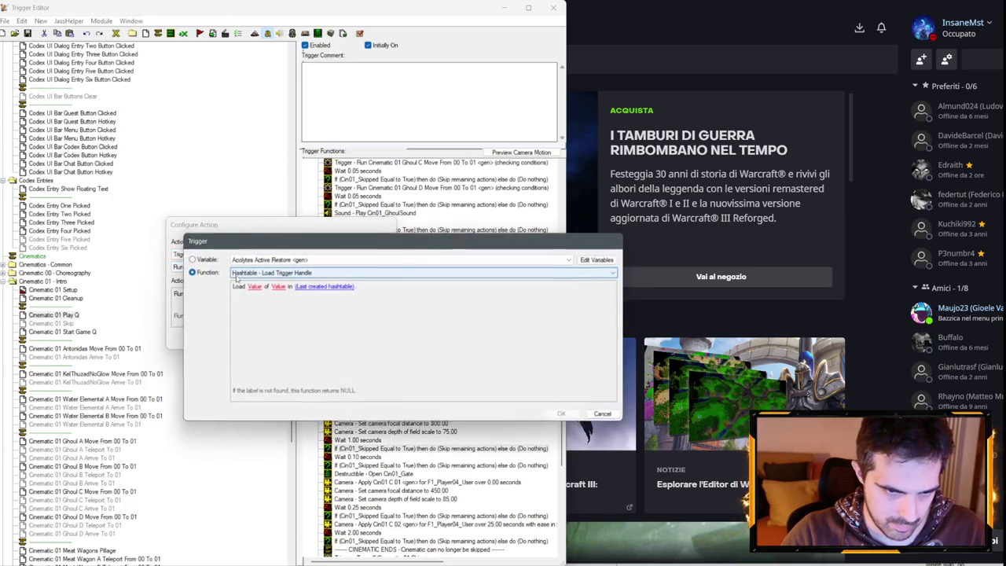
{"action": "left_click", "coordinate": [267, 259]}
{"action": "scroll", "coordinate": [271, 311], "scroll_direction": "down", "scroll_amount": 9}
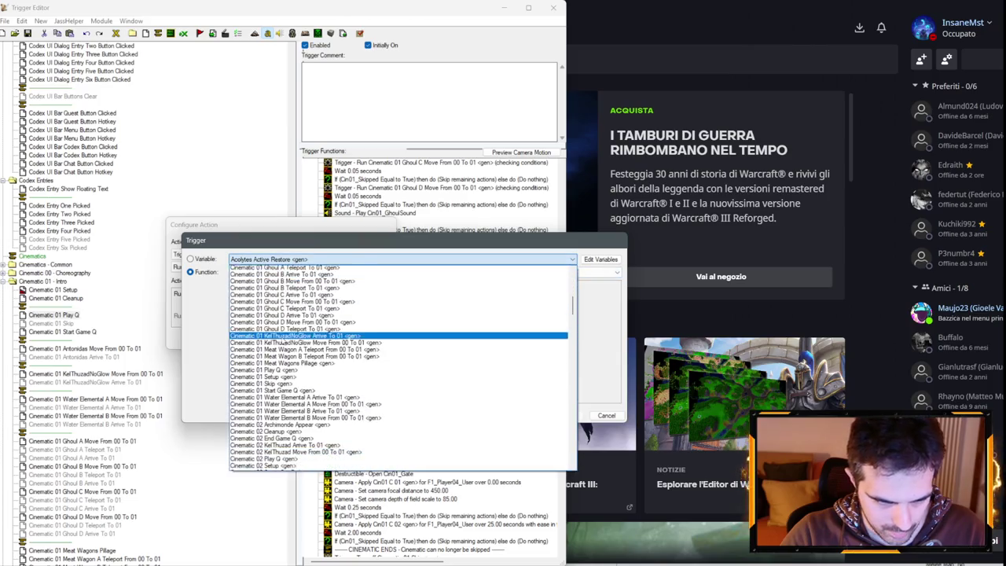
{"action": "scroll", "coordinate": [299, 344], "scroll_direction": "up", "scroll_amount": 5}
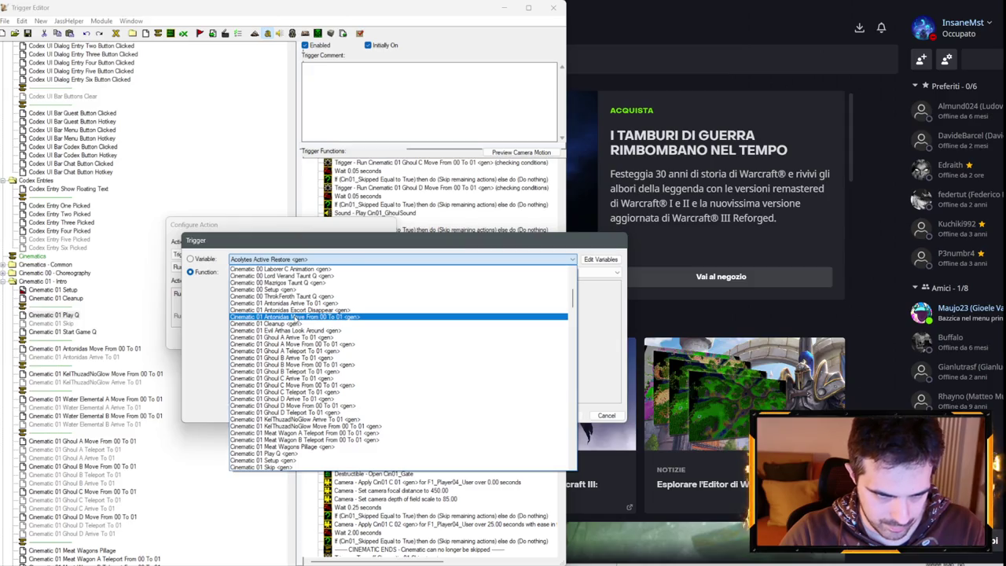
{"action": "left_click", "coordinate": [293, 316]}
{"action": "key", "text": "Return"}
{"action": "key", "text": "Return"}
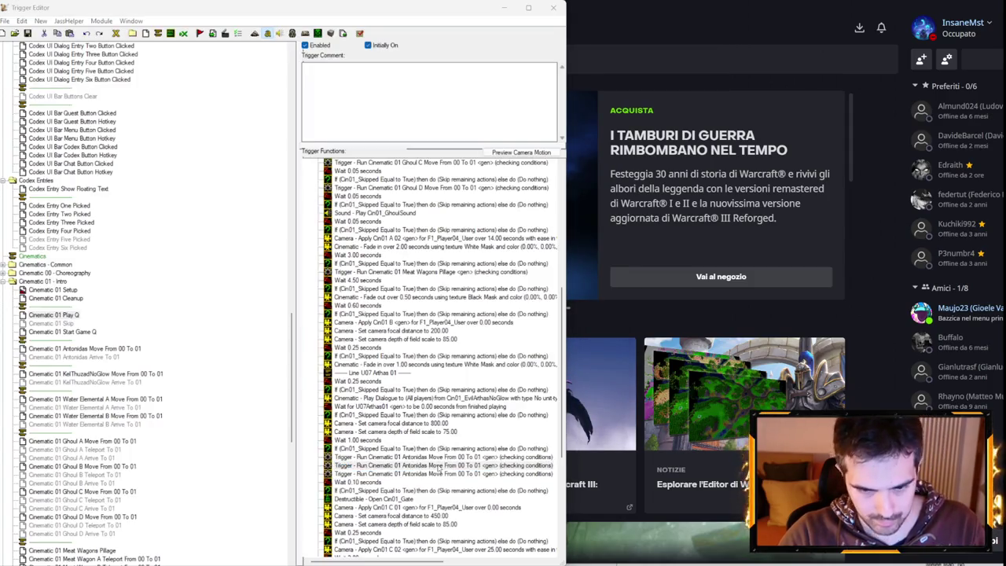
- Add a copy of the run action that runs Water Elemental A Move From 00 To 01
{"action": "key", "text": "ctrl+r"}
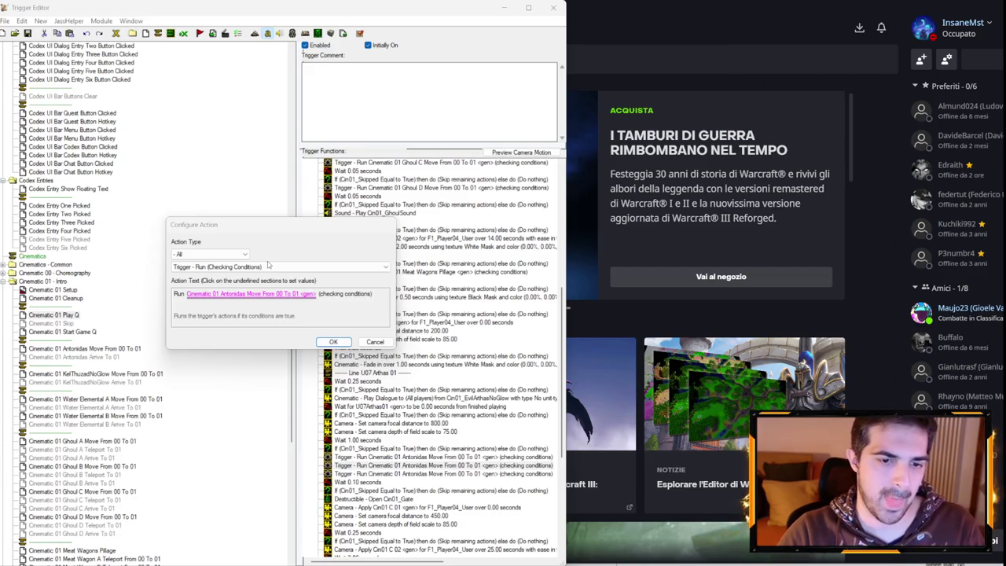
{"action": "left_click", "coordinate": [260, 294]}
{"action": "left_click", "coordinate": [272, 260]}
{"action": "scroll", "coordinate": [299, 330], "scroll_direction": "up", "scroll_amount": 2}
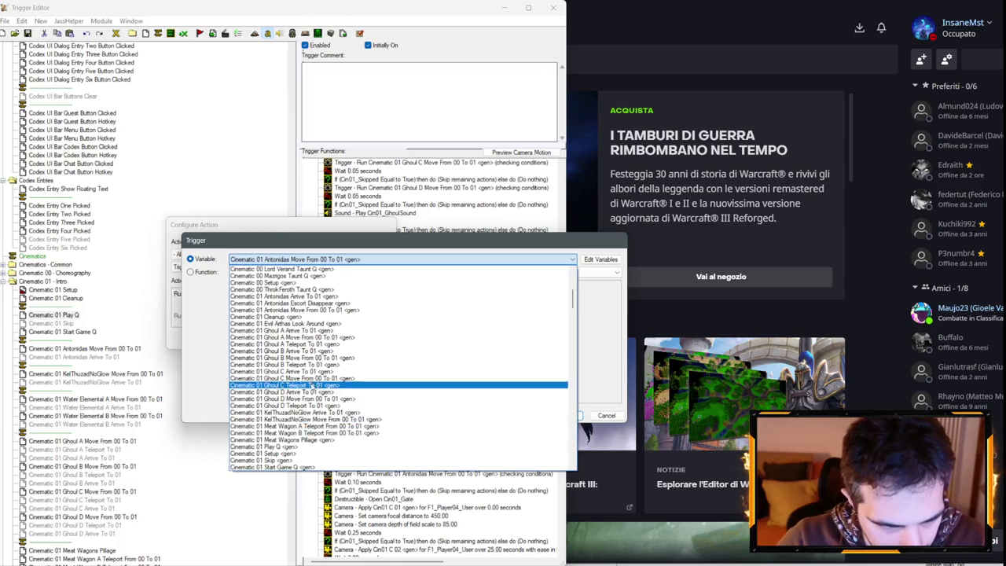
{"action": "scroll", "coordinate": [283, 345], "scroll_direction": "up", "scroll_amount": 4}
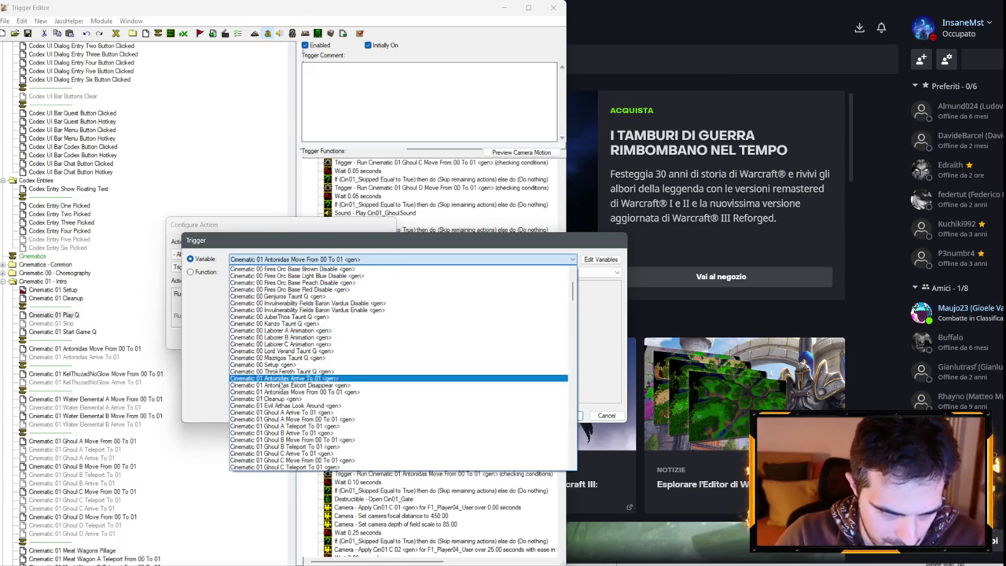
{"action": "scroll", "coordinate": [296, 391], "scroll_direction": "down", "scroll_amount": 2}
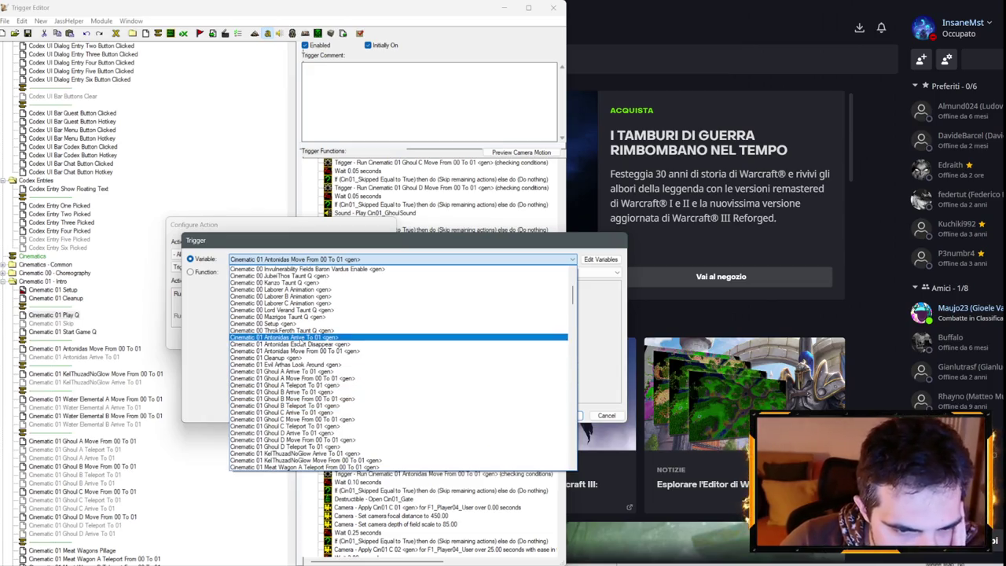
{"action": "scroll", "coordinate": [302, 344], "scroll_direction": "down", "scroll_amount": 4}
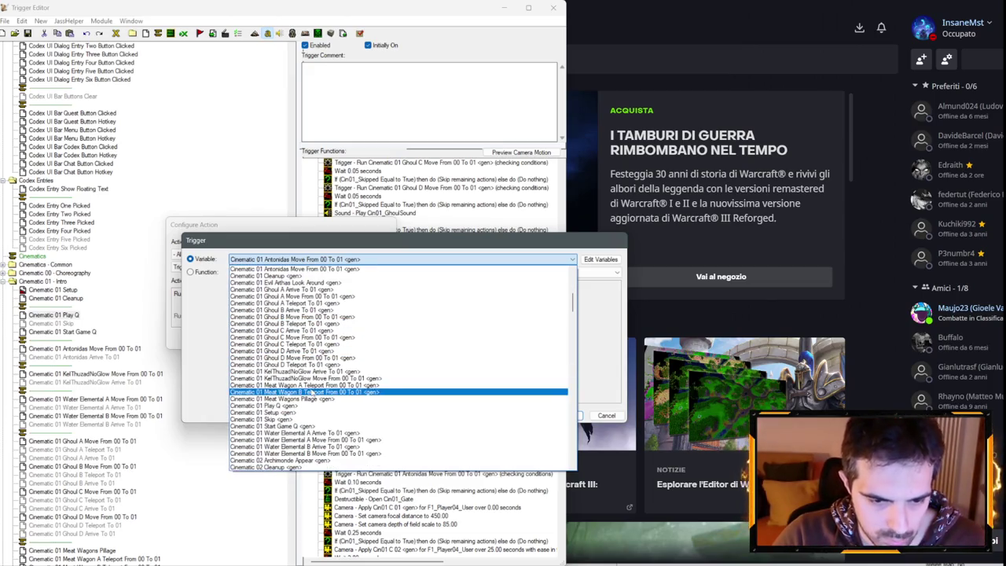
{"action": "left_click", "coordinate": [334, 441]}
{"action": "key", "text": "Return"}
{"action": "key", "text": "Return"}
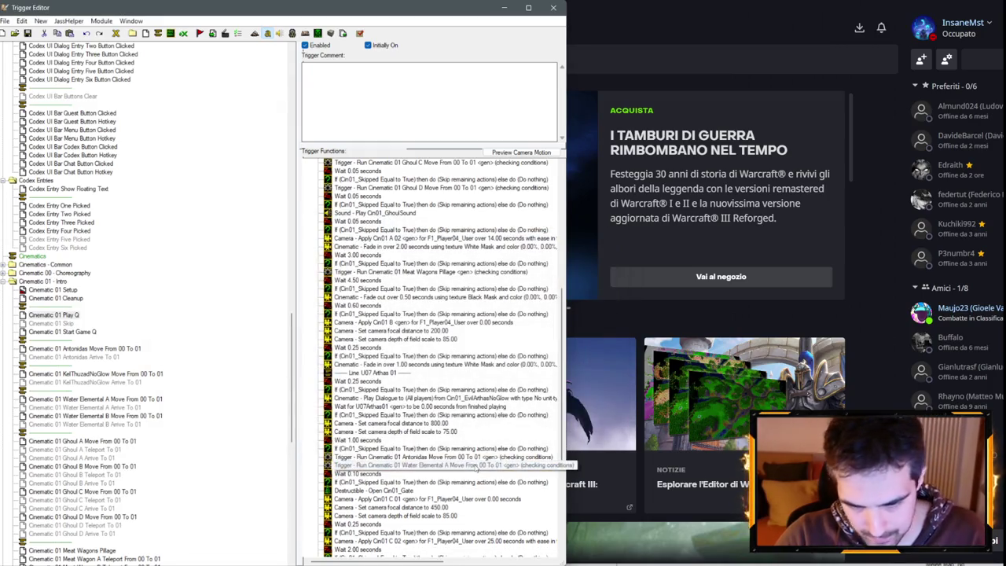
- Add another copy running Water Elemental B Move, and paste a run action at the depth-of-field line
{"action": "key", "text": "Return"}
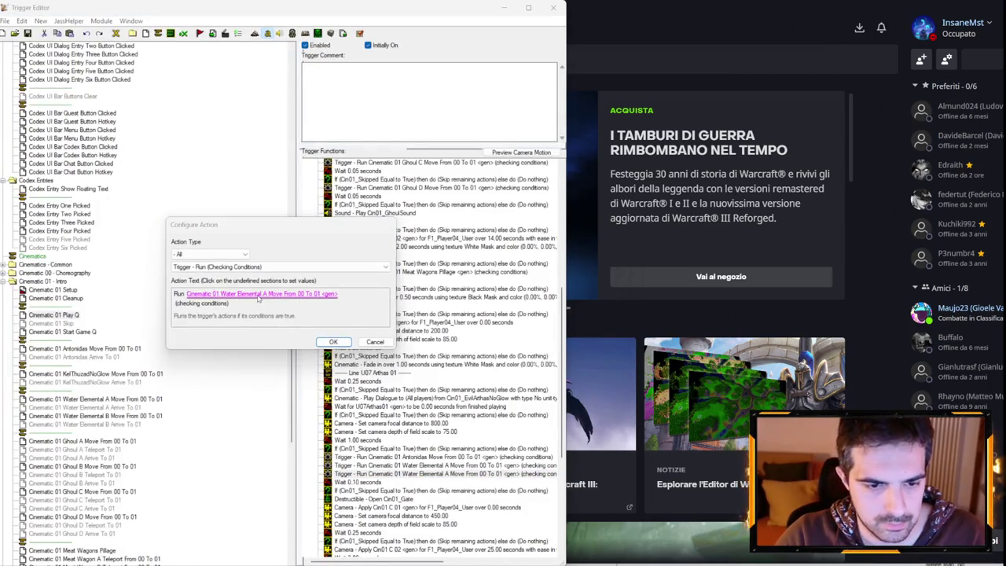
{"action": "key", "text": "Return"}
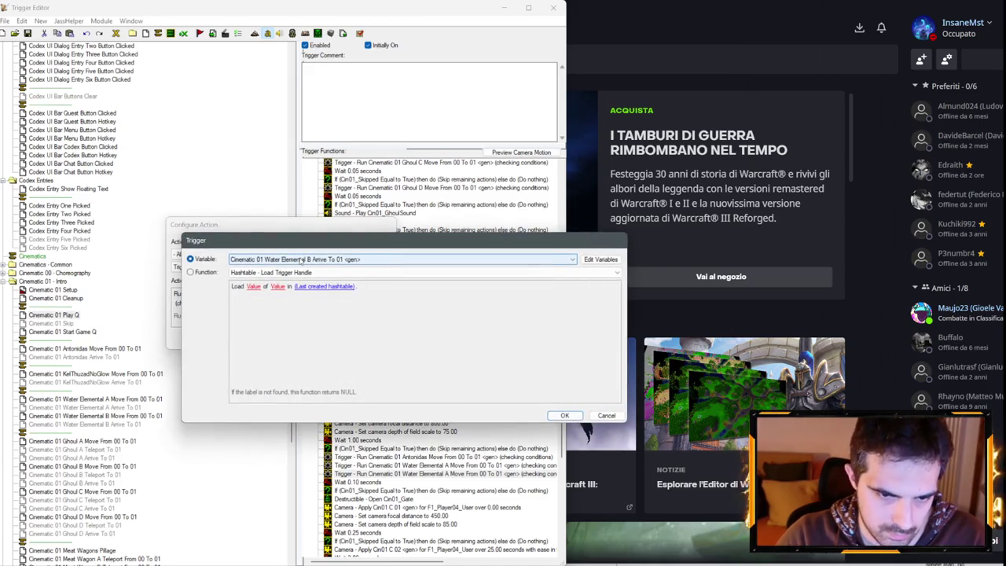
{"action": "key", "text": "Down"}
{"action": "key", "text": "Return"}
{"action": "key", "text": "Return"}
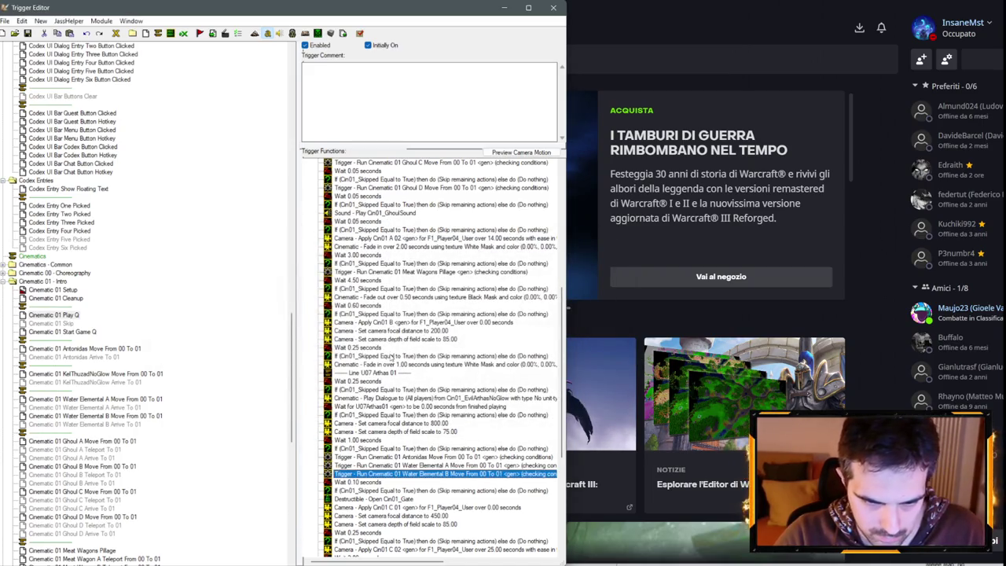
{"action": "left_click", "coordinate": [403, 340]}
{"action": "key", "text": "ctrl+v"}
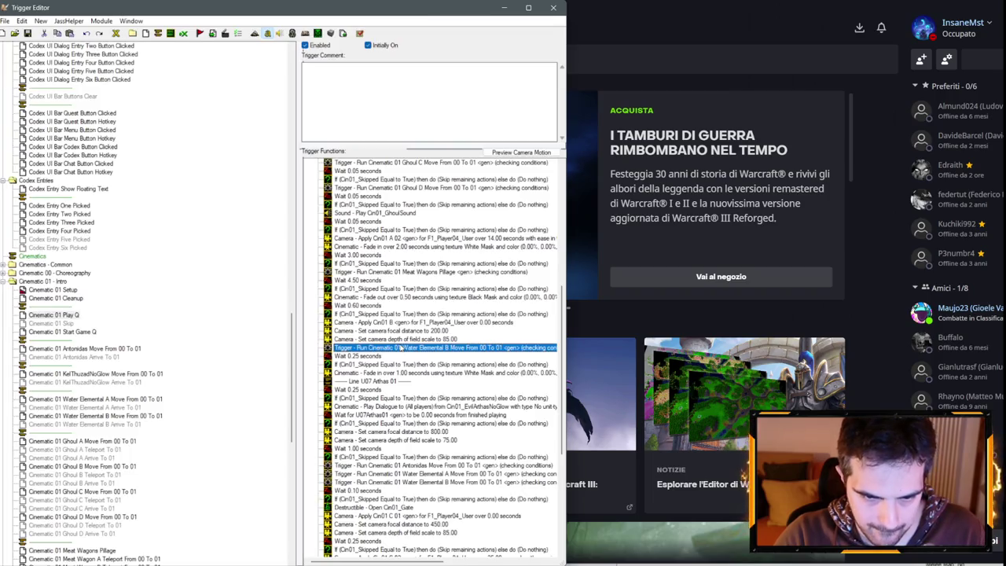
- Point the first two copied Run actions at Ghoul A Teleport To 01 and Ghoul B Teleport
{"action": "key", "text": "Return"}
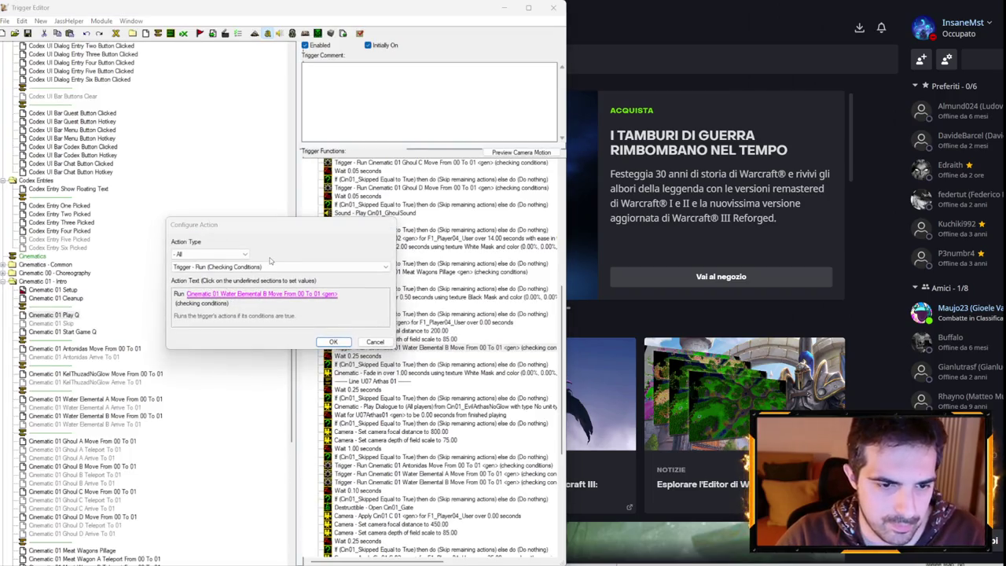
{"action": "left_click", "coordinate": [260, 293]}
{"action": "left_click", "coordinate": [315, 258]}
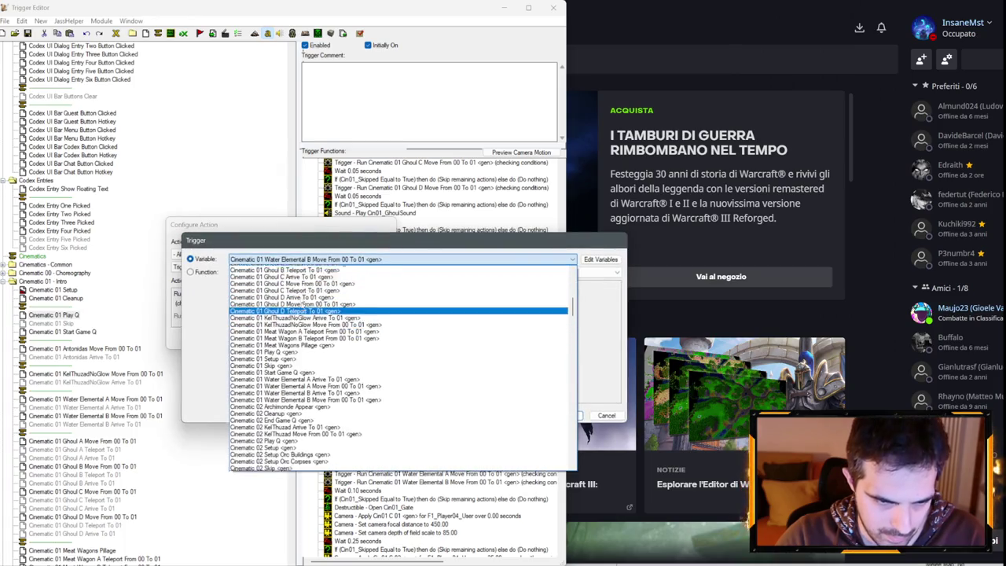
{"action": "scroll", "coordinate": [302, 304], "scroll_direction": "up", "scroll_amount": 4}
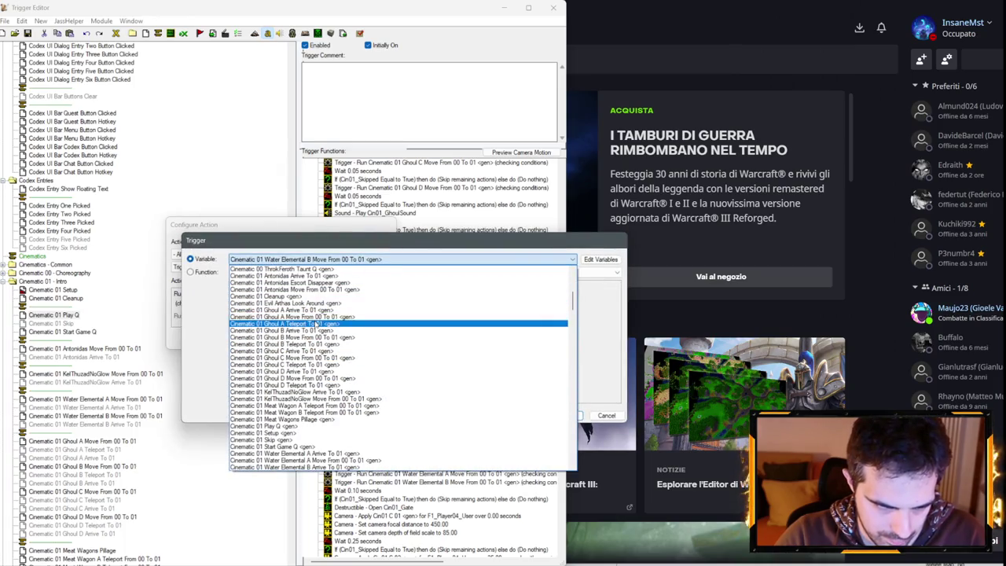
{"action": "left_click", "coordinate": [317, 323]}
{"action": "key", "text": "Return"}
{"action": "key", "text": "Return"}
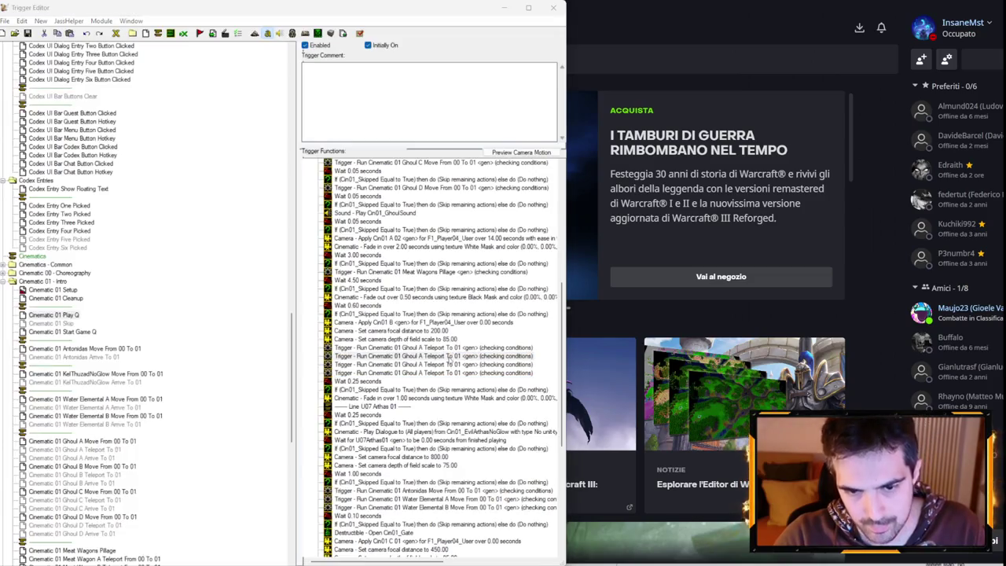
{"action": "key", "text": "Return"}
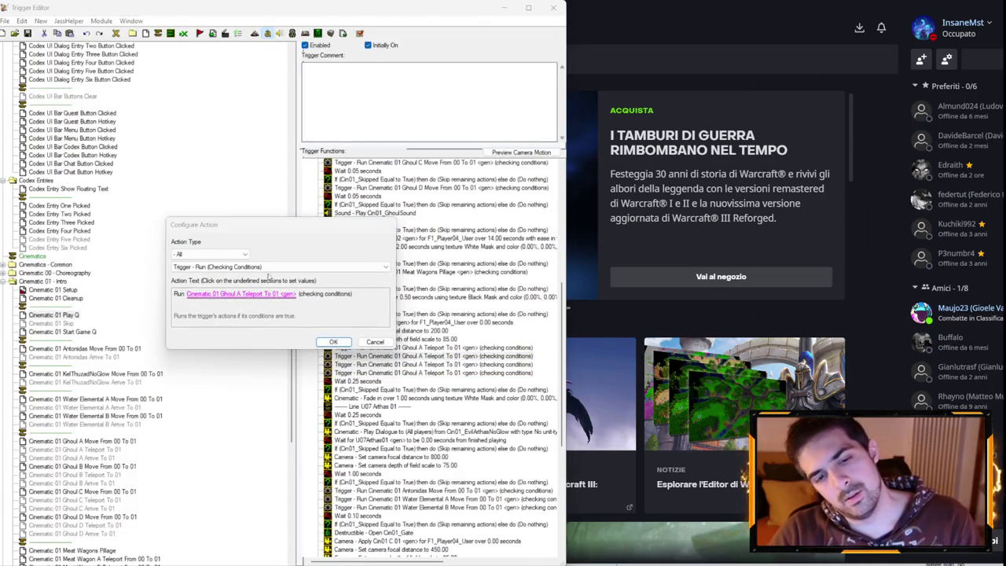
{"action": "key", "text": "Return"}
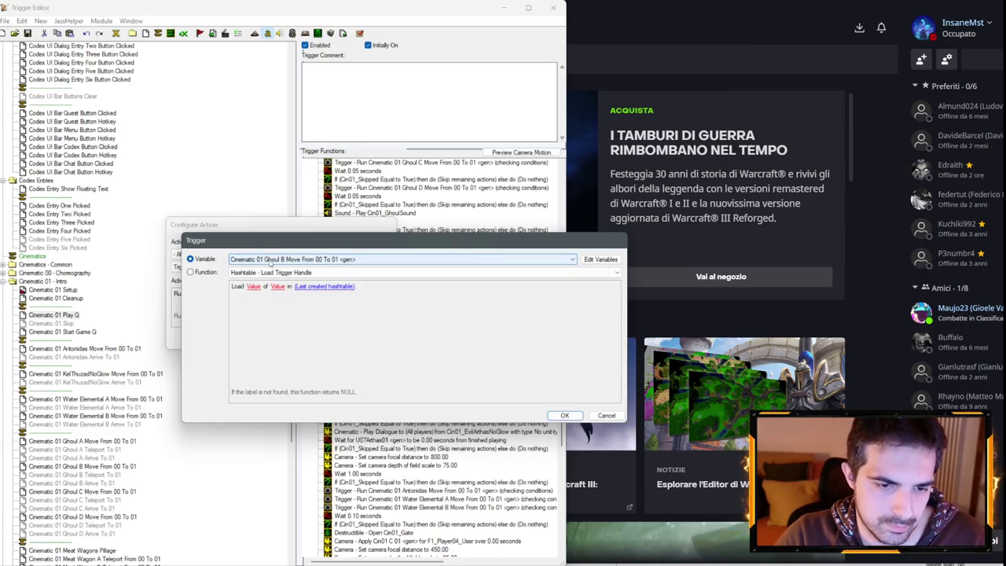
{"action": "key", "text": "Return"}
{"action": "key", "text": "Return"}
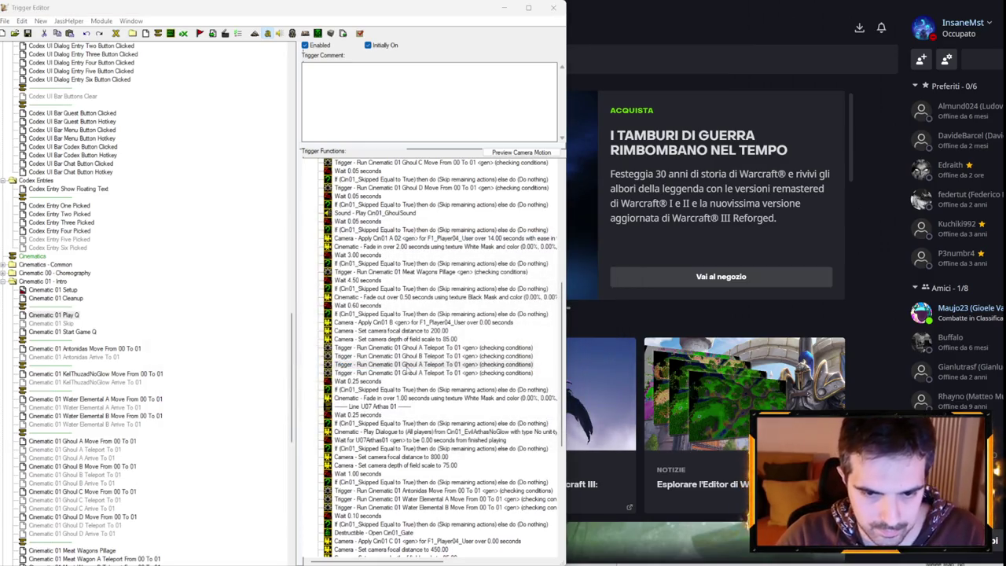
{"action": "key", "text": "Return"}
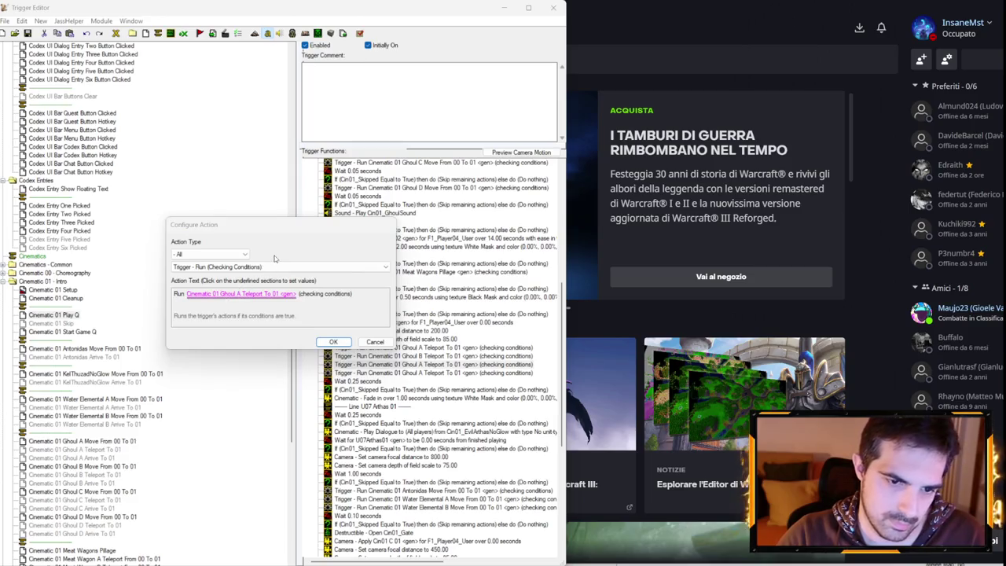
- Point the next two copied Run actions at Ghoul C Teleport and Ghoul D Teleport
{"action": "key", "text": "Return"}
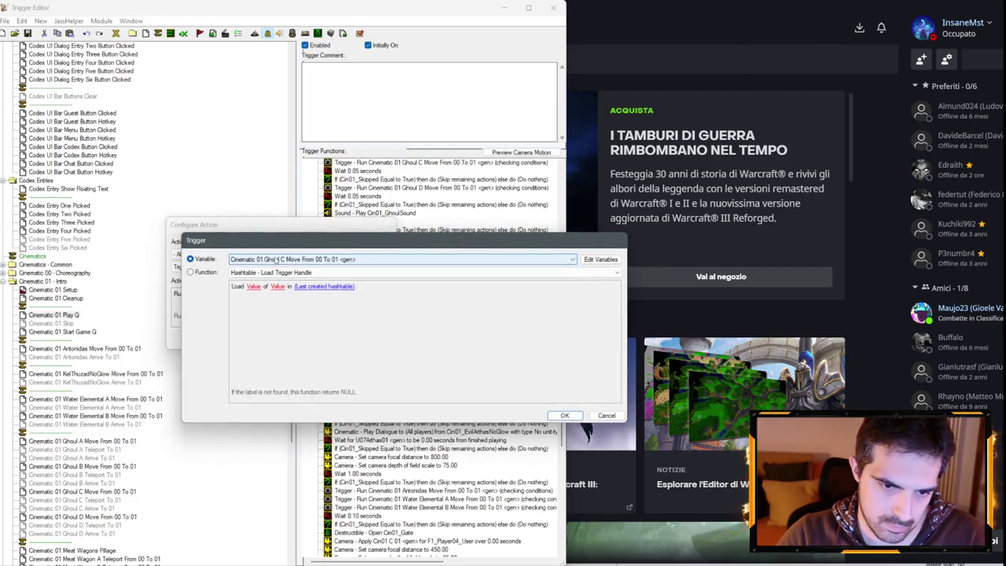
{"action": "key", "text": "Down"}
{"action": "key", "text": "Return"}
{"action": "key", "text": "Return"}
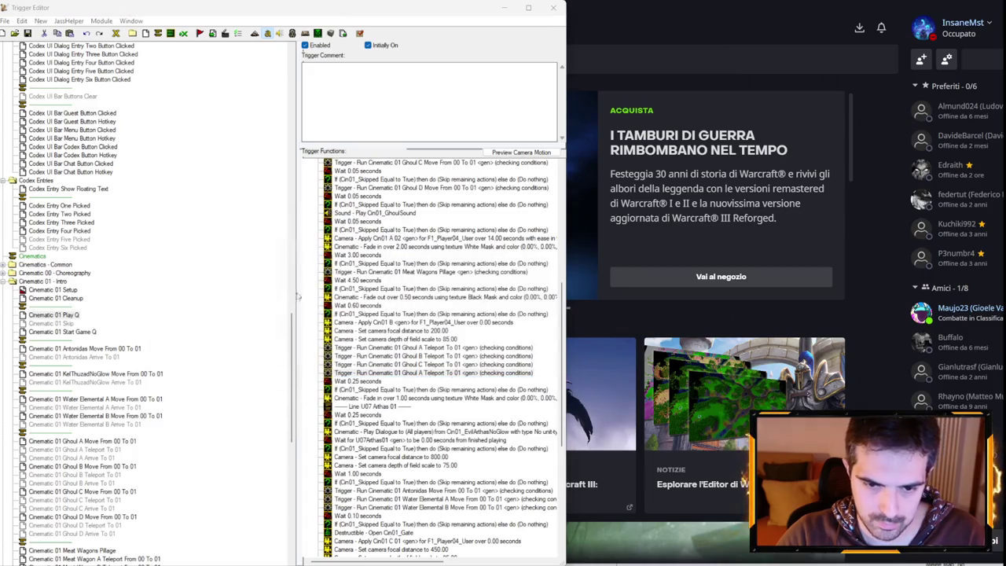
{"action": "key", "text": "Return"}
{"action": "key", "text": "Return"}
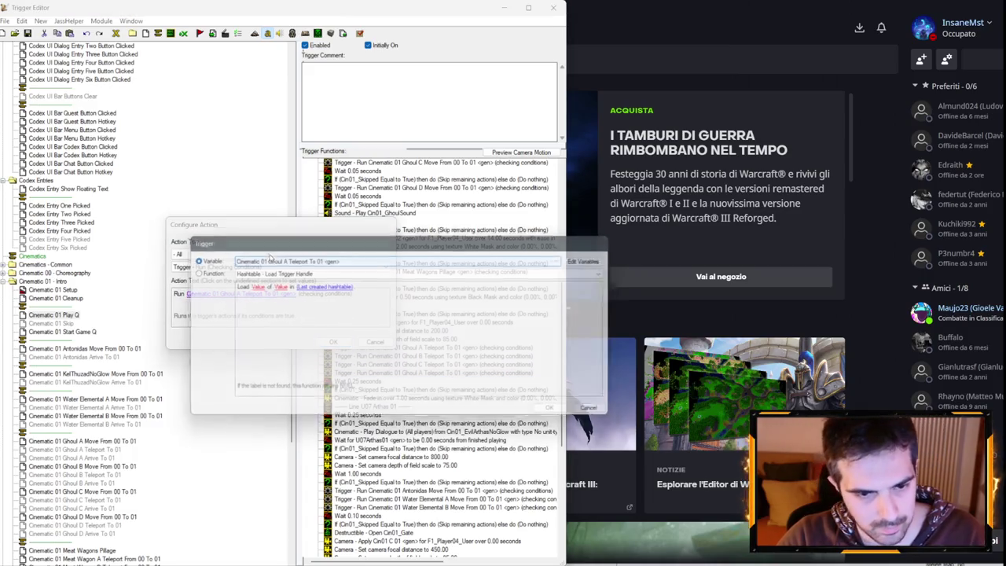
{"action": "key", "text": "alt+Down"}
{"action": "key", "text": "Down"}
{"action": "key", "text": "Down"}
{"action": "key", "text": "Down"}
{"action": "key", "text": "Down"}
{"action": "key", "text": "Down"}
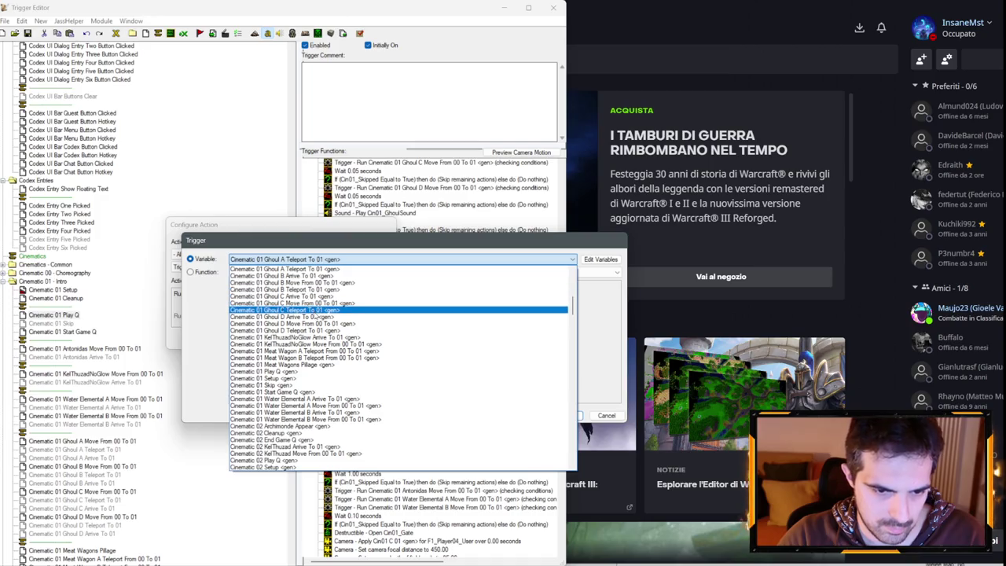
{"action": "key", "text": "Down"}
{"action": "key", "text": "Down"}
{"action": "key", "text": "Down"}
{"action": "key", "text": "Return"}
{"action": "key", "text": "Return"}
{"action": "key", "text": "Return"}
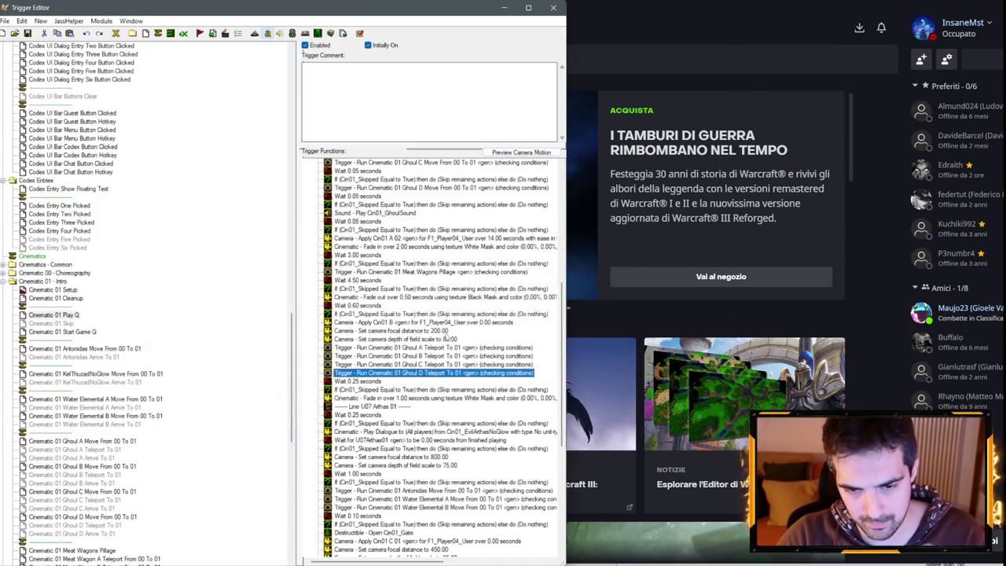
- Paste more Run copies, delete an extra one, and set one to run Meat Wagon A Teleport From 00 To 01
{"action": "key", "text": "ctrl+v"}
{"action": "key", "text": "ctrl+v"}
{"action": "key", "text": "ctrl+v"}
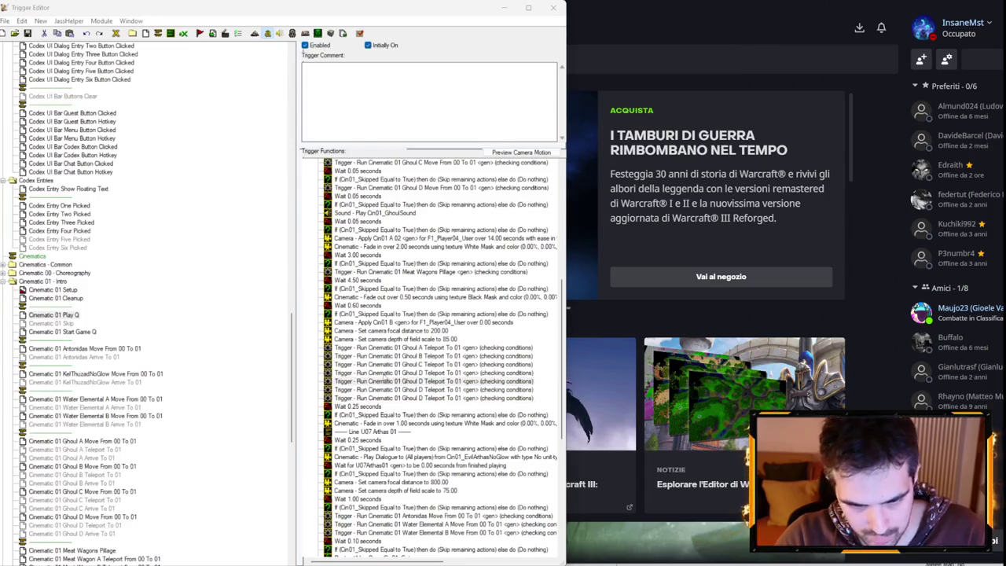
{"action": "key", "text": "Return"}
{"action": "left_click", "coordinate": [376, 342]}
{"action": "key", "text": "Down"}
{"action": "key", "text": "Delete"}
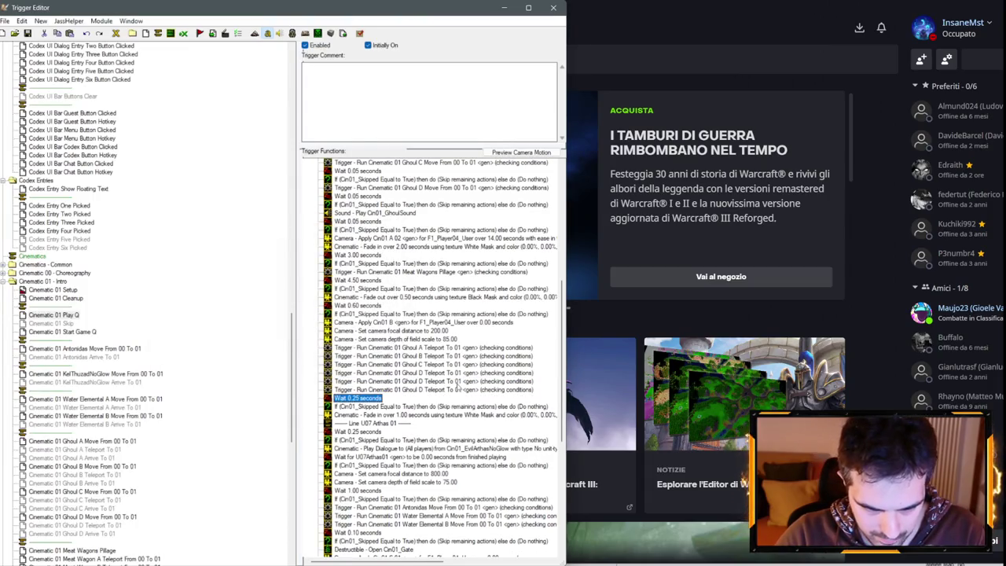
{"action": "key", "text": "Up"}
{"action": "key", "text": "Return"}
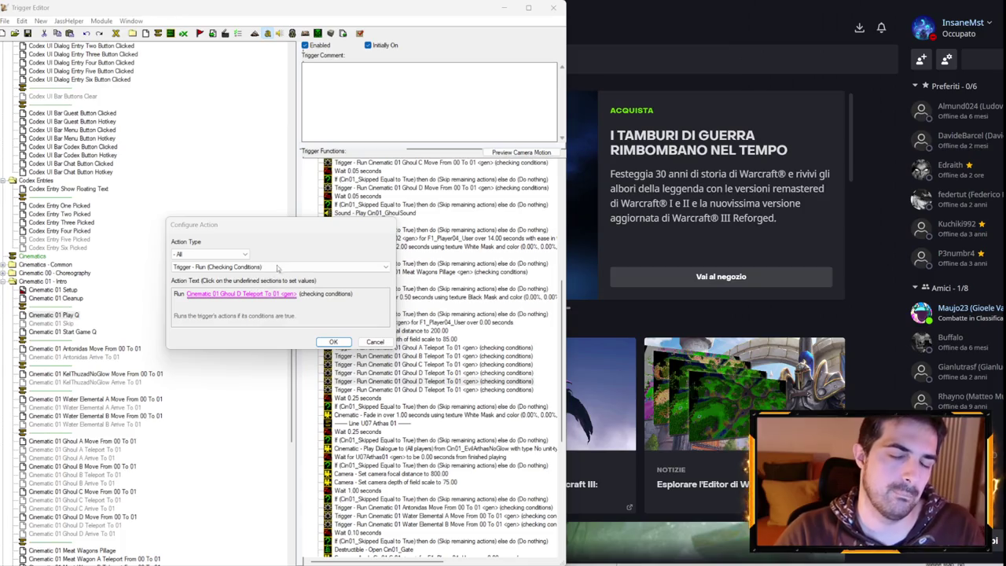
{"action": "key", "text": "Return"}
{"action": "left_click", "coordinate": [290, 263]}
{"action": "left_click", "coordinate": [298, 289]}
{"action": "key", "text": "Return"}
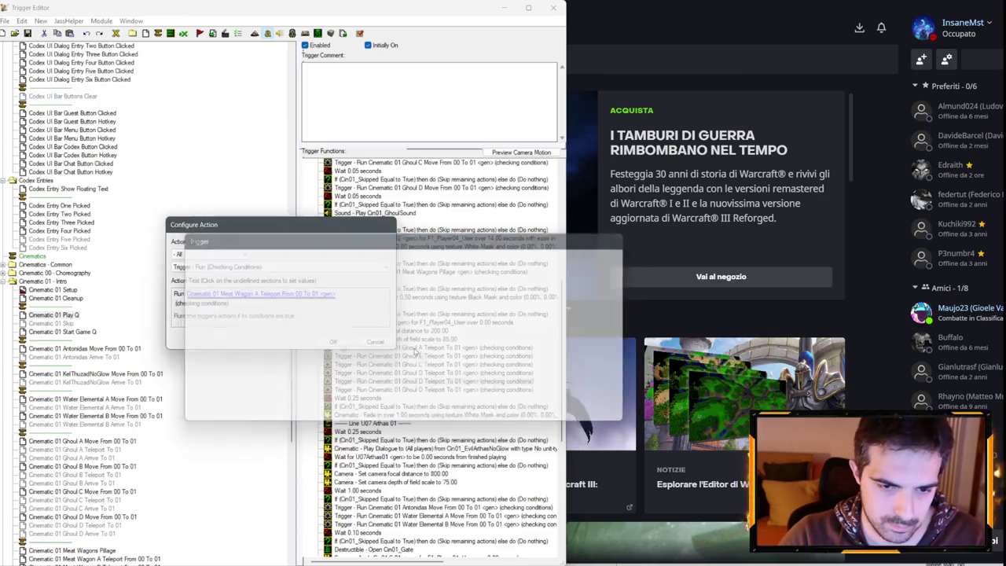
{"action": "key", "text": "Return"}
- Set the last copied Run action to run Meat Wagon B Teleport From 00 To 01
{"action": "double_click", "coordinate": [438, 389]}
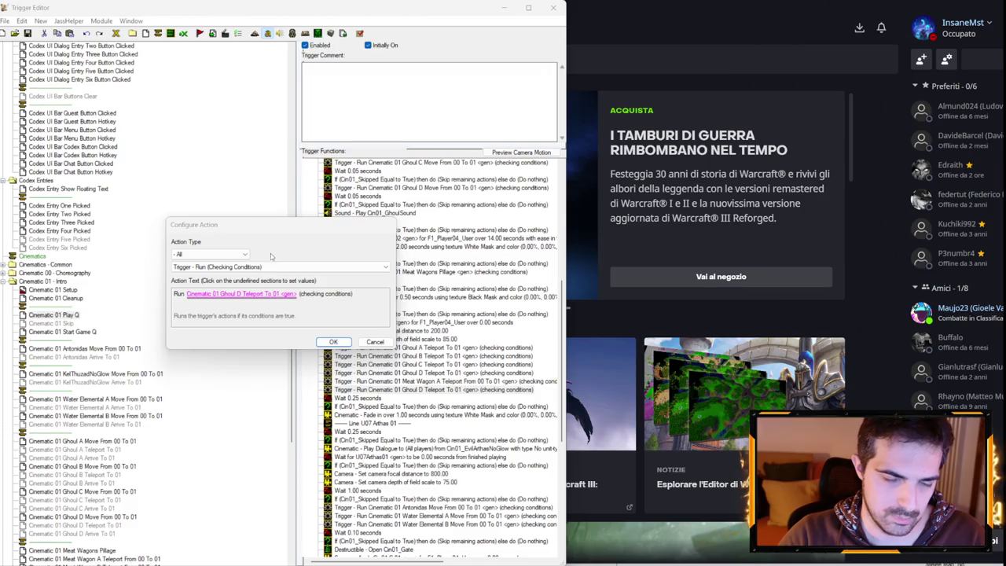
{"action": "key", "text": "Return"}
{"action": "left_click", "coordinate": [291, 262]}
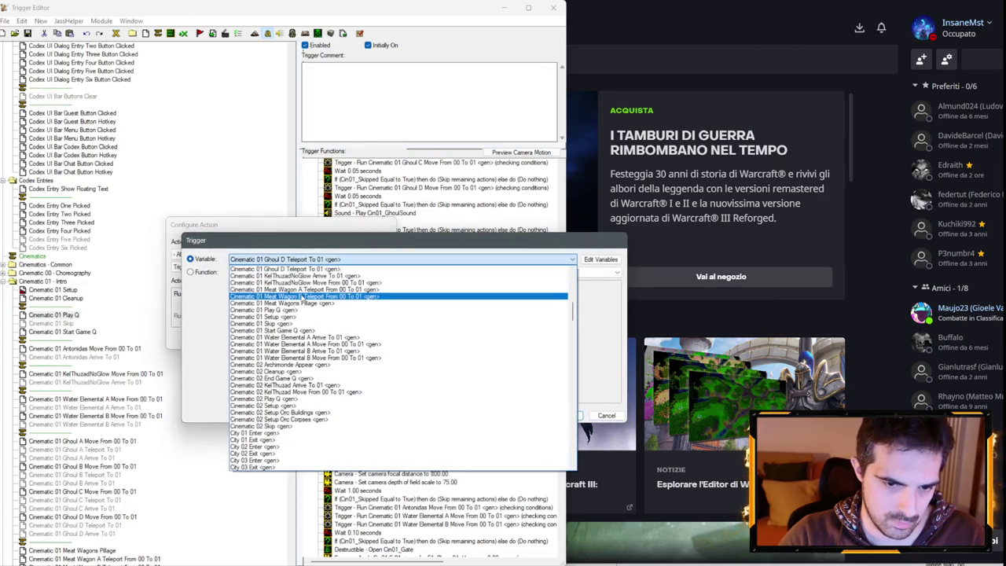
{"action": "left_click", "coordinate": [299, 291]}
{"action": "key", "text": "Return"}
{"action": "key", "text": "Return"}
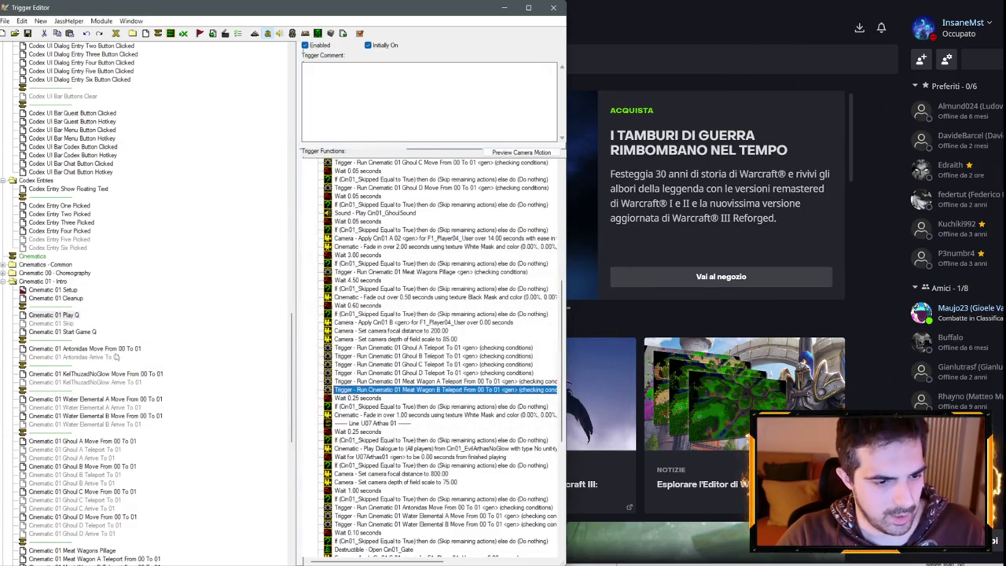
{"action": "scroll", "coordinate": [117, 357], "scroll_direction": "down", "scroll_amount": 6}
{"action": "left_click", "coordinate": [106, 306]}
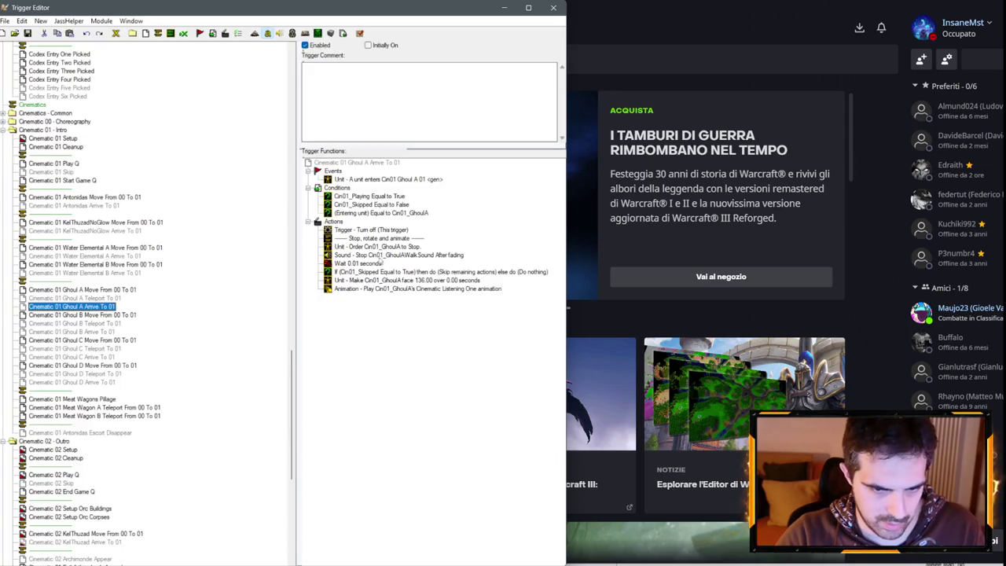
- Paste a stop order after the teleport move in Ghoul A and Ghoul B Teleport To 01
{"action": "left_click", "coordinate": [118, 299]}
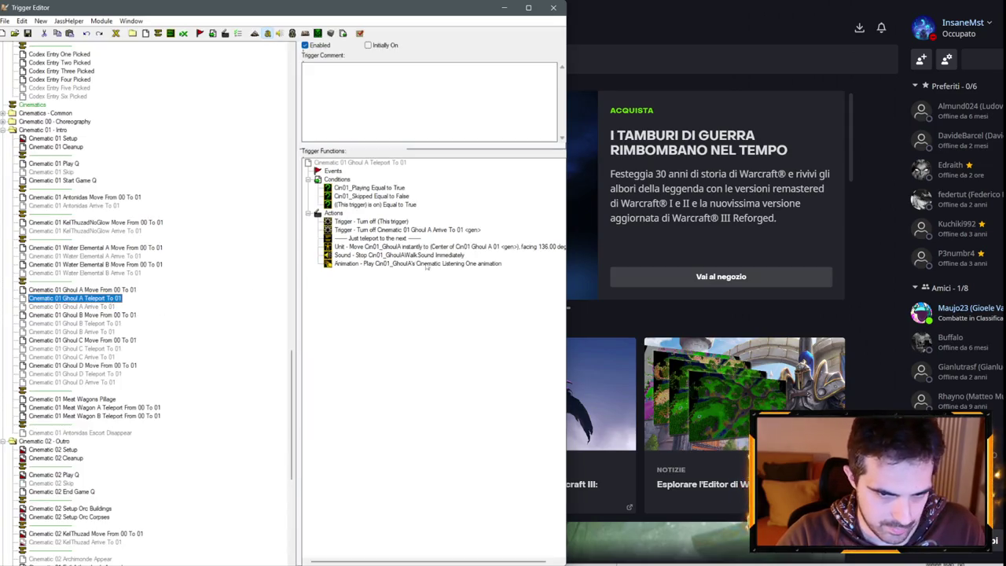
{"action": "left_click", "coordinate": [366, 247]}
{"action": "key", "text": "ctrl+v"}
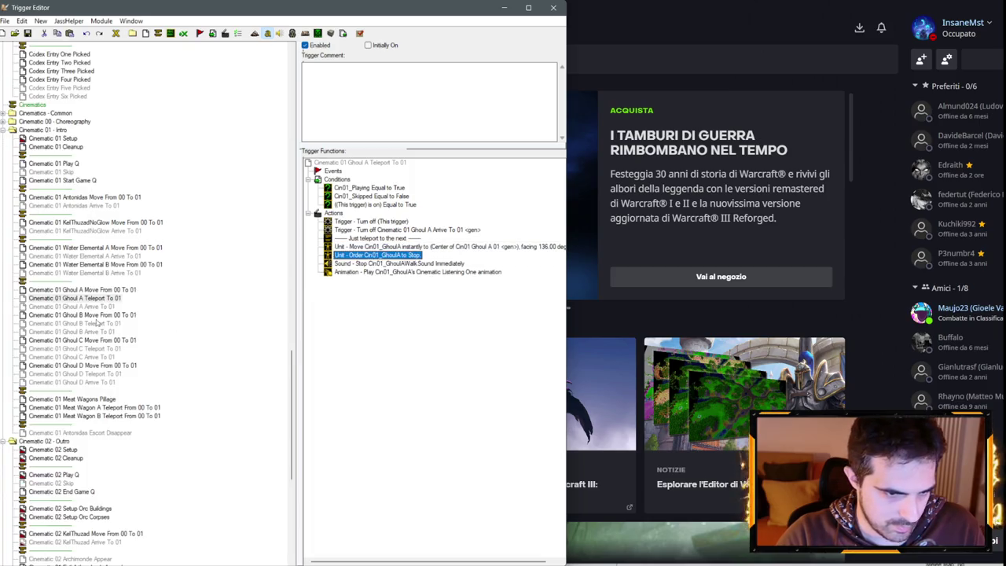
{"action": "left_click", "coordinate": [95, 331]}
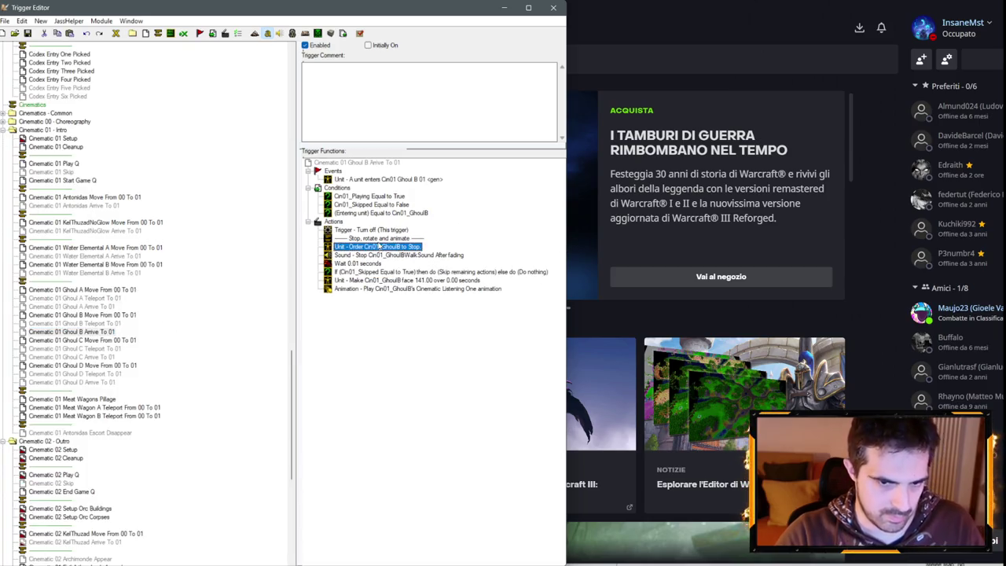
{"action": "left_click", "coordinate": [122, 322]}
{"action": "left_click", "coordinate": [383, 246]}
{"action": "key", "text": "ctrl+v"}
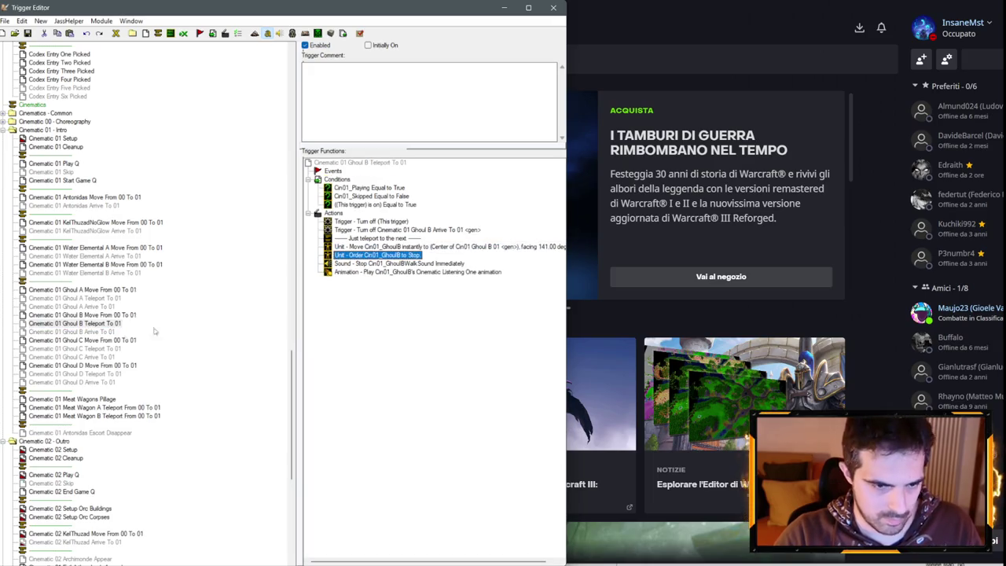
- Paste a stop order after the move in Ghoul C Teleport To 01, then select Ghoul D's move action
{"action": "left_click", "coordinate": [116, 301]}
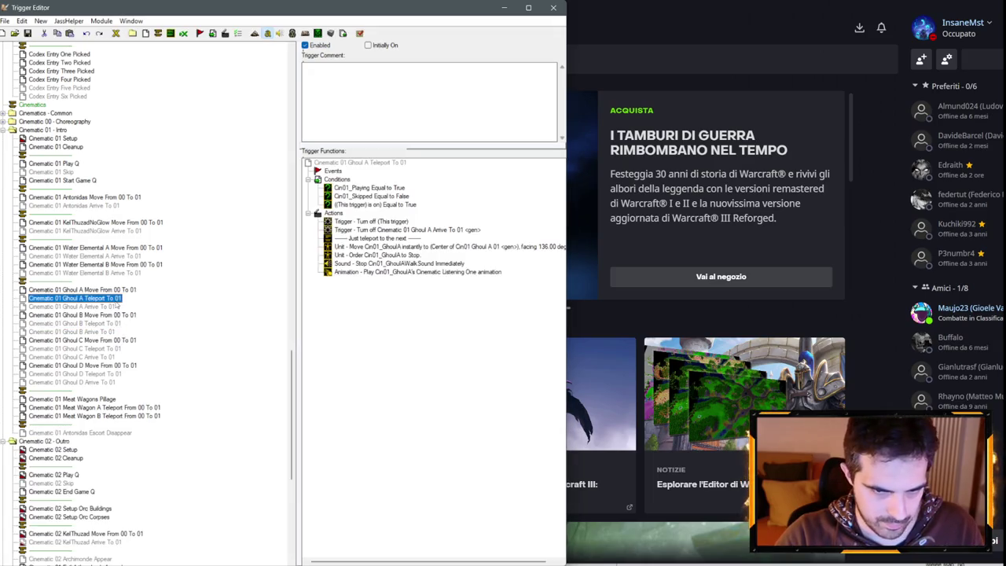
{"action": "left_click", "coordinate": [95, 357]}
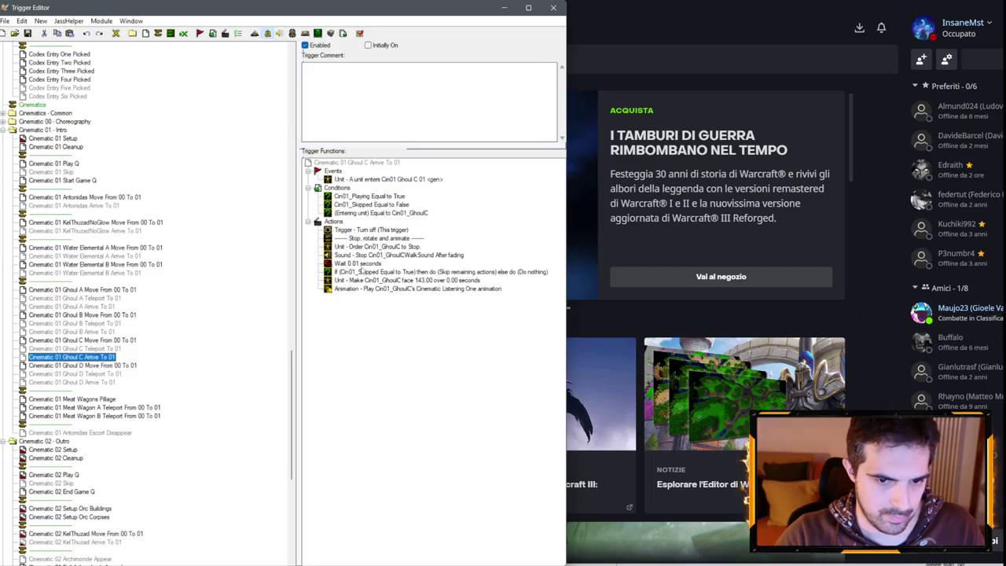
{"action": "left_click", "coordinate": [94, 349]}
{"action": "left_click", "coordinate": [362, 249]}
{"action": "key", "text": "ctrl+v"}
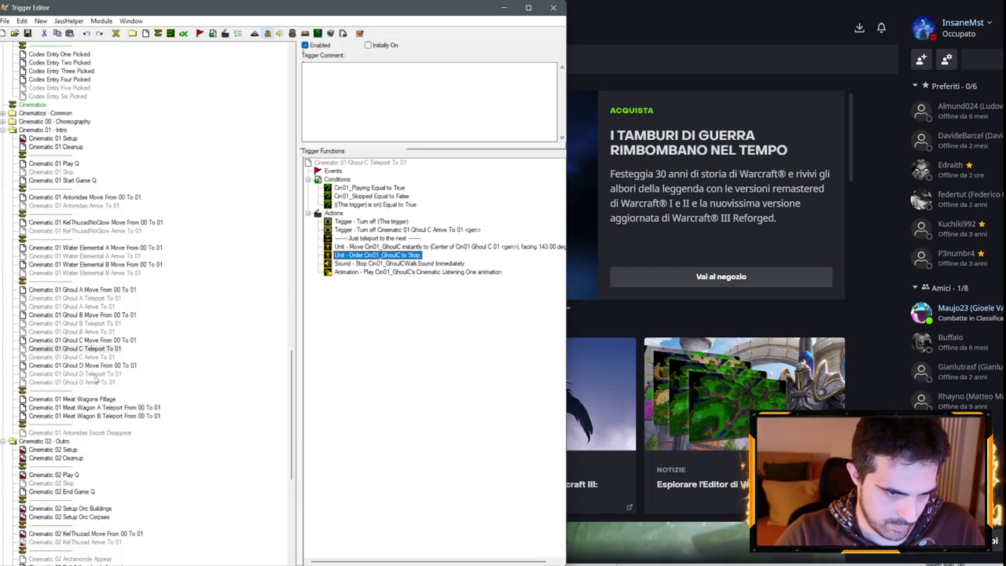
{"action": "left_click", "coordinate": [95, 382]}
{"action": "left_click", "coordinate": [106, 374]}
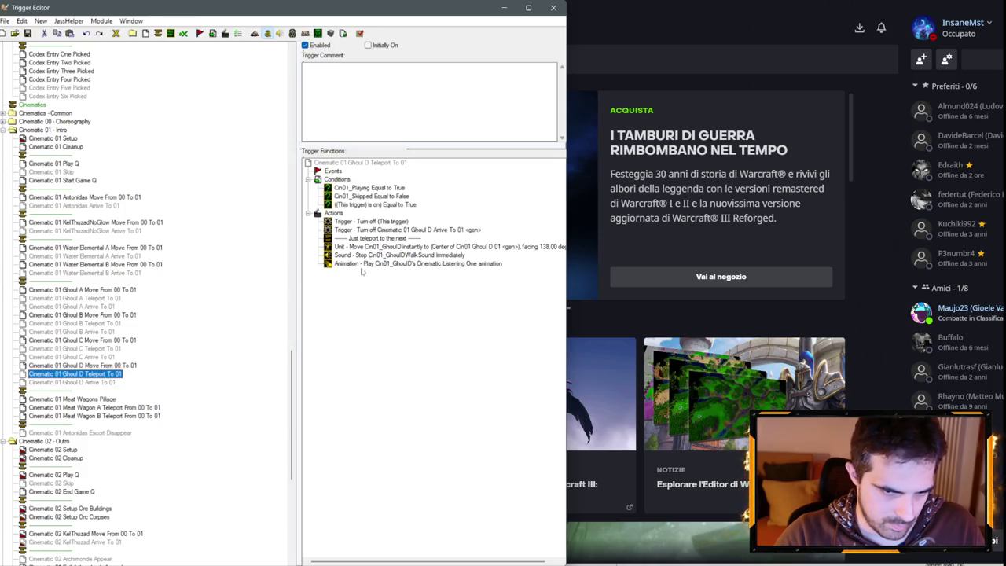
{"action": "left_click", "coordinate": [382, 249]}
- Add a stop order in Meat Wagon A Teleport From 00 To 01 targeting Cin01_MeatWagonA
{"action": "left_click", "coordinate": [94, 407]}
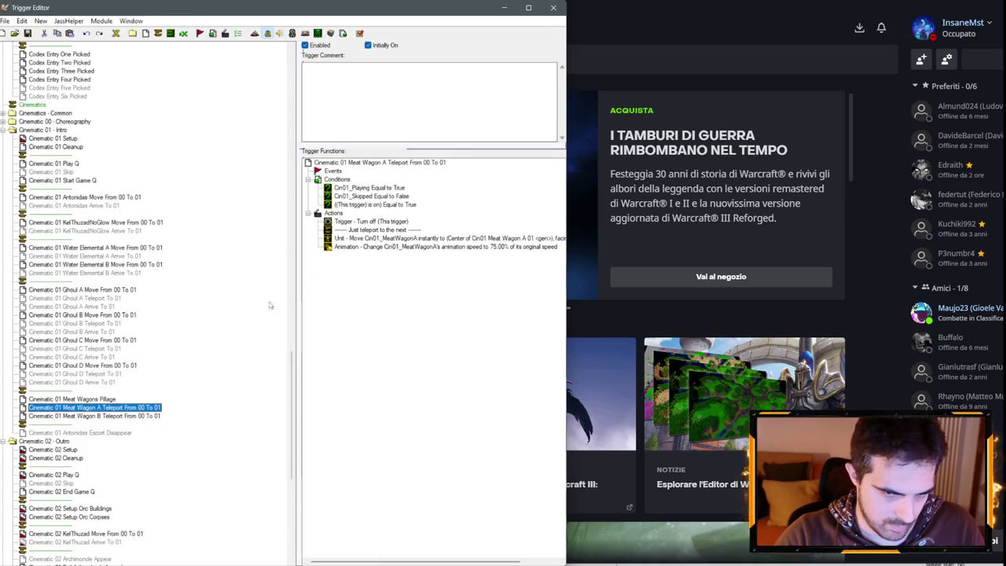
{"action": "left_click", "coordinate": [375, 237]}
{"action": "key", "text": "ctrl+v"}
{"action": "double_click", "coordinate": [340, 246]}
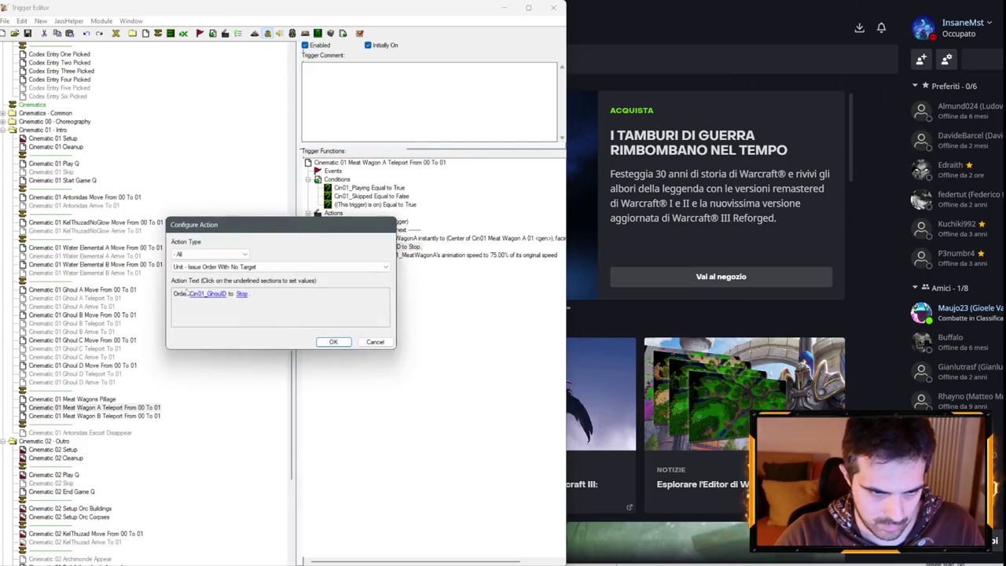
{"action": "left_click", "coordinate": [205, 293]}
{"action": "left_click", "coordinate": [232, 272]}
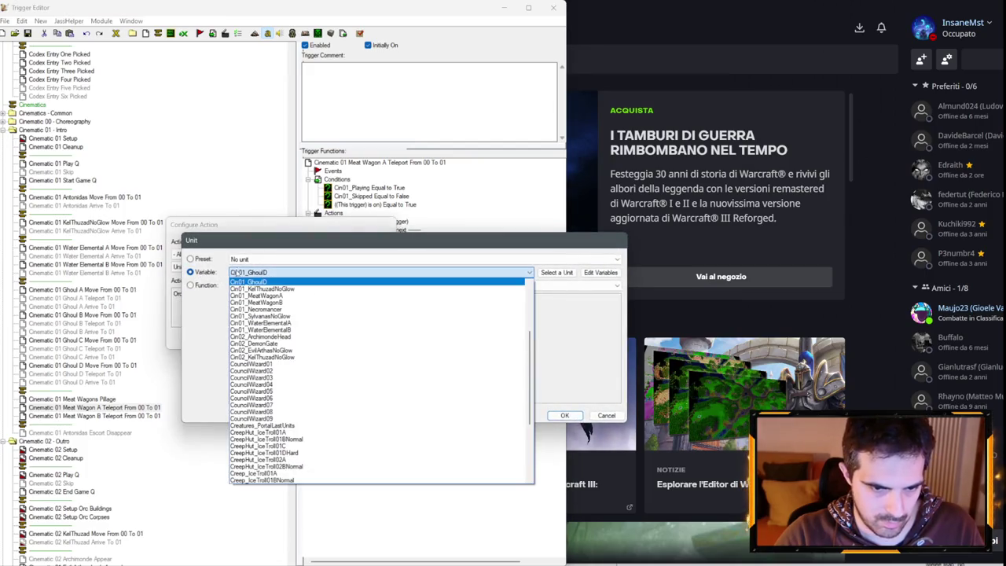
{"action": "left_click", "coordinate": [288, 309]}
{"action": "key", "text": "Return"}
{"action": "key", "text": "Return"}
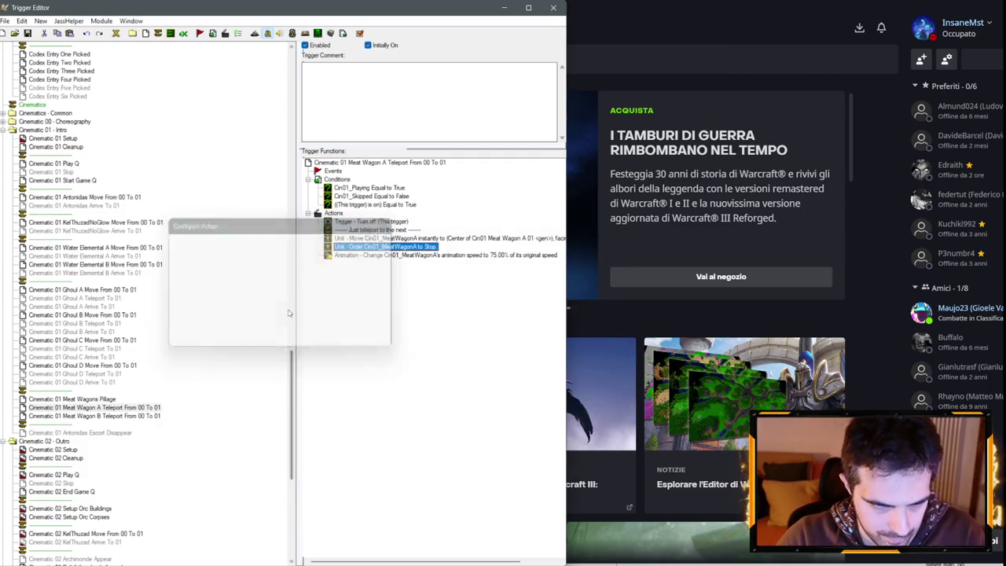
- Paste the stop order into Meat Wagon B Teleport and retarget it to Cin01_MeatWagonB
{"action": "left_click", "coordinate": [95, 415]}
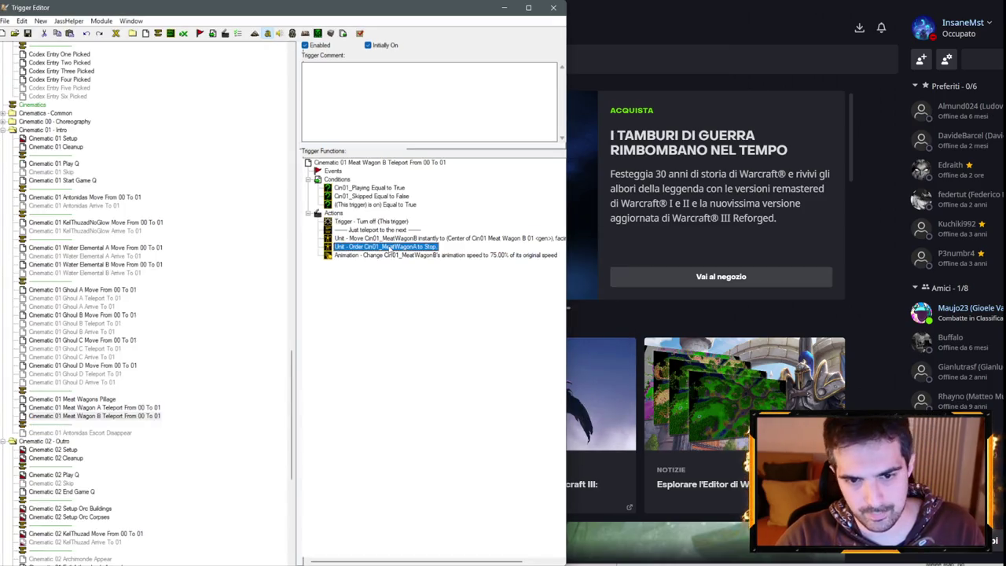
{"action": "key", "text": "Return"}
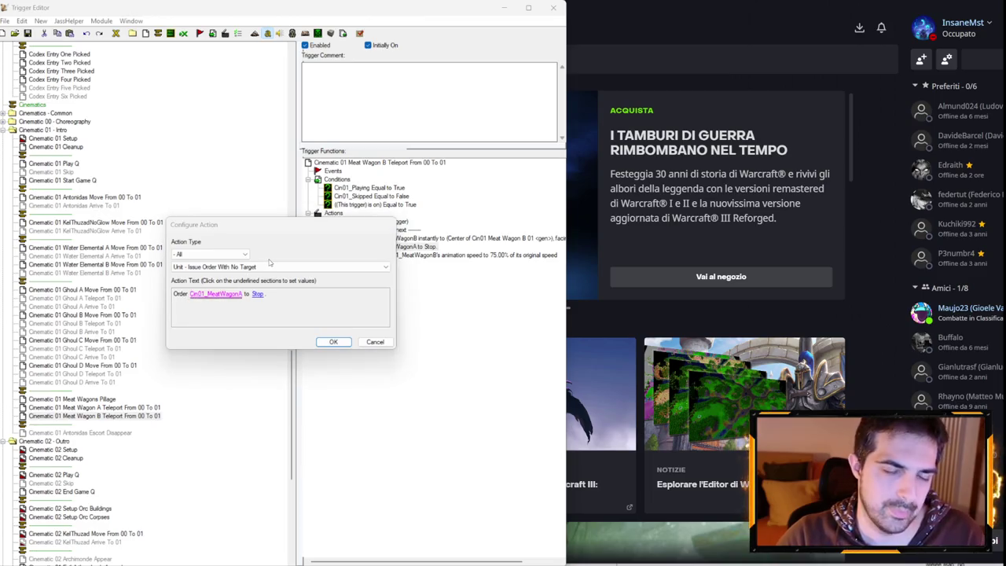
{"action": "left_click", "coordinate": [224, 295]}
{"action": "scroll", "coordinate": [268, 273], "scroll_direction": "down", "scroll_amount": 1}
{"action": "key", "text": "Return"}
{"action": "key", "text": "Return"}
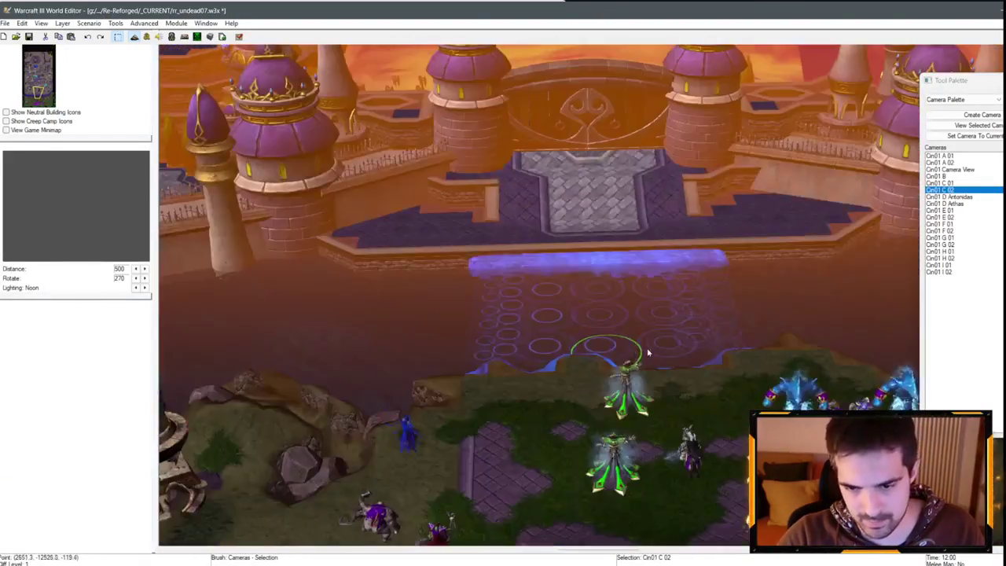
- Switch to the Unit Palette and delete the blue buildings and the two heroes near the shore
{"action": "scroll", "coordinate": [649, 354], "scroll_direction": "down", "scroll_amount": 5}
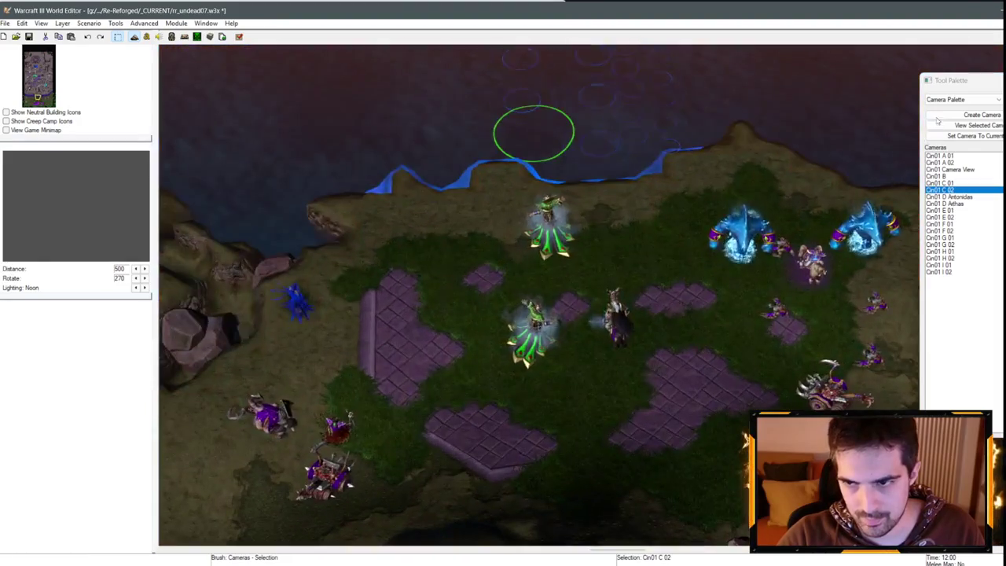
{"action": "left_click", "coordinate": [963, 99]}
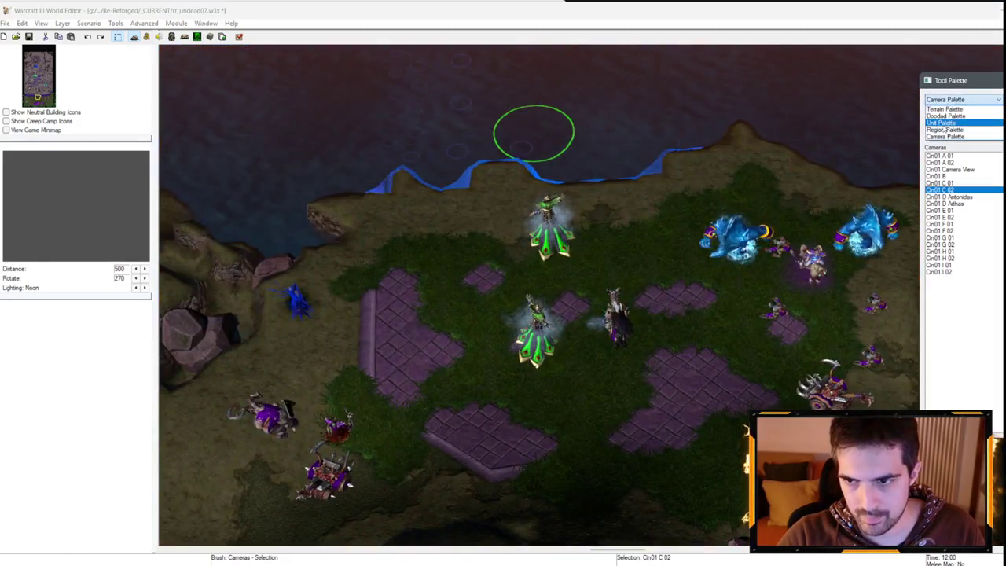
{"action": "left_click", "coordinate": [941, 122]}
{"action": "key", "text": "Up"}
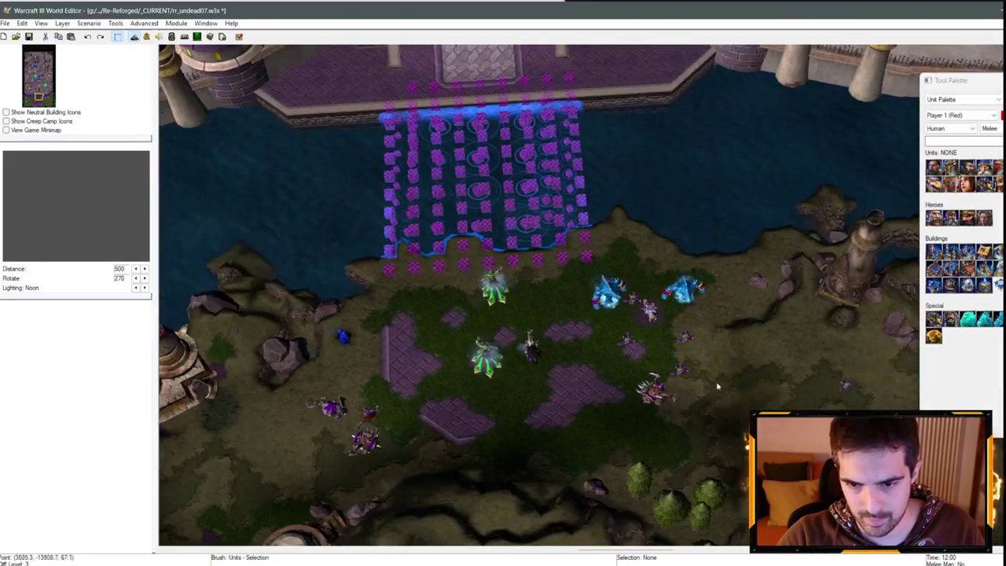
{"action": "mouse_move", "coordinate": [717, 386]}
{"action": "left_mouse_down"}
{"action": "mouse_move", "coordinate": [618, 314]}
{"action": "mouse_move", "coordinate": [591, 277]}
{"action": "left_mouse_up"}
{"action": "key", "text": "Delete"}
{"action": "left_click_drag", "start_coordinate": [588, 411], "coordinate": [459, 294]}
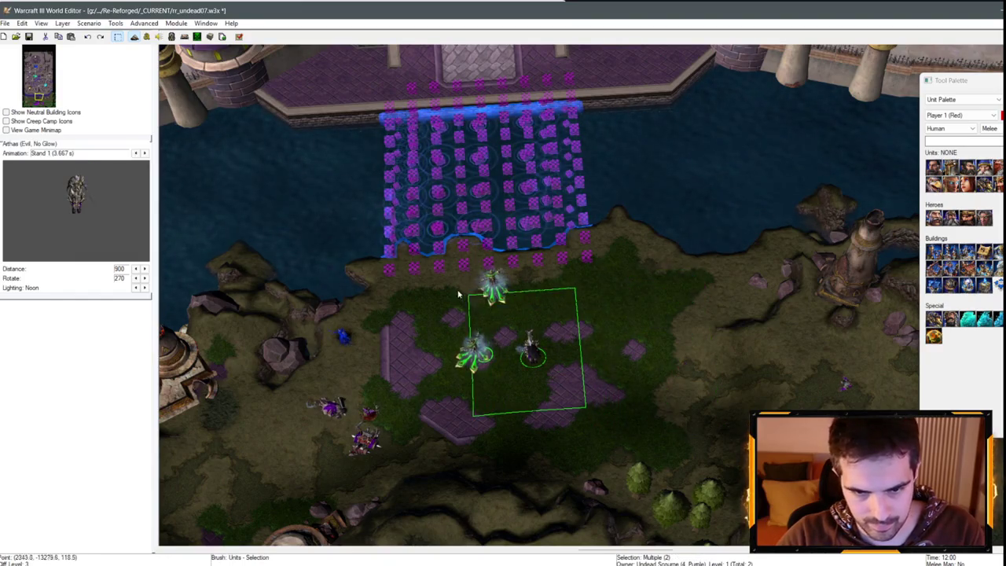
{"action": "key", "text": "Delete"}
- Delete the group of four units and the units among the towers
{"action": "key", "text": "Left"}
{"action": "key", "text": "Down"}
{"action": "left_click_drag", "start_coordinate": [381, 257], "coordinate": [515, 415]}
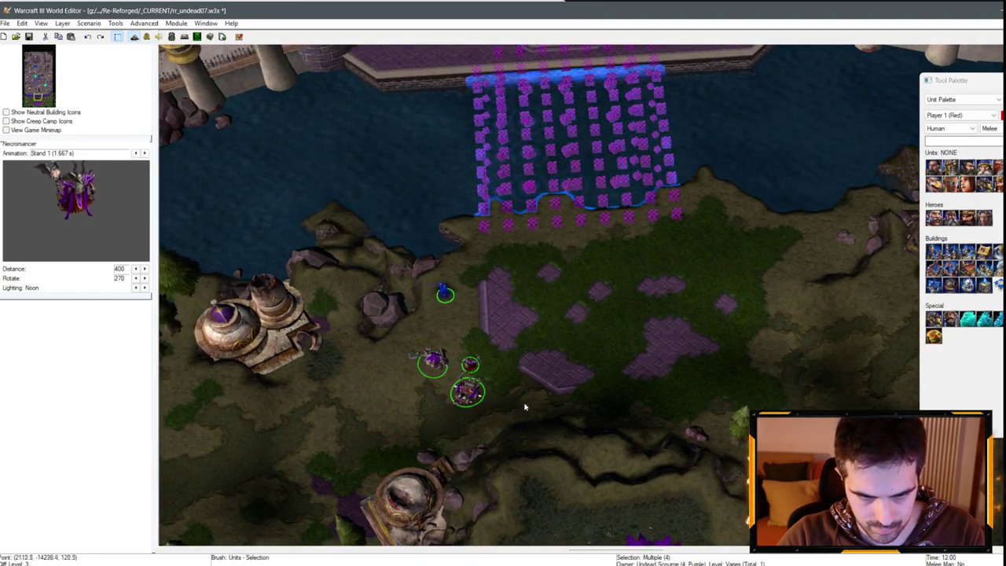
{"action": "key", "text": "Delete"}
{"action": "key", "text": "Right"}
{"action": "left_click_drag", "start_coordinate": [306, 270], "coordinate": [538, 390]}
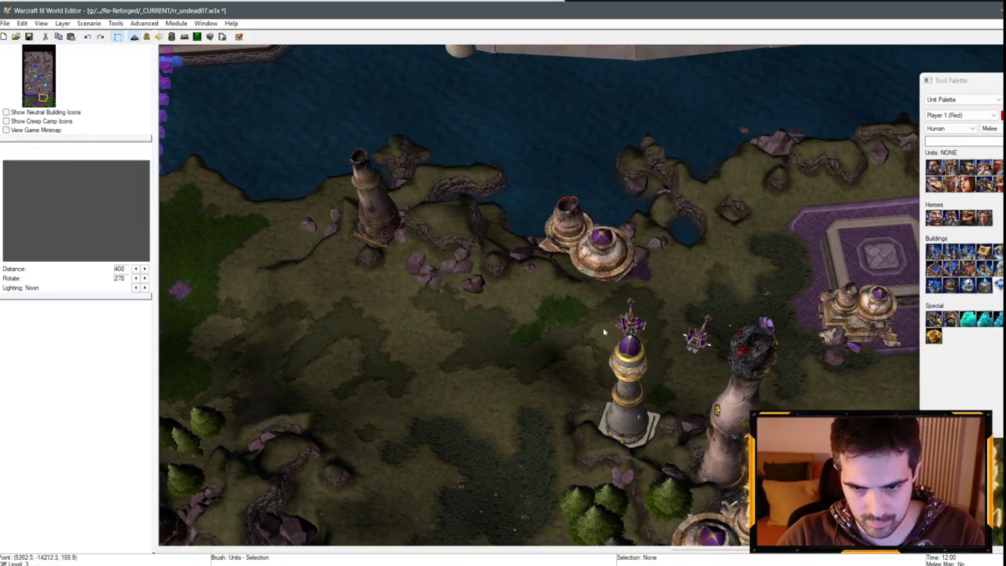
{"action": "left_click_drag", "start_coordinate": [584, 300], "coordinate": [717, 363]}
{"action": "key", "text": "Delete"}
- Delete the two blue crystal units near the city
{"action": "key", "text": "Up"}
{"action": "key", "text": "Up"}
{"action": "key", "text": "Up"}
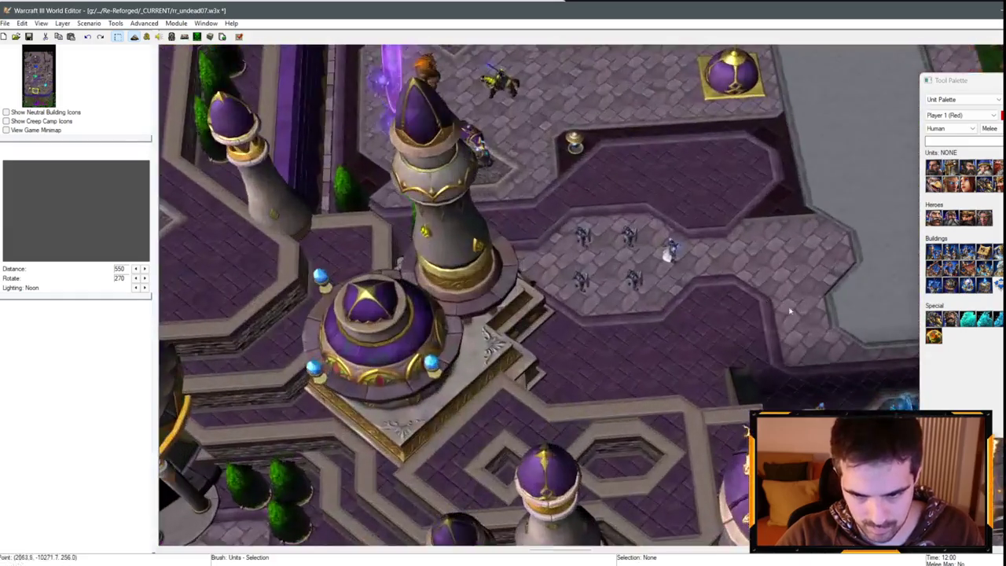
{"action": "scroll", "coordinate": [790, 311], "scroll_direction": "down", "scroll_amount": 3}
{"action": "left_click_drag", "start_coordinate": [612, 259], "coordinate": [801, 390]}
{"action": "key", "text": "Delete"}
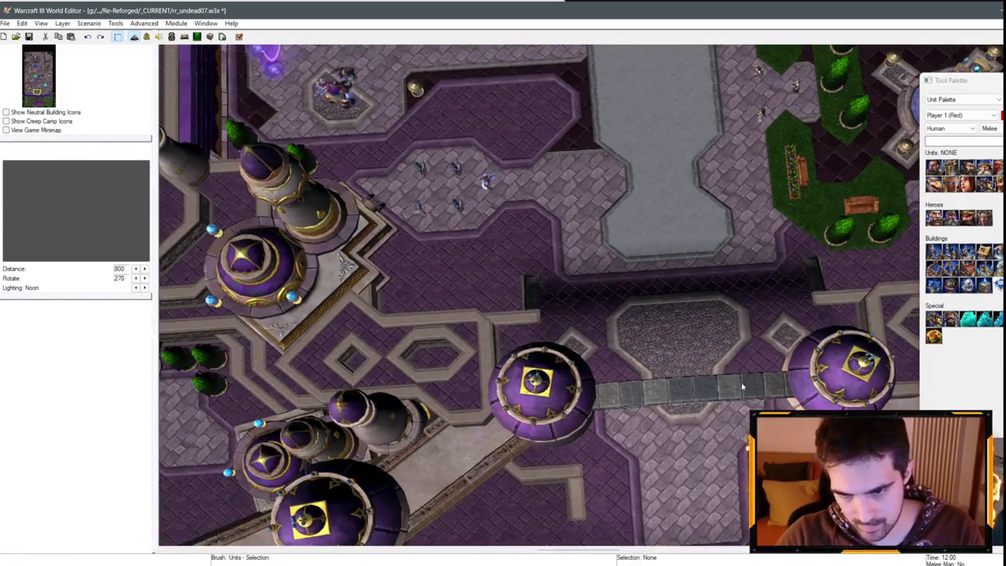
{"action": "scroll", "coordinate": [742, 386], "scroll_direction": "up", "scroll_amount": 3}
- Reopen the Trigger Editor on Cinematic 01 Setup
{"action": "left_click", "coordinate": [150, 38]}
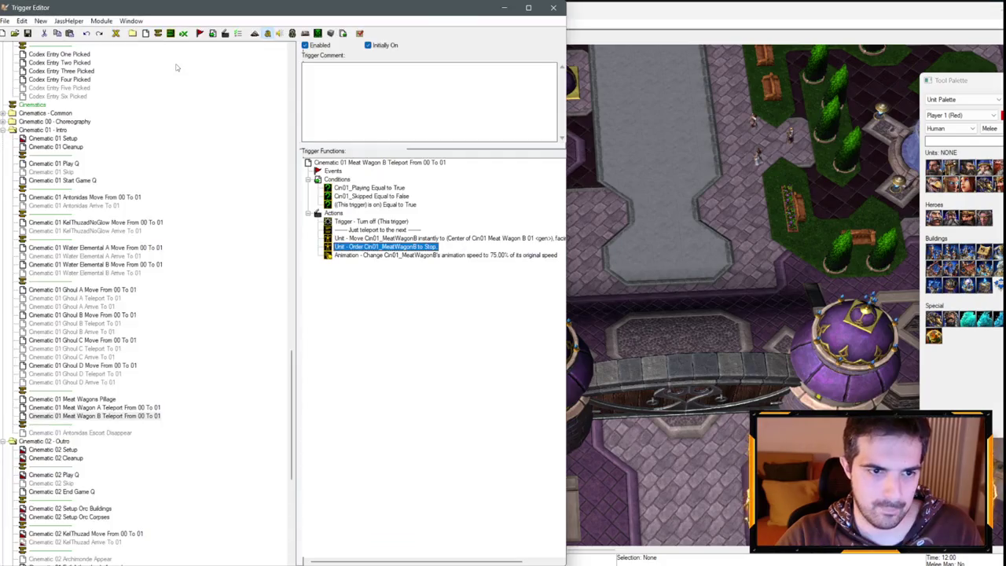
{"action": "left_click", "coordinate": [515, 9]}
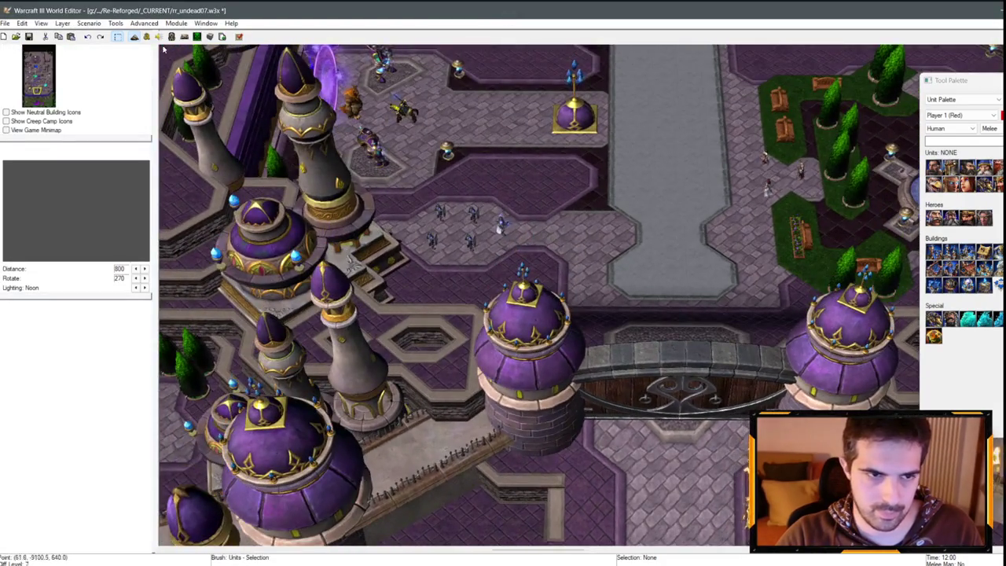
{"action": "left_click", "coordinate": [158, 37]}
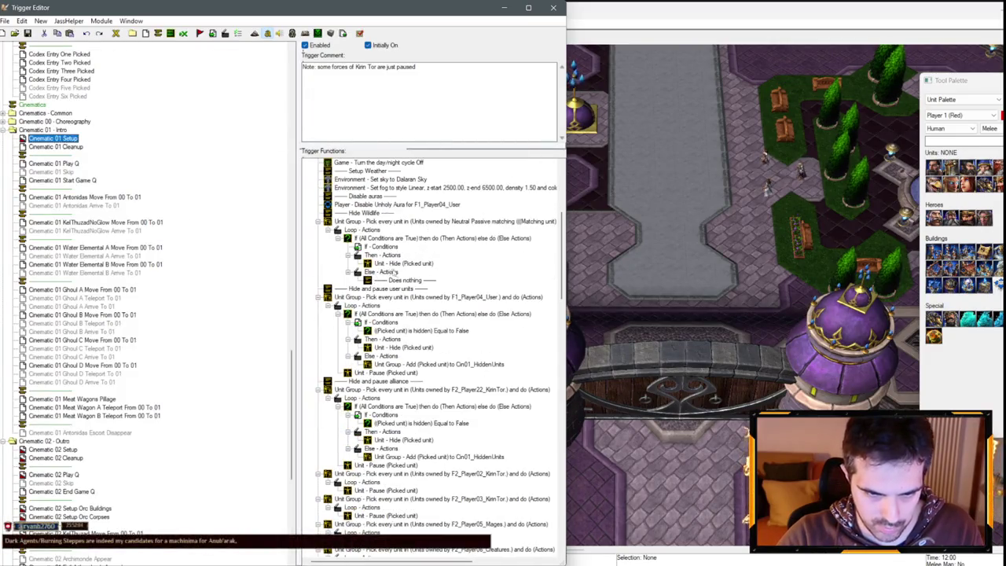
- Add 'Turn collision for (Last created unit) Off' after Antonidas's colour change
{"action": "scroll", "coordinate": [394, 272], "scroll_direction": "up", "scroll_amount": 6}
{"action": "scroll", "coordinate": [431, 294], "scroll_direction": "down", "scroll_amount": 13}
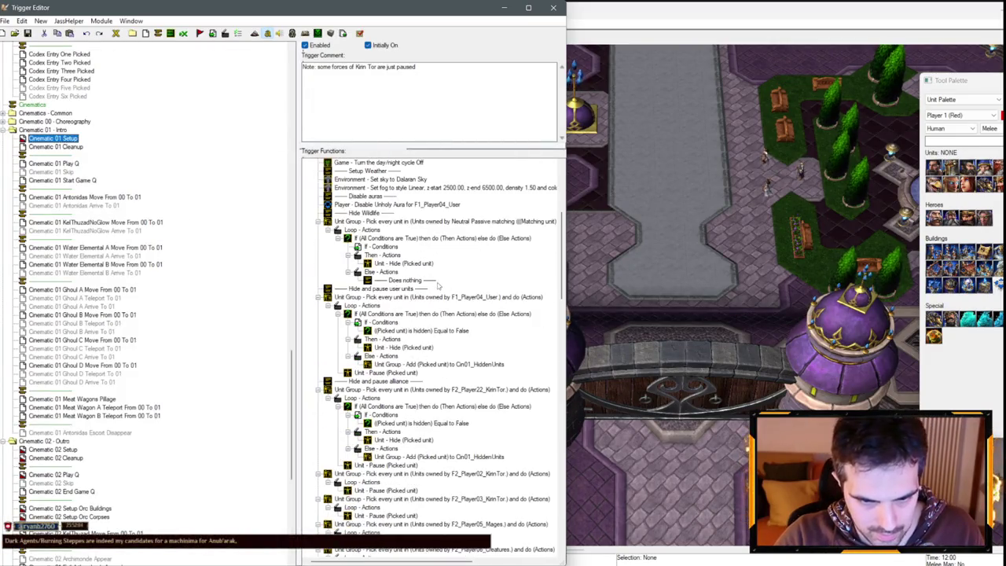
{"action": "scroll", "coordinate": [427, 337], "scroll_direction": "down", "scroll_amount": 3}
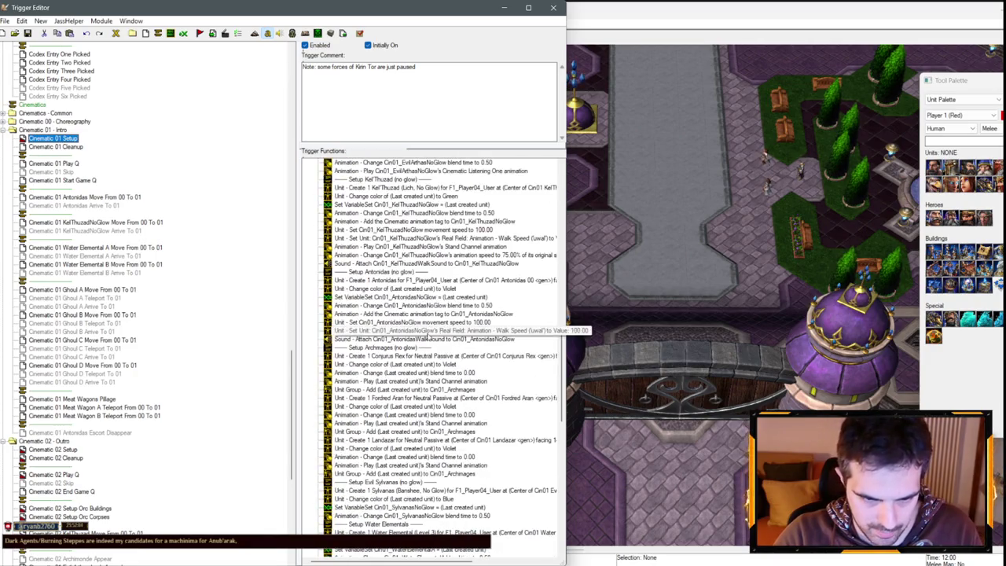
{"action": "double_click", "coordinate": [390, 289]}
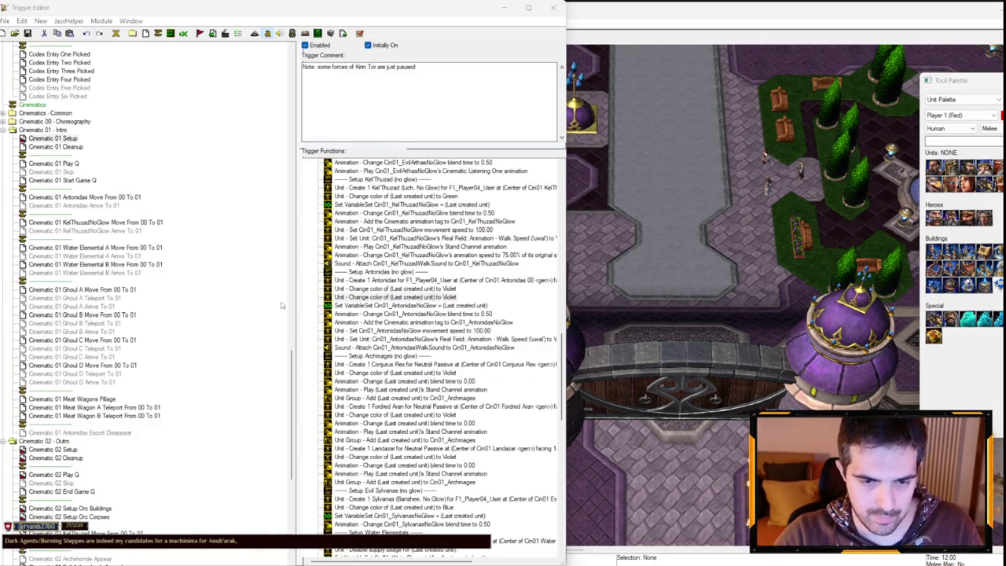
{"action": "left_click", "coordinate": [209, 256]}
{"action": "left_click", "coordinate": [211, 270]}
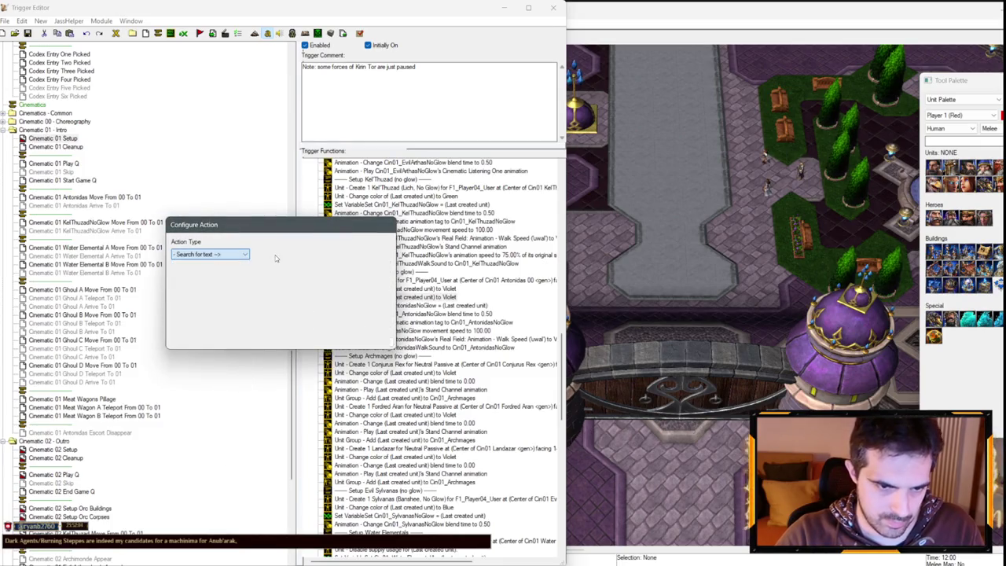
{"action": "type", "text": "c"}
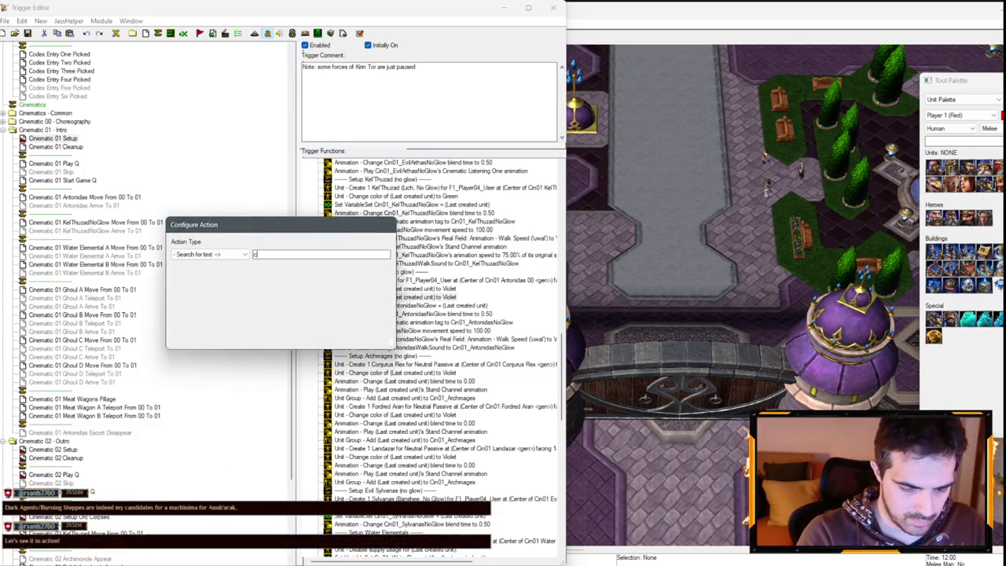
{"action": "type", "text": "or"}
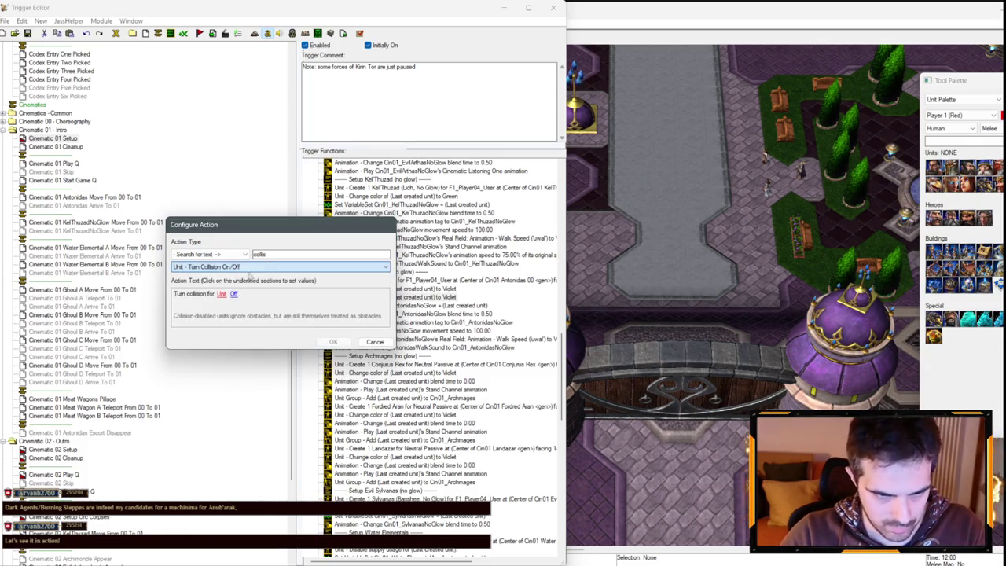
{"action": "left_click", "coordinate": [221, 296]}
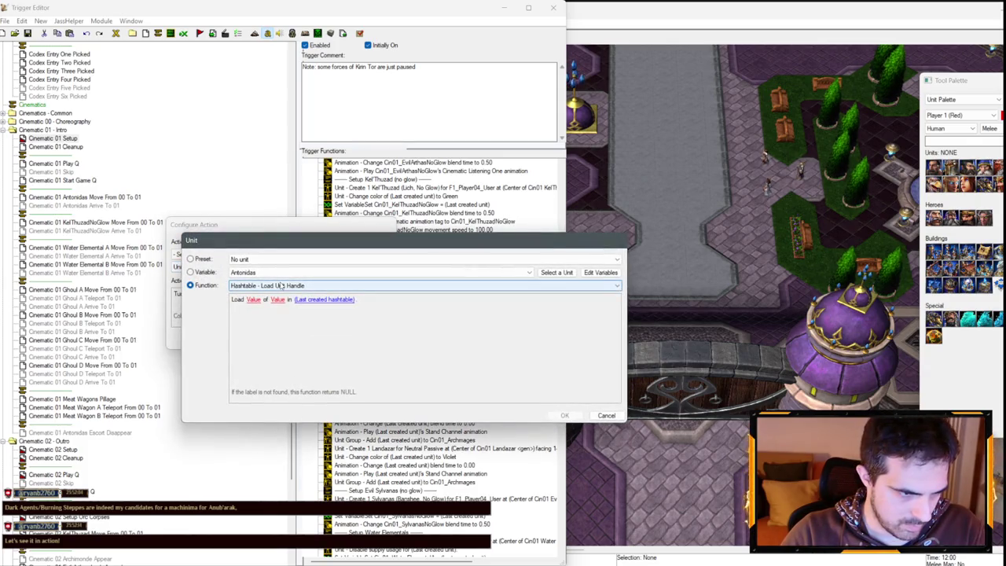
{"action": "left_click", "coordinate": [251, 287]}
{"action": "left_click", "coordinate": [259, 305]}
{"action": "key", "text": "Return"}
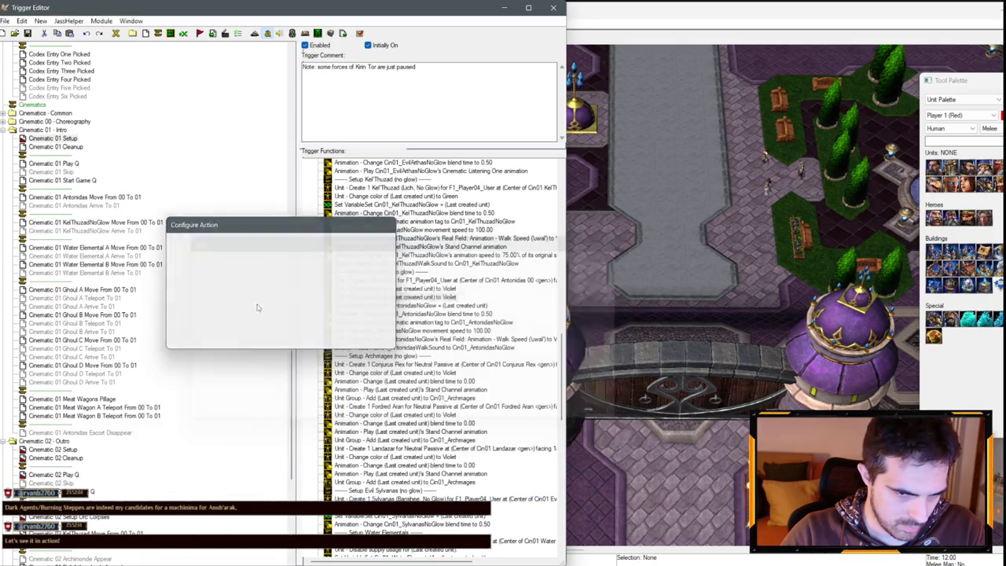
{"action": "key", "text": "Return"}
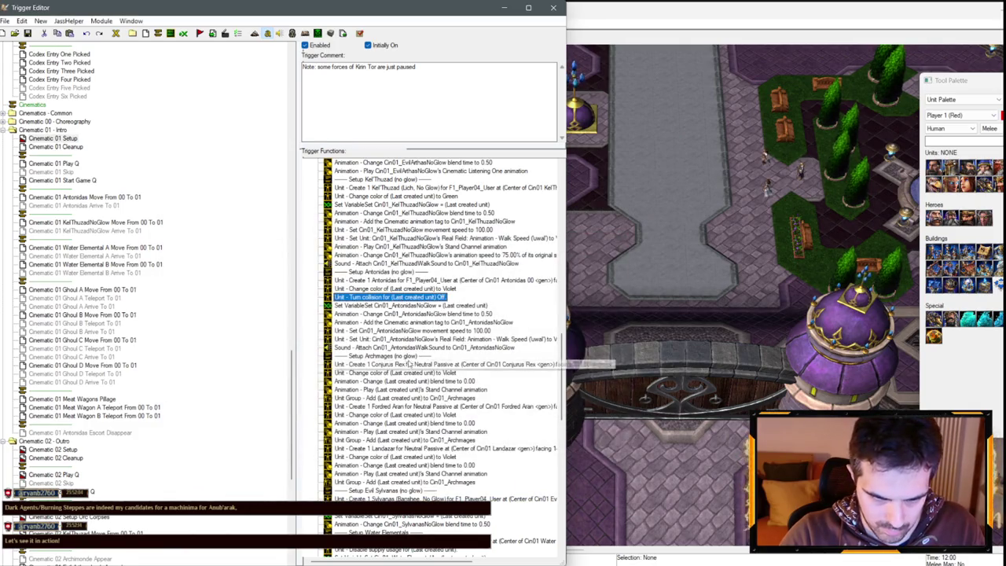
- Paste the collision-off action below each Water Elemental's supply usage line, then return to the map
{"action": "scroll", "coordinate": [408, 365], "scroll_direction": "down", "scroll_amount": 8}
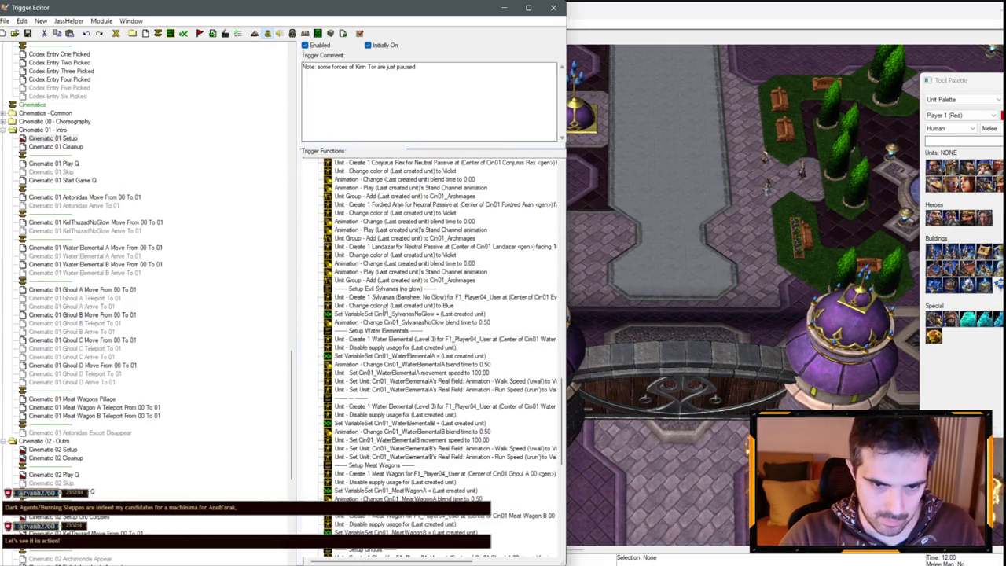
{"action": "key", "text": "ctrl+v"}
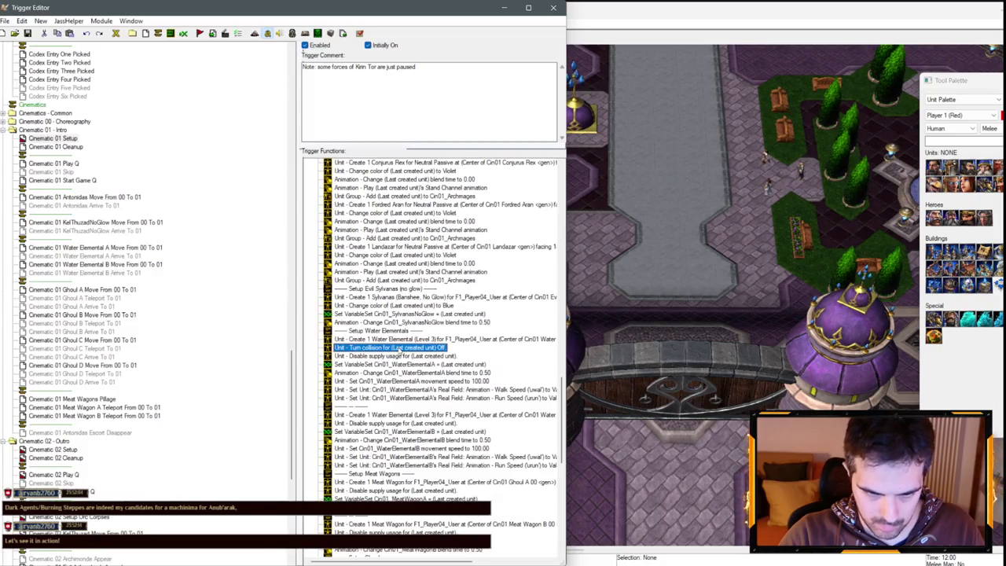
{"action": "left_click_drag", "start_coordinate": [391, 364], "coordinate": [390, 366]}
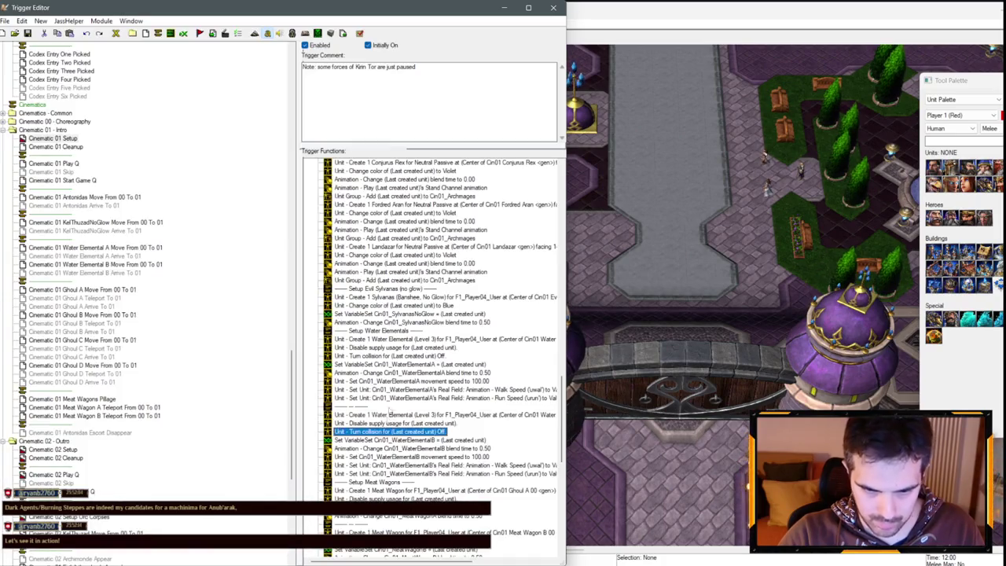
{"action": "left_click", "coordinate": [582, 227]}
{"action": "scroll", "coordinate": [582, 227], "scroll_direction": "up", "scroll_amount": 3}
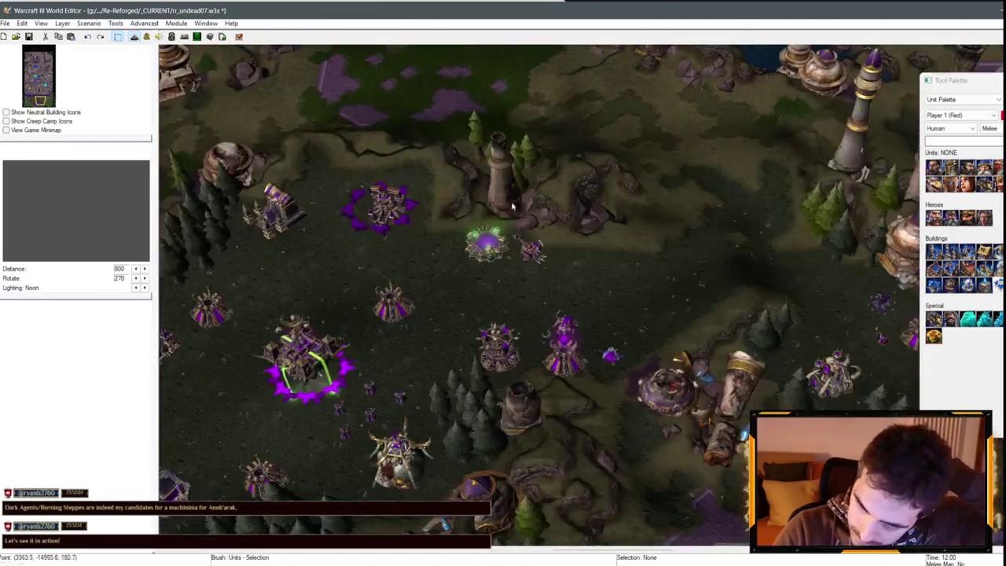
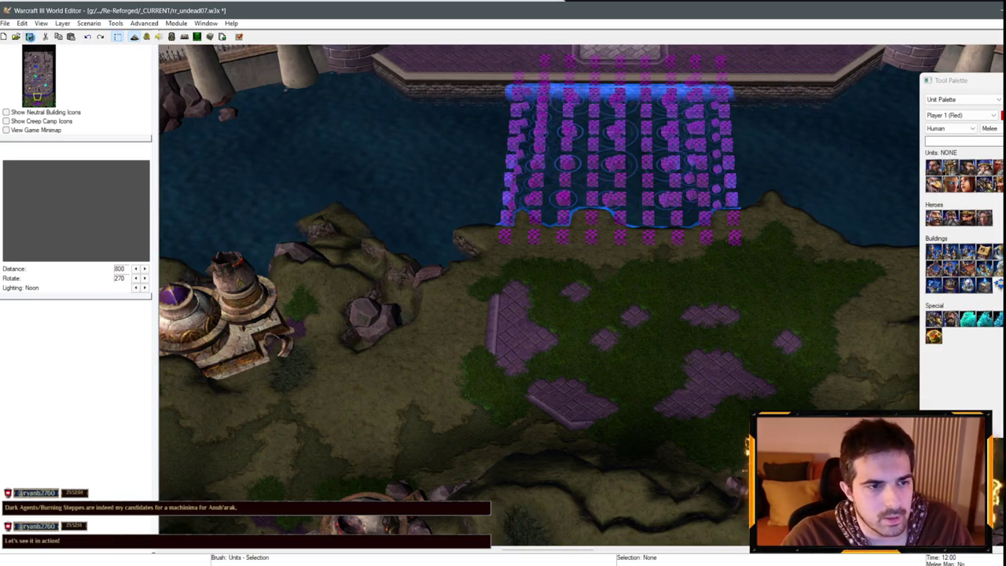
- Save the map and disable the 'Run Kirin Tor AI Blue Start' action in Init 10 AI
{"action": "left_click", "coordinate": [30, 36]}
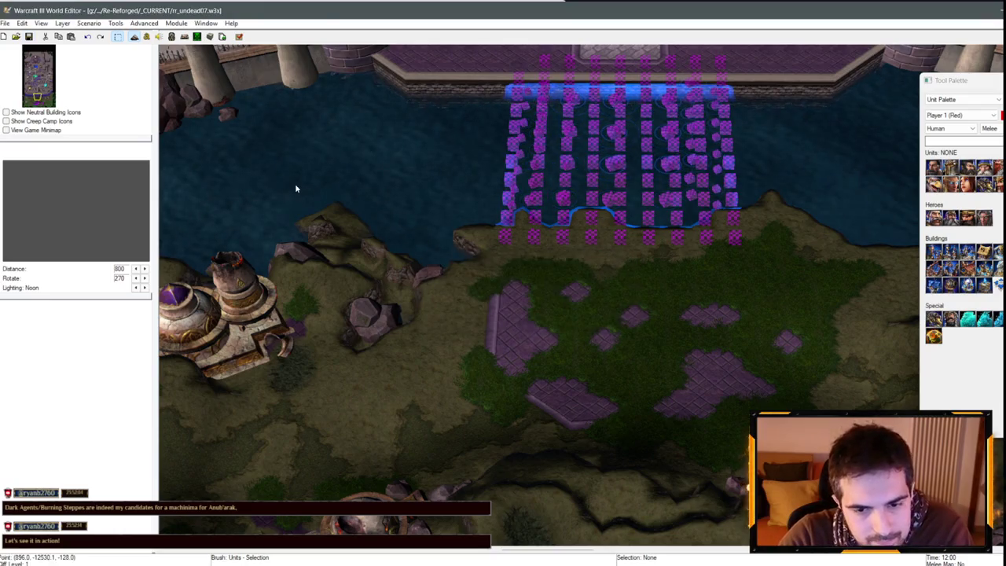
{"action": "scroll", "coordinate": [137, 165], "scroll_direction": "up", "scroll_amount": 20}
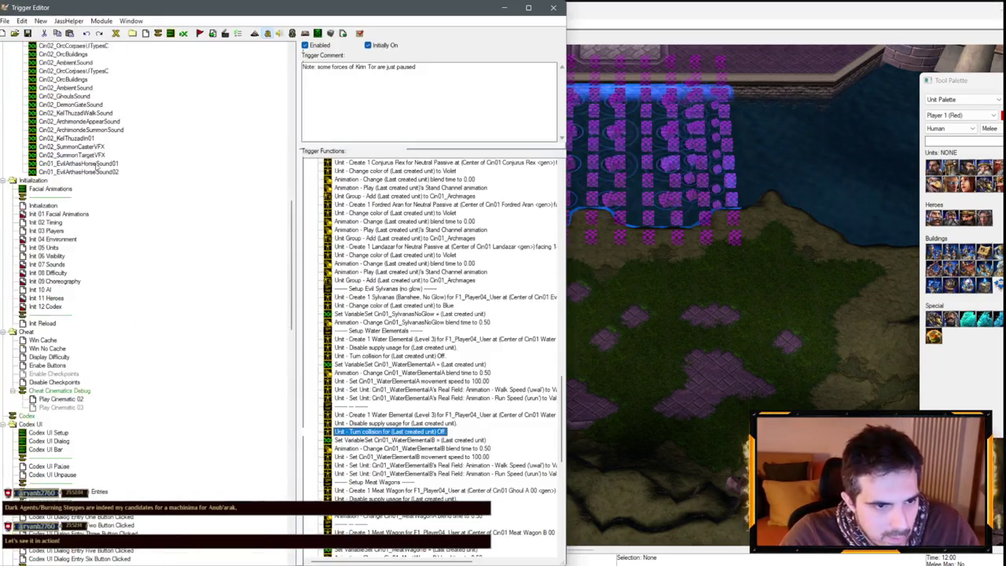
{"action": "left_click", "coordinate": [51, 273]}
{"action": "left_click", "coordinate": [50, 283]}
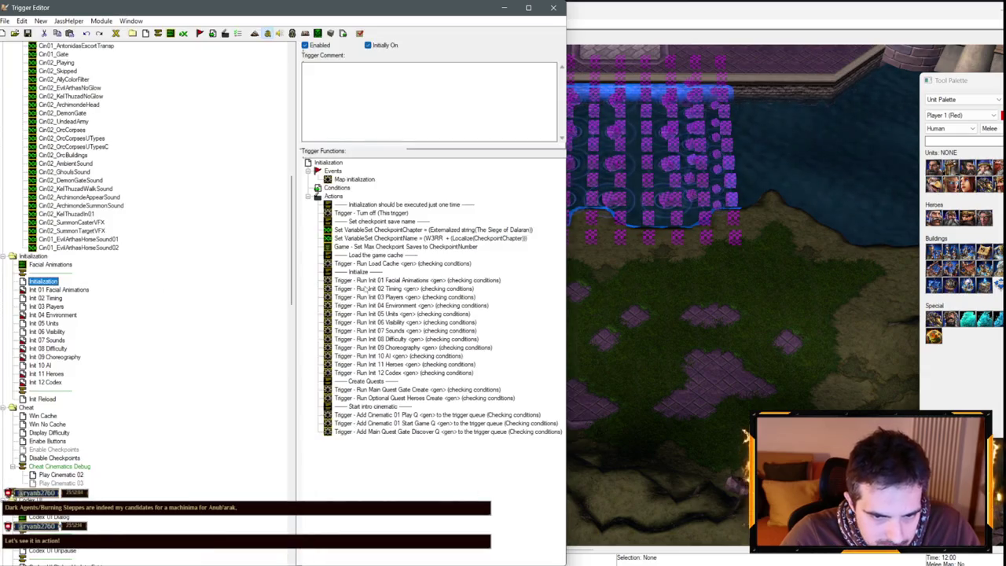
{"action": "left_click", "coordinate": [39, 365]}
{"action": "scroll", "coordinate": [355, 298], "scroll_direction": "down", "scroll_amount": 2}
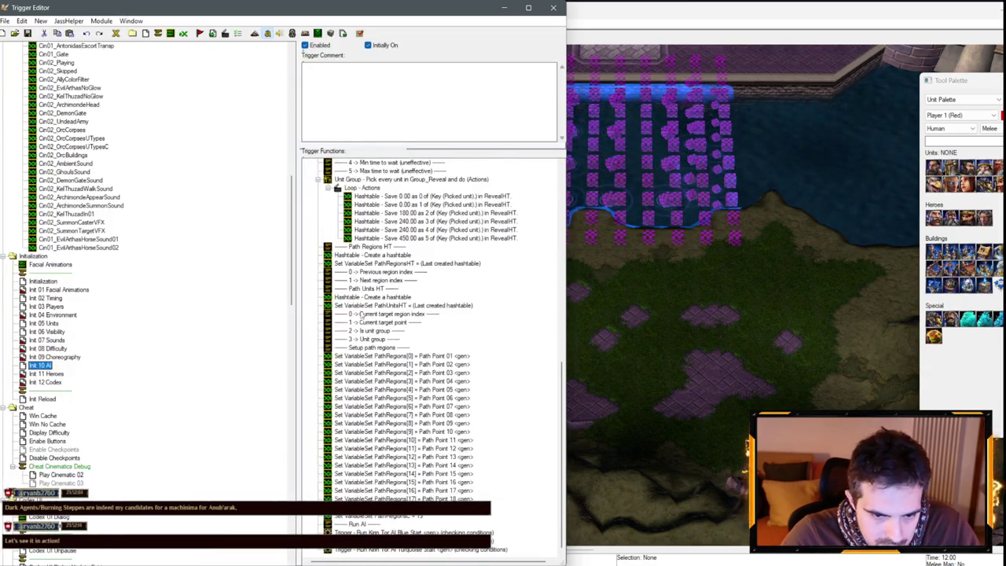
{"action": "right_click", "coordinate": [431, 533]}
{"action": "left_click", "coordinate": [466, 532]}
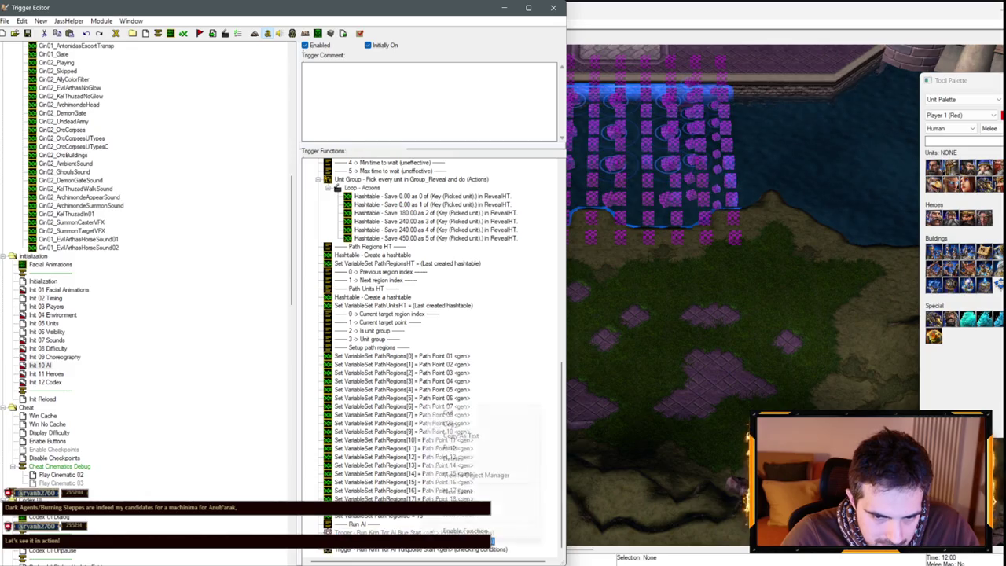
- Look over the Init 04 Environment, Init 01, Init 11 Heroes and Init 09 Choreography triggers
{"action": "left_click", "coordinate": [472, 549]}
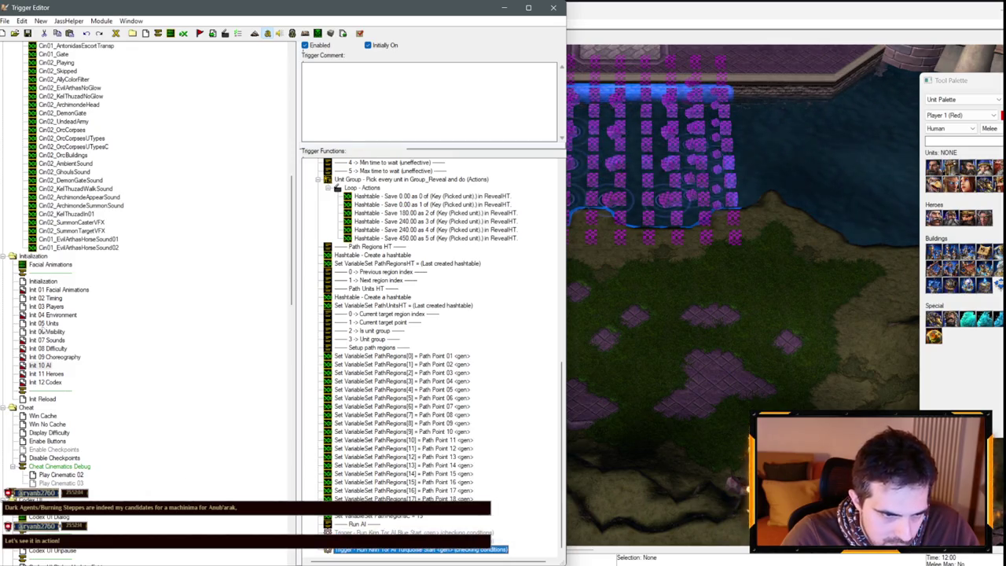
{"action": "left_click", "coordinate": [52, 315]}
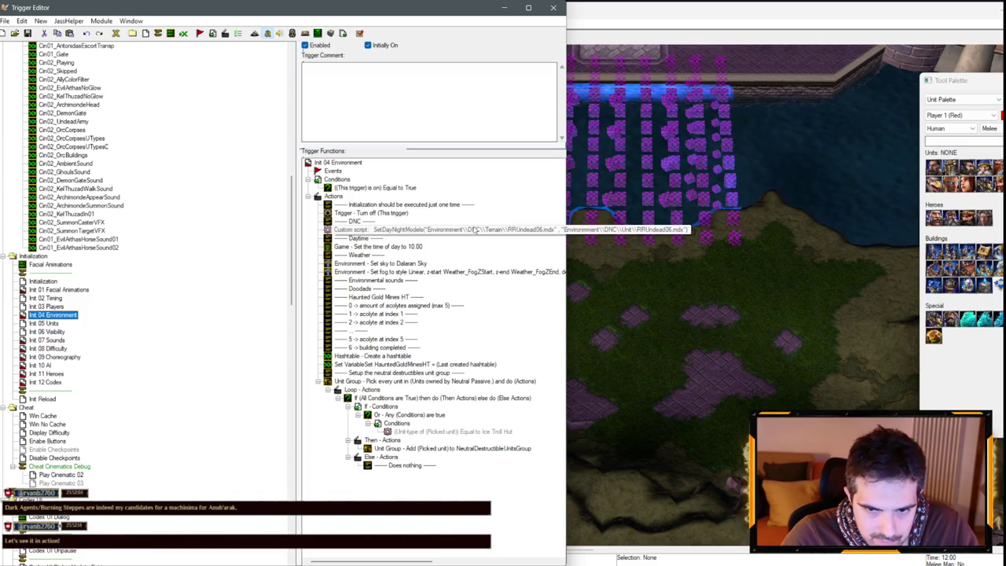
{"action": "left_click", "coordinate": [77, 291]}
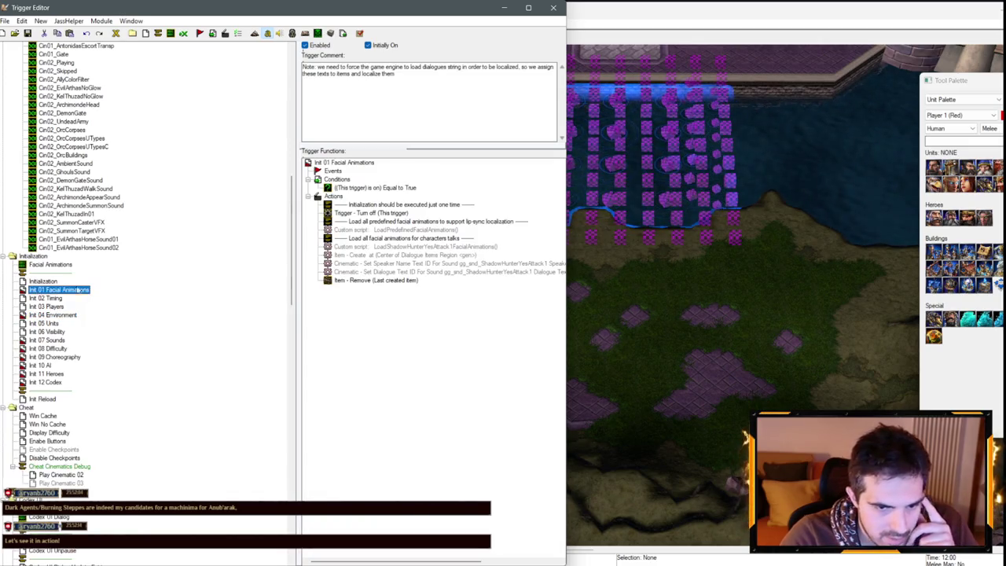
{"action": "left_click", "coordinate": [46, 373]}
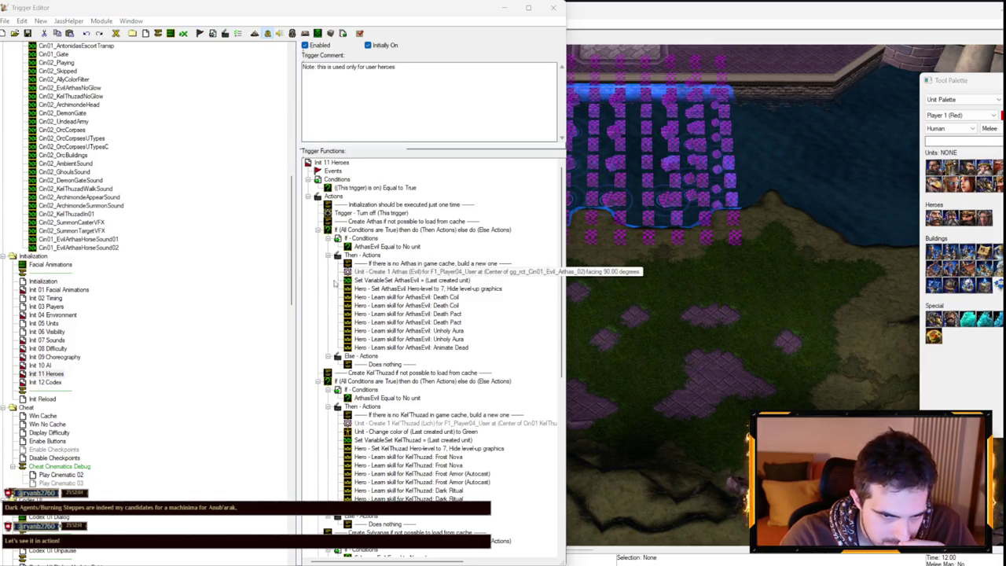
{"action": "key", "text": "Escape"}
{"action": "scroll", "coordinate": [432, 330], "scroll_direction": "down", "scroll_amount": 9}
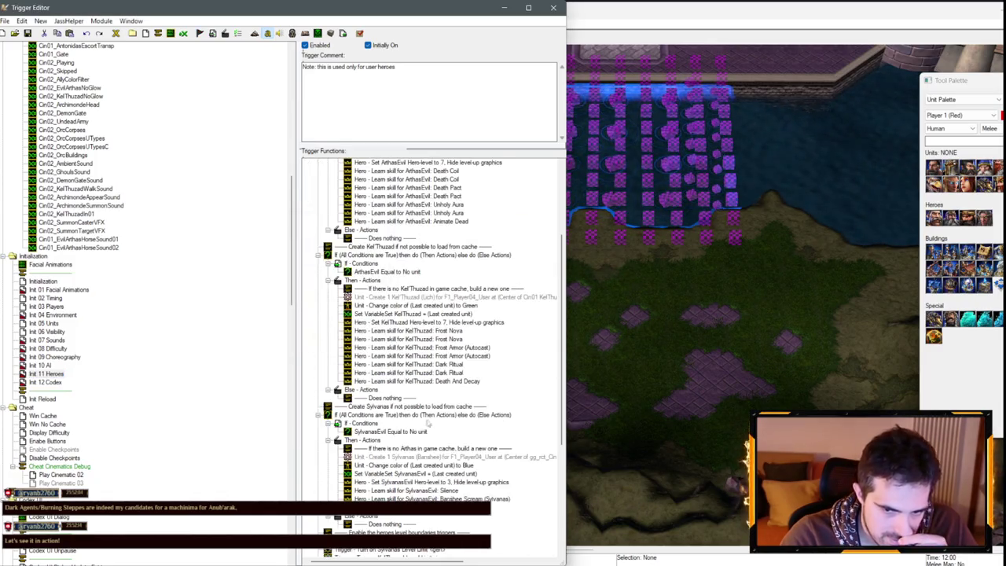
{"action": "left_click", "coordinate": [49, 359]}
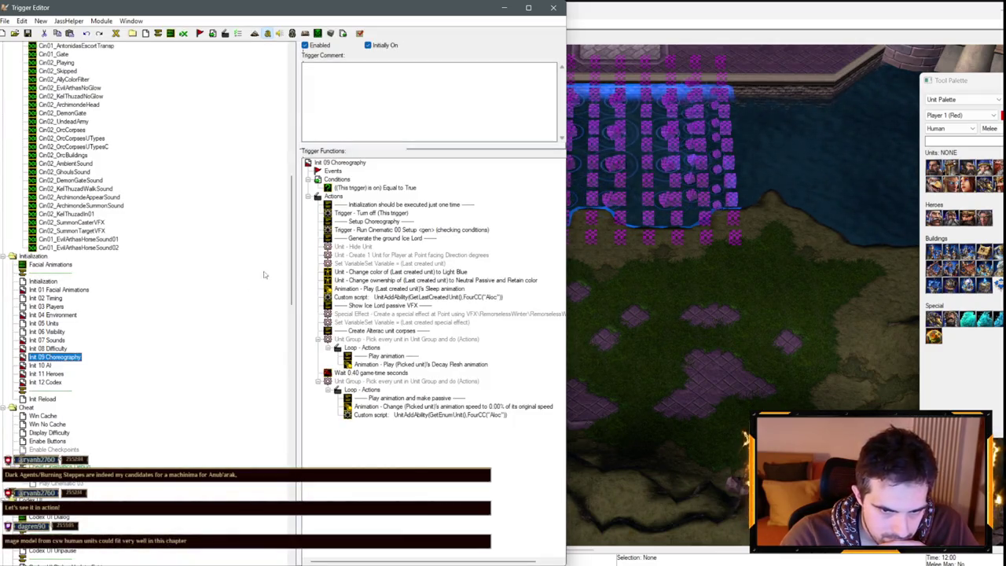
- Select the eight Ice Lord setup actions in Init 09 Choreography, delete them, then undo
{"action": "left_click", "coordinate": [384, 239]}
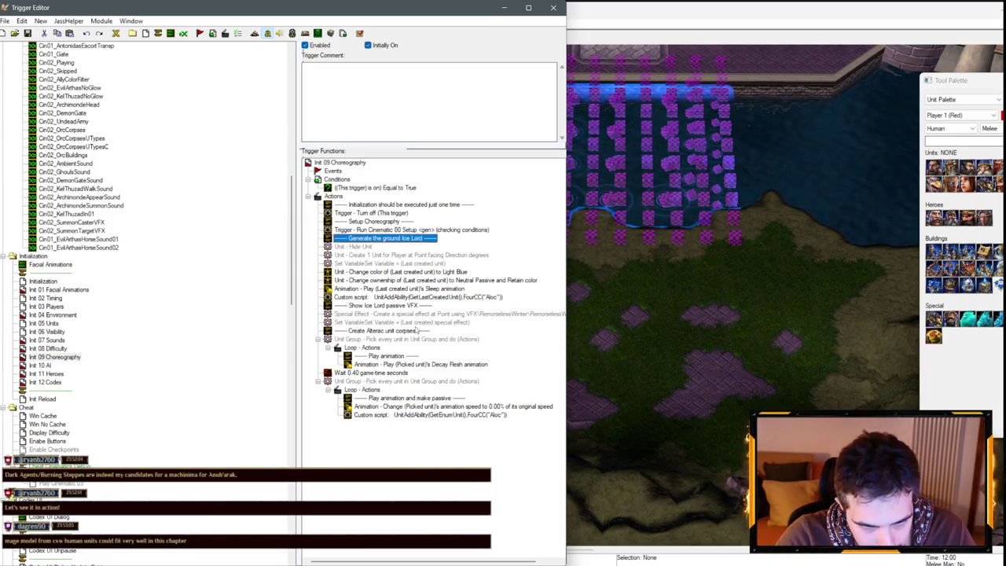
{"action": "left_click", "coordinate": [435, 324], "text": "shift"}
{"action": "left_click", "coordinate": [398, 340], "text": "shift"}
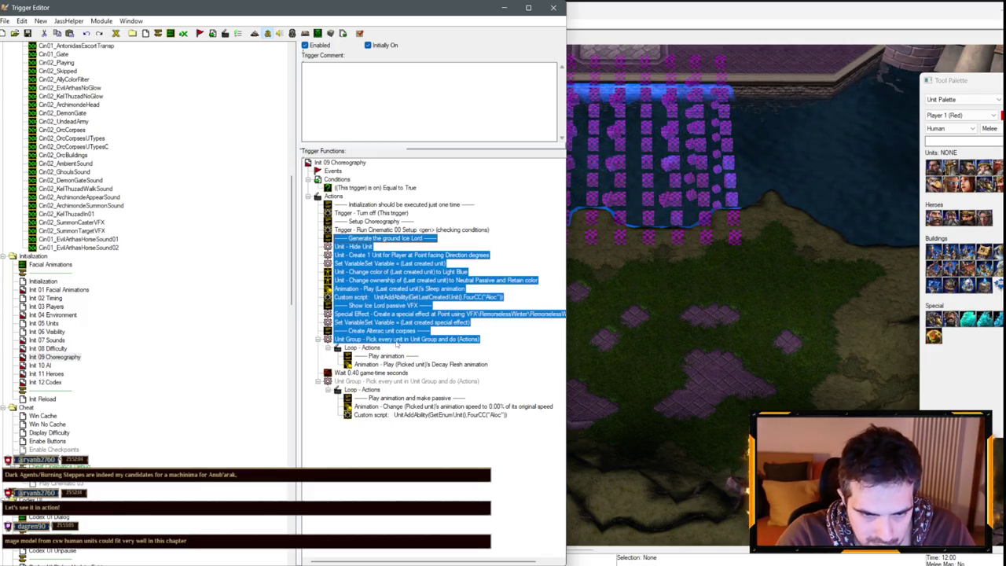
{"action": "left_click", "coordinate": [391, 375], "text": "shift"}
{"action": "left_click", "coordinate": [395, 382], "text": "shift"}
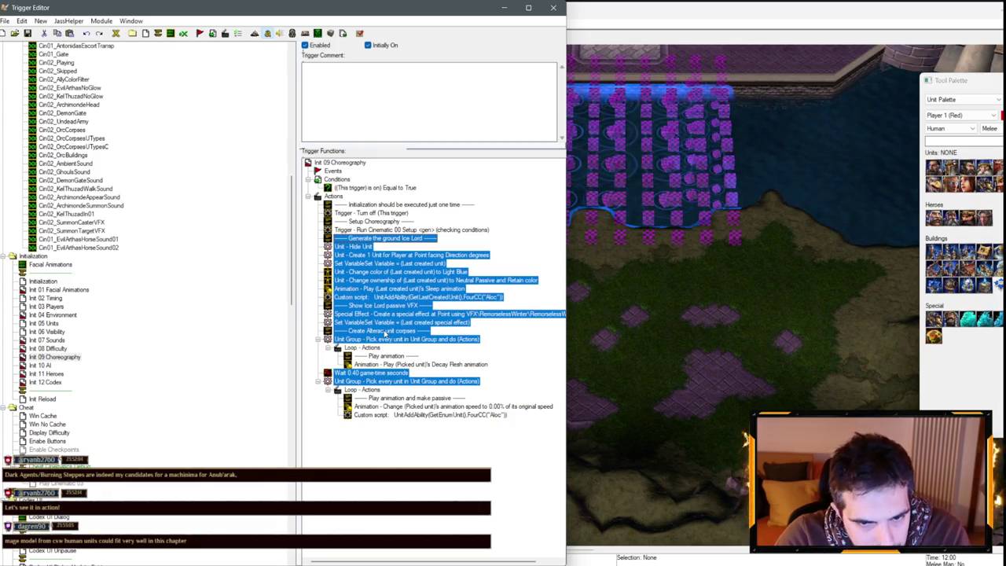
{"action": "left_click", "coordinate": [372, 239]}
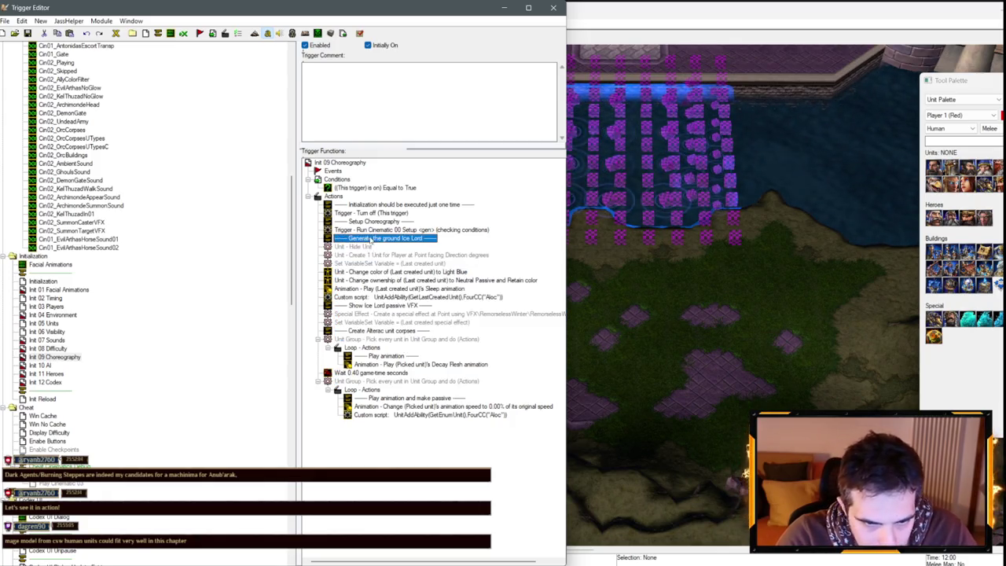
{"action": "left_click", "coordinate": [388, 297], "text": "shift"}
{"action": "key", "text": "Delete"}
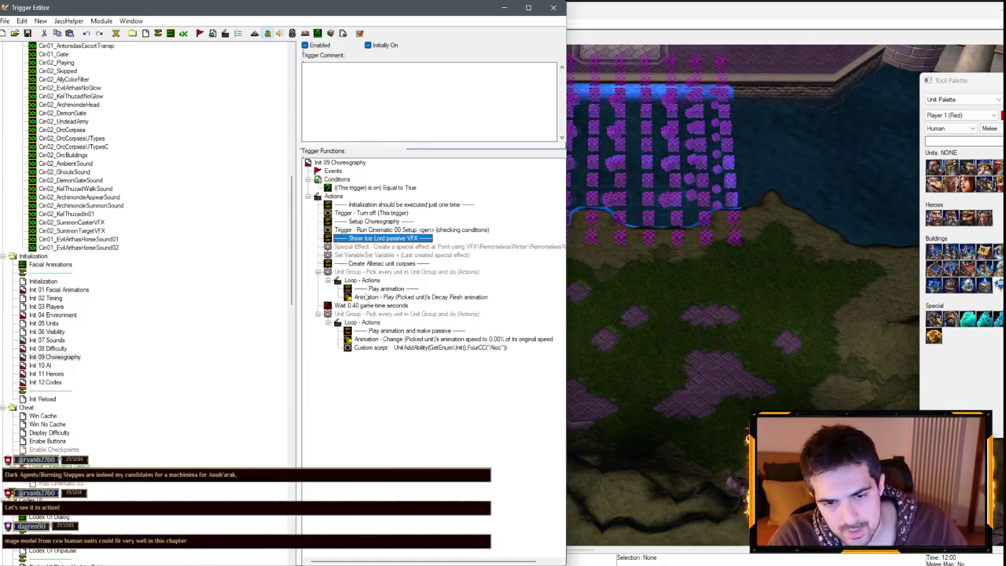
{"action": "key", "text": "ctrl+z"}
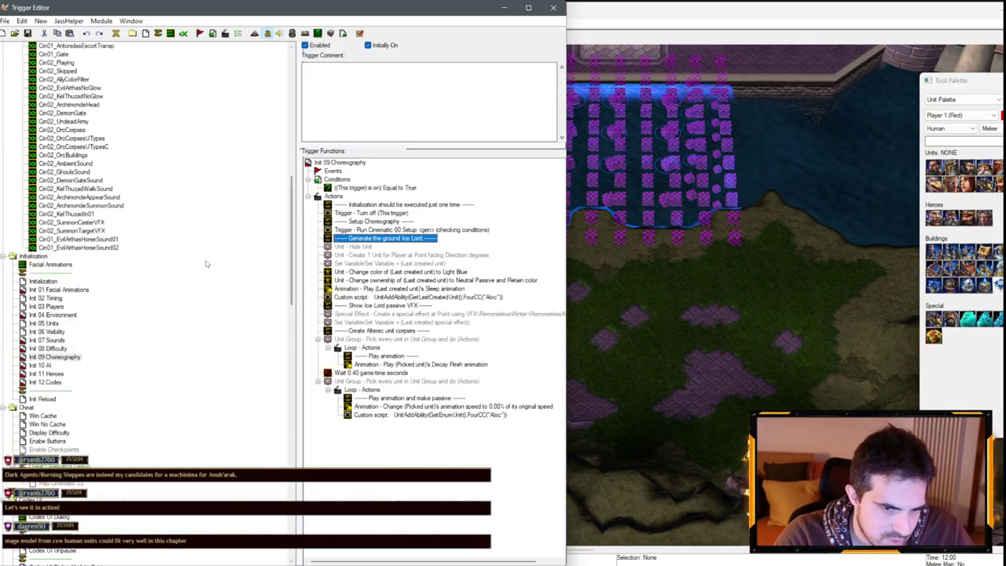
- Review the Init 07 Sounds and Init 08 Difficulty triggers, then save the map with Ctrl+S
{"action": "left_click", "coordinate": [55, 340]}
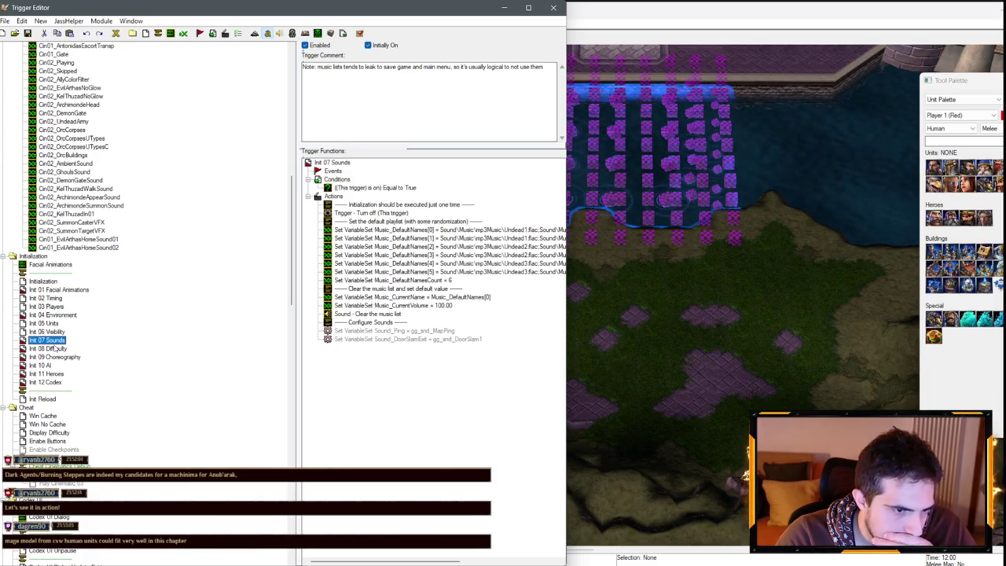
{"action": "left_click", "coordinate": [55, 348]}
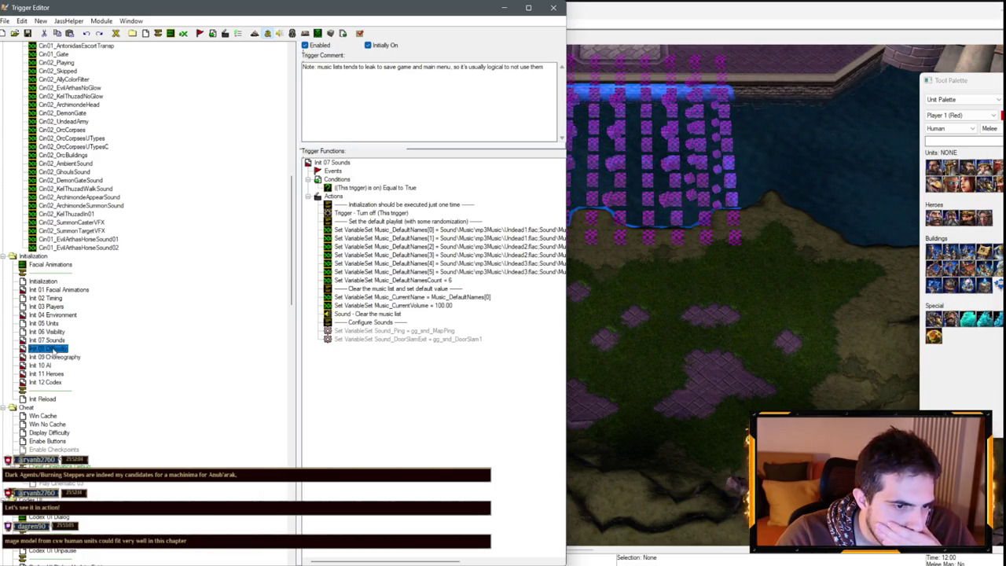
{"action": "key", "text": "ctrl+s"}
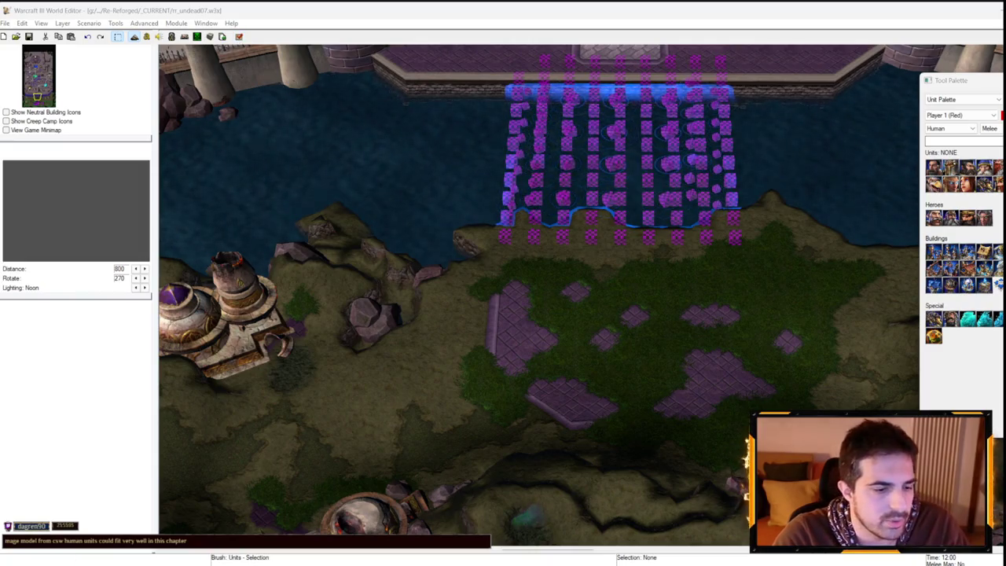
{"action": "key", "text": "alt+Tab"}
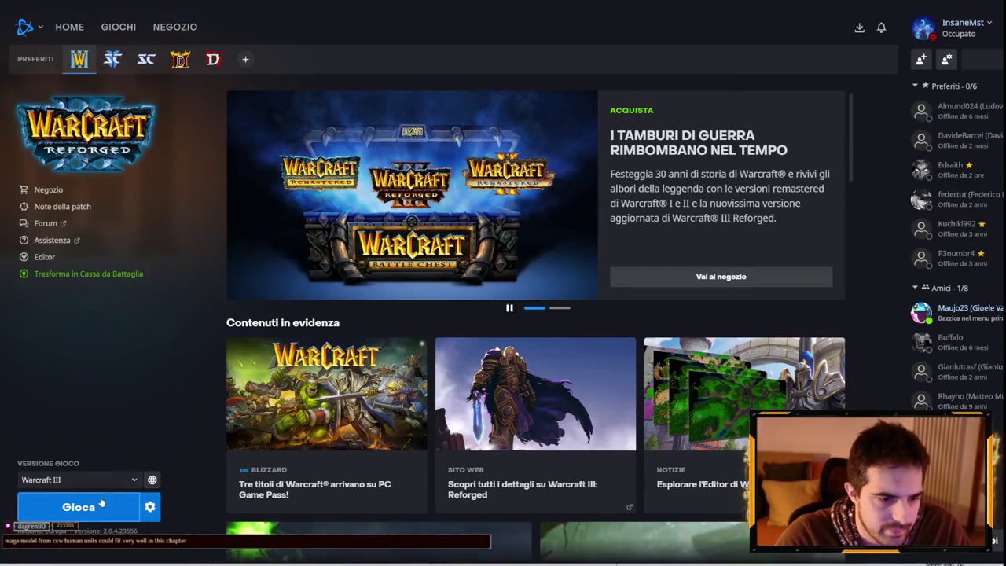
- Launch Warcraft III with the Gioca button on the Battle.net Warcraft III page
{"action": "left_click", "coordinate": [97, 506]}
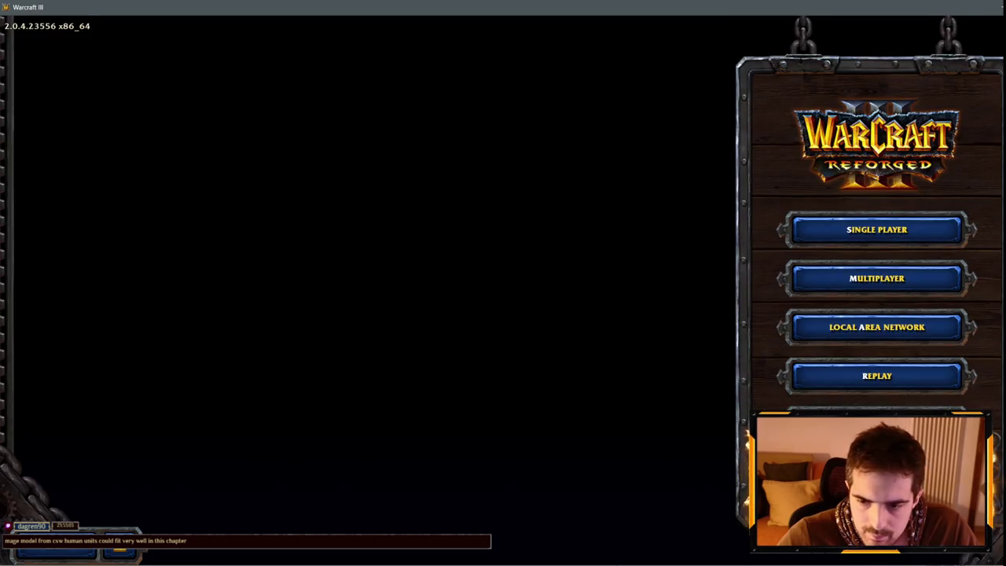
- Check the gameplay and Reforged/Classic HD graphics options, then quit the game back to the editor
{"action": "key", "text": "o"}
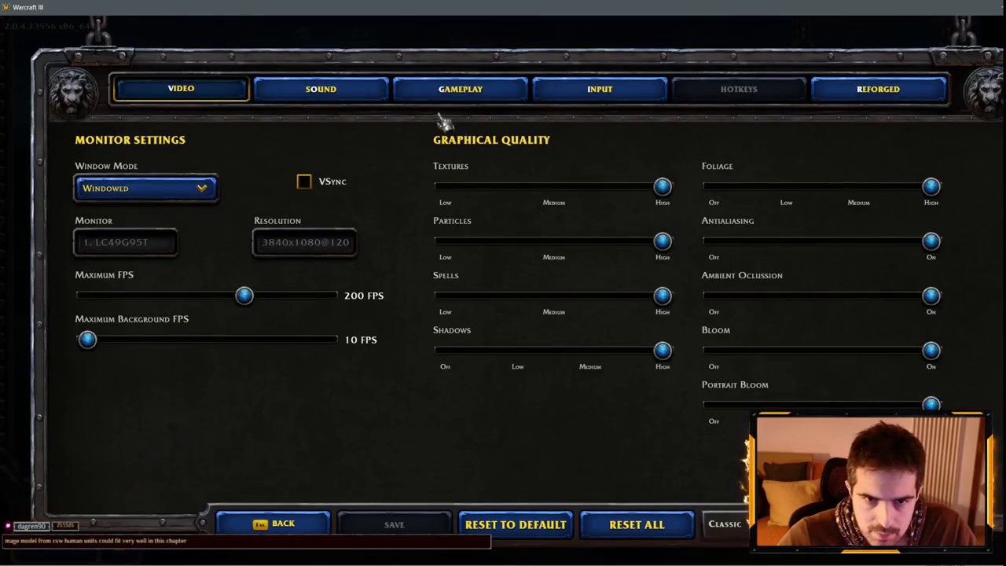
{"action": "left_click", "coordinate": [454, 90]}
{"action": "scroll", "coordinate": [464, 431], "scroll_direction": "down", "scroll_amount": 5}
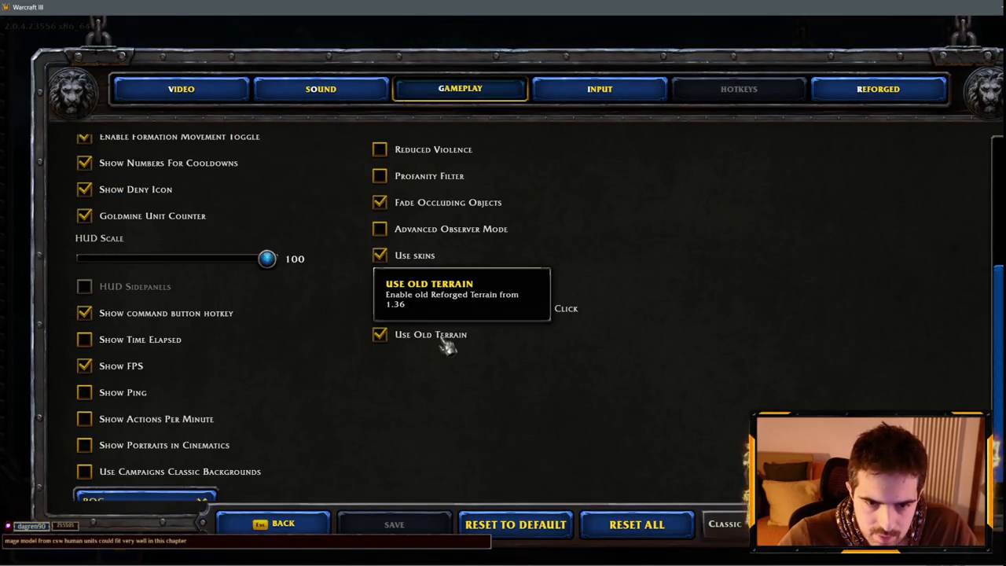
{"action": "left_click", "coordinate": [892, 105]}
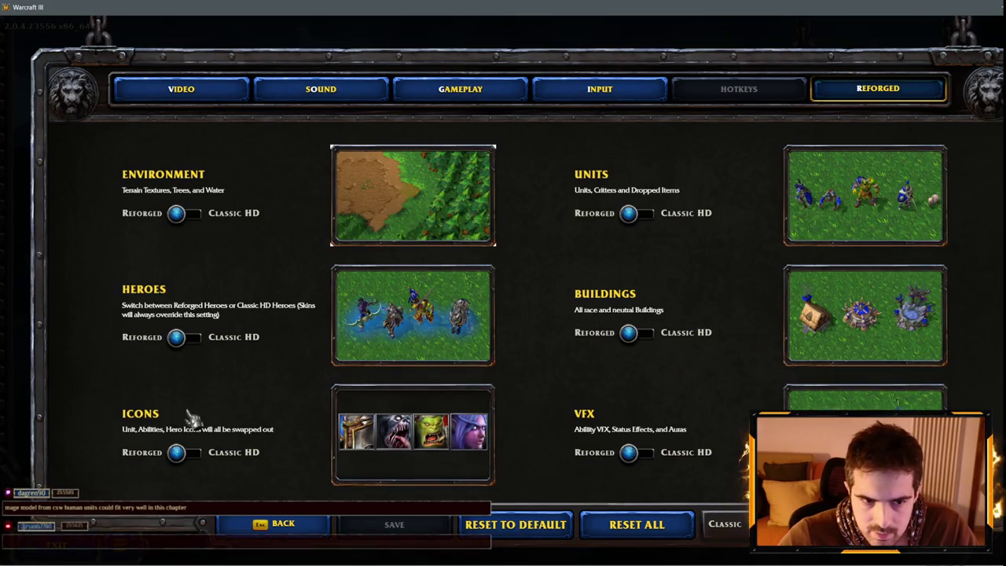
{"action": "left_click", "coordinate": [302, 528]}
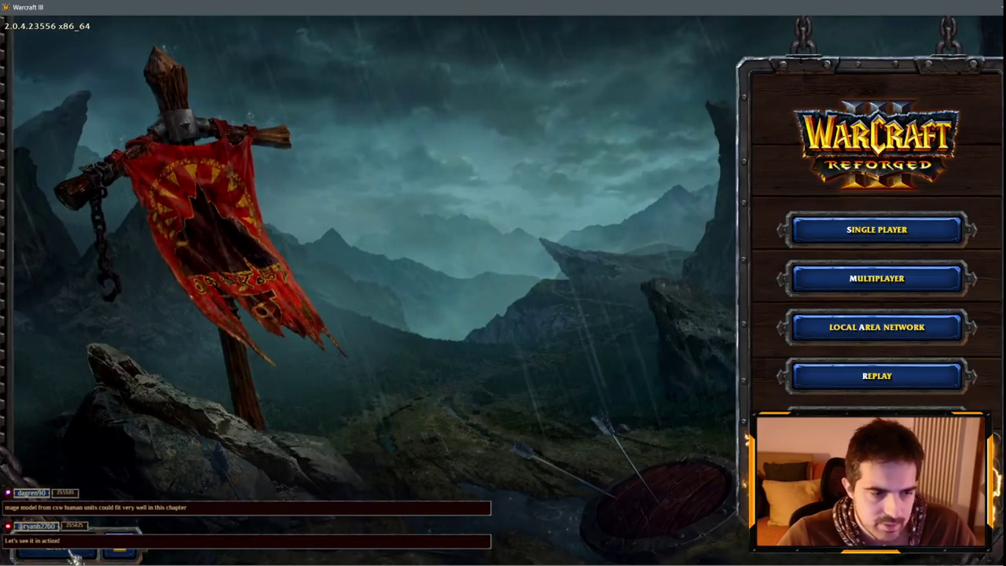
{"action": "left_click", "coordinate": [75, 554]}
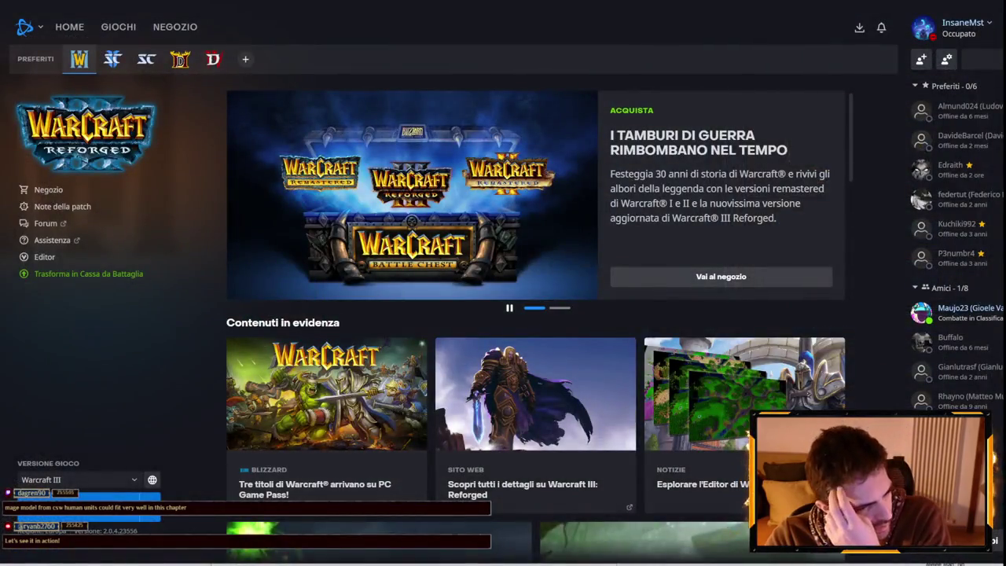
{"action": "key", "text": "alt+Tab"}
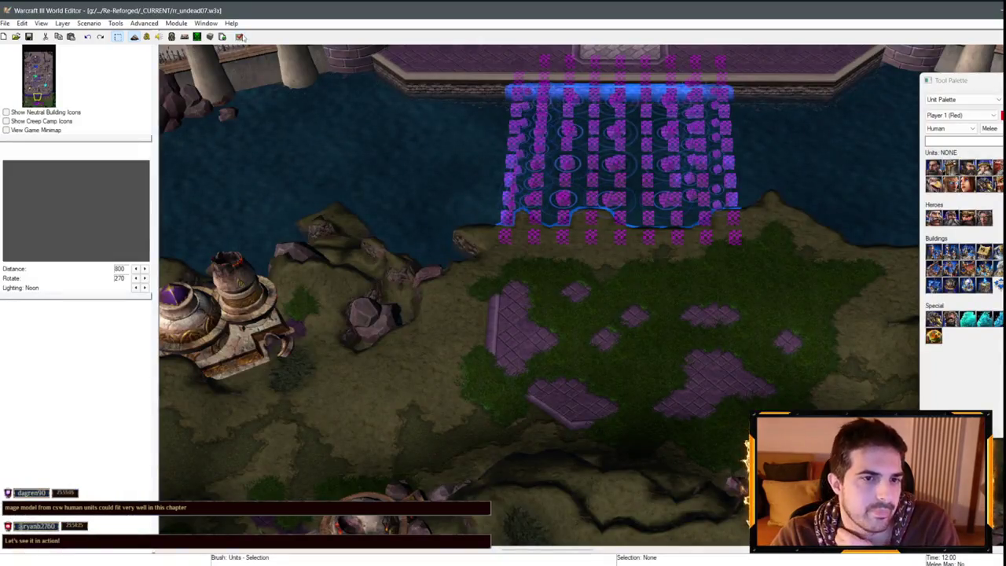
- Test-play the map past the briefing through the Arthas cutscene, then exit back to the editor
{"action": "key", "text": "alt+Tab"}
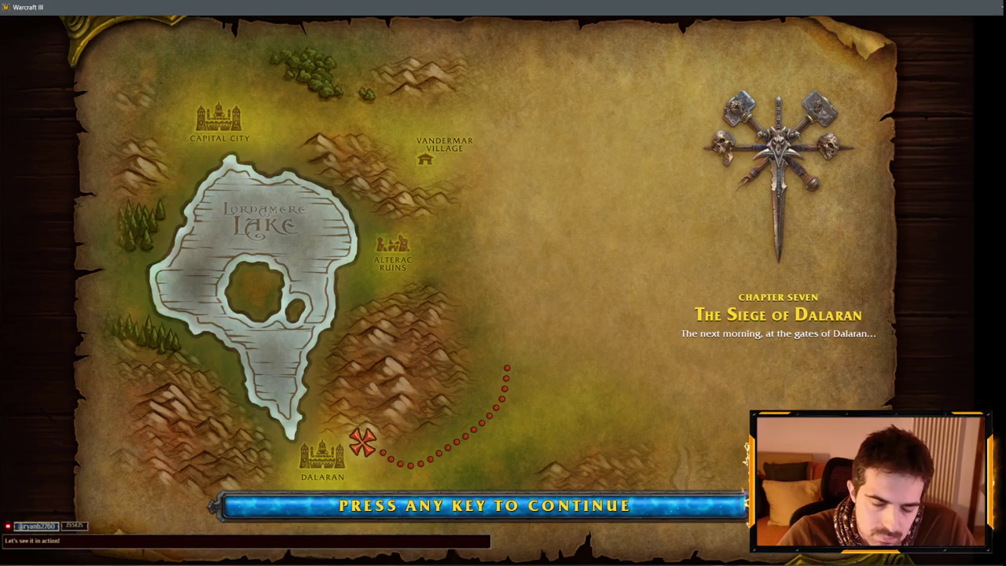
{"action": "key", "text": "space"}
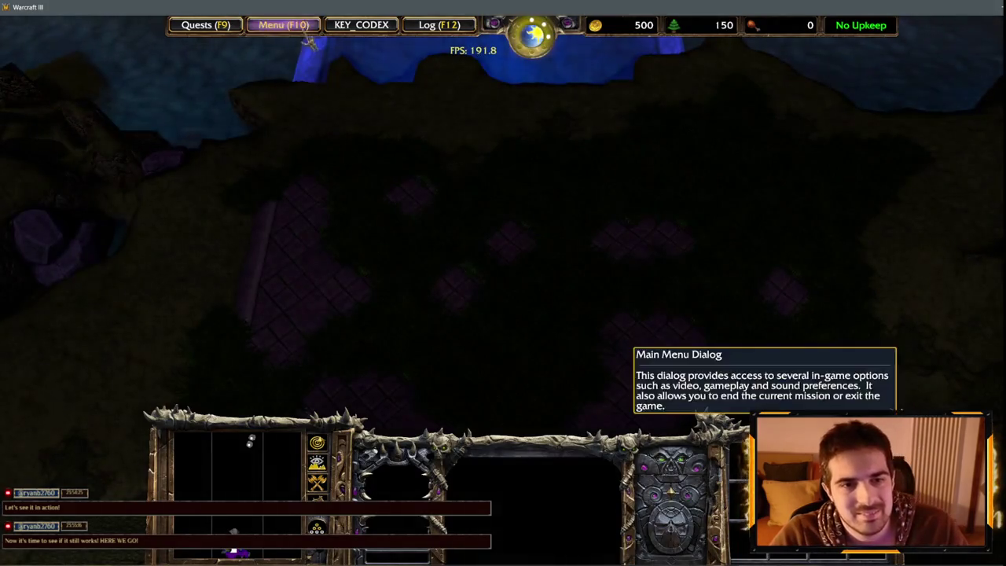
{"action": "left_click", "coordinate": [277, 26]}
{"action": "left_click", "coordinate": [528, 306]}
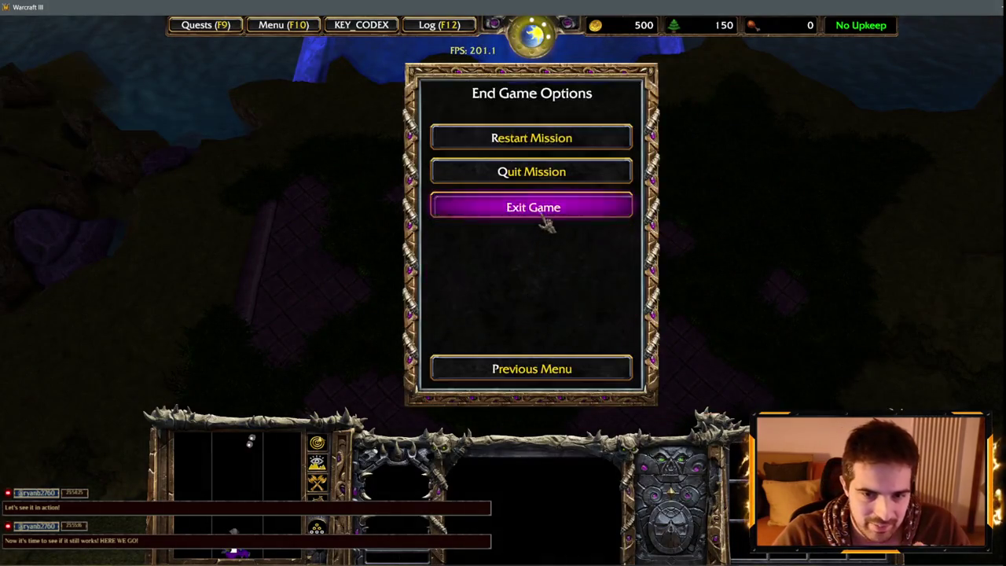
{"action": "left_click", "coordinate": [548, 224]}
{"action": "left_click", "coordinate": [486, 282]}
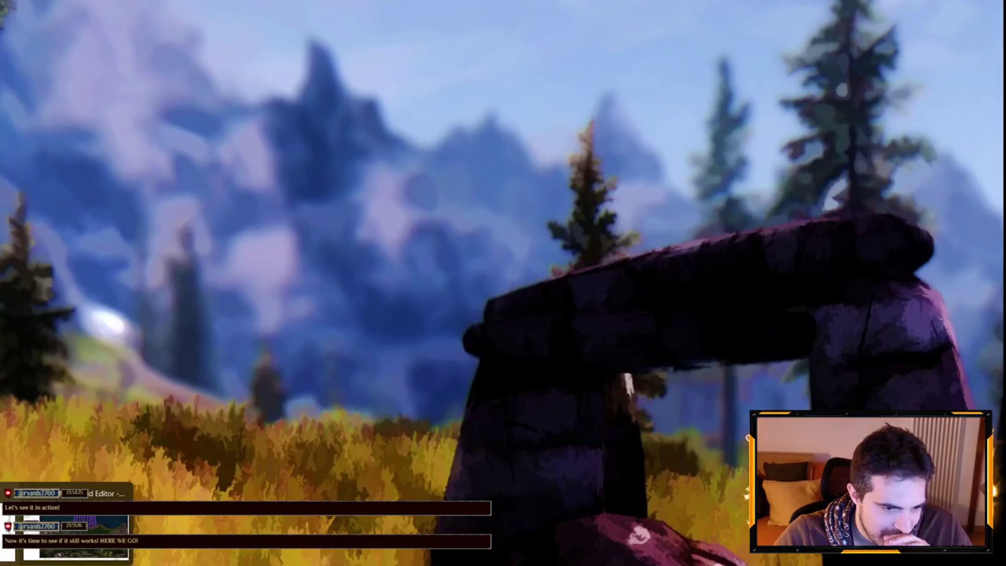
{"action": "key", "text": "Right"}
{"action": "key", "text": "Down"}
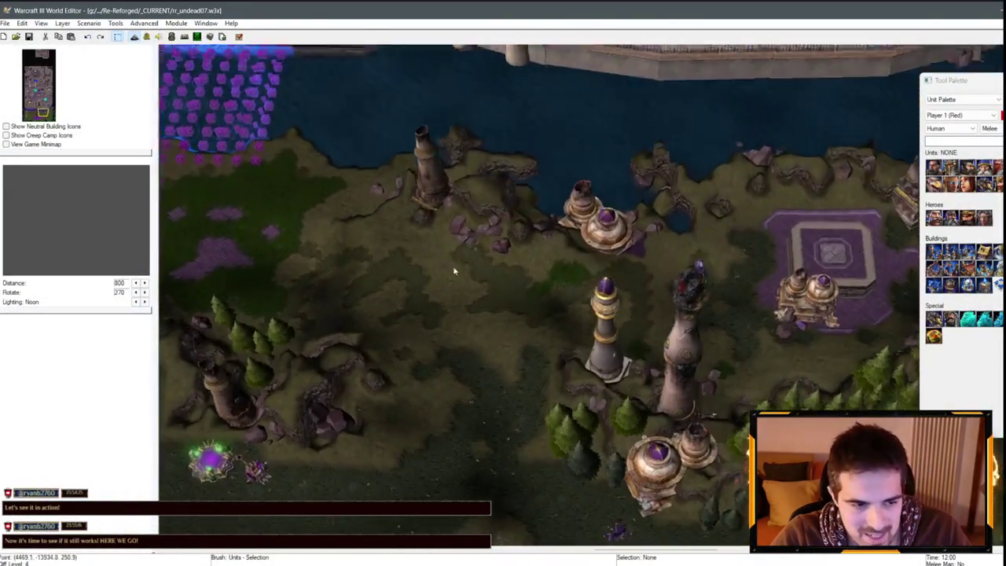
- In Cinematic 01 Setup, change Kel'Thuzad's Stand Channel animation to 'Cinematic Listening One'
{"action": "scroll", "coordinate": [223, 168], "scroll_direction": "up", "scroll_amount": 2}
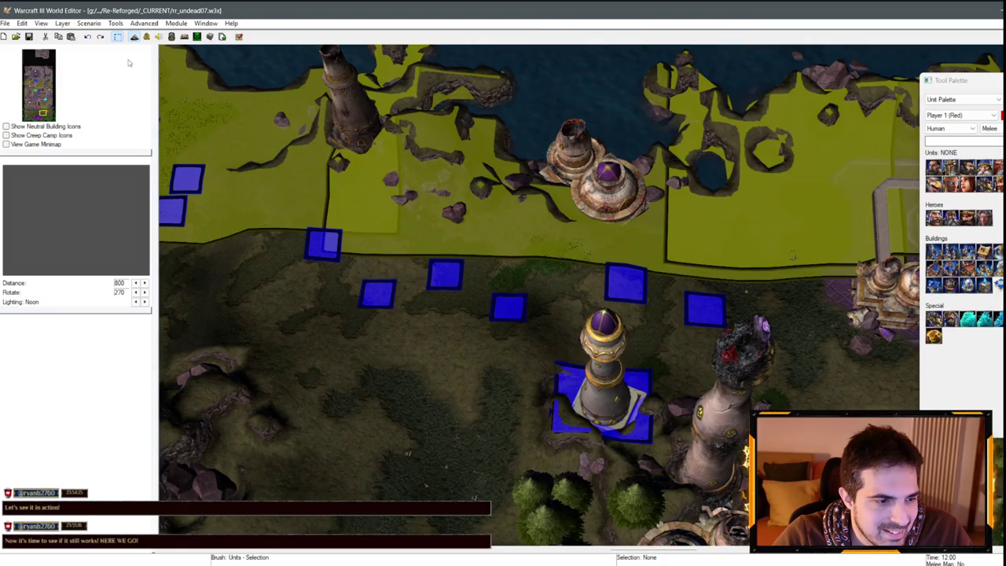
{"action": "left_click", "coordinate": [145, 37]}
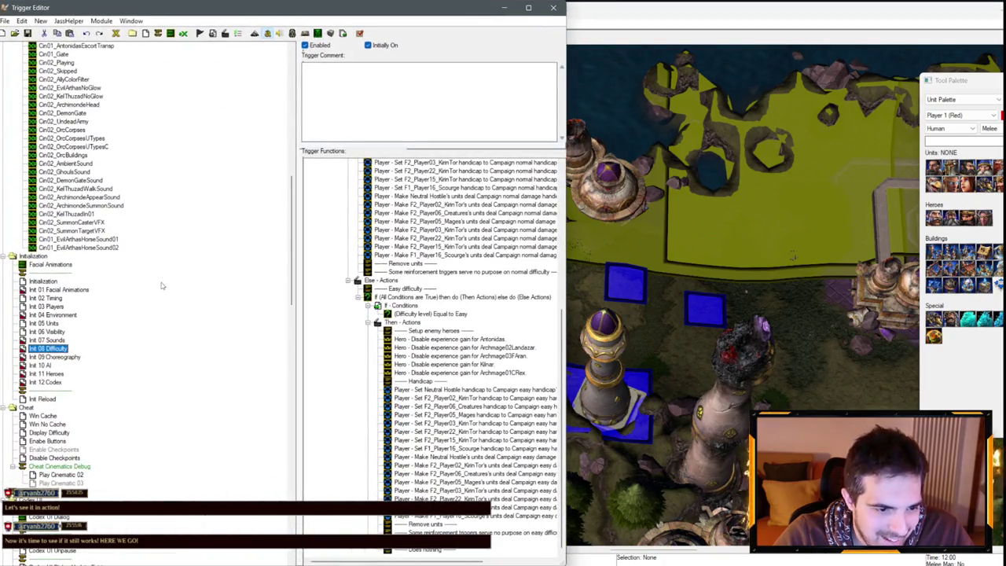
{"action": "scroll", "coordinate": [161, 286], "scroll_direction": "down", "scroll_amount": 15}
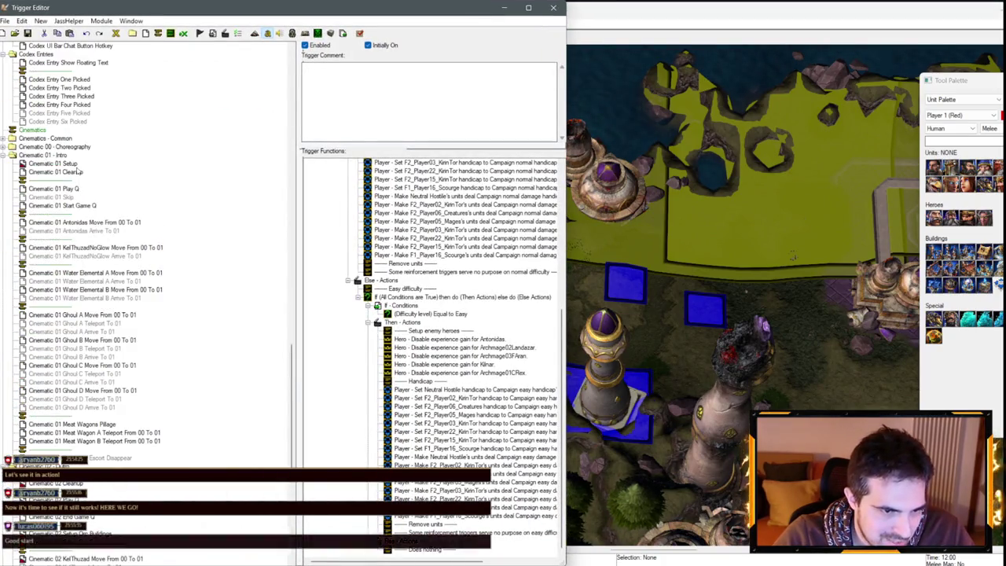
{"action": "left_click", "coordinate": [69, 163]}
{"action": "scroll", "coordinate": [464, 303], "scroll_direction": "up", "scroll_amount": 7}
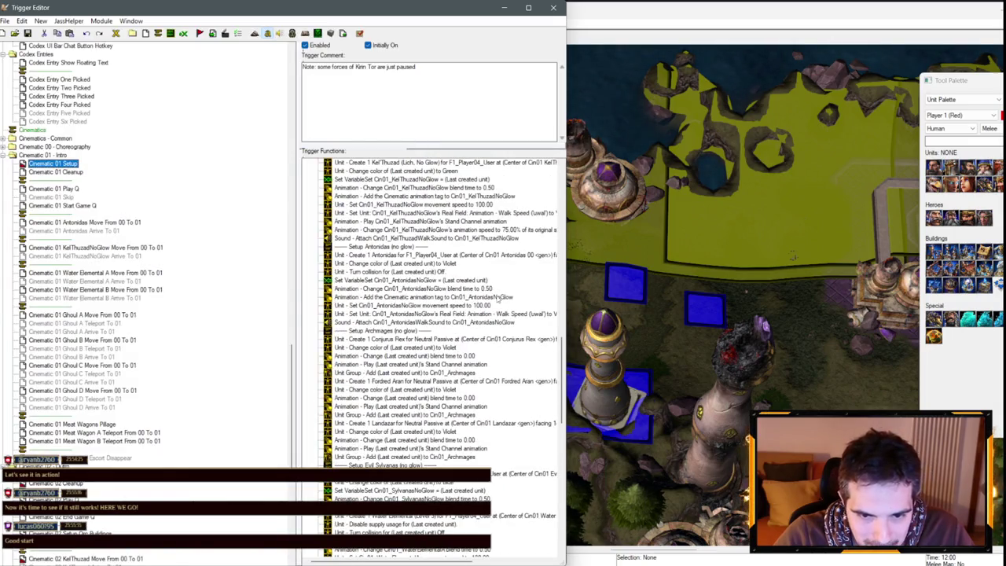
{"action": "scroll", "coordinate": [503, 302], "scroll_direction": "up", "scroll_amount": 3}
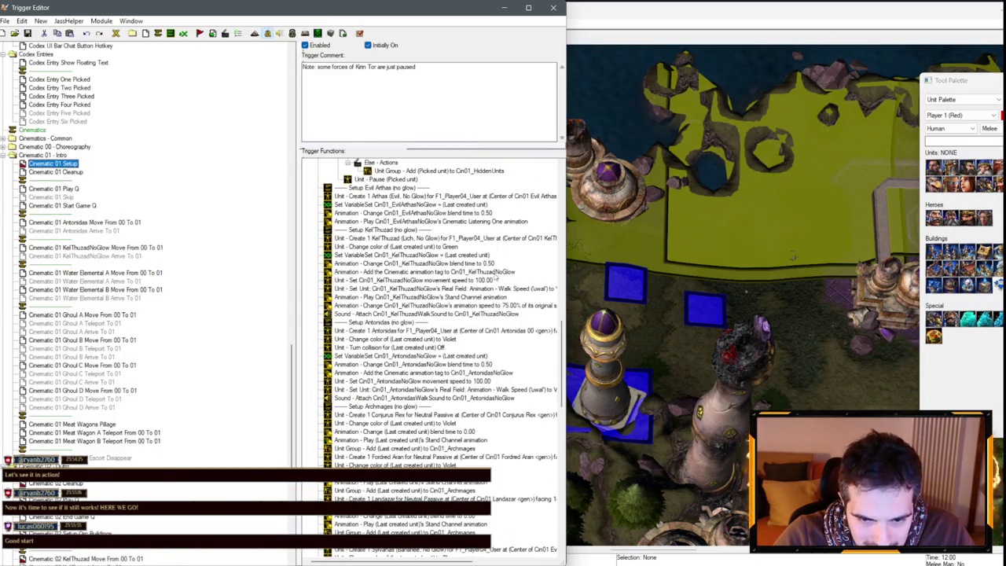
{"action": "left_click", "coordinate": [439, 347]}
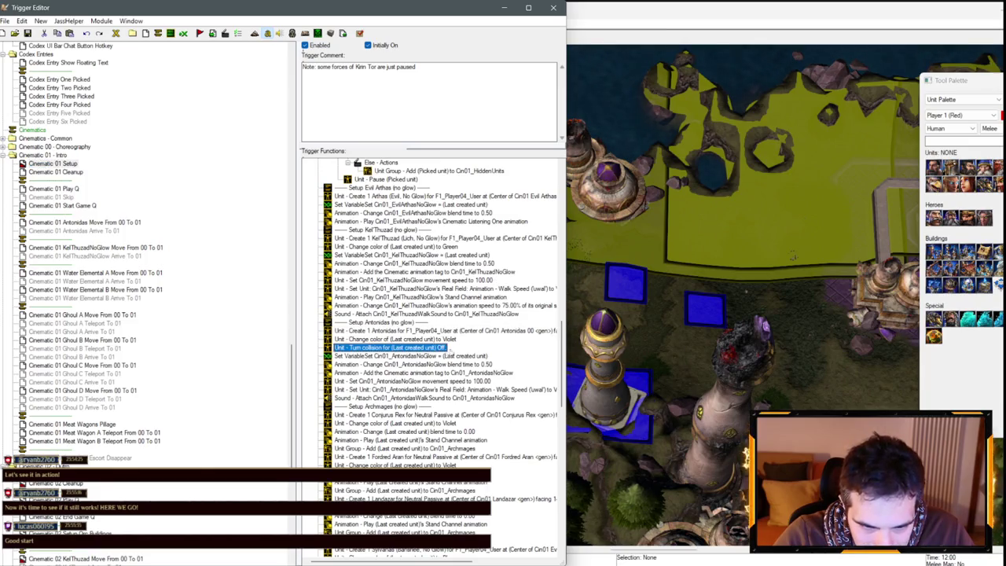
{"action": "left_click", "coordinate": [463, 332]}
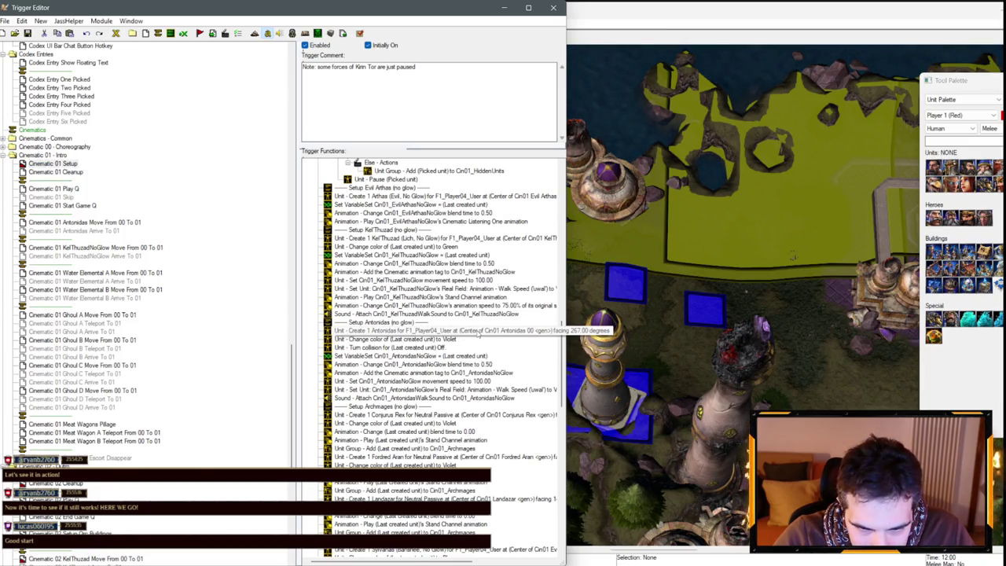
{"action": "left_click", "coordinate": [434, 340]}
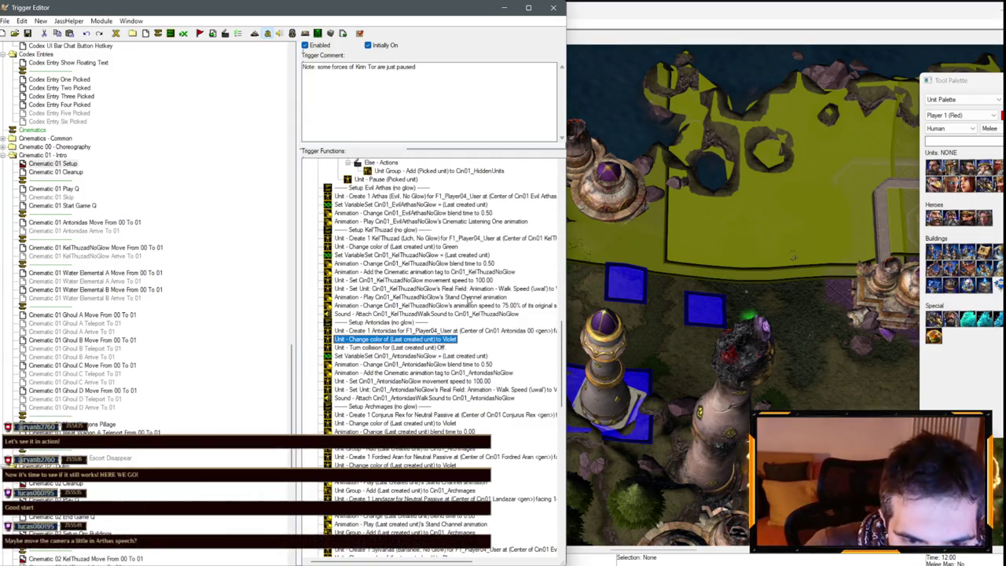
{"action": "left_click", "coordinate": [469, 305]}
{"action": "double_click", "coordinate": [470, 297]}
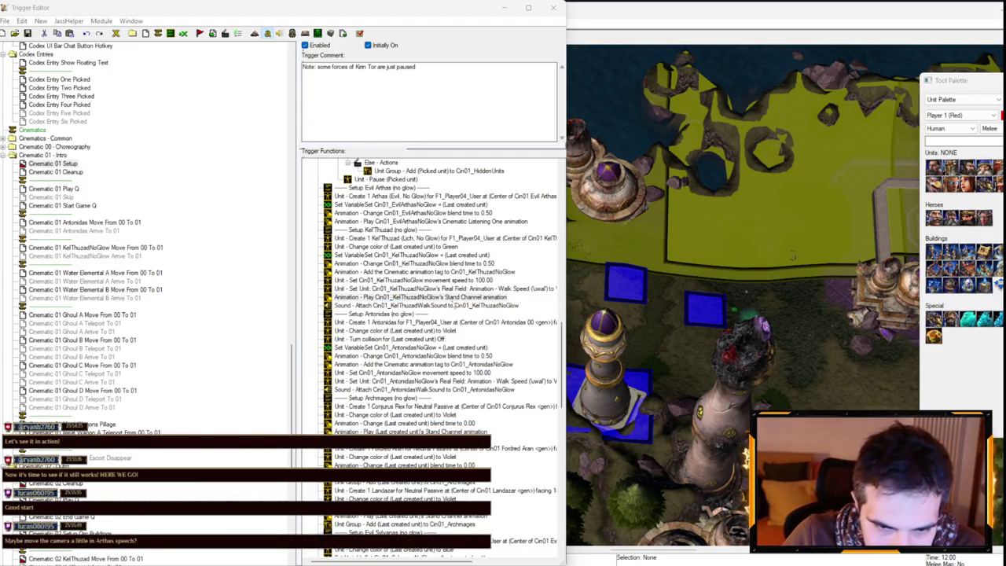
{"action": "left_click", "coordinate": [281, 294]}
{"action": "type", "text": "Cinem"}
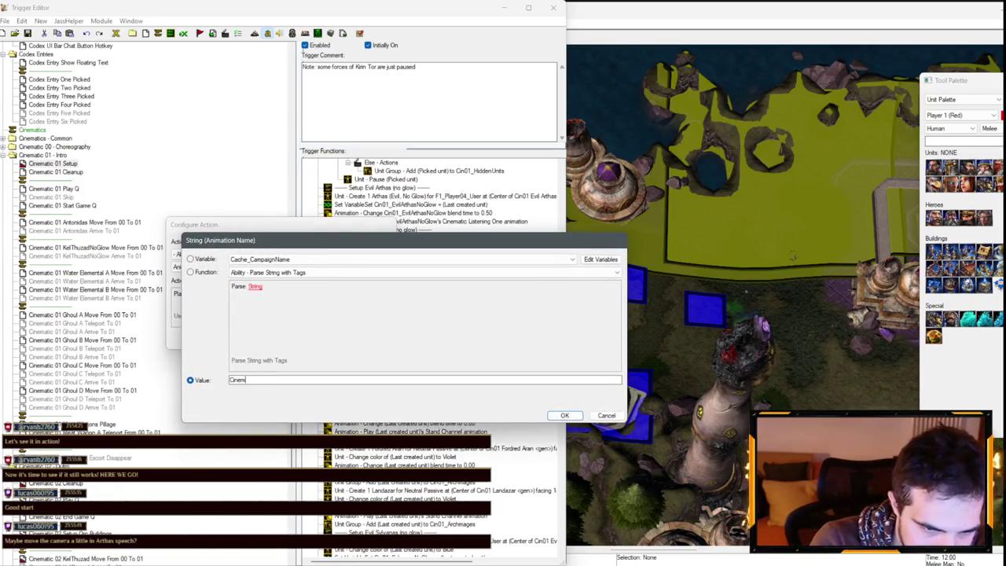
{"action": "type", "text": "atic Listening One"}
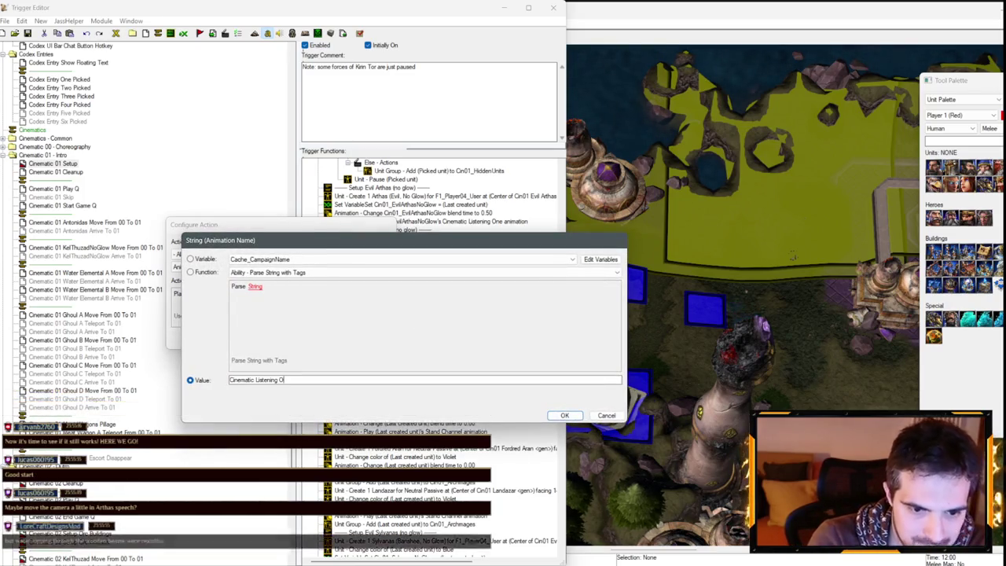
{"action": "key", "text": "Return"}
{"action": "key", "text": "Return"}
- Spawn Meat Wagon A at region Cin01 Meat Wagon A 00 instead of Ghoul A 00
{"action": "scroll", "coordinate": [428, 322], "scroll_direction": "down", "scroll_amount": 5}
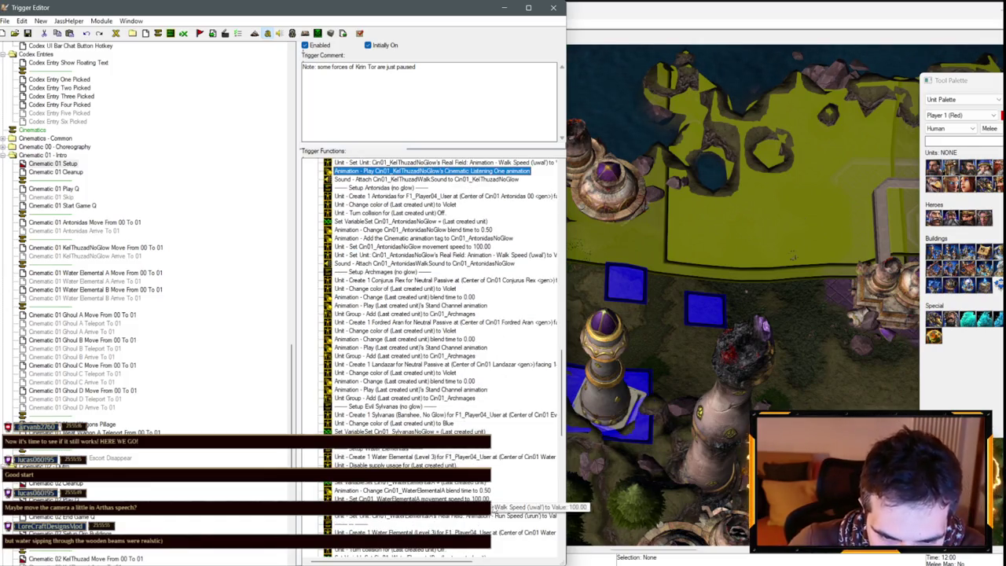
{"action": "scroll", "coordinate": [495, 425], "scroll_direction": "down", "scroll_amount": 10}
{"action": "scroll", "coordinate": [503, 428], "scroll_direction": "down", "scroll_amount": 1}
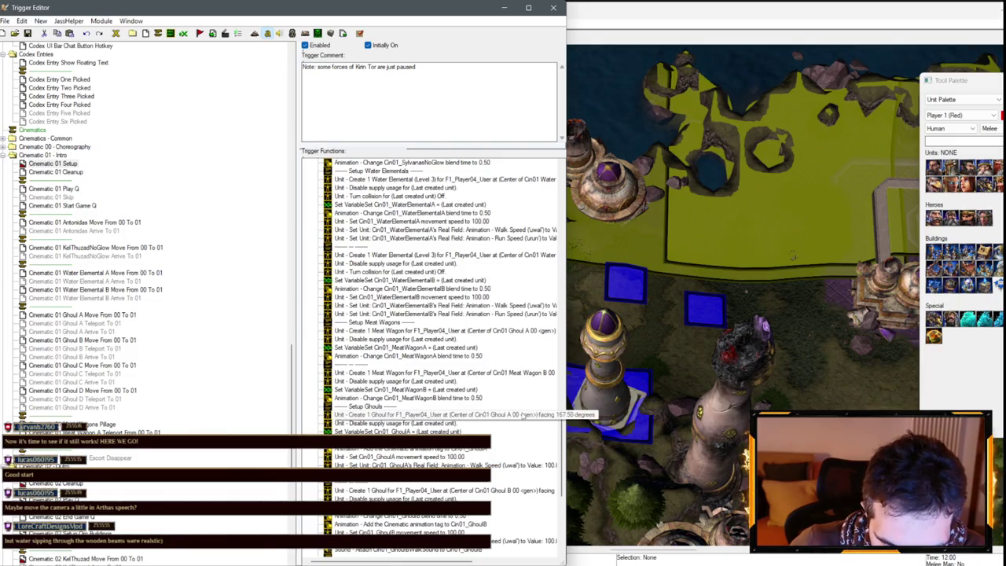
{"action": "double_click", "coordinate": [503, 334]}
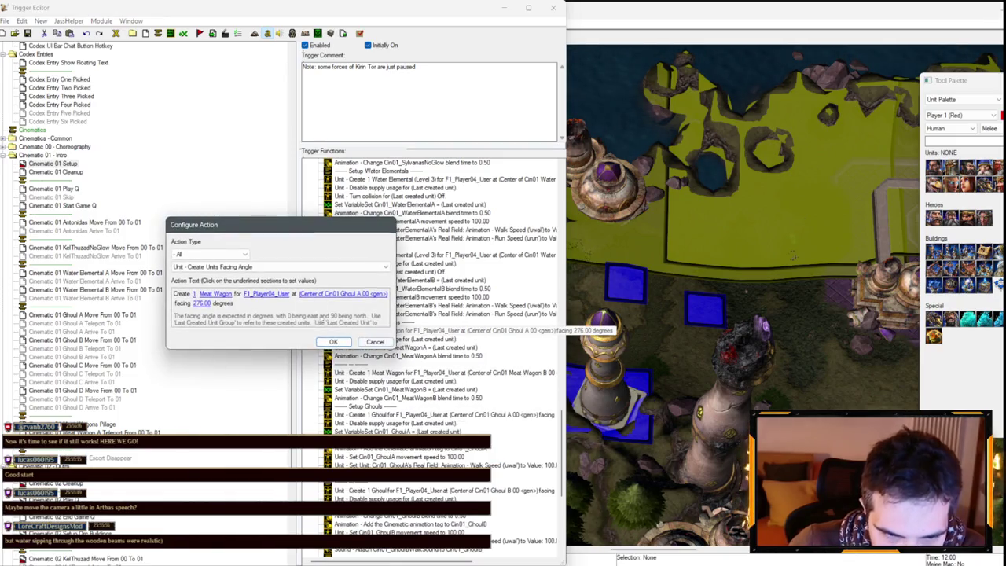
{"action": "left_click", "coordinate": [306, 294]}
{"action": "left_click", "coordinate": [267, 289]}
{"action": "left_click", "coordinate": [271, 288]}
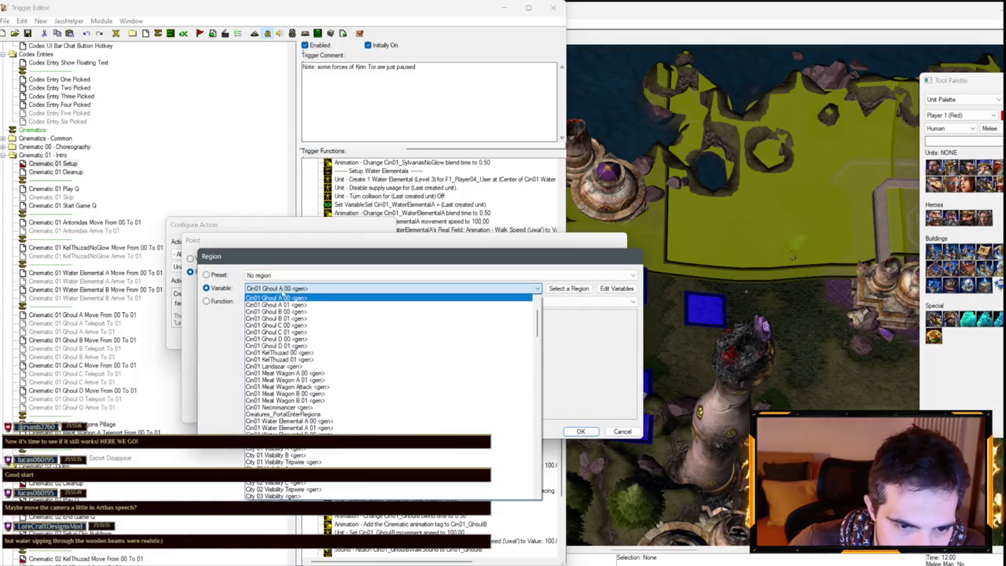
{"action": "left_click", "coordinate": [298, 372]}
{"action": "key", "text": "Return"}
{"action": "key", "text": "Return"}
{"action": "key", "text": "Return"}
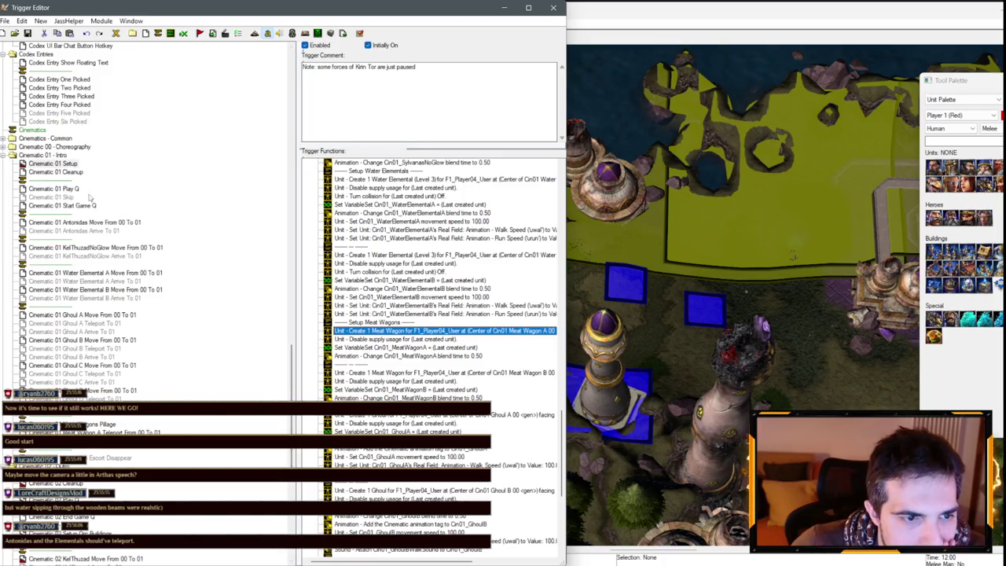
{"action": "scroll", "coordinate": [406, 269], "scroll_direction": "up", "scroll_amount": 15}
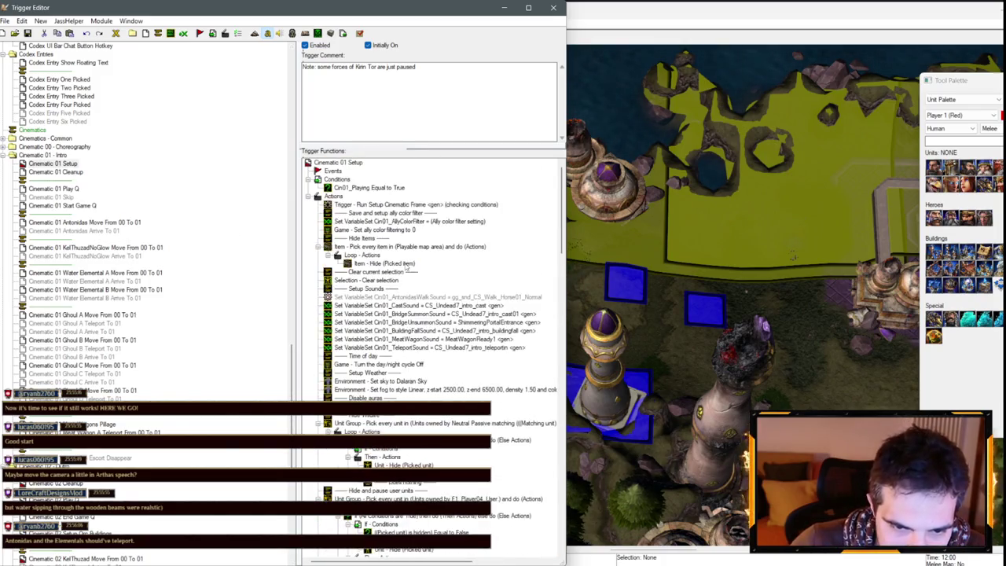
- Rewrite the Disable auras comment to read 'Setup destructible'
{"action": "scroll", "coordinate": [406, 266], "scroll_direction": "down", "scroll_amount": 3}
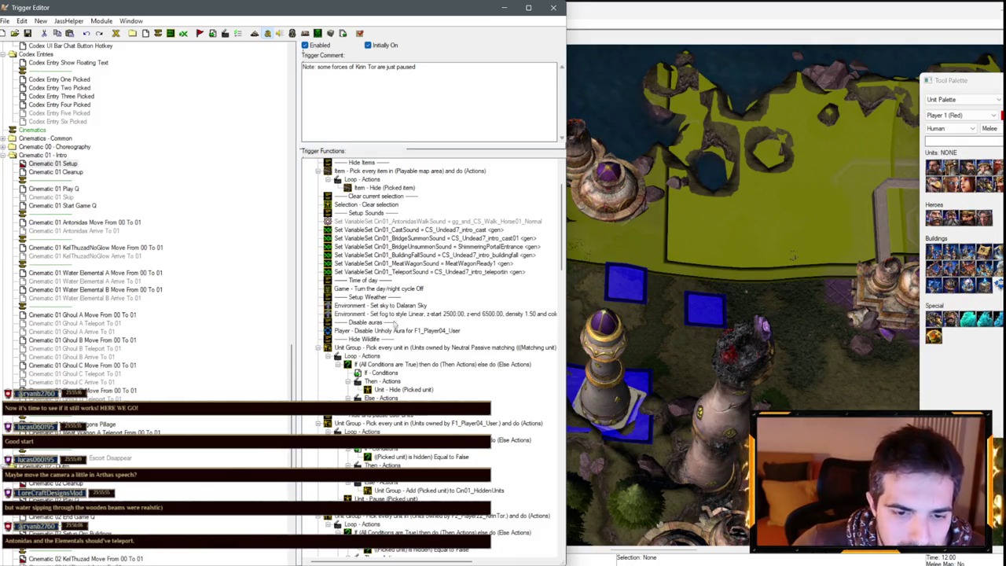
{"action": "left_click", "coordinate": [369, 297]}
{"action": "scroll", "coordinate": [378, 314], "scroll_direction": "down", "scroll_amount": 14}
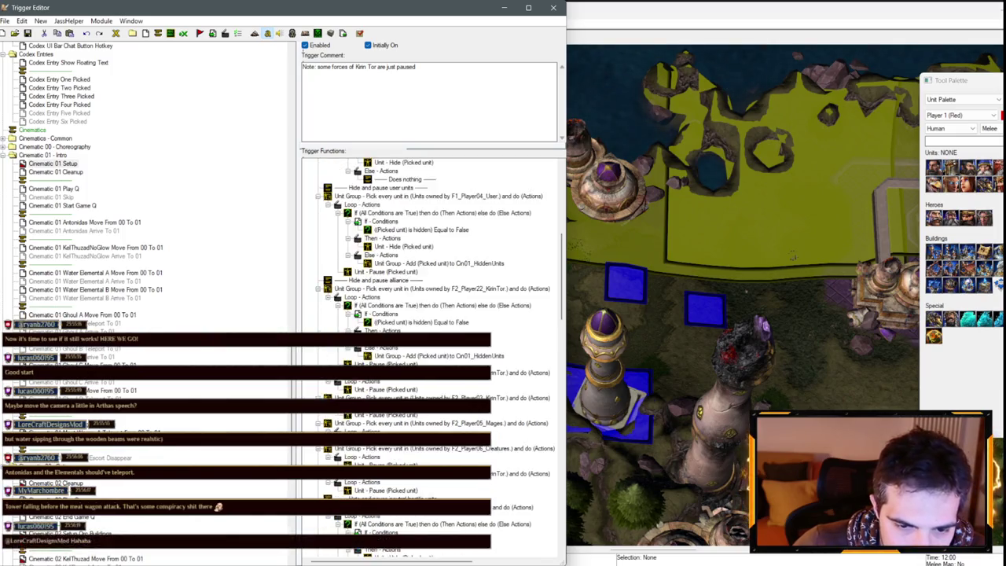
{"action": "scroll", "coordinate": [379, 265], "scroll_direction": "up", "scroll_amount": 6}
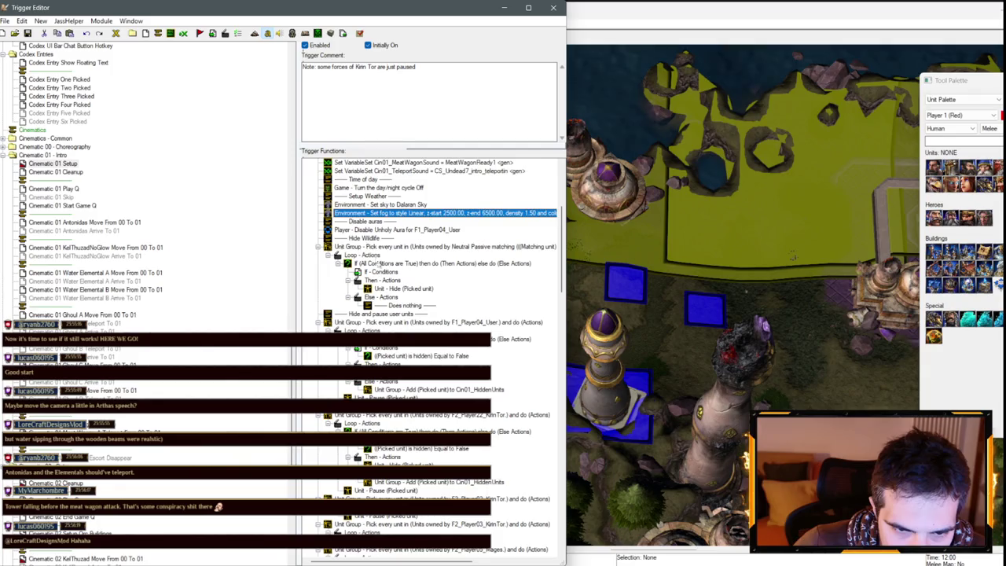
{"action": "double_click", "coordinate": [375, 222]}
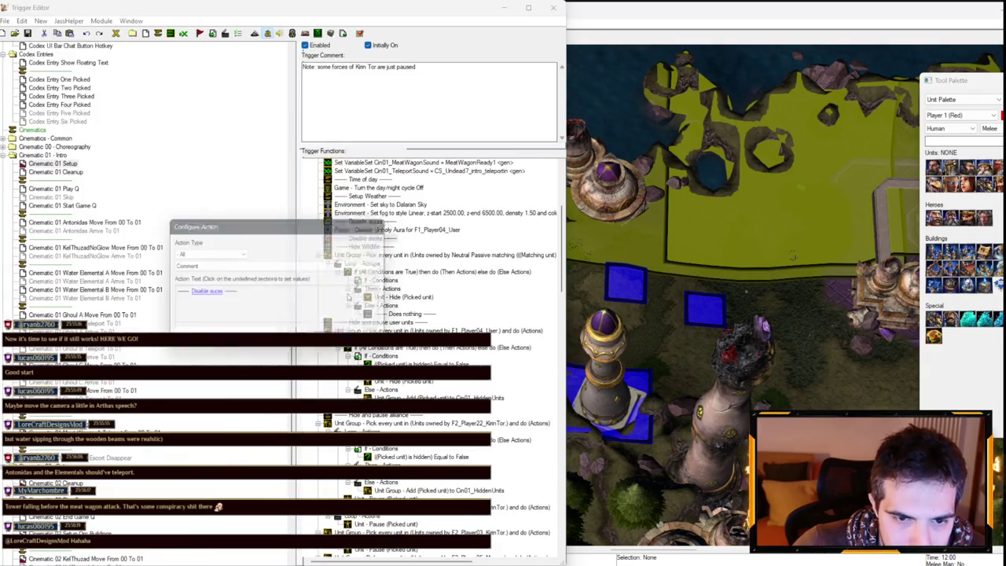
{"action": "left_click", "coordinate": [207, 294]}
{"action": "type", "text": "Setu"}
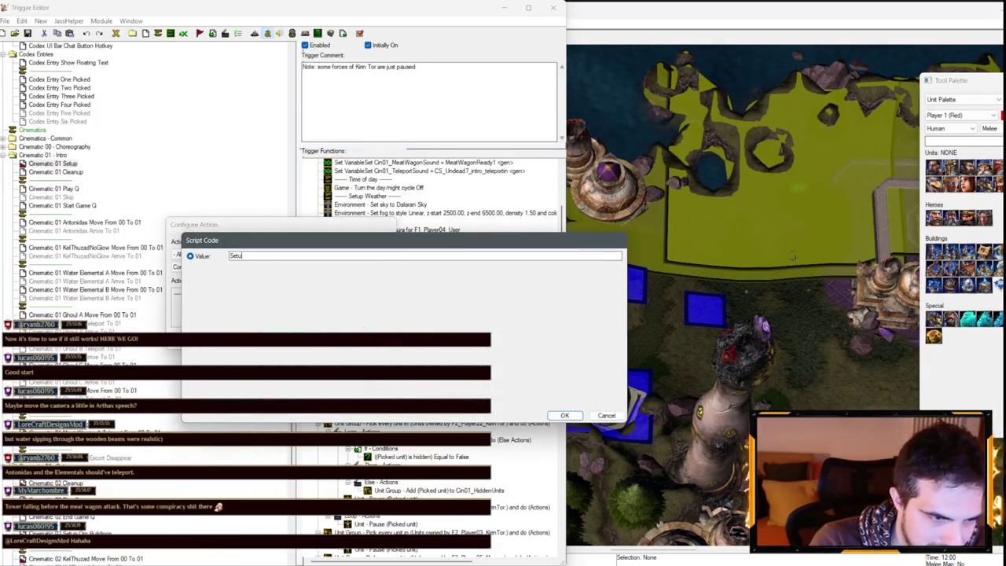
{"action": "type", "text": "p destruc"}
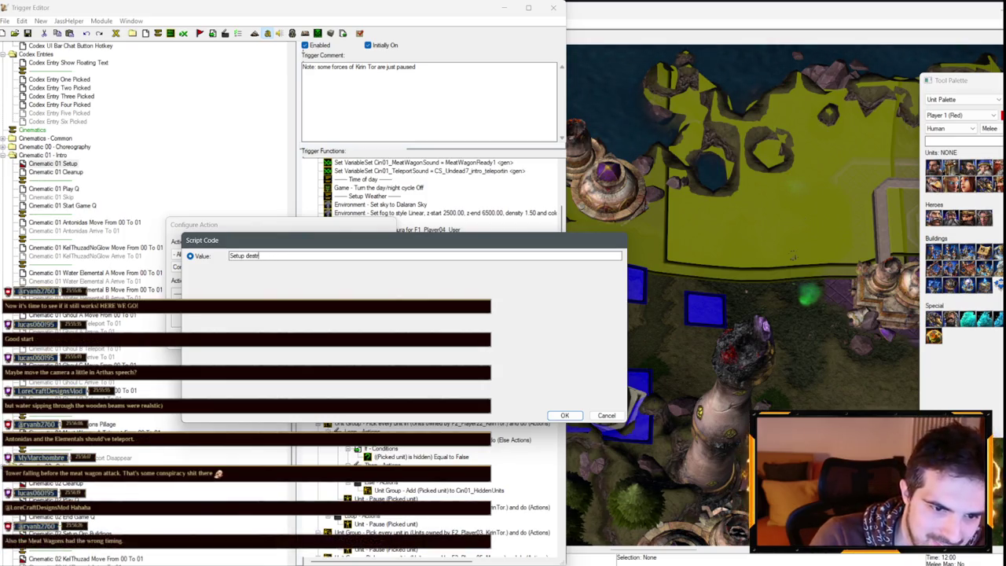
{"action": "key", "text": "Return"}
{"action": "key", "text": "Return"}
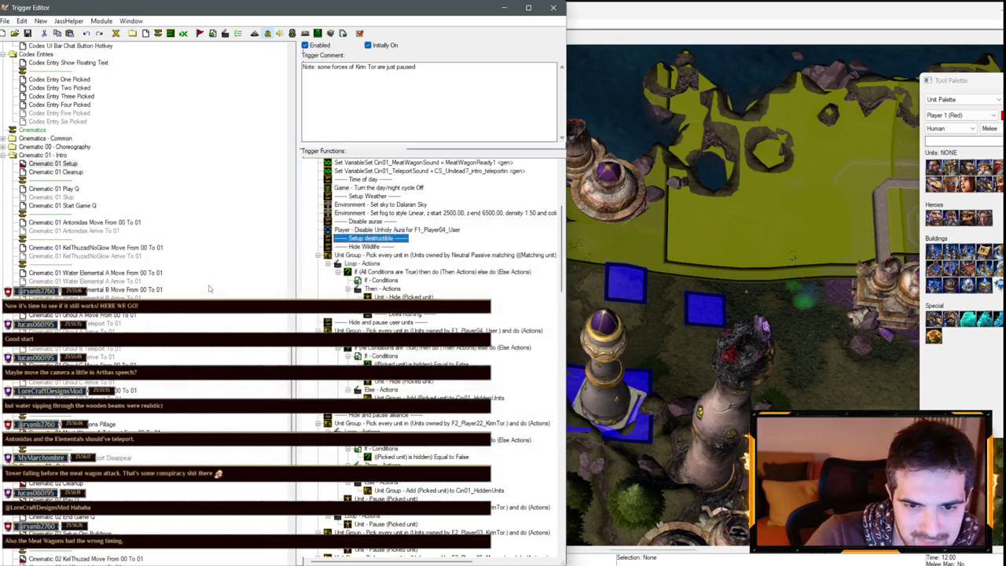
- Add a Set Variable action after the comment, with Cin01_Gate as its variable
{"action": "right_click", "coordinate": [393, 239]}
{"action": "left_click", "coordinate": [437, 352]}
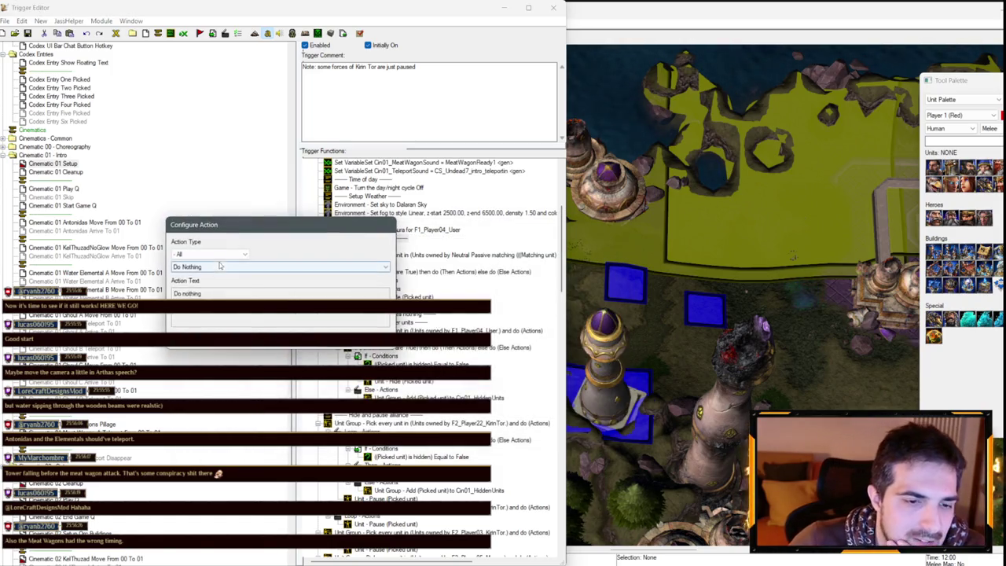
{"action": "left_click", "coordinate": [210, 254]}
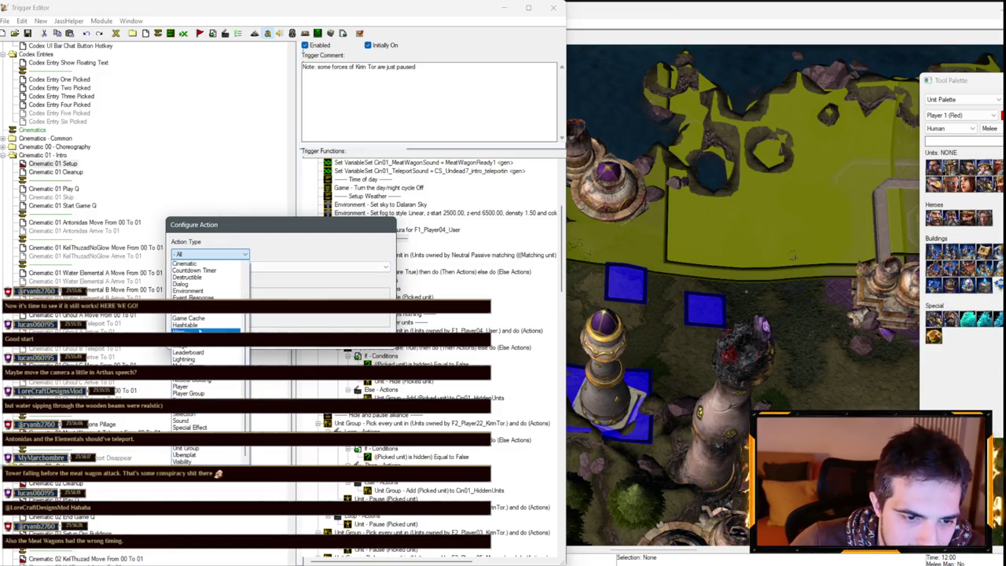
{"action": "left_click", "coordinate": [281, 254]}
{"action": "left_click", "coordinate": [281, 267]}
{"action": "left_click", "coordinate": [220, 318]}
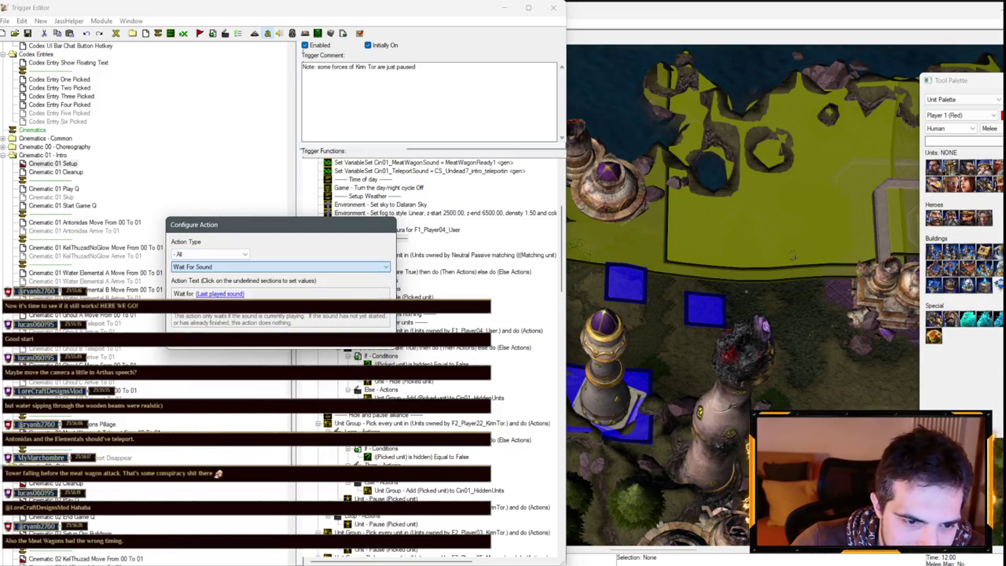
{"action": "type", "text": "set"}
{"action": "left_click", "coordinate": [225, 293]}
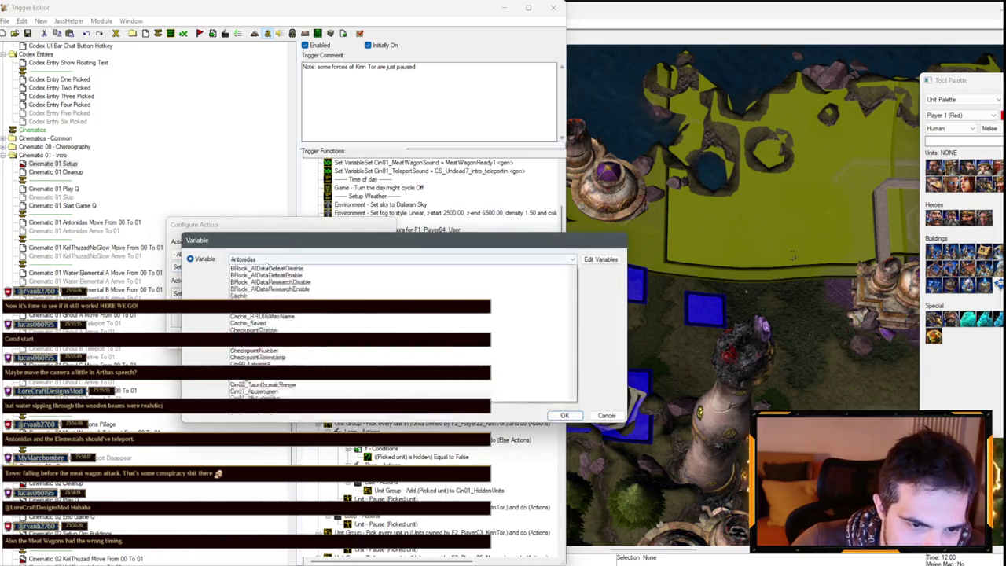
{"action": "left_click", "coordinate": [393, 259]}
{"action": "scroll", "coordinate": [310, 383], "scroll_direction": "down", "scroll_amount": 3}
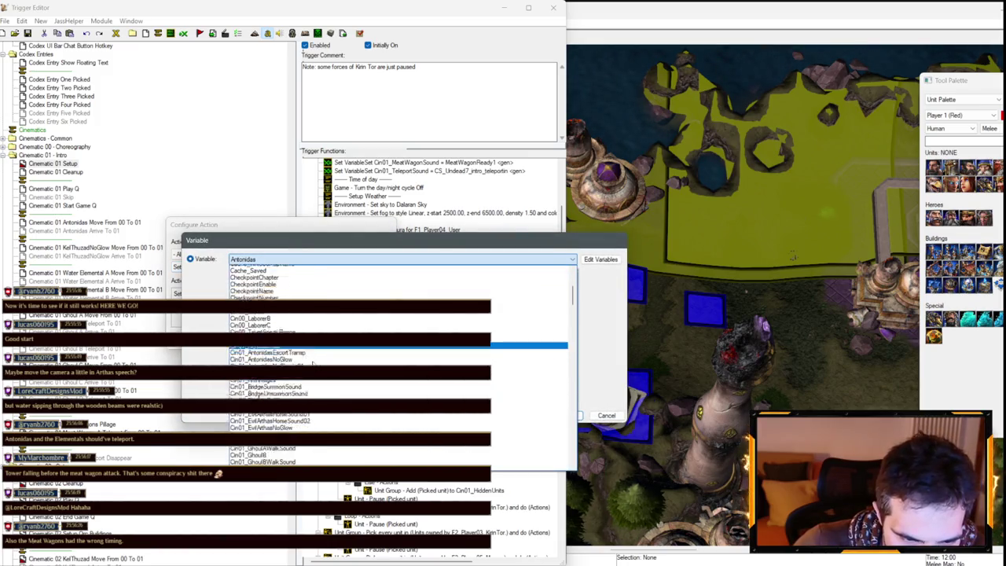
{"action": "scroll", "coordinate": [283, 353], "scroll_direction": "up", "scroll_amount": 1}
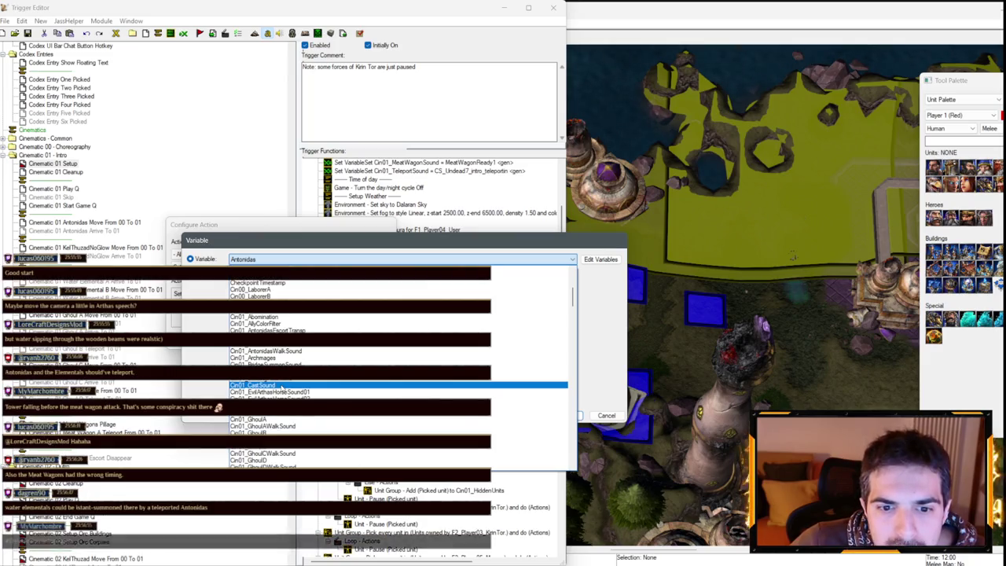
{"action": "left_click", "coordinate": [280, 387]}
{"action": "key", "text": "Return"}
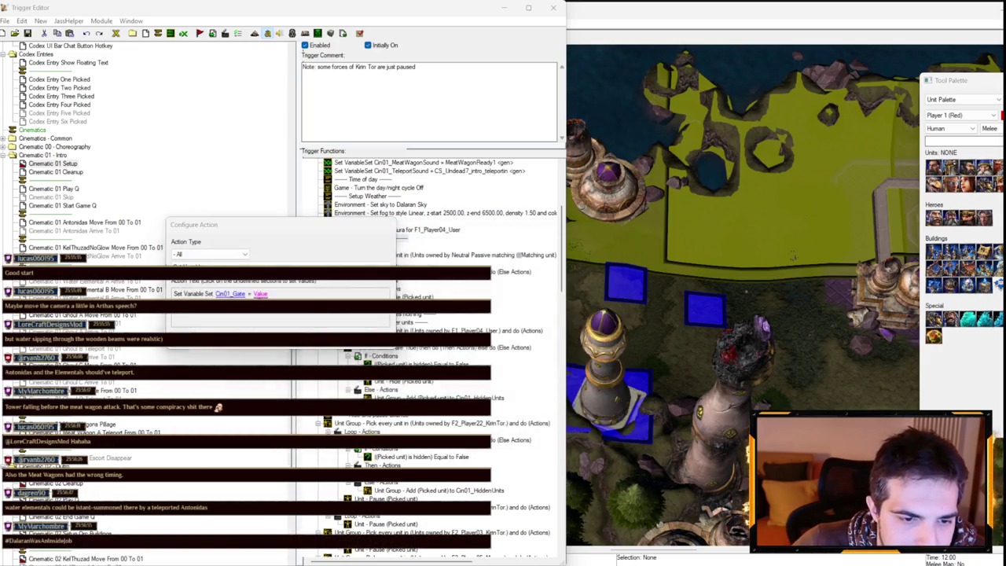
- Set the Cin01_Gate value to the Gate (Horizontal) 2032 picked from the map
{"action": "left_click", "coordinate": [521, 271]}
{"action": "left_click", "coordinate": [520, 272]}
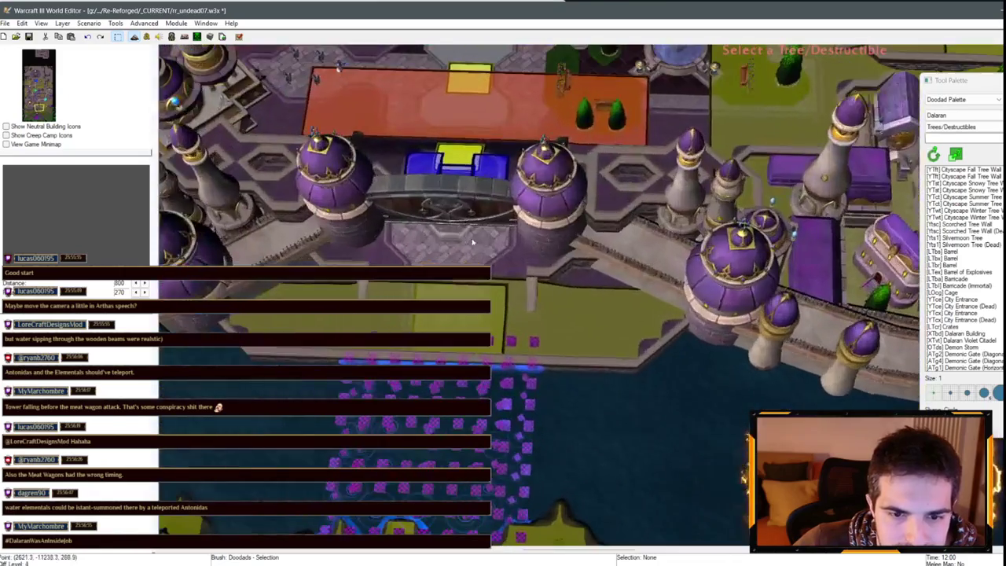
{"action": "left_click", "coordinate": [743, 225]}
{"action": "key", "text": "Return"}
{"action": "key", "text": "Return"}
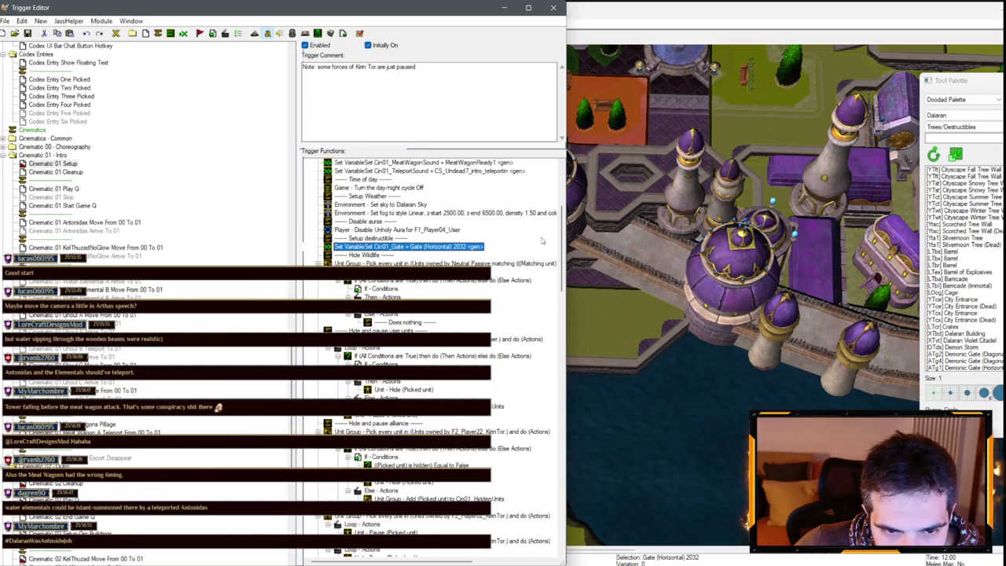
- Look over the map with the region palette, then return to the Trigger Editor
{"action": "left_click", "coordinate": [569, 236]}
{"action": "scroll", "coordinate": [626, 296], "scroll_direction": "up", "scroll_amount": 6}
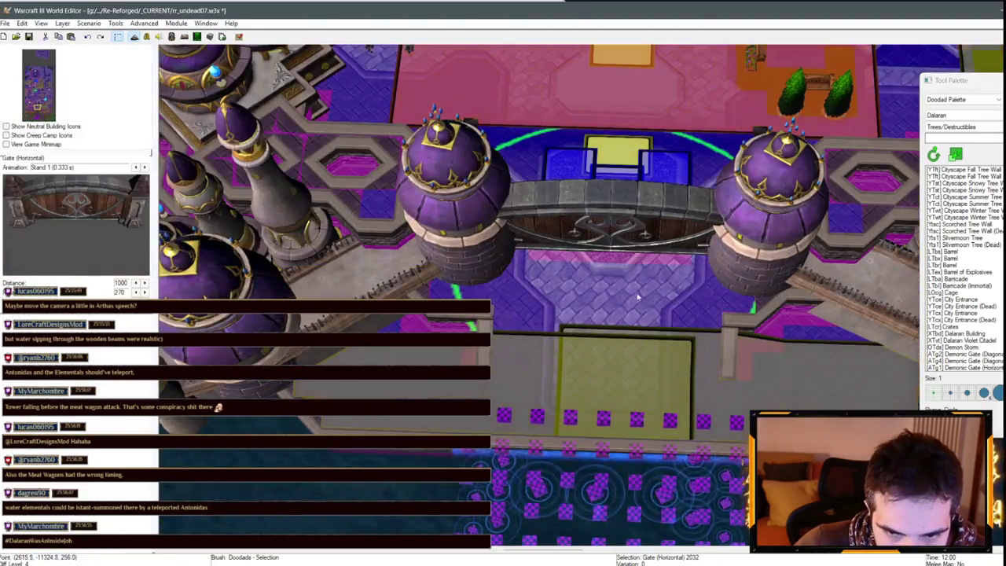
{"action": "scroll", "coordinate": [627, 295], "scroll_direction": "down", "scroll_amount": 8}
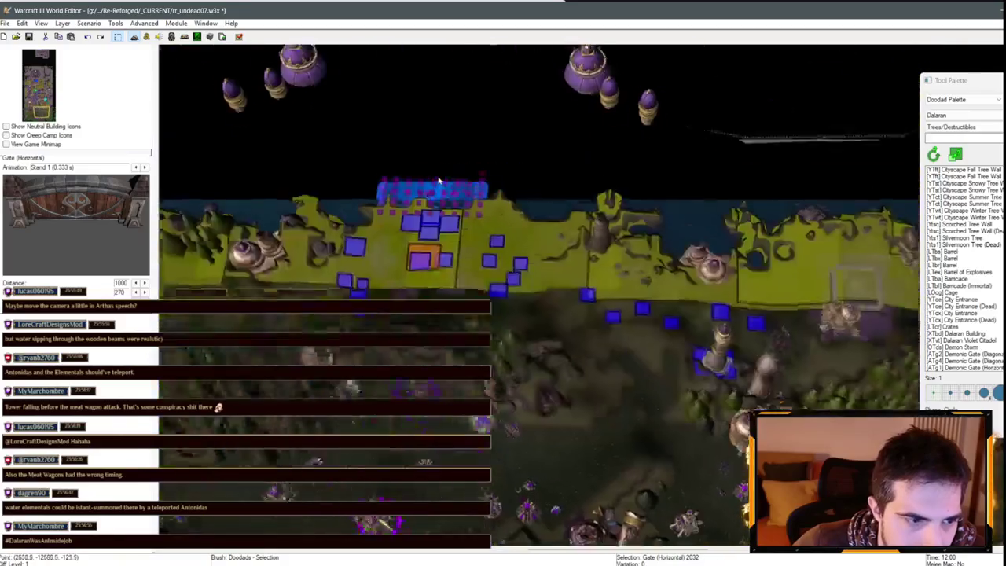
{"action": "scroll", "coordinate": [550, 248], "scroll_direction": "up", "scroll_amount": 3}
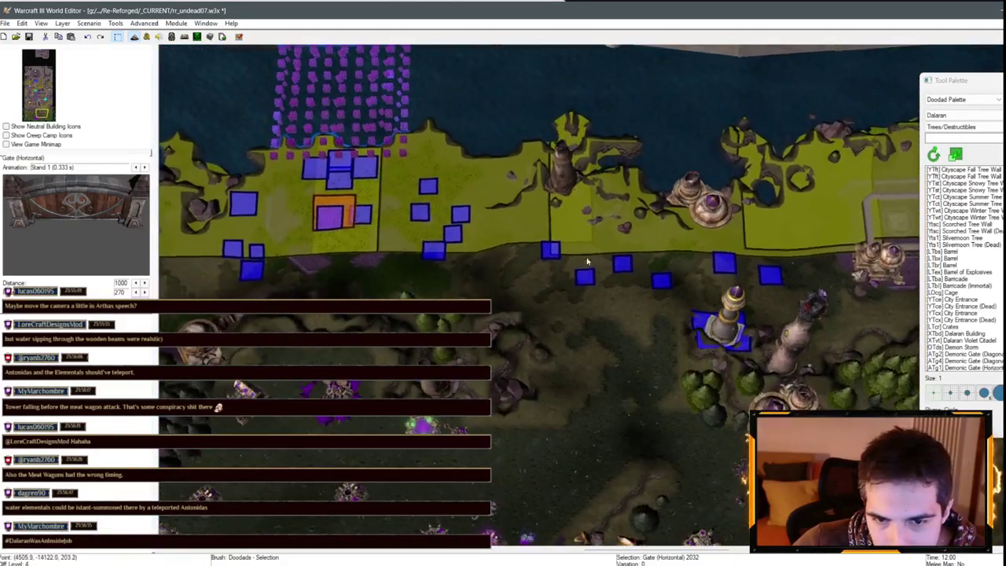
{"action": "key", "text": "r"}
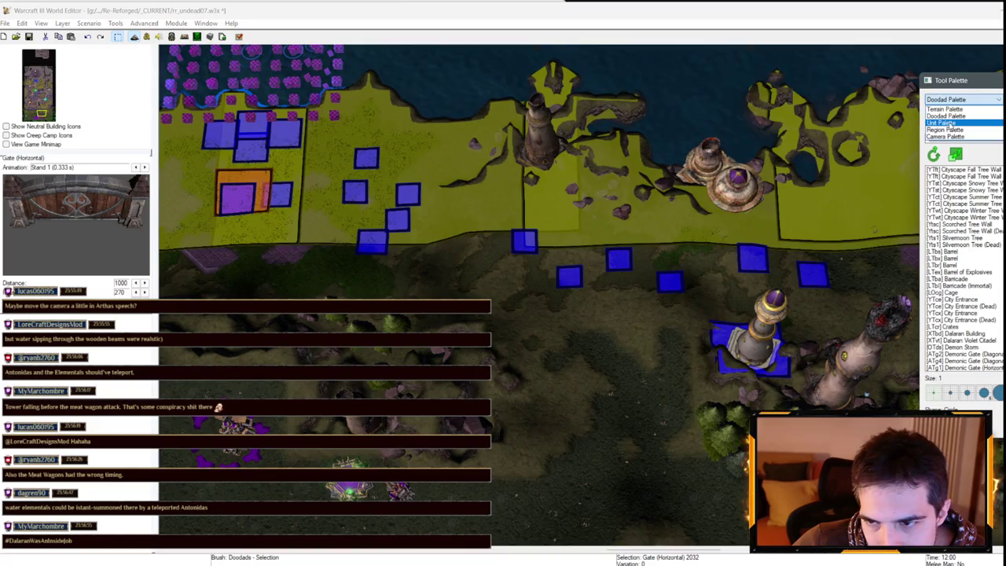
{"action": "scroll", "coordinate": [543, 283], "scroll_direction": "up", "scroll_amount": 3}
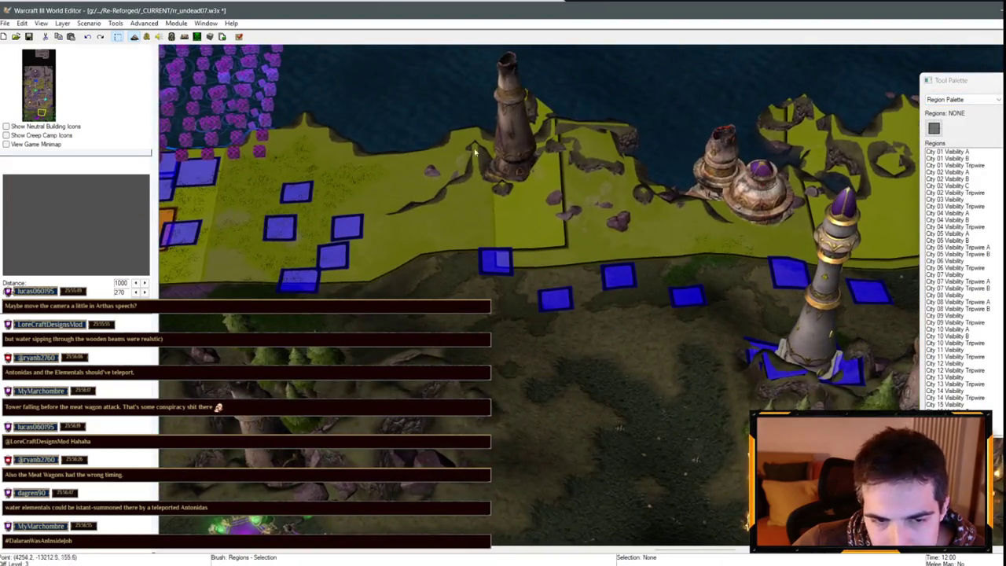
{"action": "left_click", "coordinate": [149, 40]}
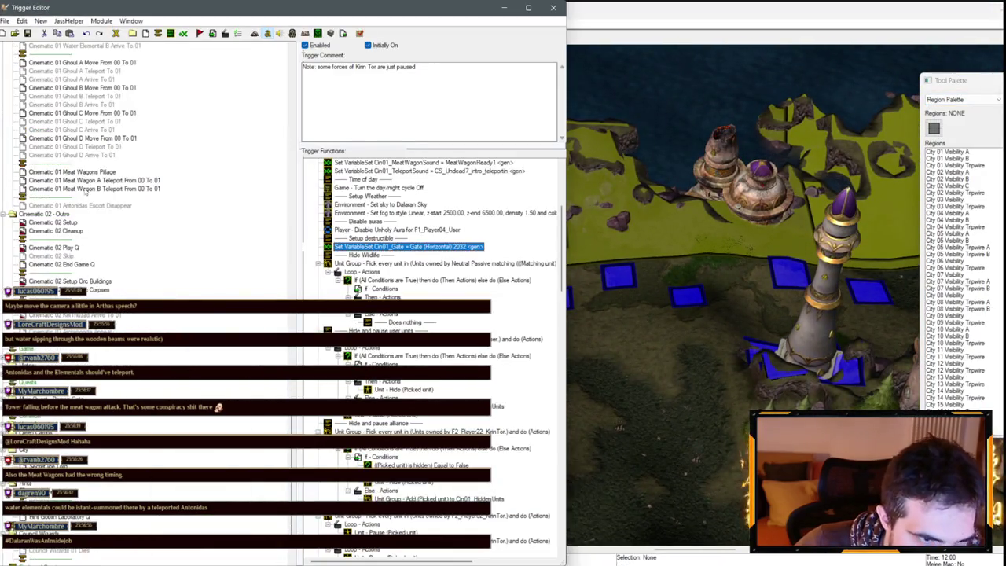
- Check the second meat wagon's attack order, then lengthen Cinematic 01 Play Q's 2-second wait to 15
{"action": "left_click", "coordinate": [87, 170]}
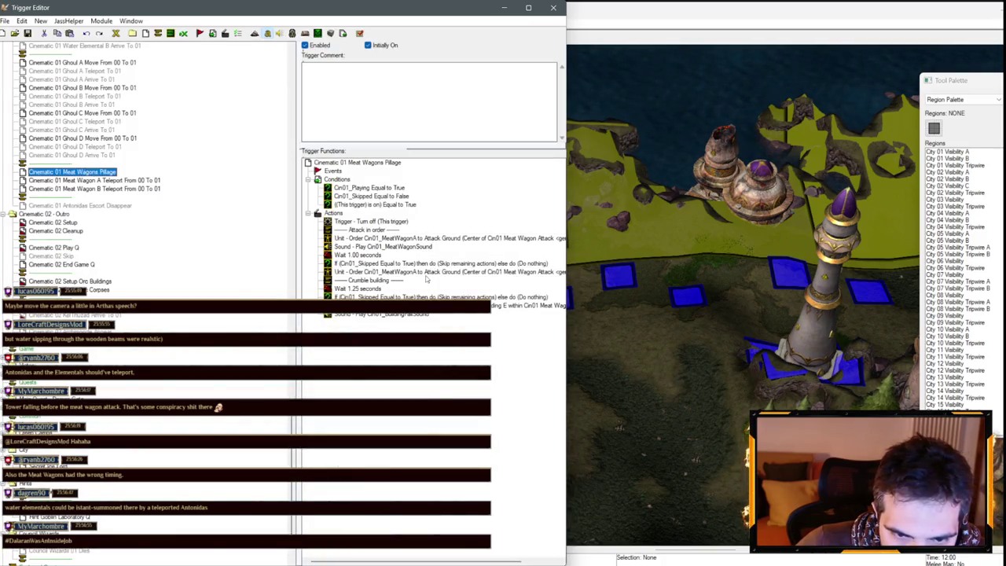
{"action": "double_click", "coordinate": [426, 274]}
{"action": "left_click", "coordinate": [201, 294]}
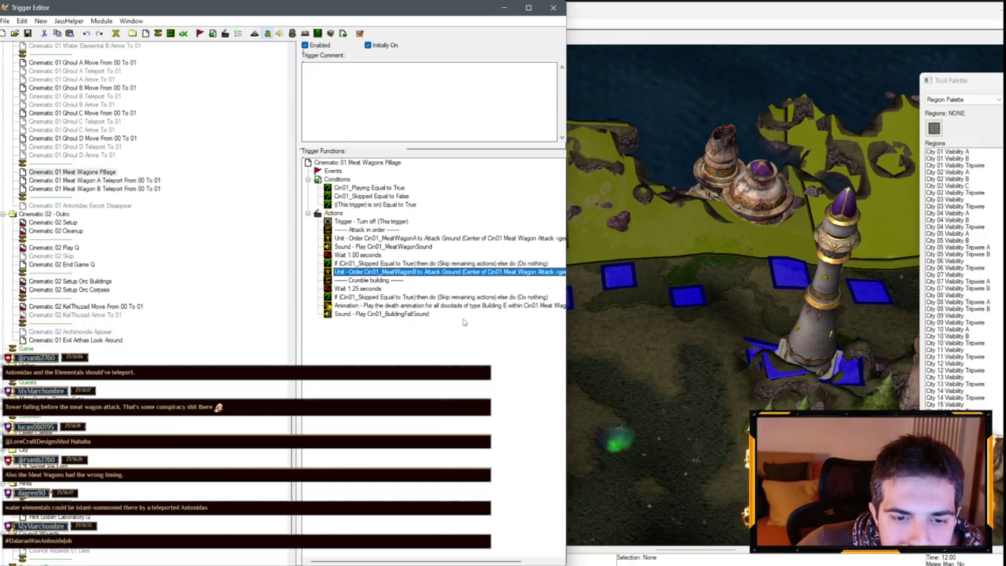
{"action": "scroll", "coordinate": [101, 231], "scroll_direction": "up", "scroll_amount": 10}
{"action": "left_click", "coordinate": [54, 214]}
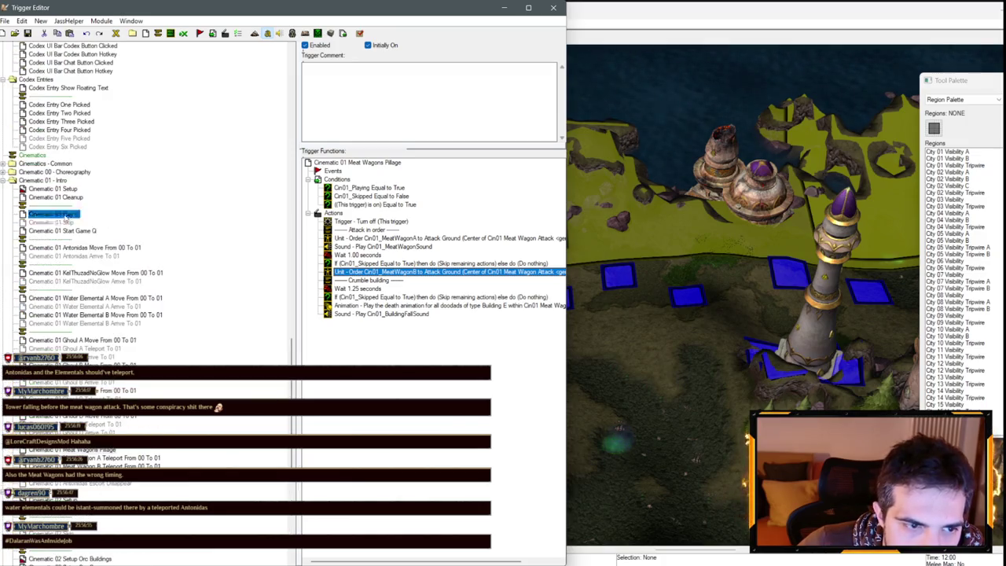
{"action": "scroll", "coordinate": [425, 280], "scroll_direction": "down", "scroll_amount": 5}
{"action": "scroll", "coordinate": [425, 283], "scroll_direction": "down", "scroll_amount": 7}
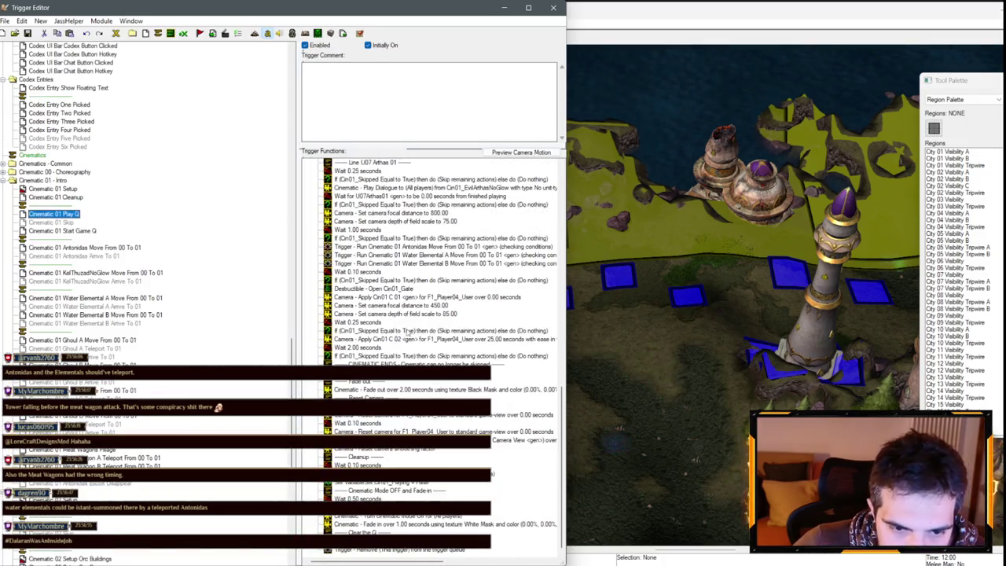
{"action": "double_click", "coordinate": [362, 347]}
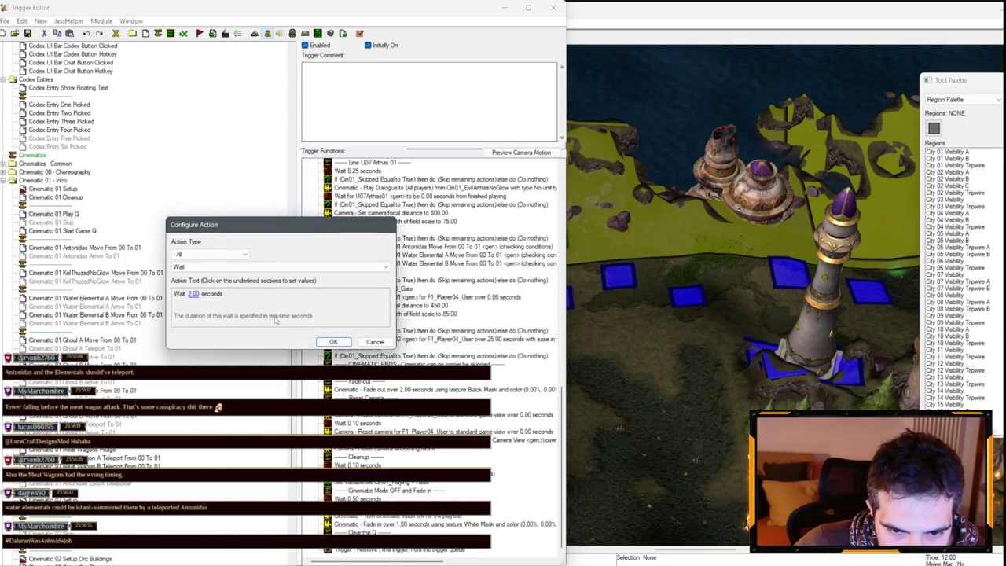
{"action": "left_click", "coordinate": [192, 294]}
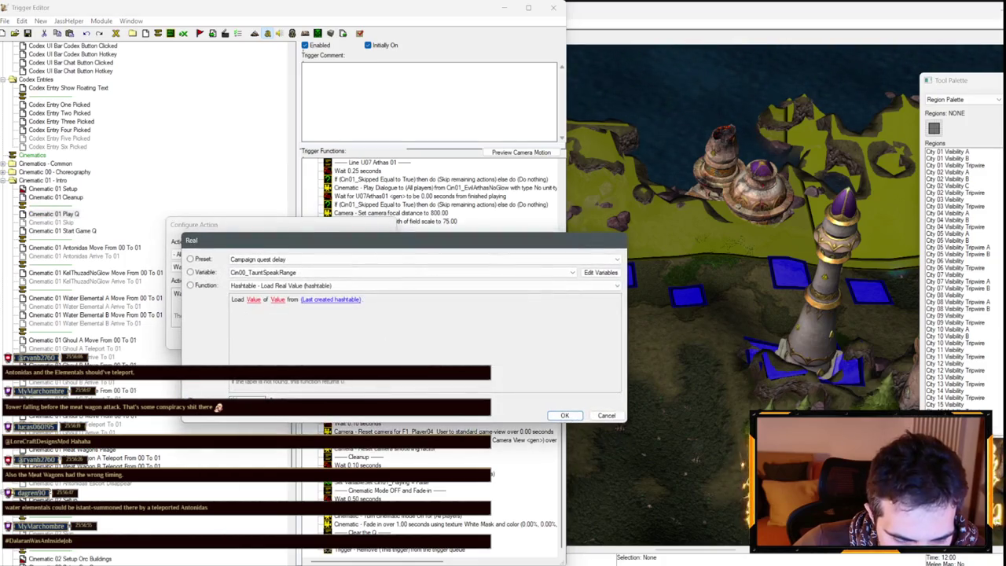
{"action": "type", "text": "15"}
{"action": "key", "text": "Return"}
{"action": "key", "text": "Return"}
- Change the first camera focal distance from 200 to 350 and edit the next focal distance
{"action": "scroll", "coordinate": [445, 301], "scroll_direction": "up", "scroll_amount": 4}
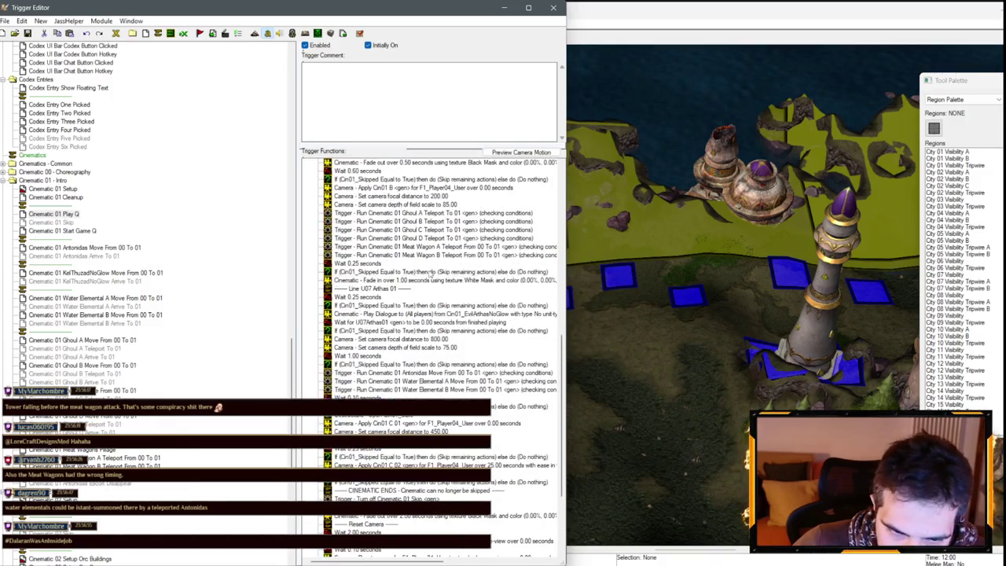
{"action": "scroll", "coordinate": [417, 272], "scroll_direction": "up", "scroll_amount": 4}
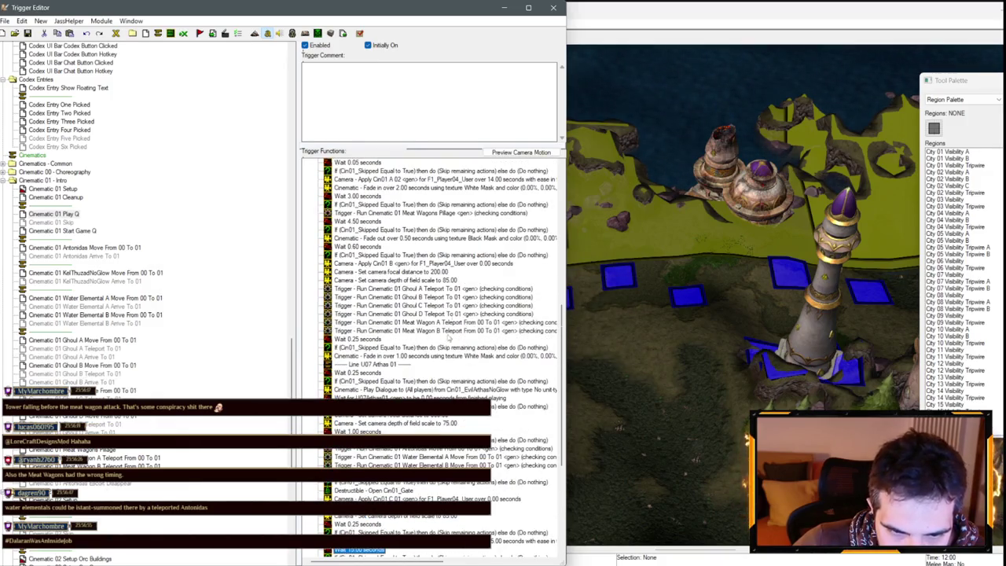
{"action": "double_click", "coordinate": [444, 272]}
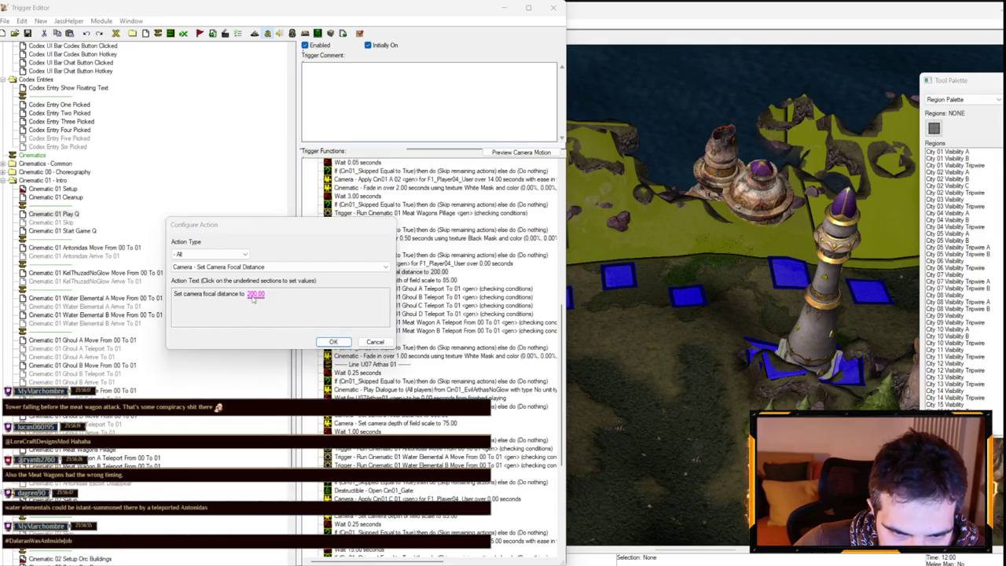
{"action": "left_click", "coordinate": [255, 294]}
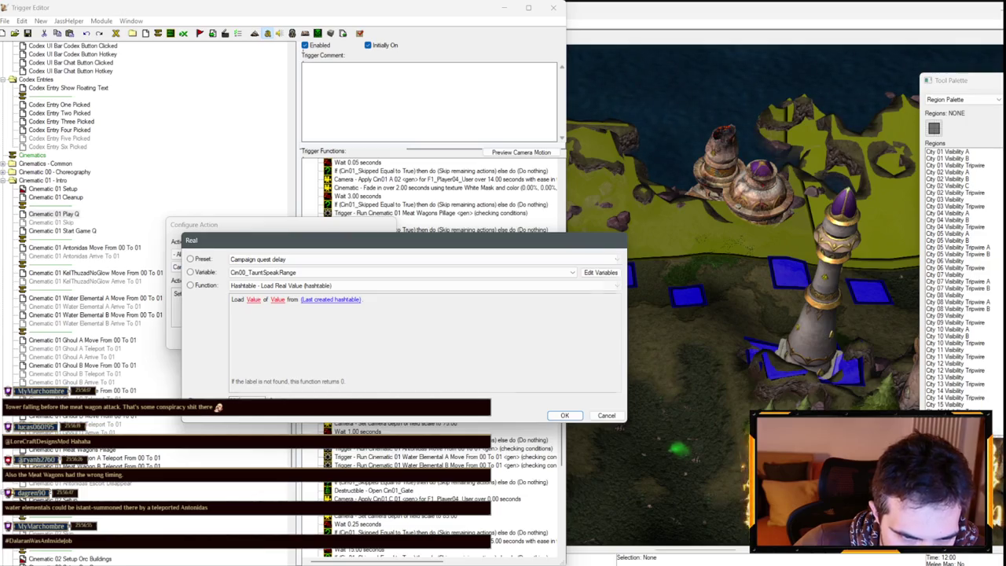
{"action": "key", "text": "Return"}
{"action": "key", "text": "Return"}
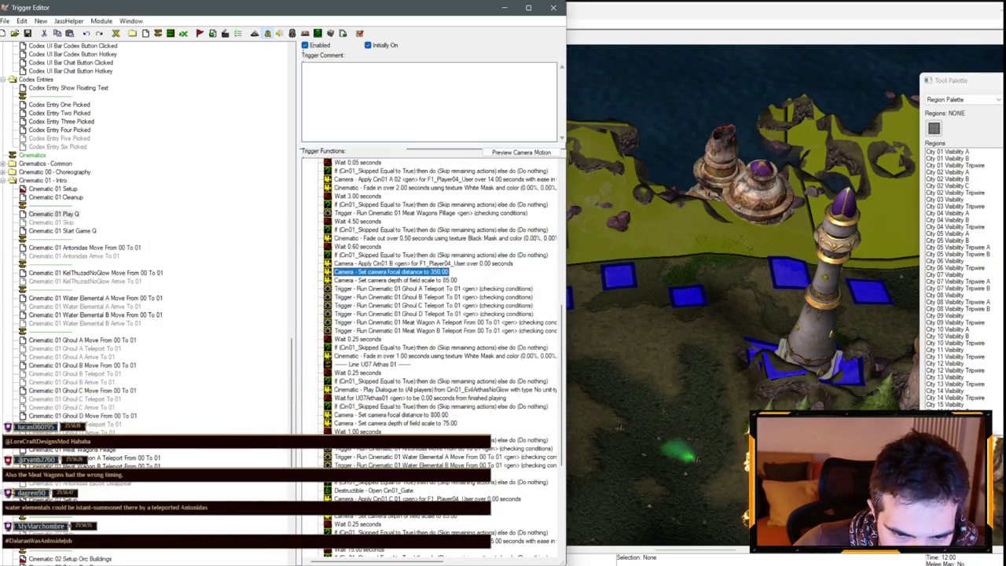
{"action": "double_click", "coordinate": [393, 414]}
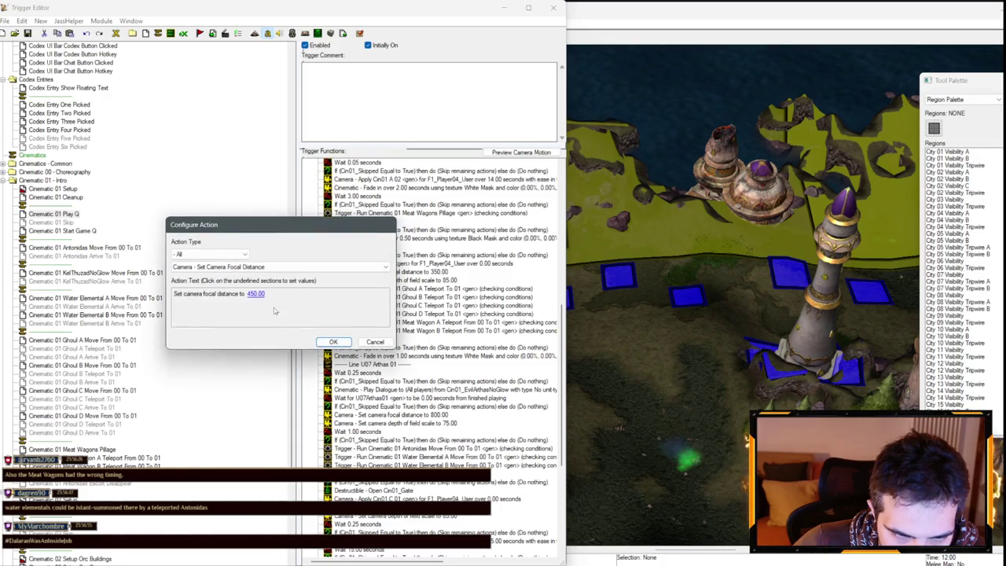
{"action": "left_click", "coordinate": [255, 295]}
{"action": "type", "text": "5"}
{"action": "key", "text": "Return"}
{"action": "key", "text": "Return"}
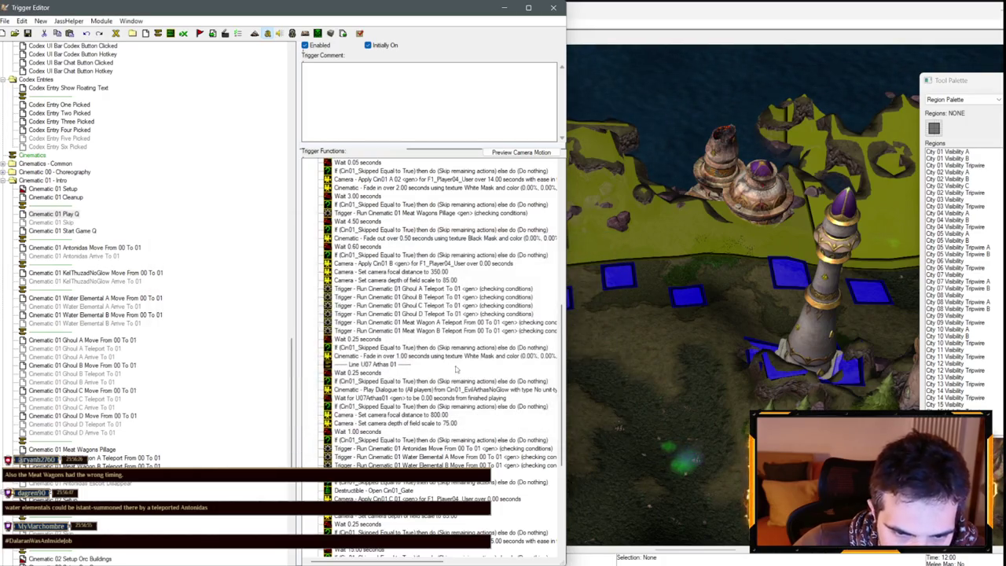
- Edit the later 800 focal distance and set the camera depth of field scale to 65
{"action": "double_click", "coordinate": [446, 422]}
{"action": "left_click", "coordinate": [255, 295]}
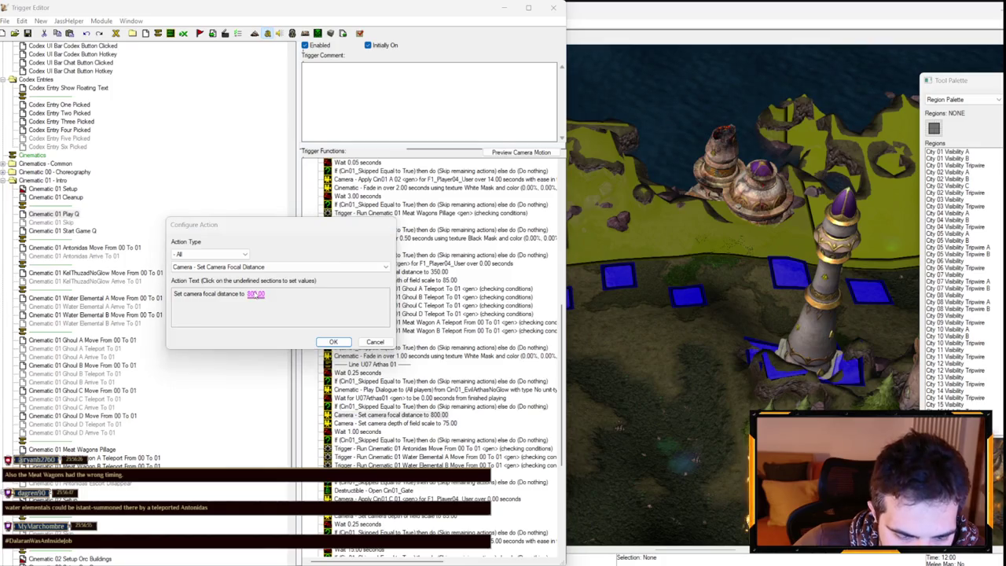
{"action": "type", "text": "75"}
{"action": "key", "text": "Return"}
{"action": "key", "text": "Return"}
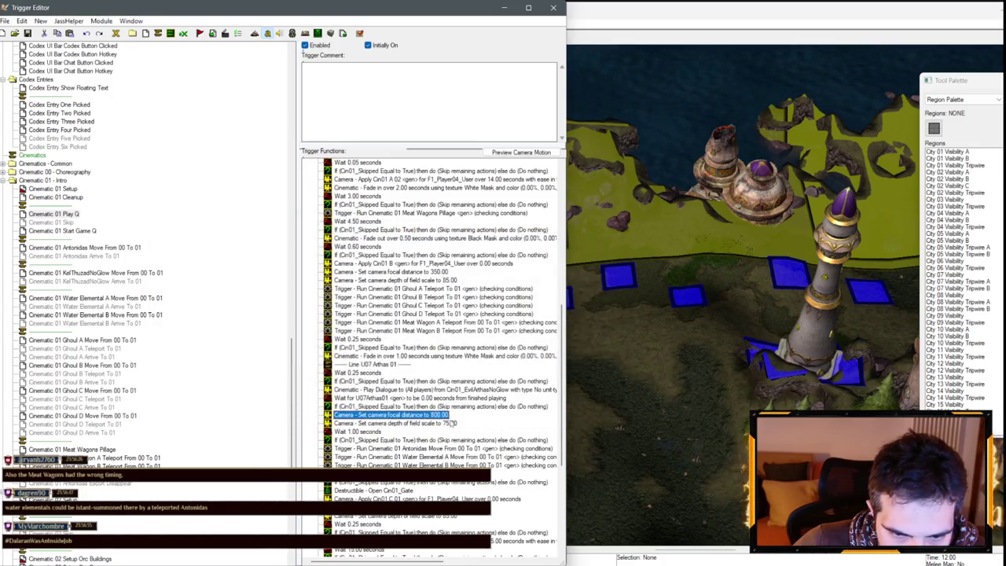
{"action": "double_click", "coordinate": [391, 423]}
{"action": "left_click", "coordinate": [265, 294]}
{"action": "type", "text": "65"}
{"action": "key", "text": "Return"}
{"action": "key", "text": "Return"}
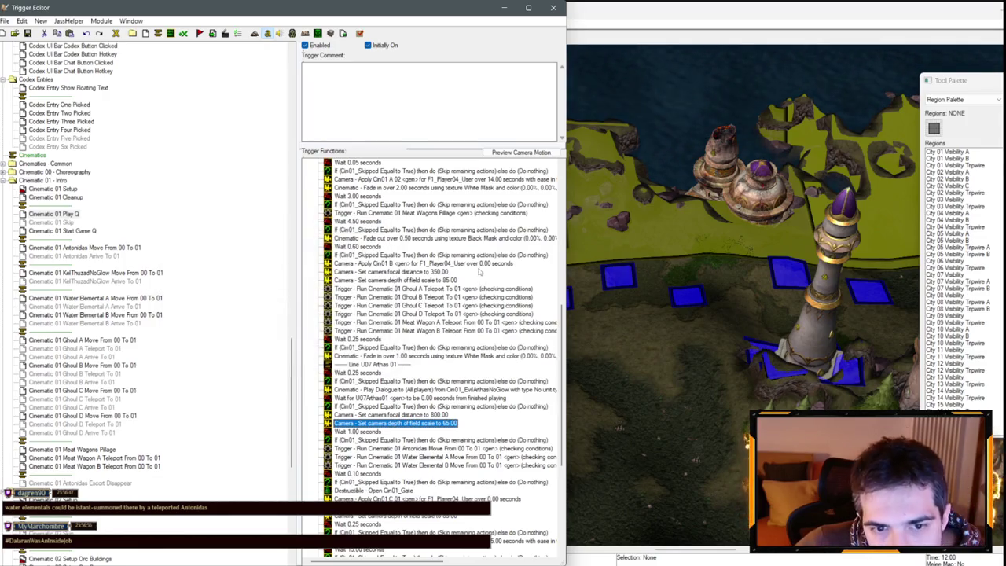
- Select camera Cin01 B in the Camera Palette
{"action": "left_click", "coordinate": [963, 100]}
{"action": "left_click", "coordinate": [948, 136]}
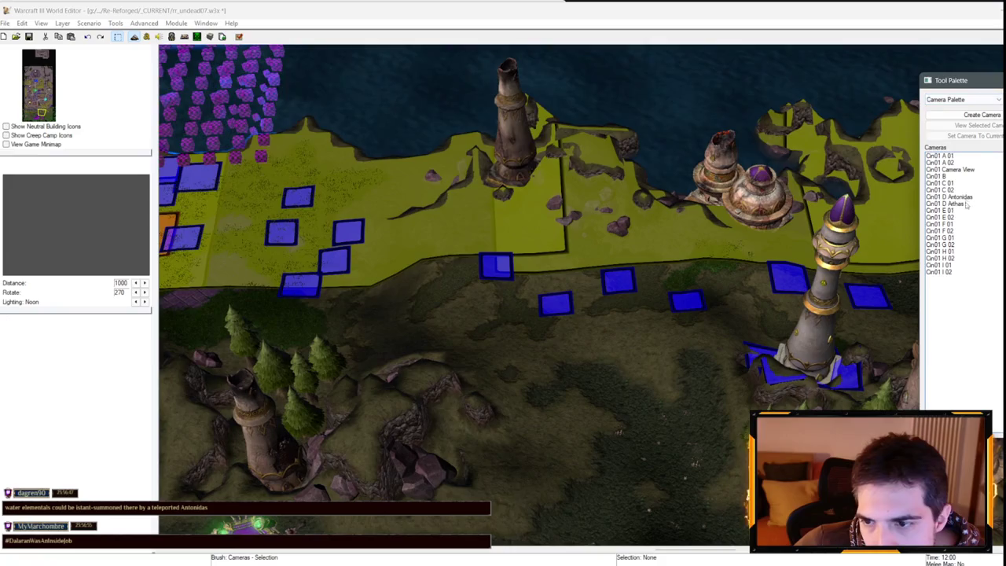
{"action": "left_click", "coordinate": [940, 176]}
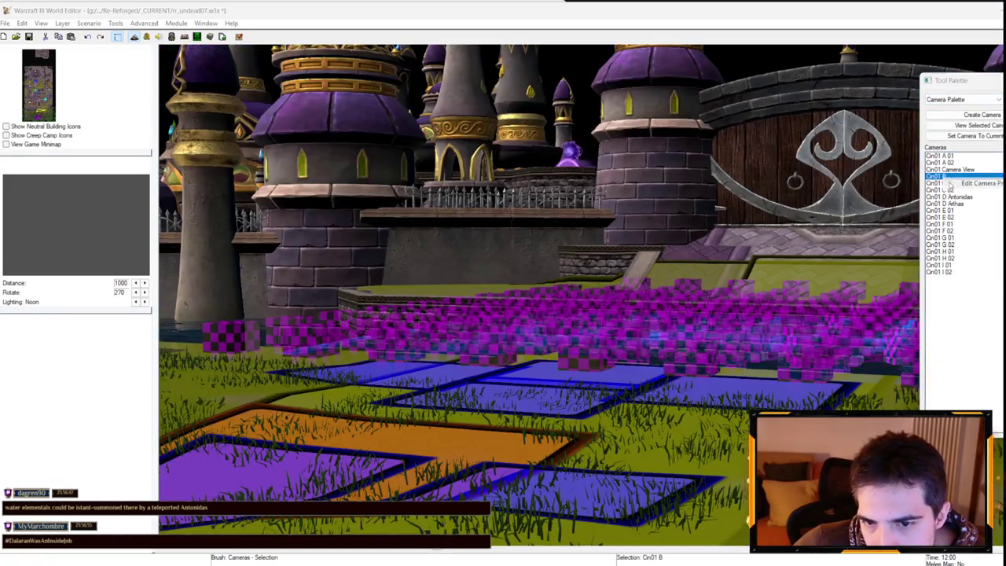
- Change camera Cin01 B's distance from 950 to 750 and save the map
{"action": "double_click", "coordinate": [940, 176]}
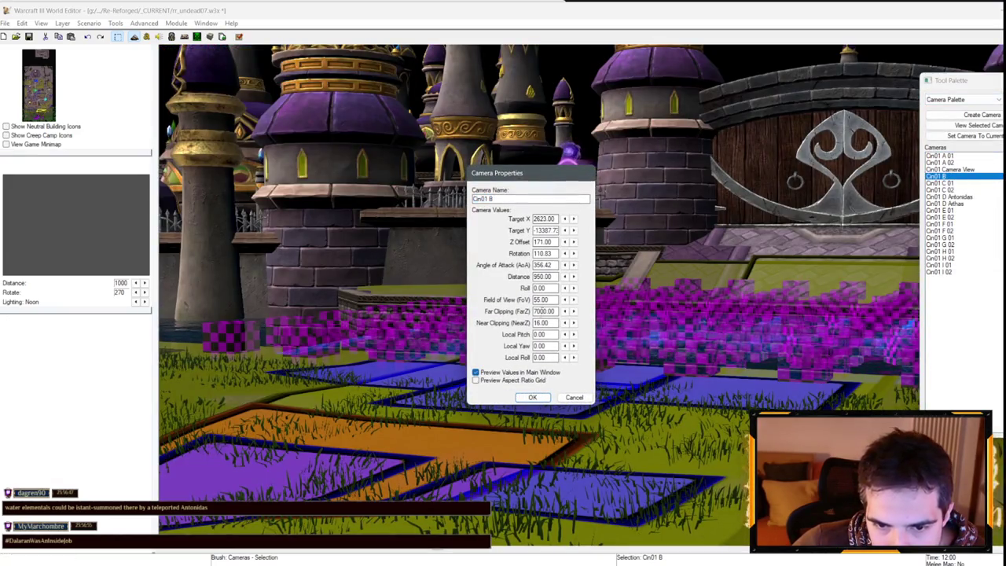
{"action": "left_click", "coordinate": [536, 276]}
{"action": "type", "text": "7"}
{"action": "key", "text": "Tab"}
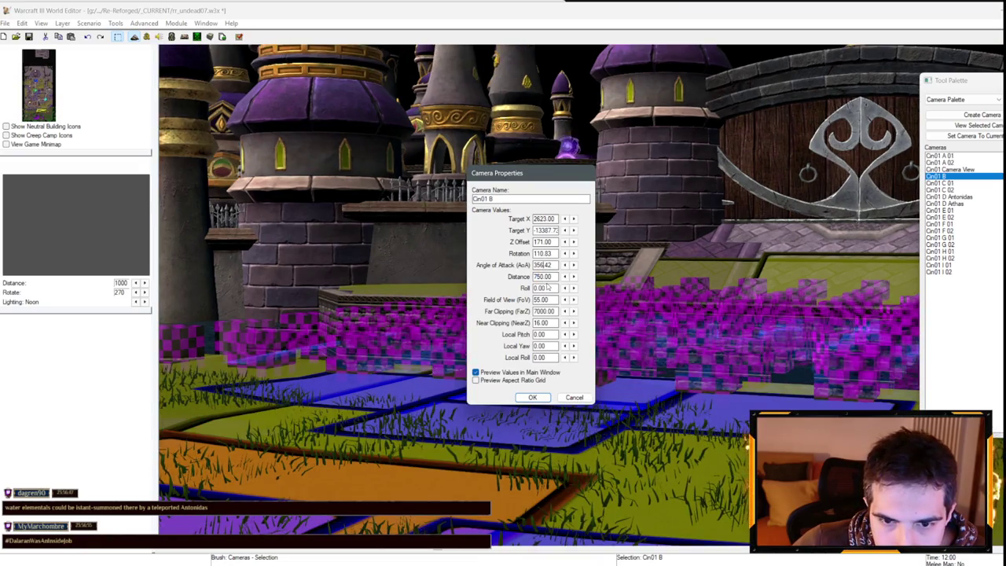
{"action": "left_click", "coordinate": [548, 288]}
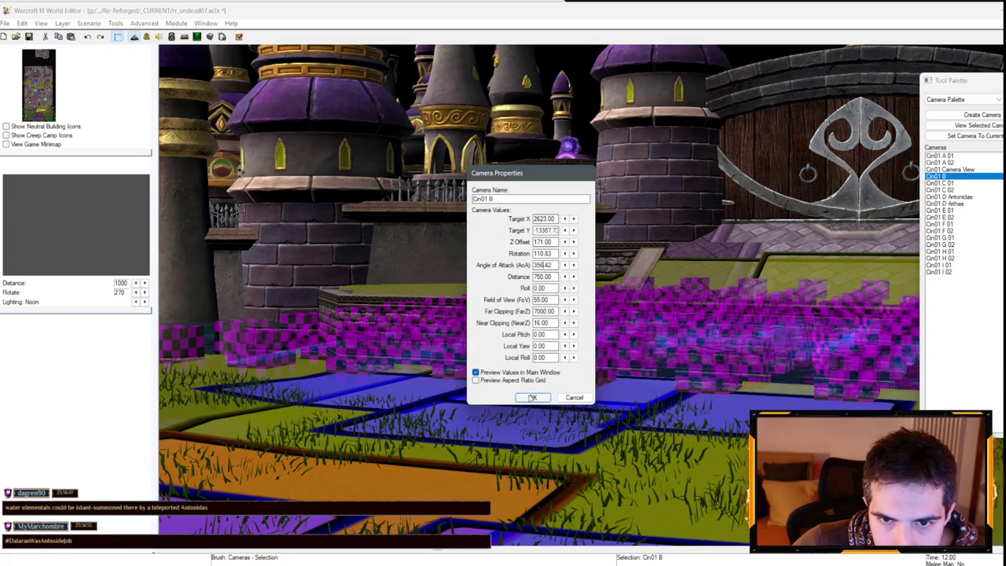
{"action": "left_click", "coordinate": [532, 398]}
{"action": "left_click", "coordinate": [29, 37]}
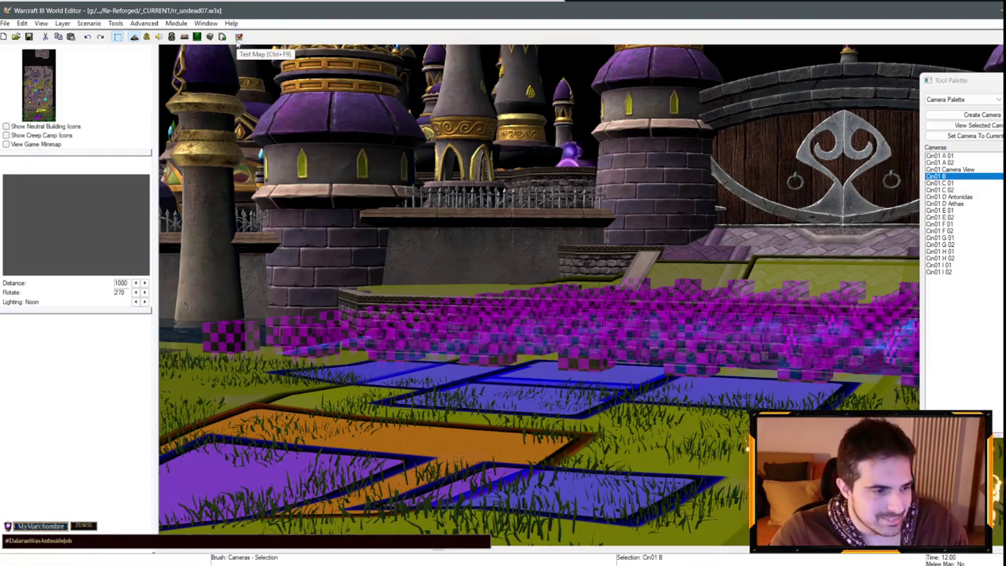
- In the map's triggers, lengthen the 4.50-second wait to 5.50 seconds
{"action": "left_click", "coordinate": [146, 37]}
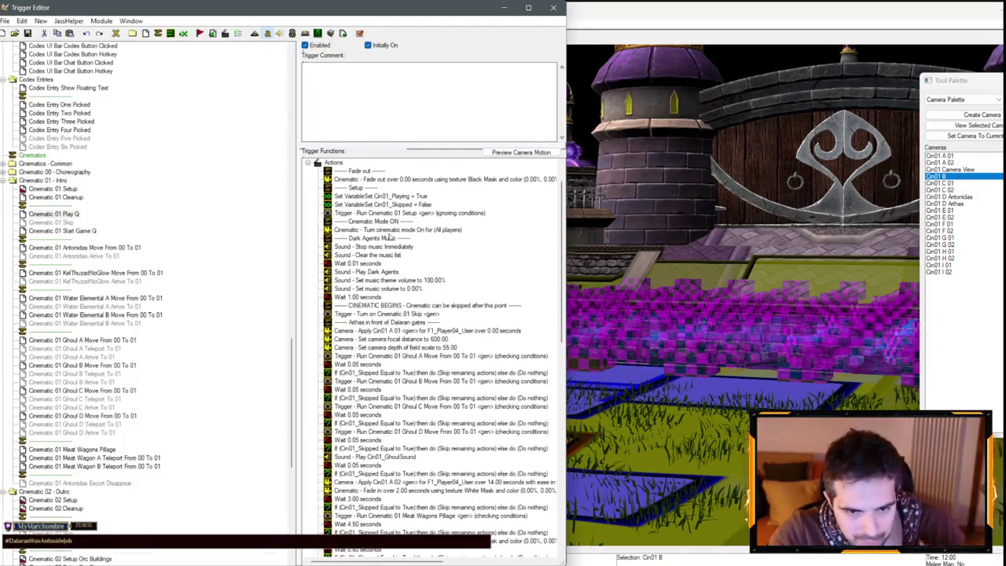
{"action": "scroll", "coordinate": [401, 234], "scroll_direction": "down", "scroll_amount": 5}
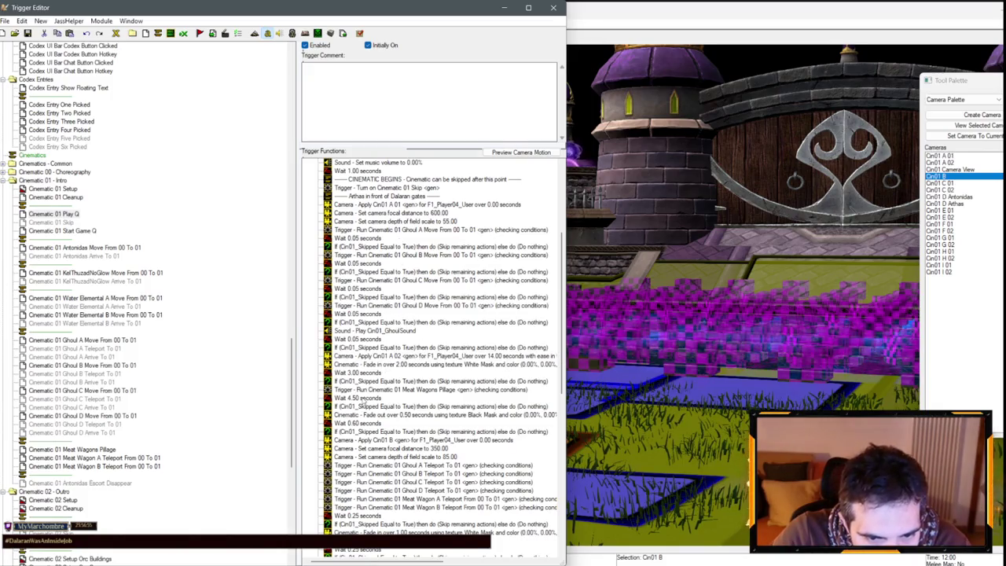
{"action": "double_click", "coordinate": [360, 400]}
{"action": "left_click", "coordinate": [197, 296]}
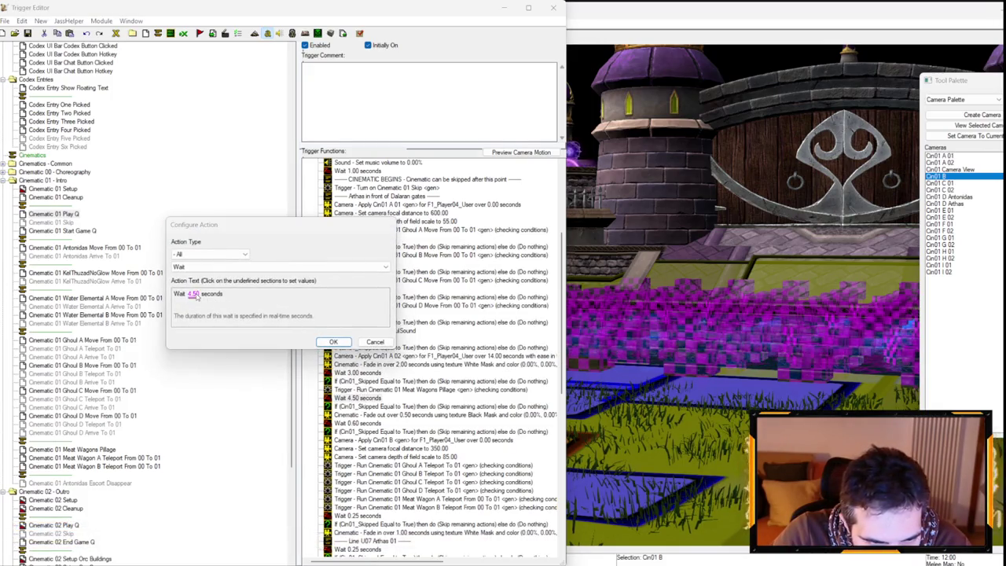
{"action": "type", "text": "5.5"}
{"action": "key", "text": "Return"}
{"action": "key", "text": "Return"}
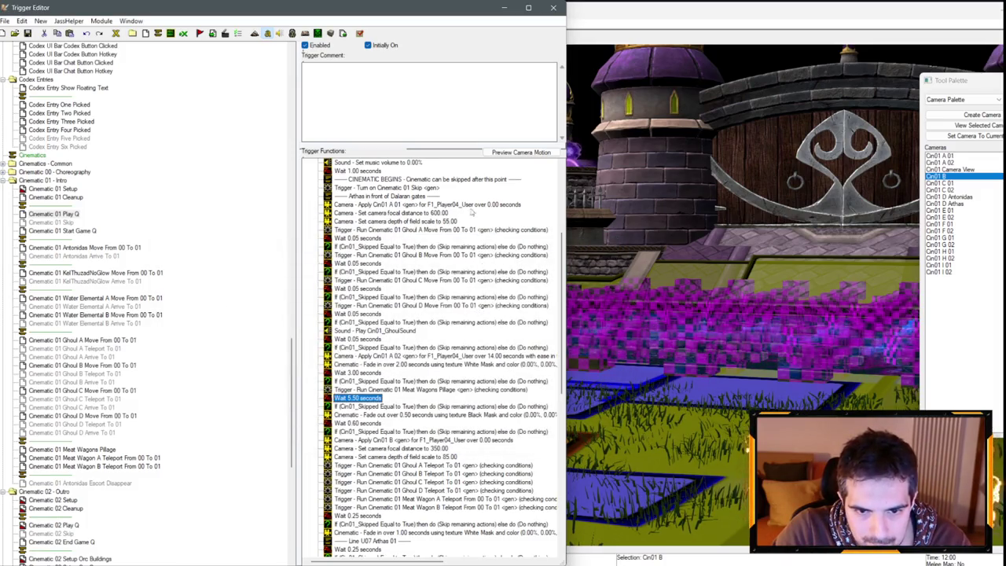
- Shorten the Cin01 A 02 camera move to 13 seconds, return to the map and save
{"action": "scroll", "coordinate": [471, 212], "scroll_direction": "up", "scroll_amount": 1}
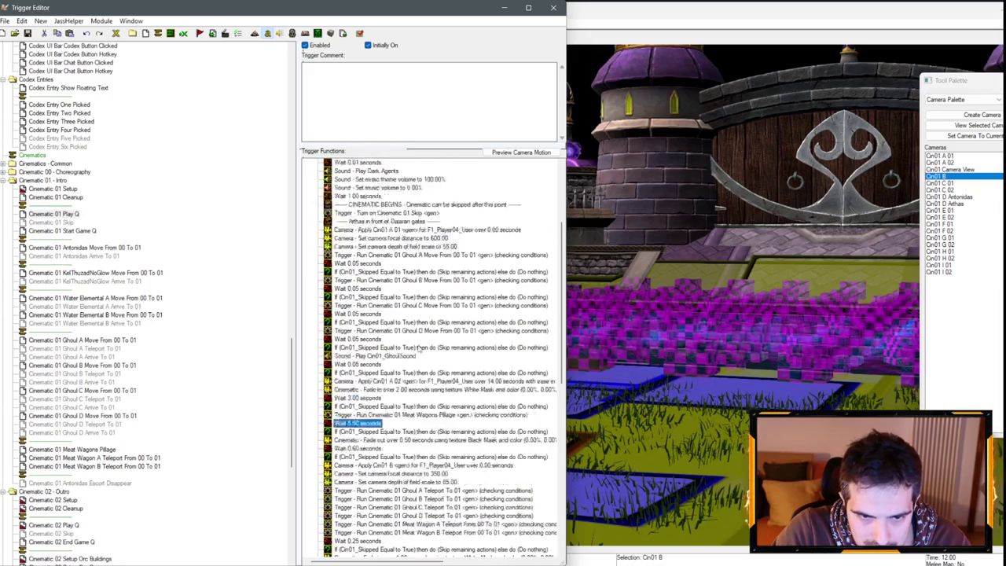
{"action": "scroll", "coordinate": [420, 348], "scroll_direction": "up", "scroll_amount": 3}
{"action": "left_click", "coordinate": [448, 306]}
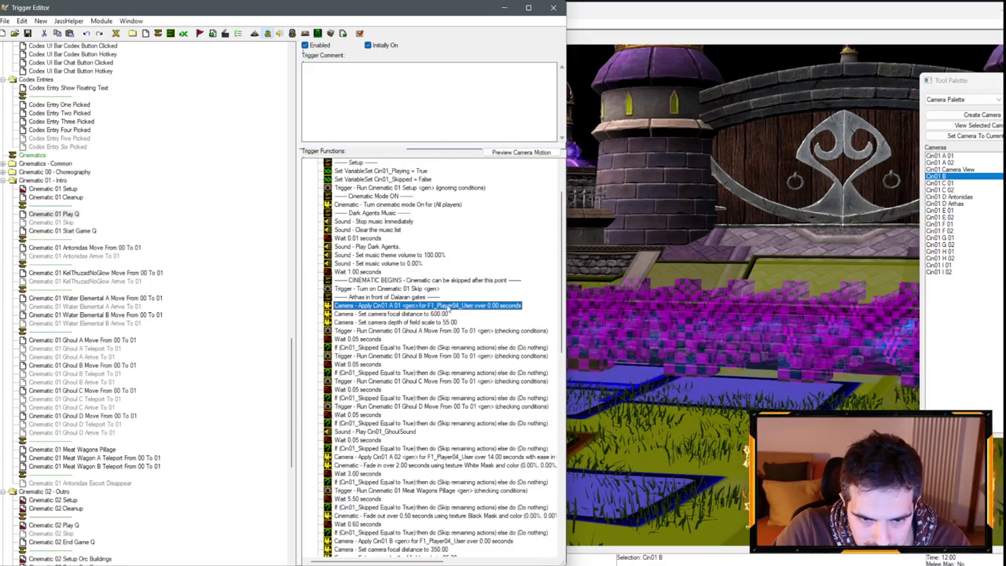
{"action": "double_click", "coordinate": [426, 457]}
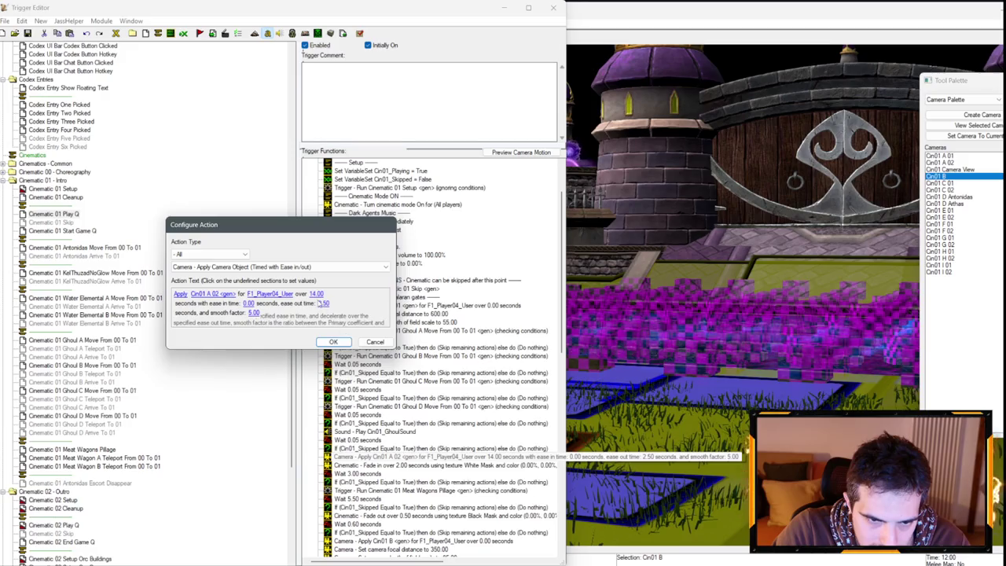
{"action": "left_click", "coordinate": [316, 294]}
{"action": "type", "text": "13"}
{"action": "key", "text": "Return"}
{"action": "key", "text": "Return"}
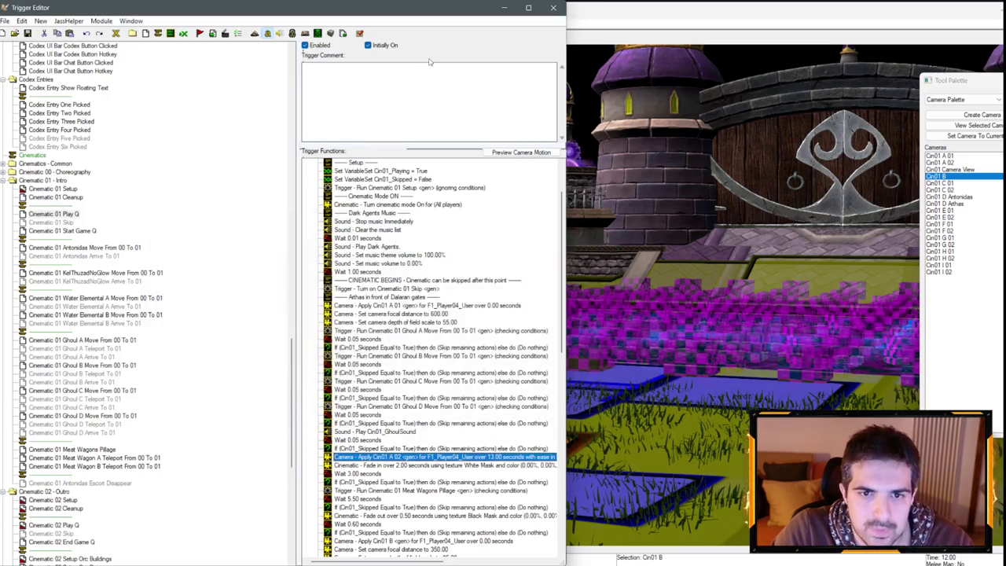
{"action": "left_click", "coordinate": [506, 9]}
{"action": "left_click", "coordinate": [28, 37]}
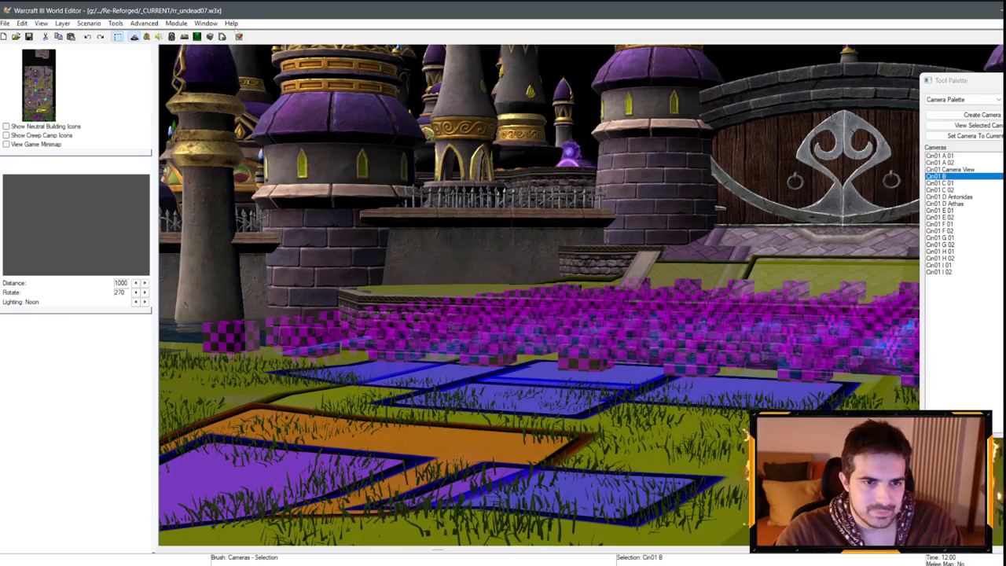
- Test-play the map from the loading screen, then end the game and exit Warcraft III
{"action": "key", "text": "alt+Tab"}
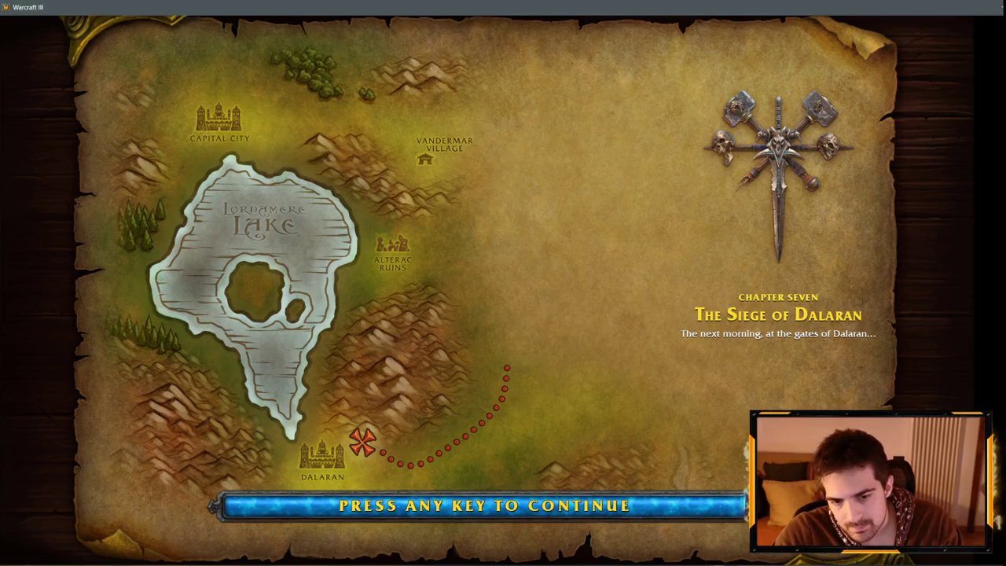
{"action": "key", "text": "space"}
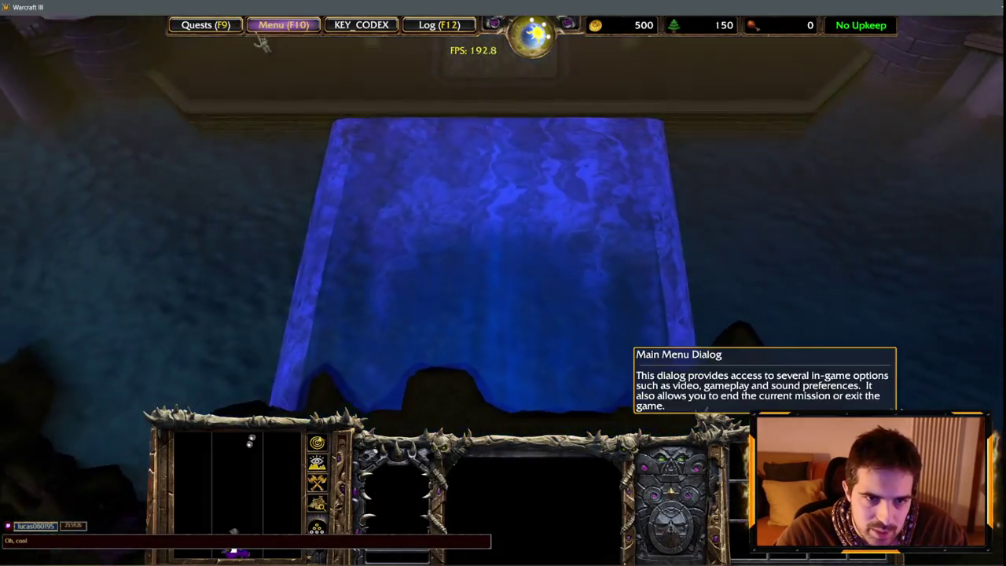
{"action": "left_click", "coordinate": [263, 32]}
{"action": "left_click", "coordinate": [512, 313]}
{"action": "left_click", "coordinate": [508, 207]}
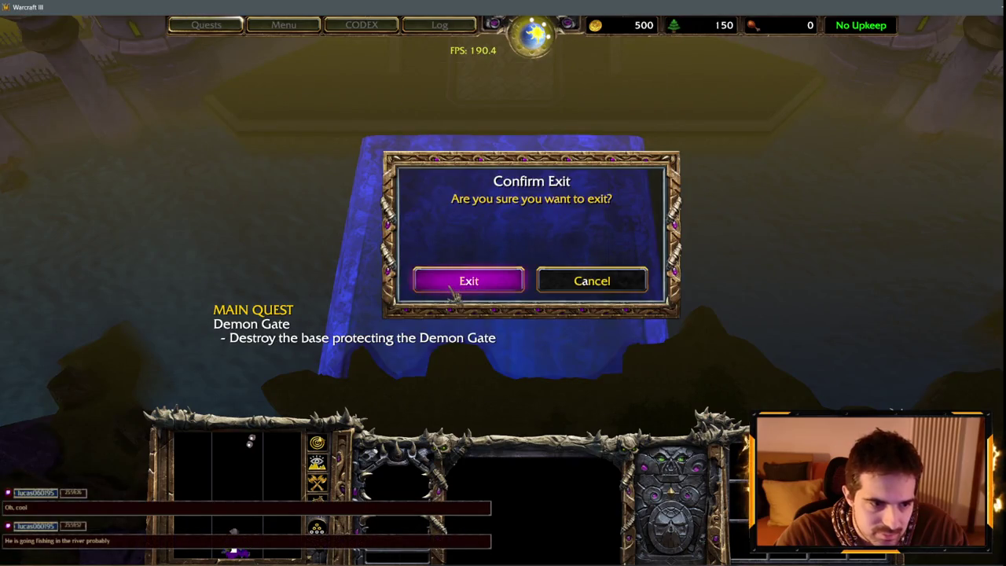
{"action": "left_click", "coordinate": [466, 290]}
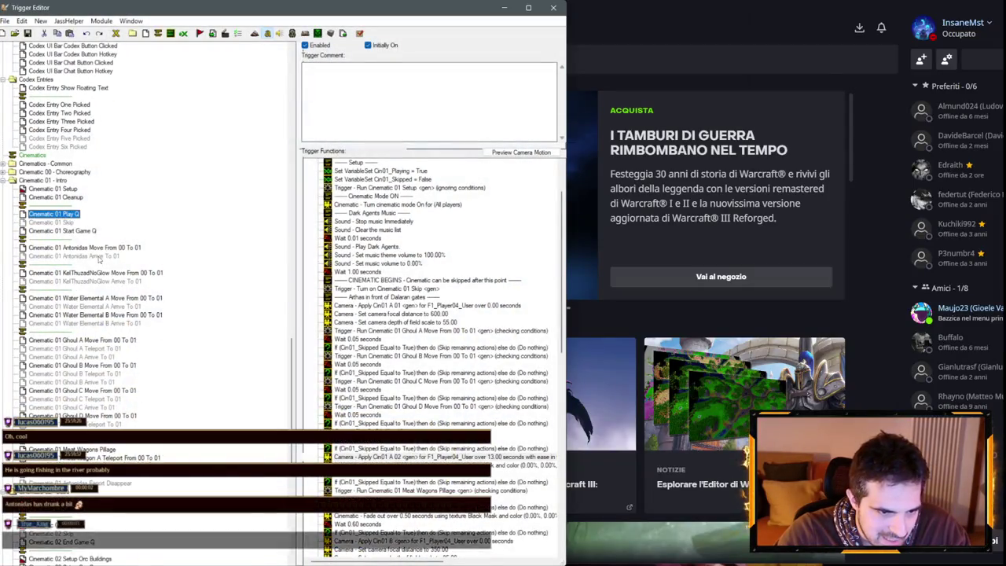
- Review the Antonidas Move From 00 To 01 and Arrive To 01 actions, then return to the map view
{"action": "left_click", "coordinate": [101, 256]}
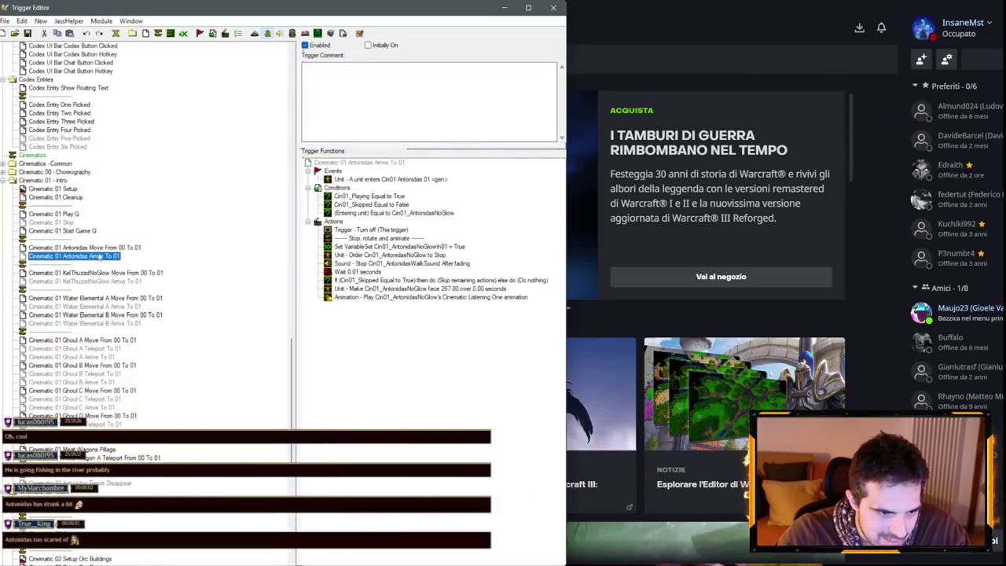
{"action": "left_click", "coordinate": [100, 248]}
{"action": "left_click", "coordinate": [473, 248]}
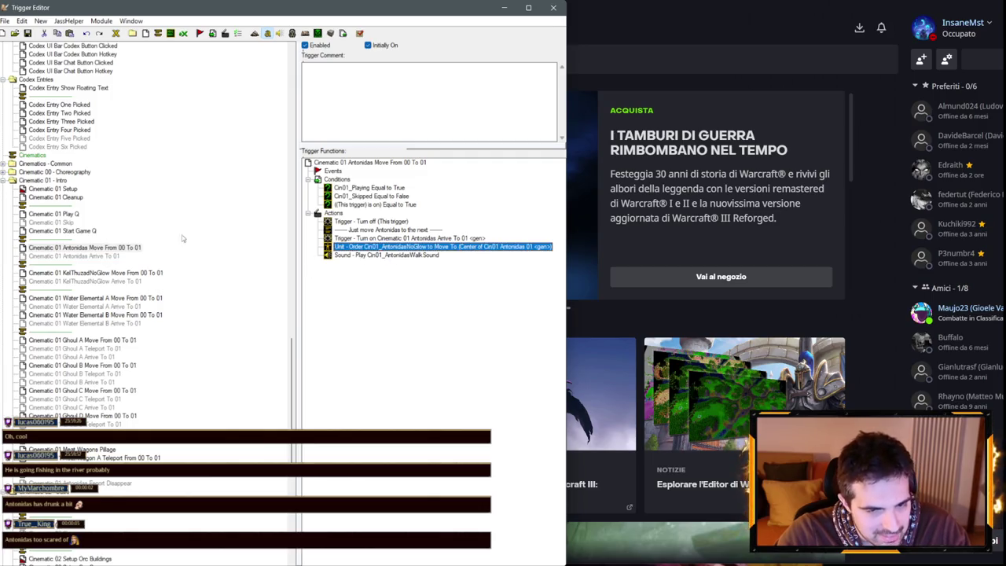
{"action": "left_click", "coordinate": [88, 256]}
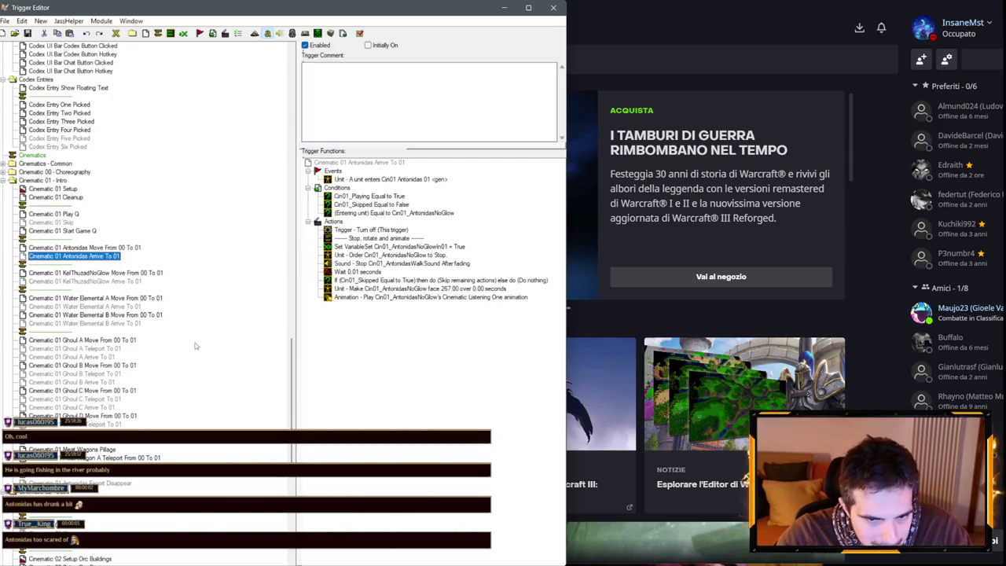
{"action": "key", "text": "alt+Tab"}
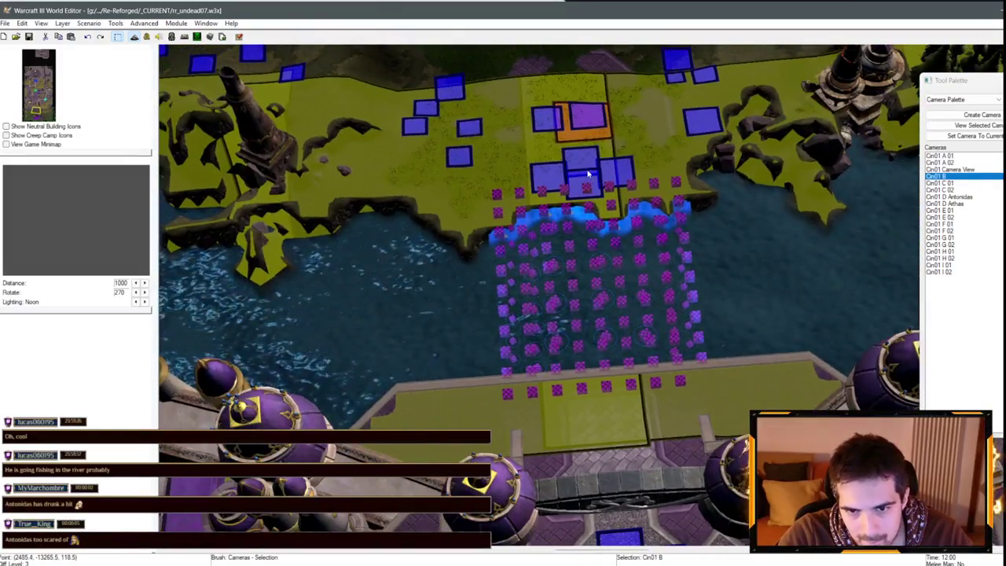
- Switch the Tool Palette to Region Palette and select the Cin01 Antonidas 01 region
{"action": "left_click", "coordinate": [960, 100]}
{"action": "left_click", "coordinate": [945, 124]}
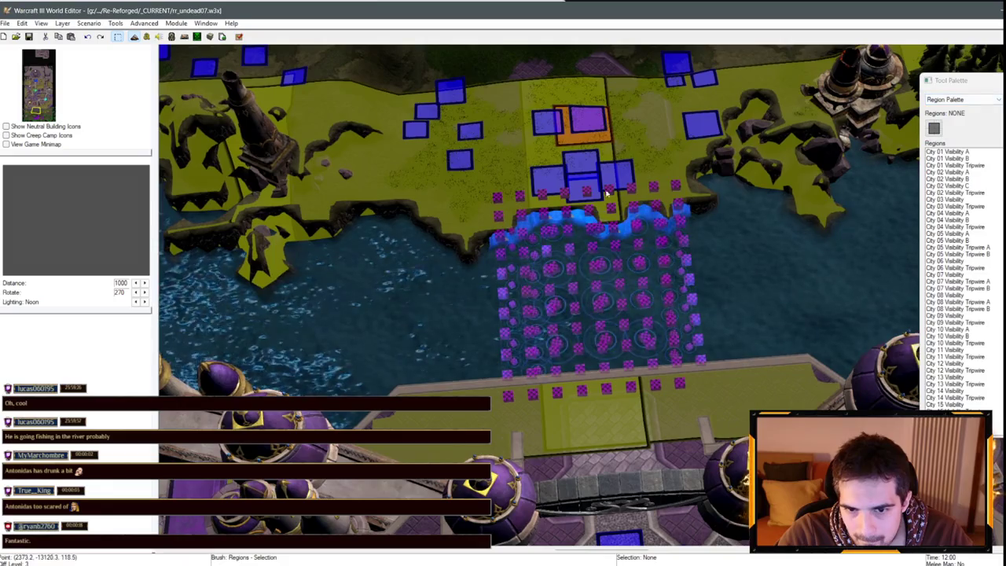
{"action": "left_click", "coordinate": [591, 171]}
{"action": "left_click", "coordinate": [591, 171]}
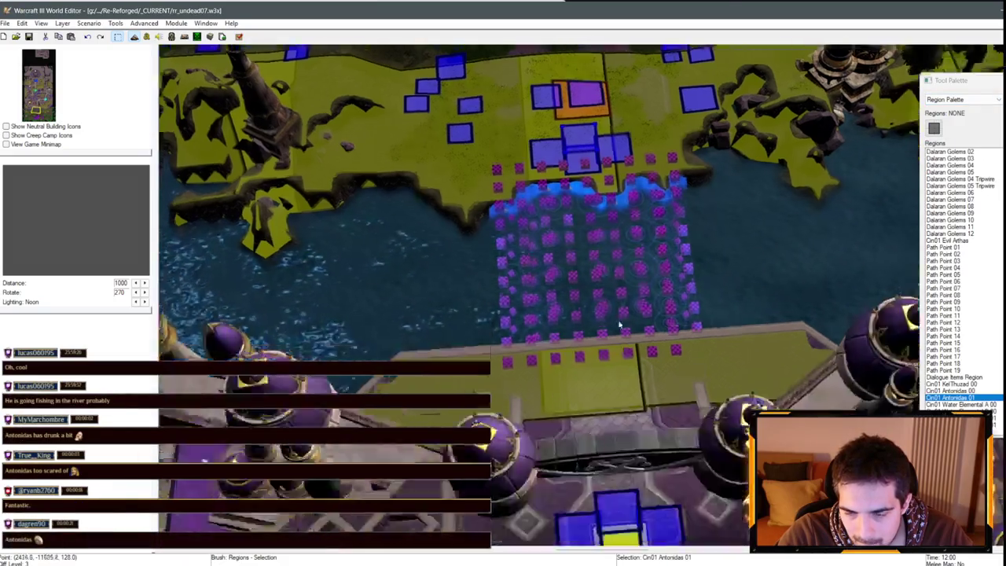
{"action": "scroll", "coordinate": [624, 173], "scroll_direction": "up", "scroll_amount": 5}
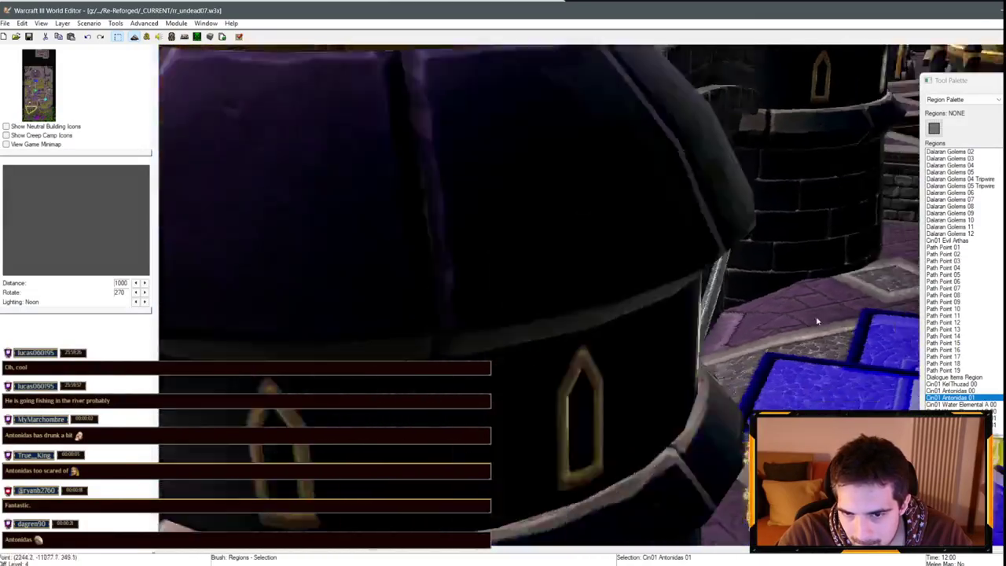
{"action": "scroll", "coordinate": [674, 312], "scroll_direction": "down", "scroll_amount": 5}
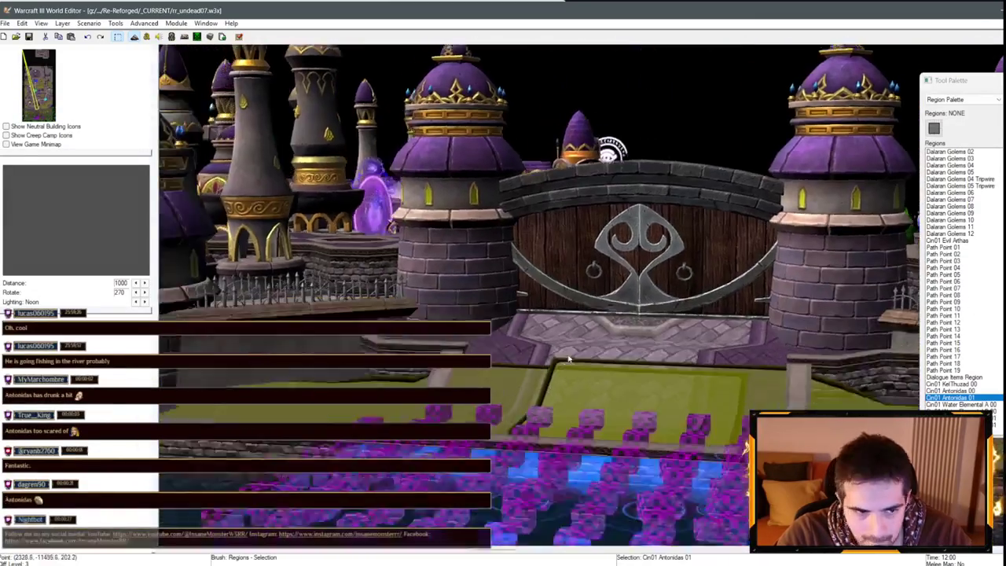
{"action": "scroll", "coordinate": [676, 362], "scroll_direction": "up", "scroll_amount": 4}
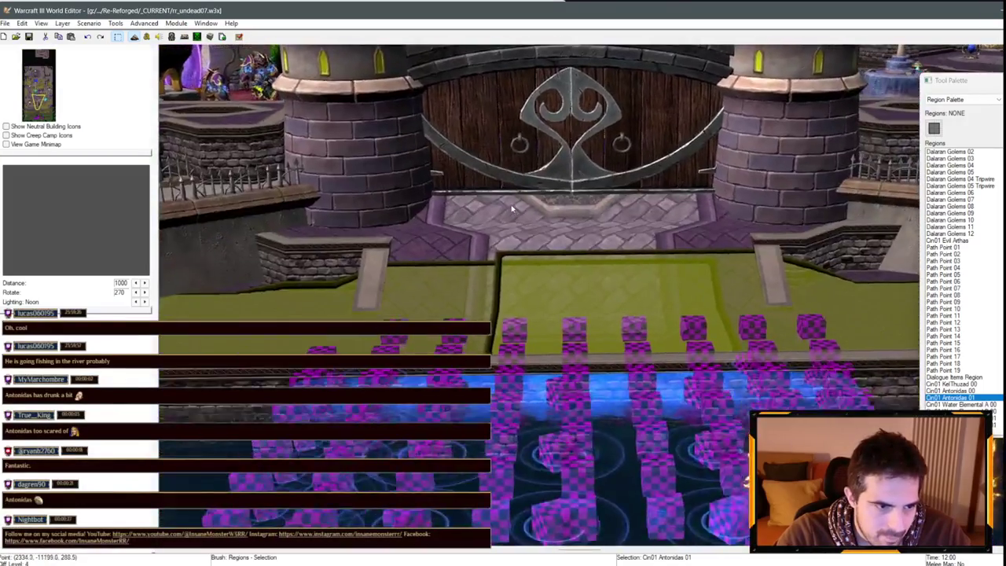
{"action": "scroll", "coordinate": [550, 236], "scroll_direction": "down", "scroll_amount": 5}
{"action": "scroll", "coordinate": [590, 249], "scroll_direction": "up", "scroll_amount": 5}
{"action": "scroll", "coordinate": [590, 248], "scroll_direction": "down", "scroll_amount": 5}
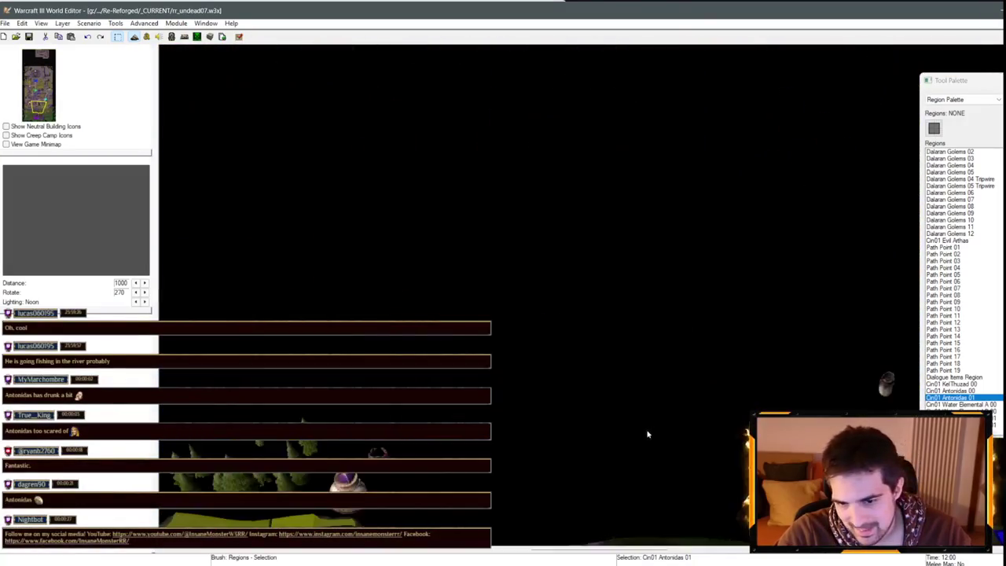
{"action": "scroll", "coordinate": [571, 386], "scroll_direction": "up", "scroll_amount": 3}
{"action": "scroll", "coordinate": [616, 416], "scroll_direction": "up", "scroll_amount": 2}
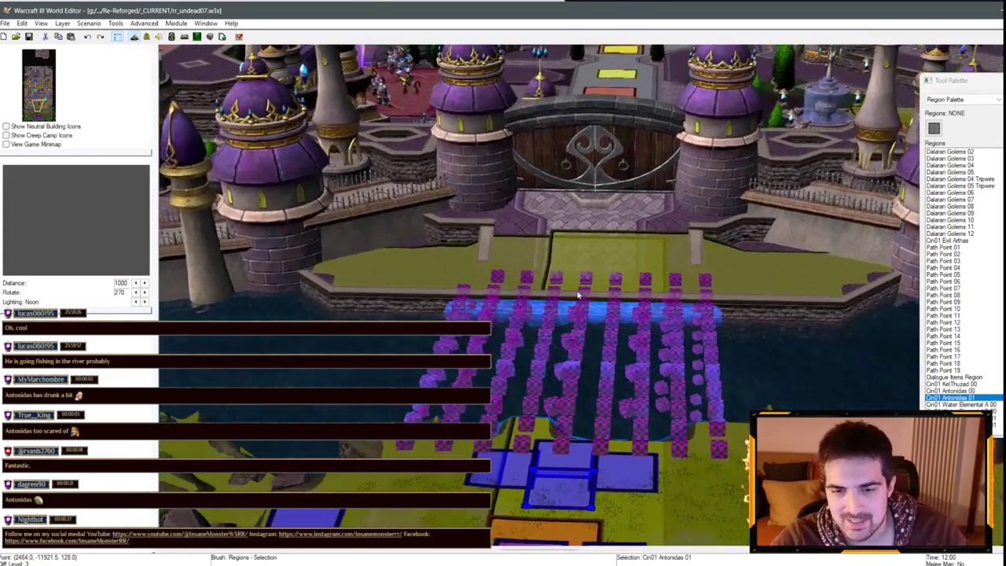
- Pan and zoom across the coast, bridge and castle plaza around the region grid
{"action": "left_click_drag", "start_coordinate": [670, 401], "coordinate": [149, 88]}
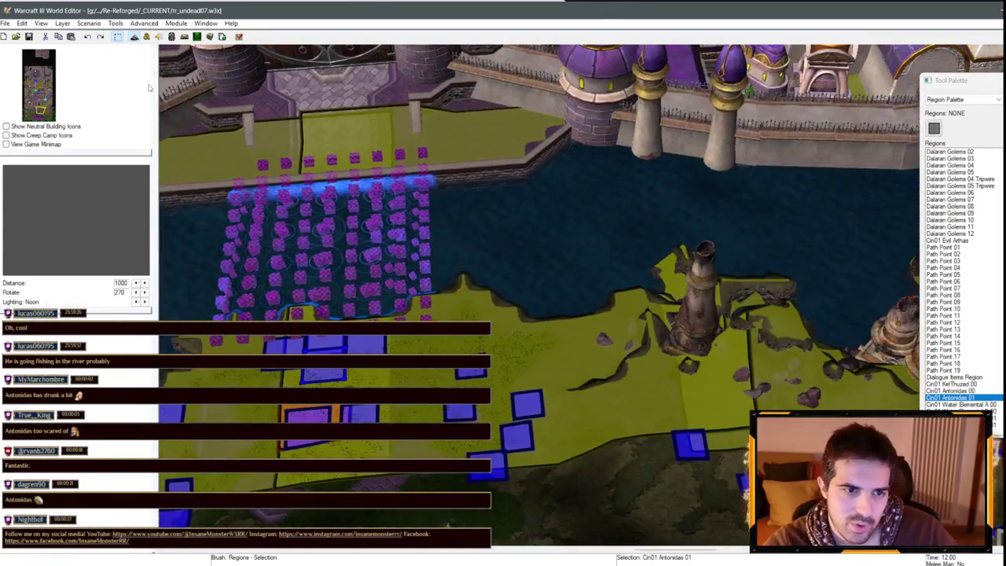
{"action": "scroll", "coordinate": [417, 207], "scroll_direction": "down", "scroll_amount": 3}
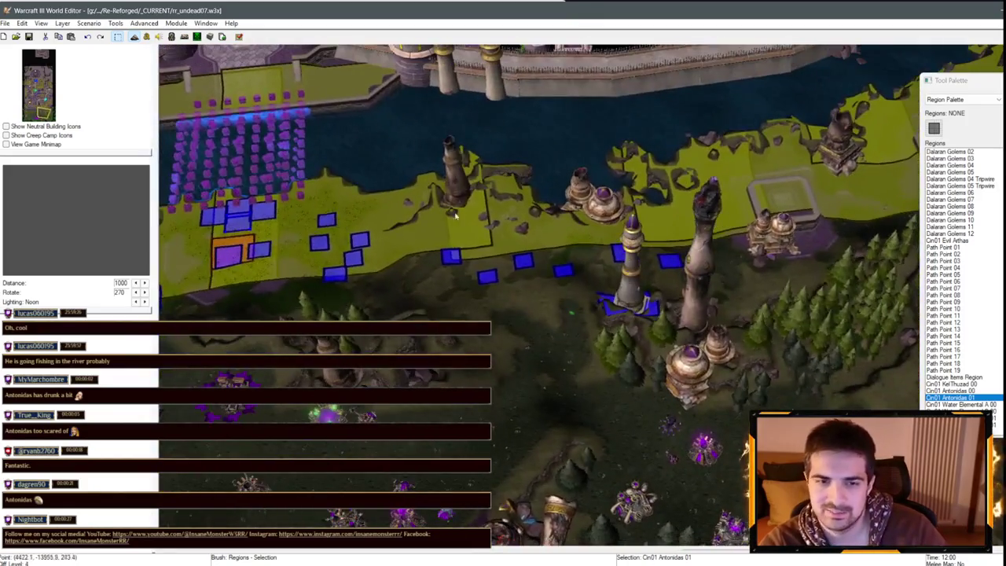
{"action": "left_click_drag", "start_coordinate": [445, 262], "coordinate": [512, 274]}
{"action": "scroll", "coordinate": [512, 274], "scroll_direction": "up", "scroll_amount": 3}
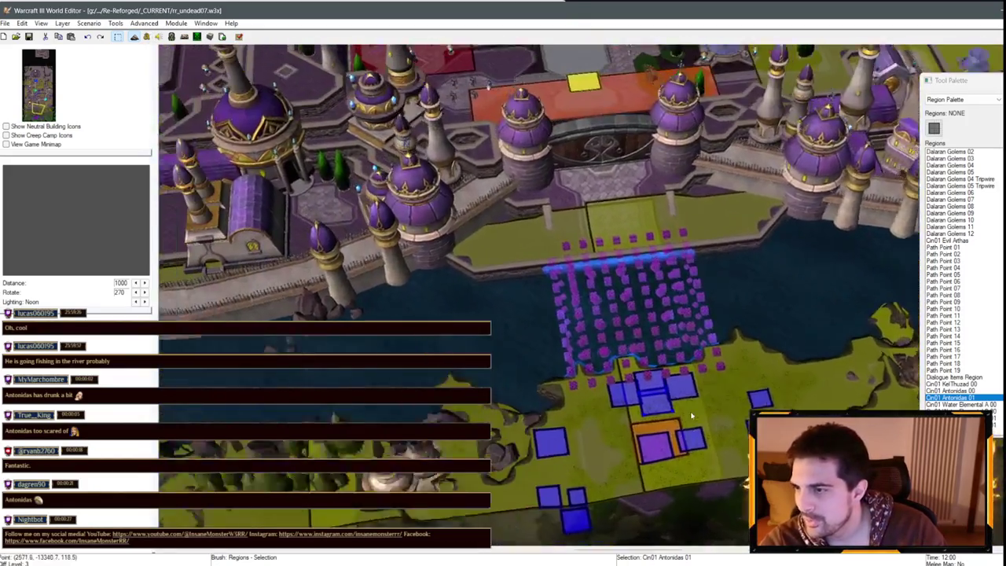
{"action": "scroll", "coordinate": [513, 275], "scroll_direction": "down", "scroll_amount": 3}
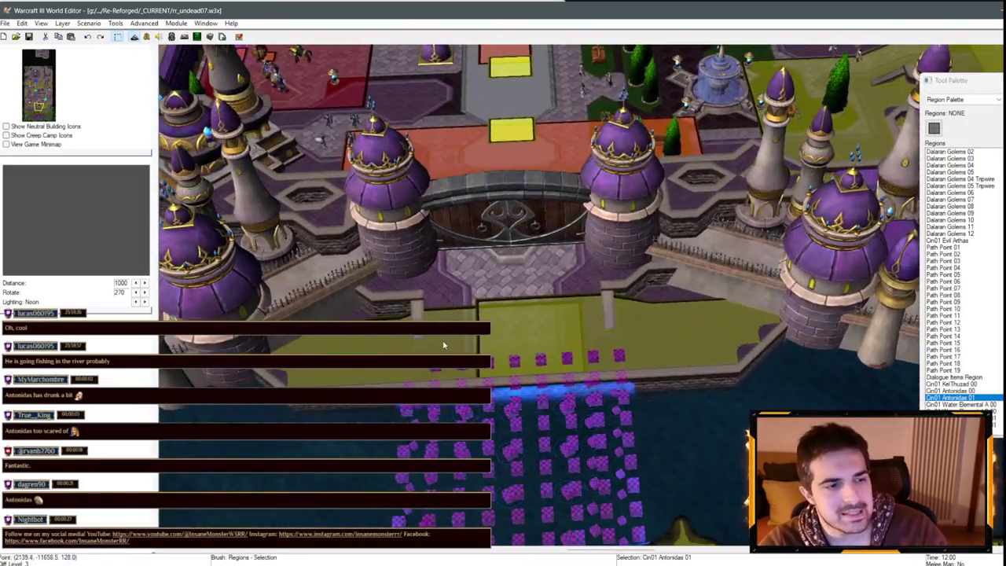
{"action": "scroll", "coordinate": [509, 213], "scroll_direction": "up", "scroll_amount": 3}
{"action": "scroll", "coordinate": [506, 219], "scroll_direction": "down", "scroll_amount": 3}
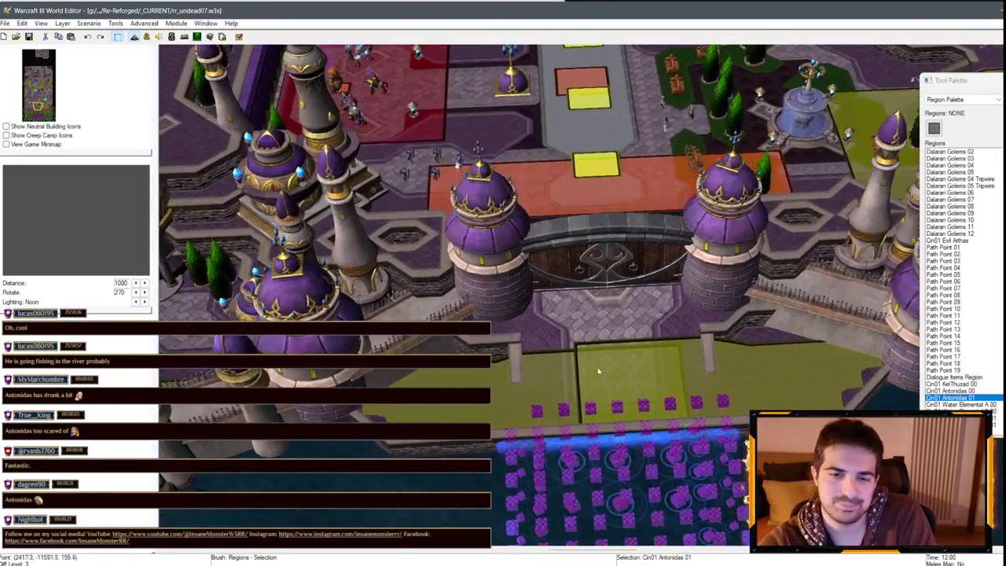
{"action": "scroll", "coordinate": [594, 320], "scroll_direction": "up", "scroll_amount": 3}
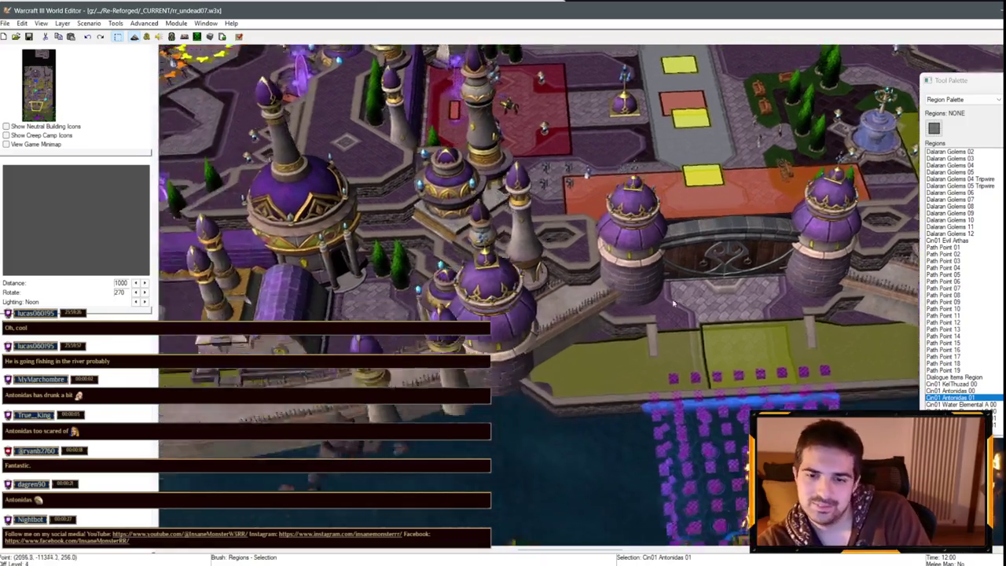
{"action": "left_click_drag", "start_coordinate": [344, 249], "coordinate": [450, 162]}
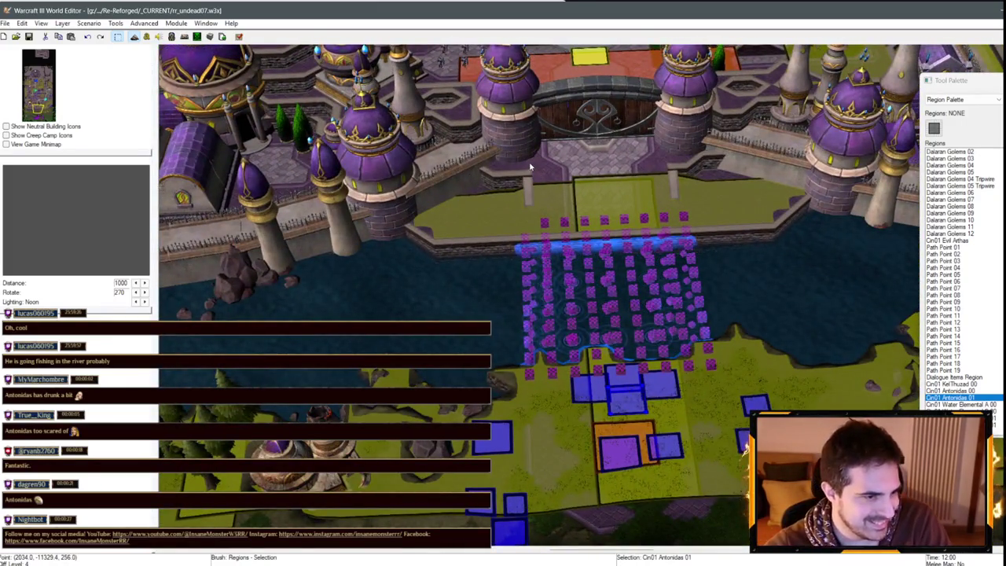
{"action": "key", "text": "Right"}
{"action": "key", "text": "Down"}
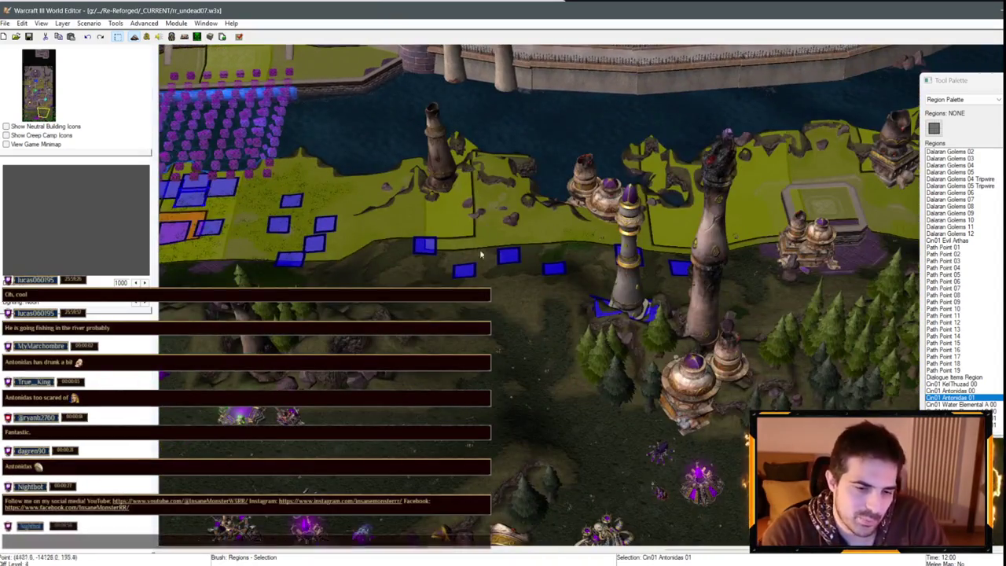
{"action": "key", "text": "Up"}
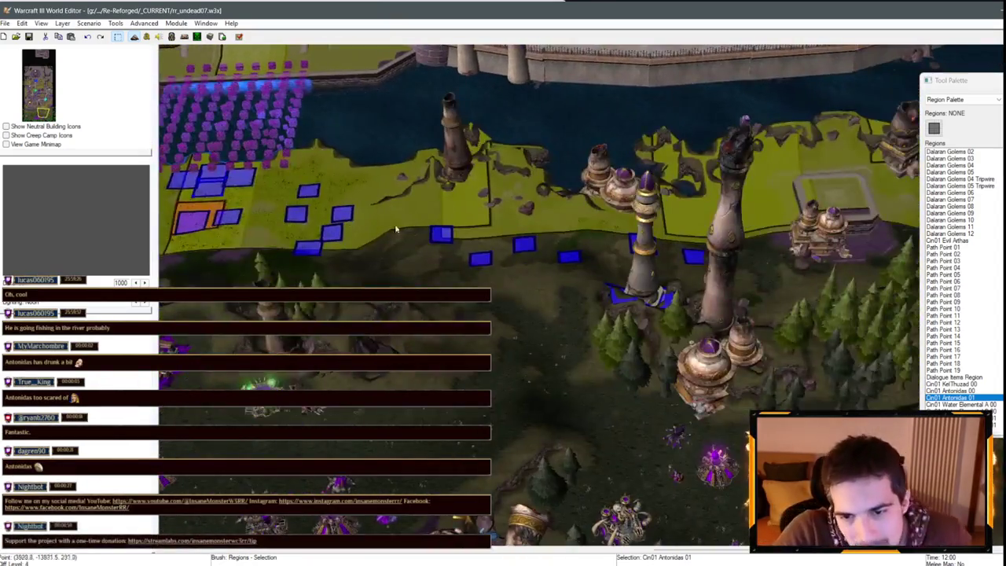
{"action": "key", "text": "Up"}
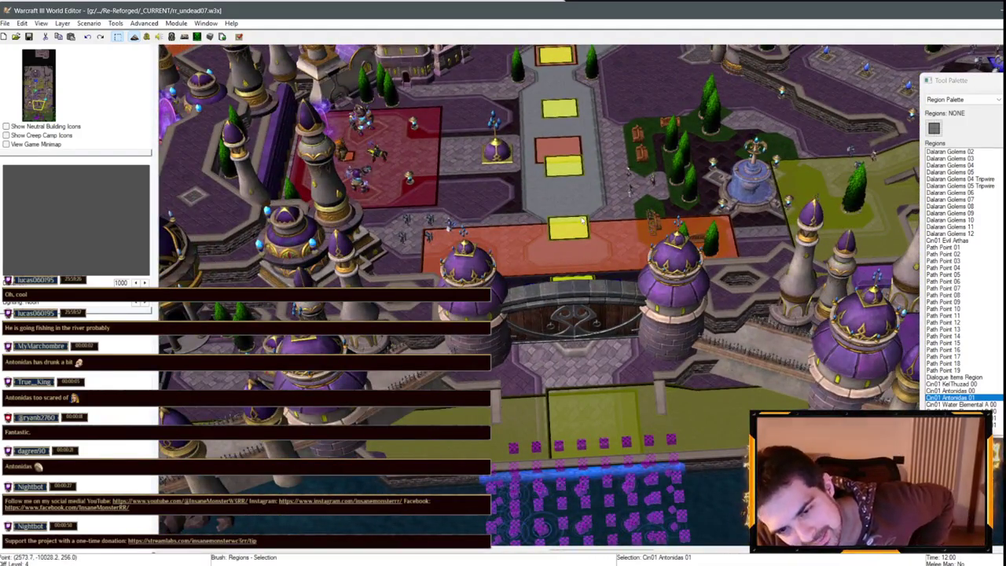
{"action": "scroll", "coordinate": [525, 338], "scroll_direction": "up", "scroll_amount": 2}
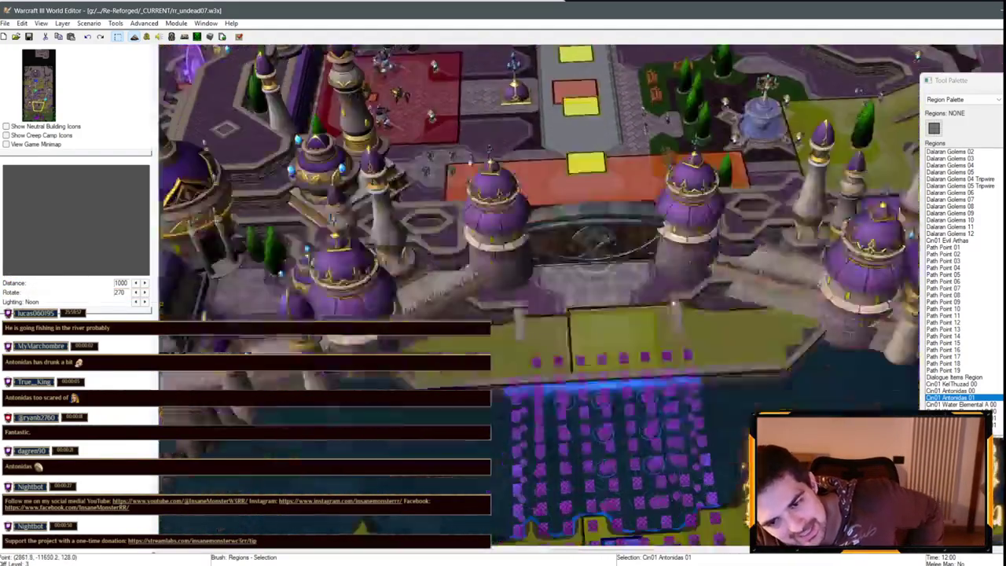
{"action": "key", "text": "Down"}
{"action": "key", "text": "Down"}
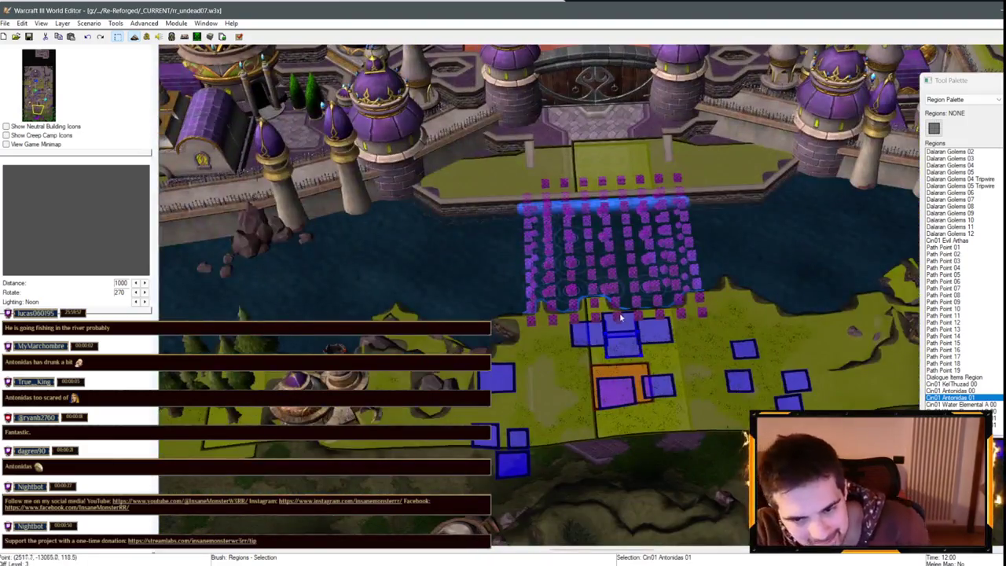
- Reselect Cin01 Antonidas 01 and orbit the 3D view around the castle gate
{"action": "left_click", "coordinate": [622, 349]}
{"action": "left_click", "coordinate": [622, 348]}
{"action": "scroll", "coordinate": [622, 344], "scroll_direction": "up", "scroll_amount": 3}
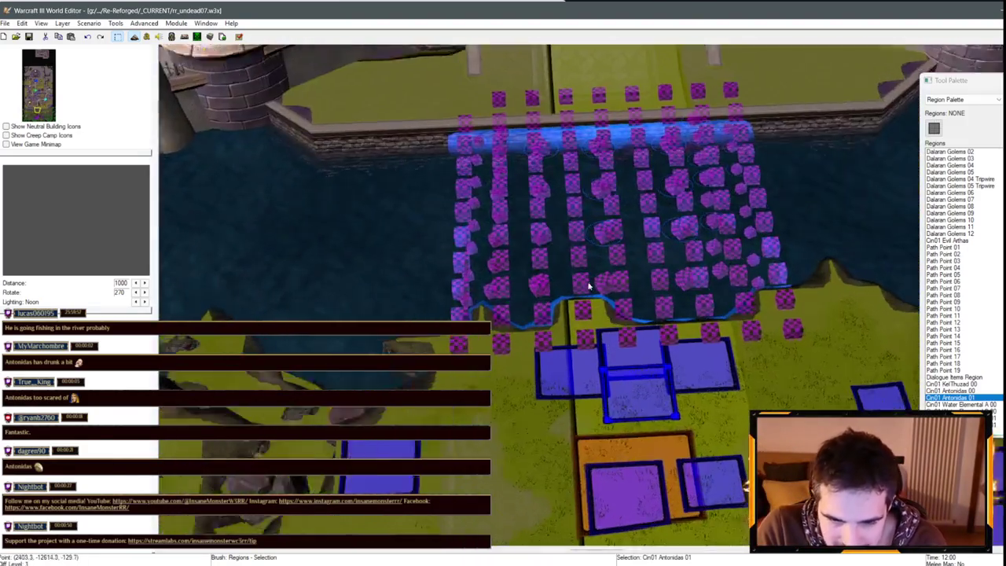
{"action": "scroll", "coordinate": [621, 252], "scroll_direction": "down", "scroll_amount": 3}
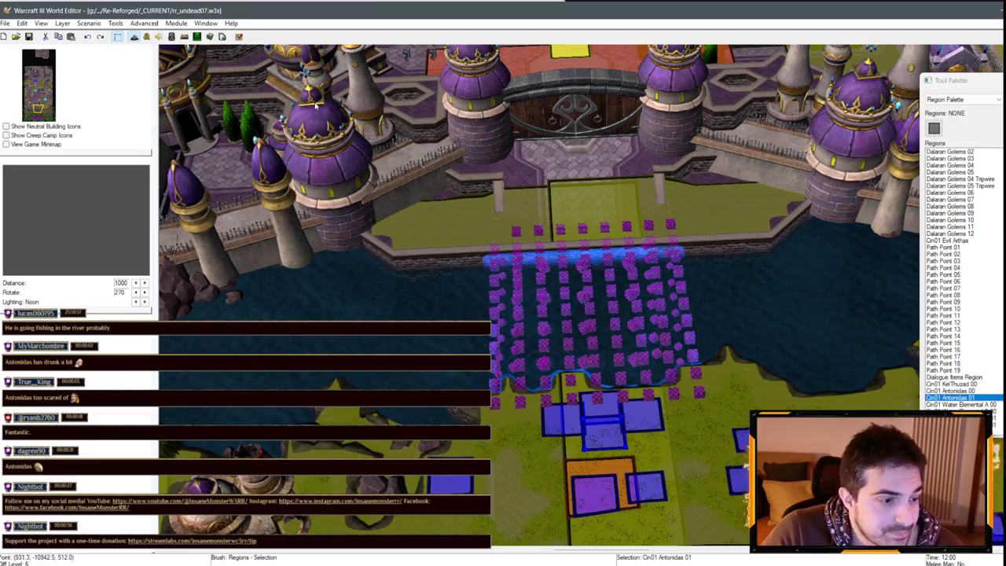
{"action": "scroll", "coordinate": [534, 165], "scroll_direction": "down", "scroll_amount": 1}
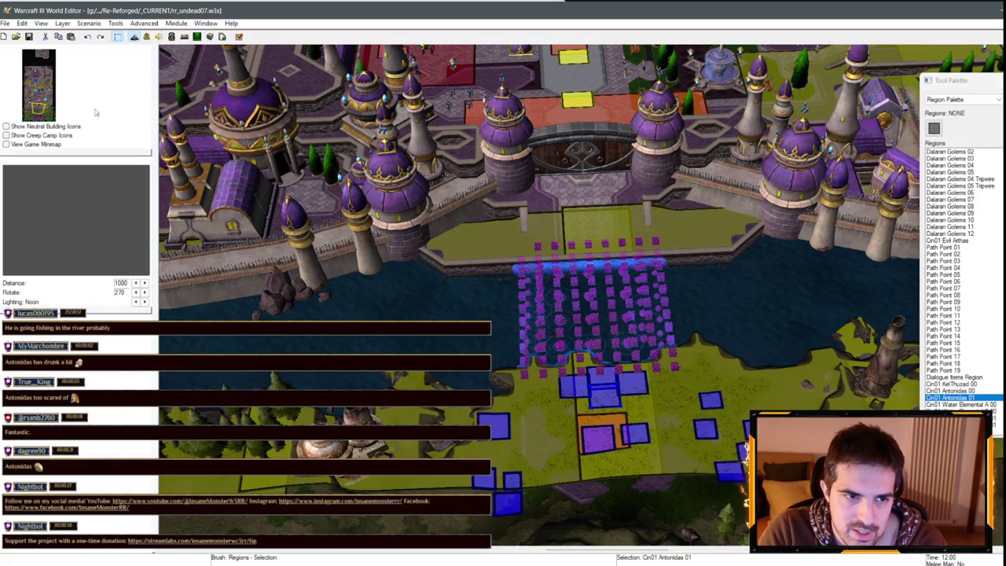
{"action": "scroll", "coordinate": [476, 200], "scroll_direction": "up", "scroll_amount": 3}
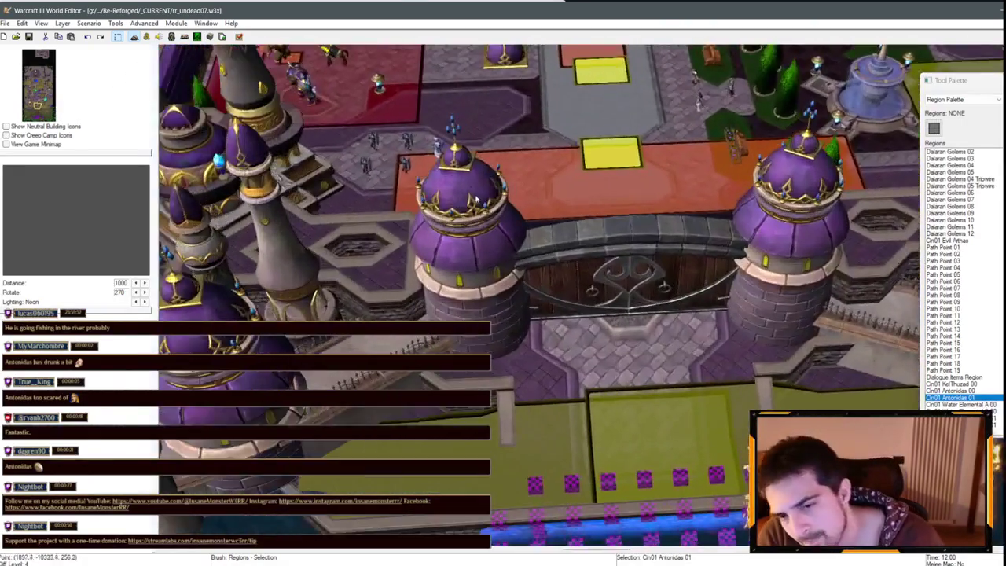
{"action": "scroll", "coordinate": [478, 201], "scroll_direction": "up", "scroll_amount": 3}
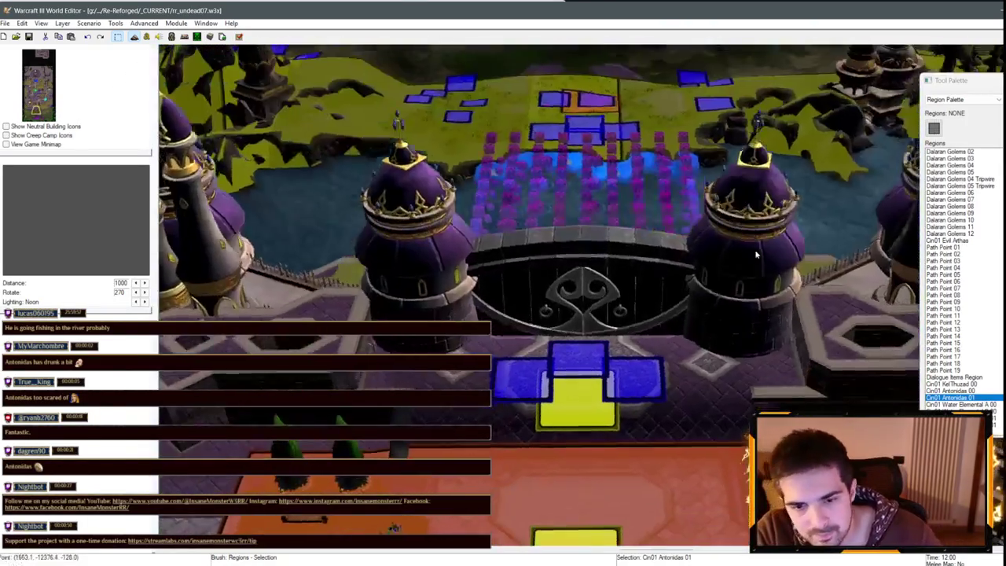
{"action": "mouse_move", "coordinate": [754, 253]}
{"action": "left_mouse_down"}
{"action": "mouse_move", "coordinate": [557, 269]}
{"action": "mouse_move", "coordinate": [602, 234]}
{"action": "mouse_move", "coordinate": [532, 189]}
{"action": "mouse_move", "coordinate": [627, 336]}
{"action": "left_mouse_up"}
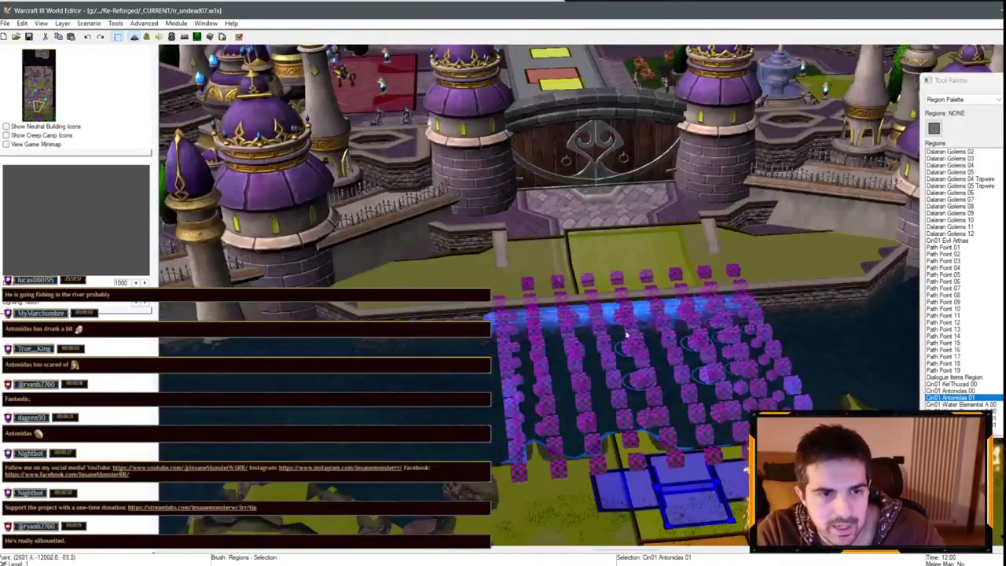